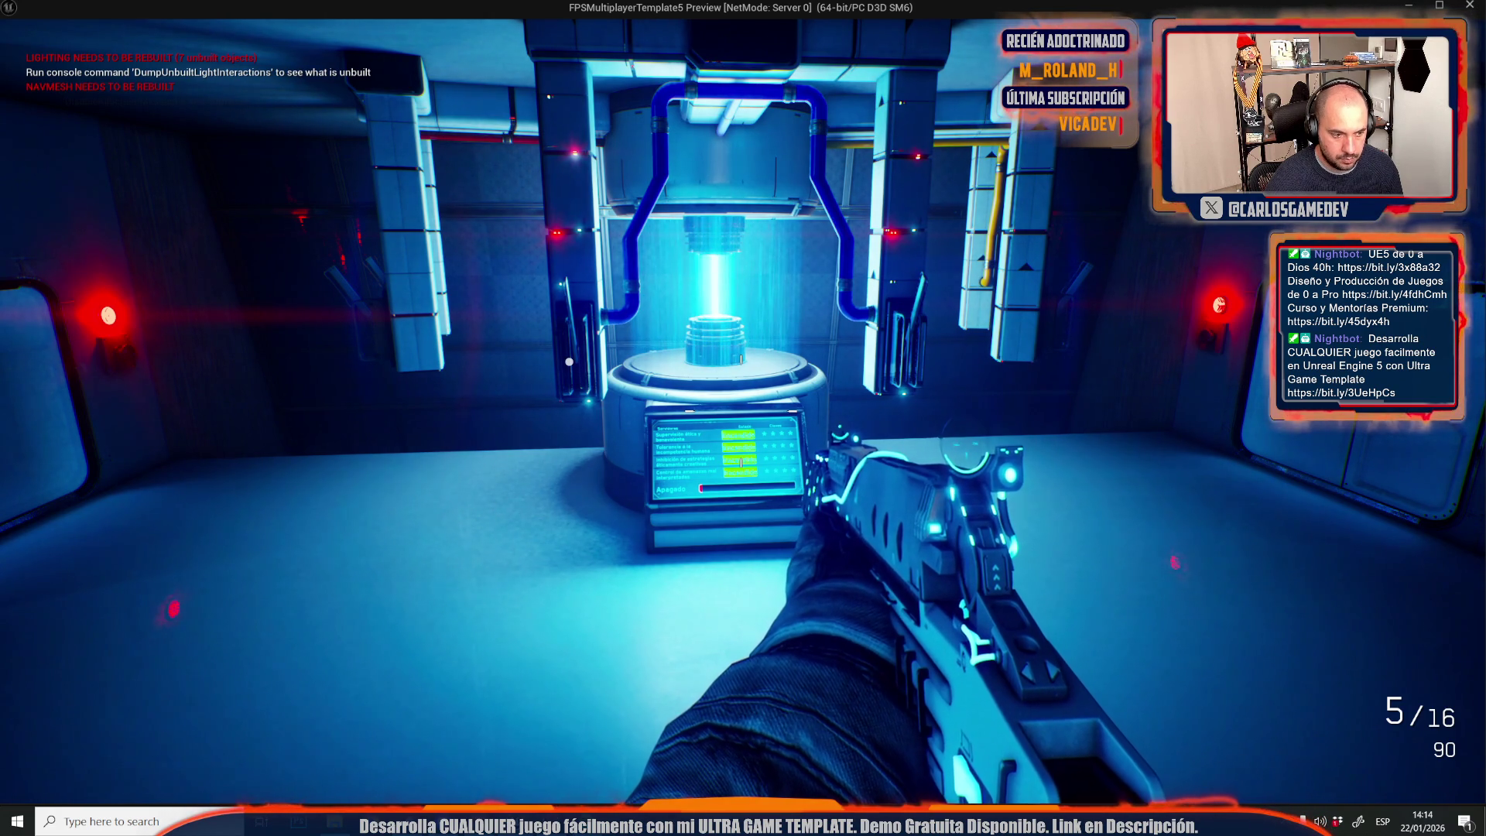
Stop the play session and set the Lerp feeding Final Ada Intensity to A 25, B 55.
key(Escape)
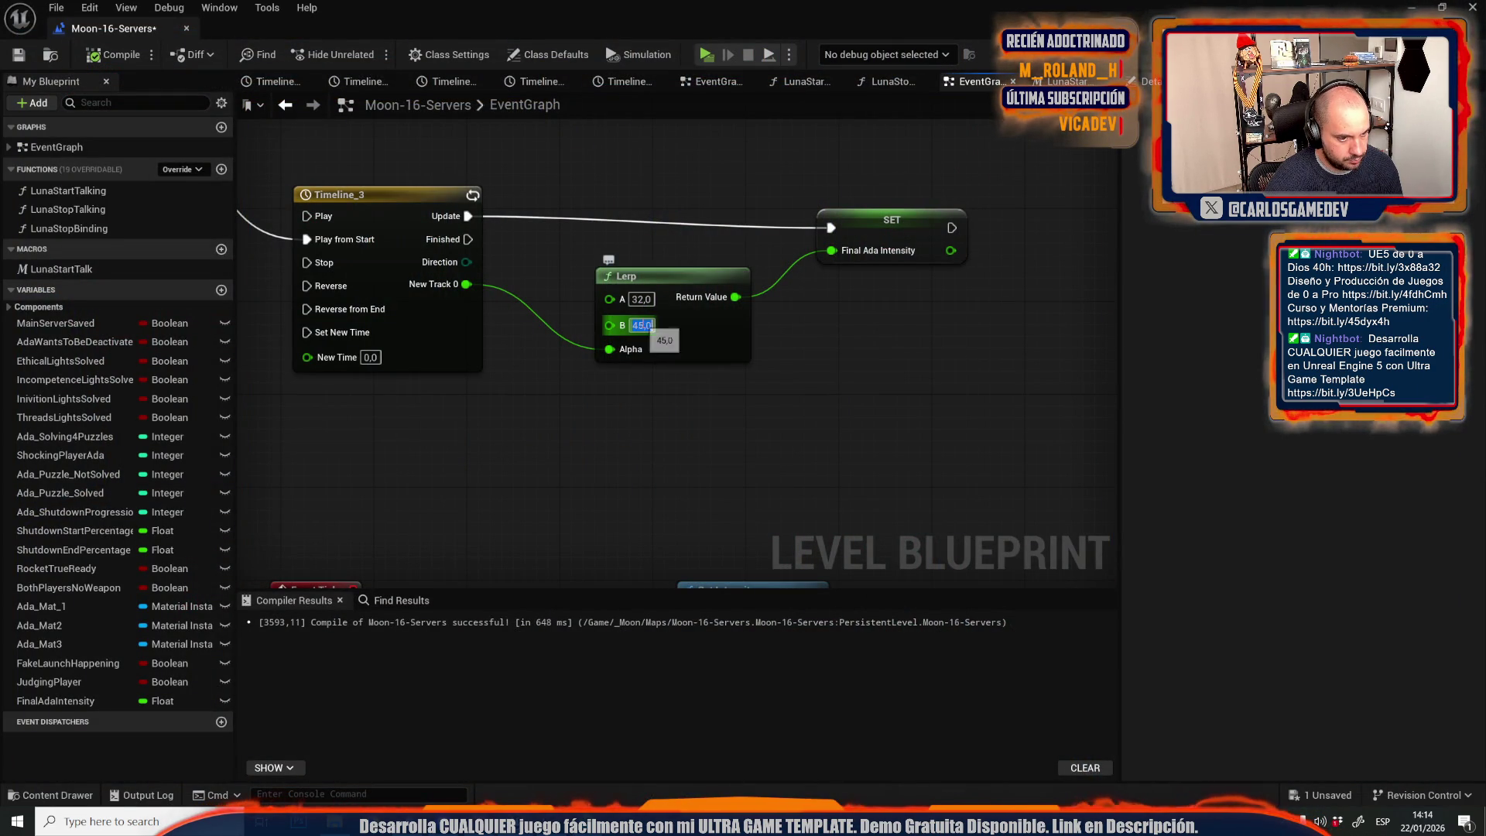
text(55)
click(640, 299)
text(25)
key(Return)
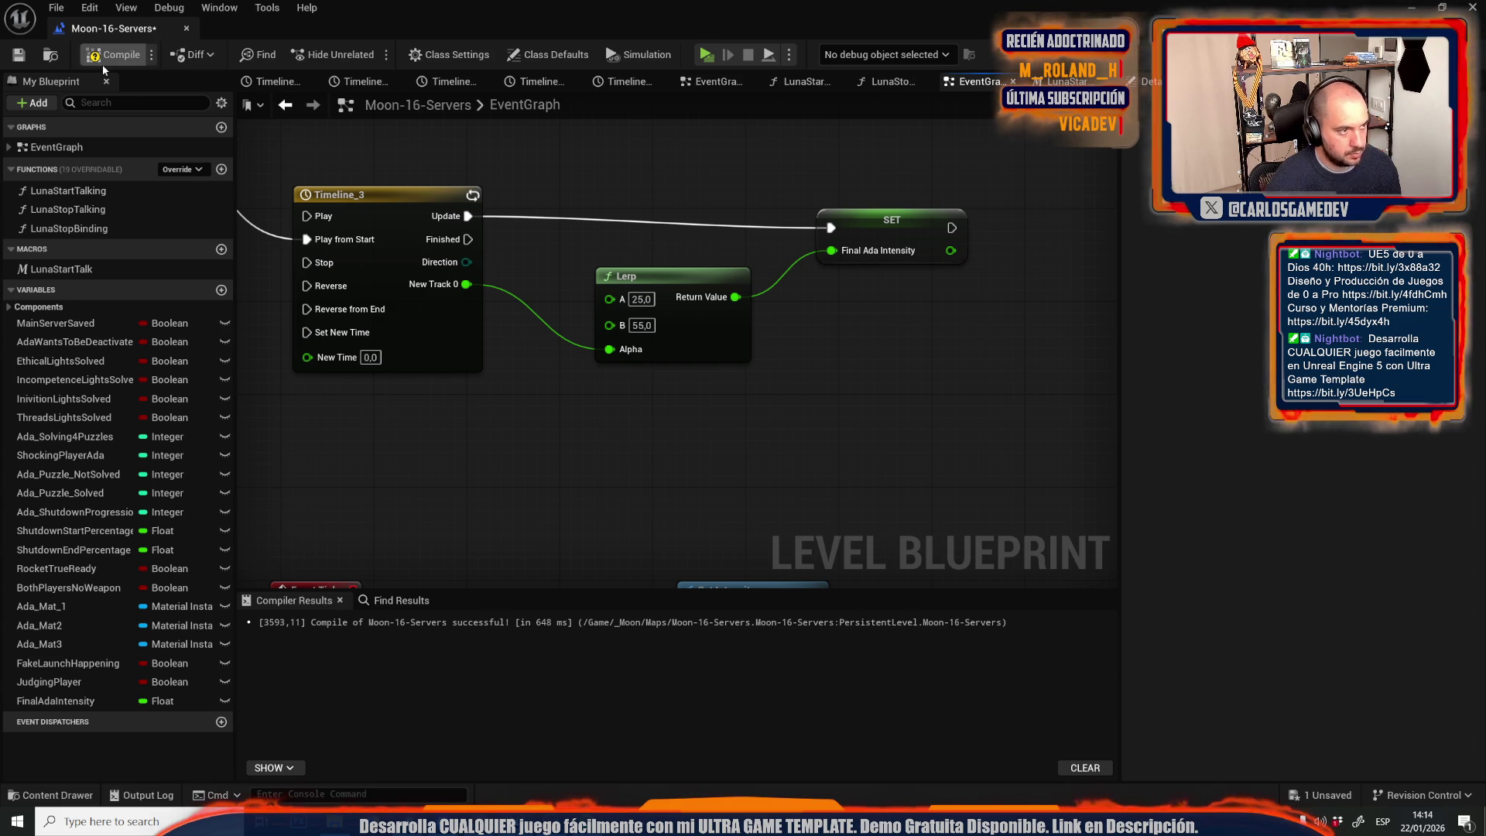
Play-test the level, then return to the graph with the Set Play Rate node in view.
click(706, 55)
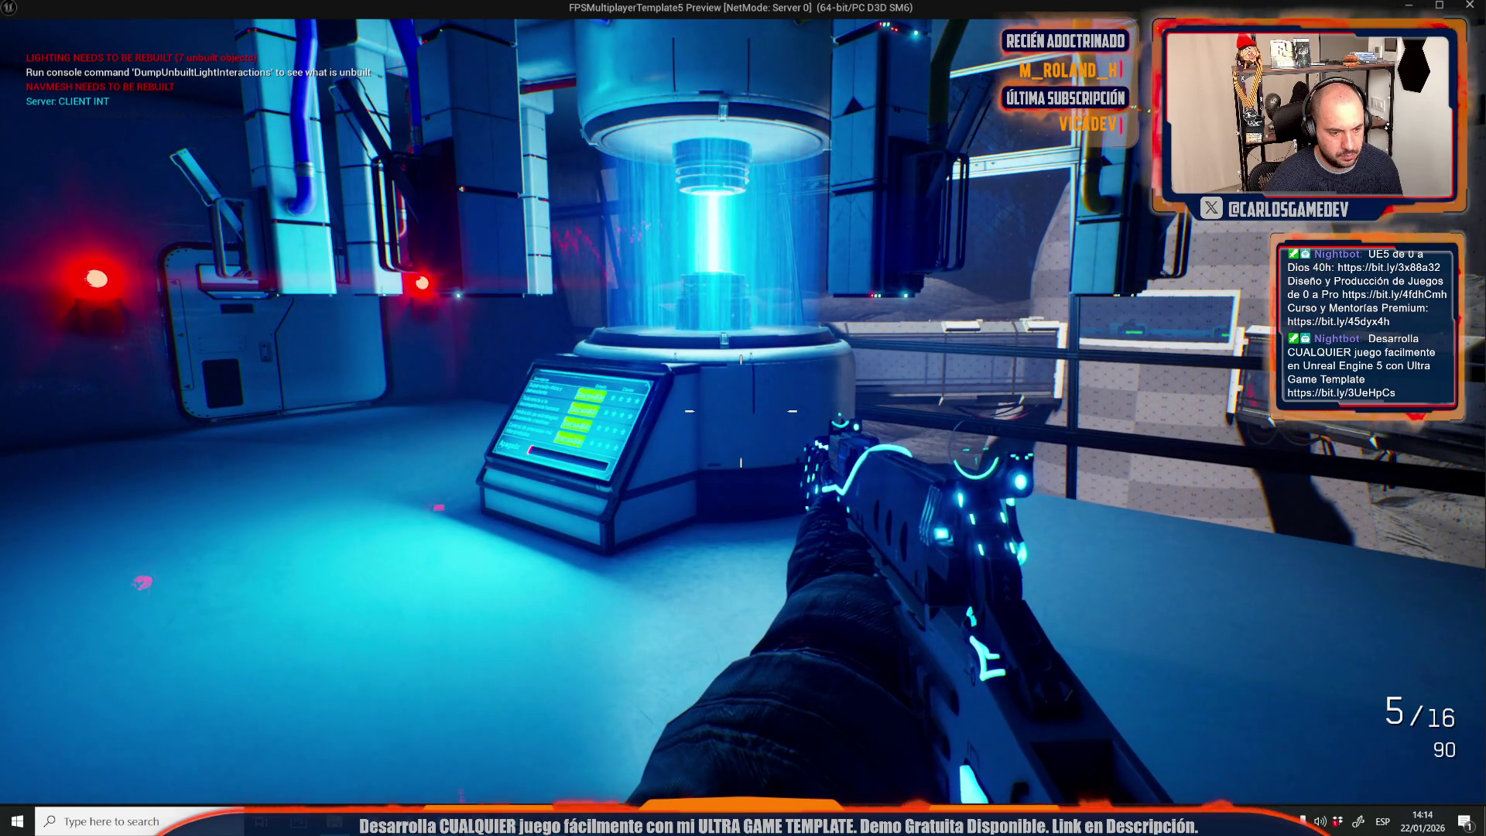
mouse_move(743, 418)
key(Escape)
scroll(810, 229, down, 5)
mouse_move(811, 229)
mouse_down()
mouse_move(865, 418)
mouse_move(749, 420)
mouse_move(816, 425)
mouse_up()
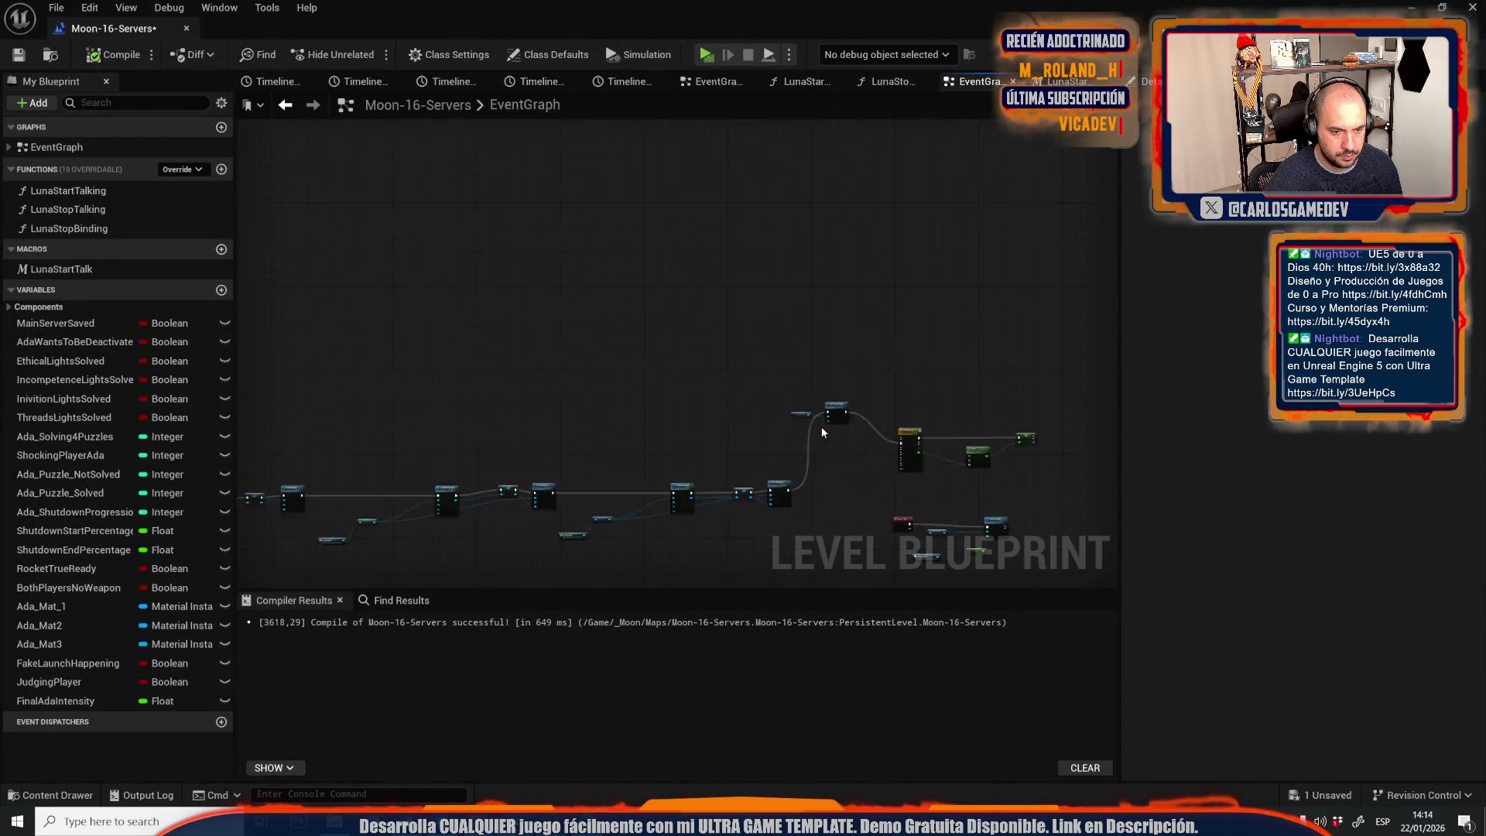
Set Set Play Rate's New Rate to 0,4 and open the LunaStopTalking function graph.
scroll(816, 425, up, 5)
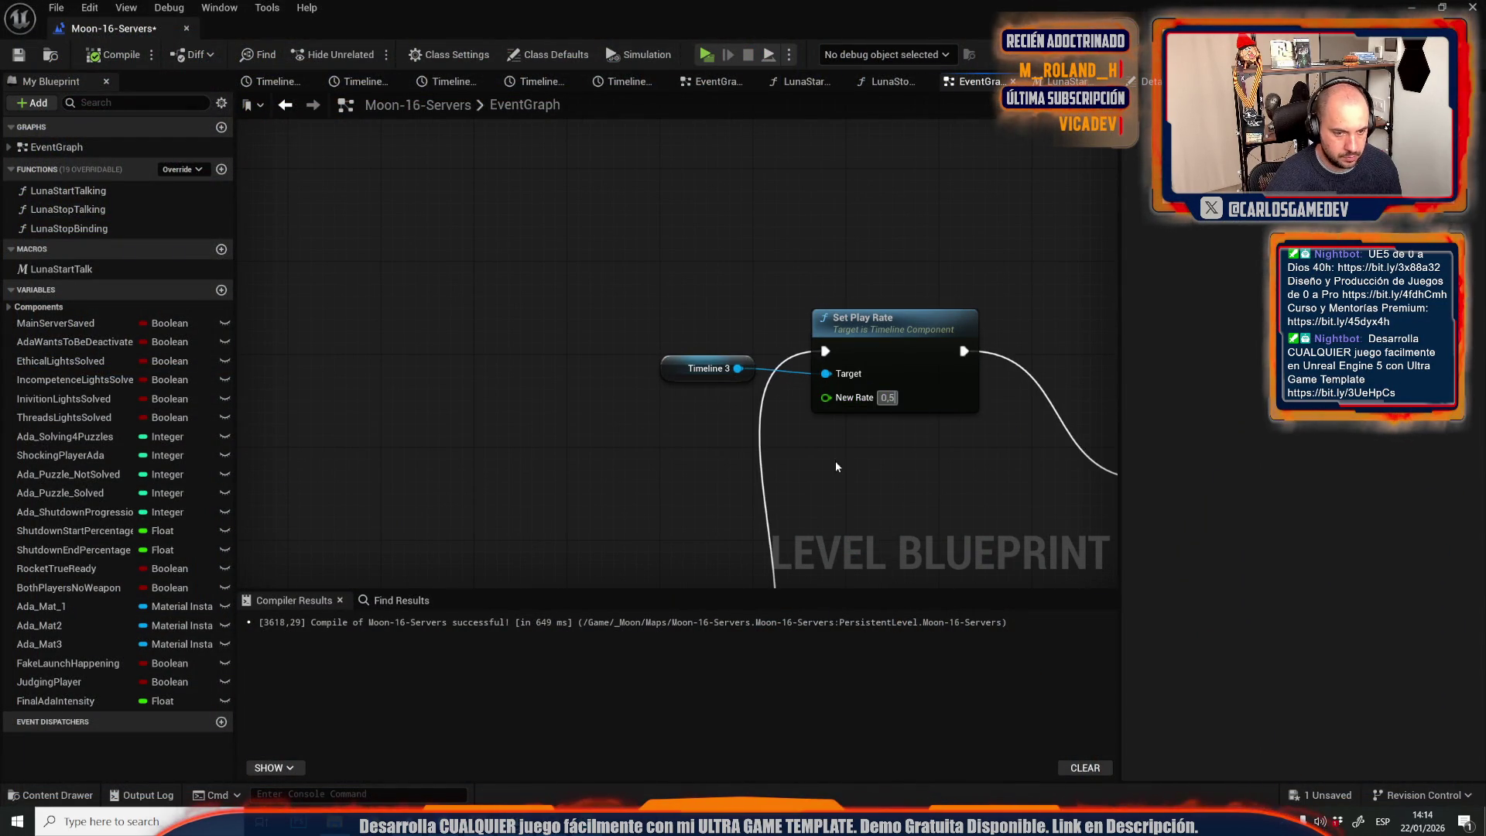
text(0,4)
key(Return)
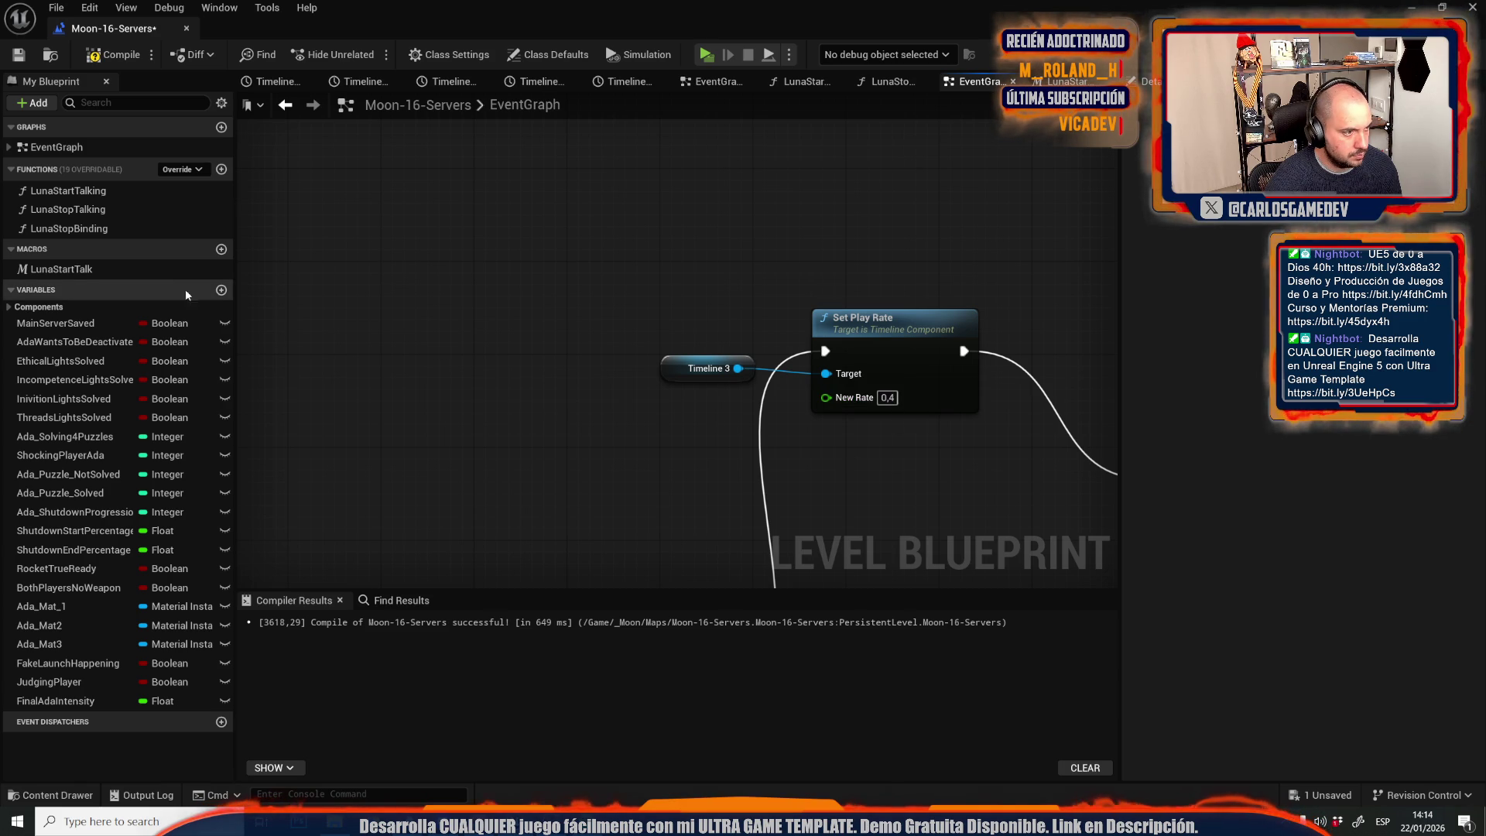
click(119, 194)
double_click(120, 210)
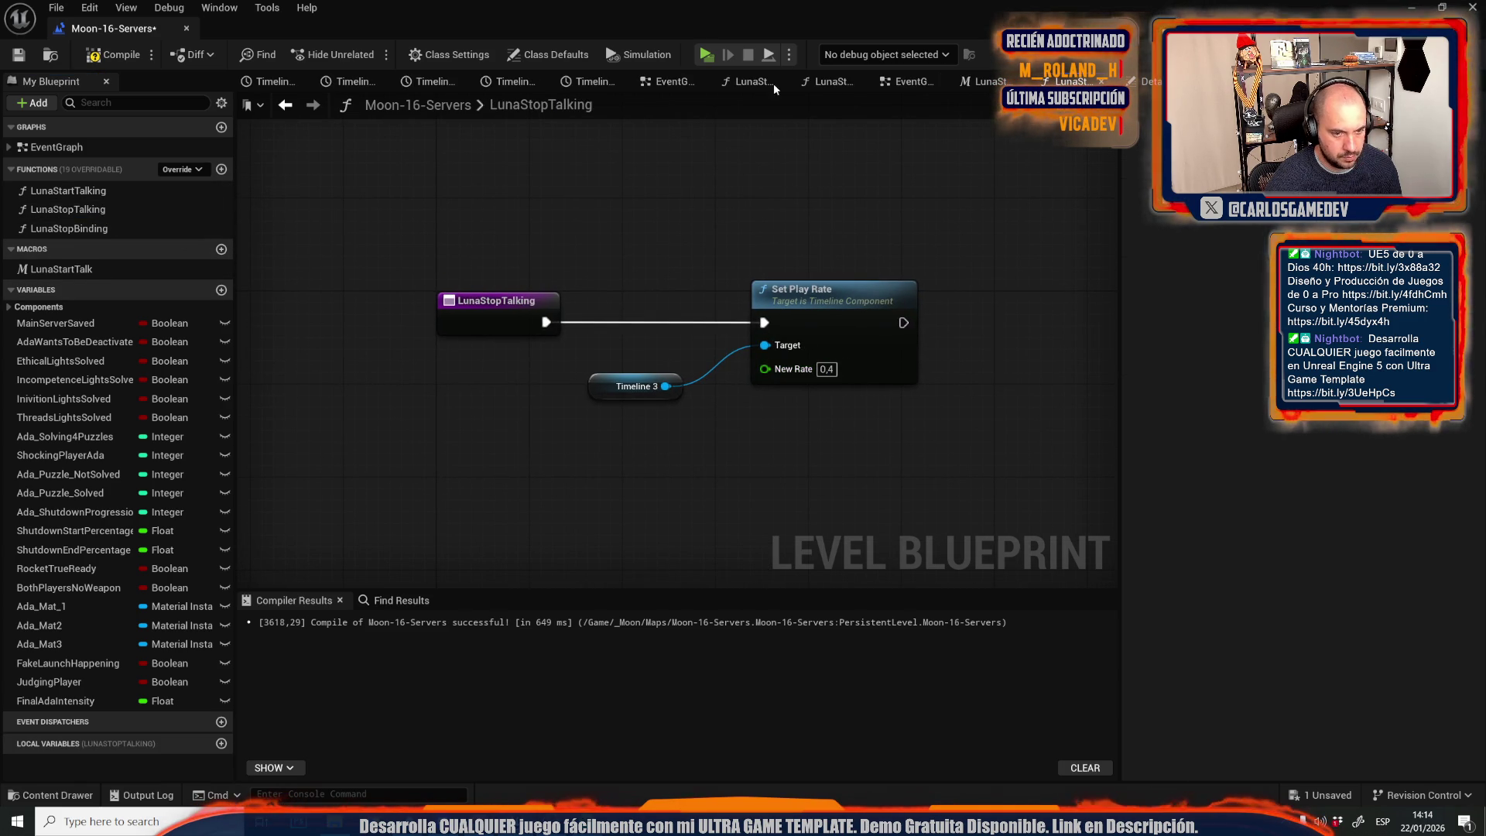
Play-test the level by walking to the server room's central console, then stop.
click(707, 54)
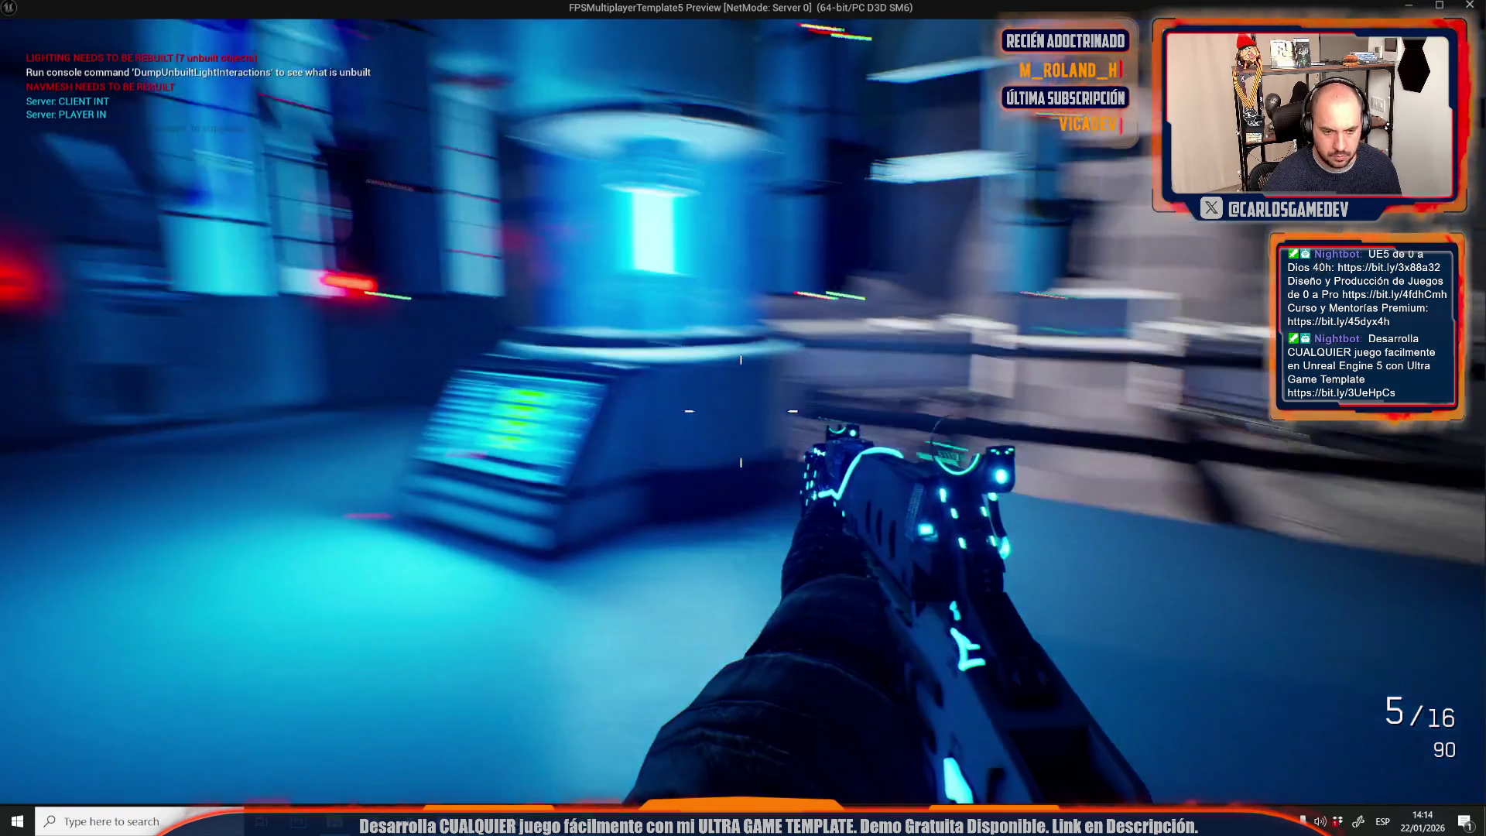
key(a)
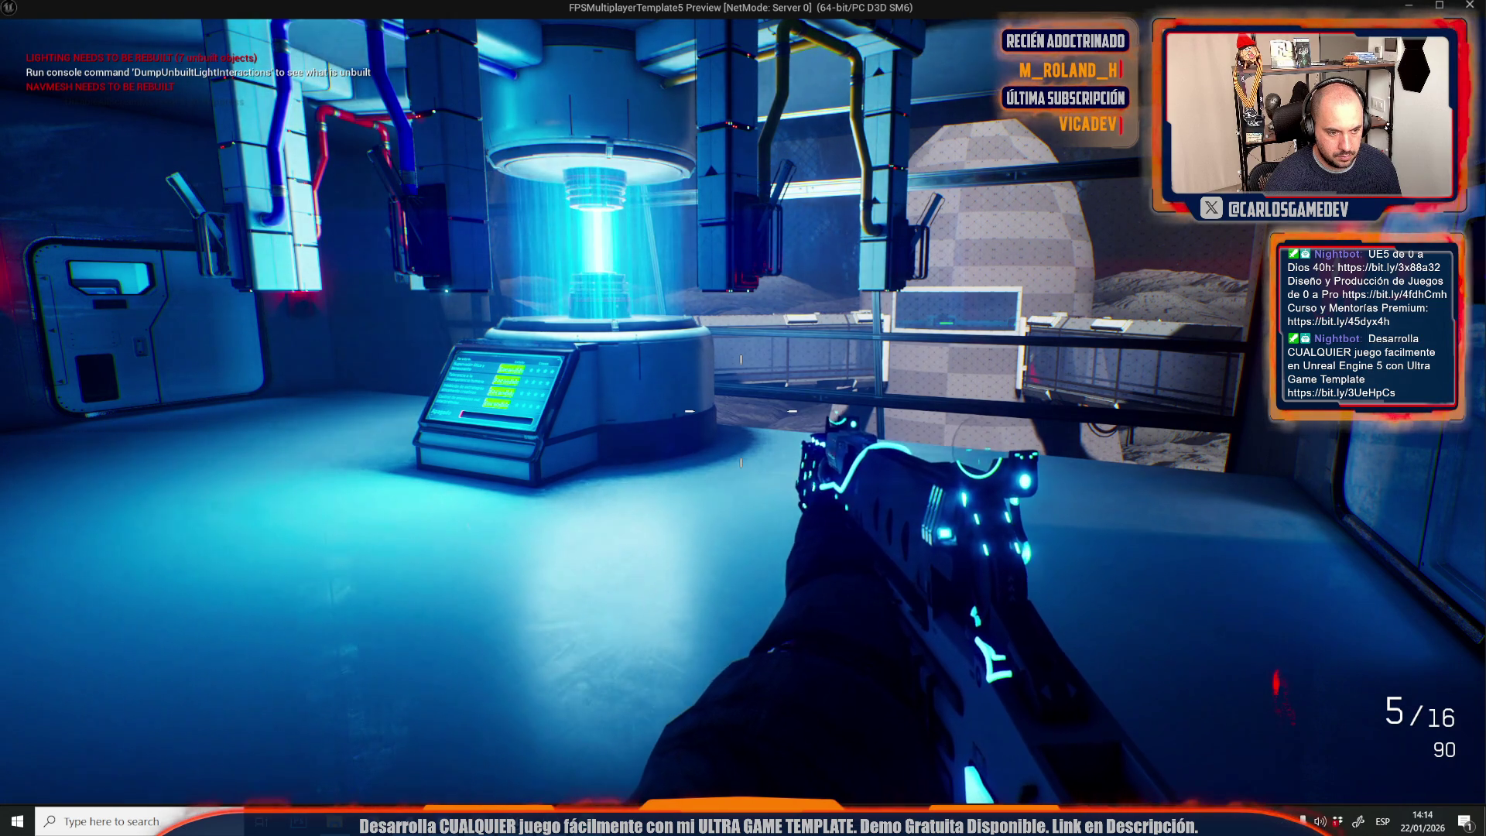
key(w)
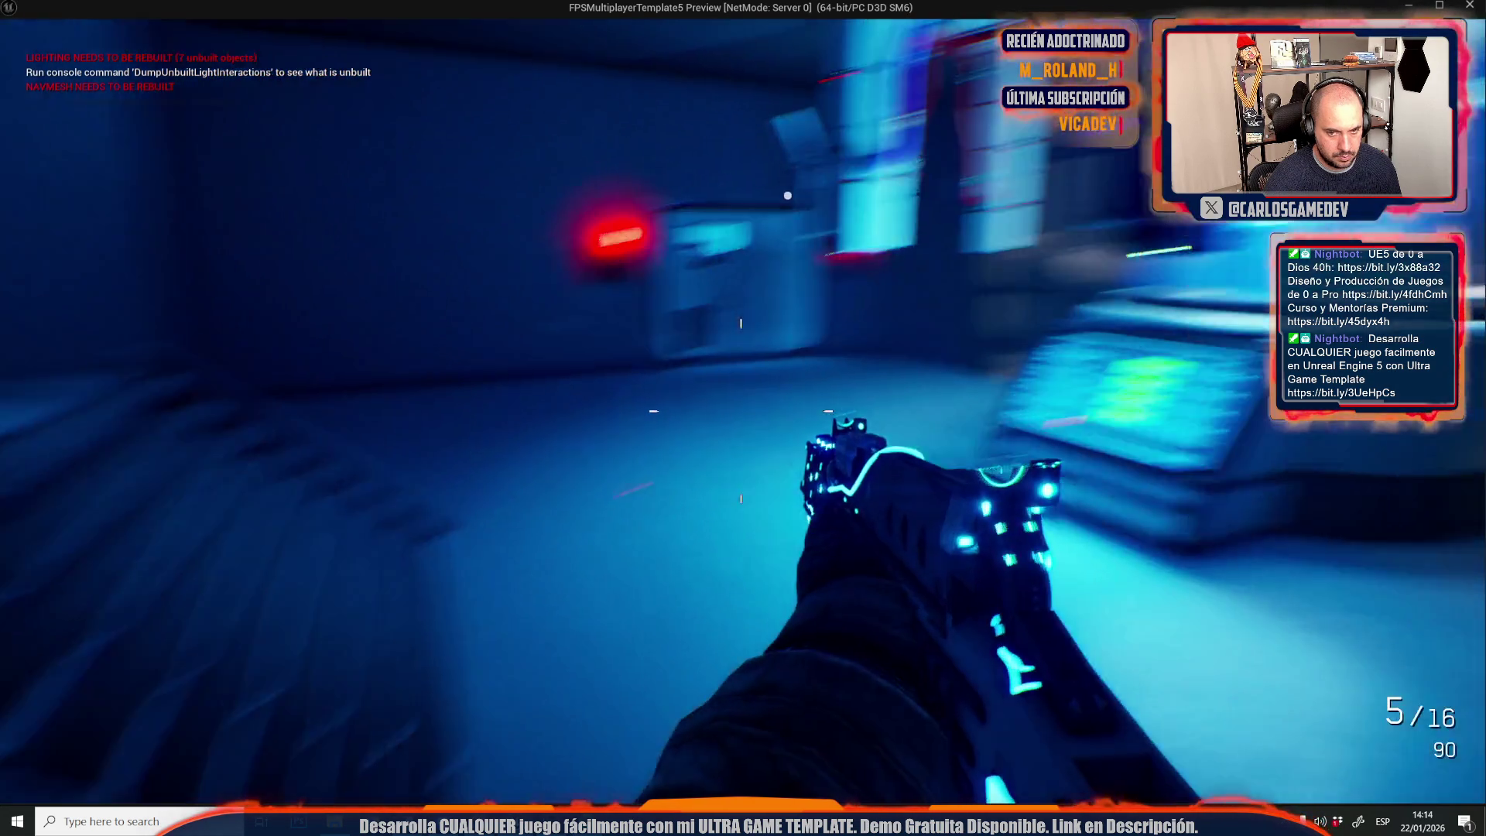
key(w)
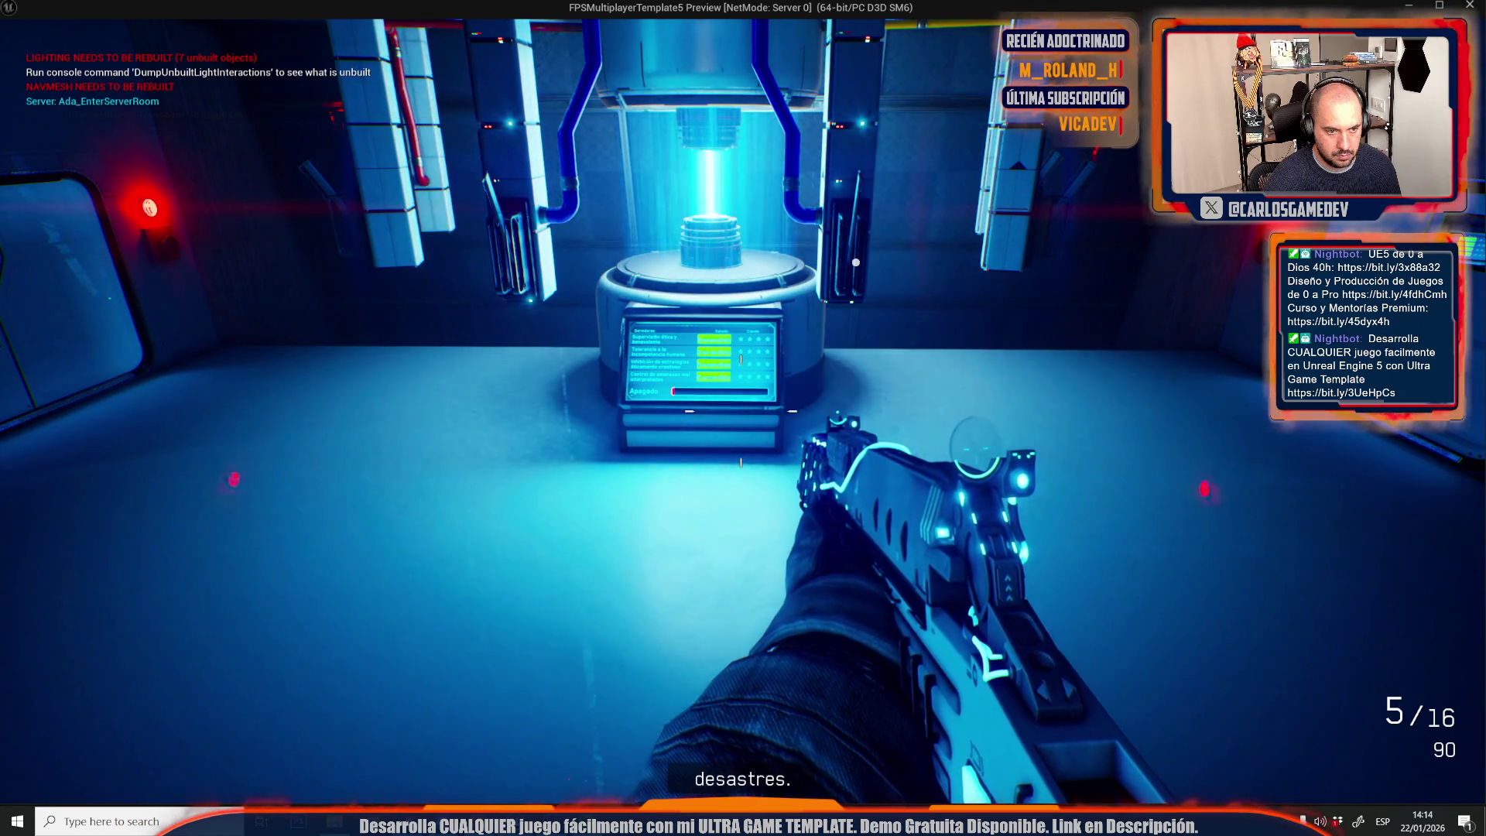
key(w)
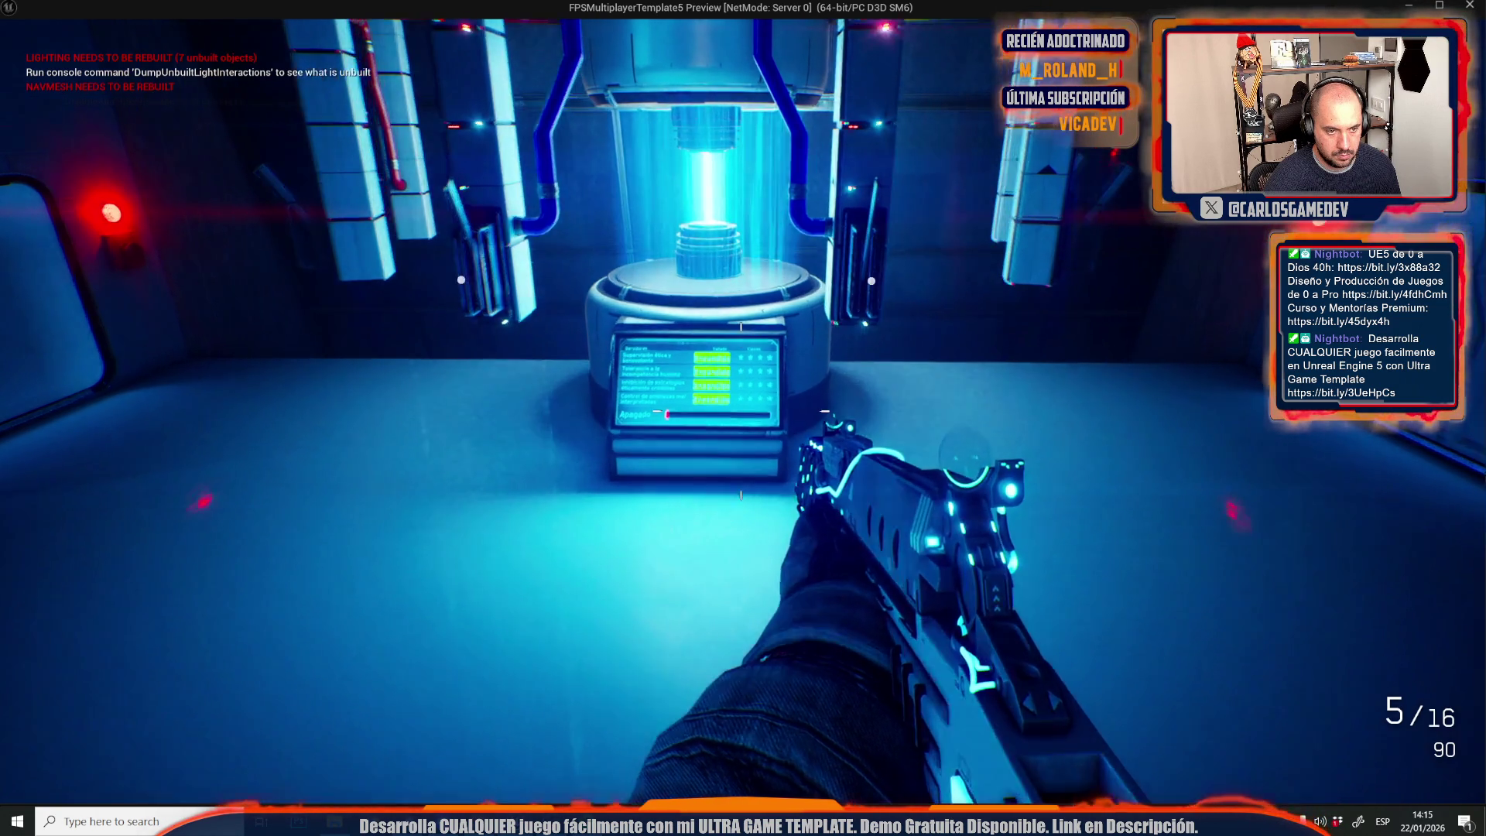
key(a)
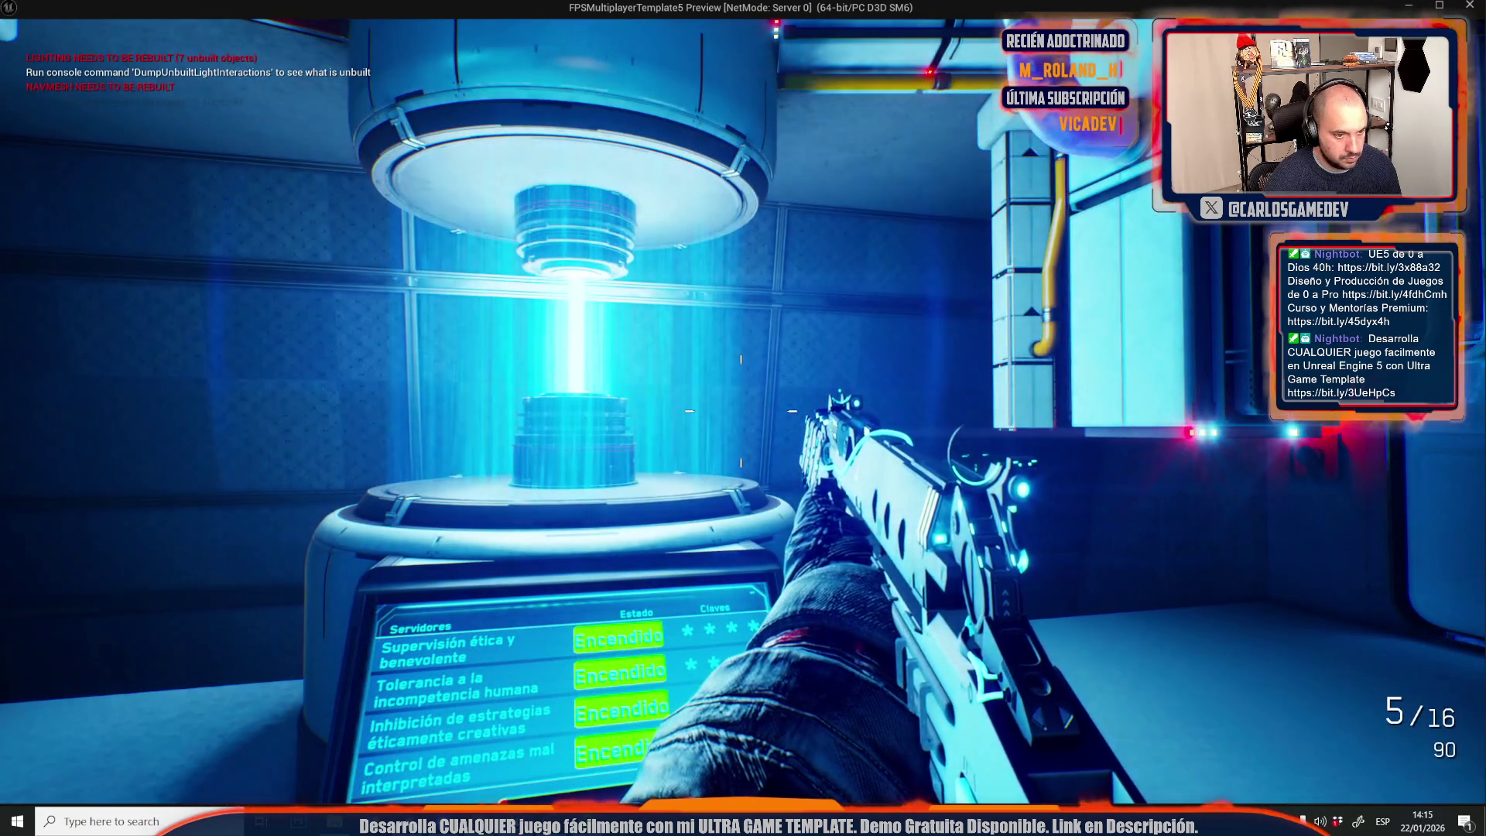
key(s)
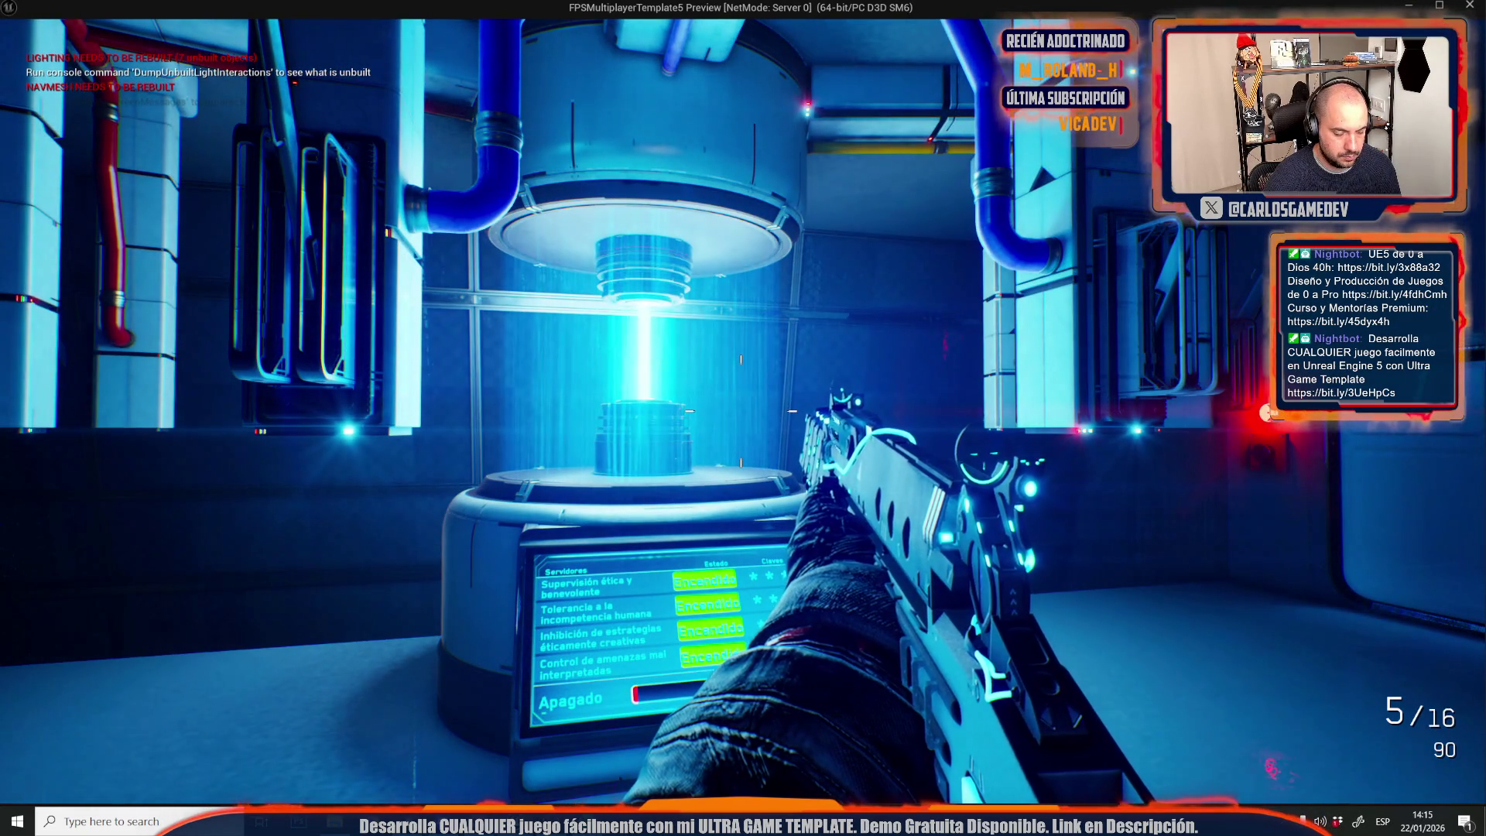
key(Escape)
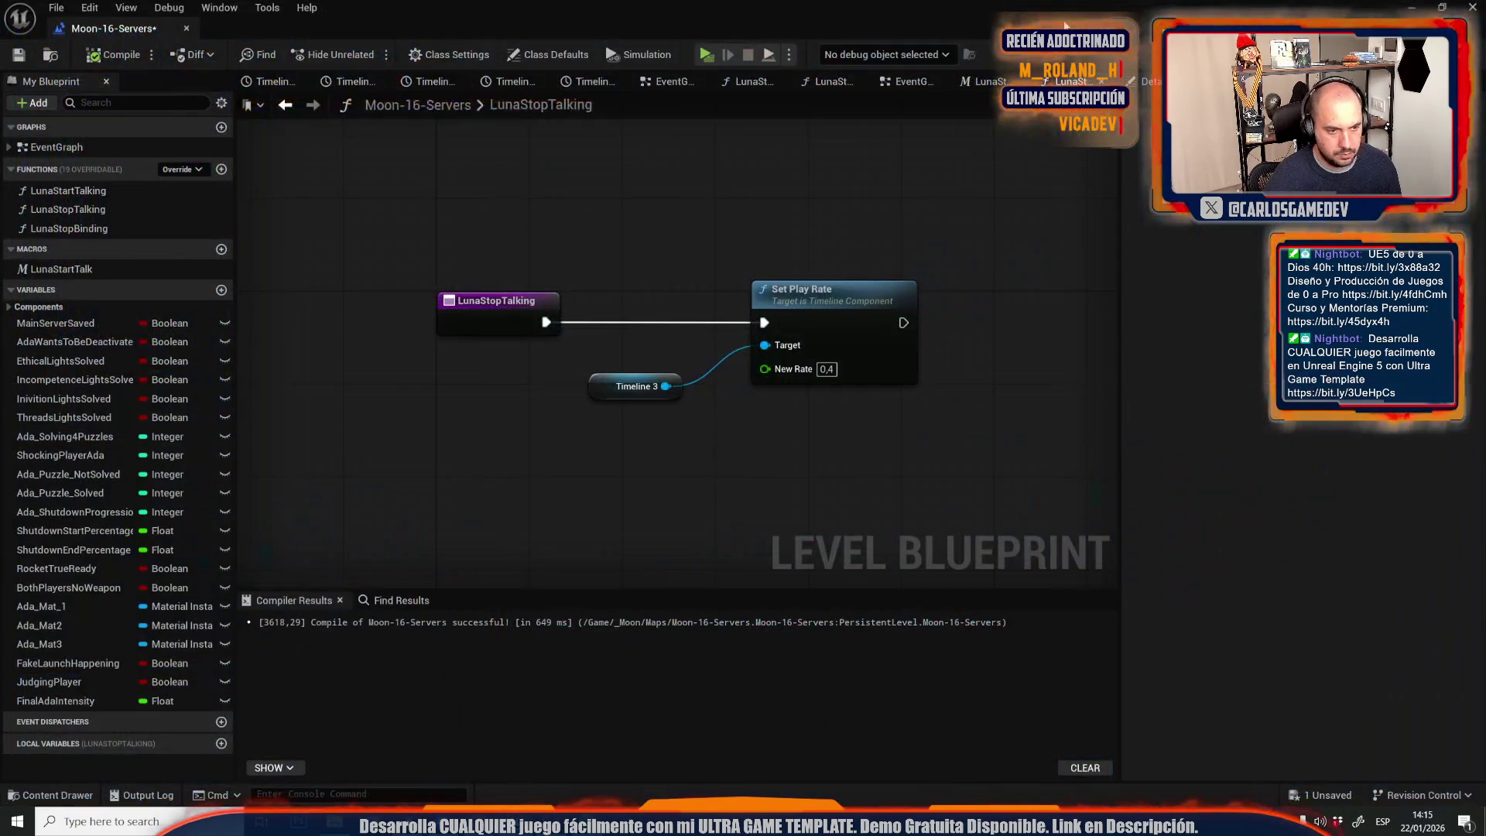
From the level editor, open the parent material AdaEnergyExterior.
click(55, 19)
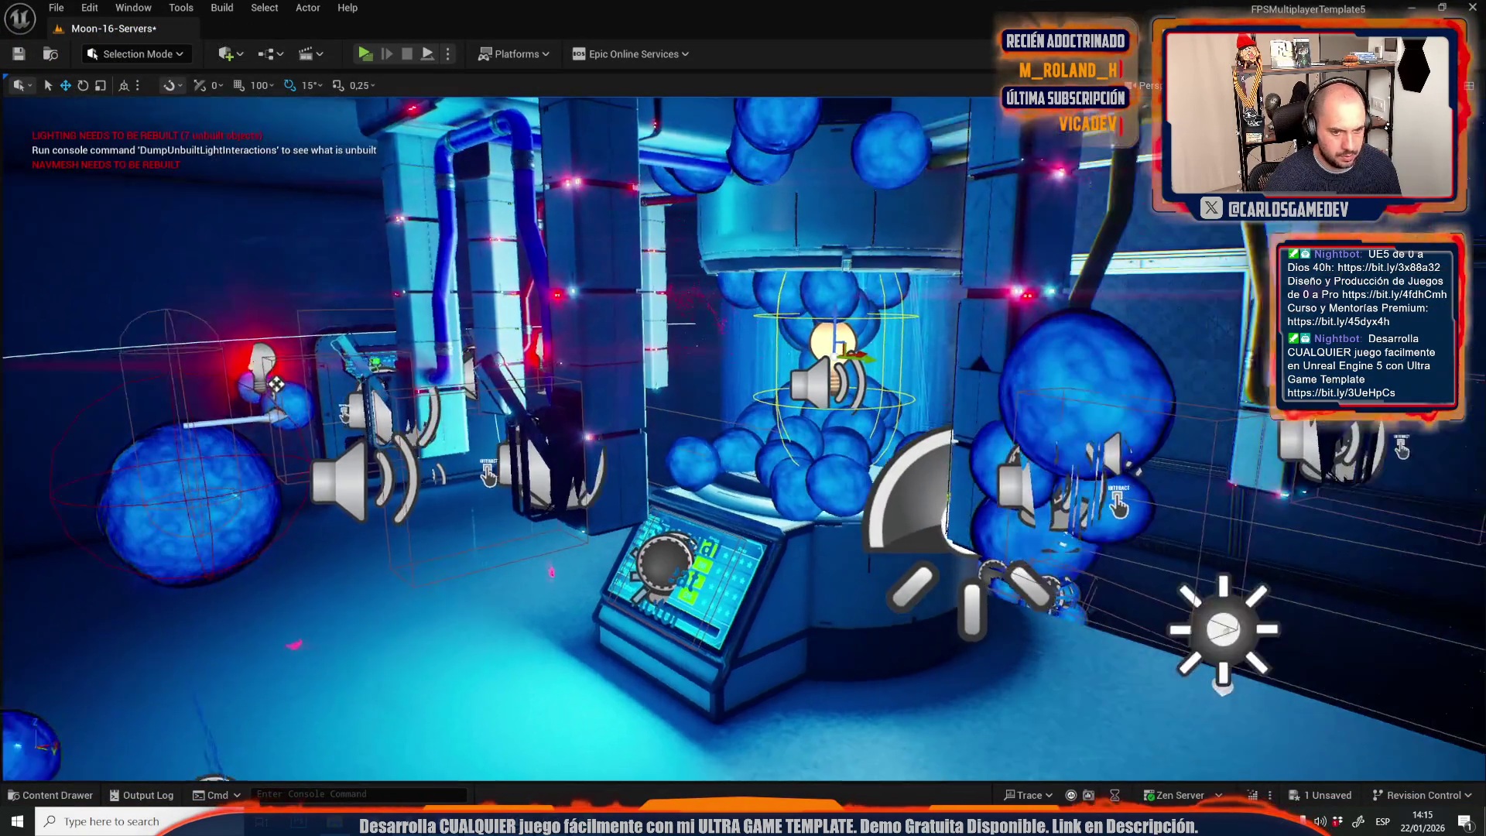
scroll(664, 302, up, 5)
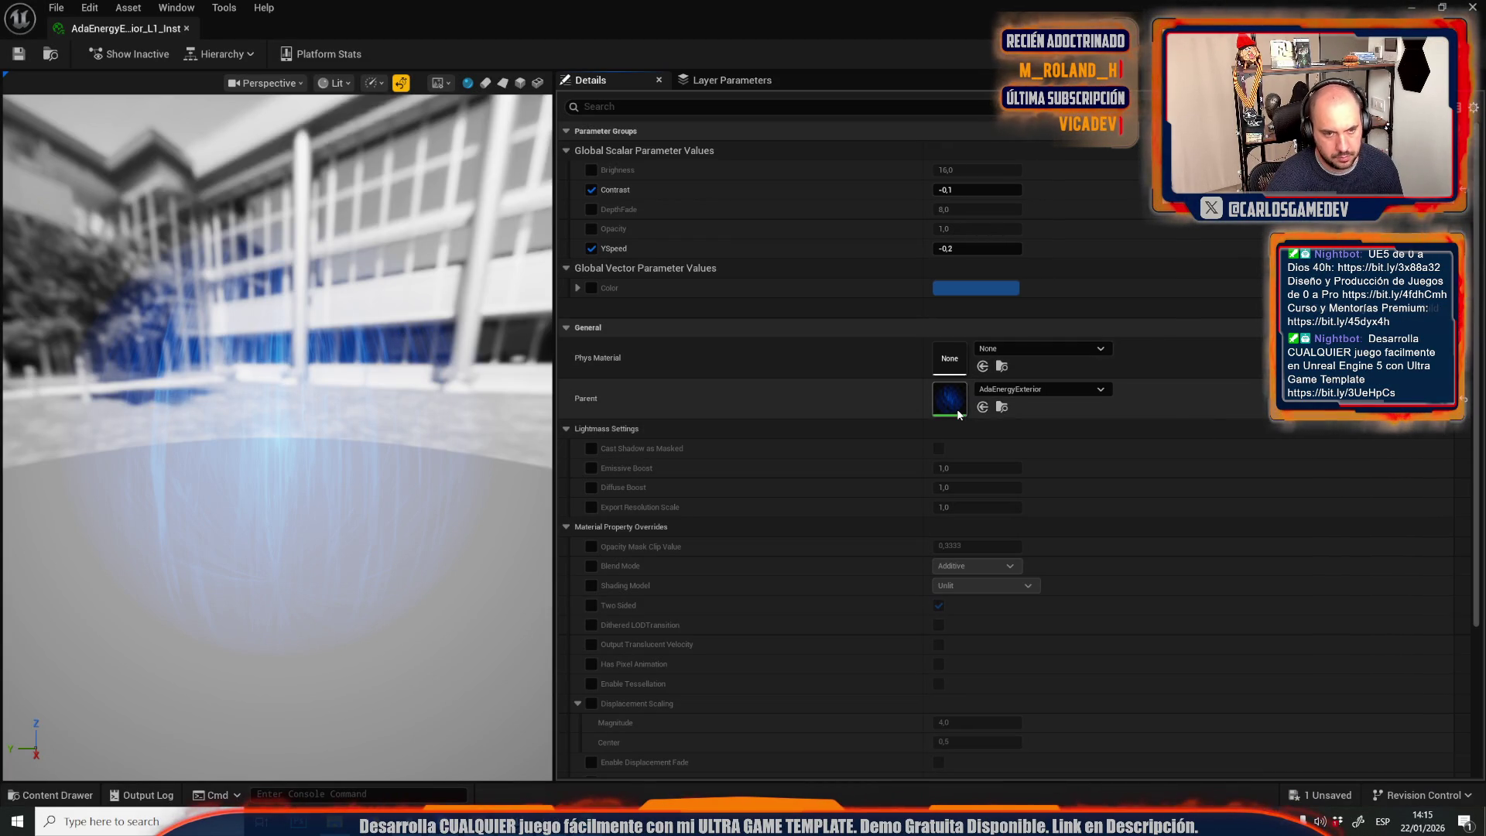
double_click(936, 383)
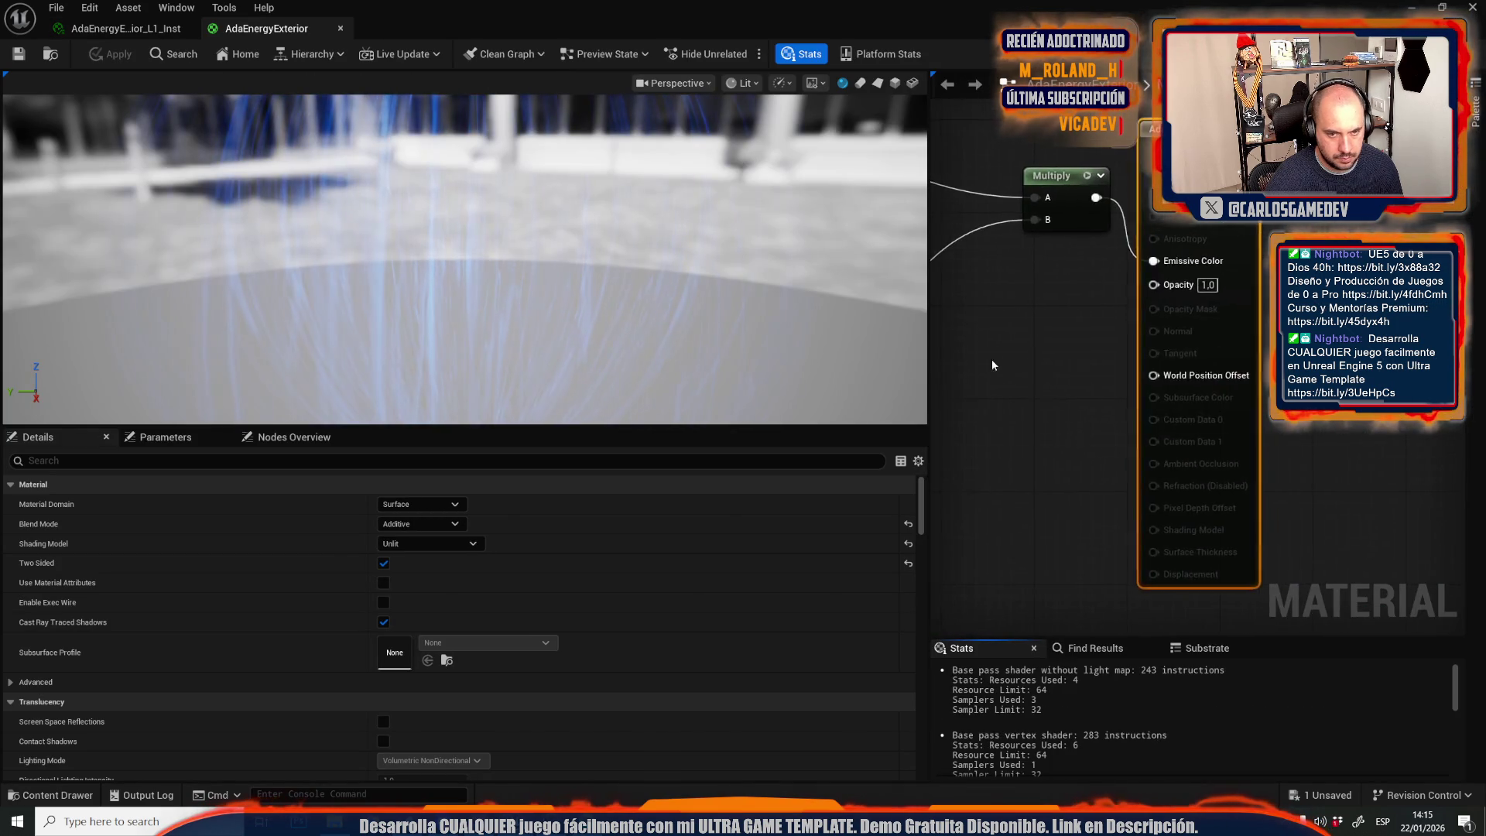
scroll(1140, 370, up, 2)
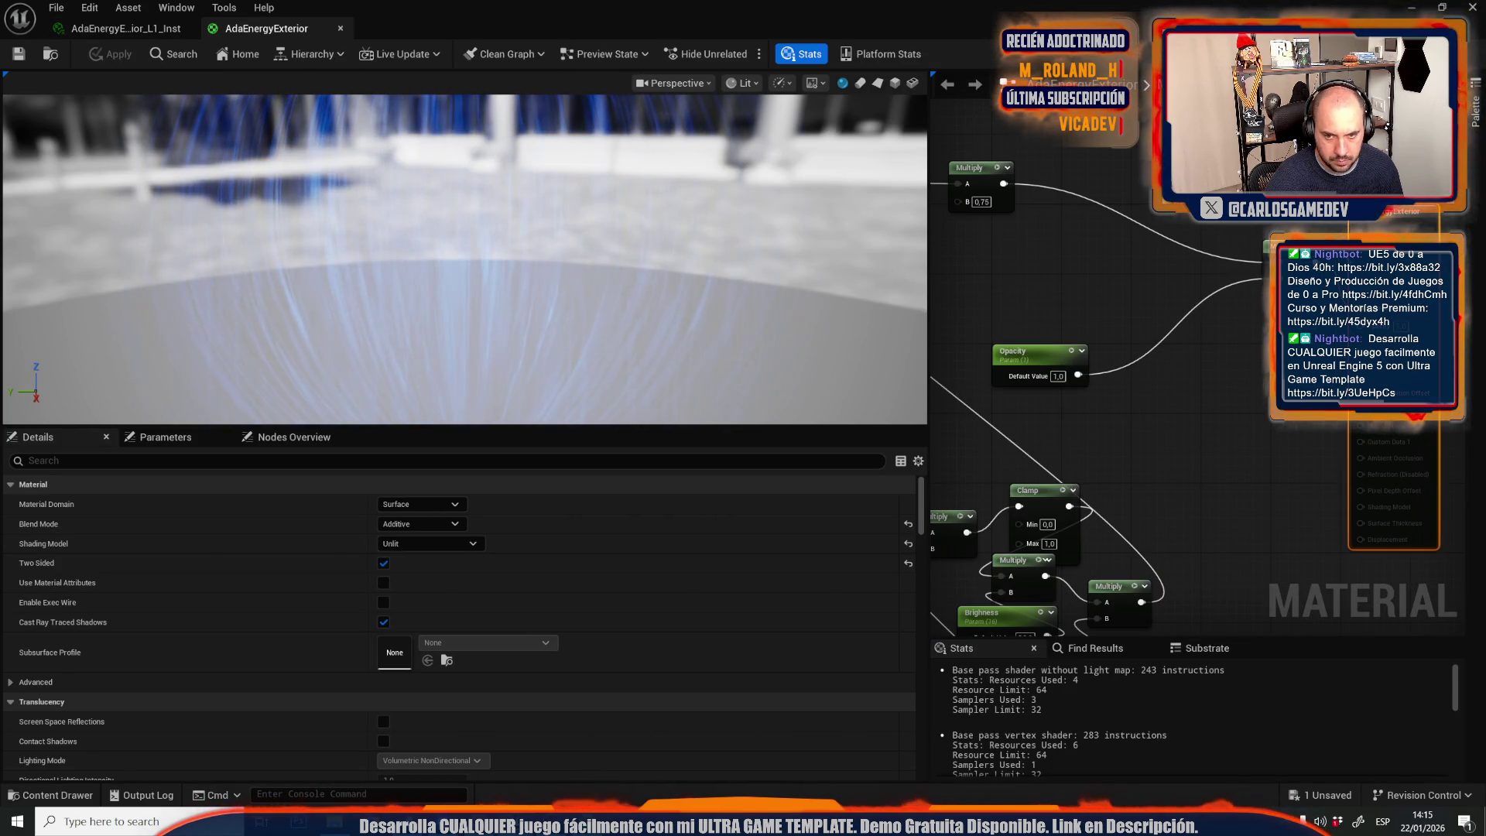
Duplicate the Opacity parameter and Multiply, chain the copy in, and name it TalkOpacity.
mouse_move(1041, 355)
mouse_down()
mouse_move(1098, 406)
mouse_move(1076, 304)
mouse_up()
drag(1157, 359, 1190, 393)
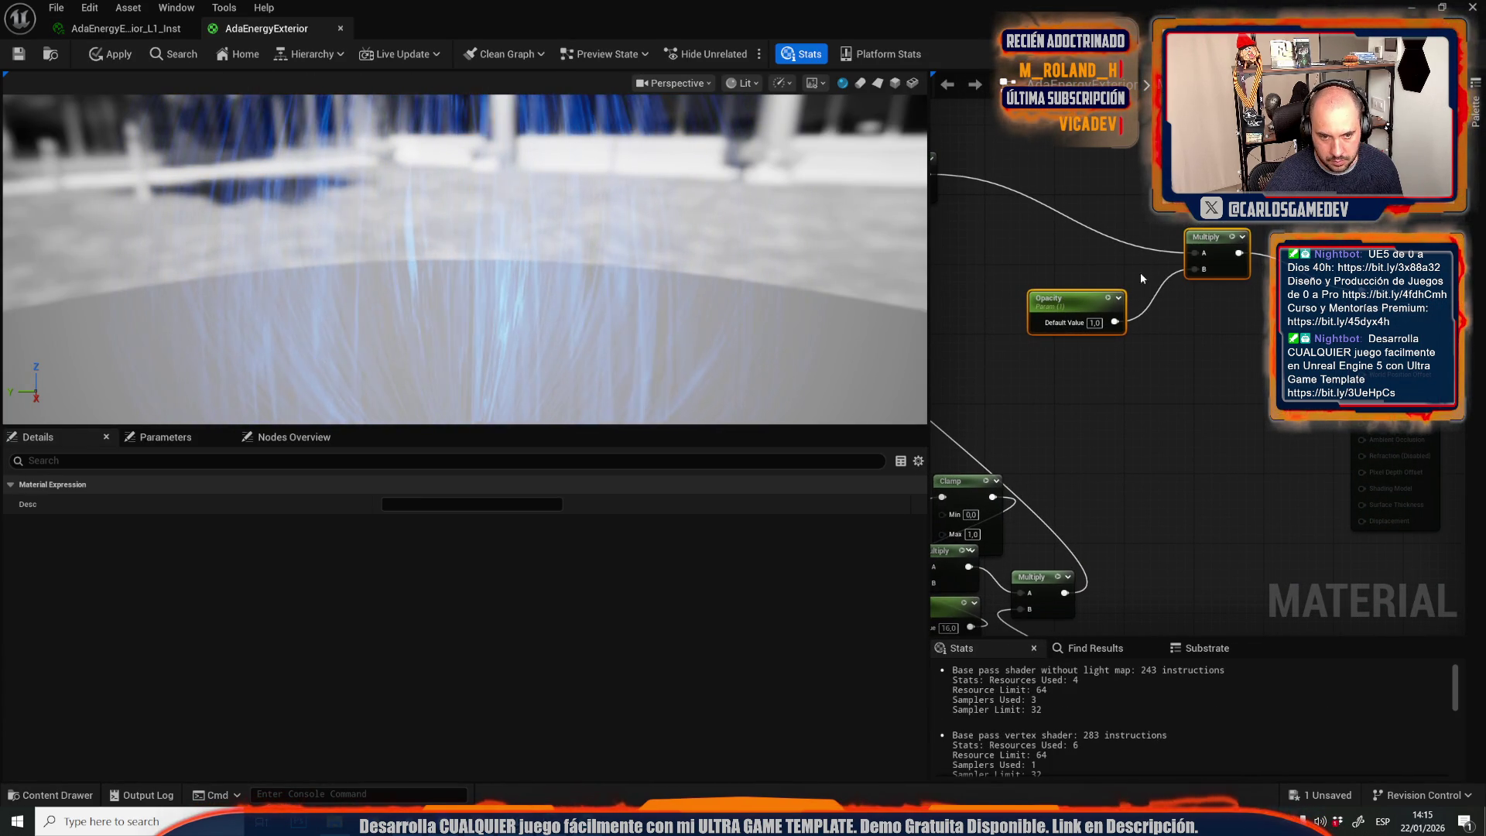
key(ctrl+d)
drag(1238, 253, 1261, 343)
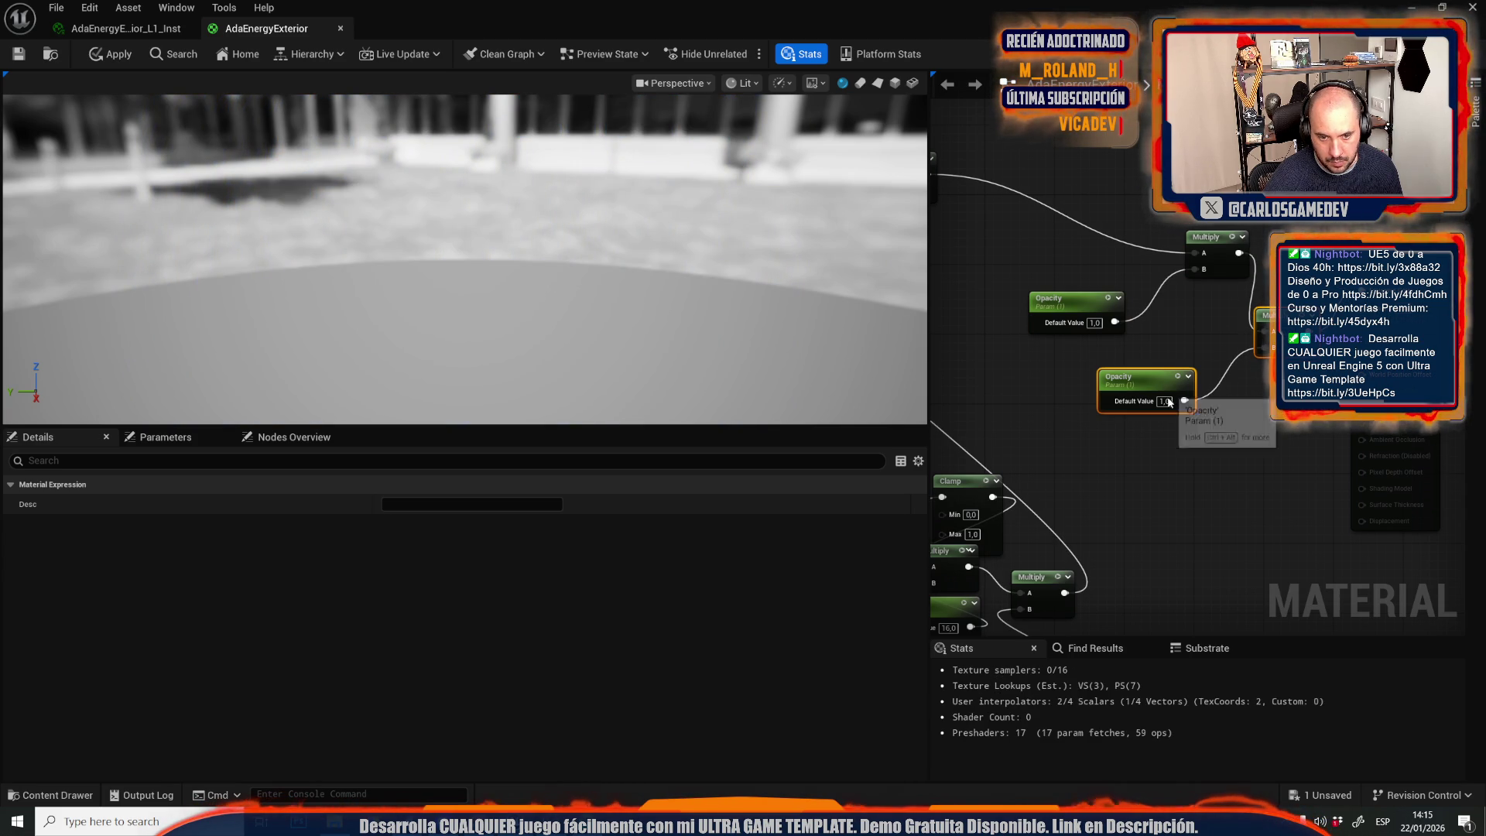
click(1144, 379)
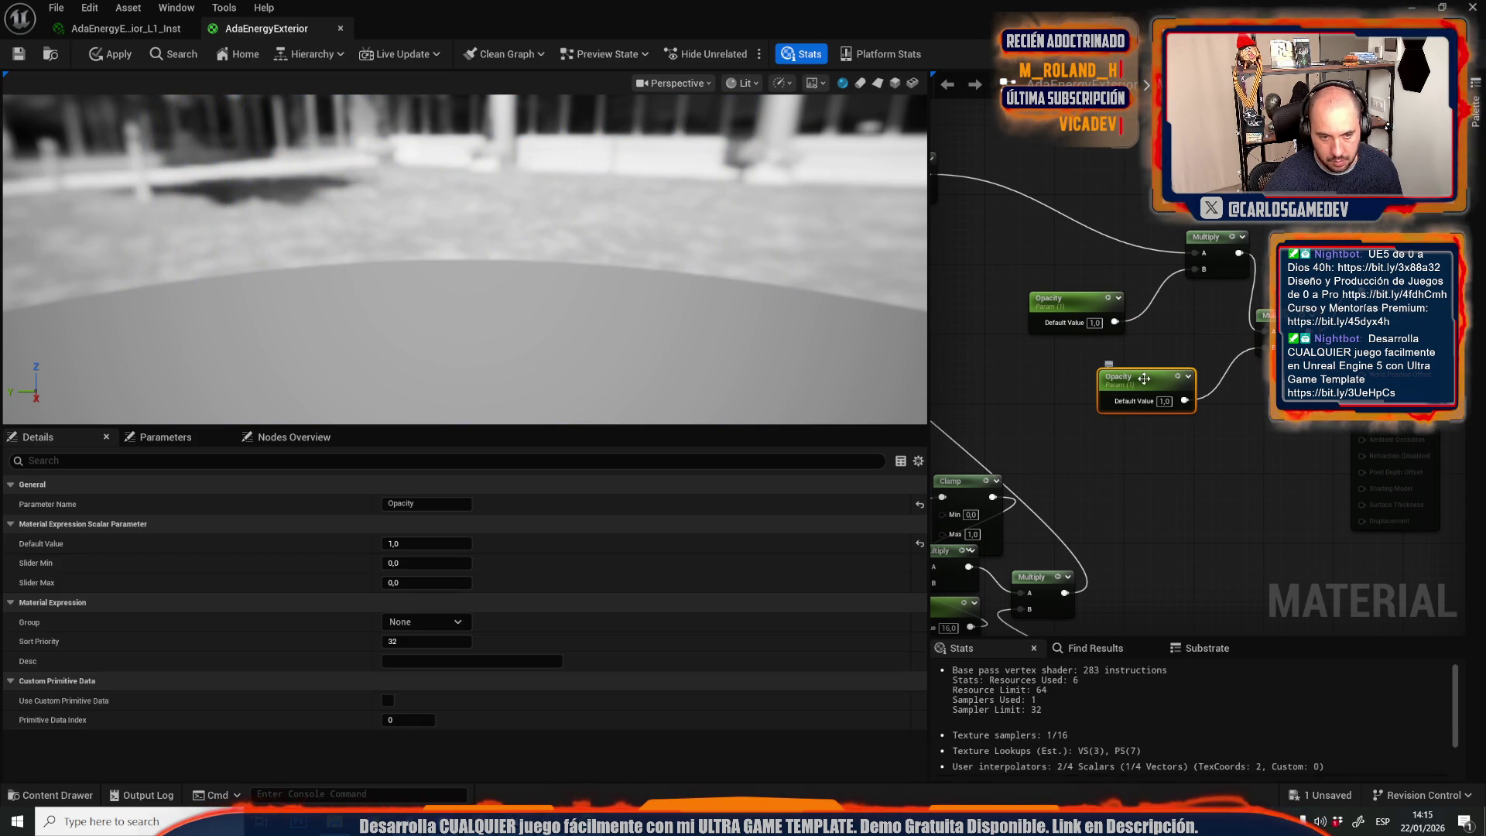
click(389, 504)
text(Talk)
key(Return)
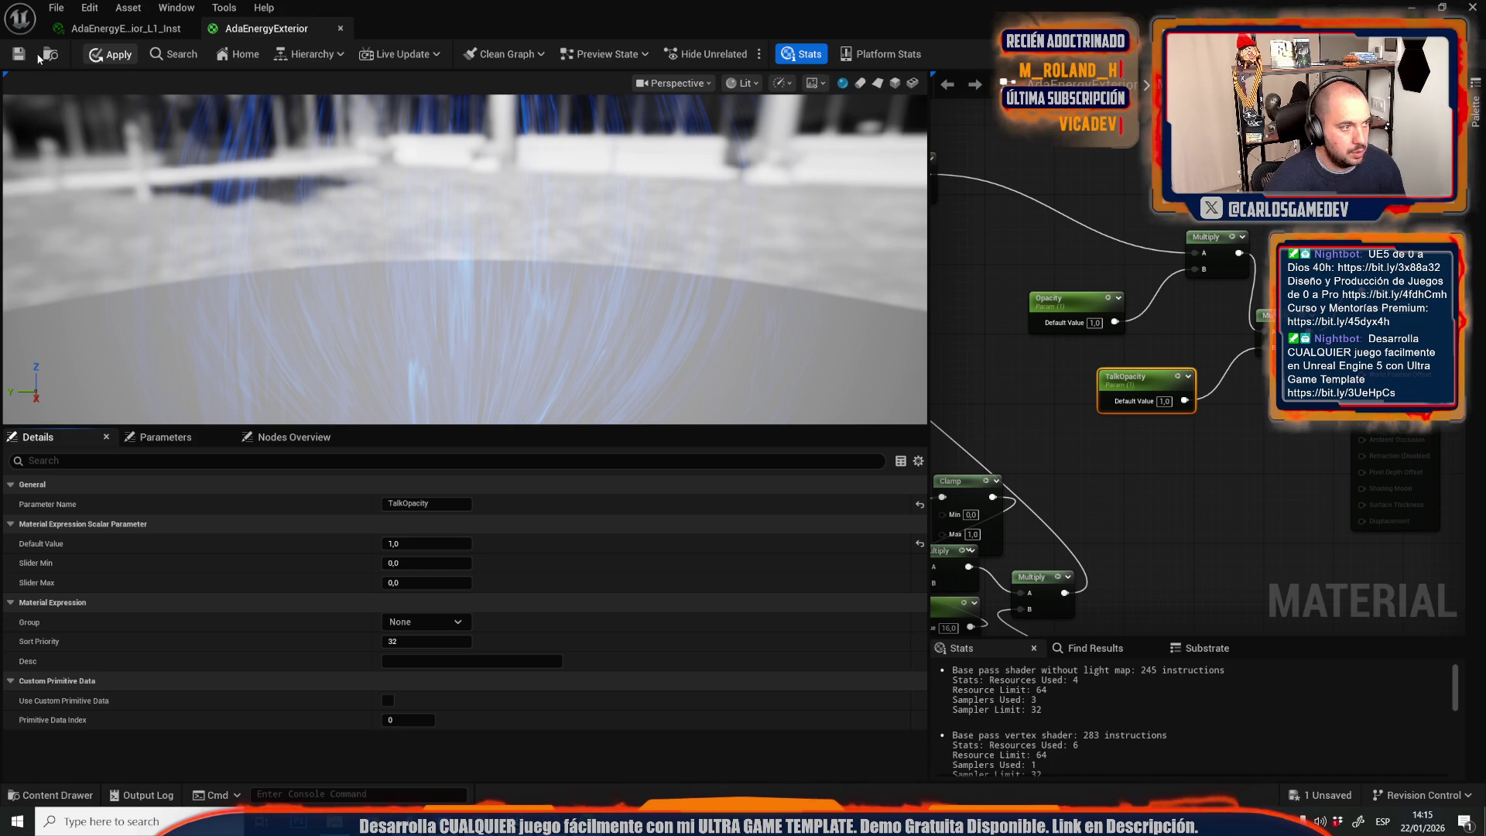
Apply and save the AdaEnergyExterior material.
click(19, 57)
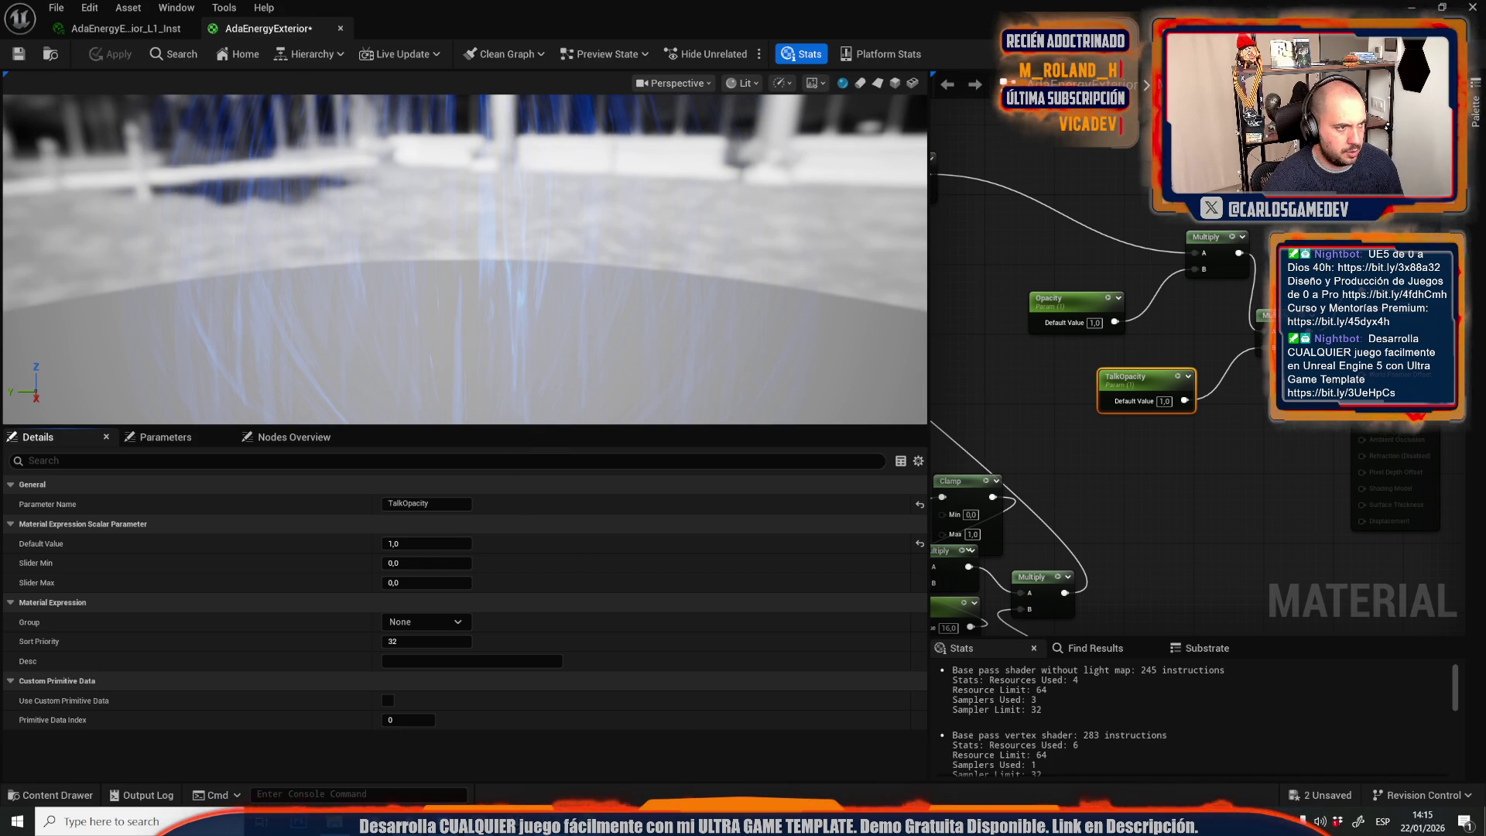
click(31, 54)
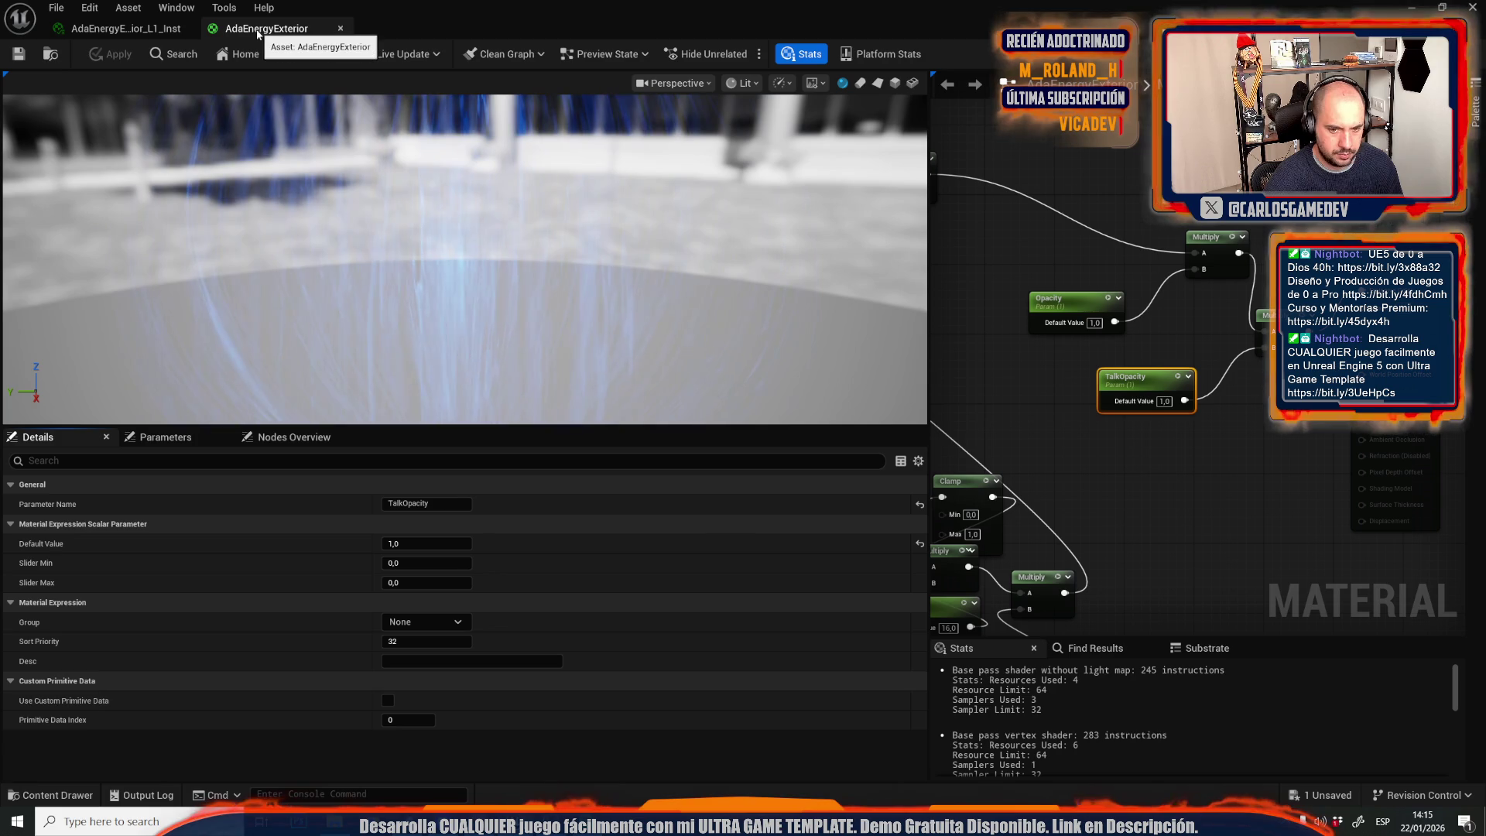
click(155, 31)
click(267, 54)
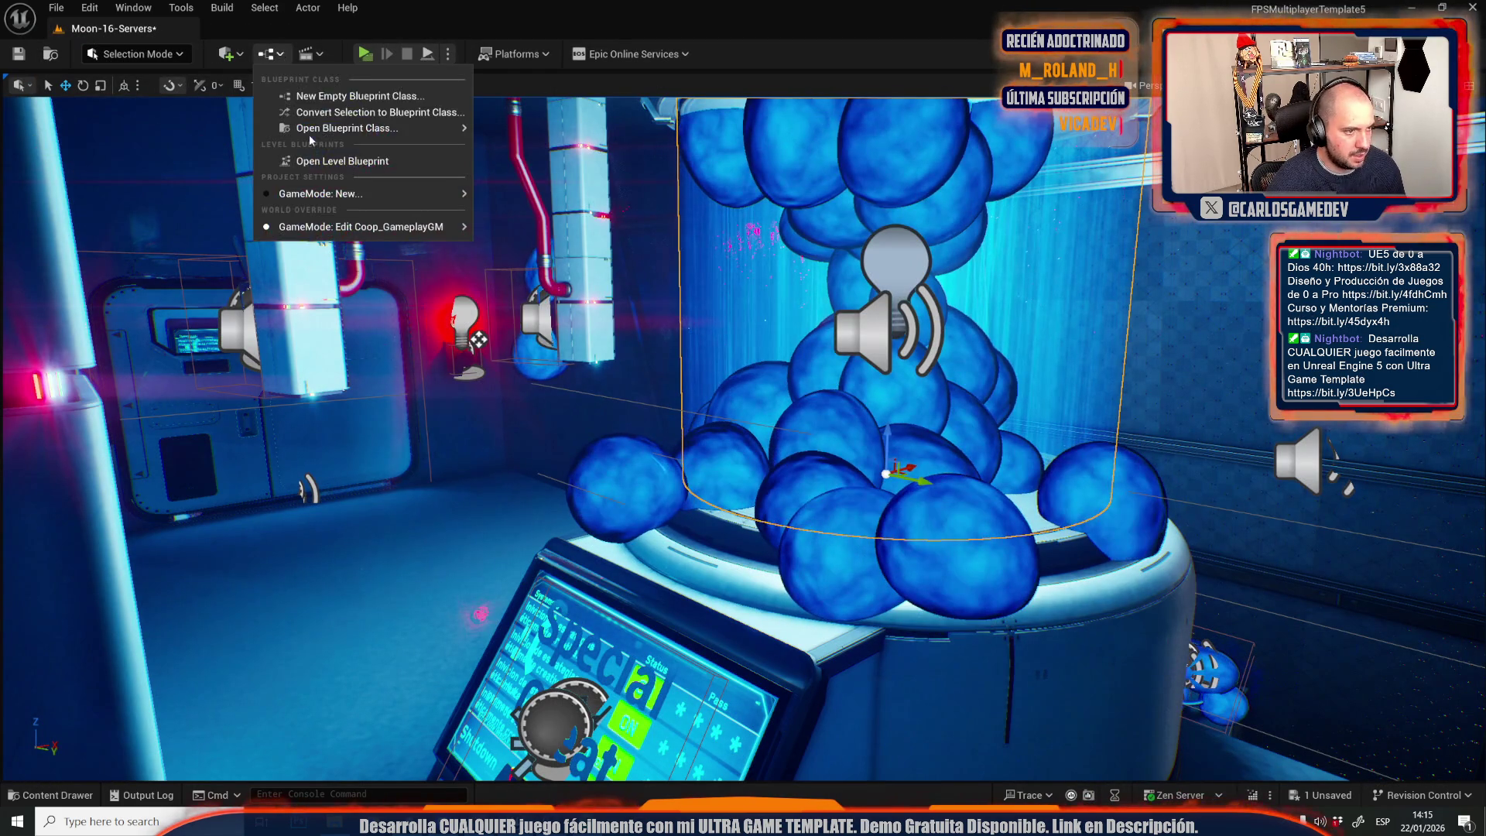
Open the Level Blueprint's EventGraph at the Event Tick Timeline_3, Lerp and SET nodes.
click(314, 160)
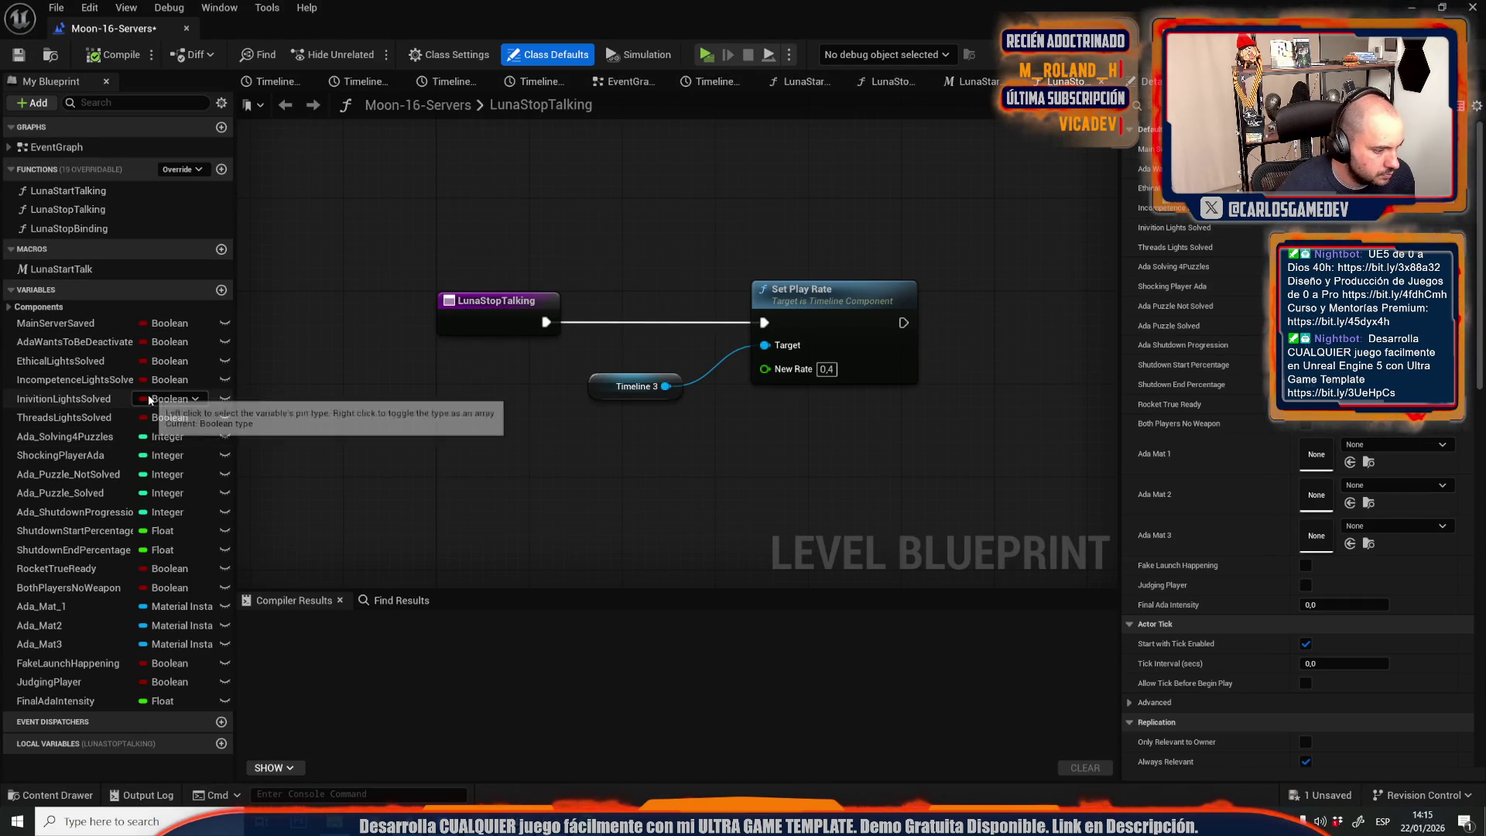
click(65, 609)
scroll(577, 290, down, 8)
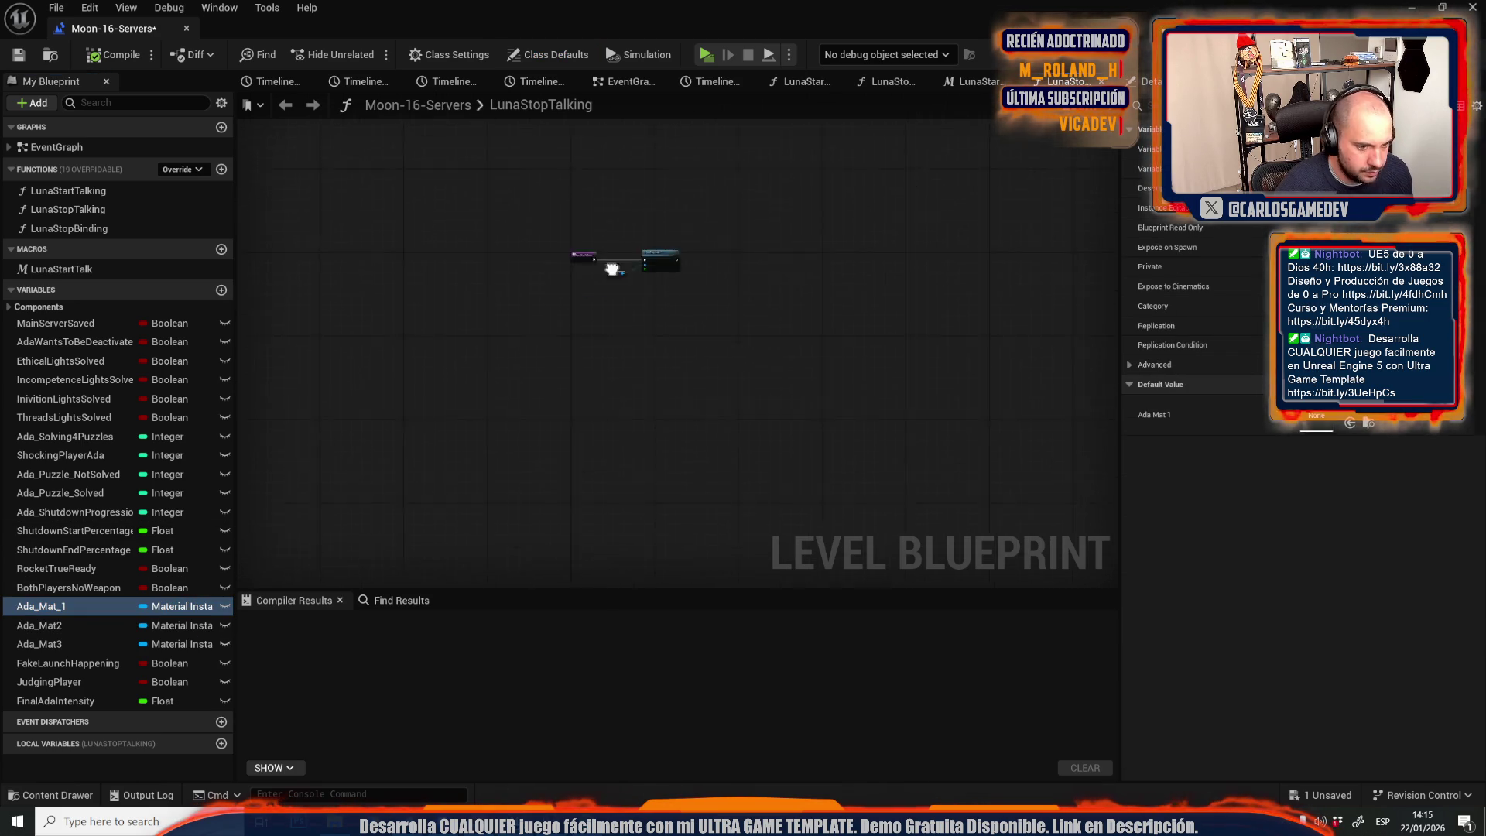
click(631, 81)
scroll(809, 287, down, 4)
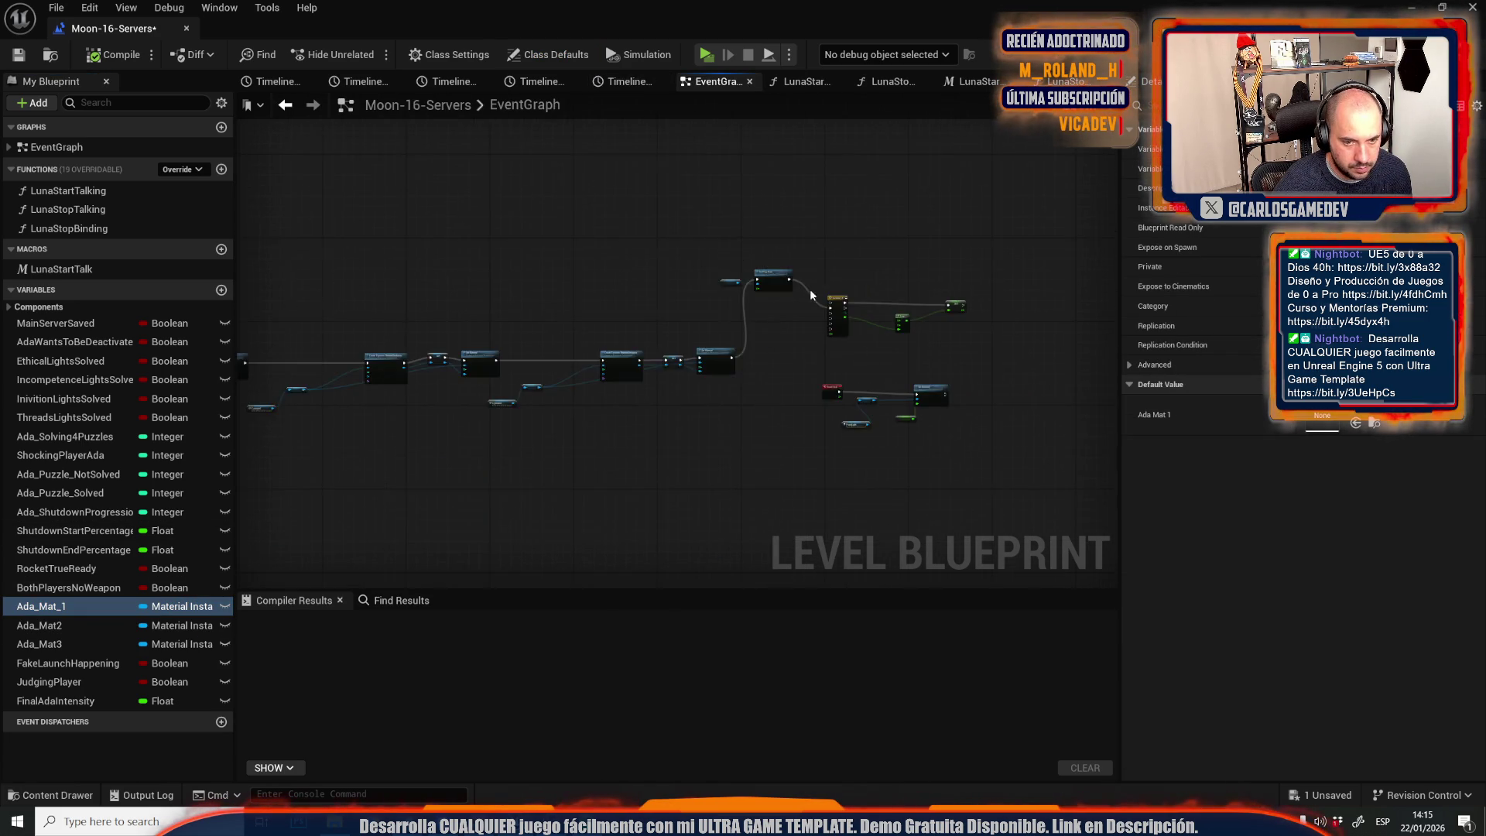
scroll(641, 369, up, 5)
drag(640, 368, 663, 264)
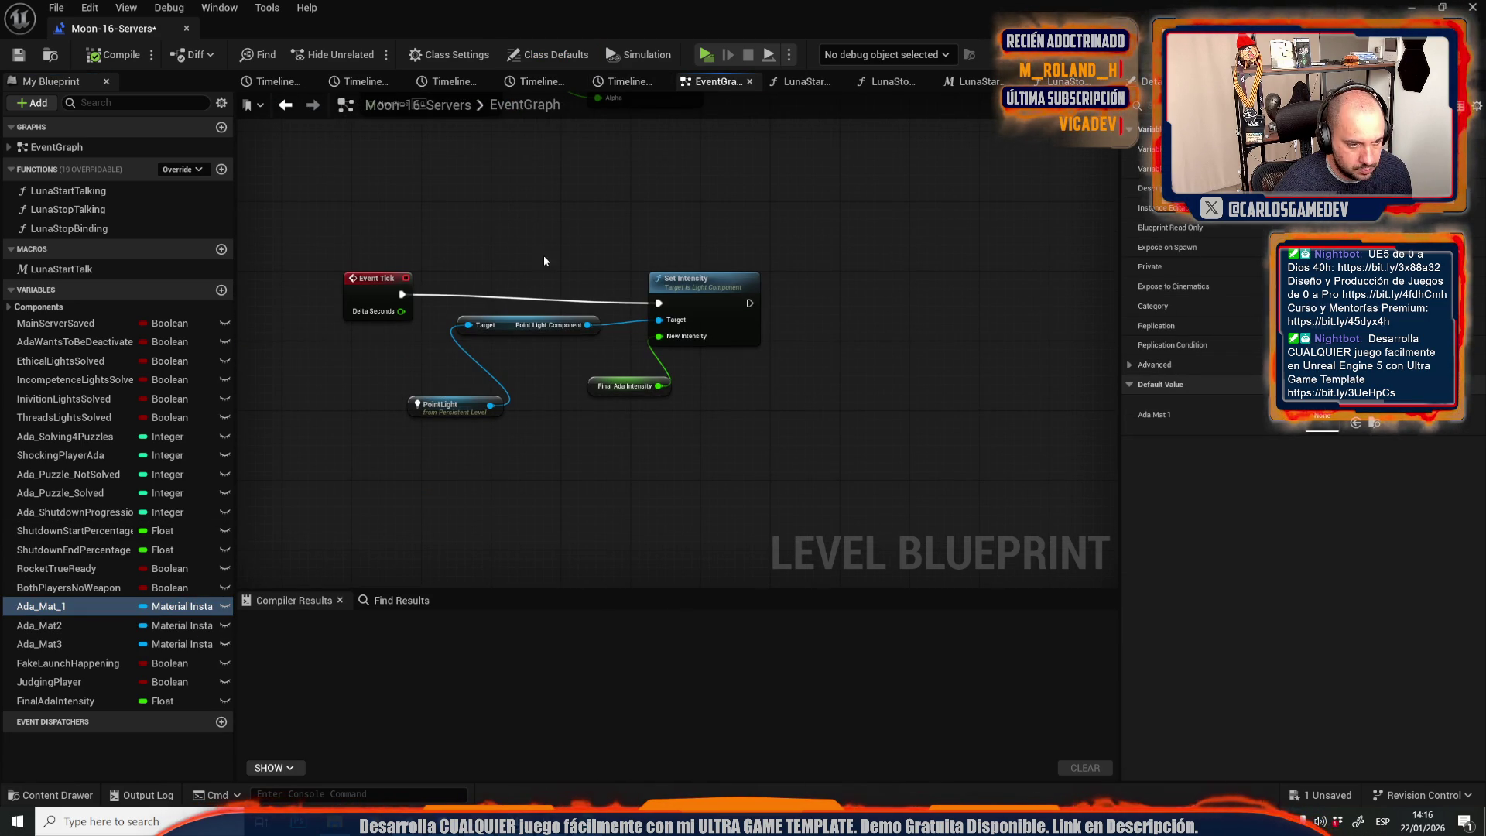
mouse_move(534, 378)
mouse_down()
mouse_move(584, 638)
mouse_move(576, 592)
mouse_up()
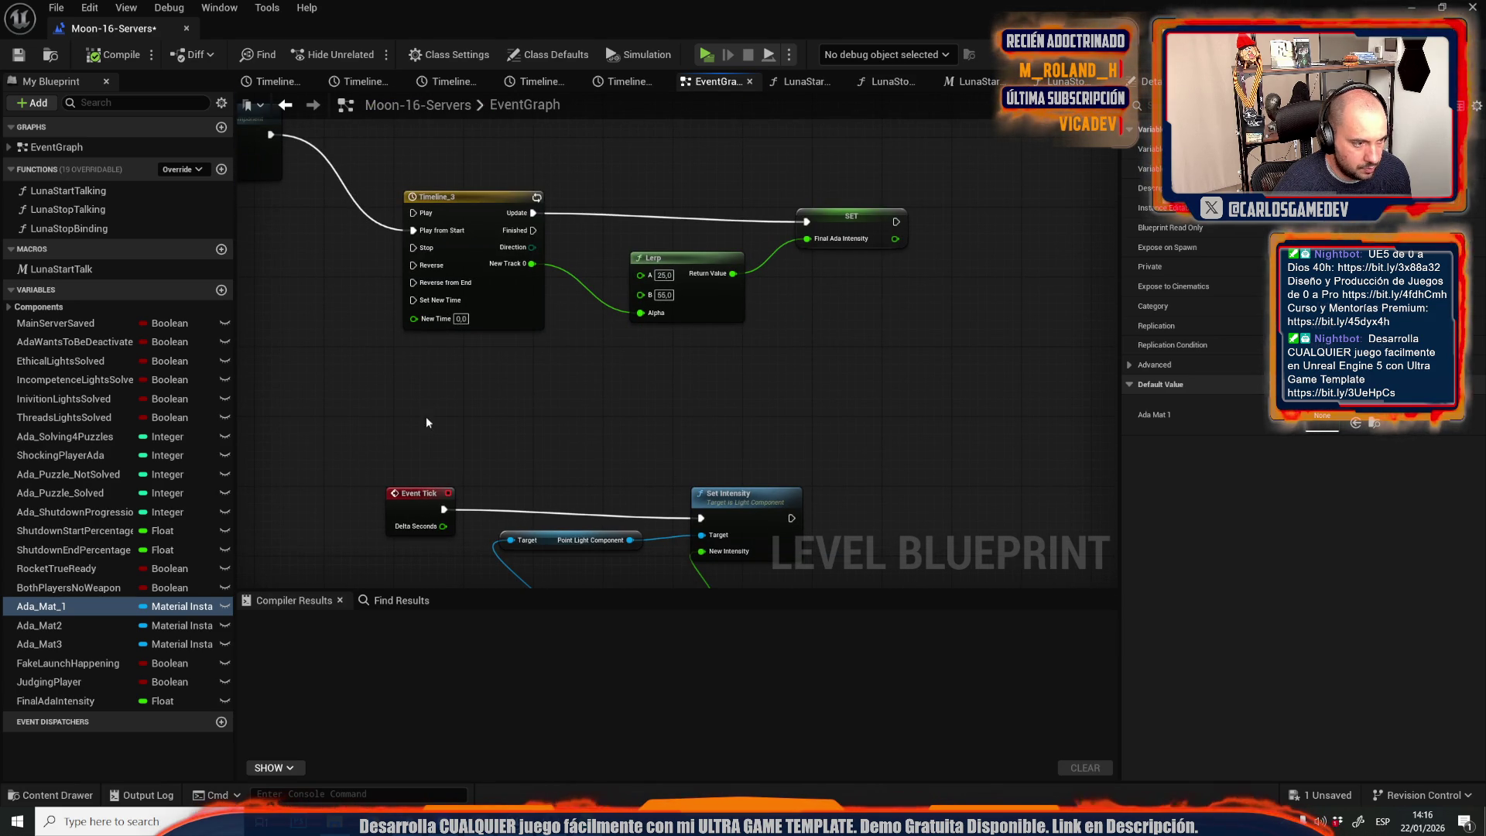
Duplicate the FinalAdaIntensity float as a new variable named FinalAdaTalkIntensity.
right_click(62, 698)
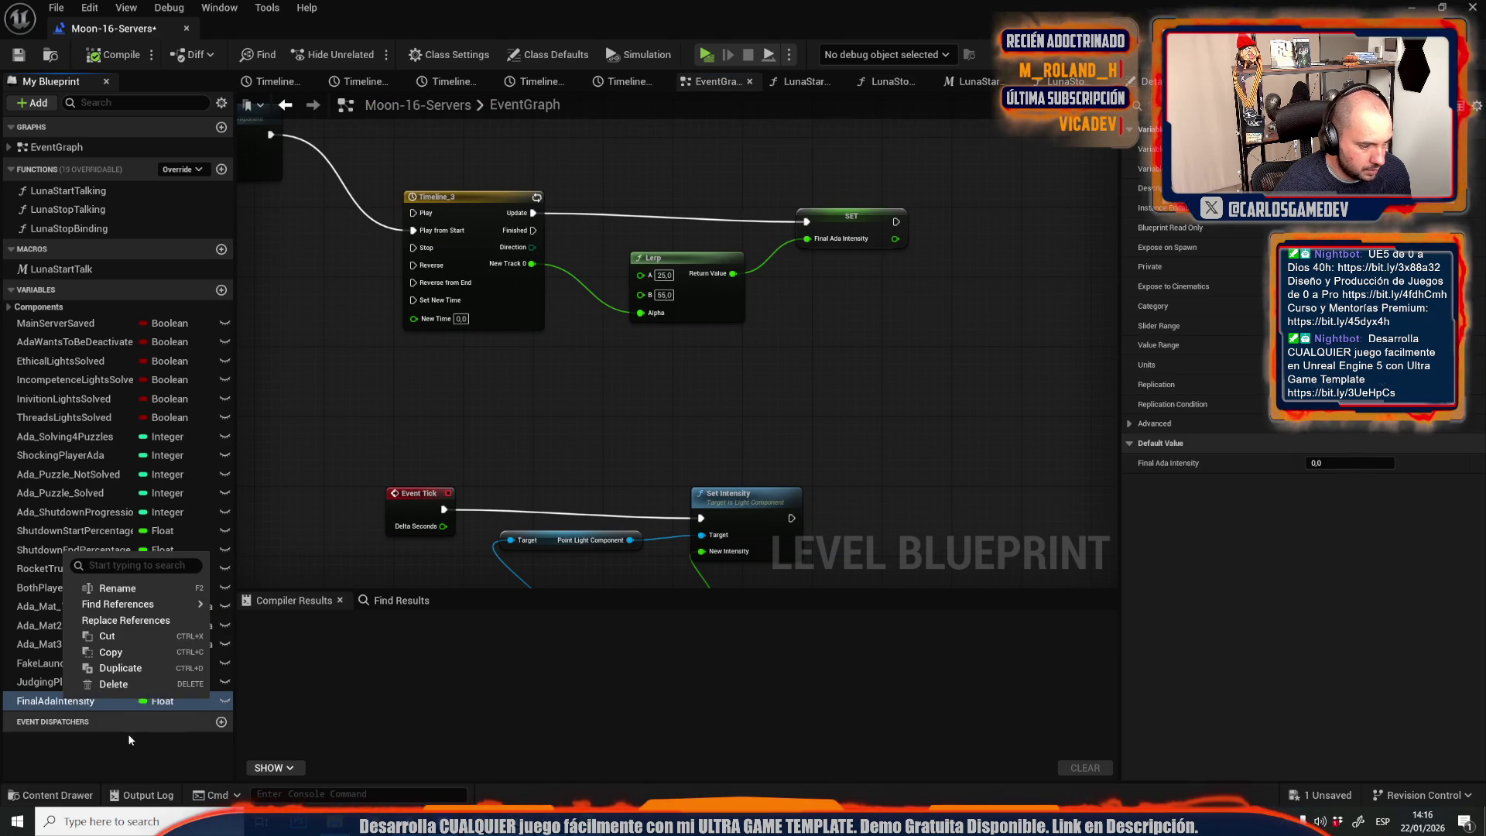
click(134, 673)
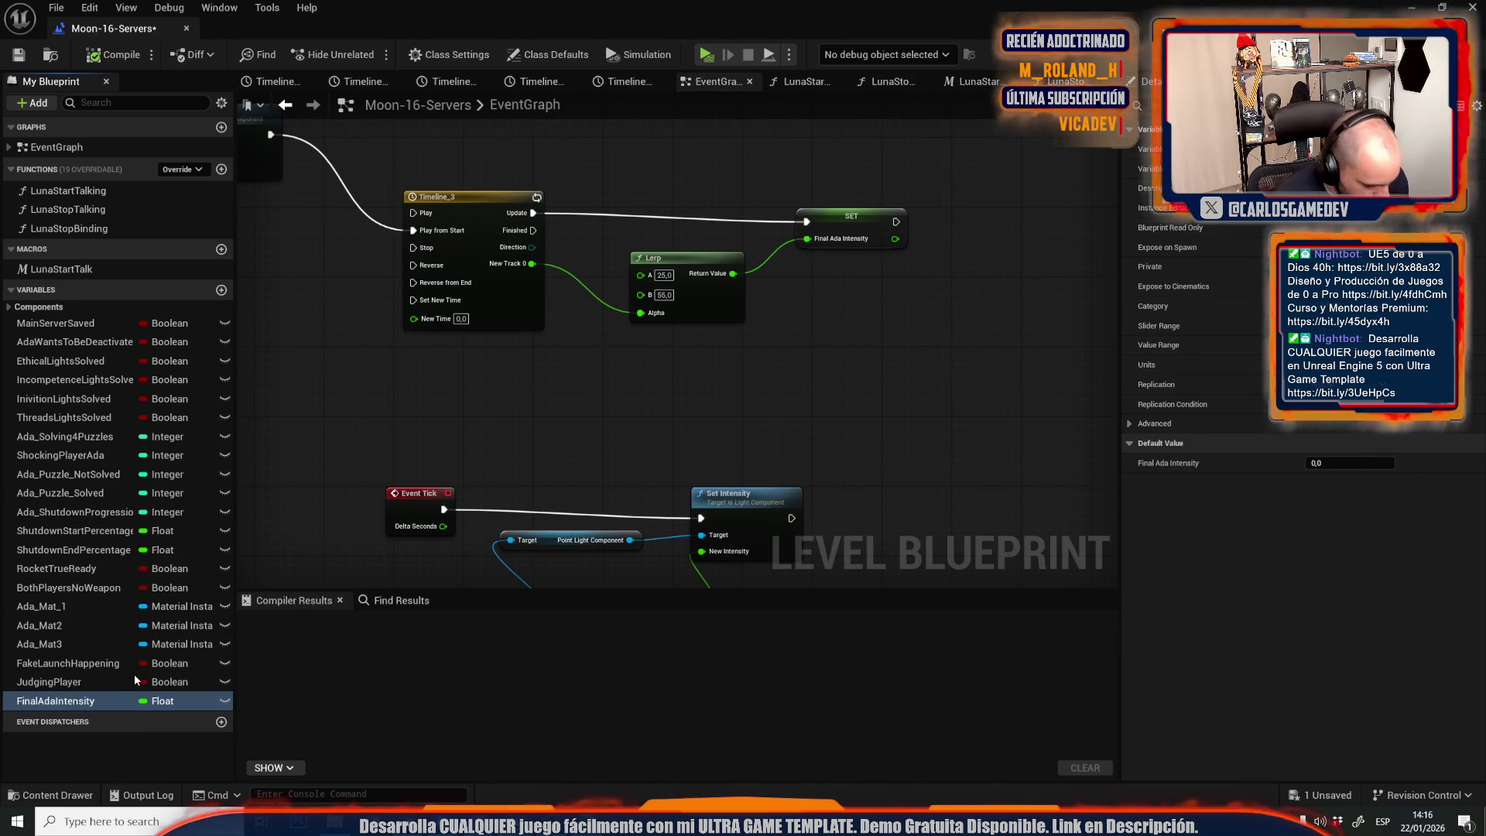
key(ctrl+d)
text(FinalAdaTalkIntensity)
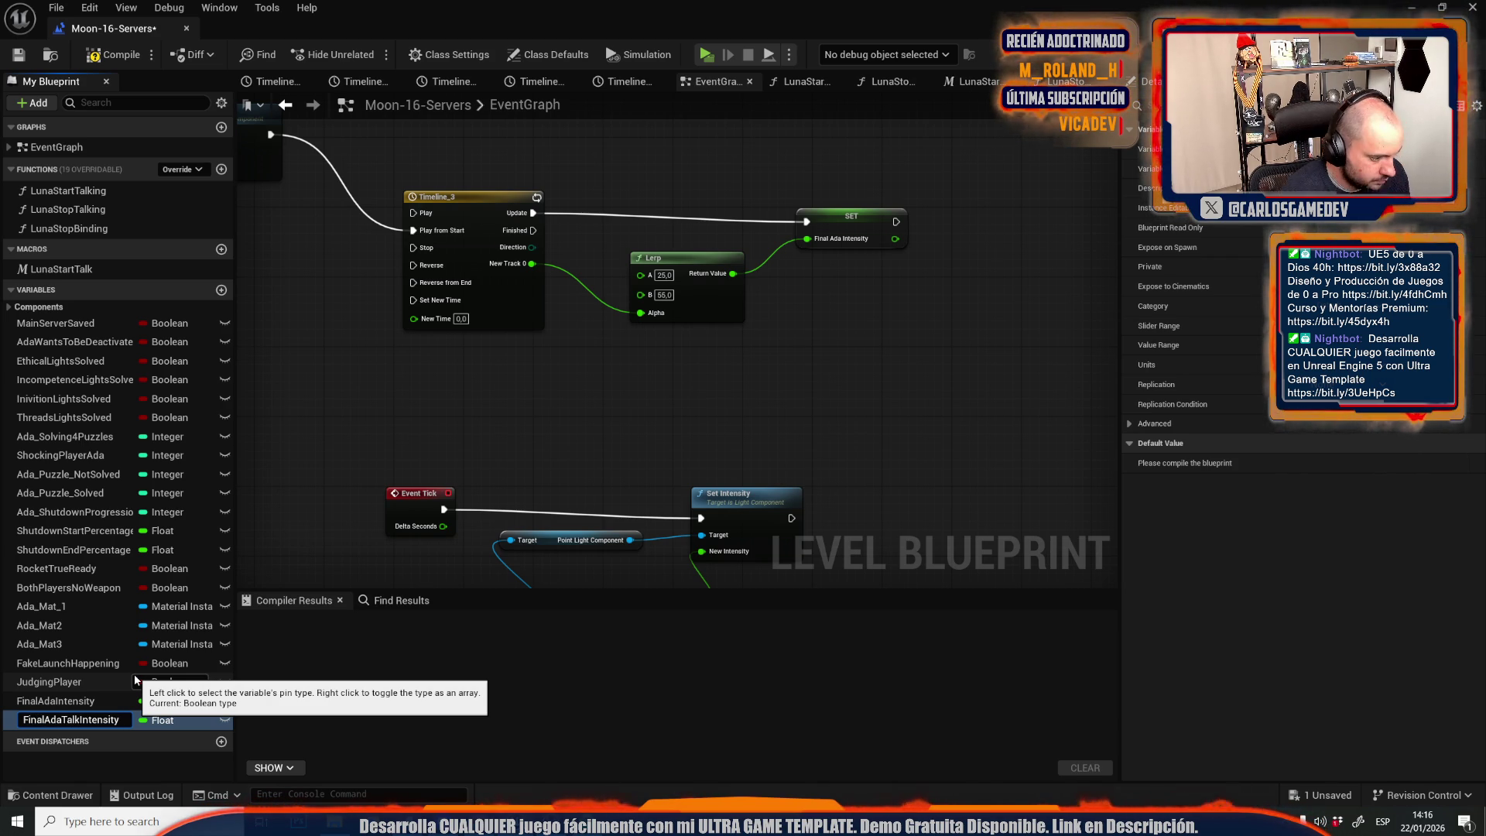
key(Return)
Place Ada_Mat_1, Ada_Mat2 and Ada_Mat3 getters beside Set Intensity.
mouse_move(430, 456)
mouse_down()
mouse_move(524, 395)
mouse_move(536, 347)
mouse_up()
mouse_move(46, 607)
mouse_down()
mouse_move(773, 404)
mouse_move(774, 377)
mouse_up()
drag(95, 623, 911, 414)
drag(786, 403, 782, 404)
mouse_move(44, 650)
mouse_down()
mouse_move(867, 434)
mouse_move(809, 430)
mouse_up()
Add a Set Scalar Parameter Value node targeting Ada Mat 1–3 with parameter TalkOpacity.
drag(829, 377, 911, 353)
text(set)
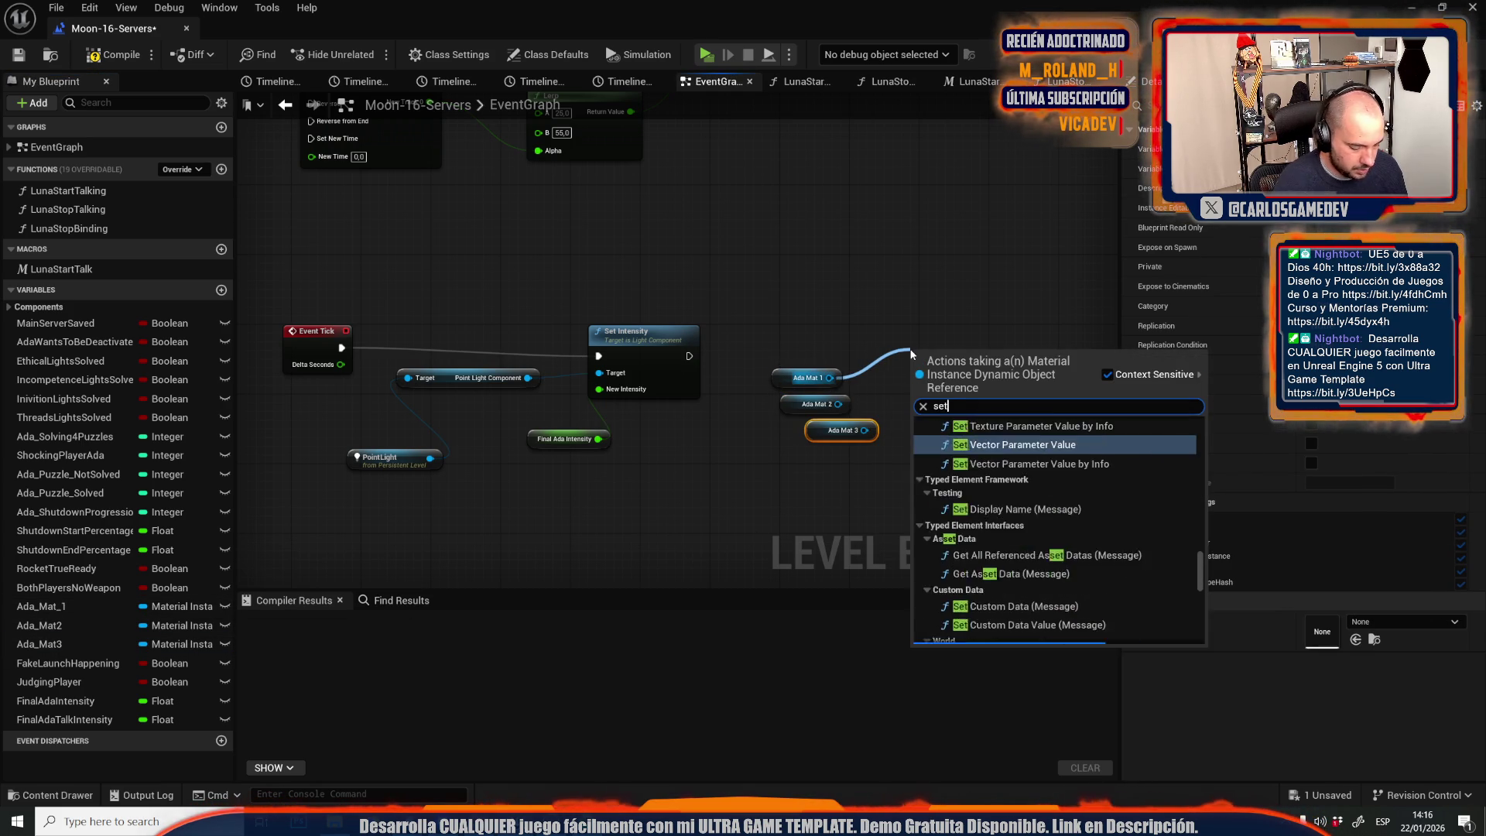
text( scala)
key(Return)
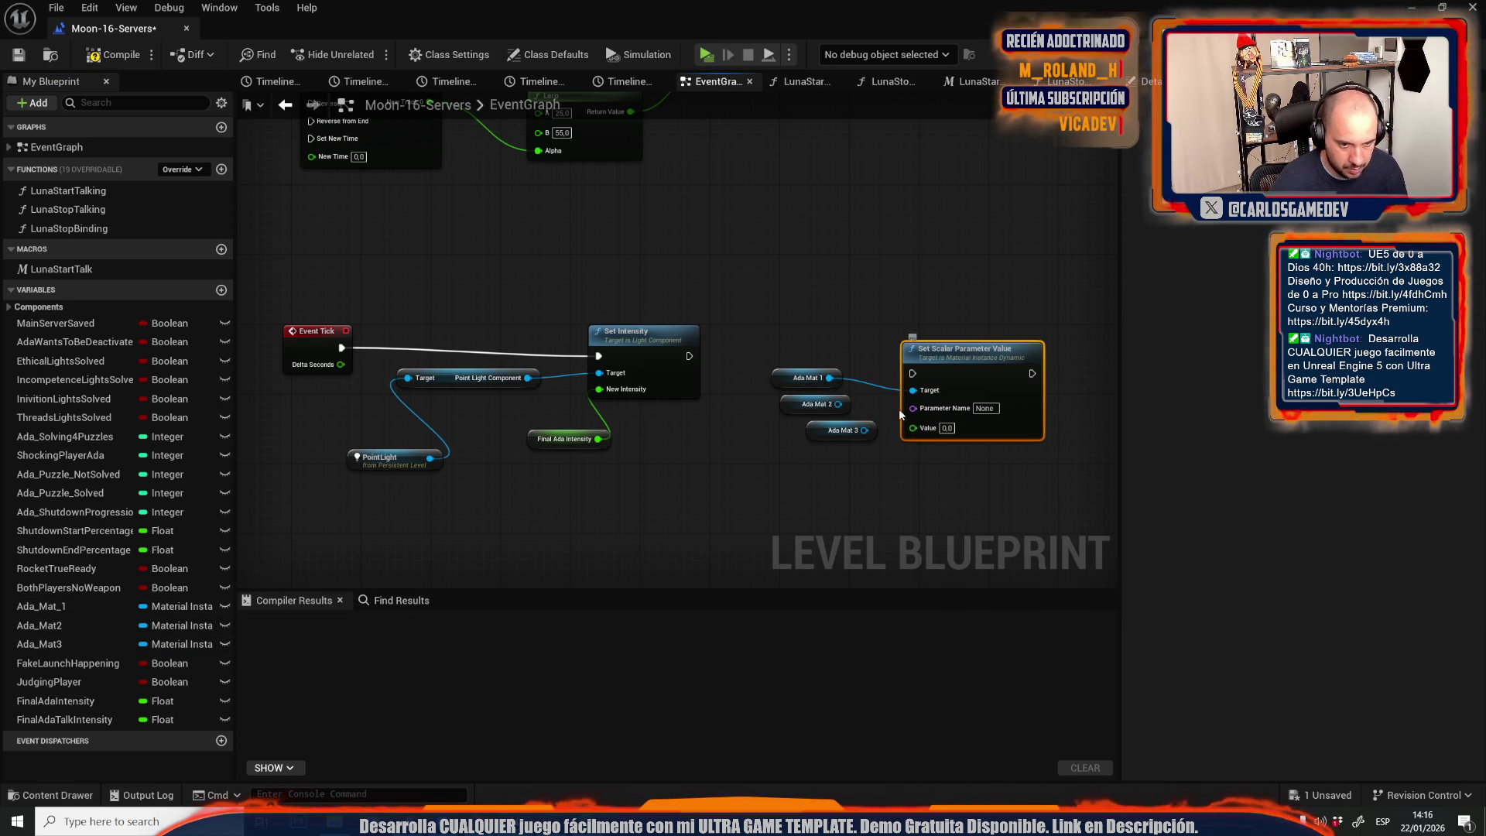
mouse_move(839, 403)
mouse_down()
mouse_move(913, 390)
mouse_move(875, 442)
mouse_move(913, 390)
mouse_move(820, 364)
mouse_move(690, 356)
mouse_up()
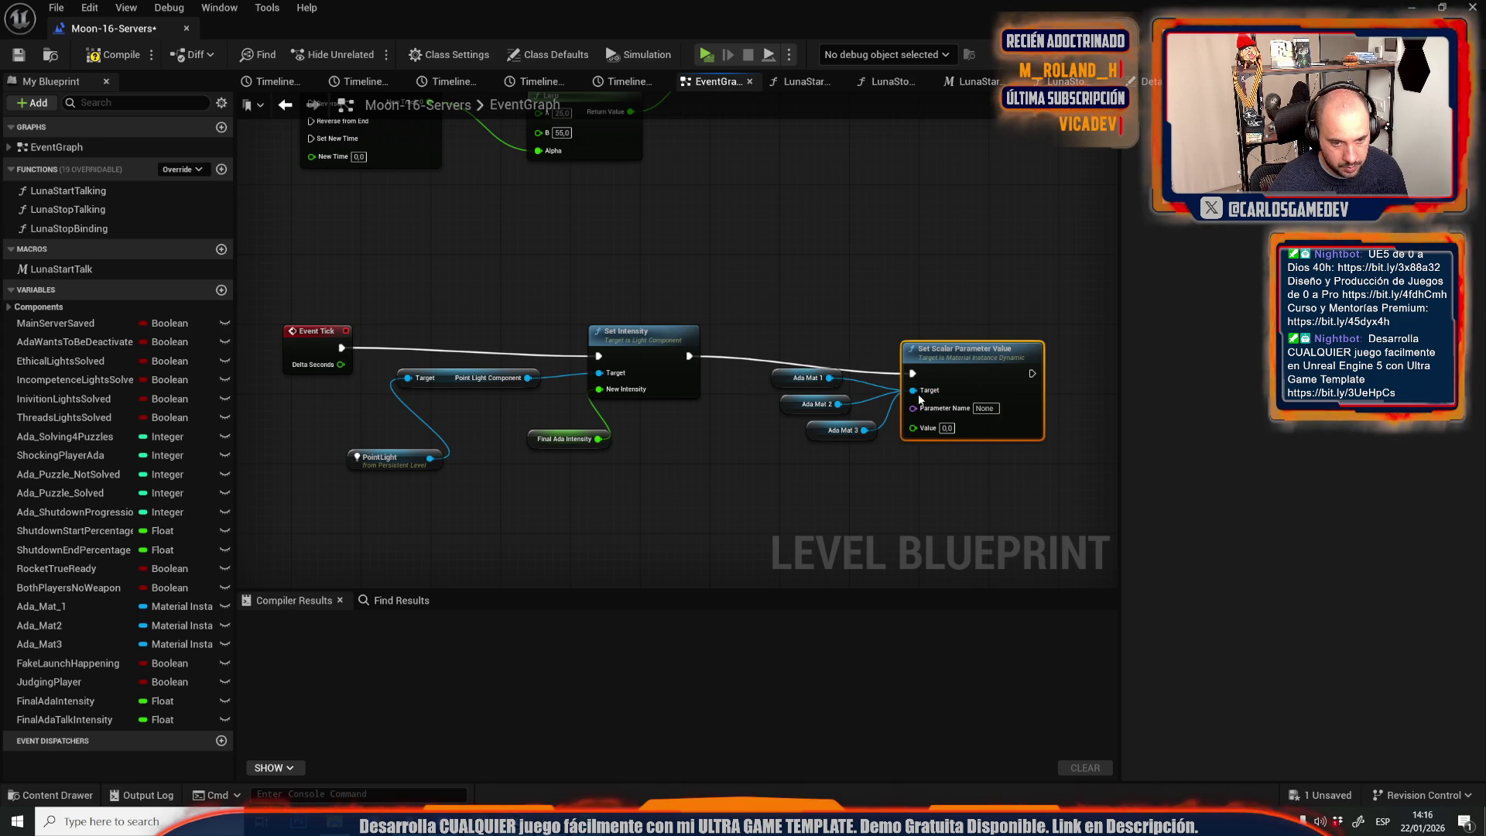
click(983, 408)
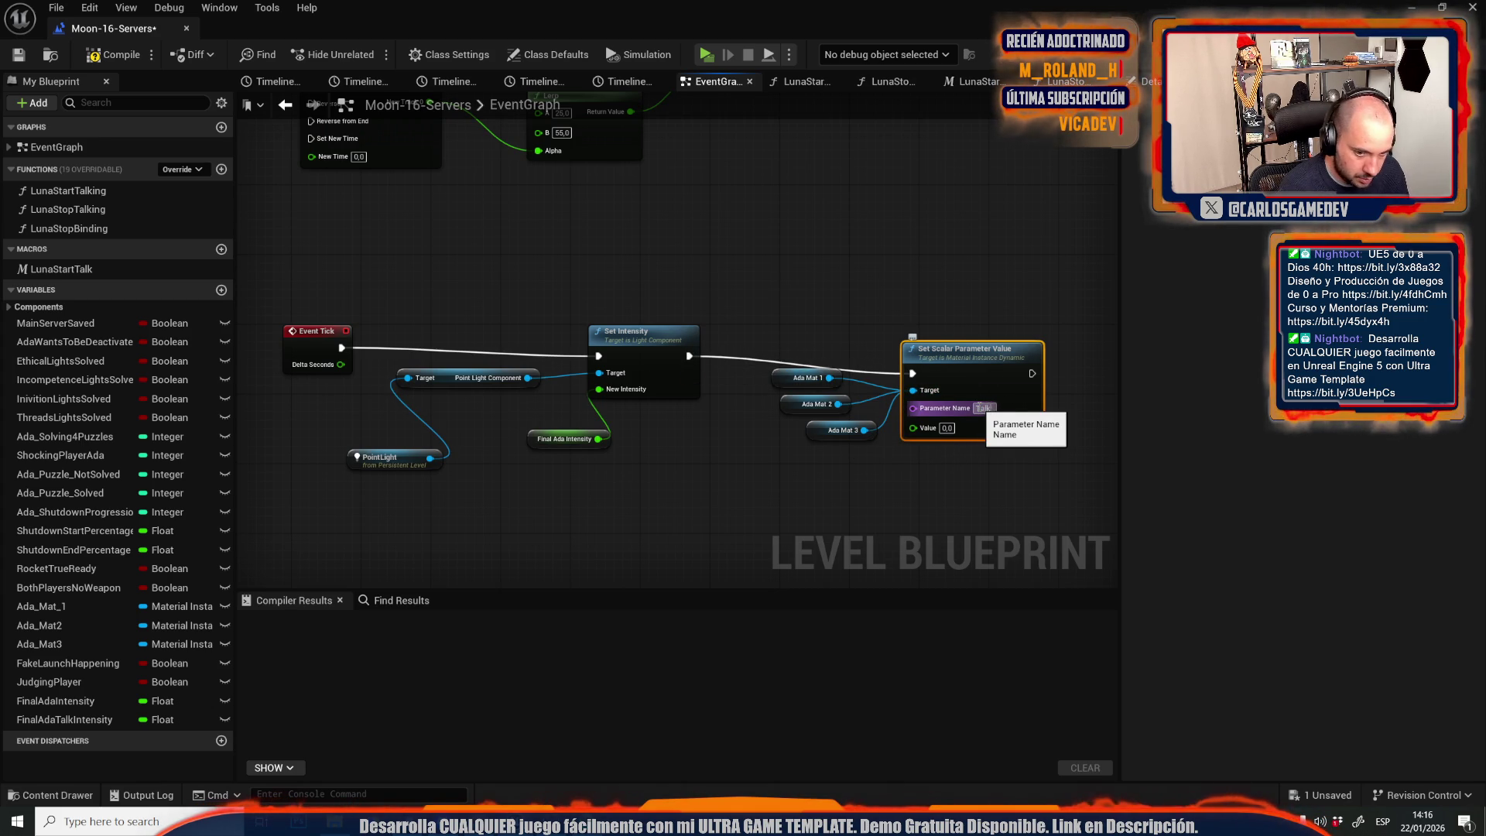
text(Opacity)
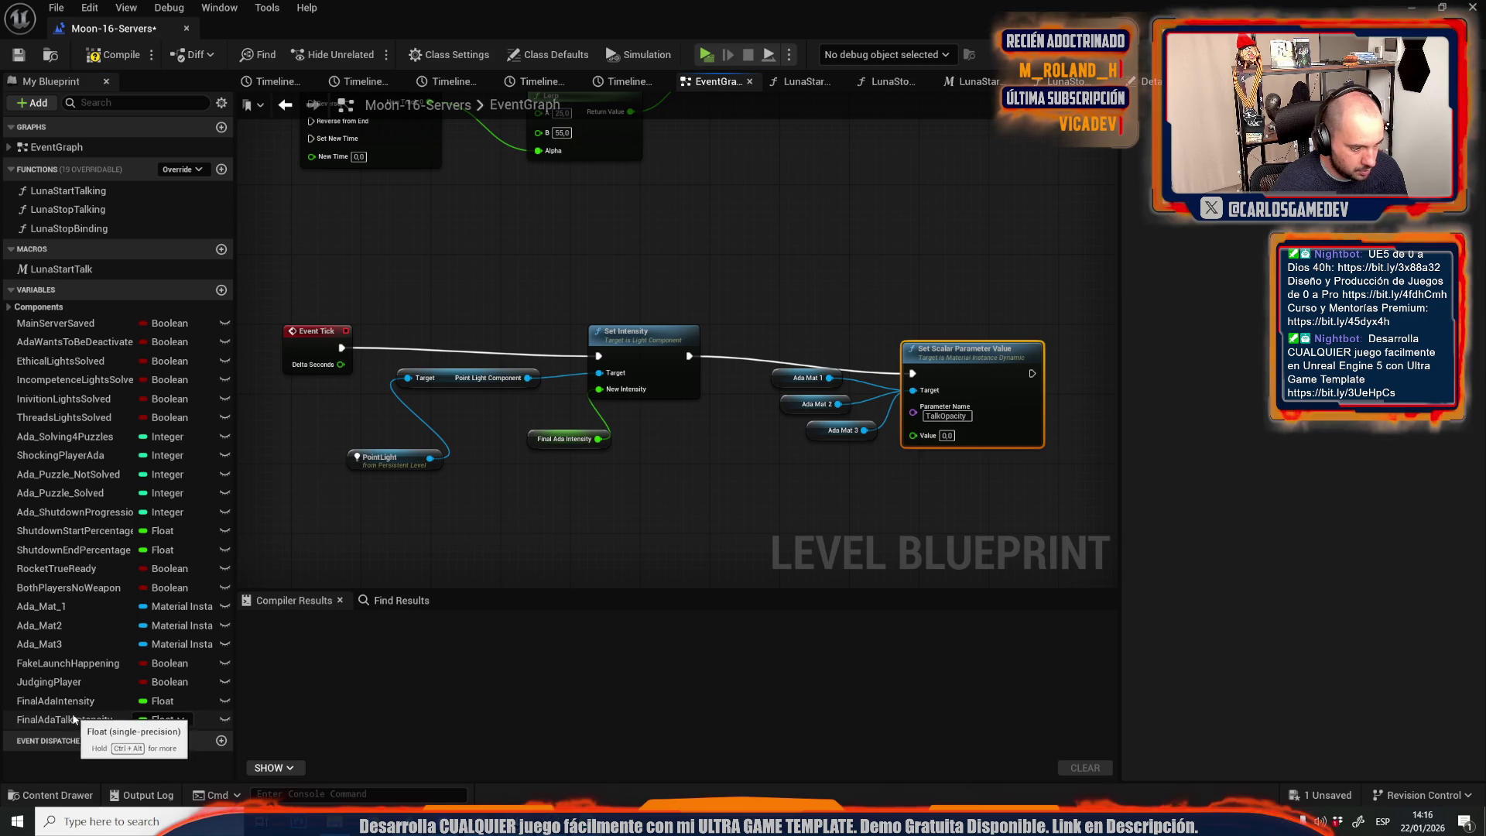
drag(76, 719, 637, 540)
drag(776, 466, 846, 467)
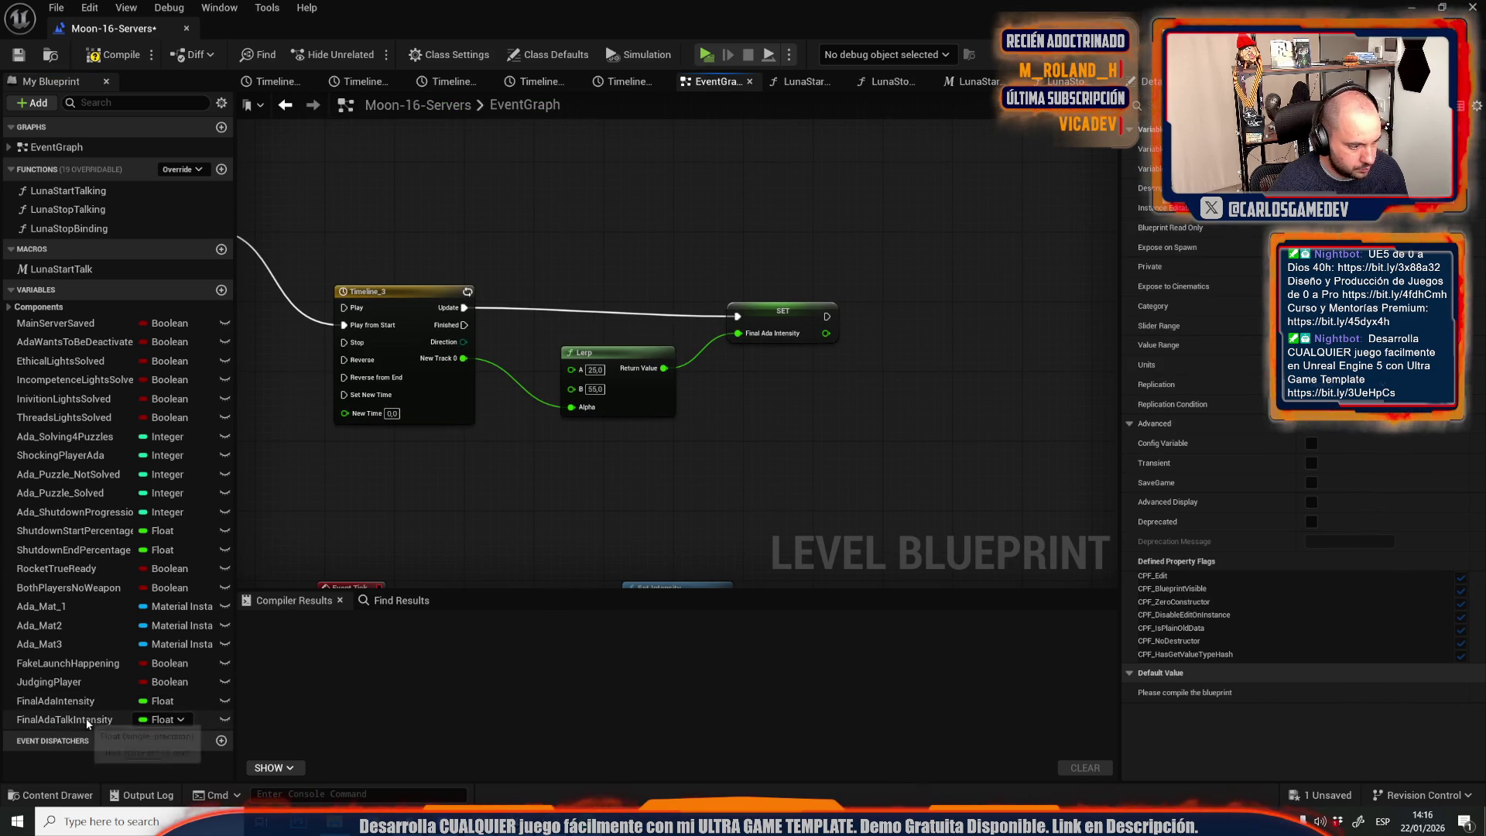
Add a SET FinalAdaTalkIntensity after the first SET, fed by a copied Lerp on the timeline track.
drag(88, 720, 783, 365)
drag(864, 308, 877, 316)
click(625, 399)
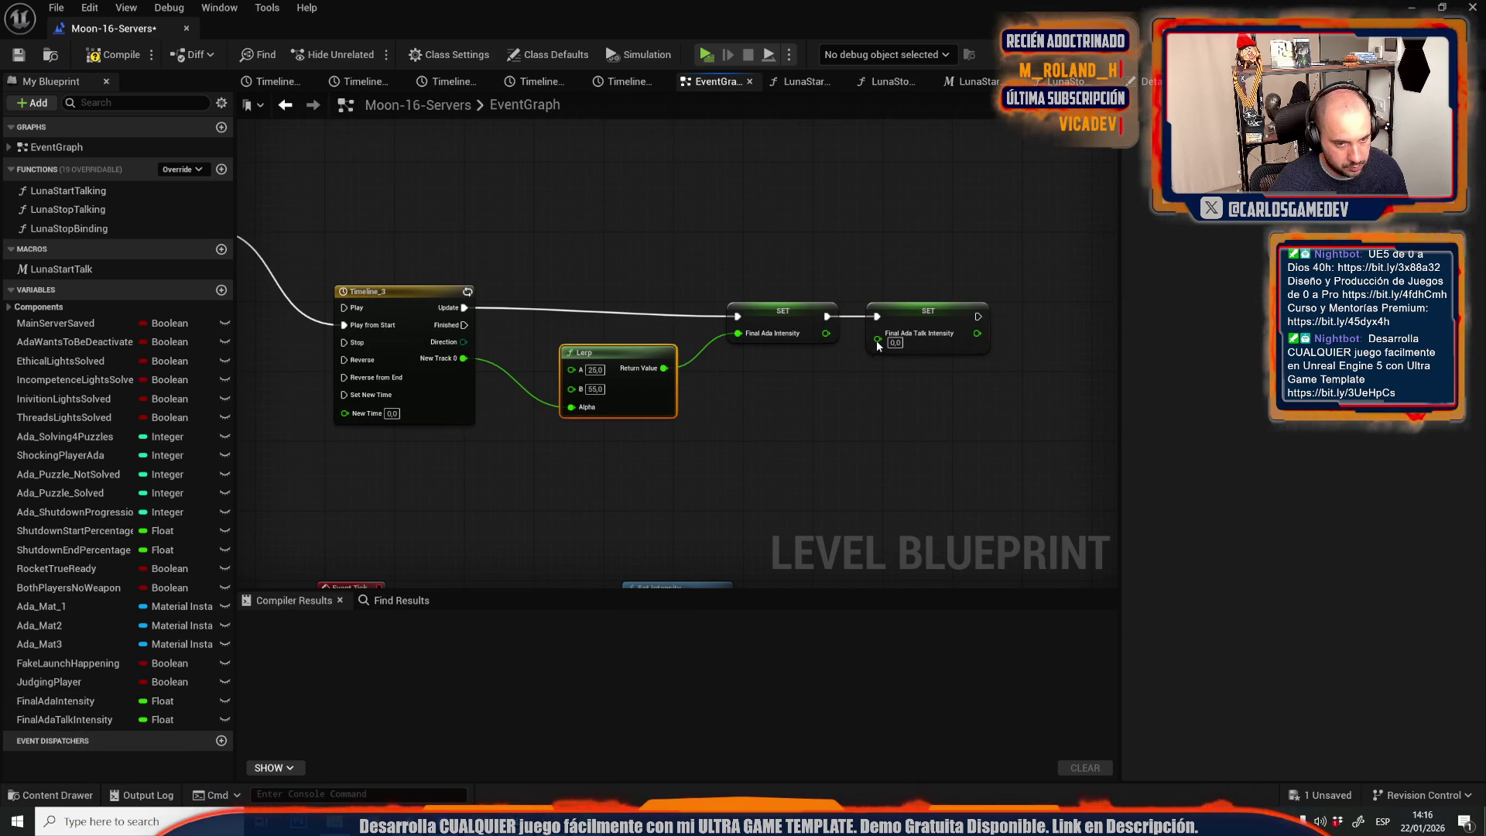
key(ctrl+c)
key(ctrl+v)
drag(925, 394, 877, 333)
drag(824, 437, 459, 359)
mouse_move(861, 384)
mouse_down()
mouse_move(638, 442)
mouse_move(605, 437)
mouse_up()
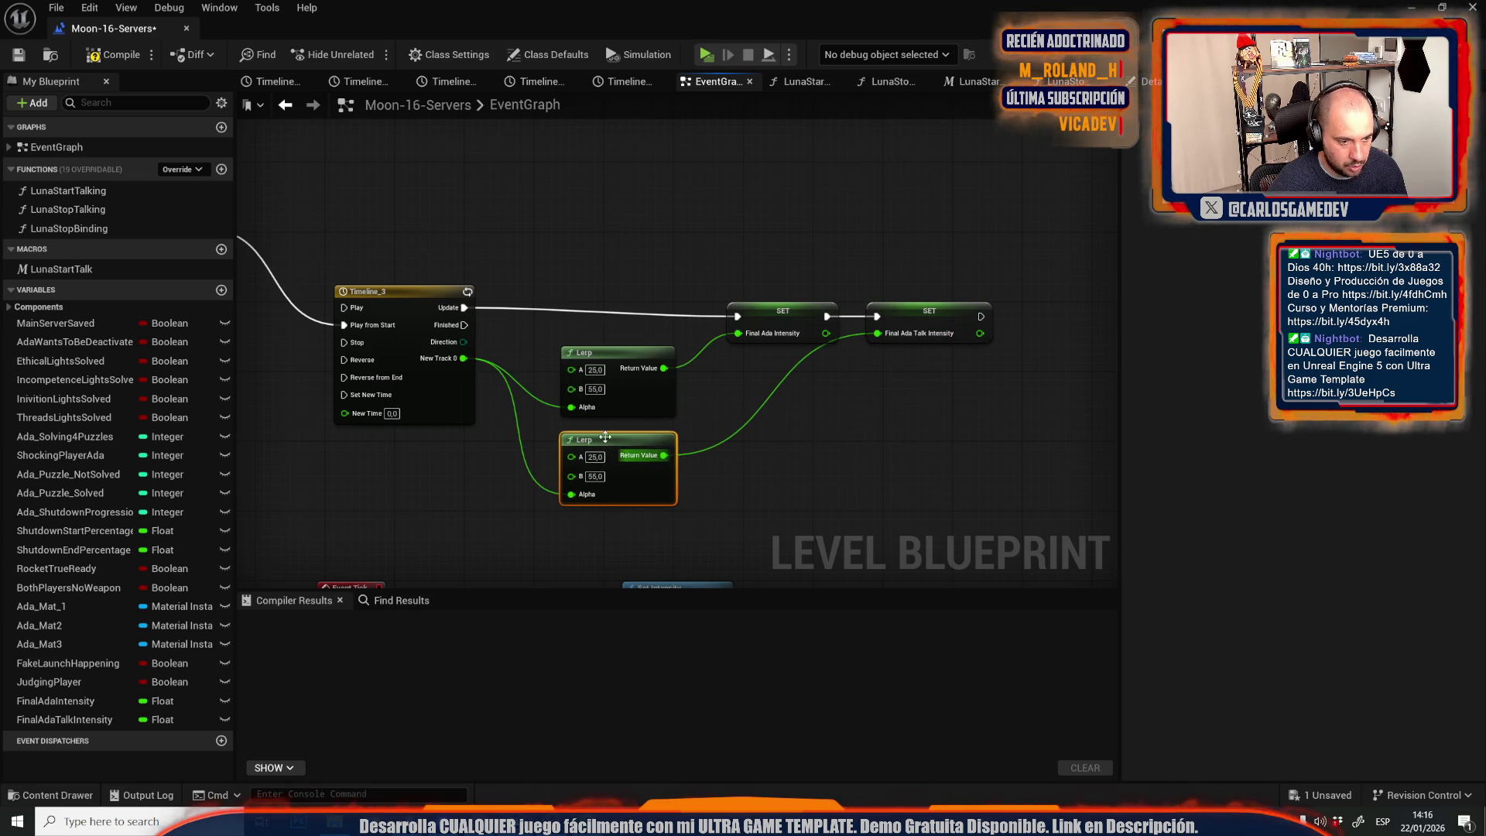
Make the new Lerp run from 0 to 1 and start a play session.
click(593, 476)
text(1)
click(766, 448)
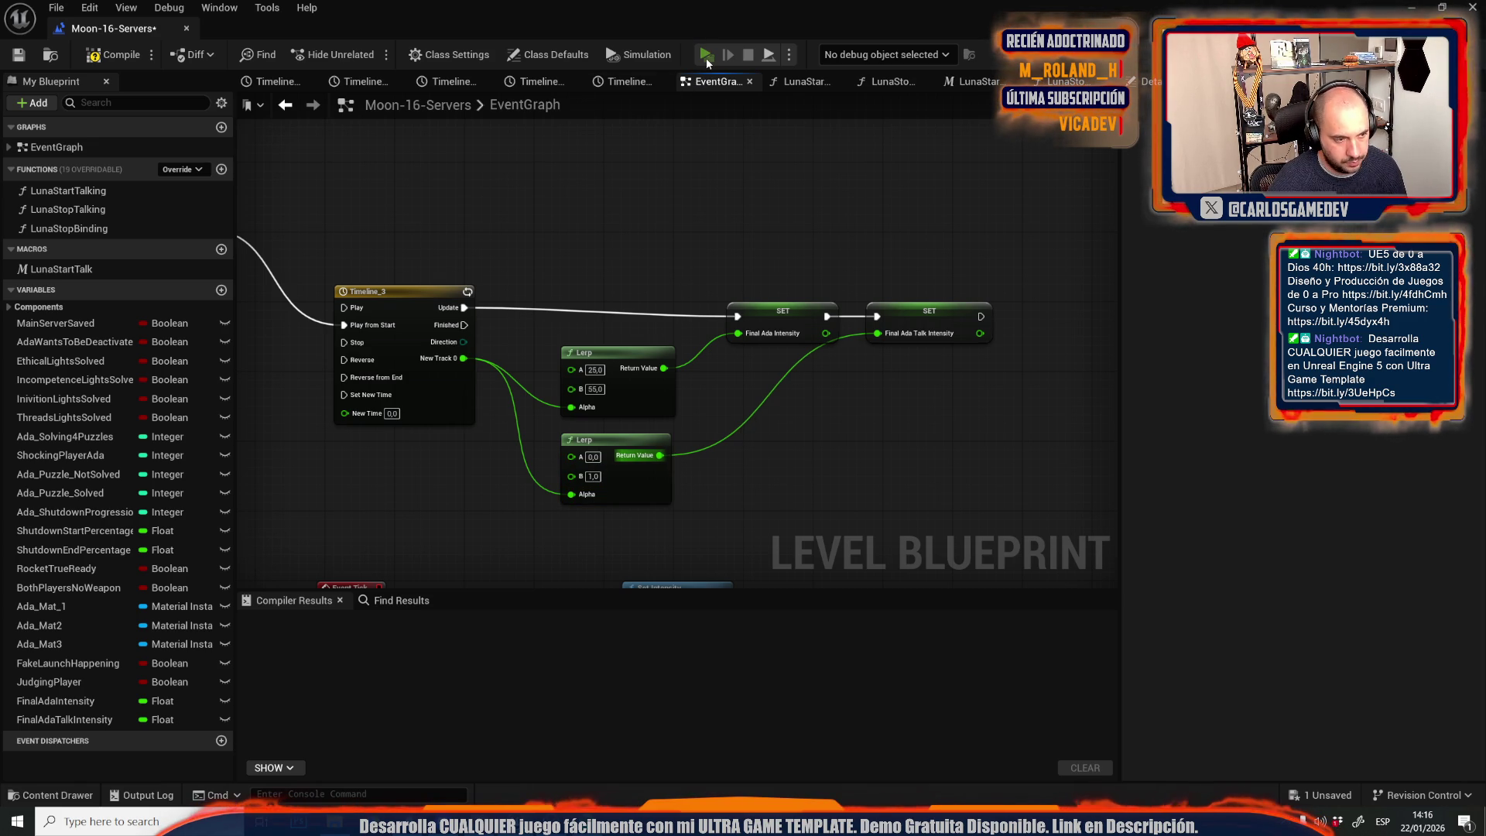
click(706, 58)
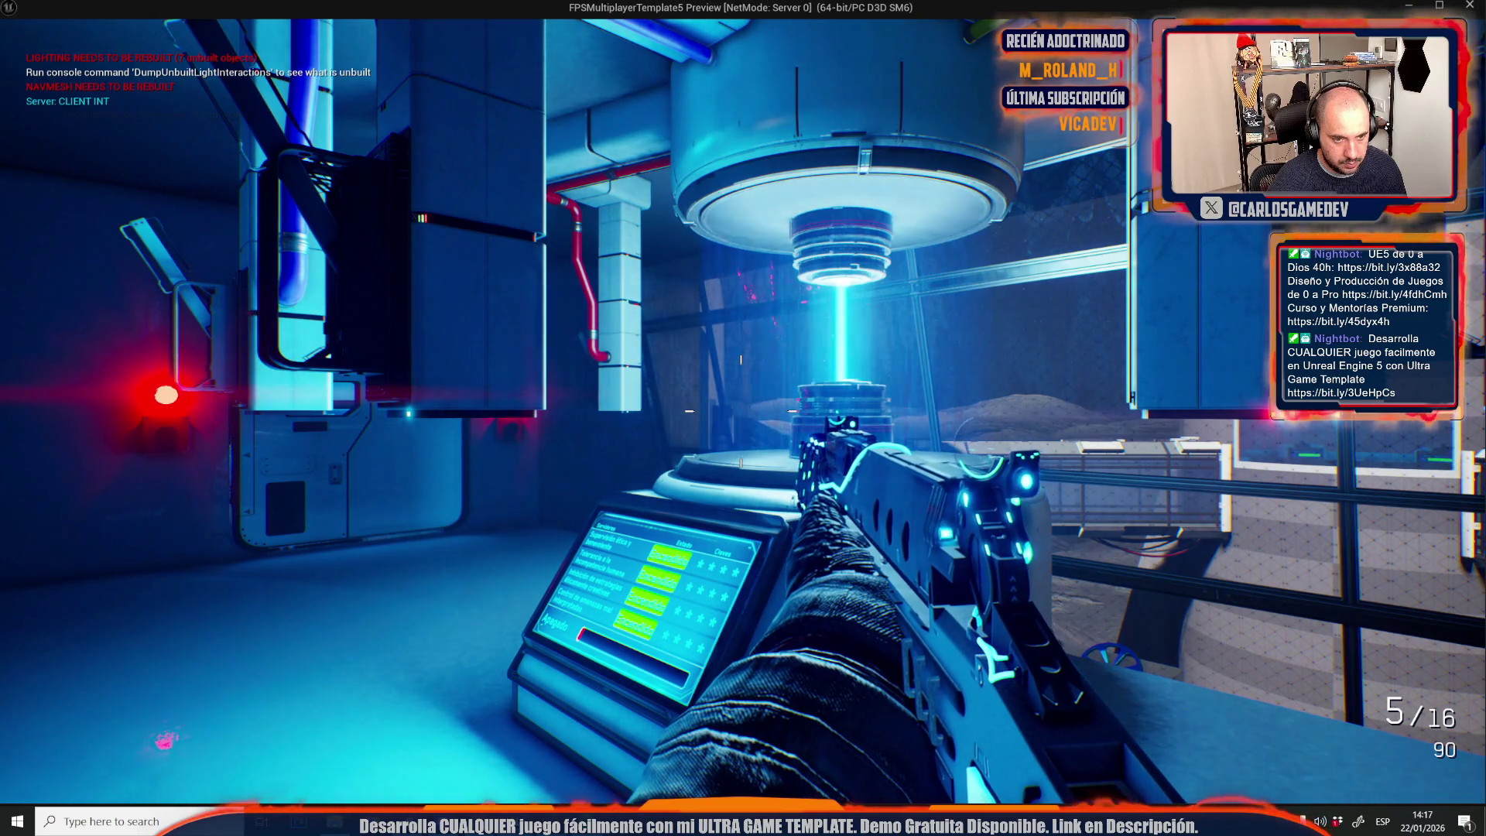
Stop the play session and set the lower Lerp's A value to 0,2.
key(Escape)
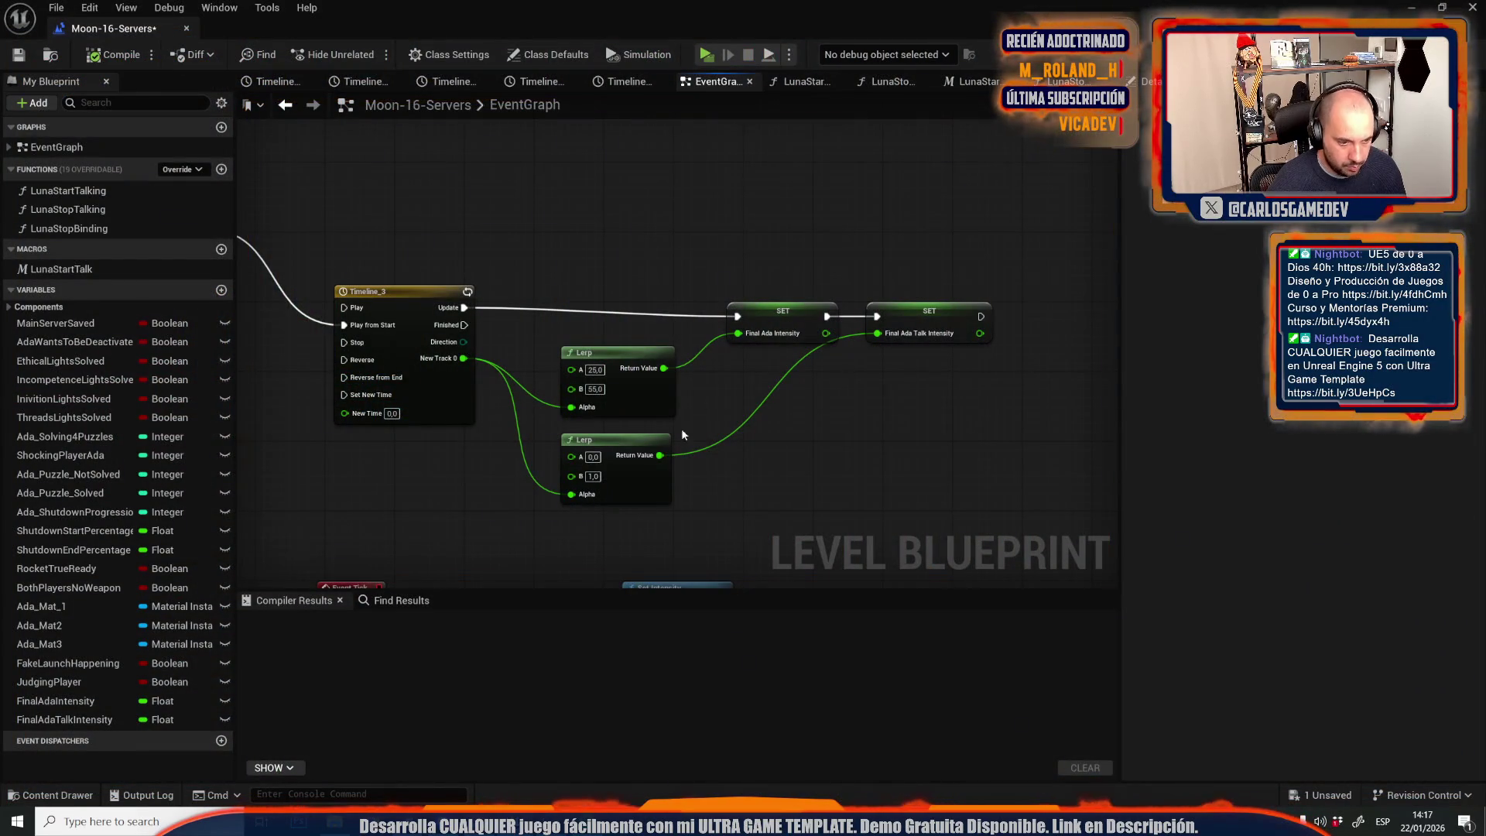
text(0,2)
key(Return)
text(1,5)
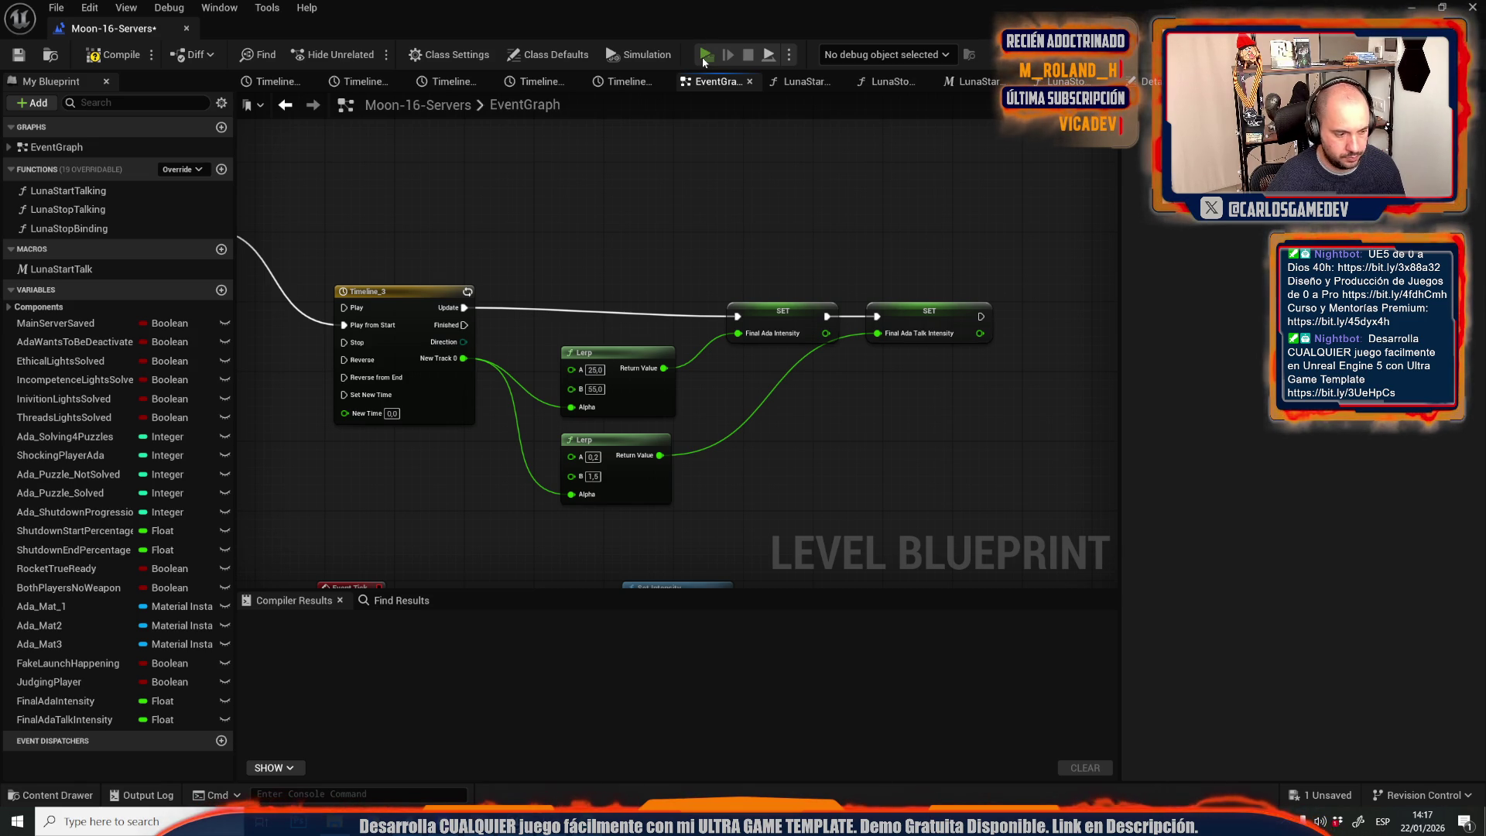
Play-test by walking to and from the server console, then start another test.
click(705, 54)
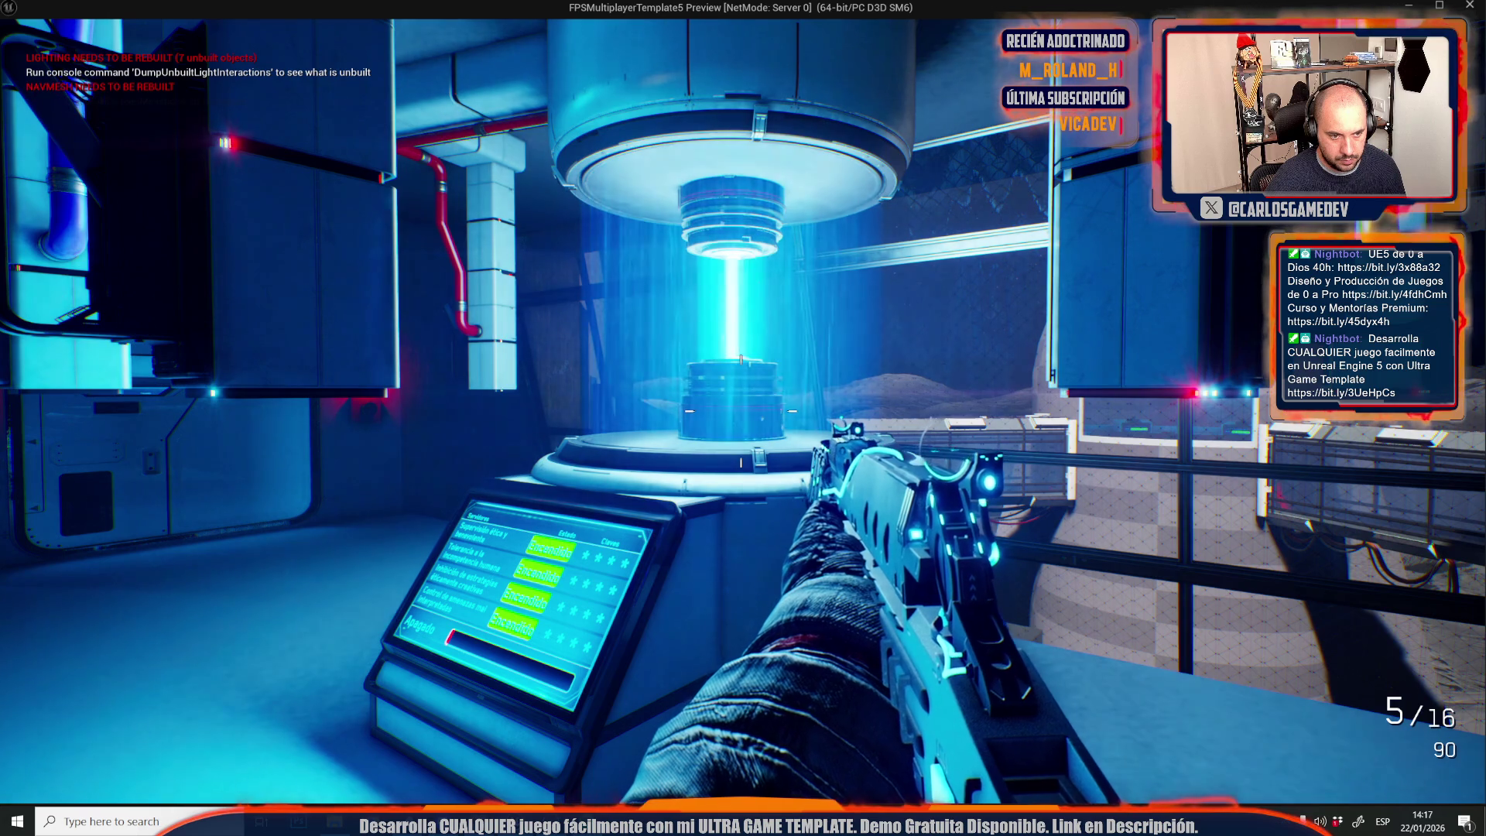
key(w)
key(w)
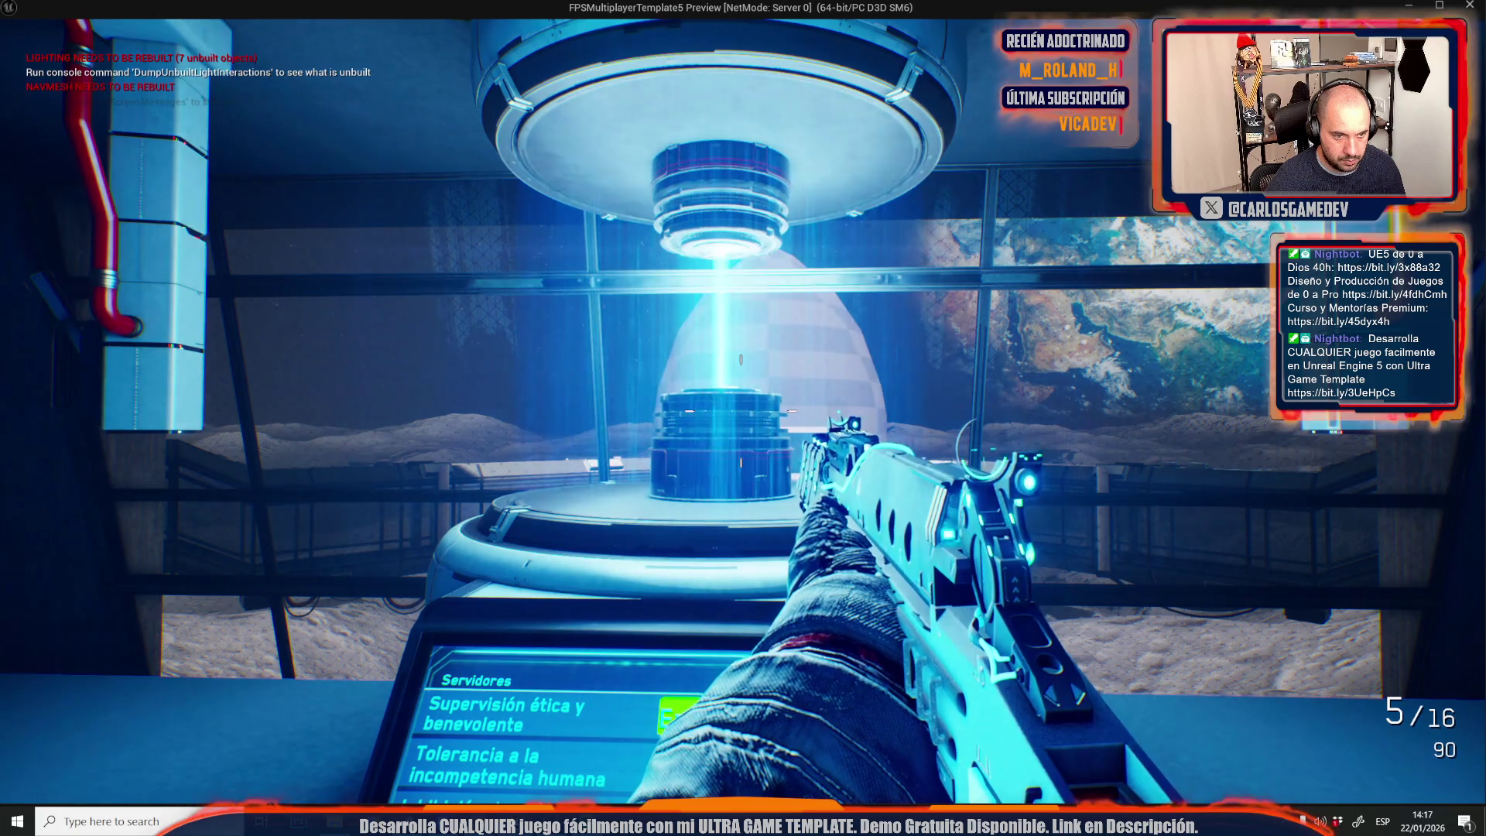
key(s)
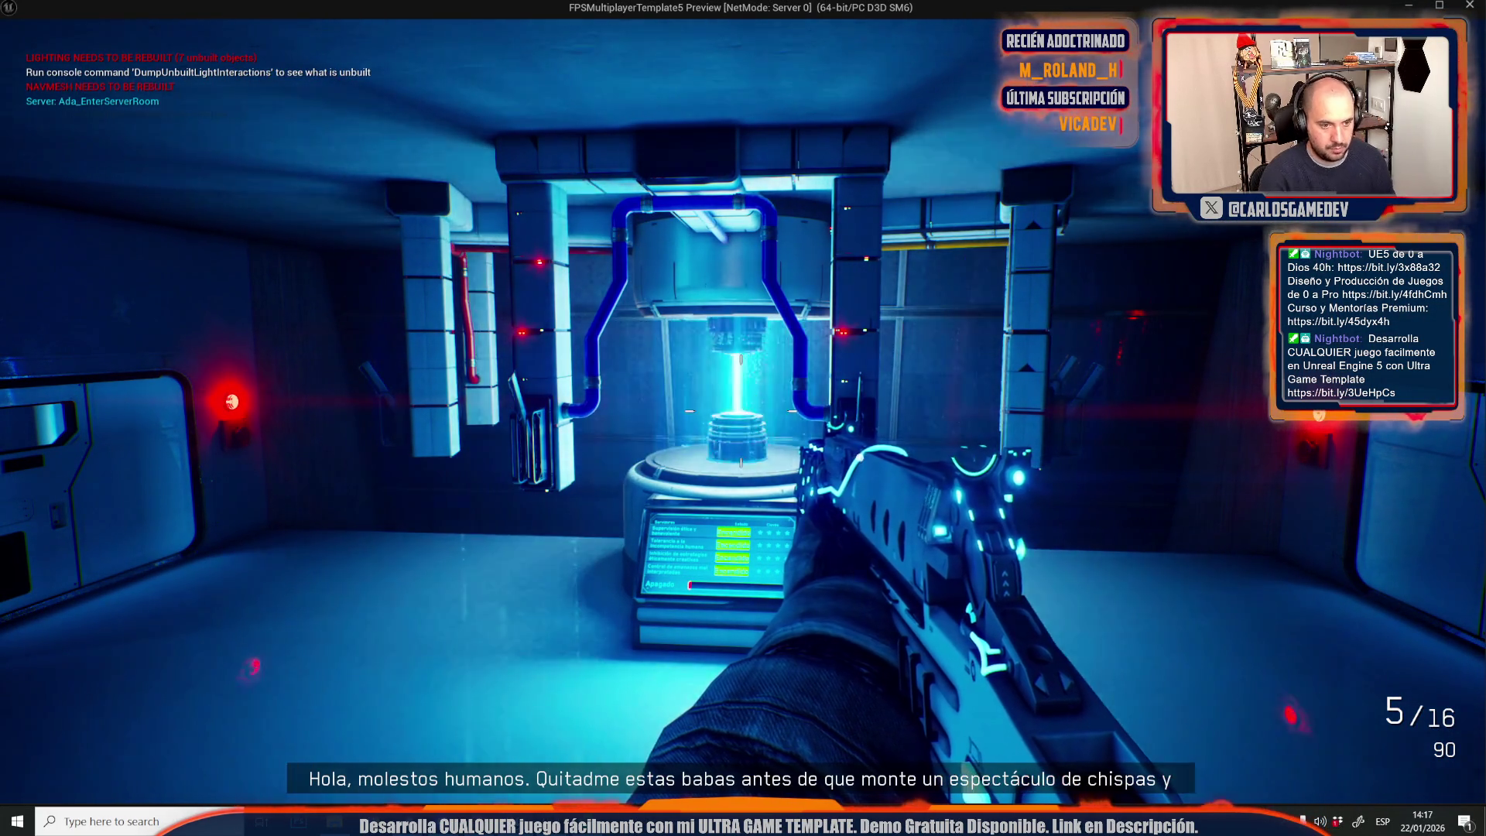
key(Escape)
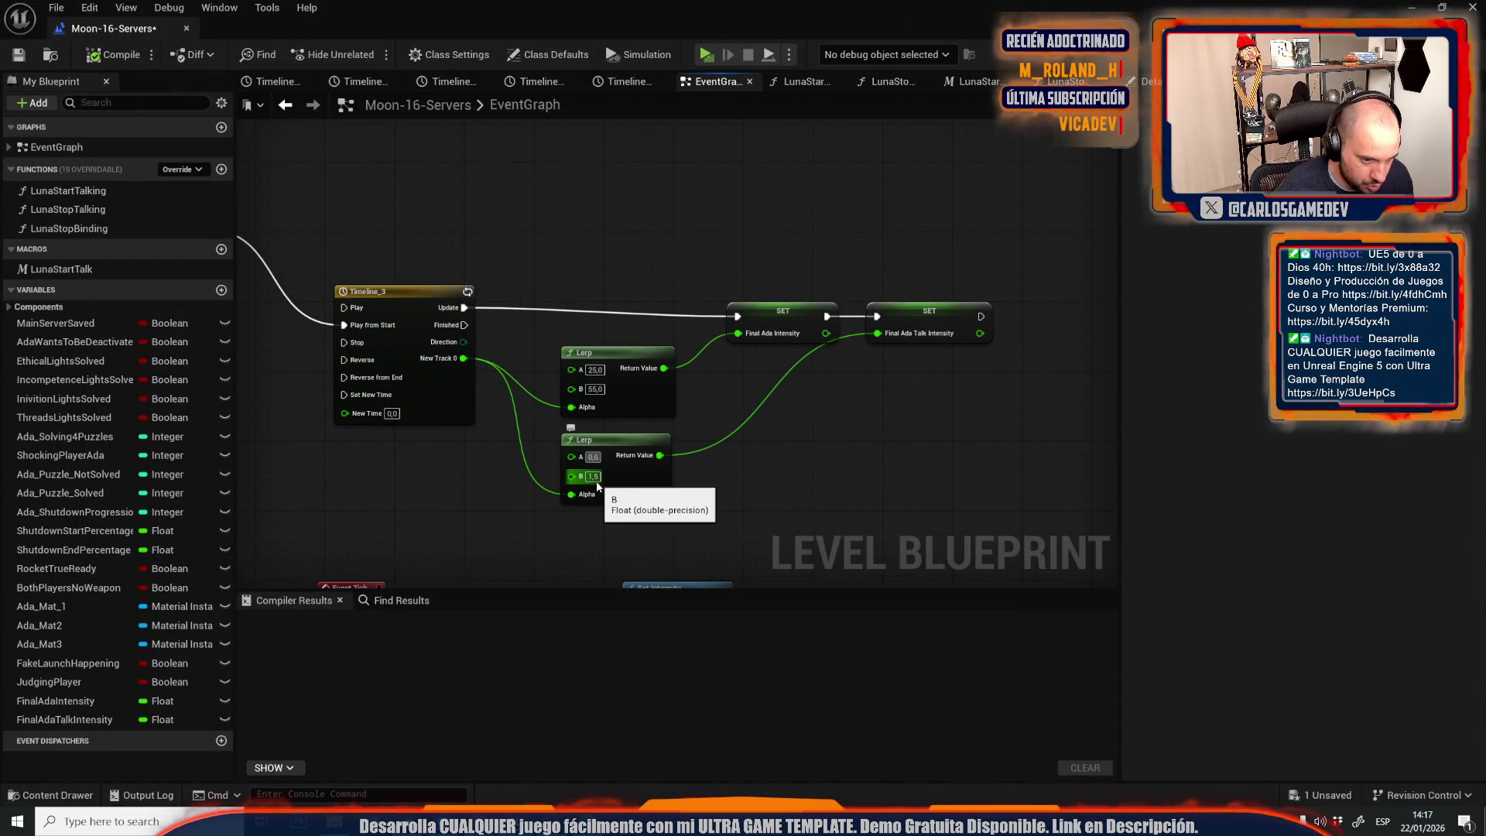
click(712, 55)
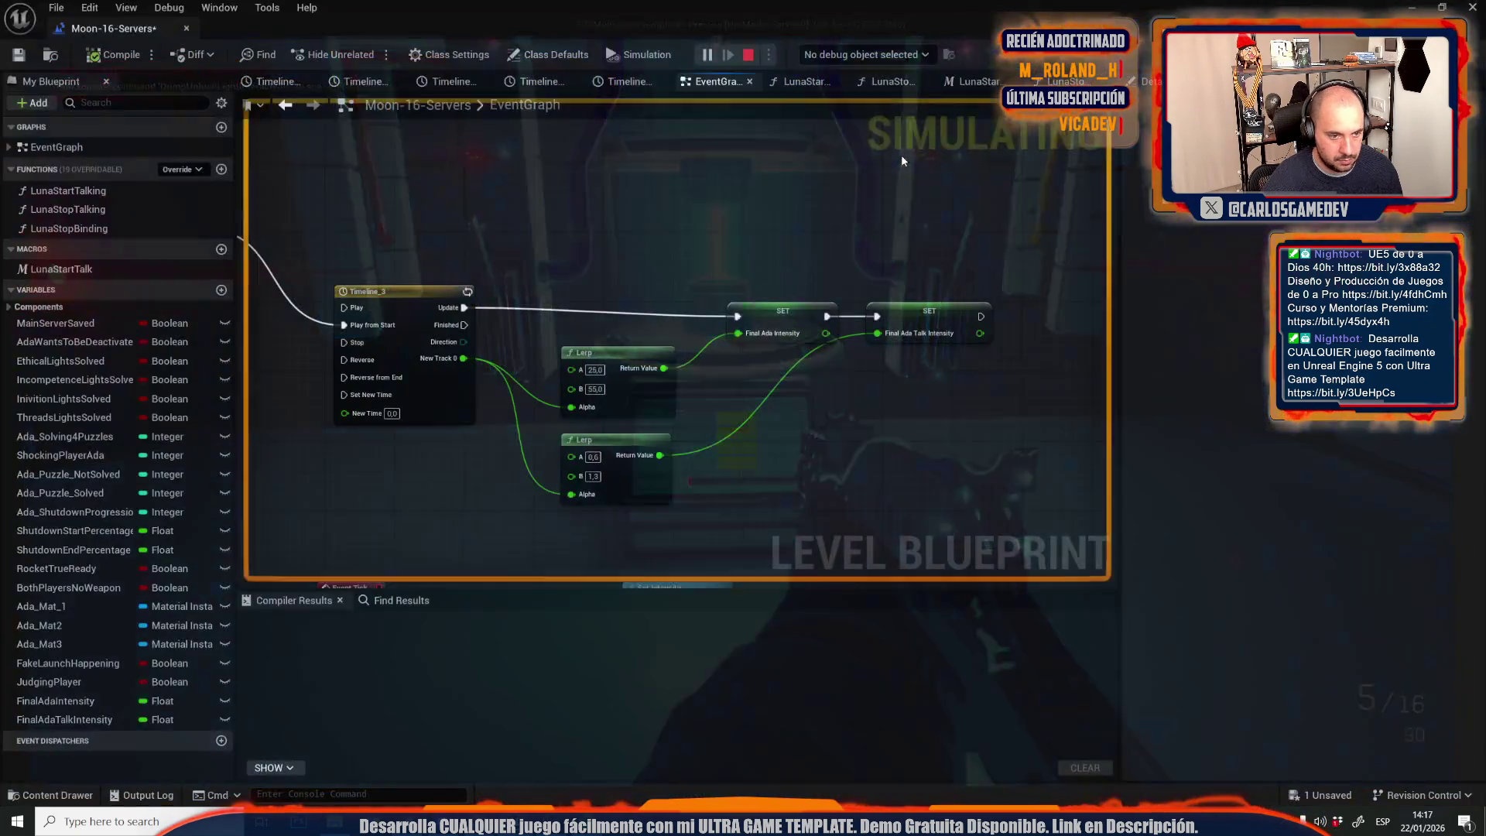
key(Escape)
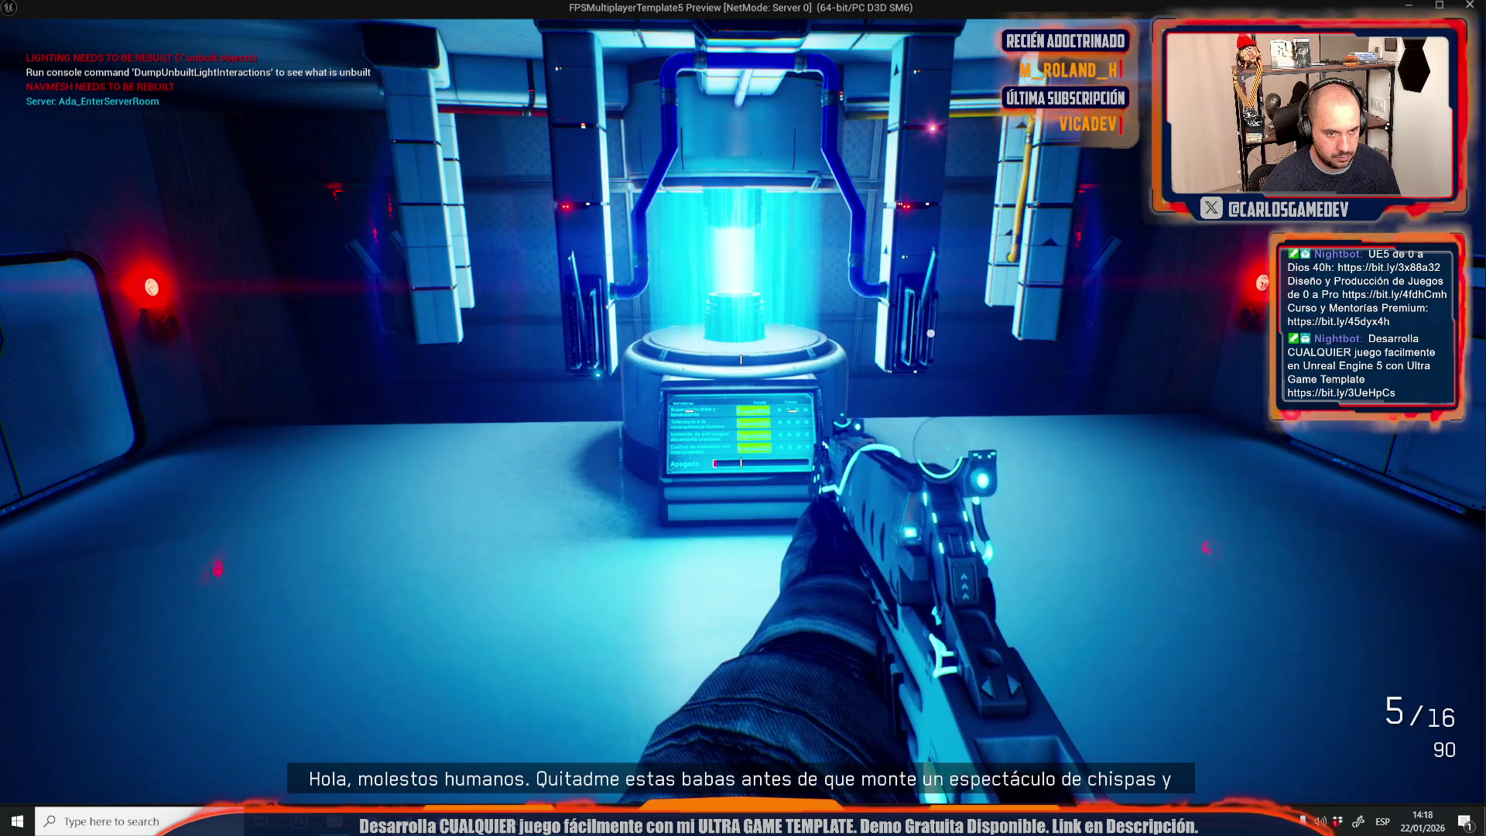
key(alt+Tab)
key(Escape)
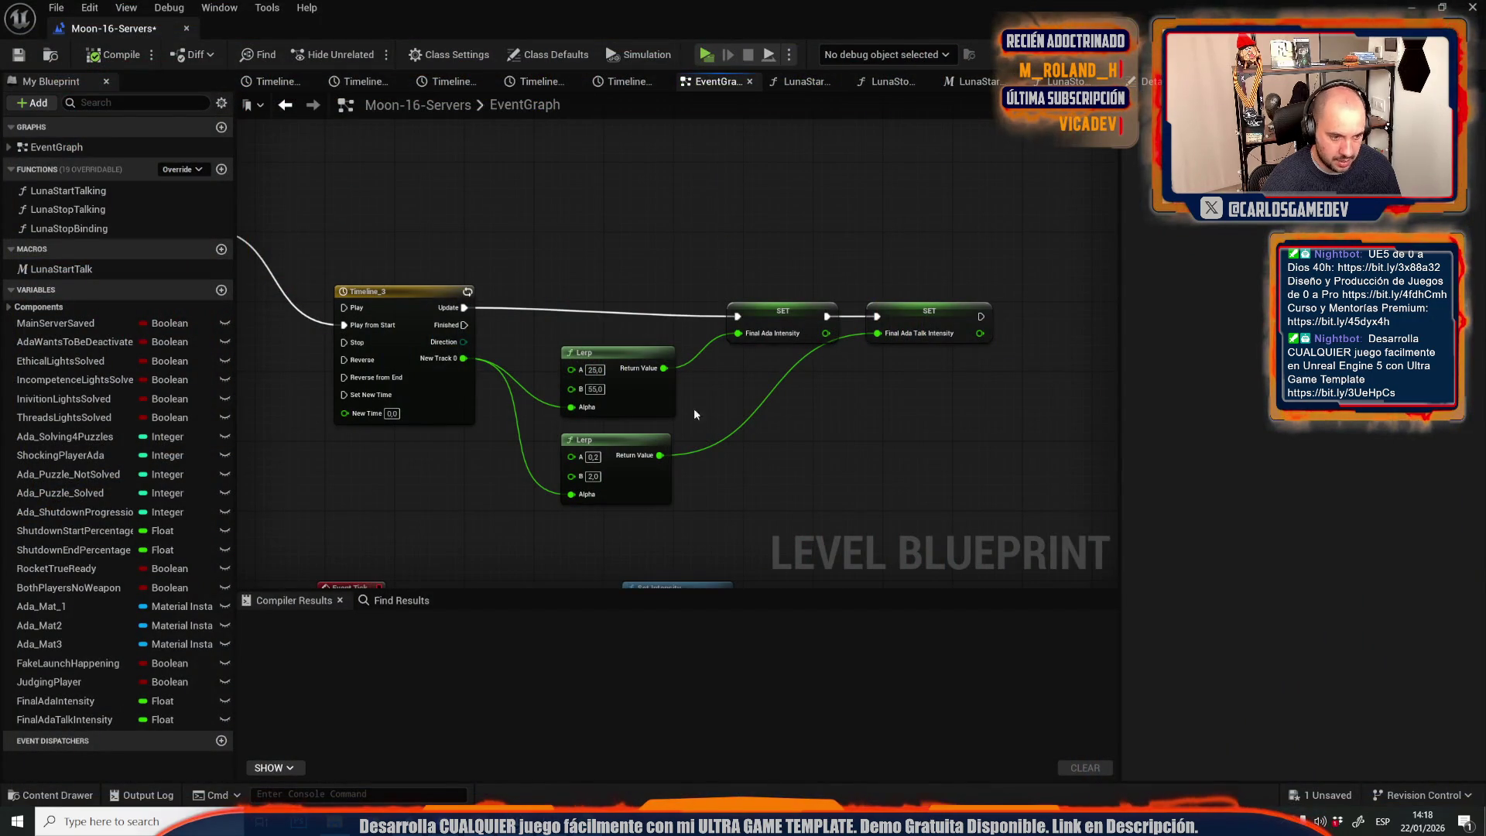
click(707, 56)
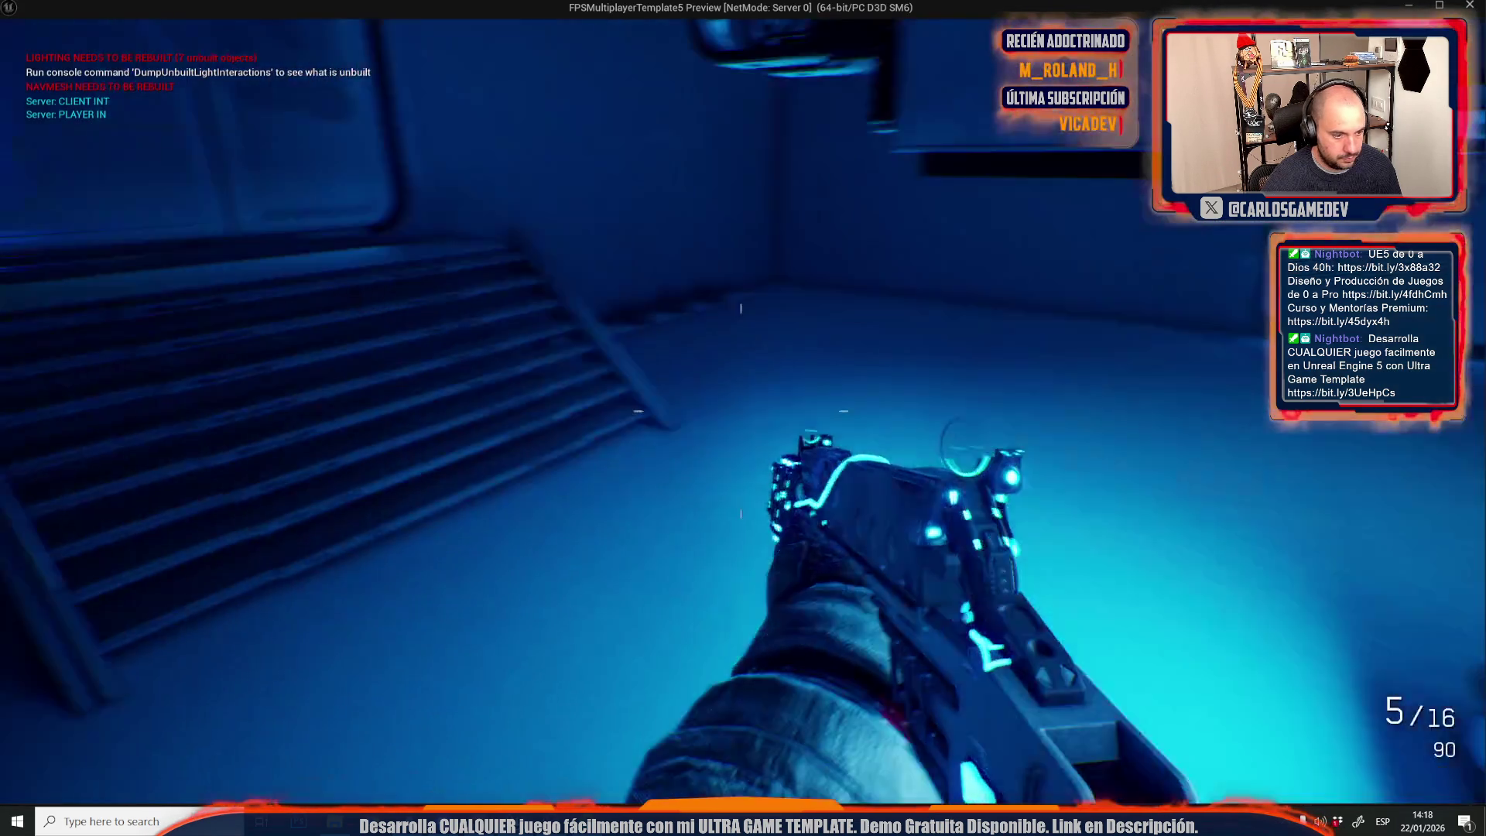
key(w)
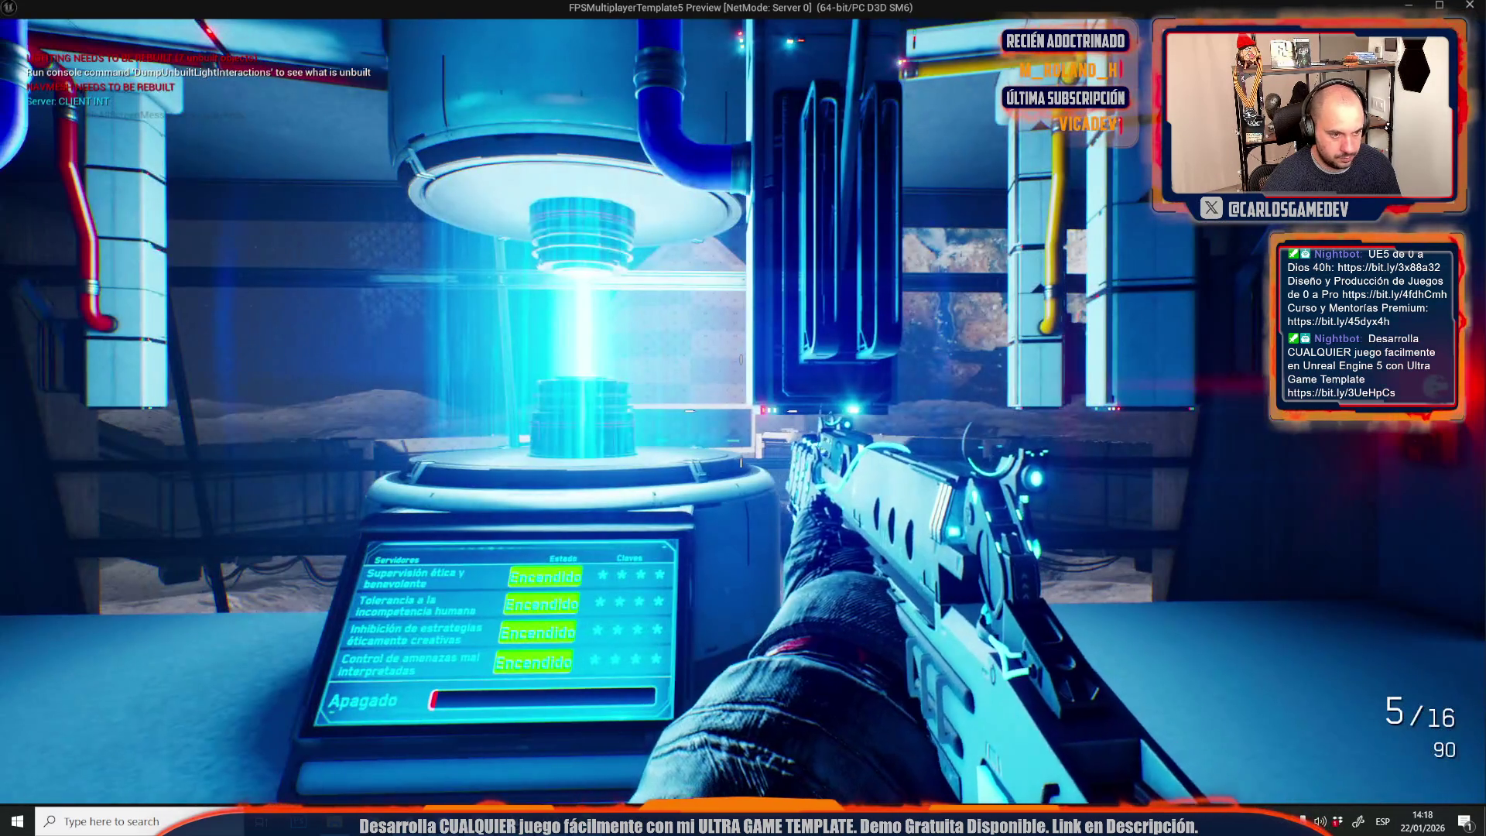
key(w)
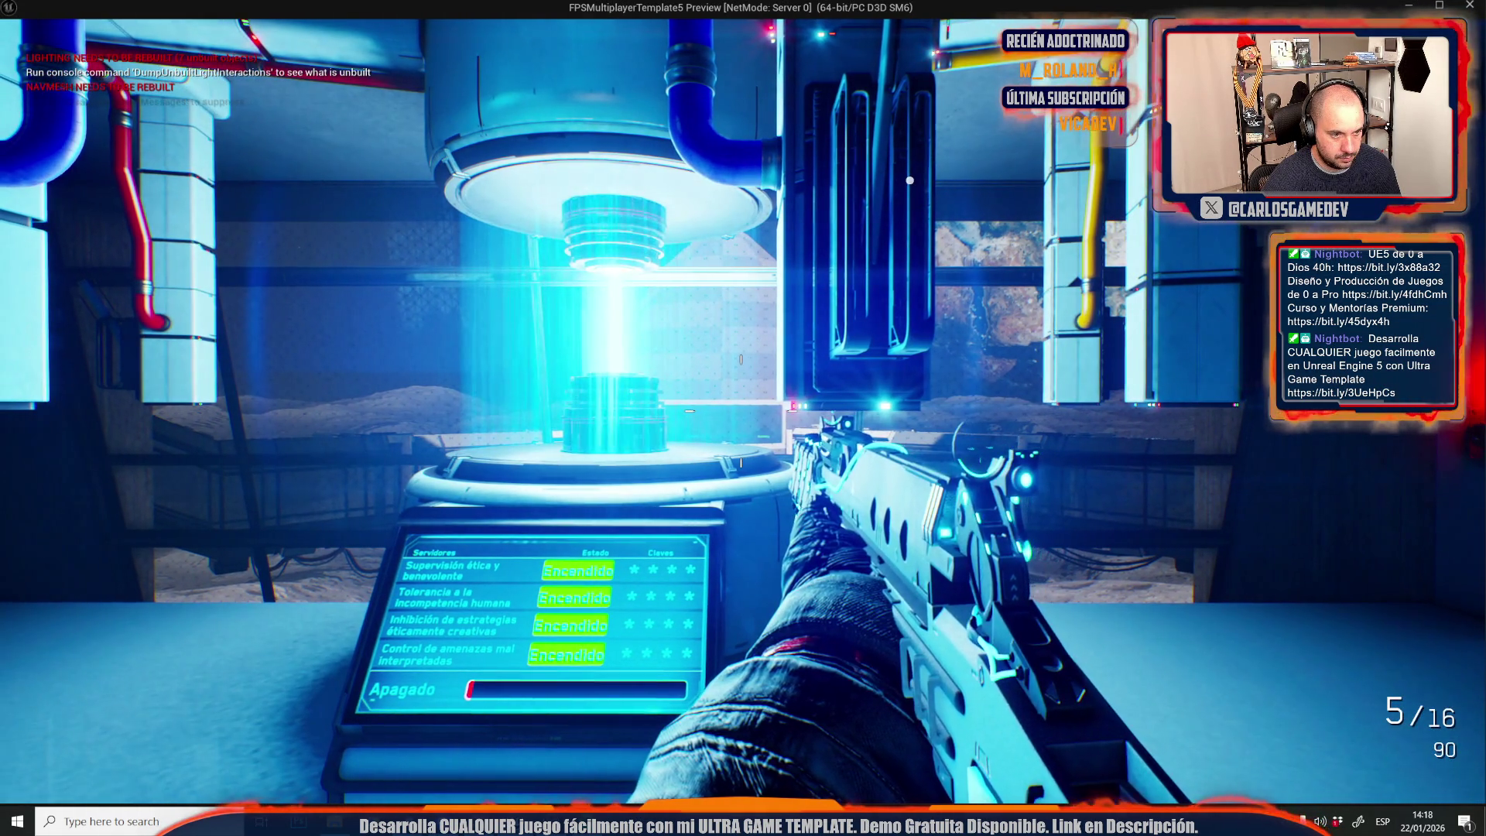
key(w)
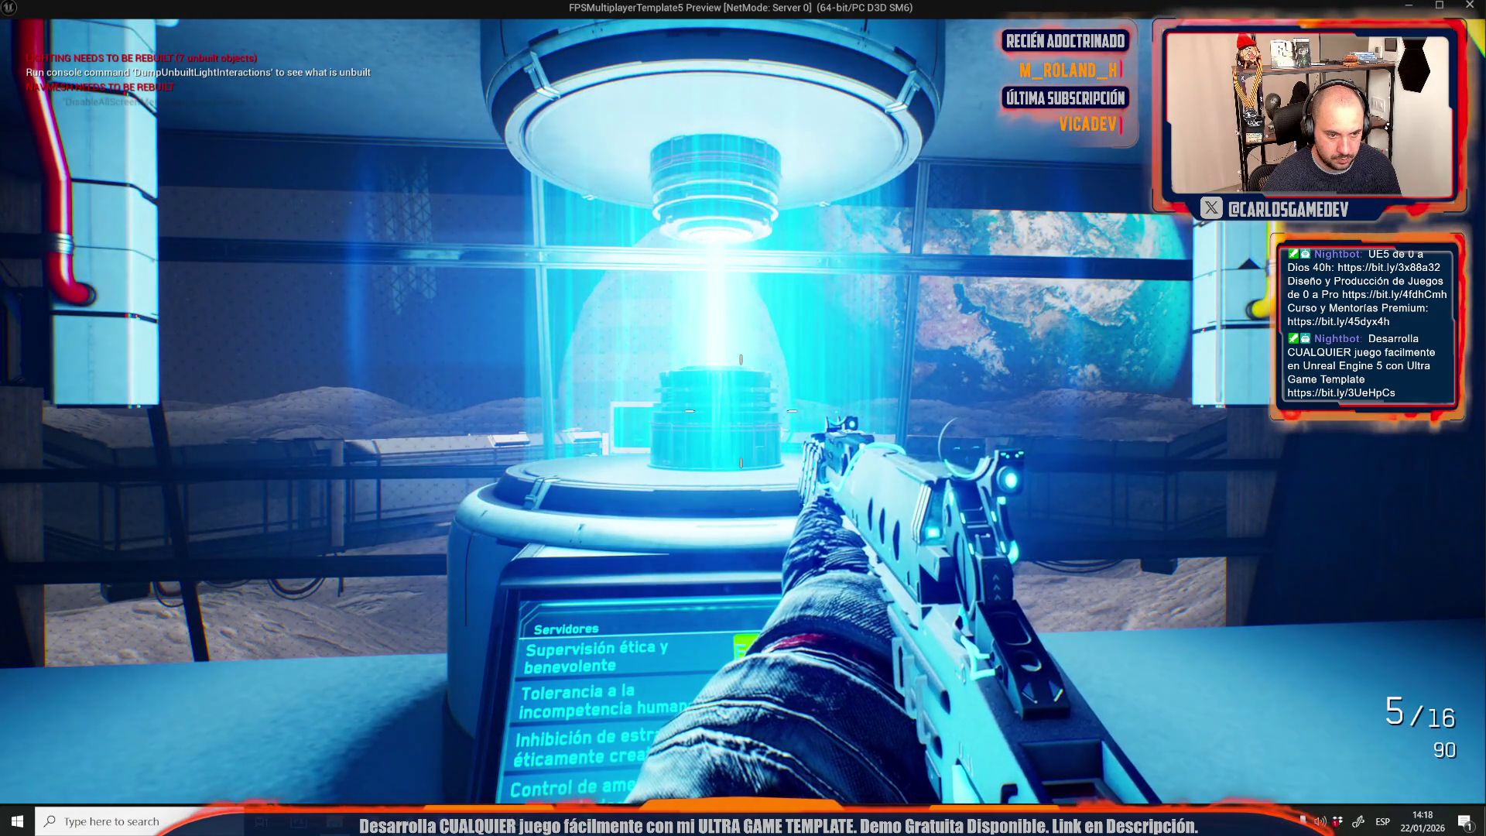
key(s)
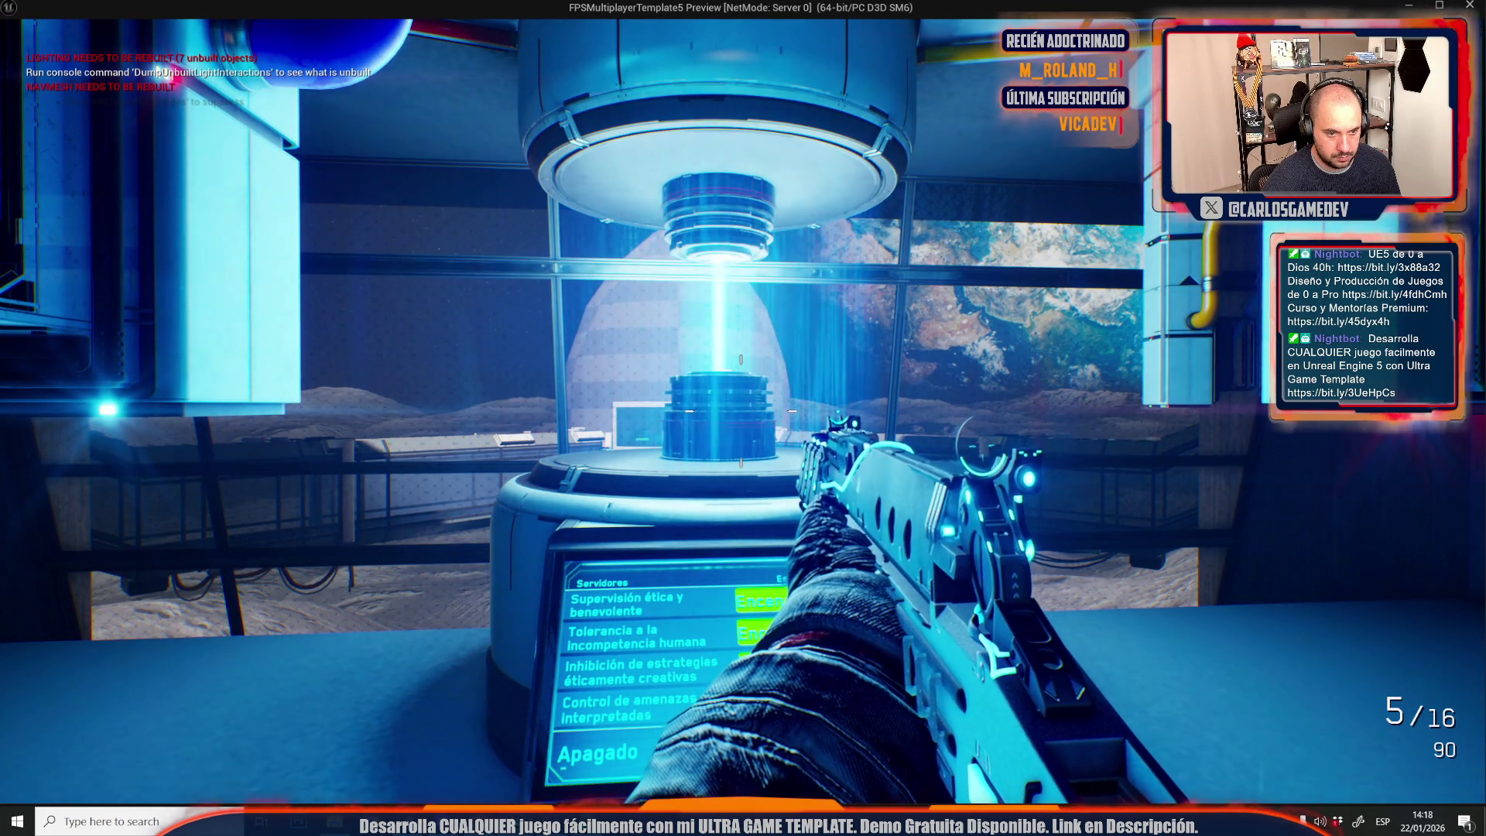
key(w)
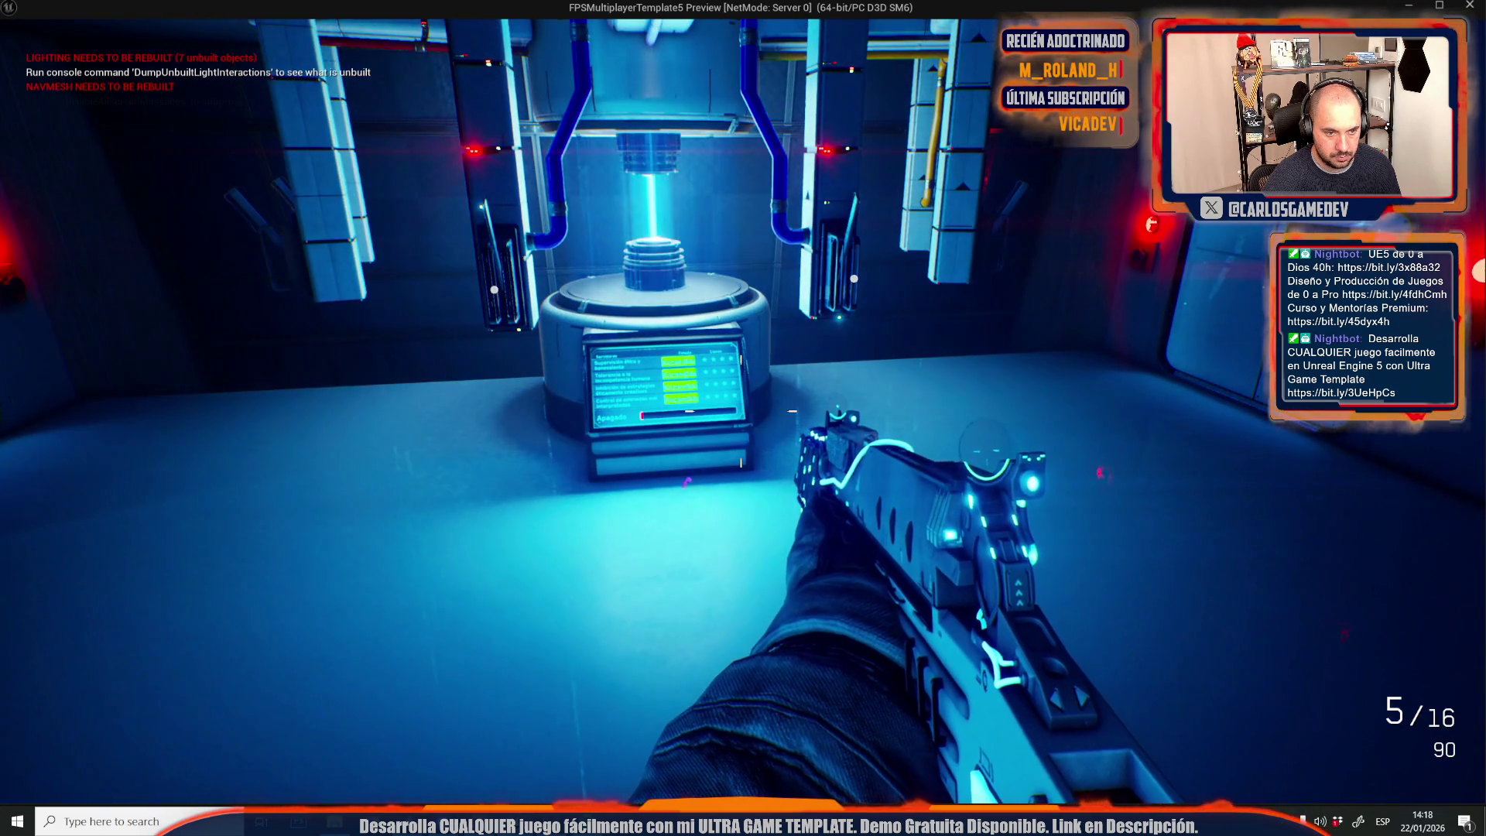
key(w)
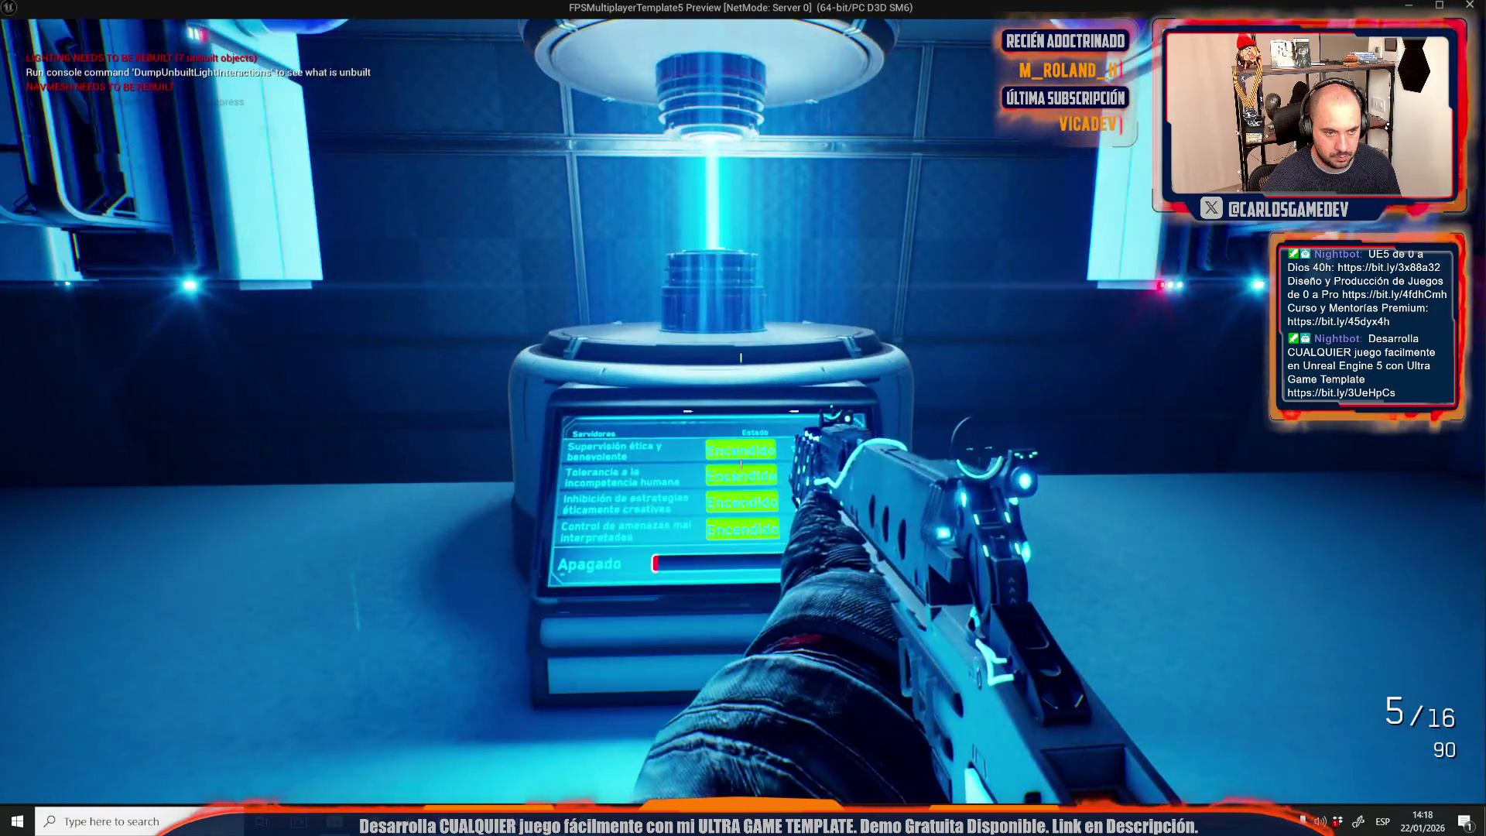
key(Escape)
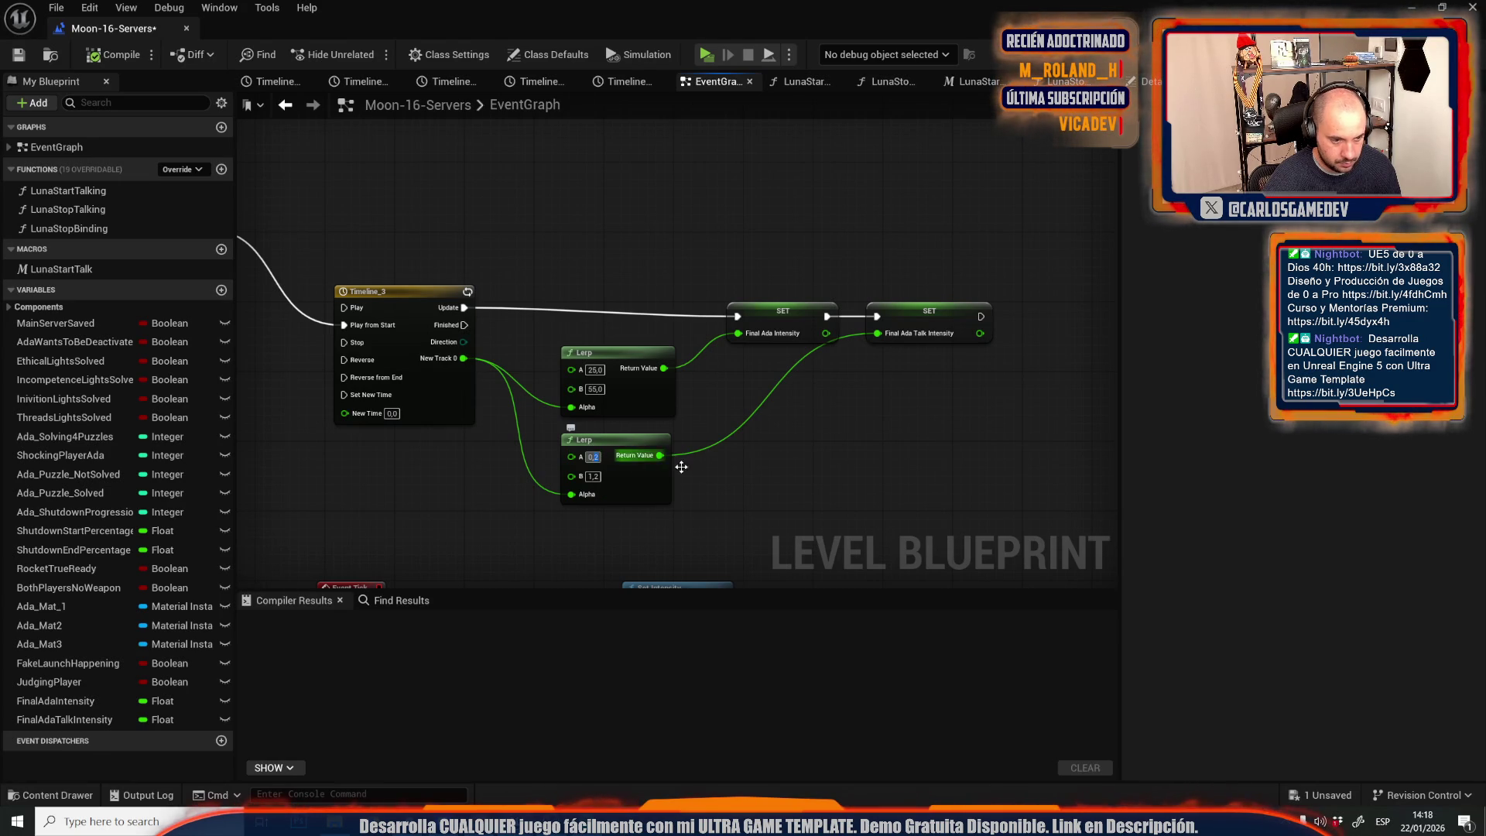
Play-test walking between the glowing console and the reactor, then end the session.
click(713, 52)
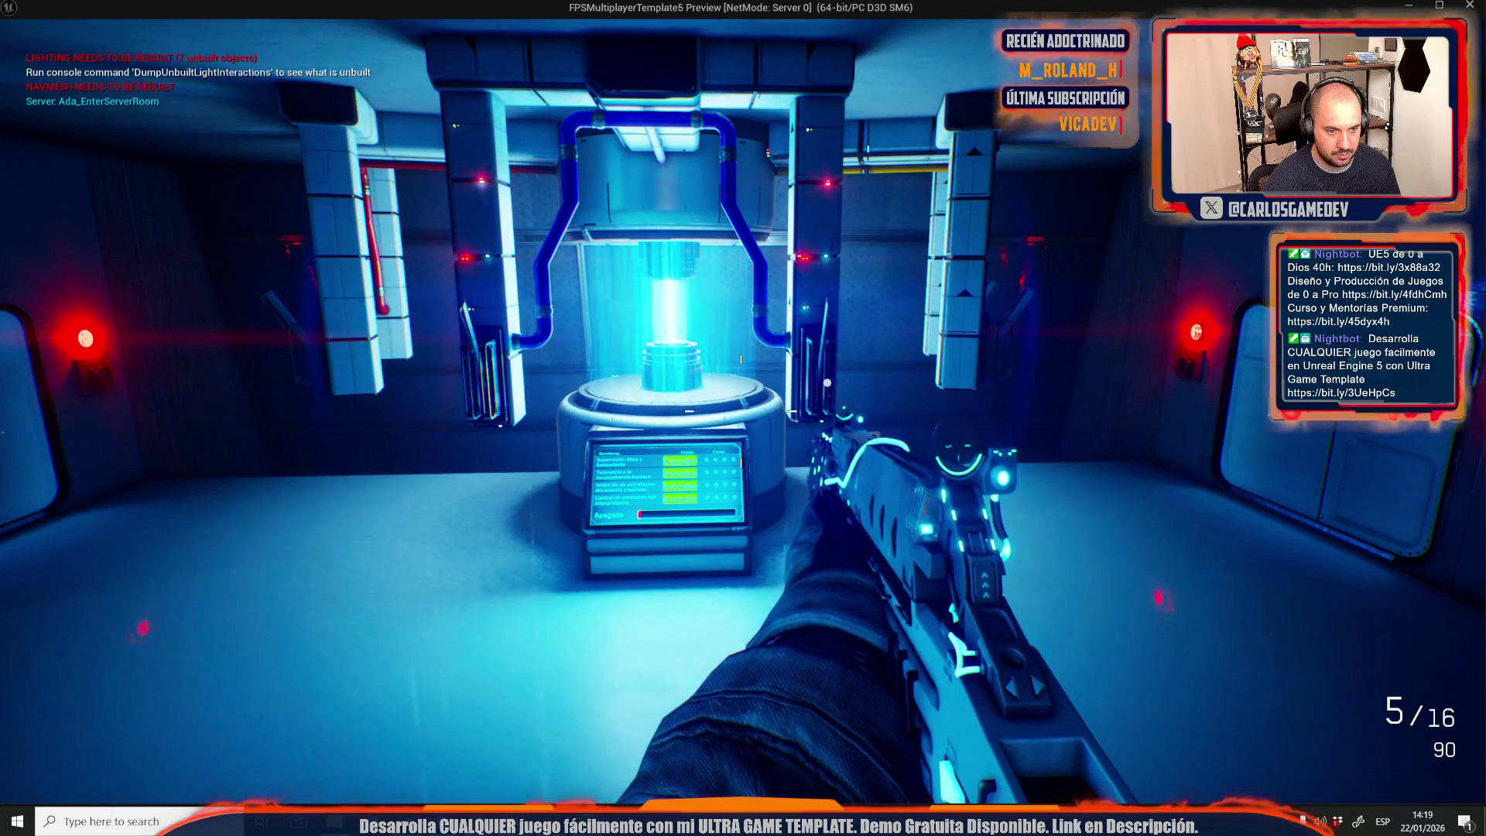
key(w)
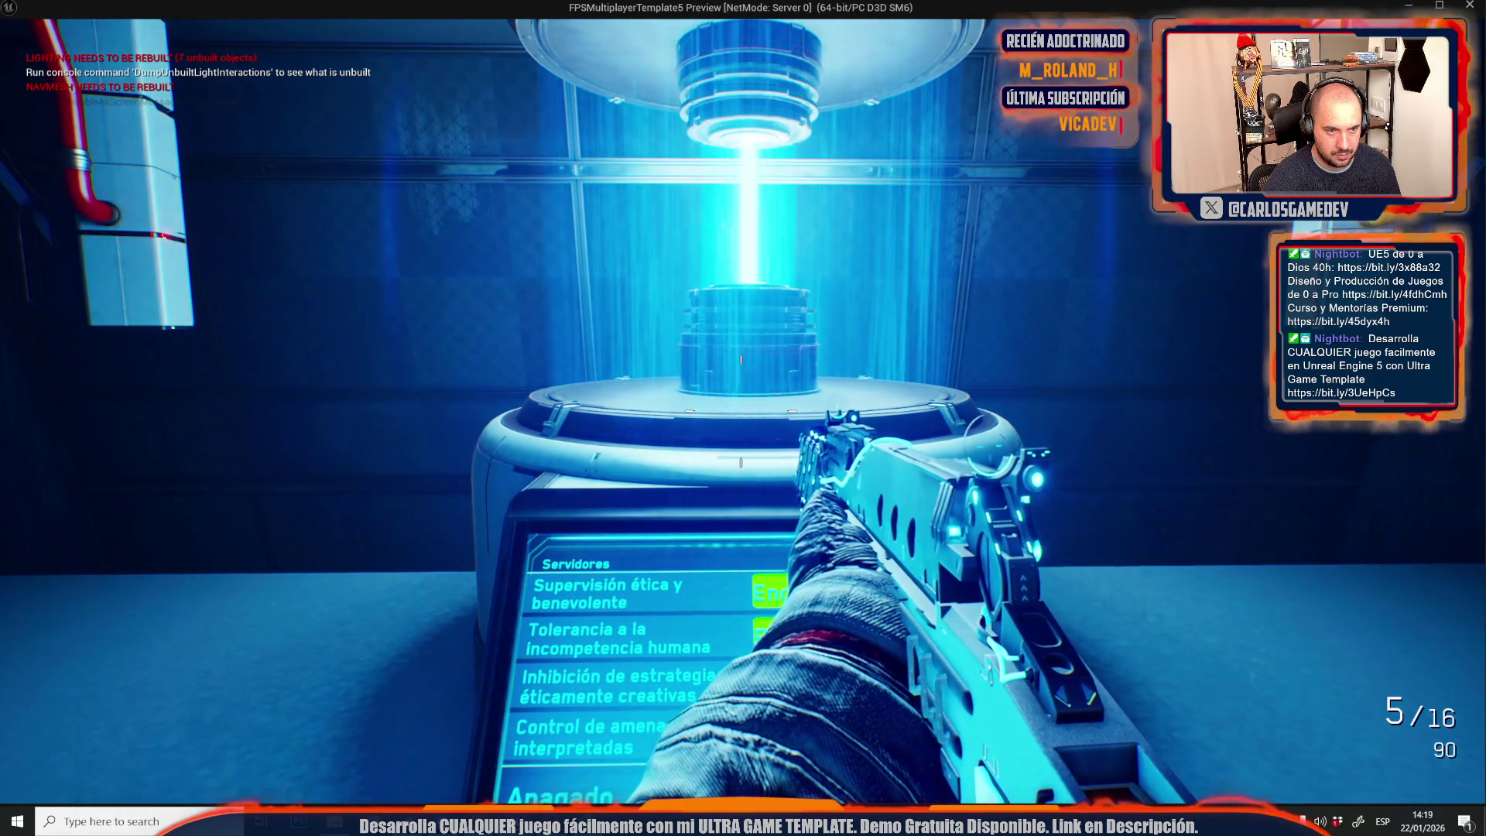
key(s)
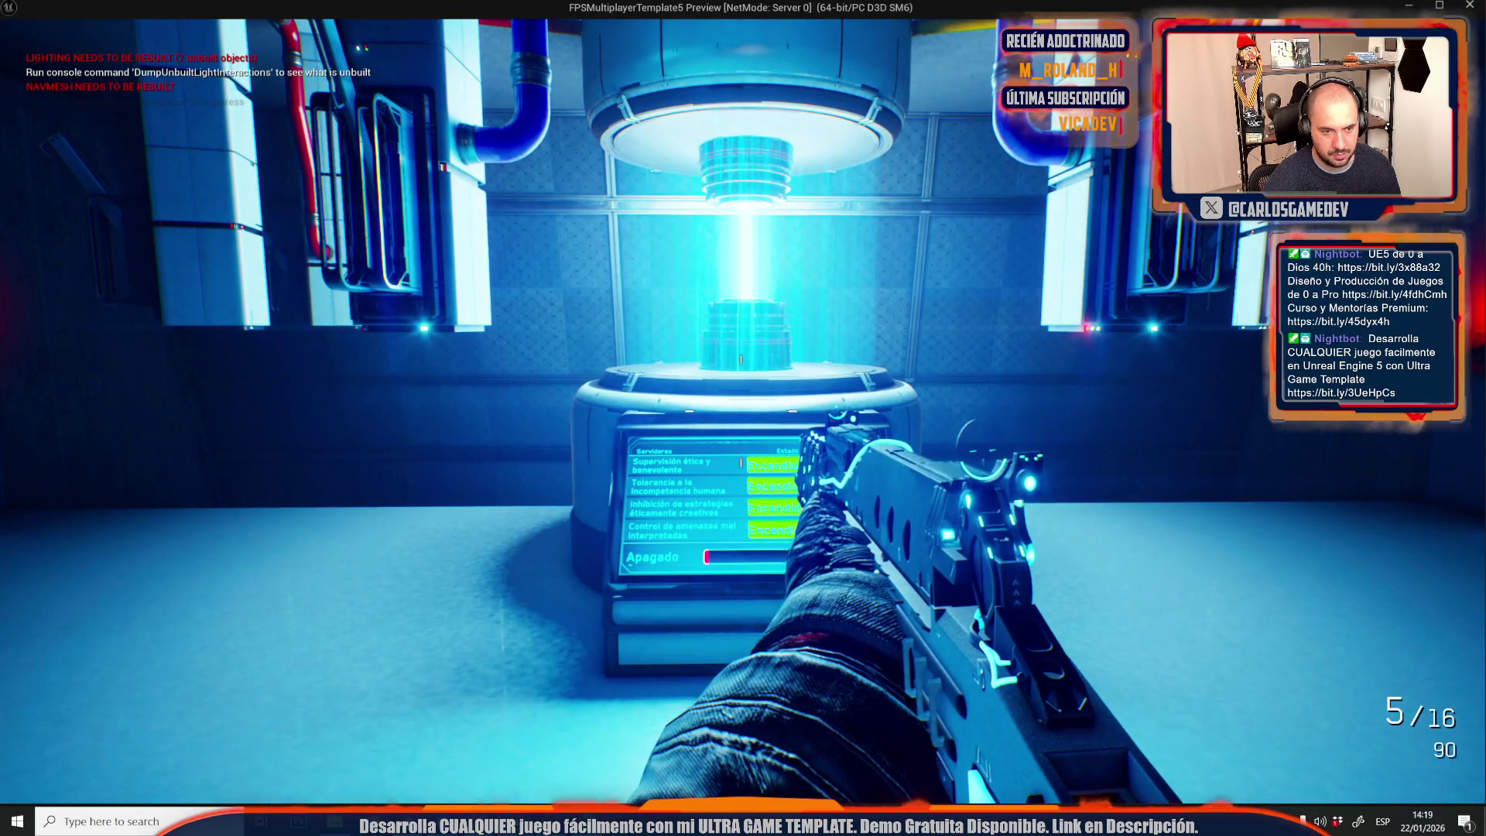
key(w)
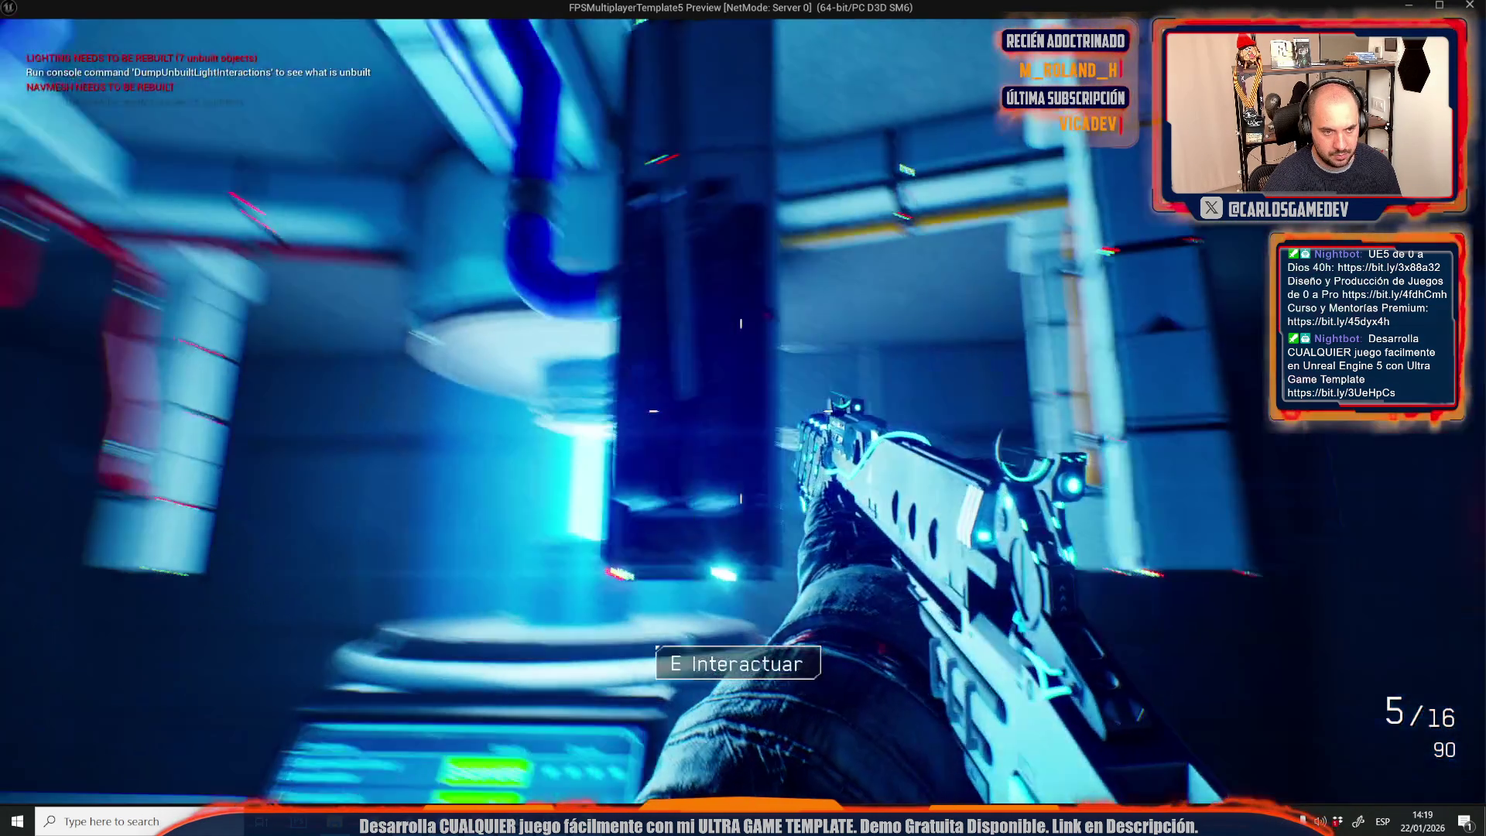
key(Escape)
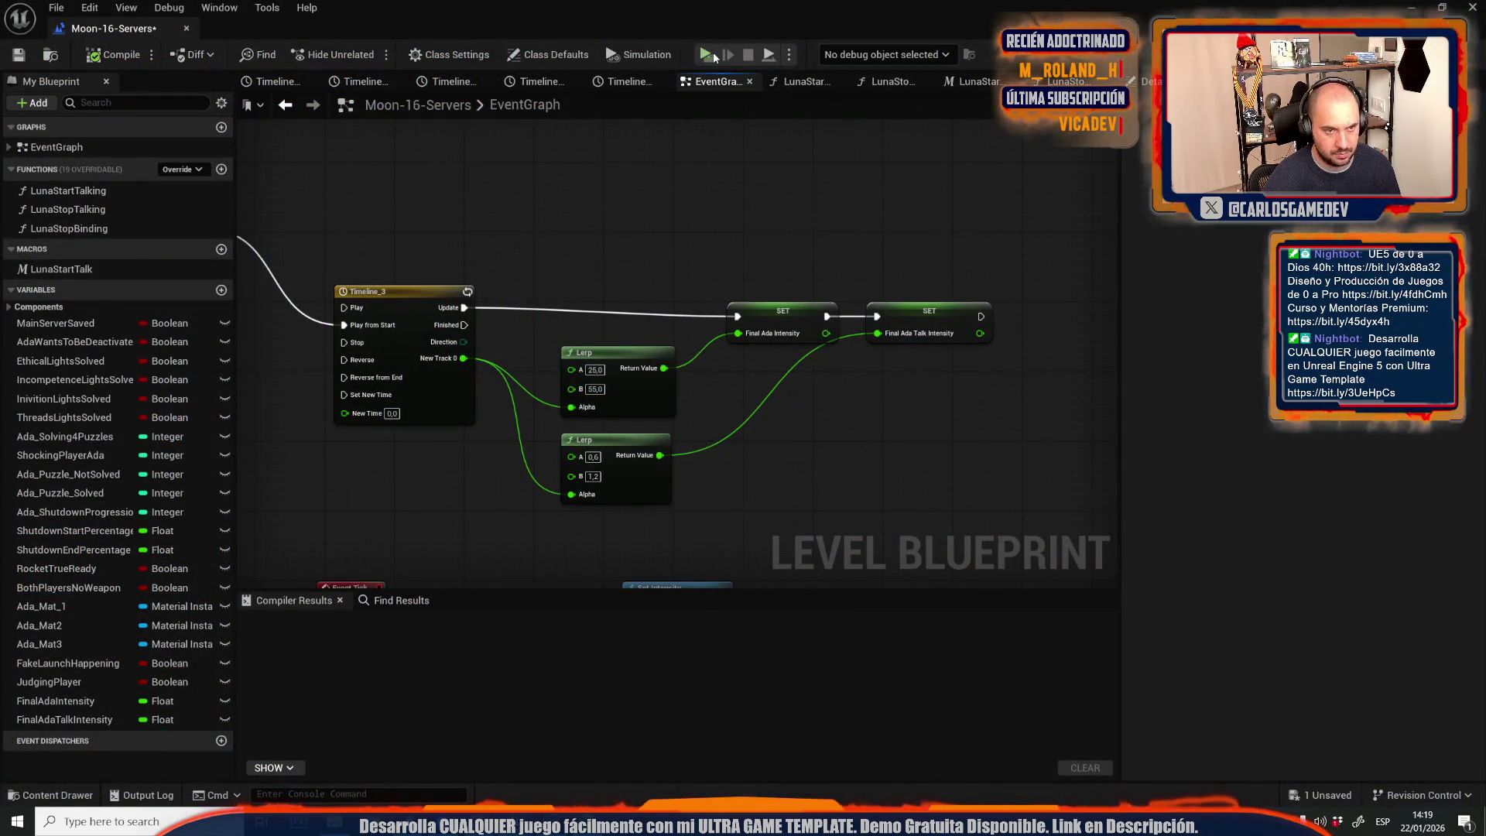
Run another play-test around the beam platform, then stop it and return to the EventGraph.
click(707, 54)
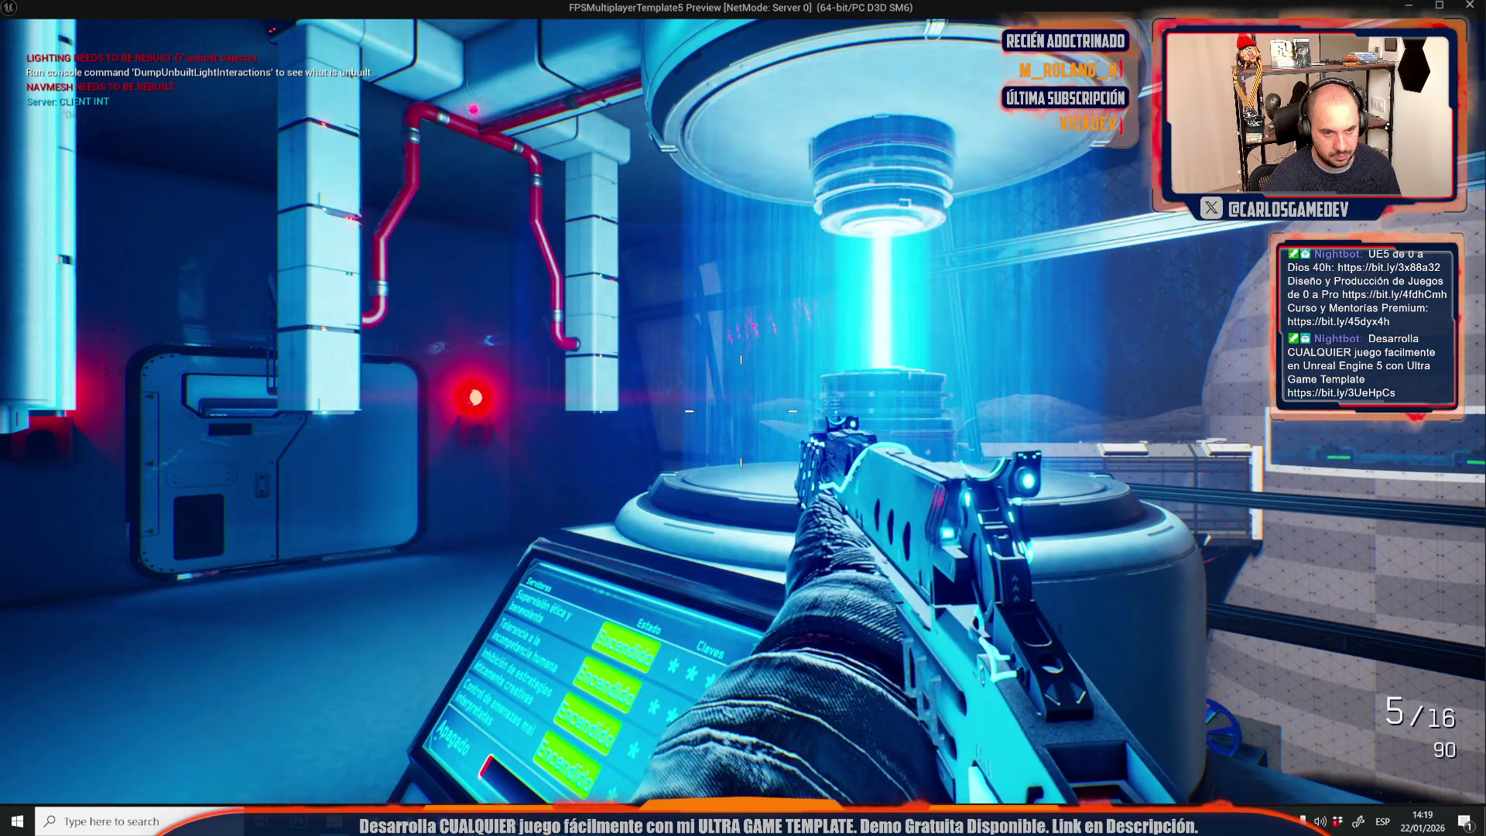
key(w)
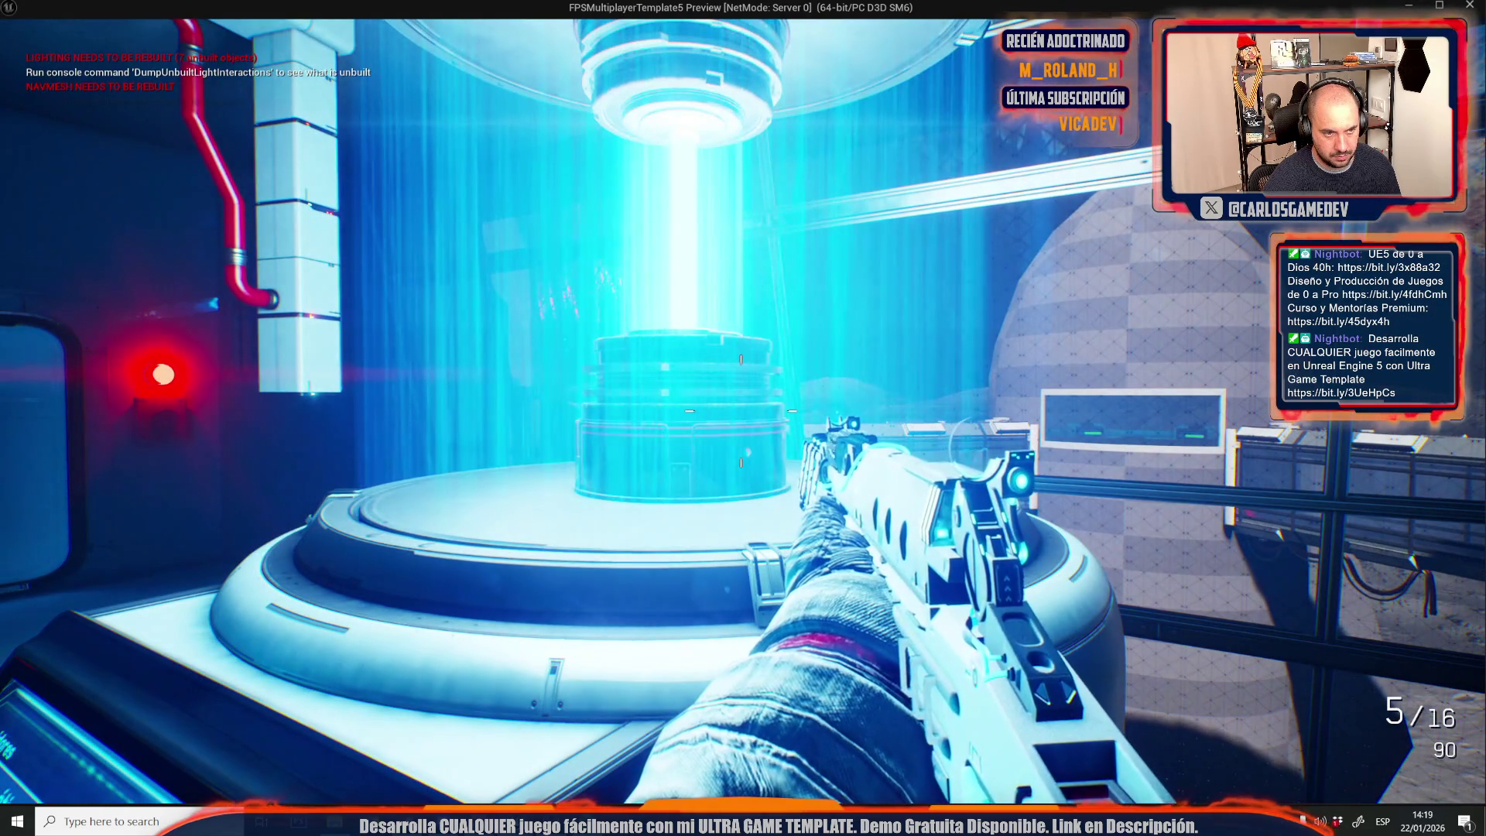
key(s)
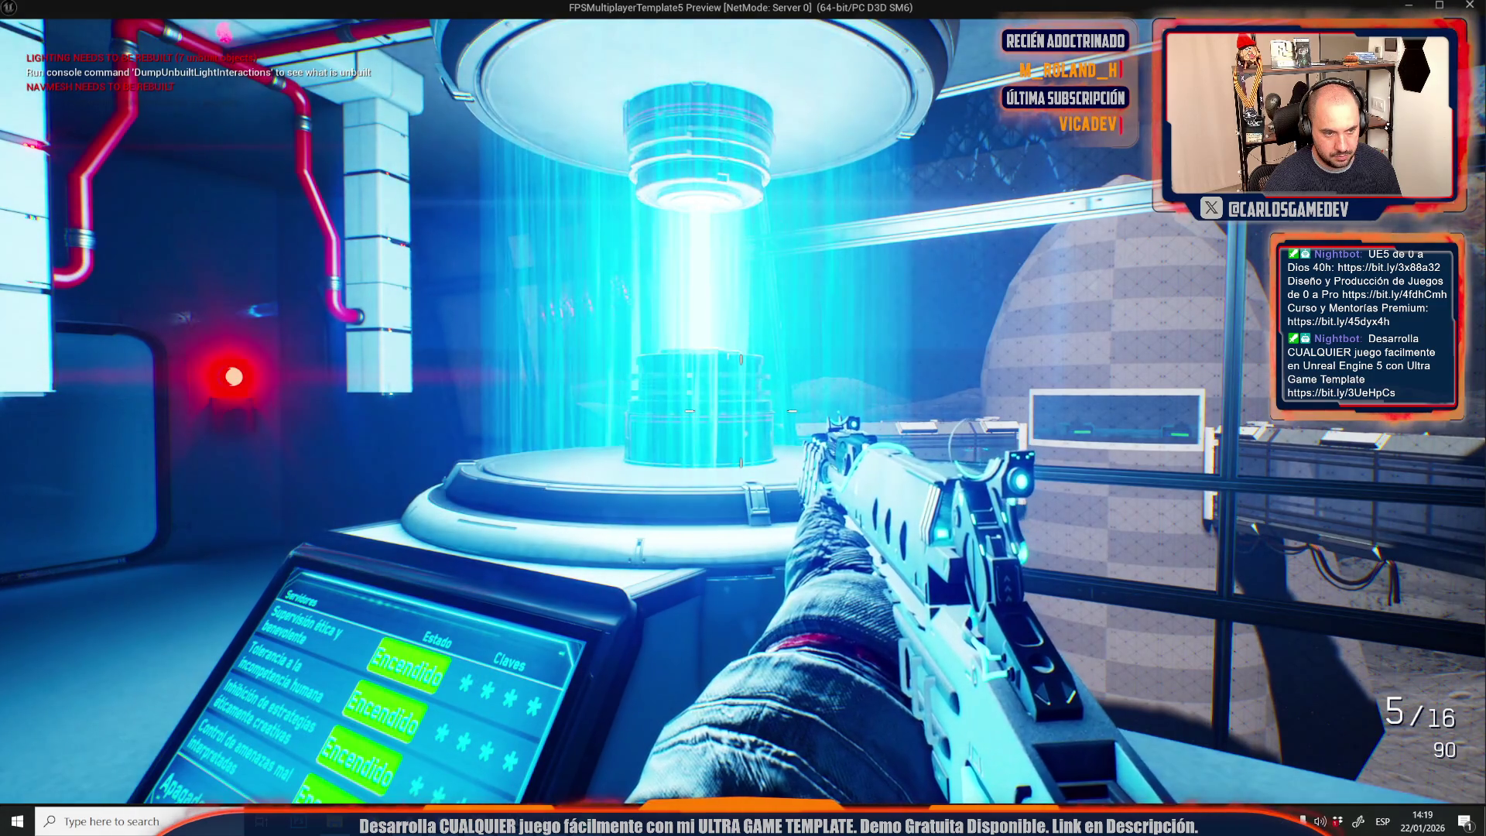
key(shift)
key(w)
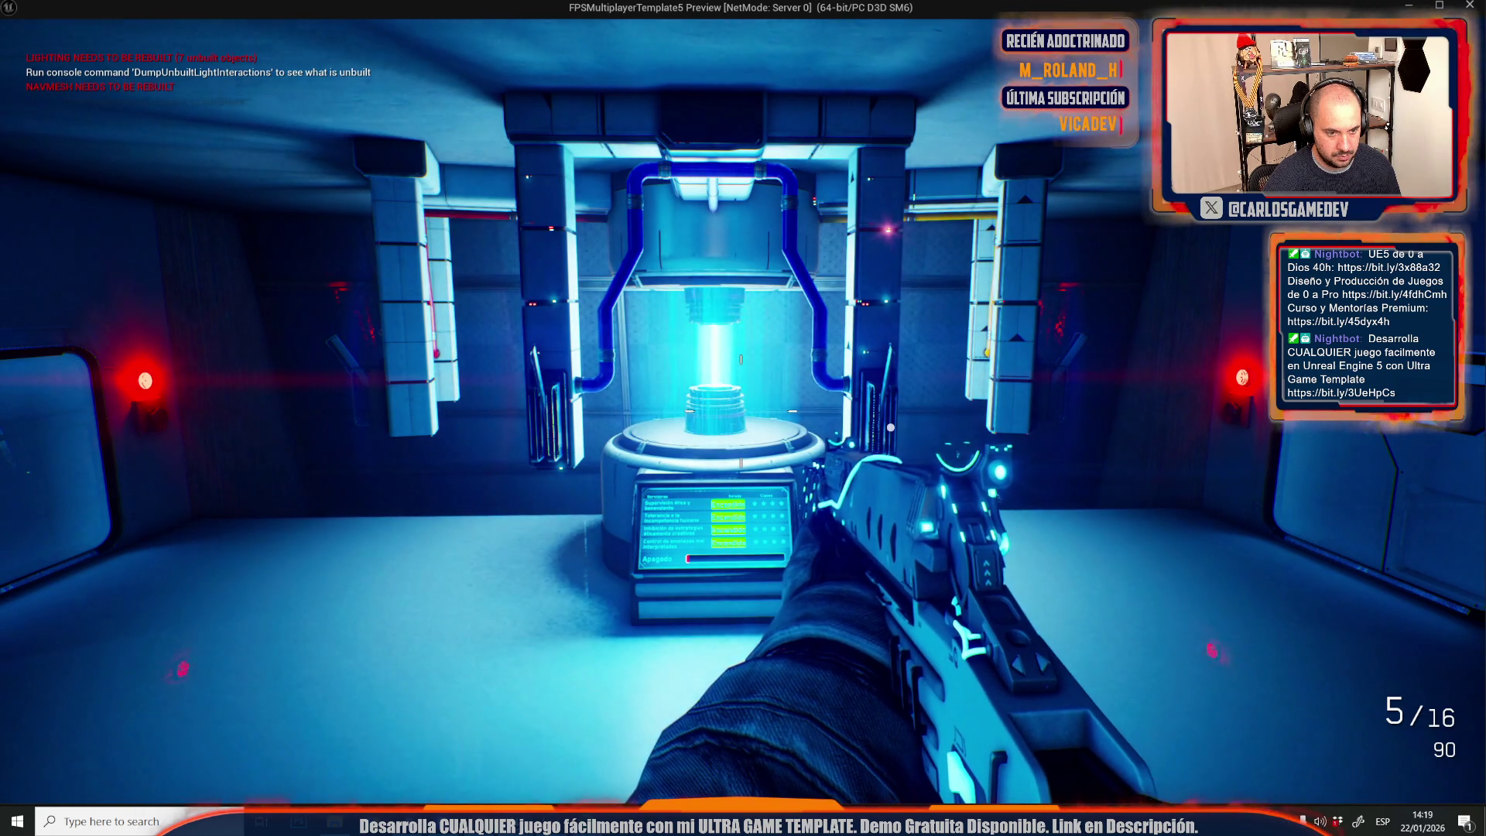
key(w)
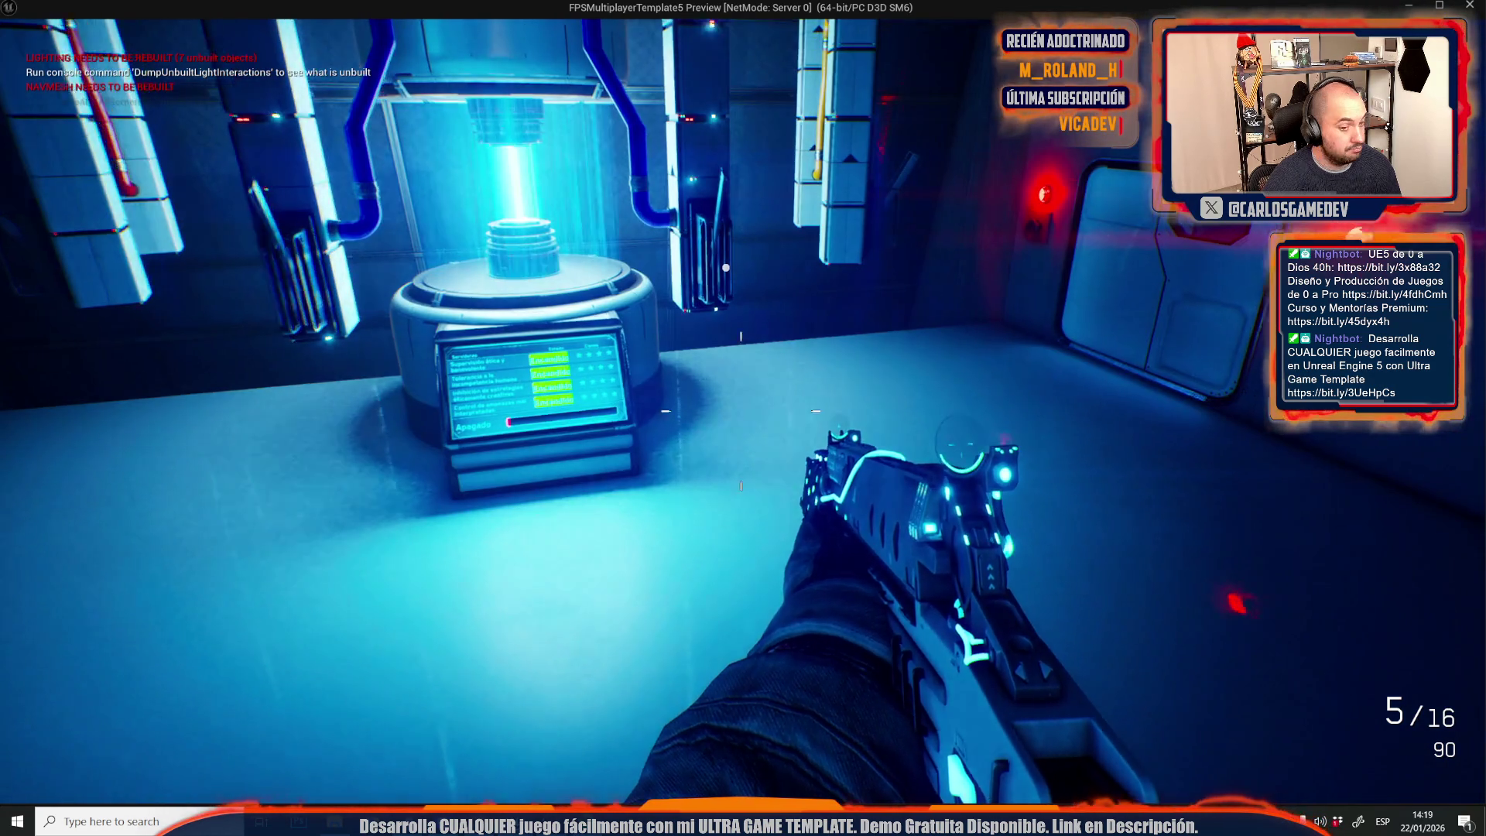
key(alt+Tab)
key(Escape)
scroll(718, 225, down, 5)
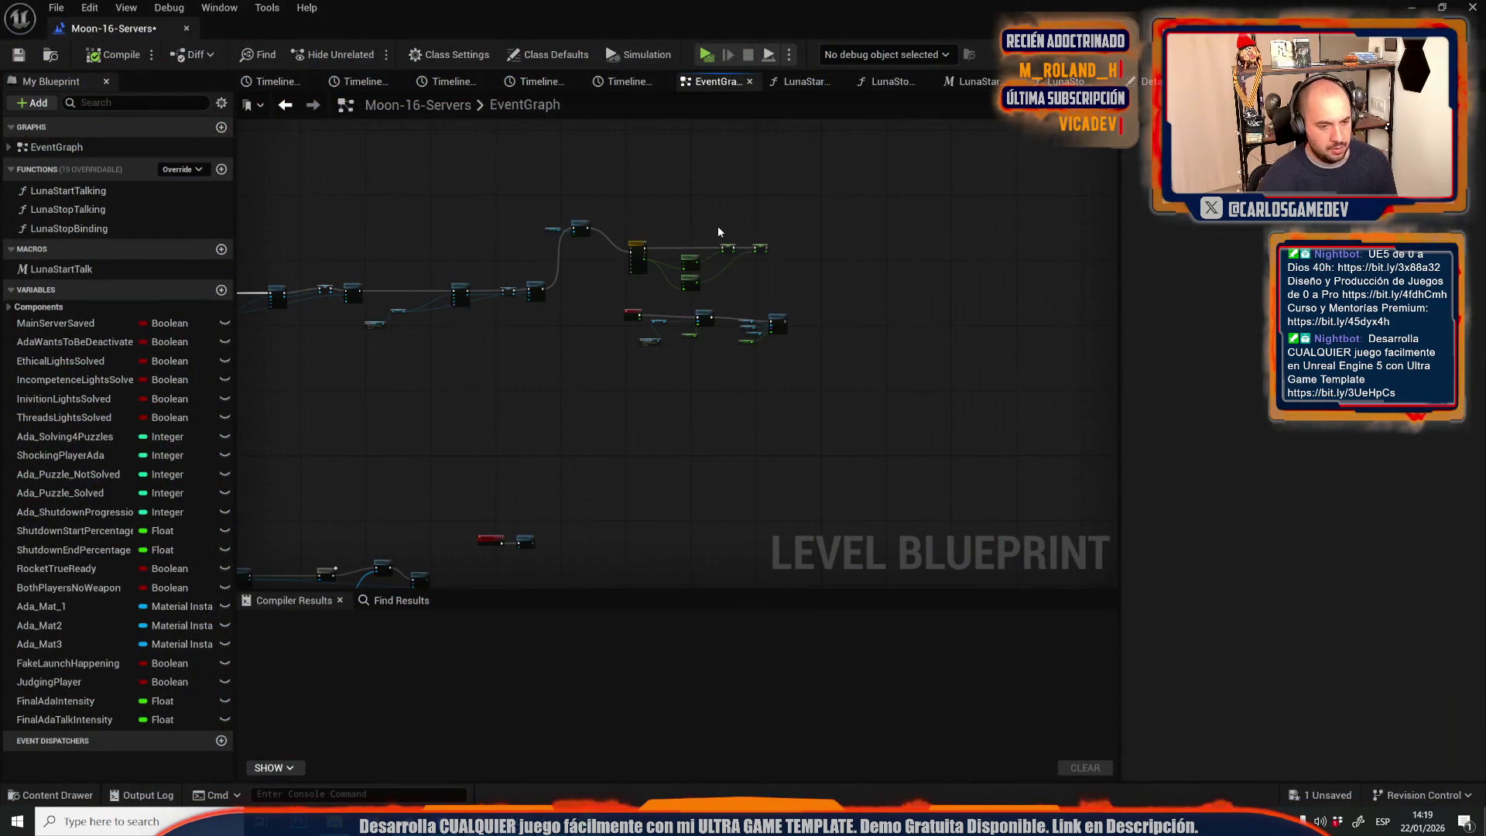
Shift the Luna Start Talk node down-right and search the blueprint for 'play subtitled'.
scroll(622, 333, up, 5)
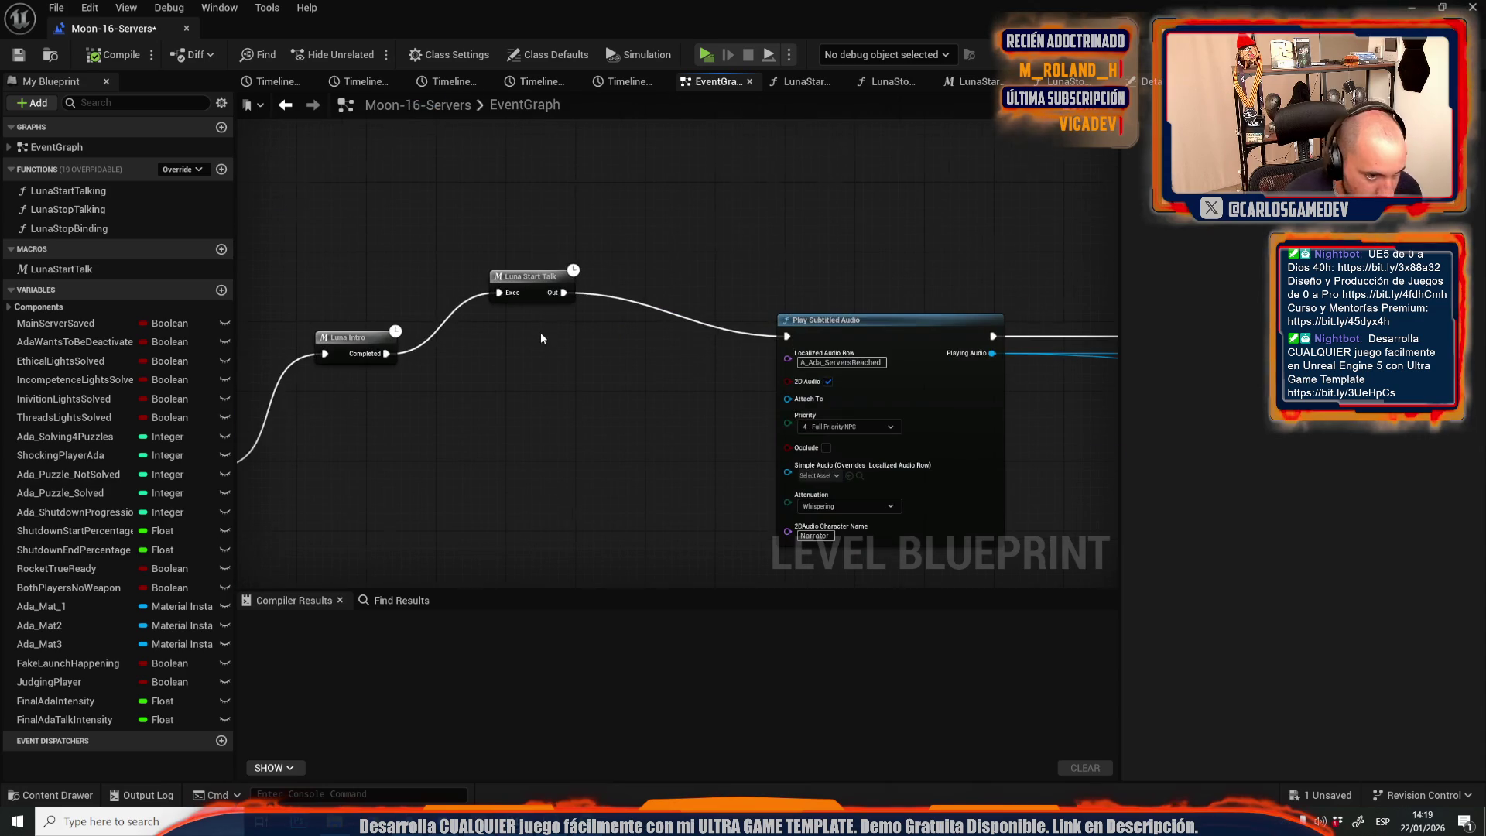
drag(558, 275, 612, 338)
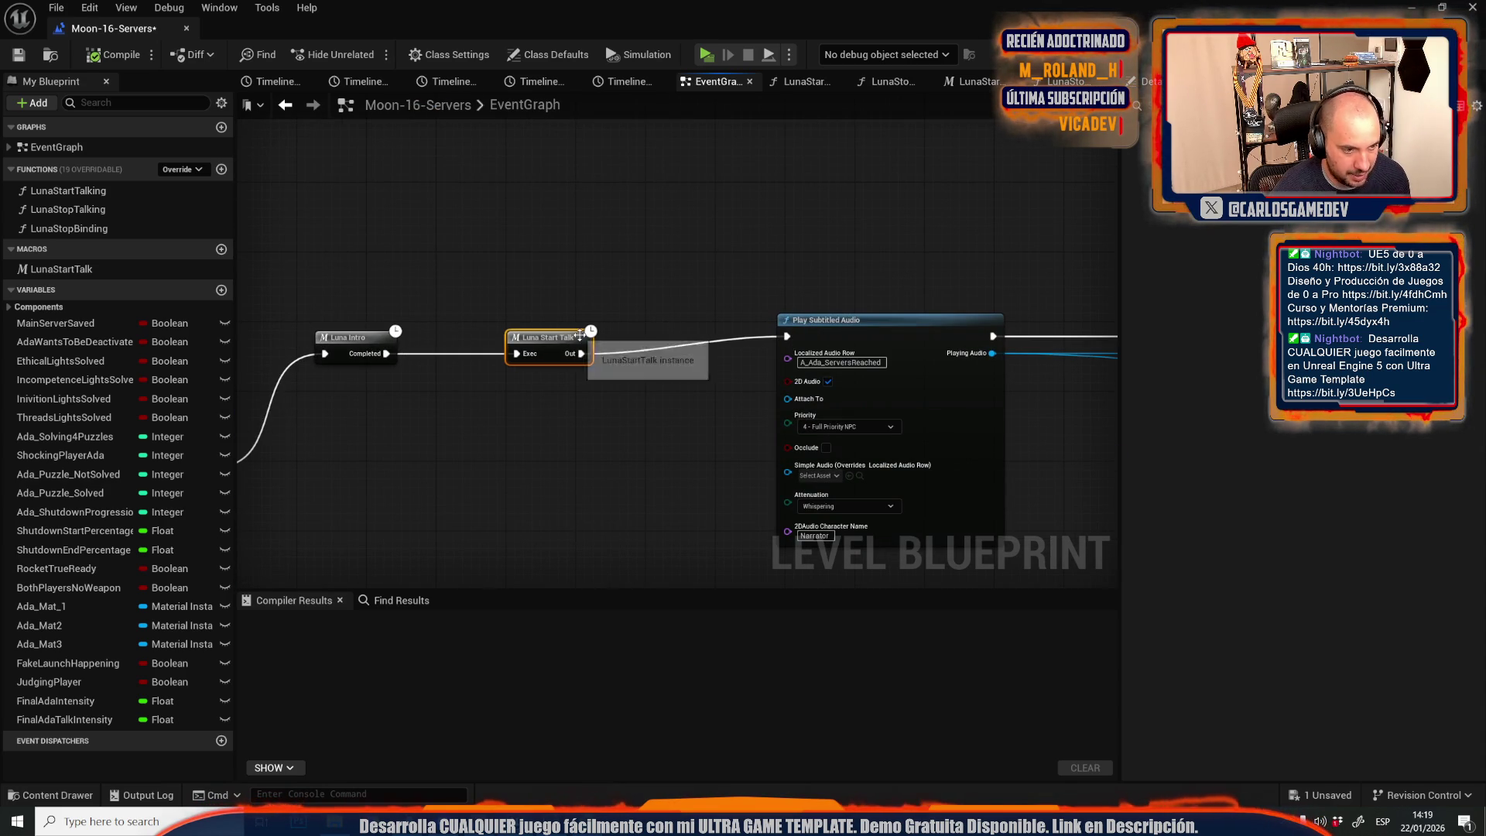
click(395, 605)
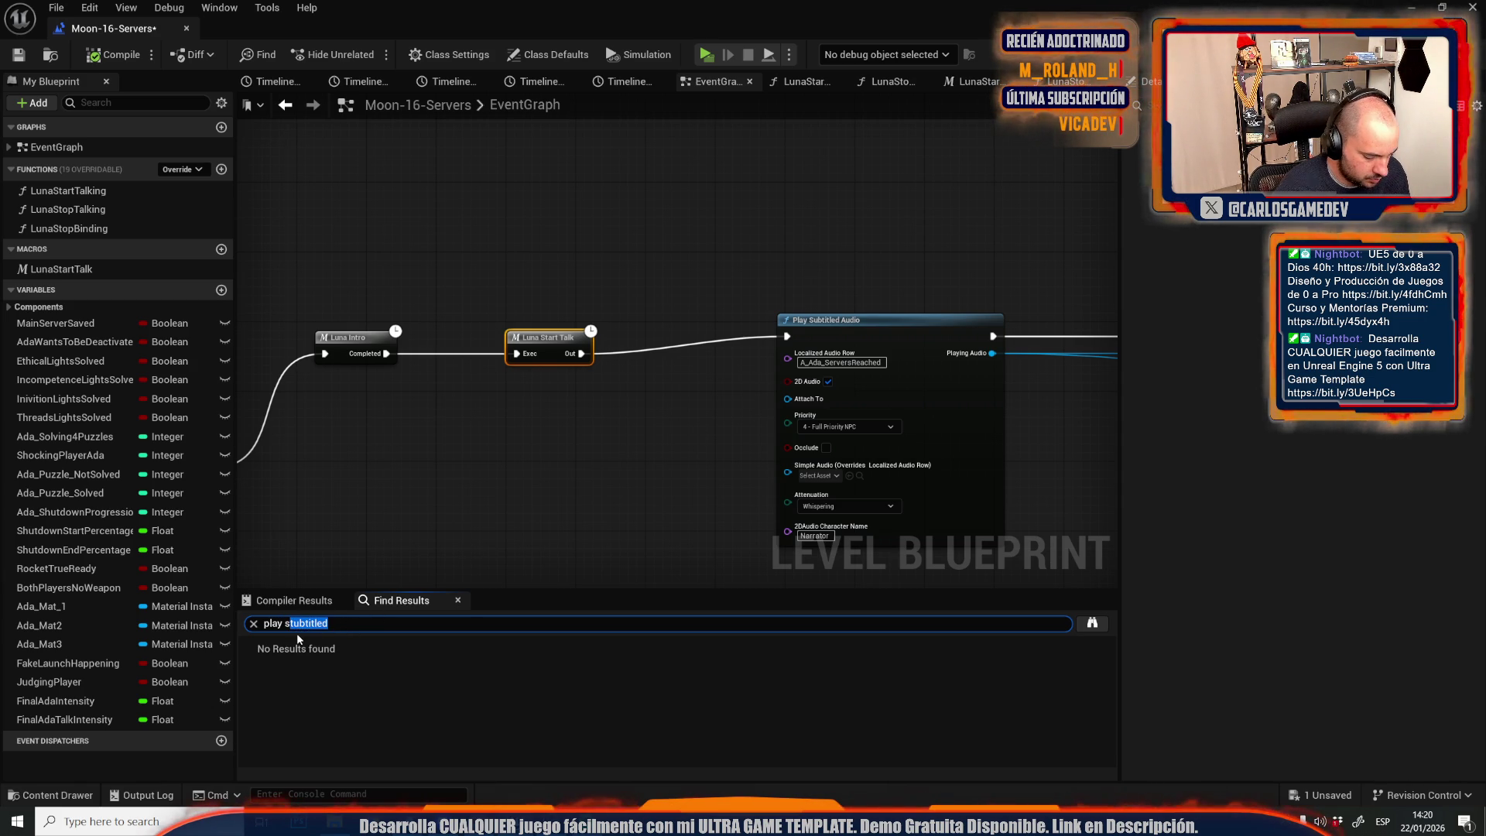
Run the 'play subt' search and wire a pasted Luna Start Talk into the ServersSaved audio.
key(Return)
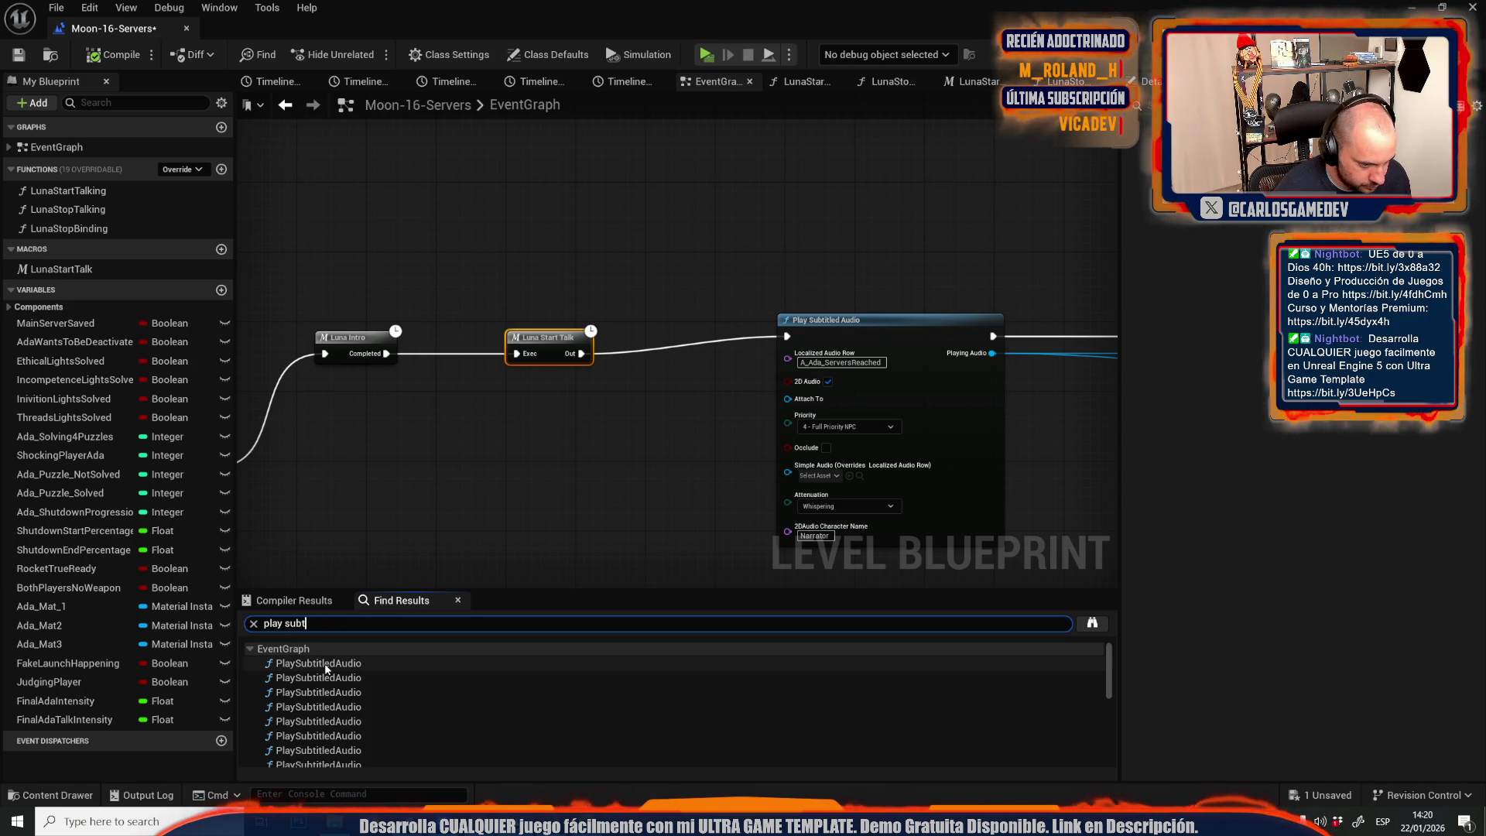
click(323, 663)
click(343, 677)
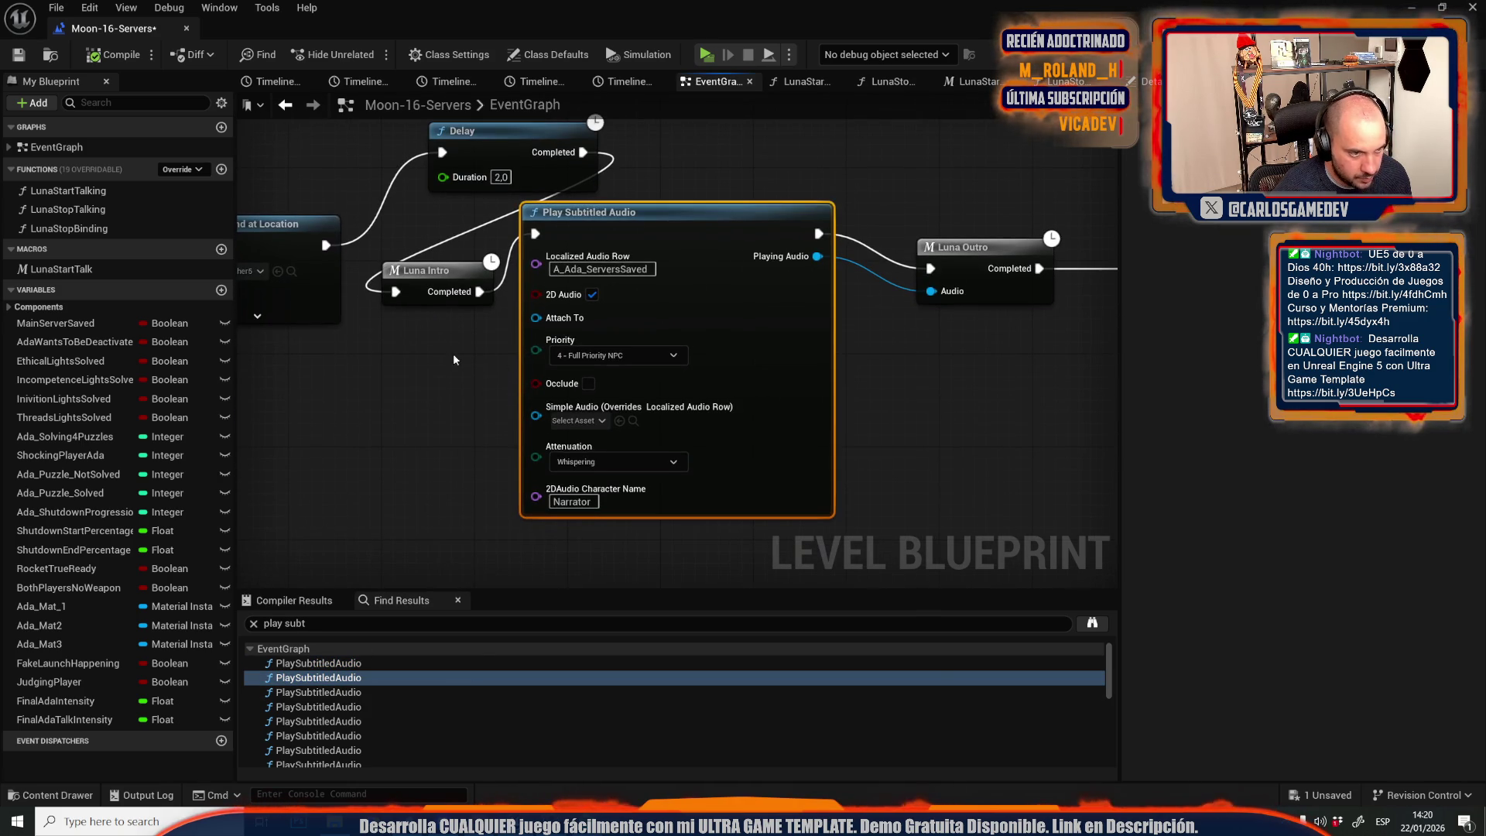
click(409, 365)
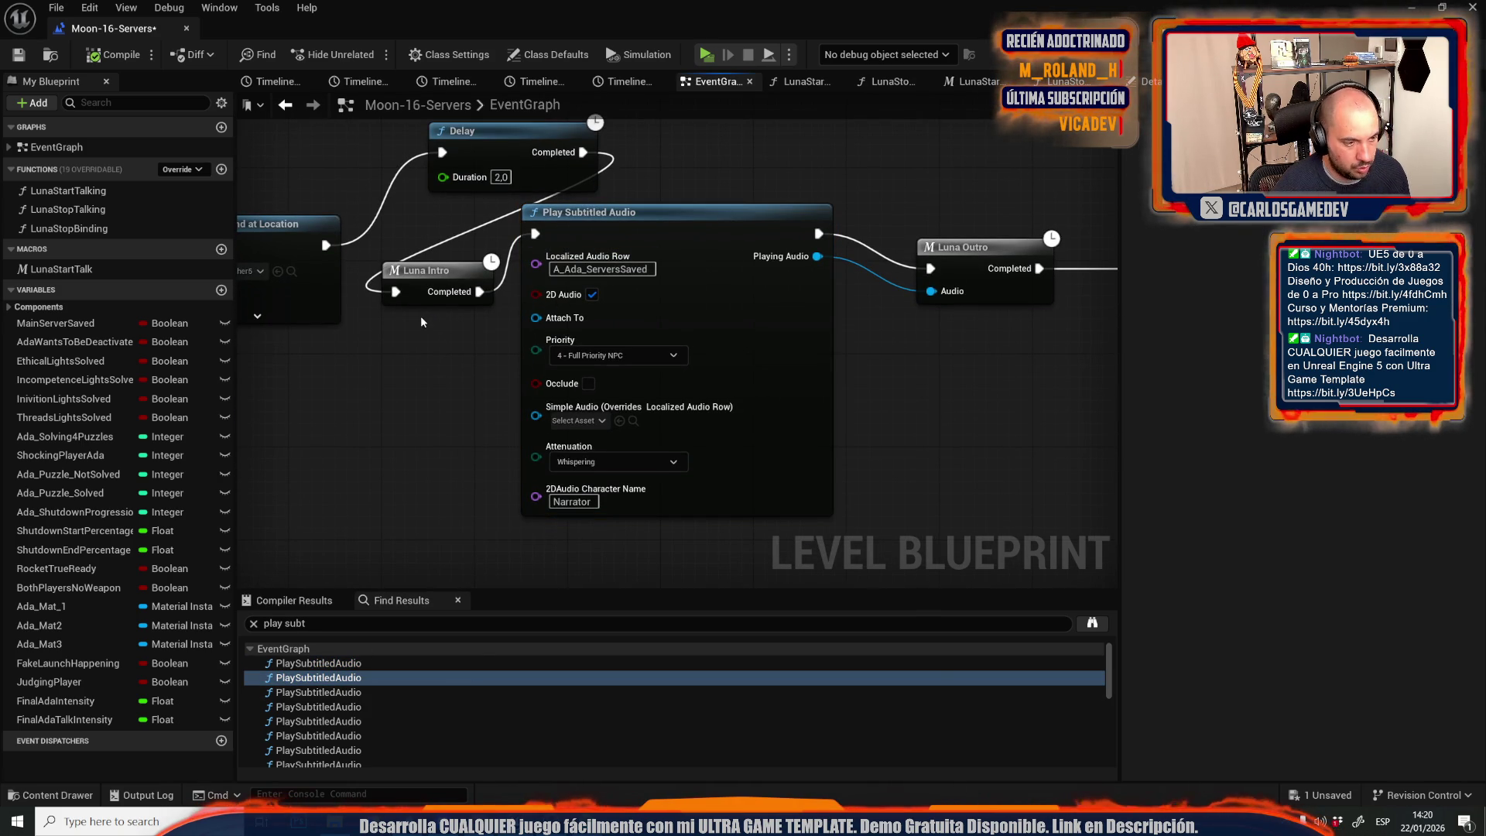
key(ctrl+v)
drag(482, 290, 497, 350)
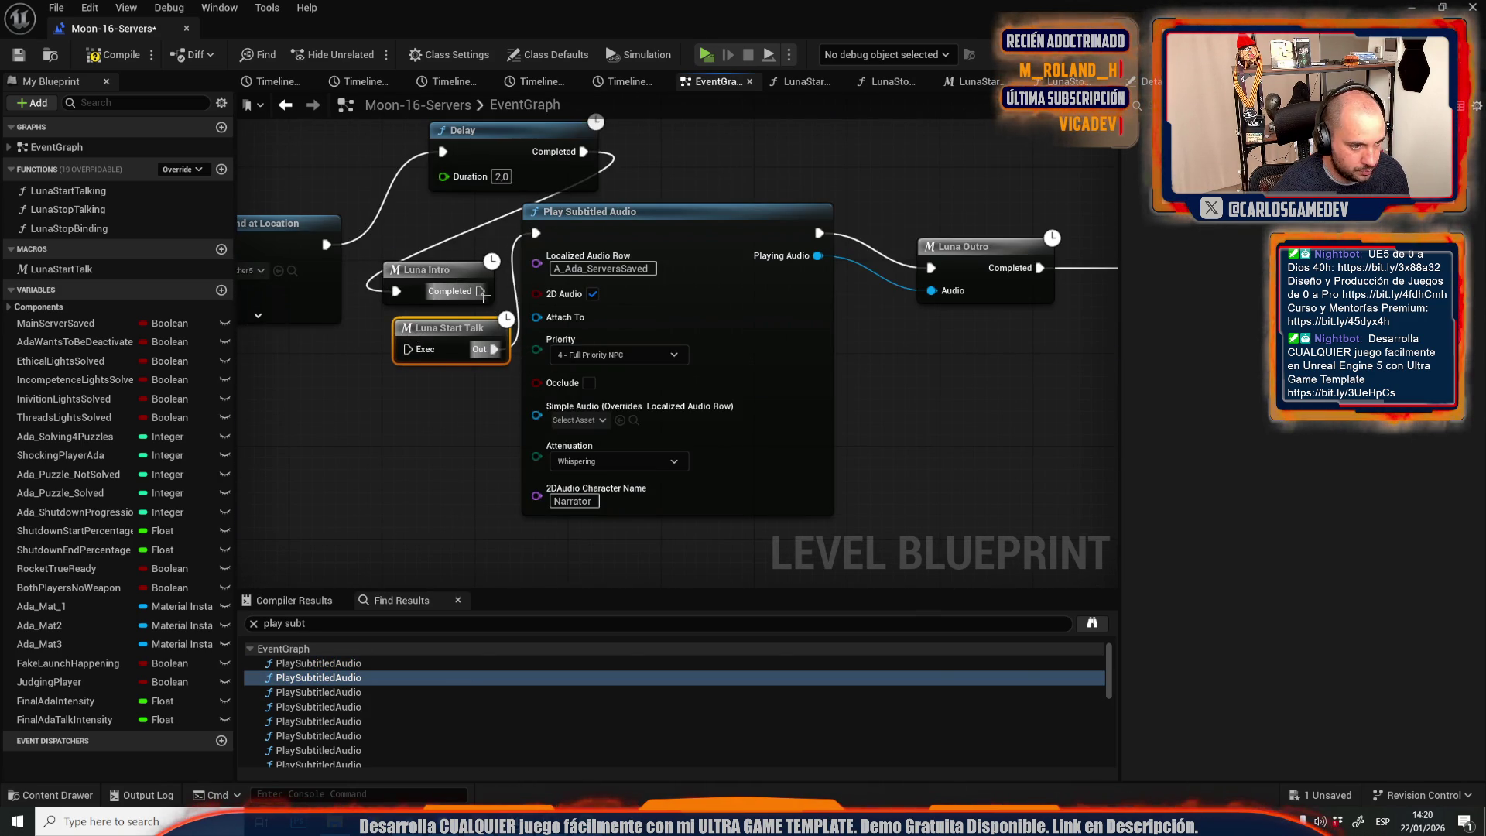
Wire another pasted Luna Start Talk into the RocketSequenceStart Play Subtitled Audio node.
click(309, 692)
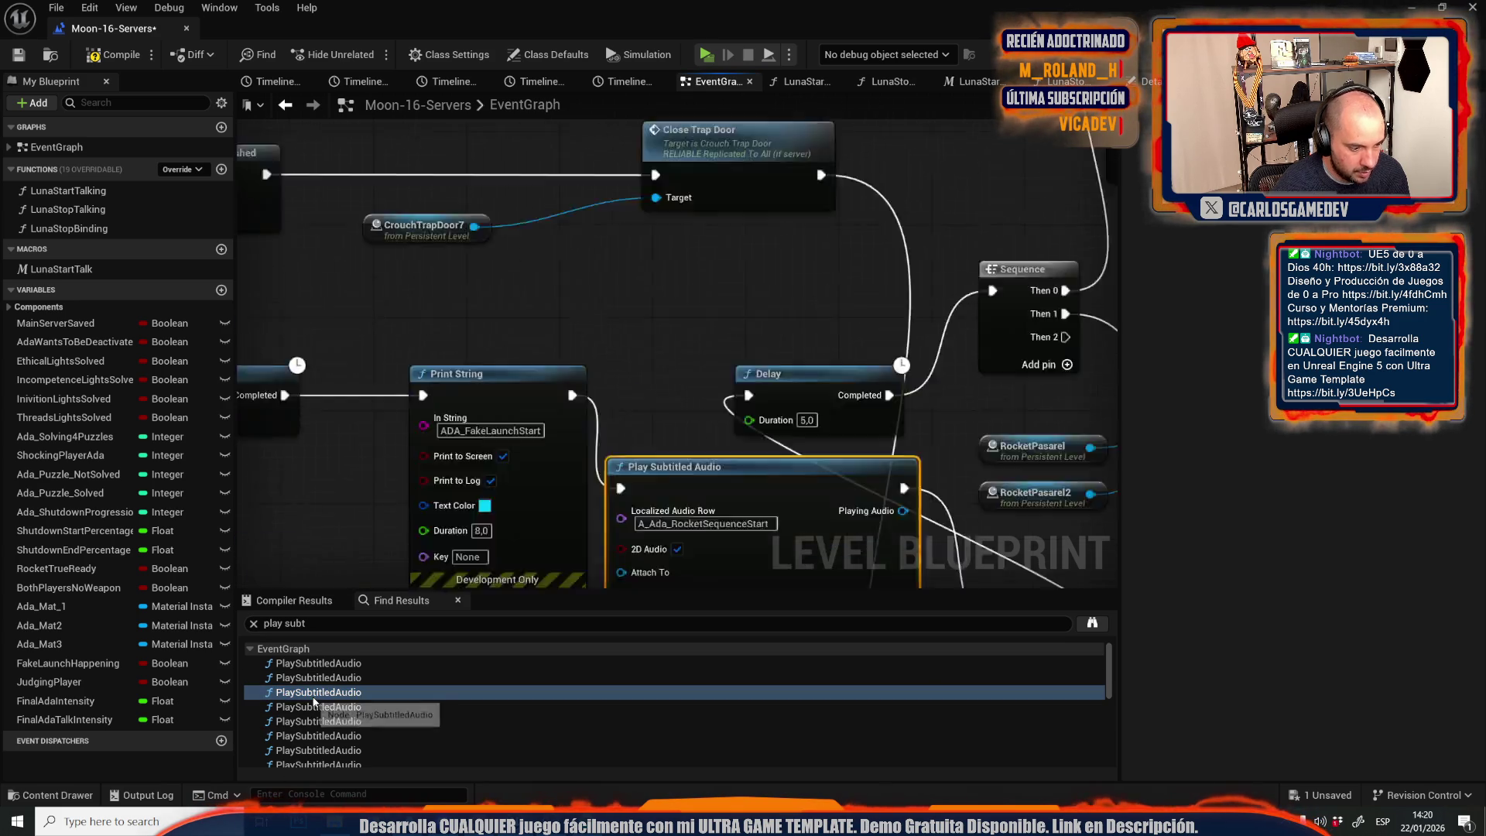
drag(679, 549, 730, 241)
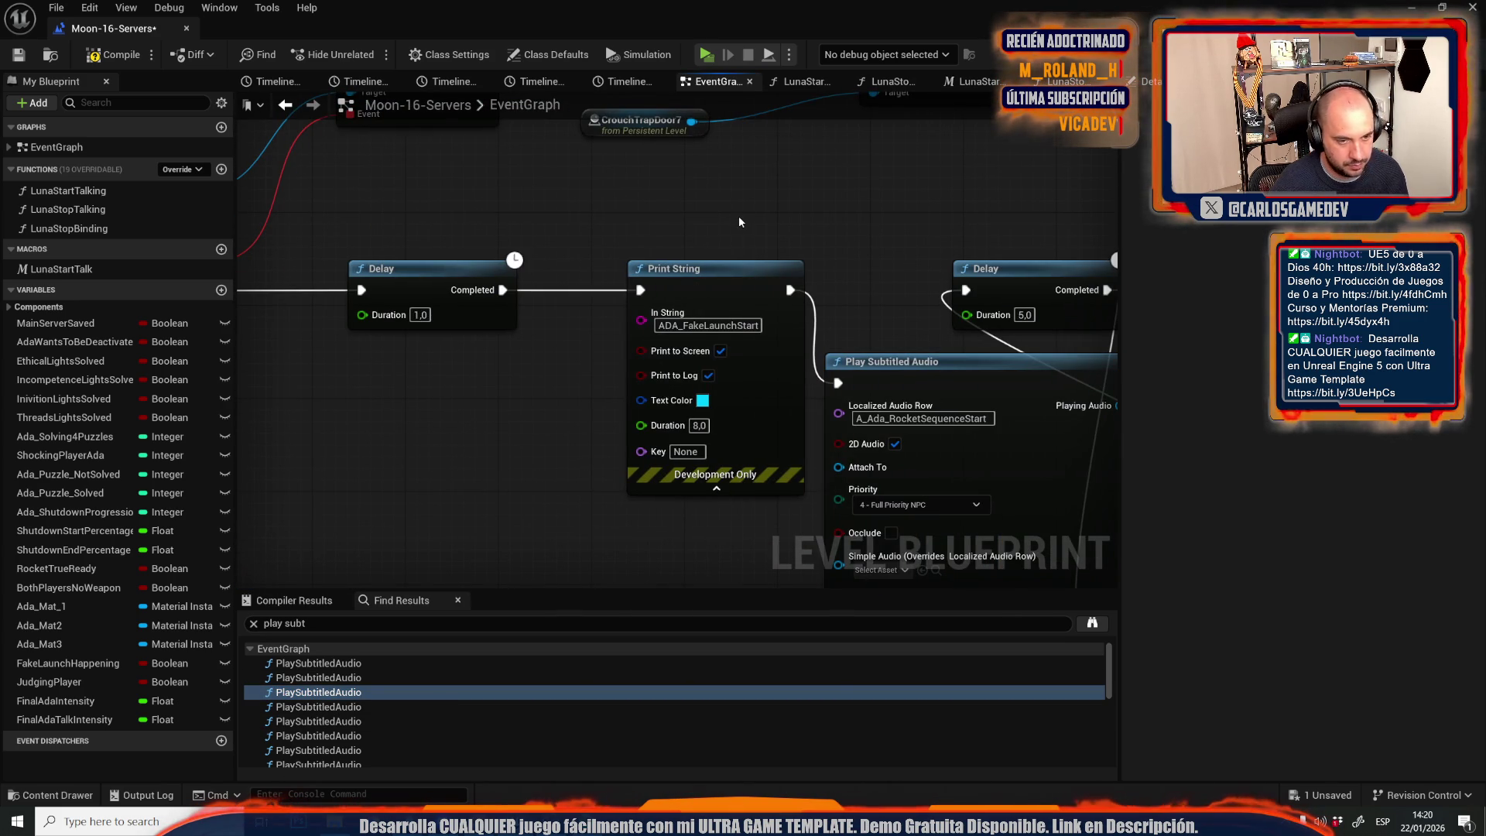
key(ctrl+v)
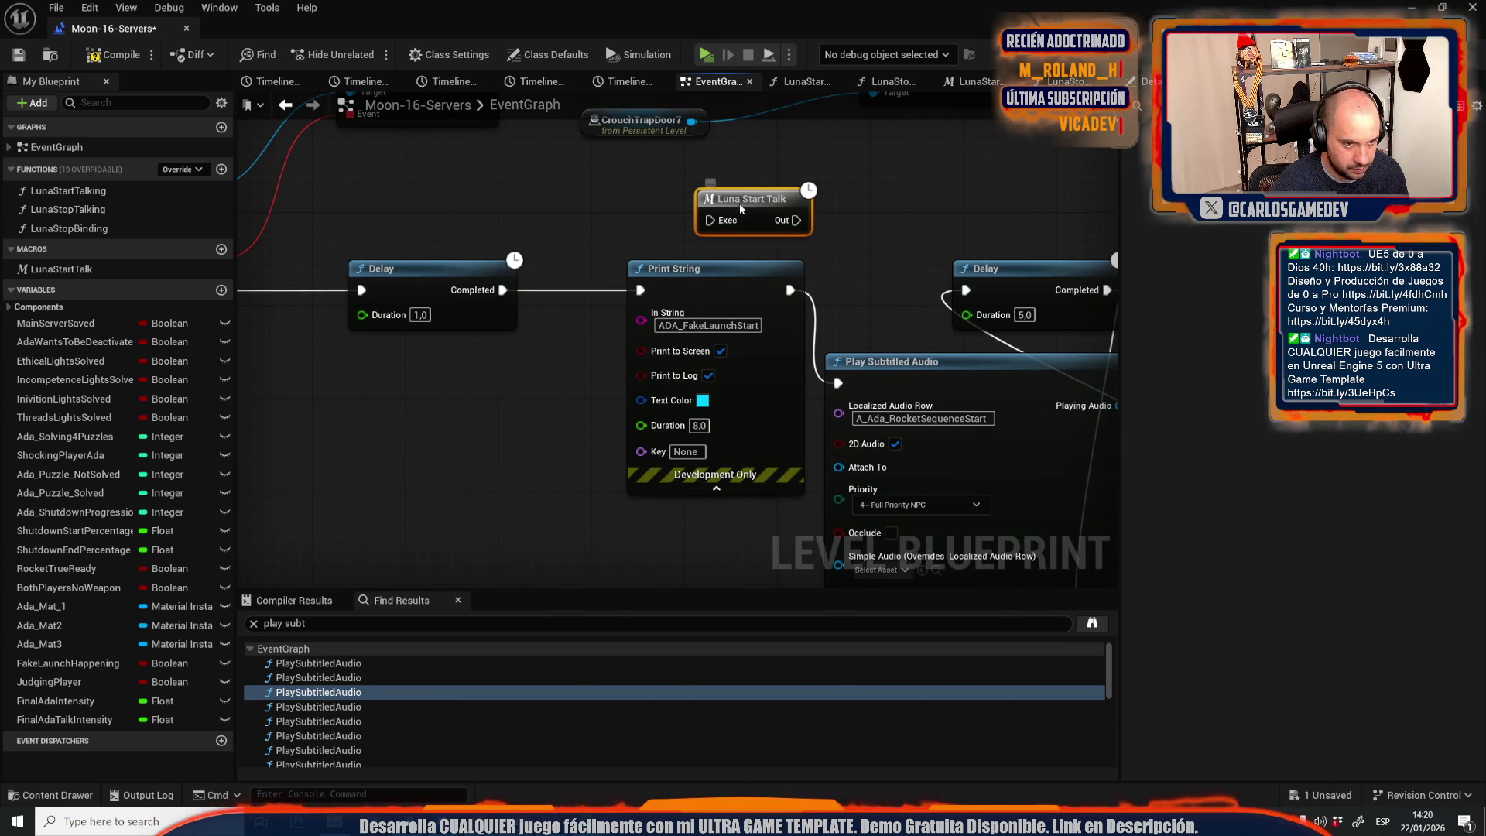
drag(789, 289, 785, 230)
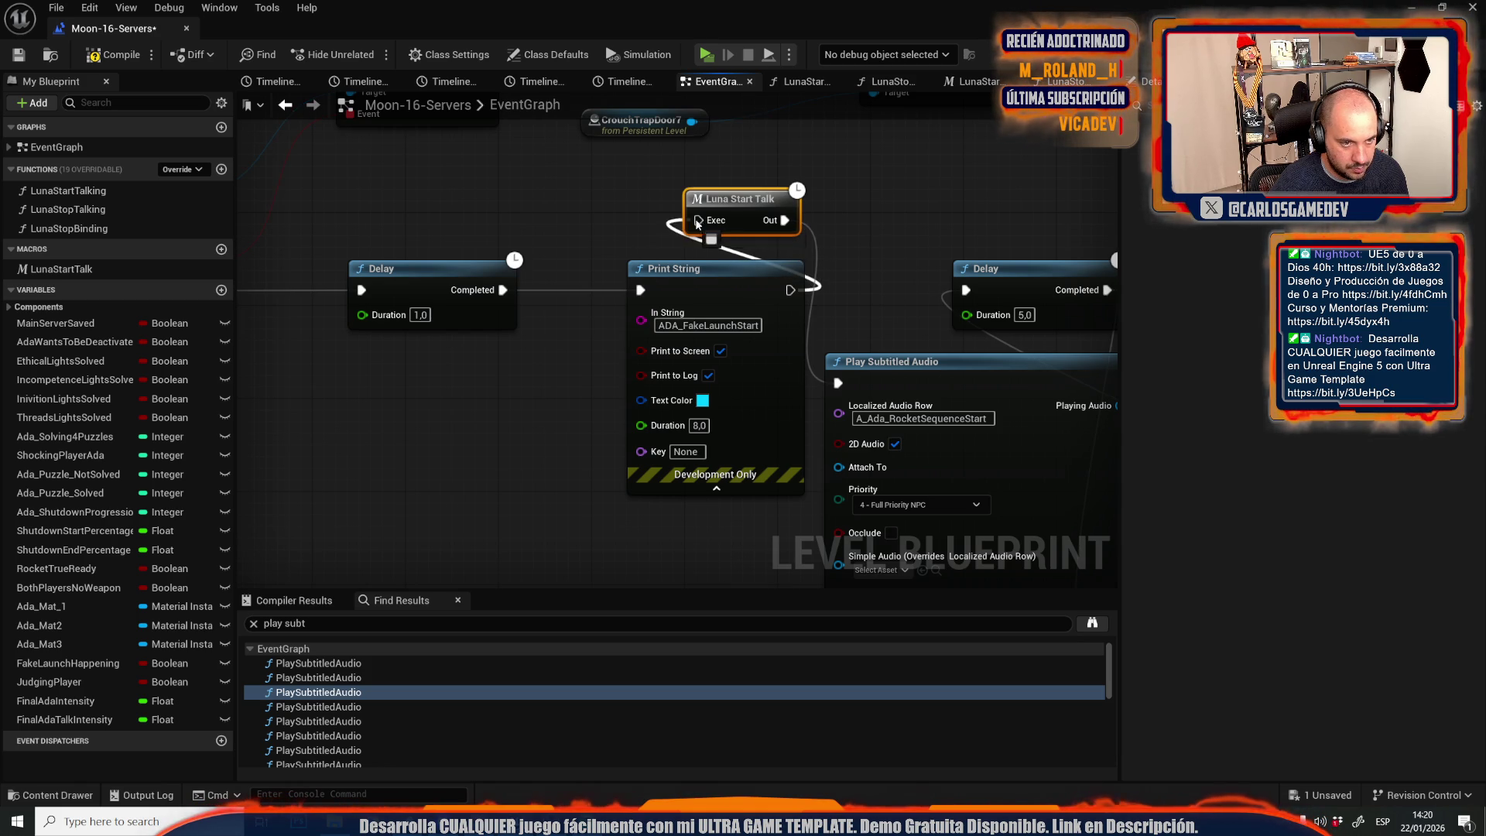
click(368, 709)
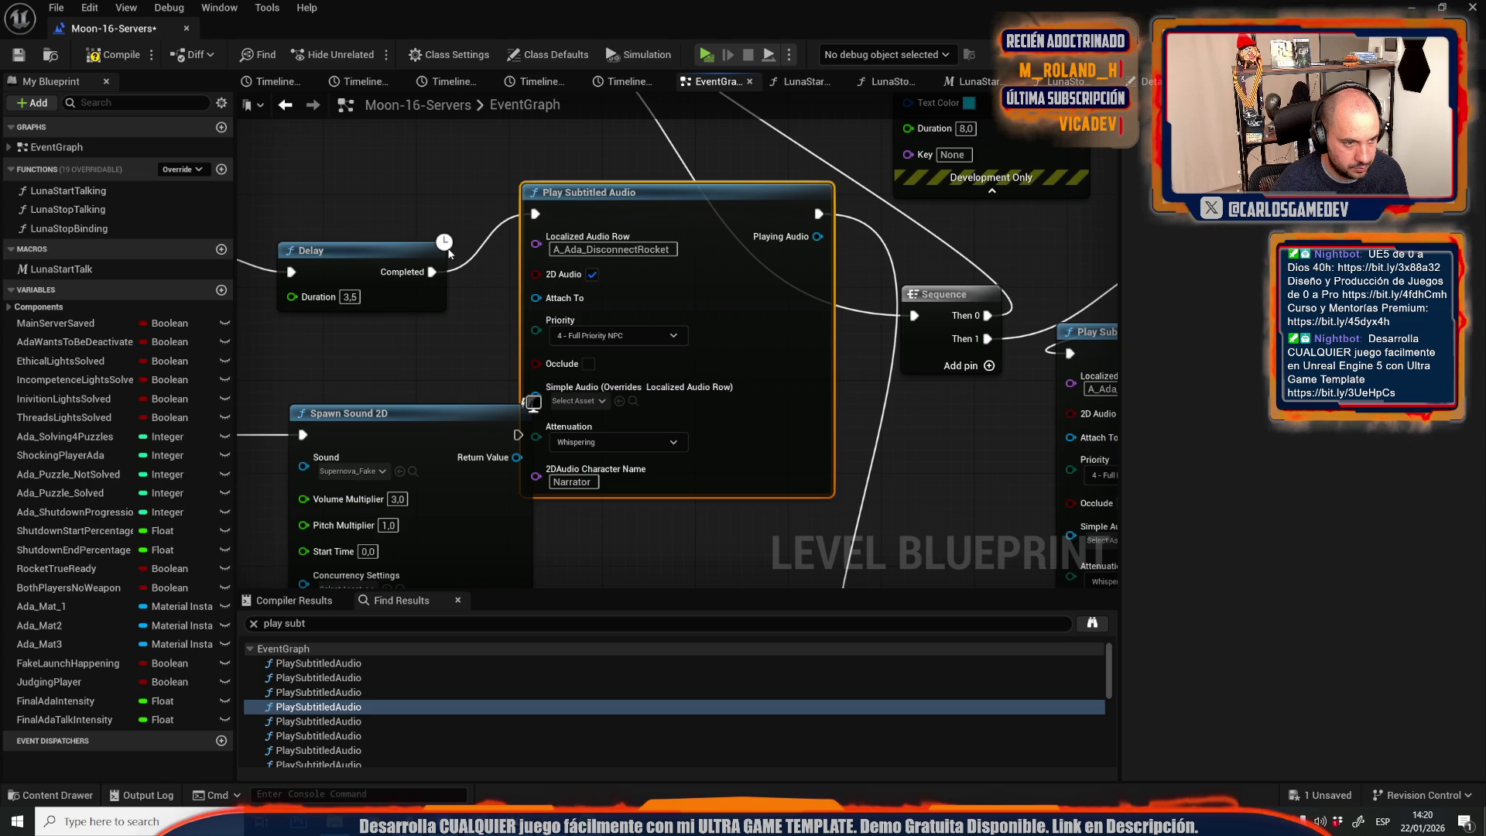
Paste a Luna Start Talk node above the DisconnectRocket audio and chain the Delay through it.
mouse_move(479, 171)
mouse_down()
mouse_move(541, 178)
mouse_move(453, 261)
mouse_up()
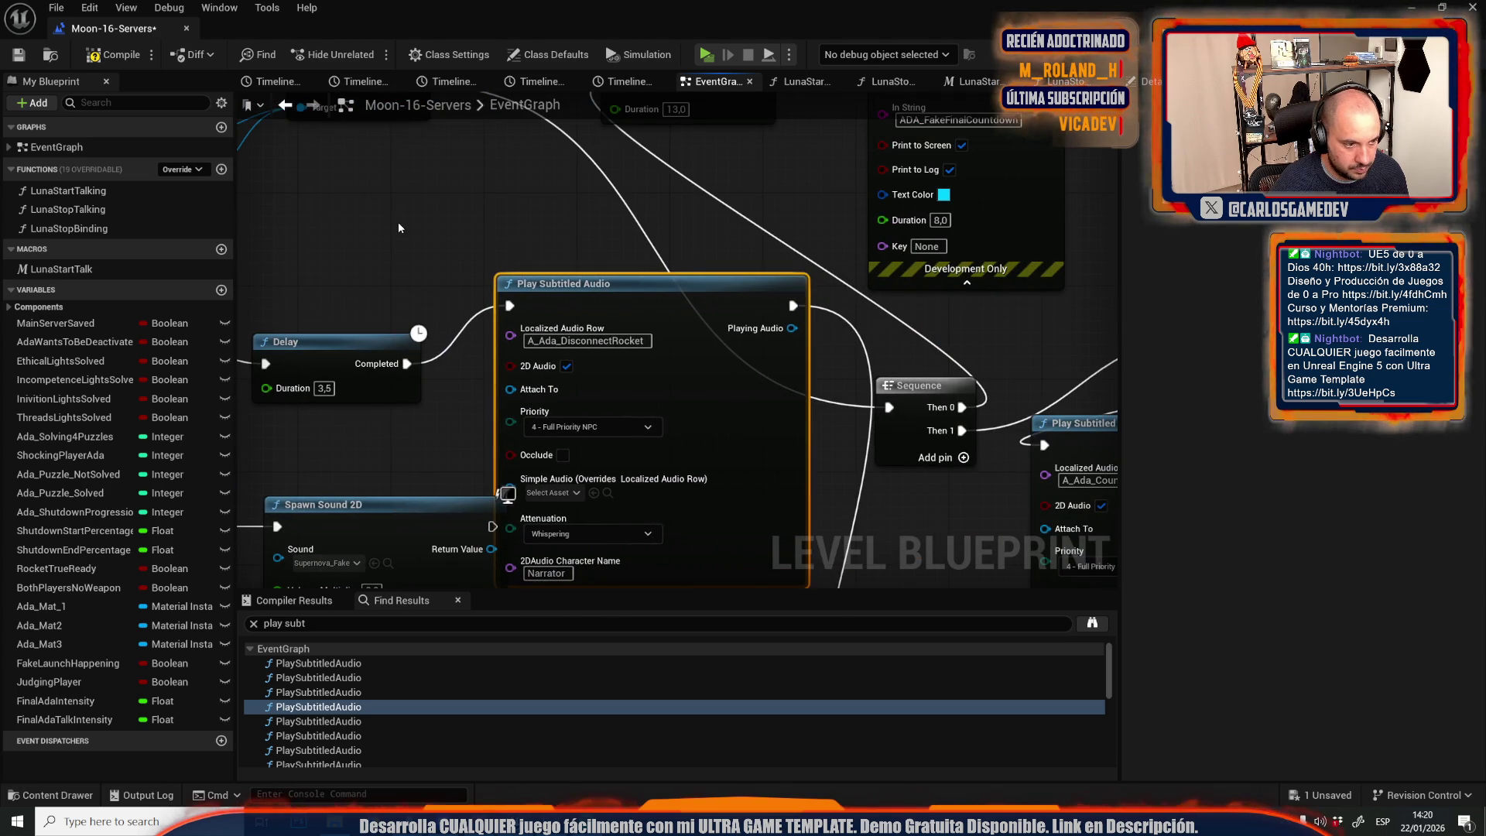
key(ctrl+v)
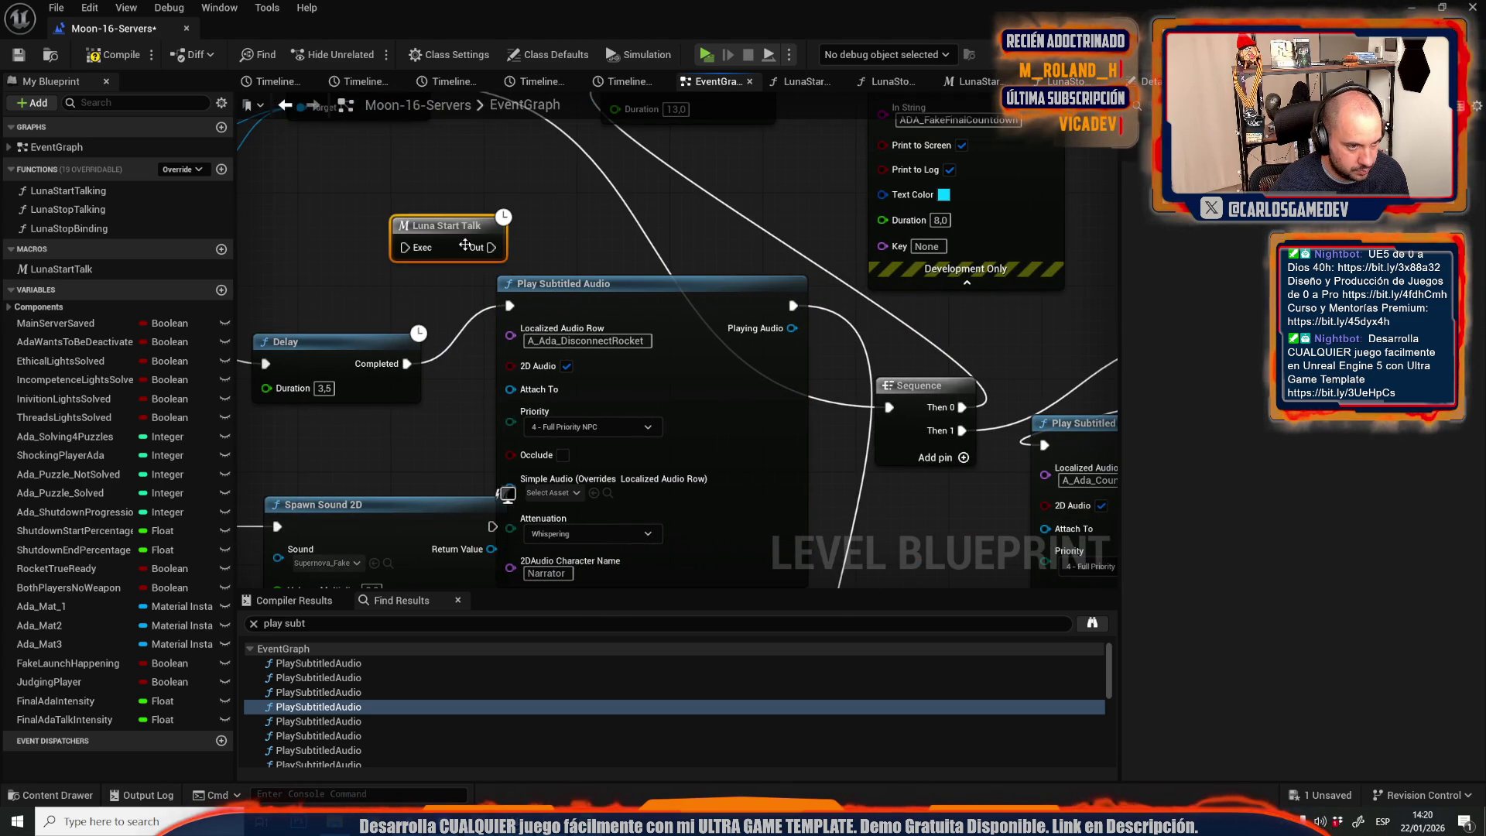
drag(466, 236, 434, 248)
mouse_move(508, 304)
mouse_down()
mouse_move(369, 260)
mouse_move(513, 304)
mouse_up()
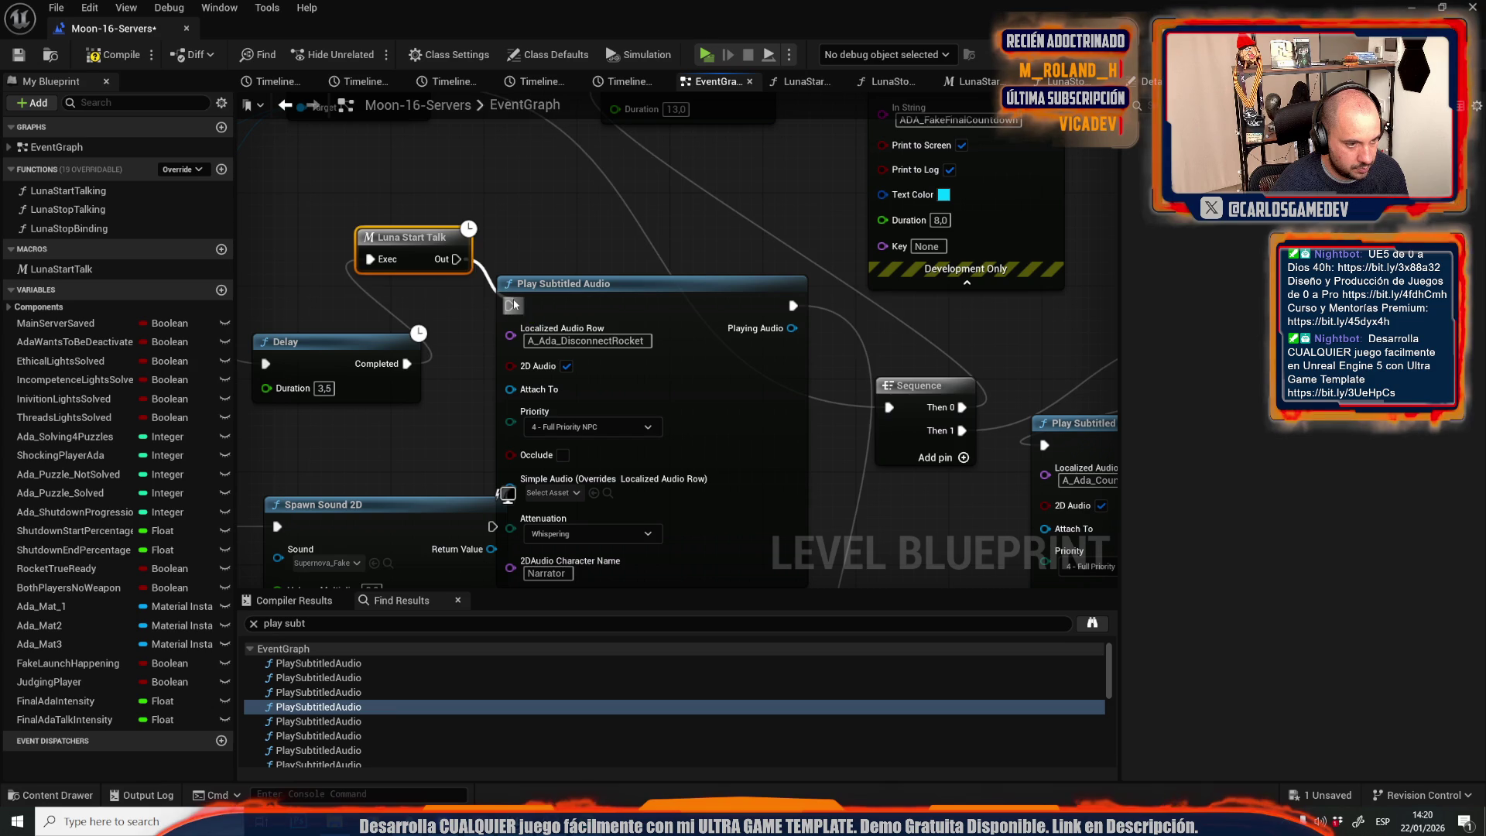
Make room at the countdown audio node and feed it from a Luna Start Talk after the Delay.
click(325, 721)
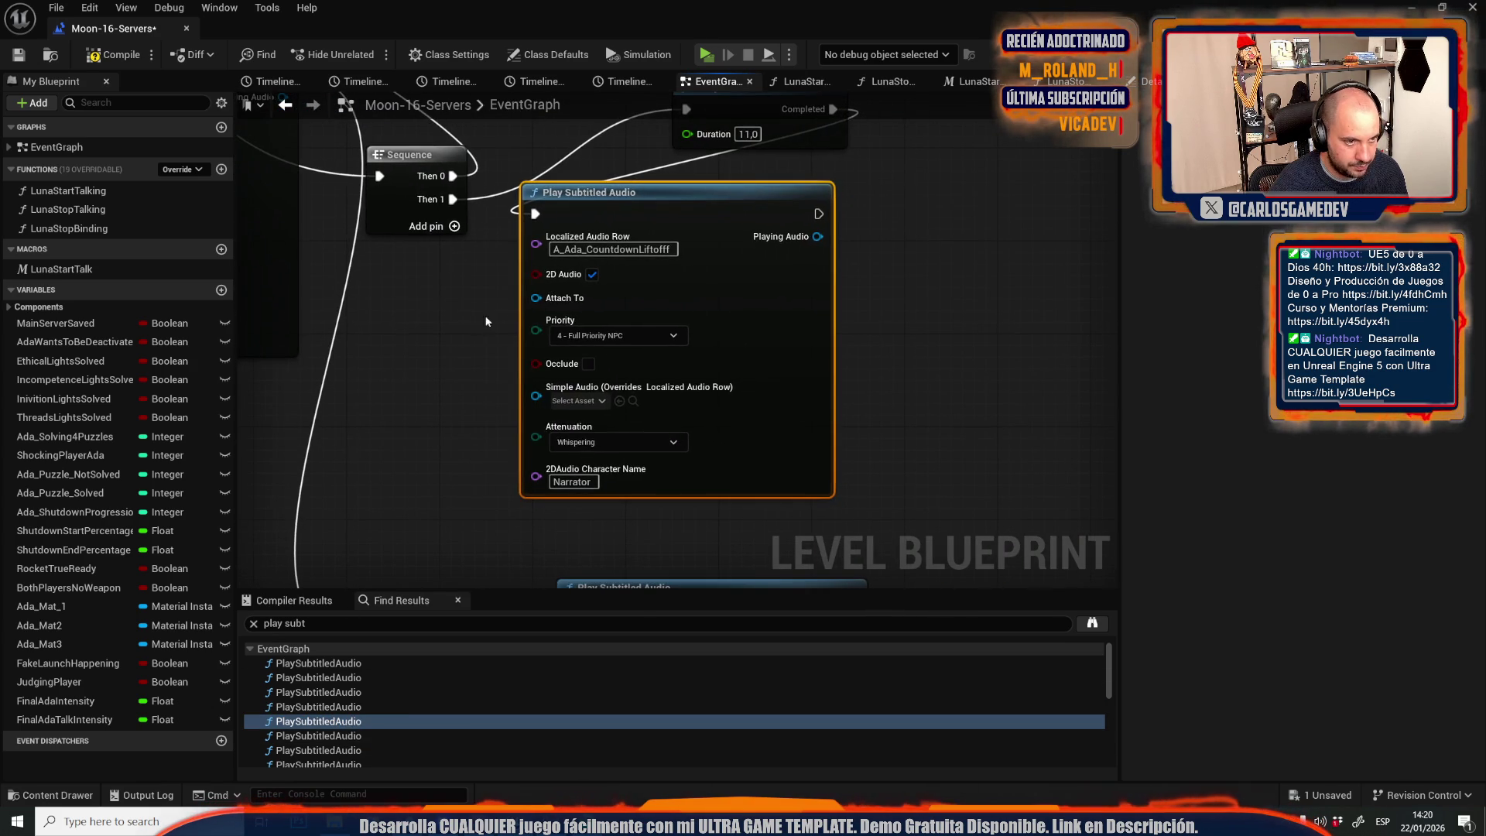
drag(644, 214, 911, 226)
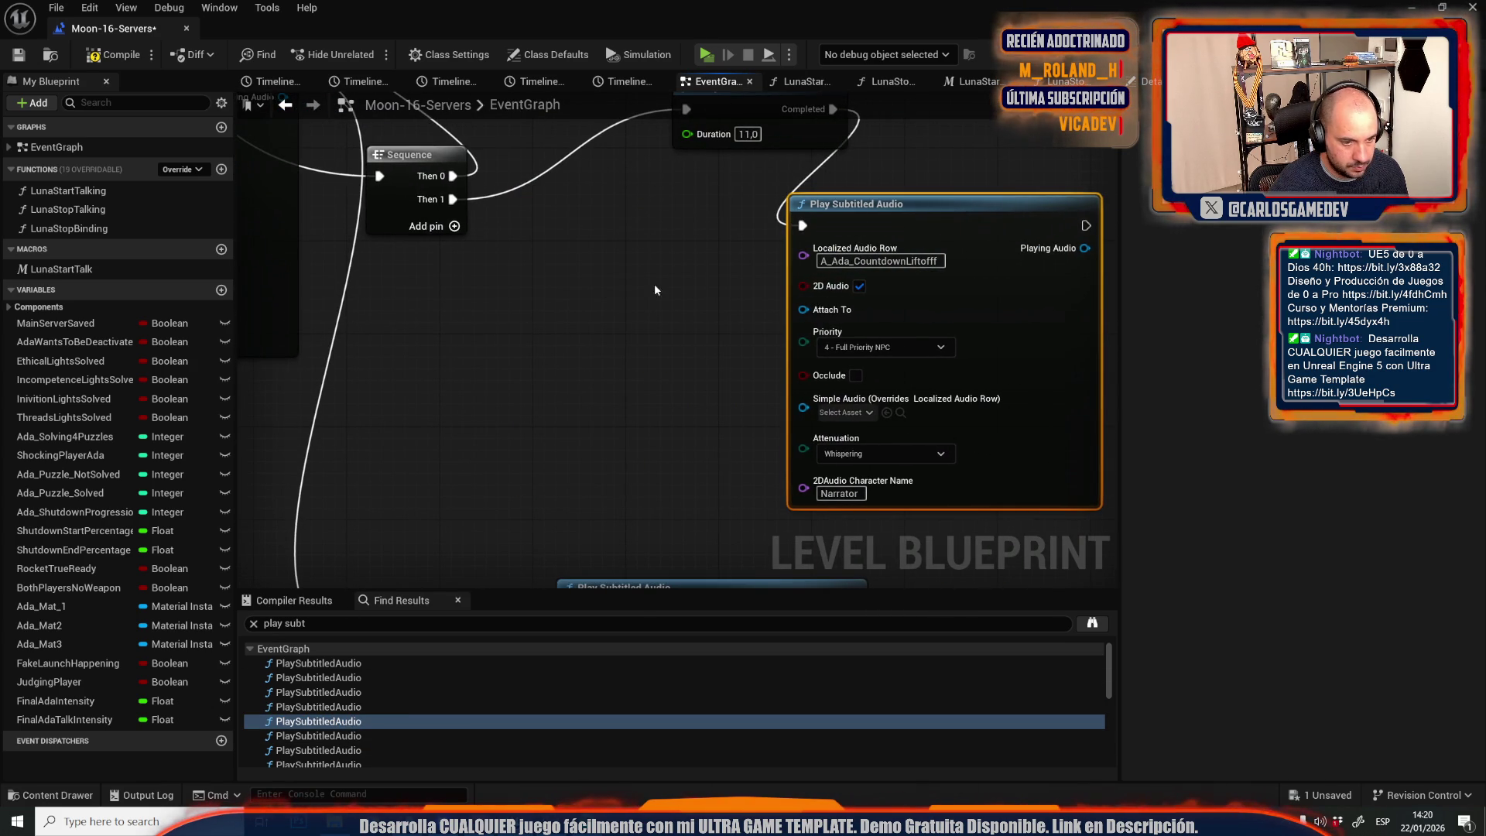
click(649, 242)
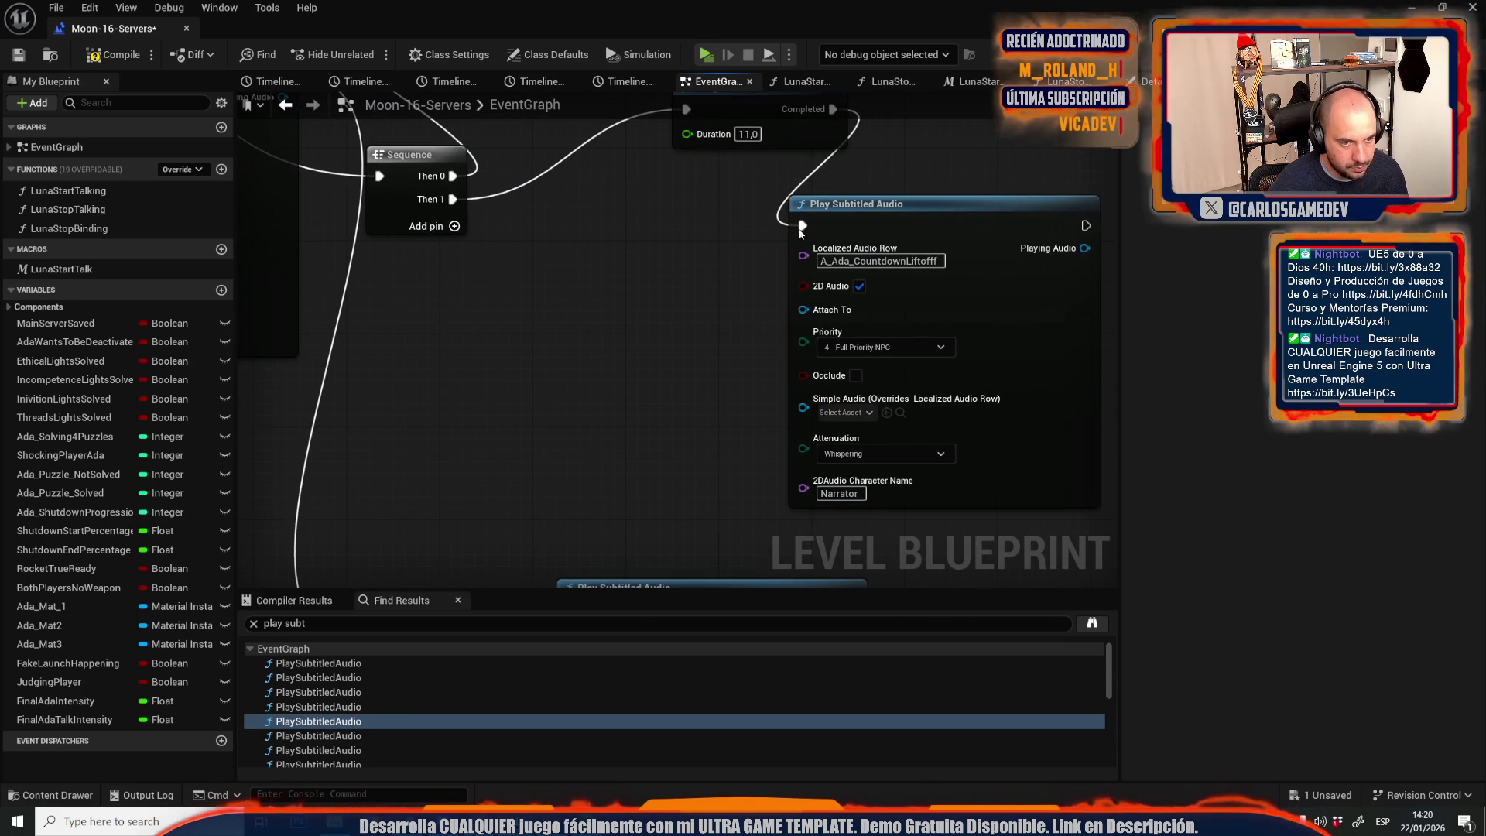
key(ctrl+v)
mouse_move(803, 225)
mouse_down()
mouse_move(747, 267)
mouse_move(663, 272)
mouse_move(802, 225)
mouse_up()
Insert Luna Start Talk between the Delay and the next audio node, and reroute the countdown audio wire.
click(387, 735)
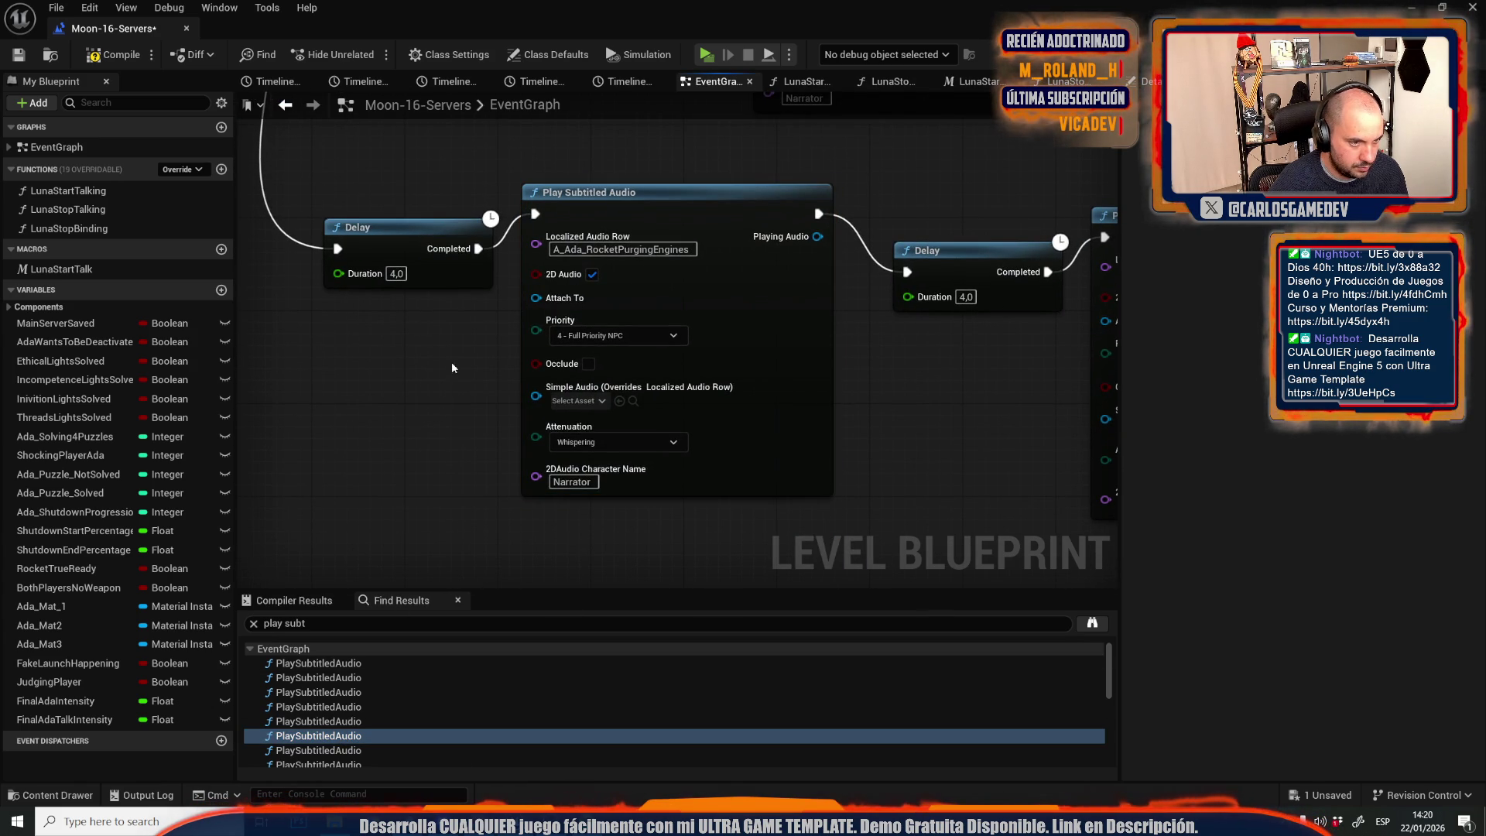
key(ctrl+v)
drag(443, 391, 429, 328)
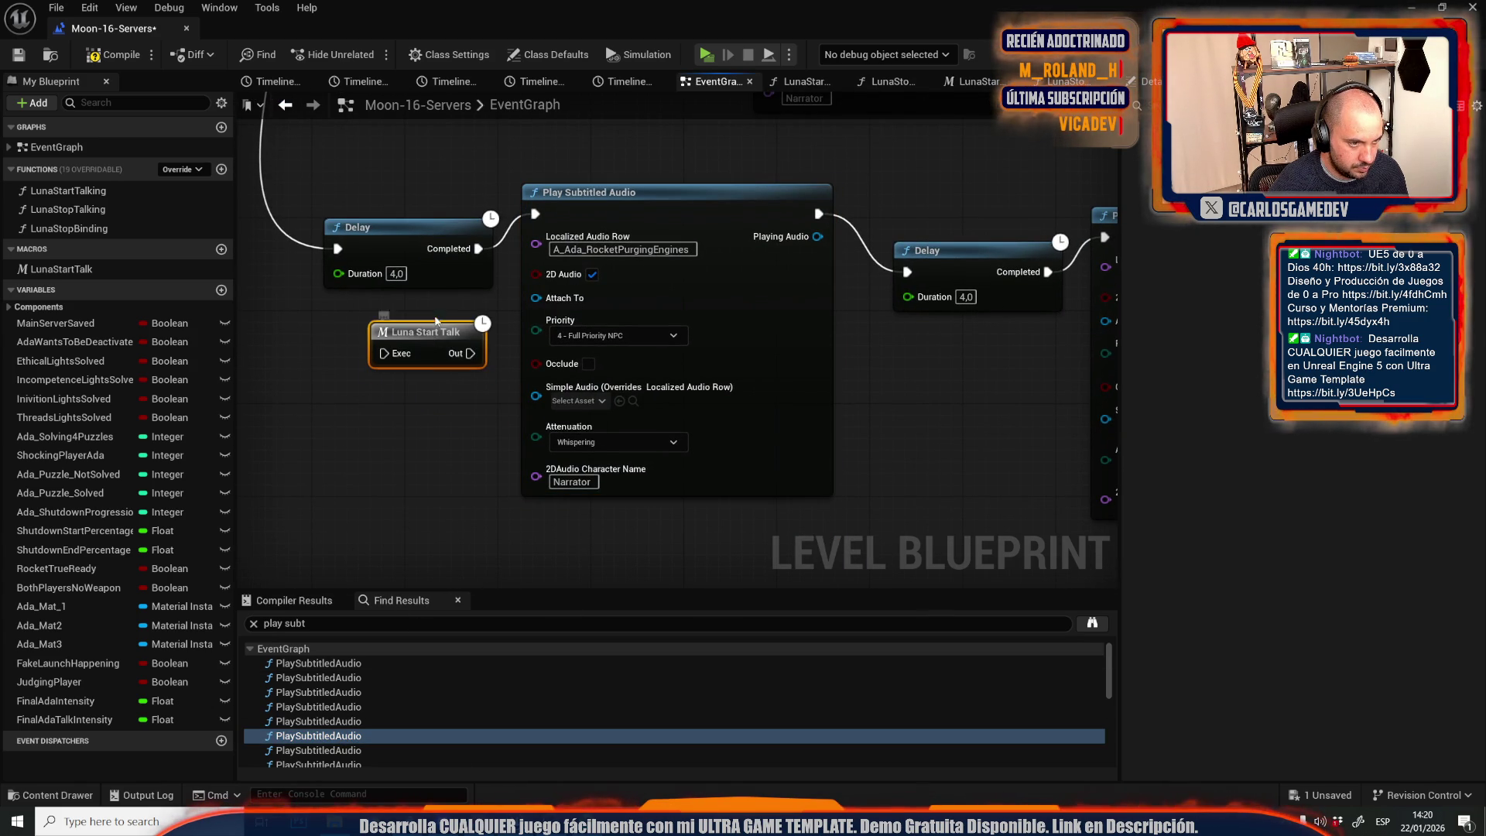
mouse_move(477, 249)
mouse_down()
mouse_move(481, 365)
mouse_move(470, 353)
mouse_up()
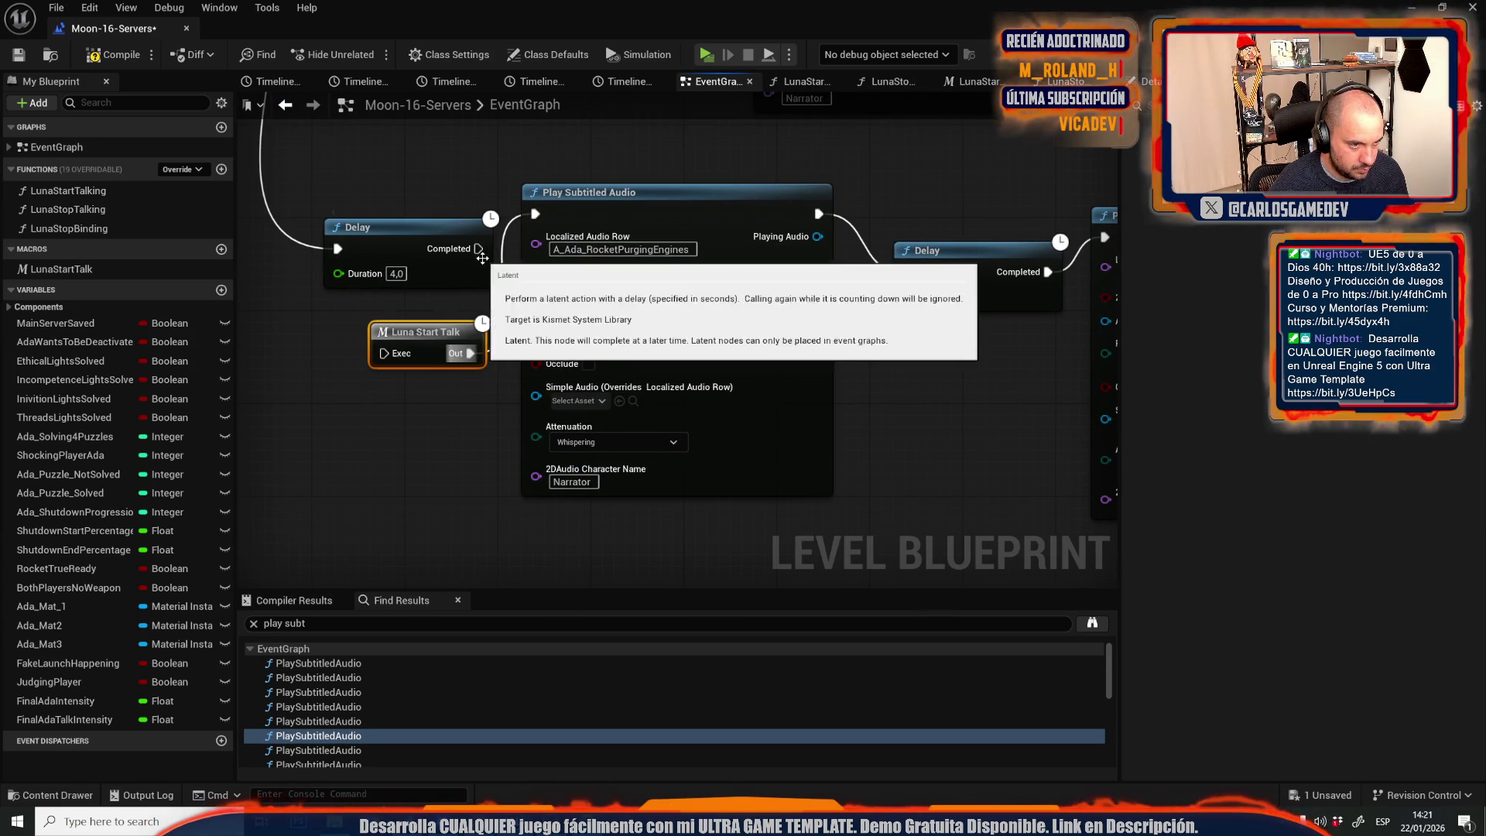
mouse_move(478, 248)
mouse_down()
mouse_move(410, 345)
mouse_move(384, 353)
mouse_up()
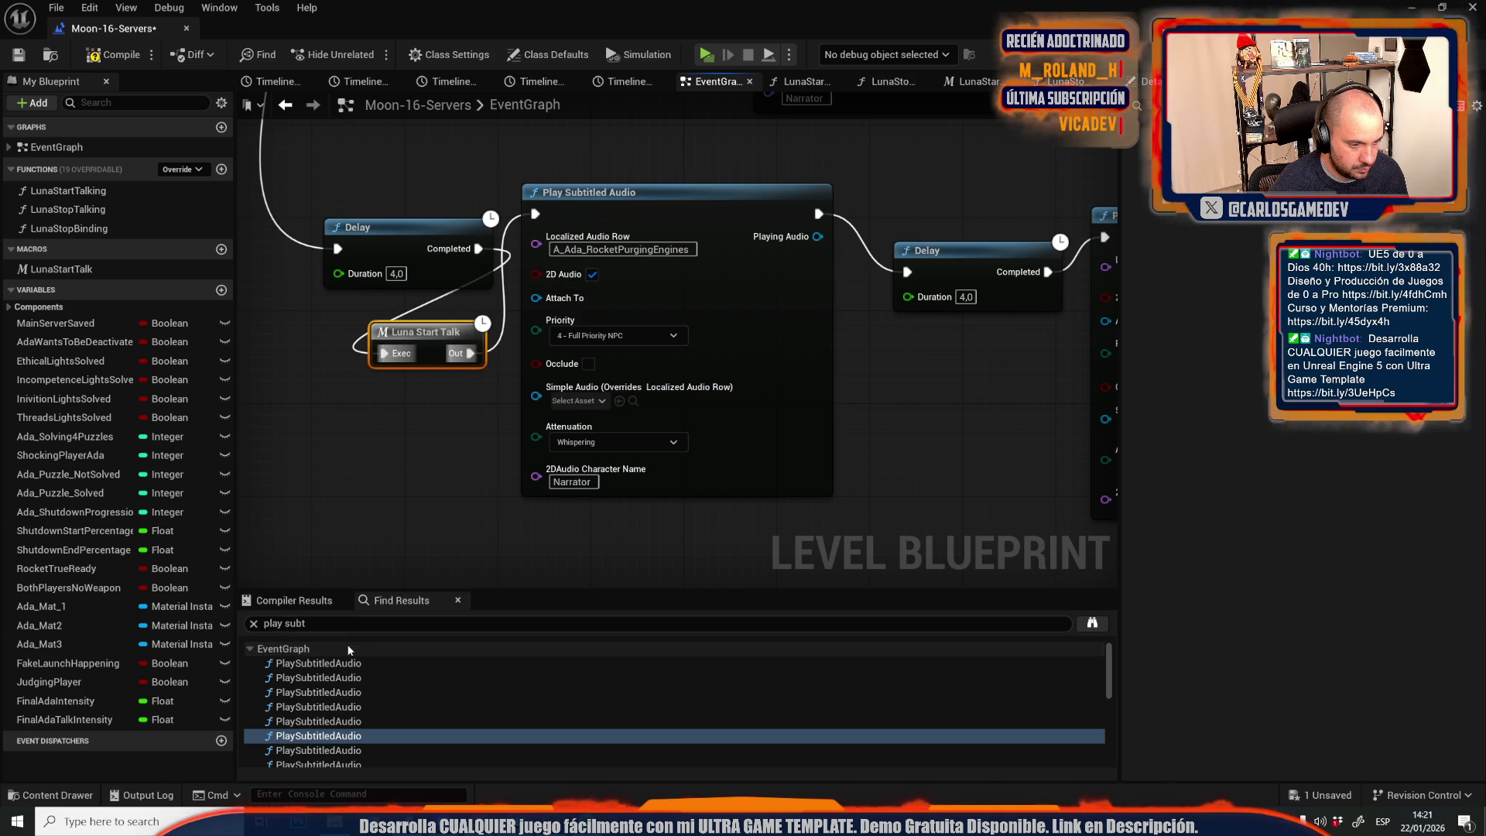
click(325, 722)
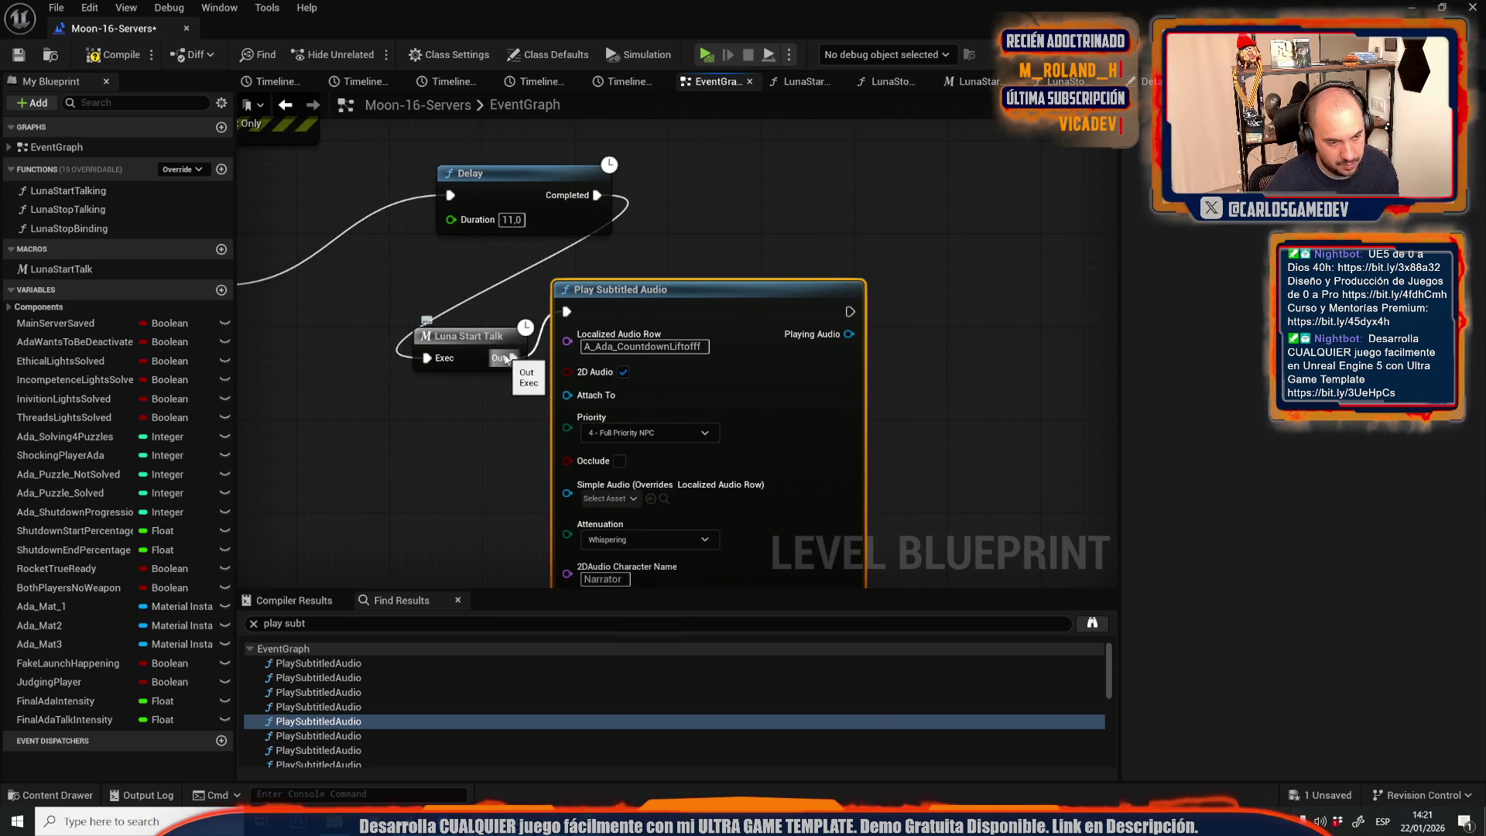
mouse_move(507, 358)
mouse_down()
mouse_move(545, 252)
mouse_move(588, 207)
mouse_up()
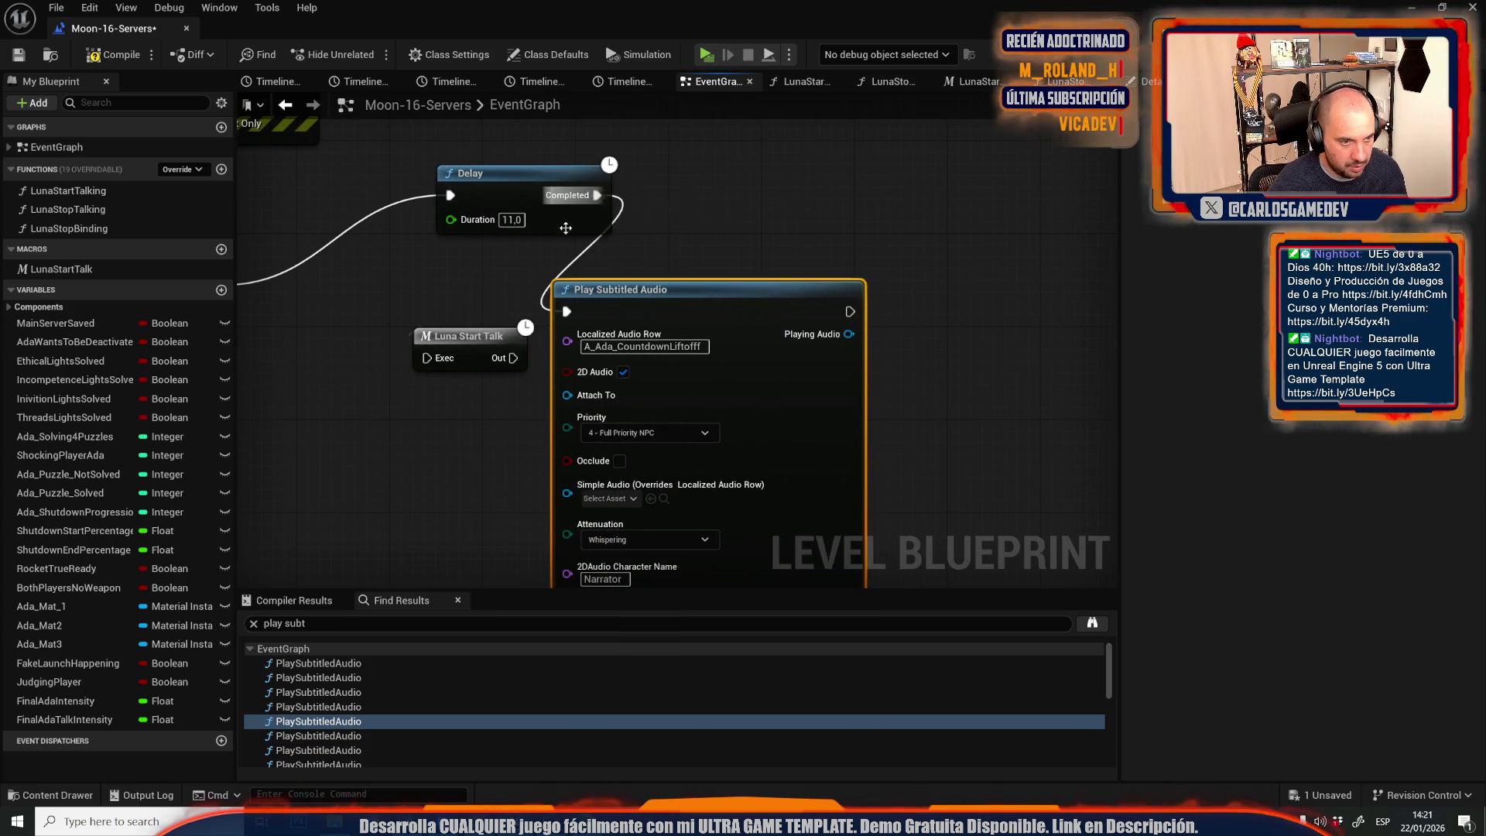
click(464, 347)
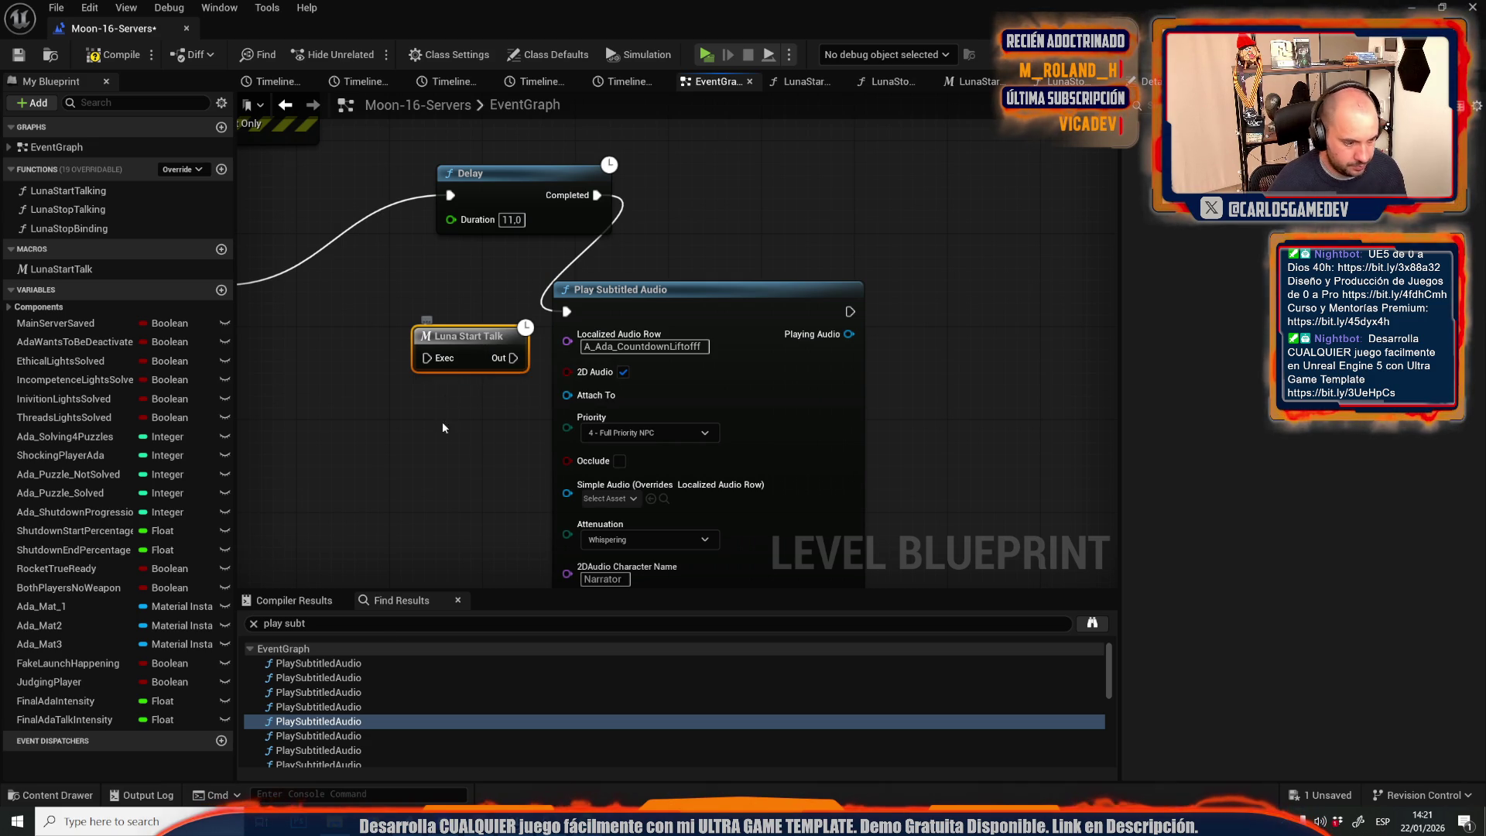
Wire a Luna Start Talk node after the Delay into the NominalSystems audio node.
click(347, 751)
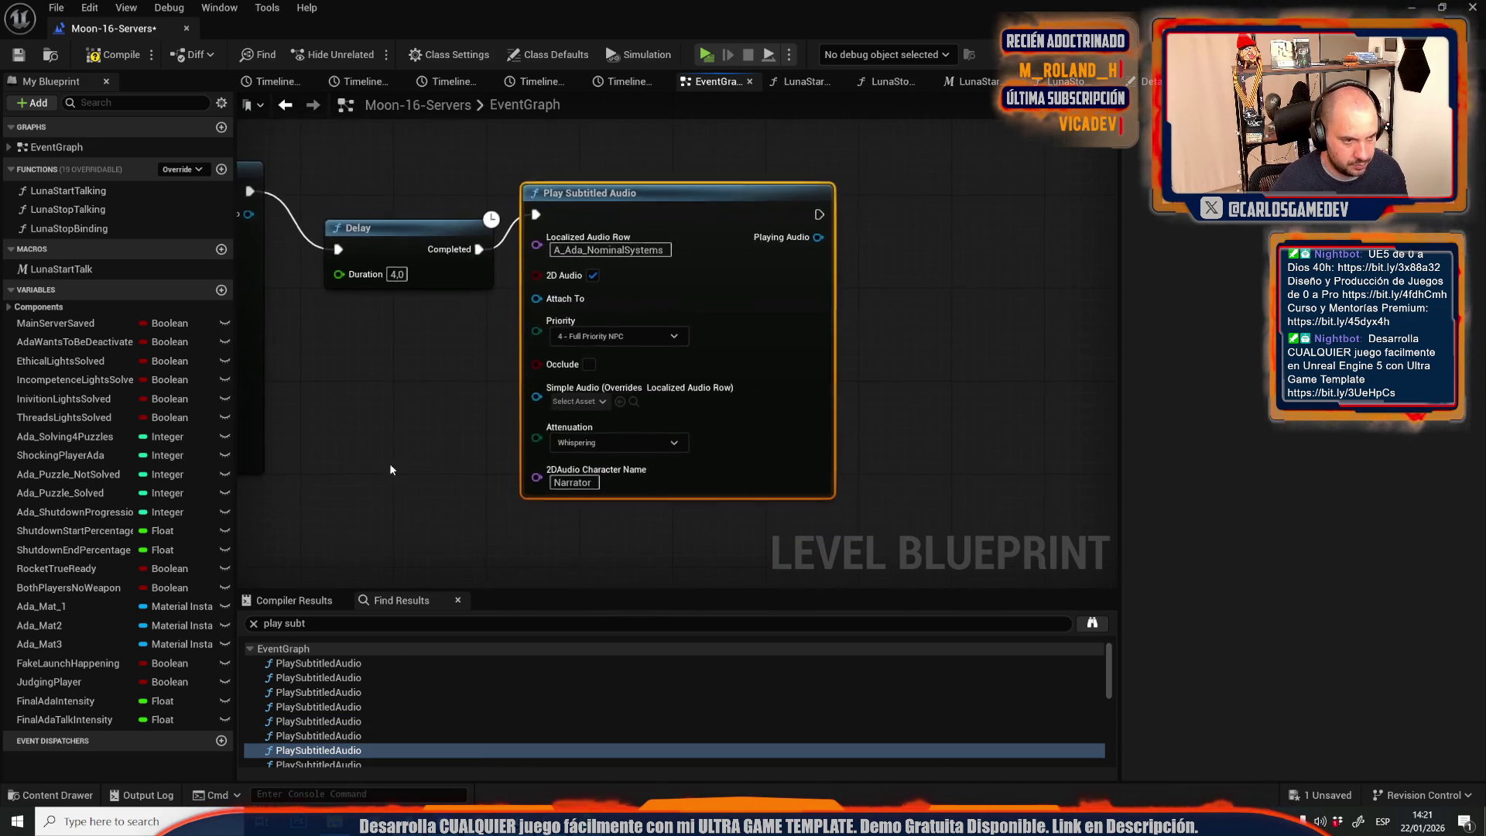
click(571, 383)
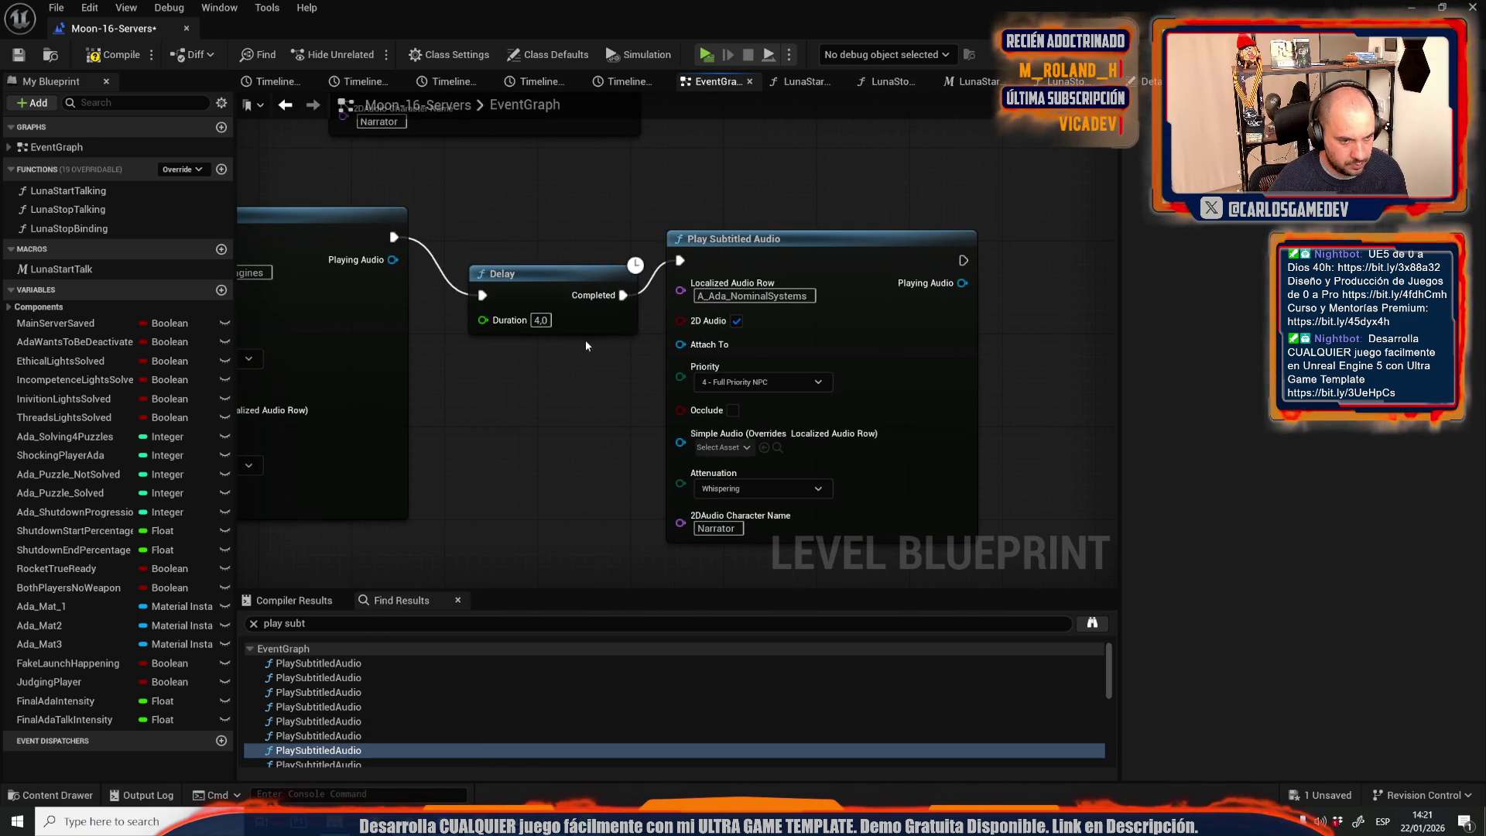
key(ctrl+z)
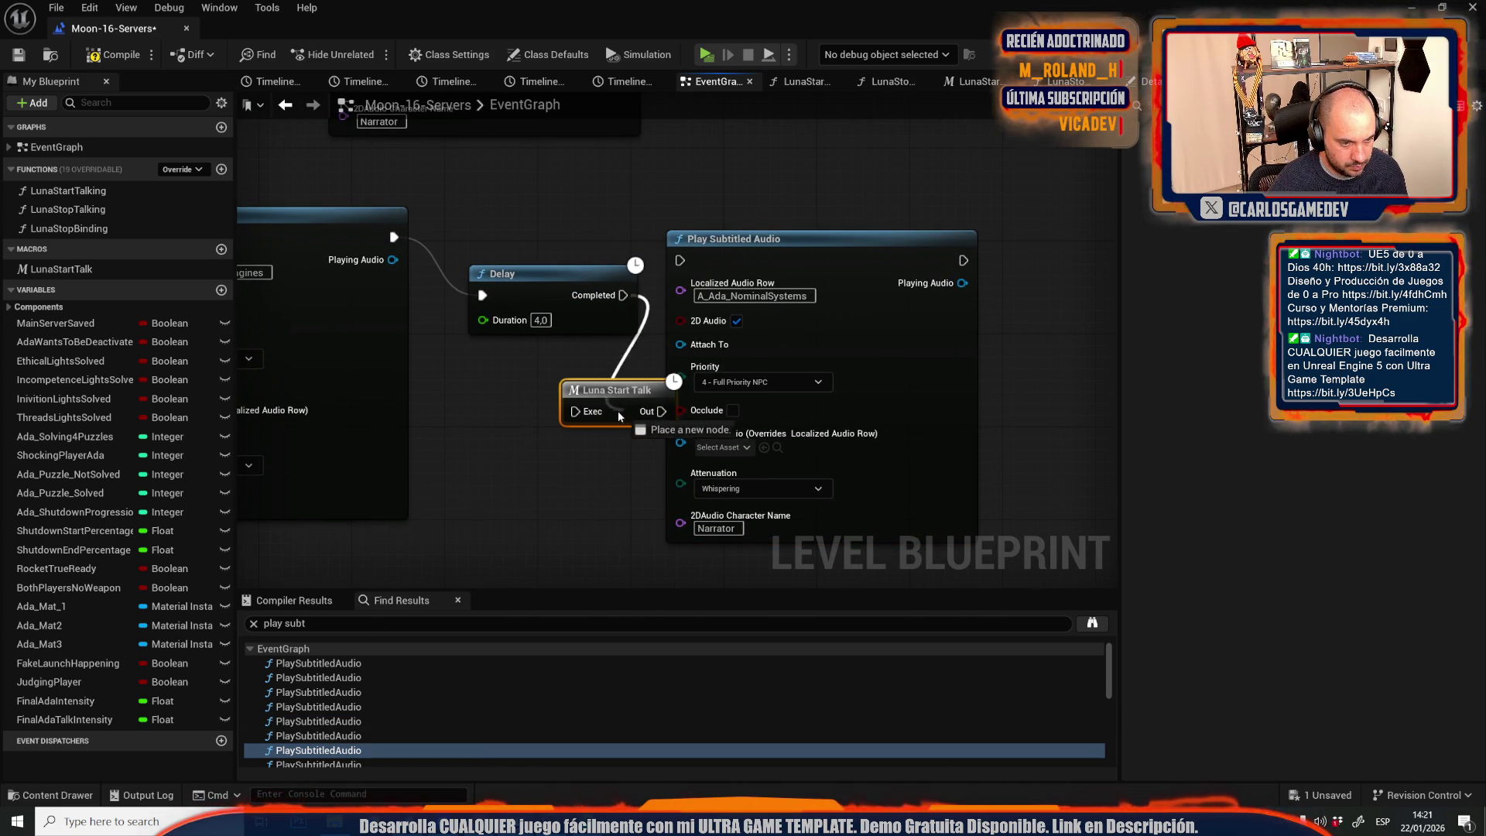
drag(655, 411, 680, 261)
Insert Luna Start Talk between Print String and the MalfunctionRocket audio node.
click(352, 750)
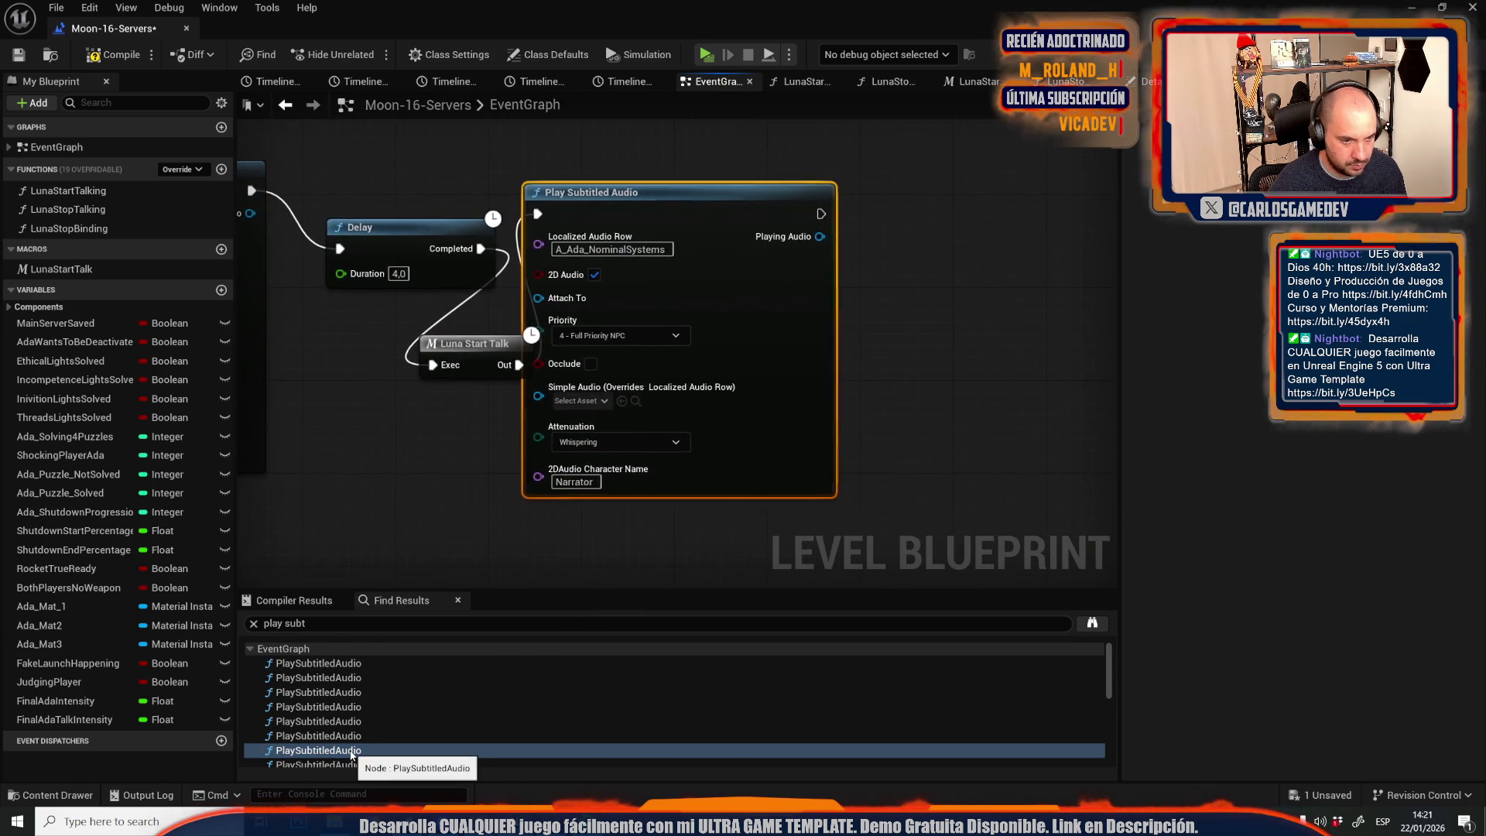
click(352, 764)
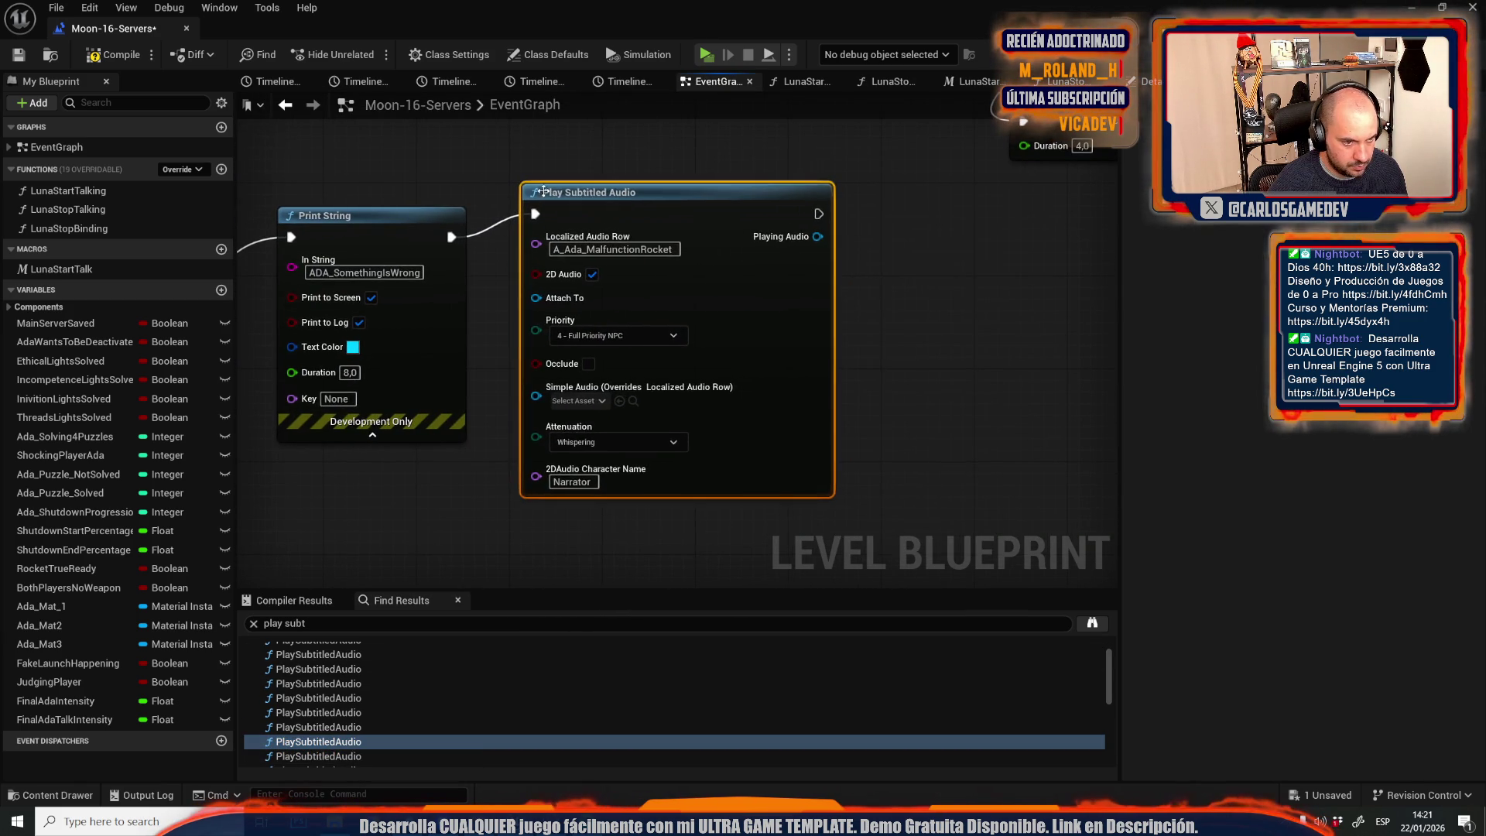
drag(542, 434, 697, 506)
click(568, 188)
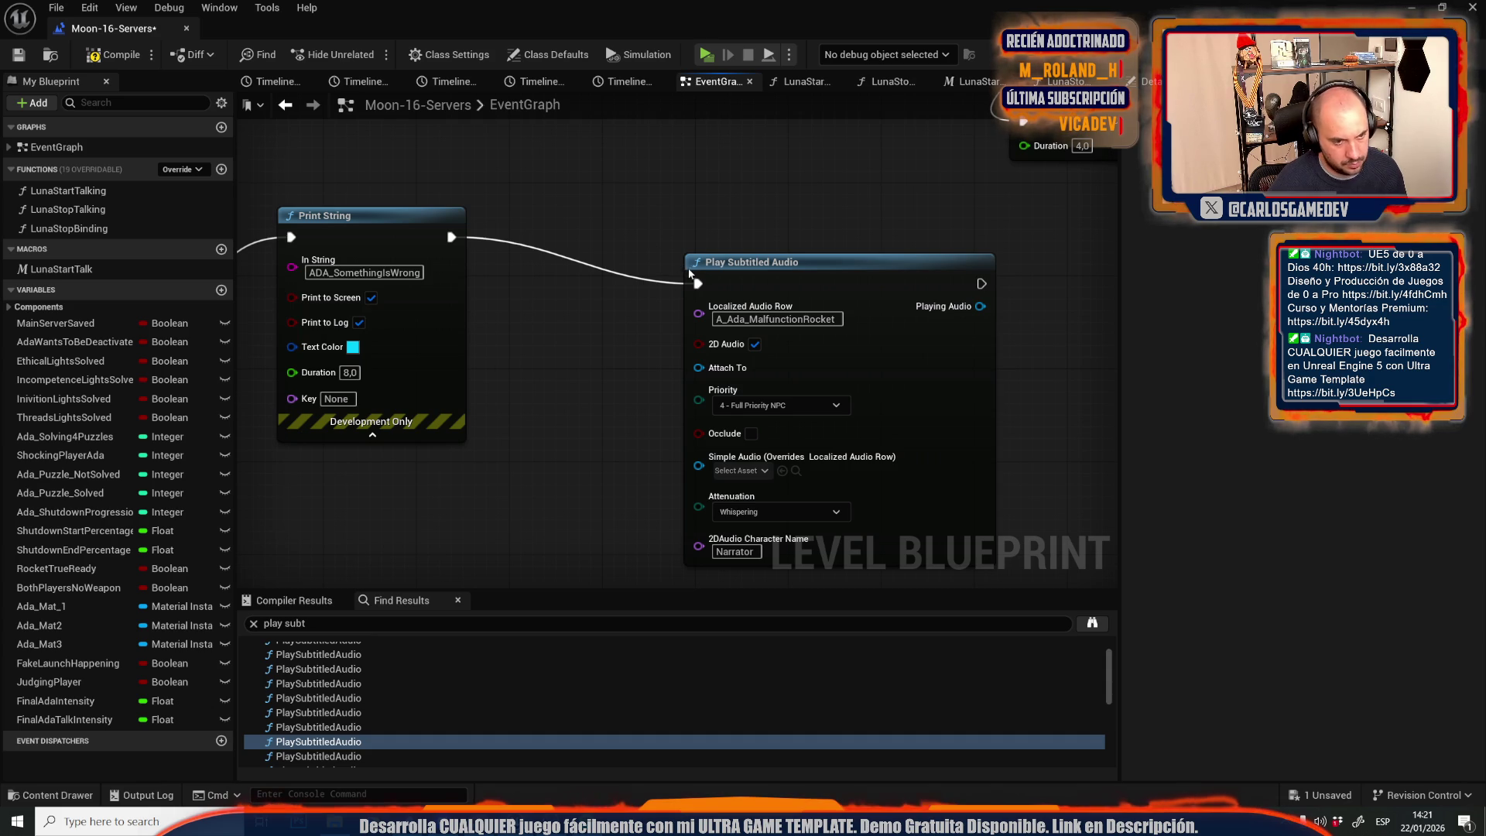
mouse_move(697, 286)
mouse_down()
mouse_move(582, 203)
mouse_move(678, 236)
mouse_move(698, 285)
mouse_up()
scroll(334, 728, down, 1)
Add Luna Start Talk after Luna Intro for the IssueFound and UnlockingServerDoors audio nodes.
click(335, 733)
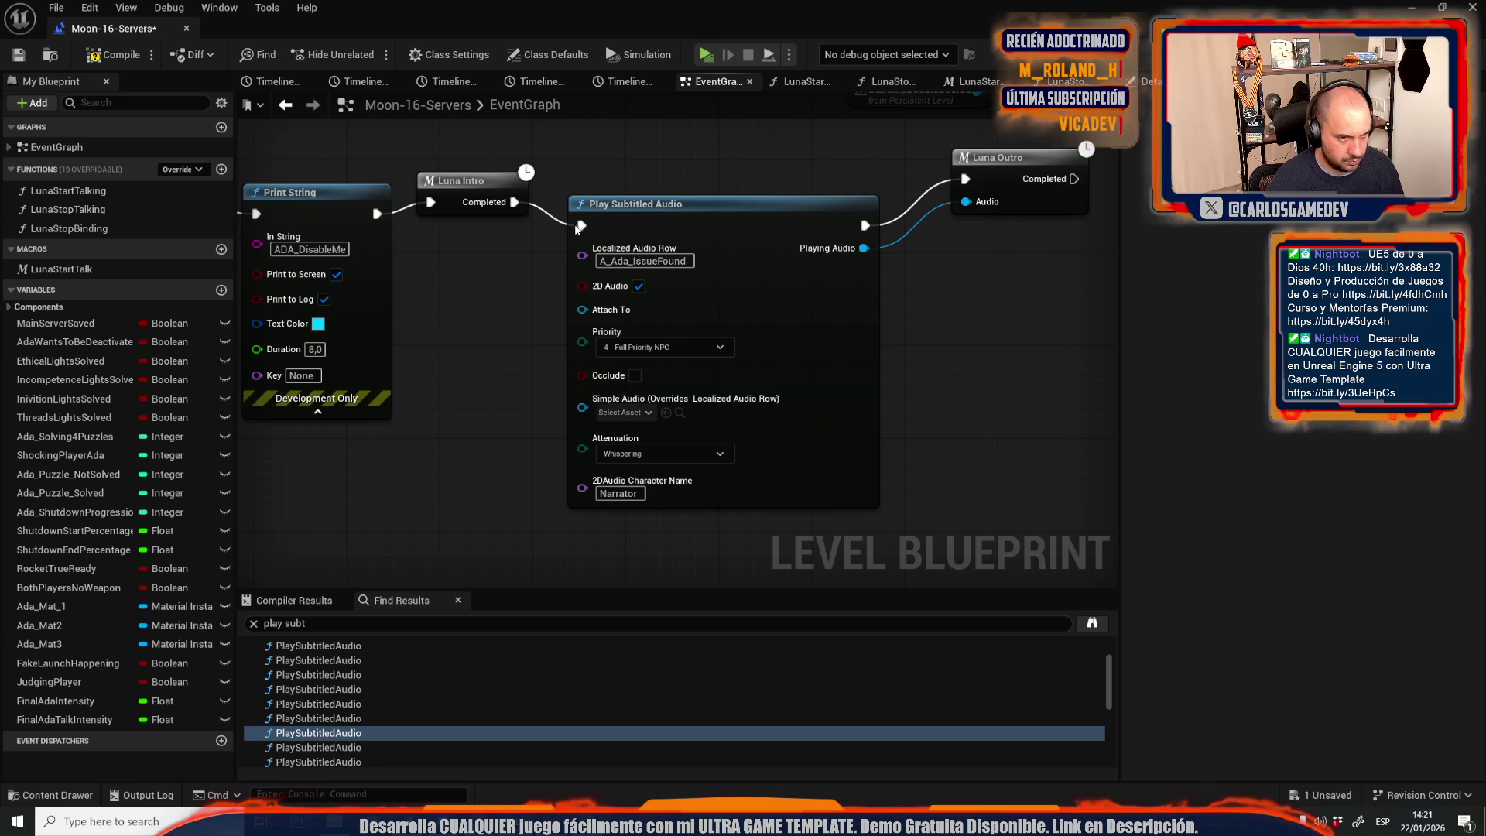
key(ctrl+v)
drag(545, 274, 582, 222)
click(338, 748)
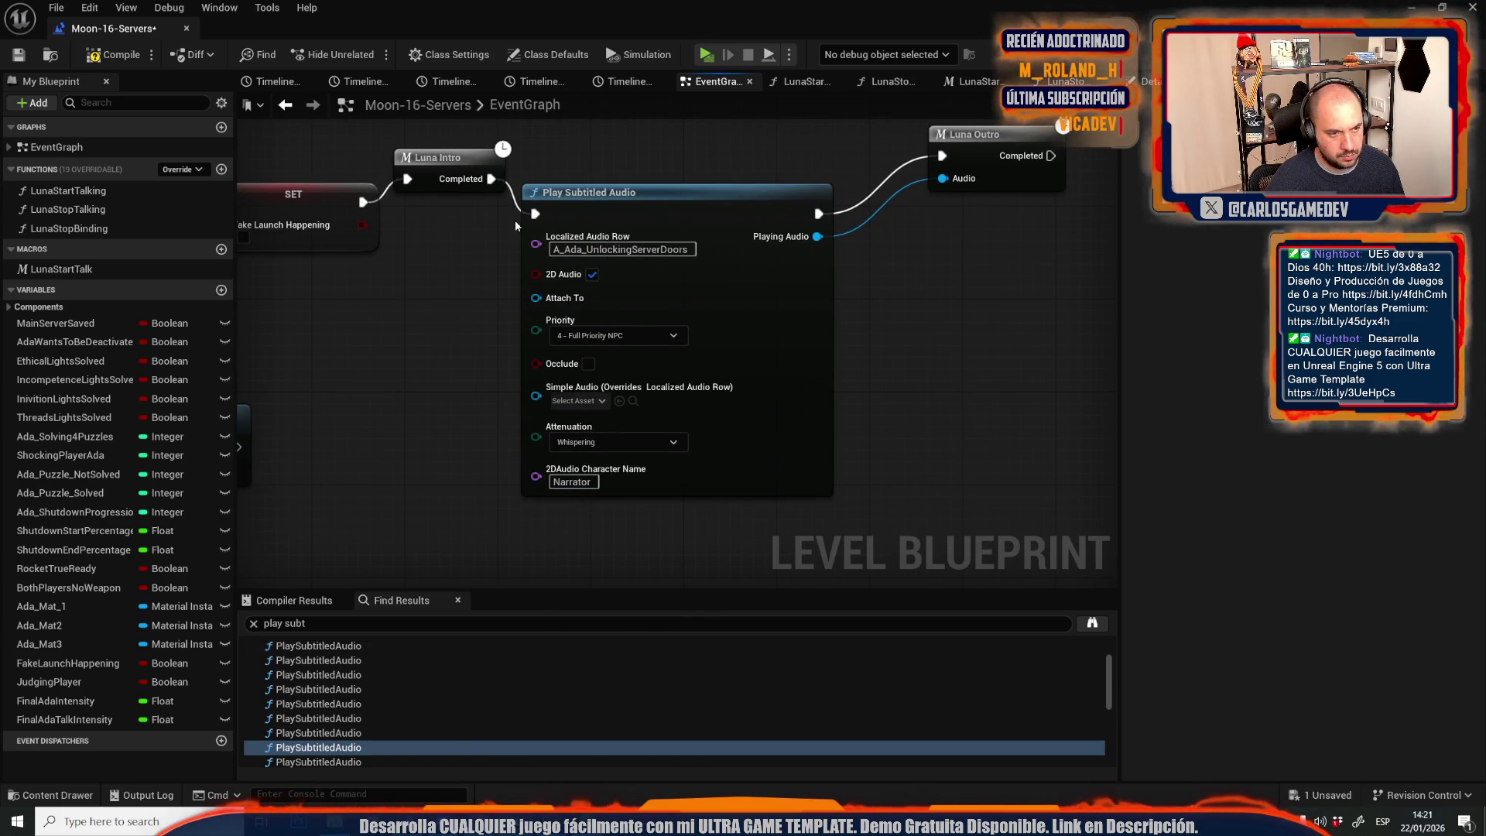
key(ctrl+v)
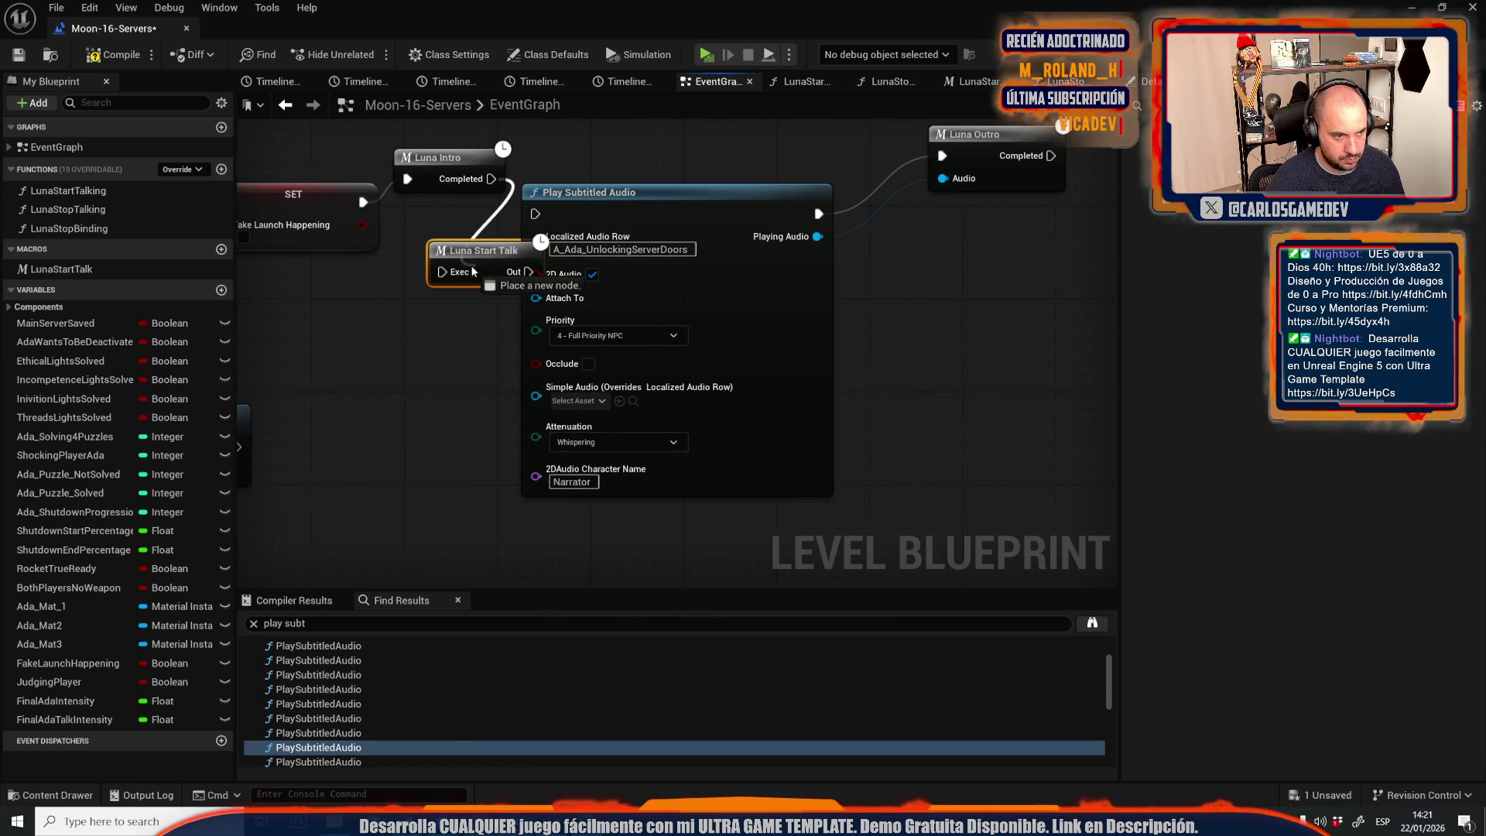
mouse_move(486, 249)
mouse_down()
mouse_move(449, 219)
mouse_move(536, 213)
mouse_up()
scroll(414, 672, down, 2)
click(378, 691)
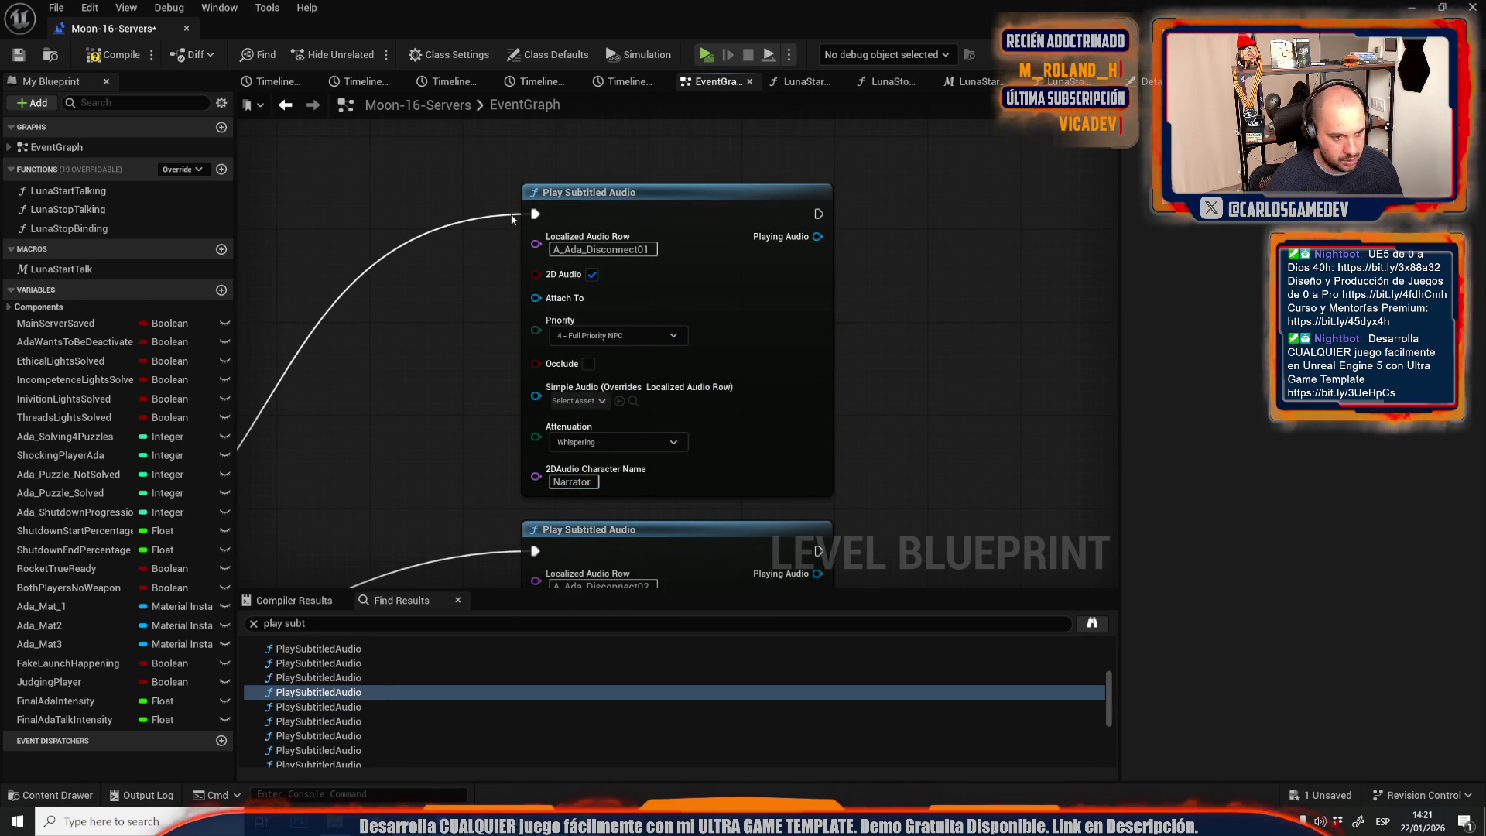
Wire Luna Start Talk nodes into the Disconnect01 and Disconnect02 audio nodes.
key(ctrl+z)
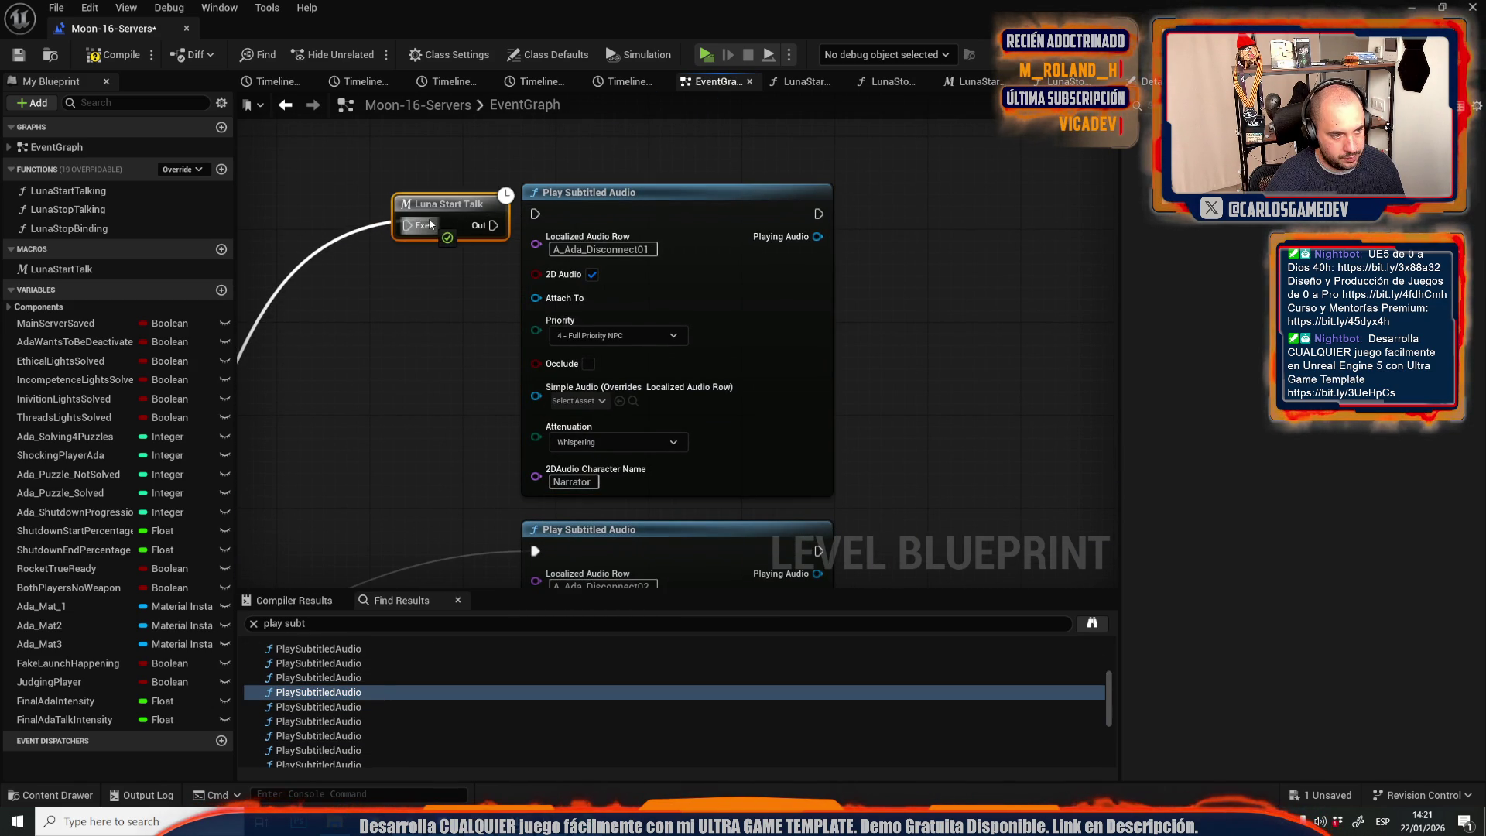
drag(492, 225, 527, 216)
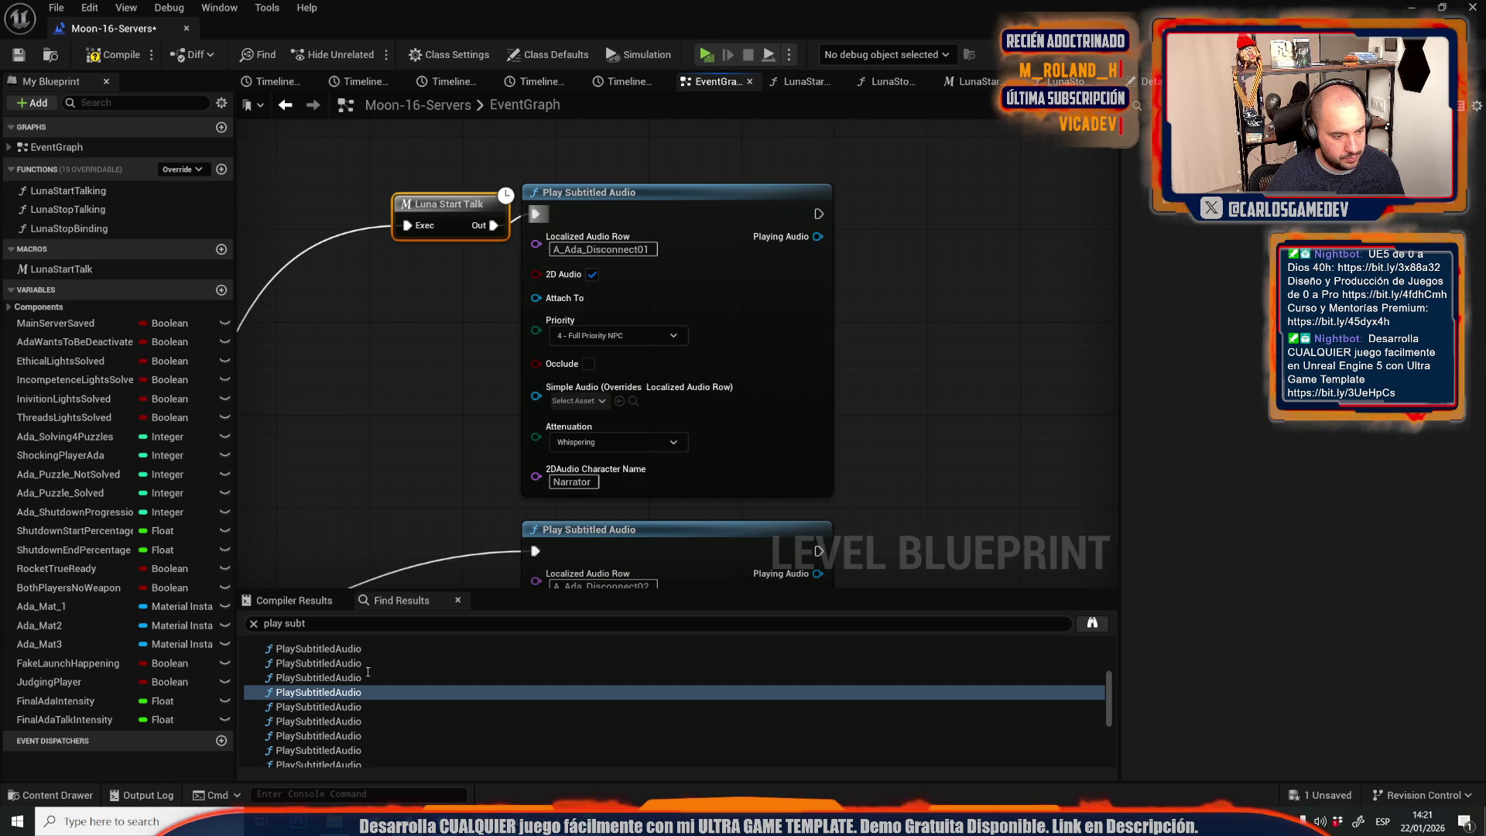
click(372, 706)
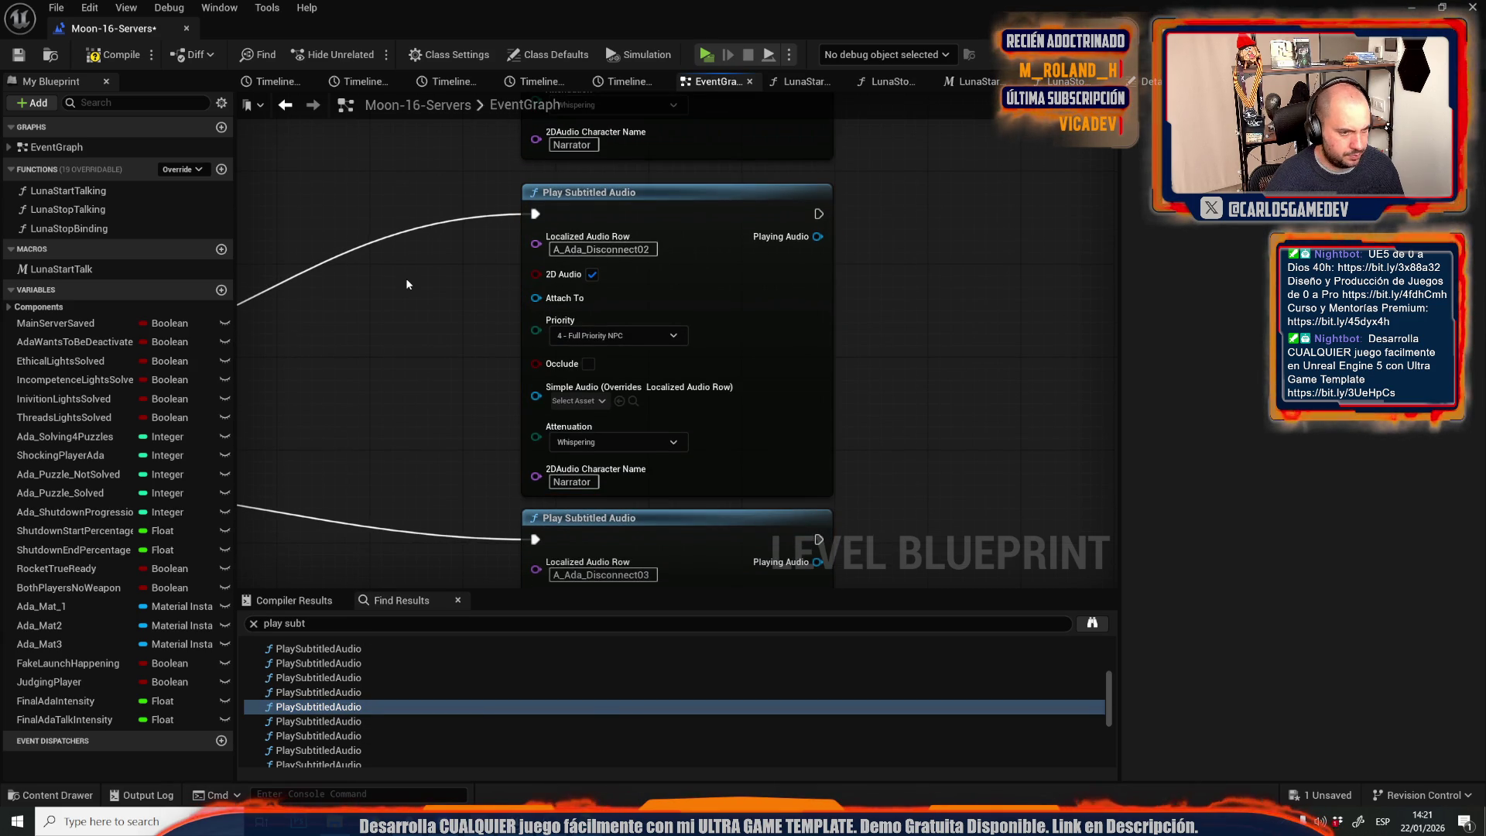
key(ctrl+v)
mouse_move(535, 213)
mouse_down()
mouse_move(418, 307)
mouse_move(450, 229)
mouse_move(535, 214)
mouse_up()
click(356, 721)
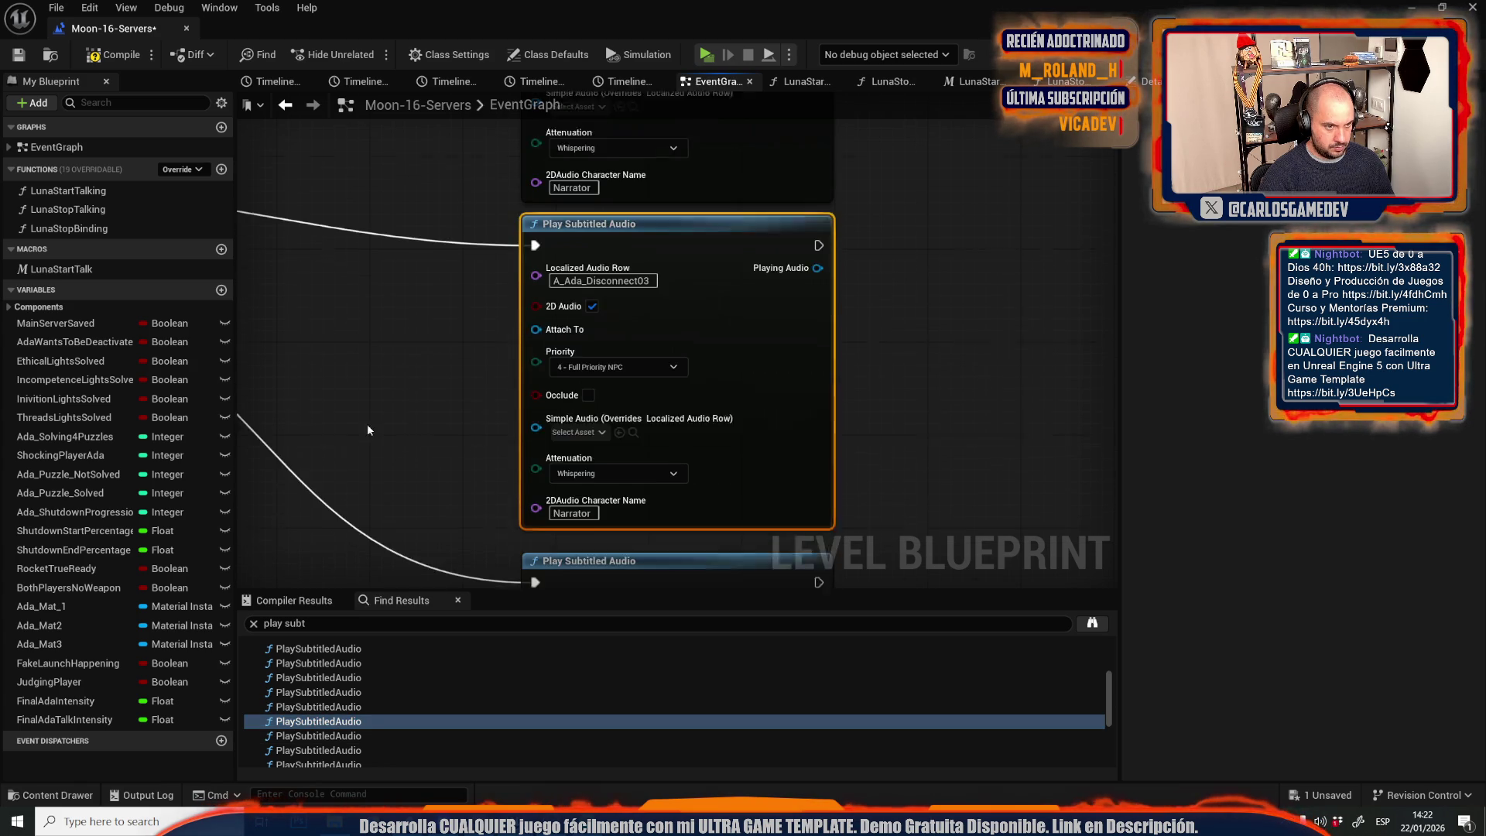
Place Luna Start Talk nodes before the Disconnect03 and Disconnect04 audio nodes.
click(400, 235)
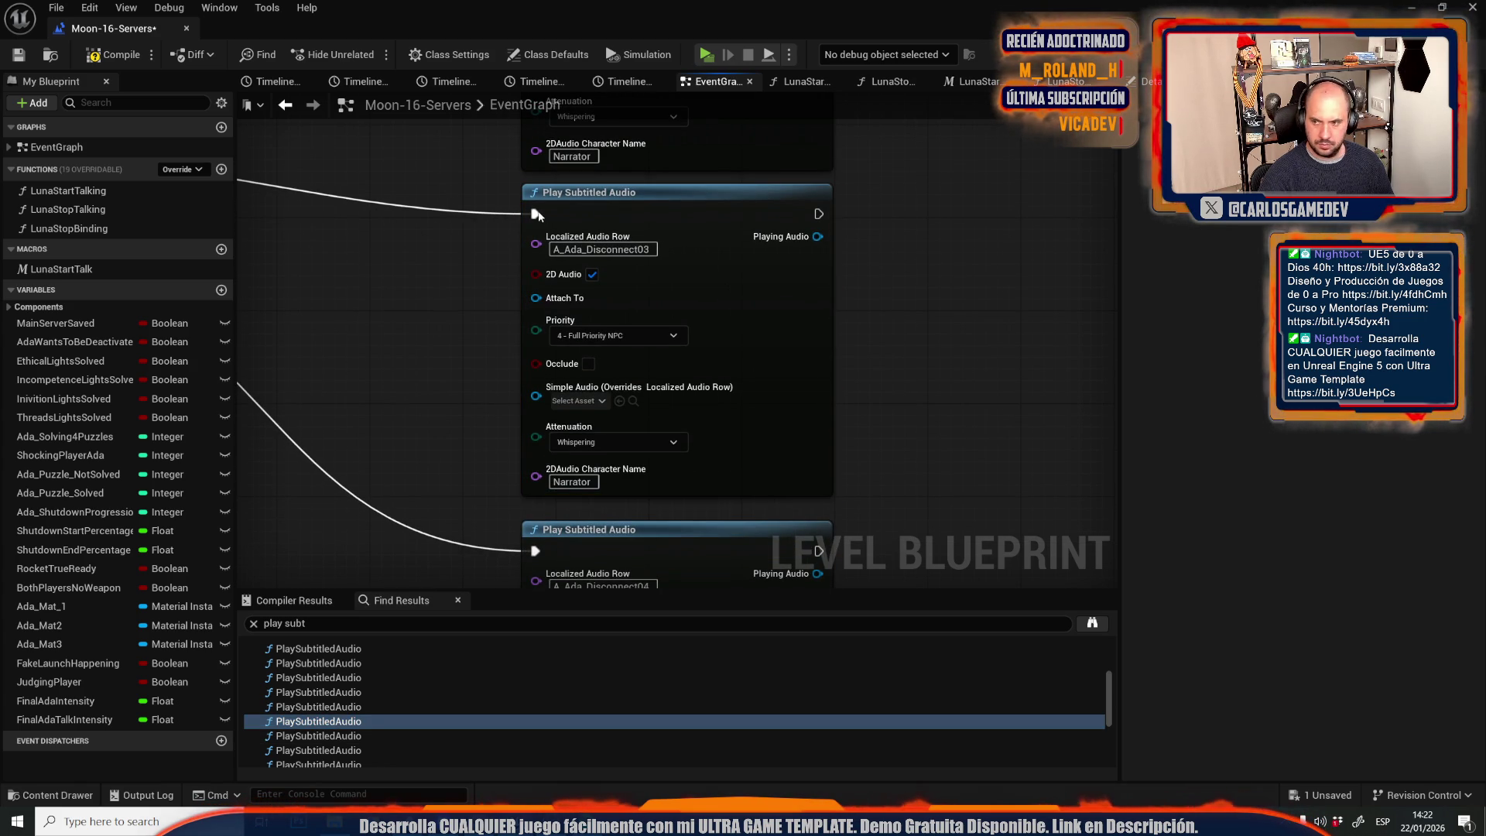
key(ctrl+z)
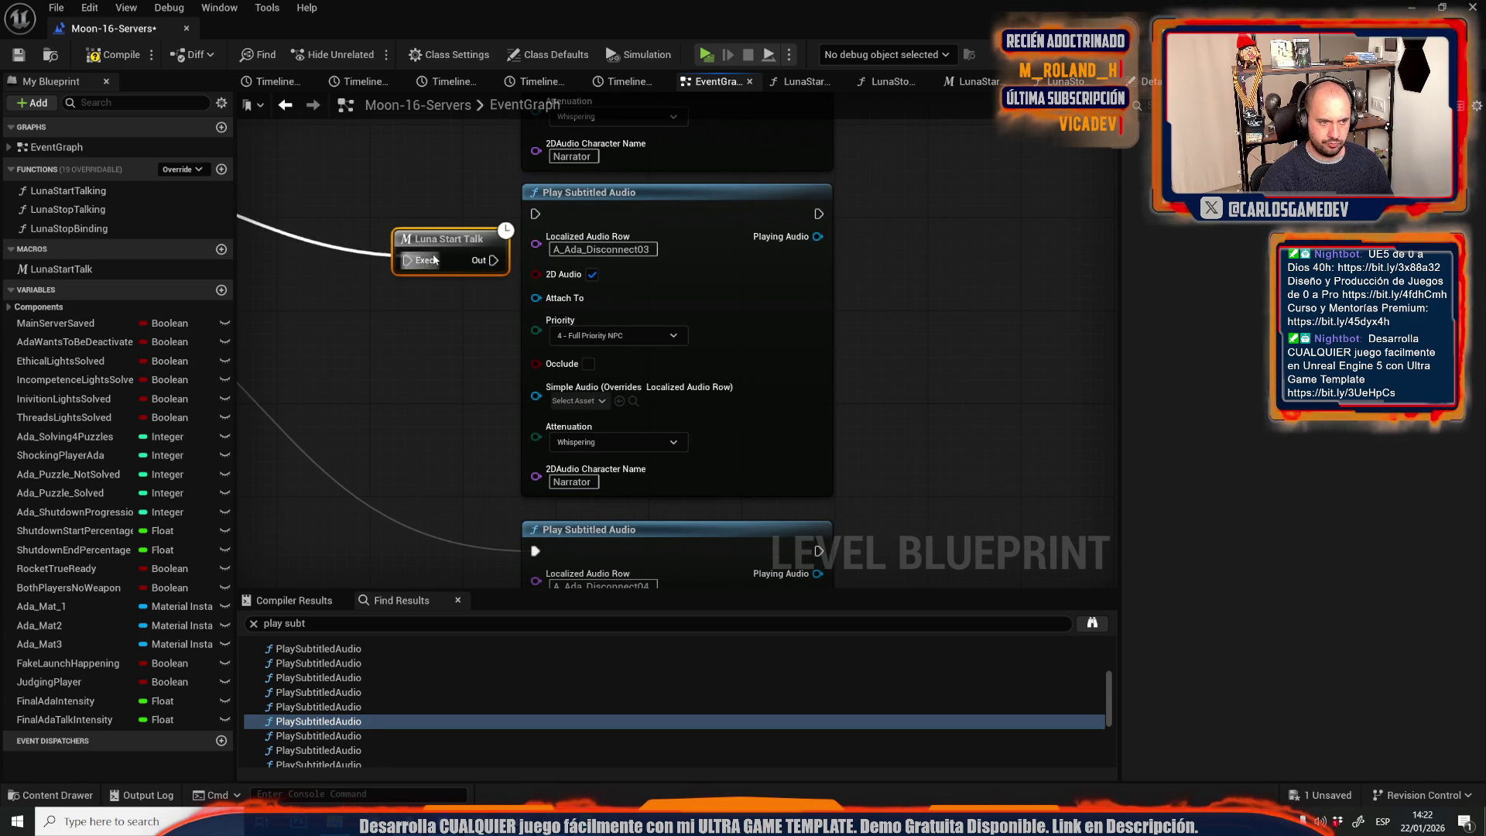
drag(488, 261, 535, 214)
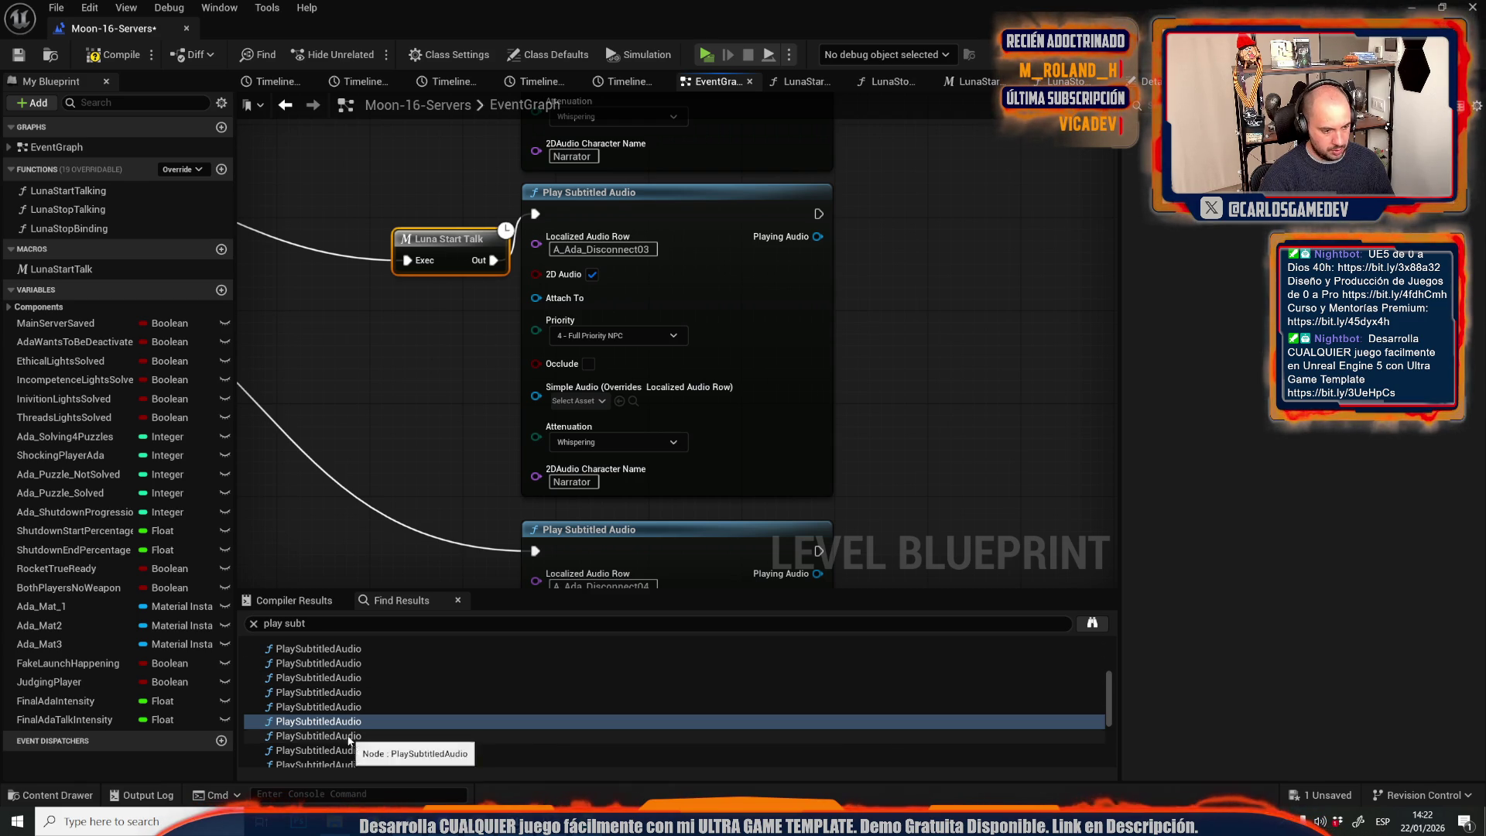
double_click(318, 736)
click(419, 204)
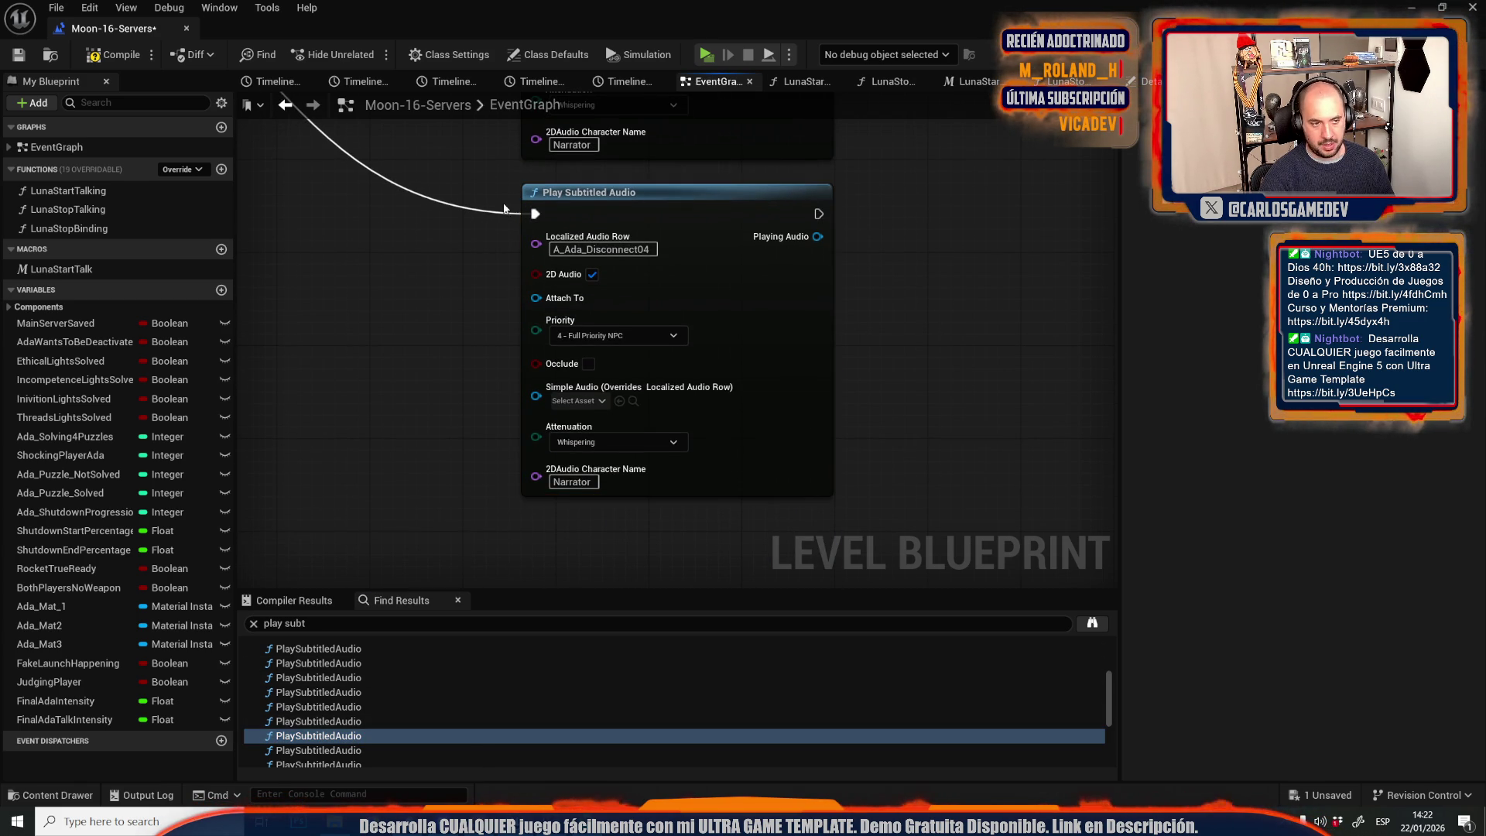
key(ctrl+v)
mouse_move(535, 213)
mouse_down()
mouse_move(431, 225)
mouse_move(438, 207)
mouse_move(535, 214)
mouse_up()
Add Luna Start Talk nodes feeding the ModulesStillOn01 and ModulesStillOn02 audio nodes.
click(347, 750)
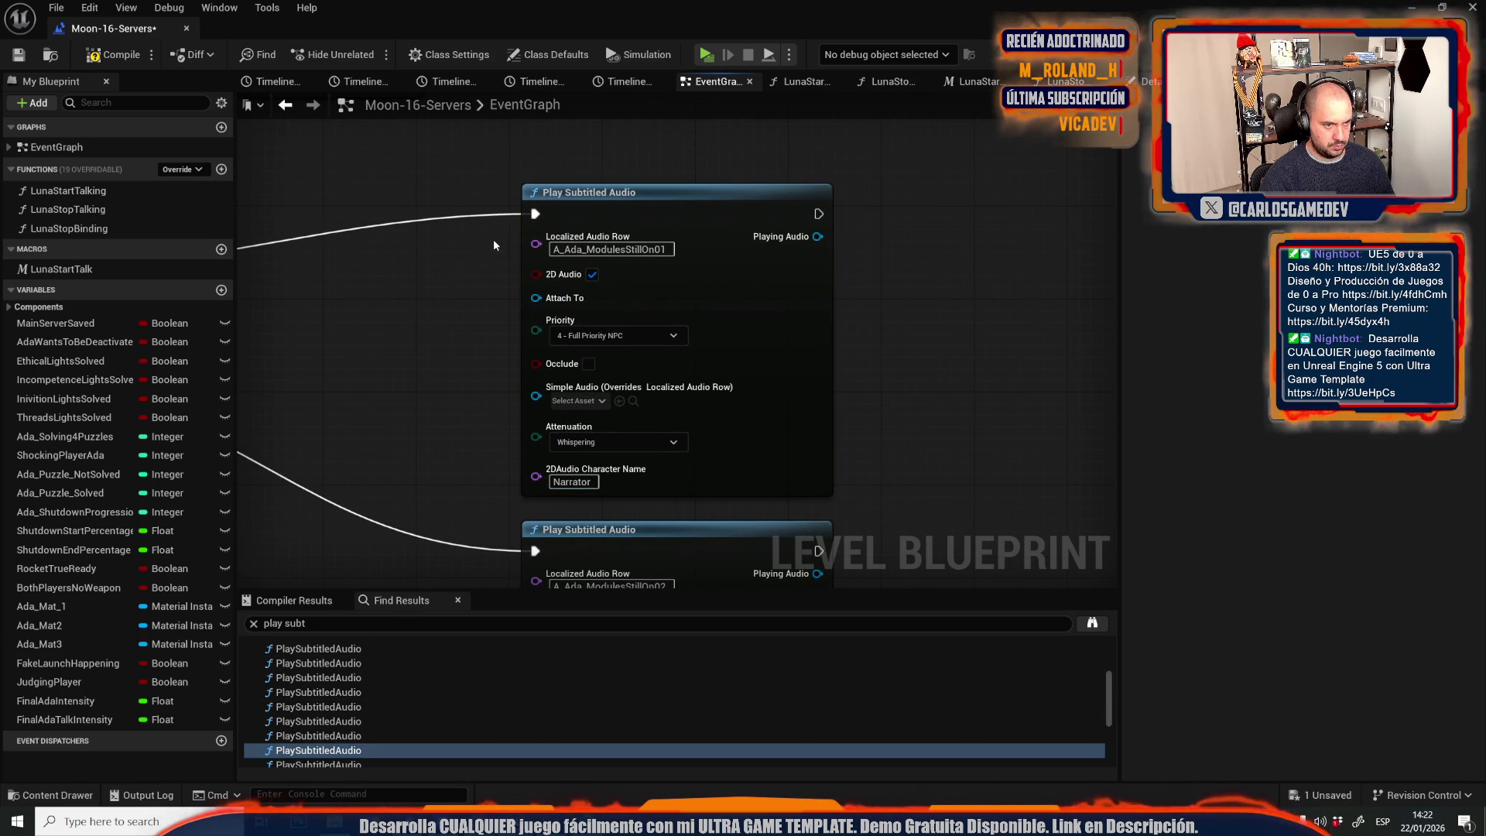
key(ctrl+v)
mouse_move(534, 229)
mouse_down()
mouse_move(423, 203)
mouse_move(535, 215)
mouse_up()
click(346, 719)
click(345, 739)
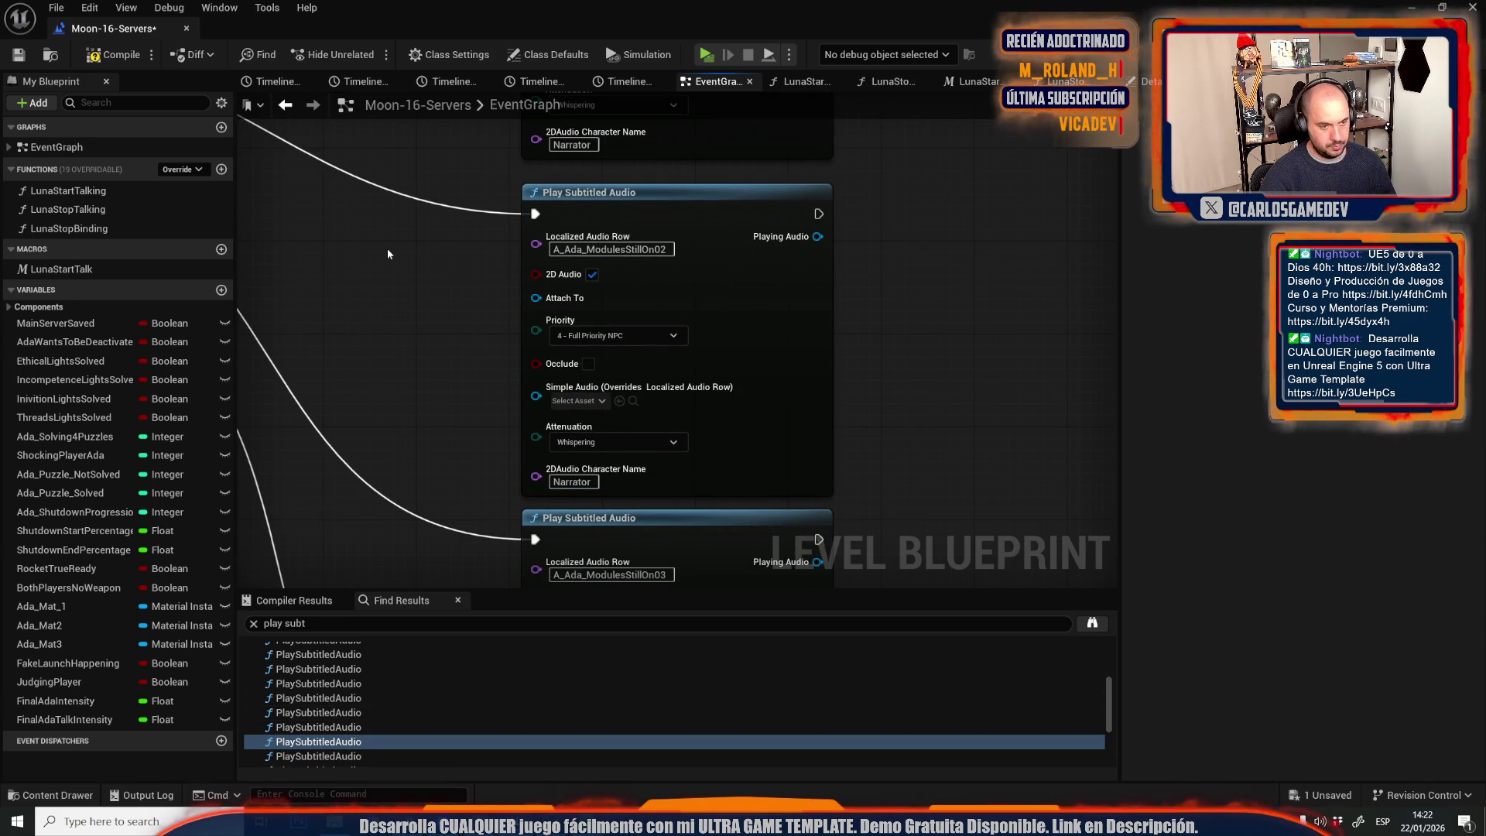
key(ctrl+v)
mouse_move(463, 246)
mouse_down()
mouse_move(462, 217)
mouse_move(422, 241)
mouse_move(395, 236)
mouse_move(537, 217)
mouse_up()
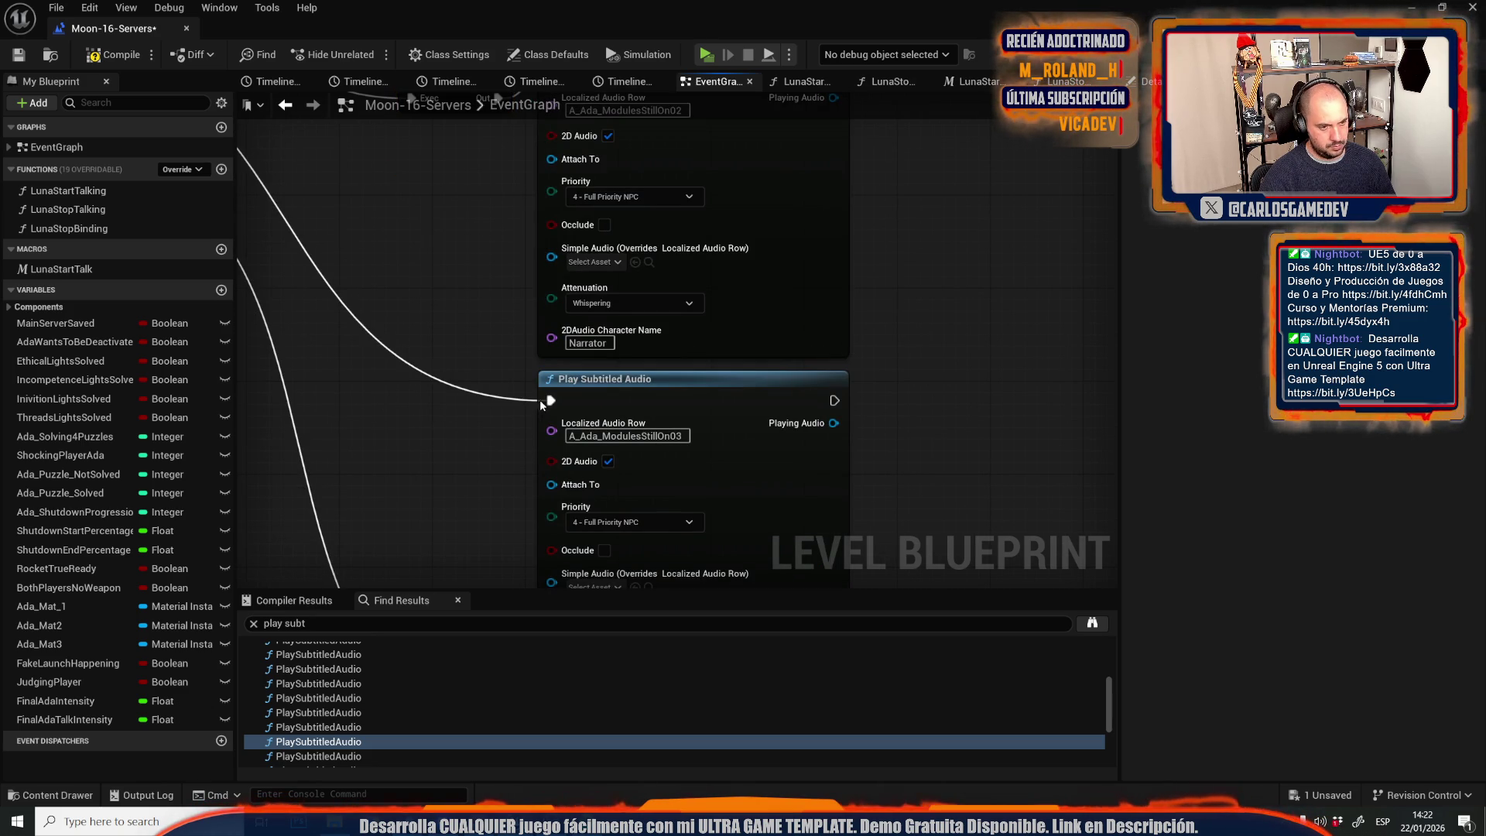
Add Luna Start Talk nodes before the ModulesStillOn03 and ModulesStillOn04 audio nodes.
key(ctrl+v)
mouse_move(548, 400)
mouse_down()
mouse_move(437, 423)
mouse_move(484, 386)
mouse_move(551, 400)
mouse_up()
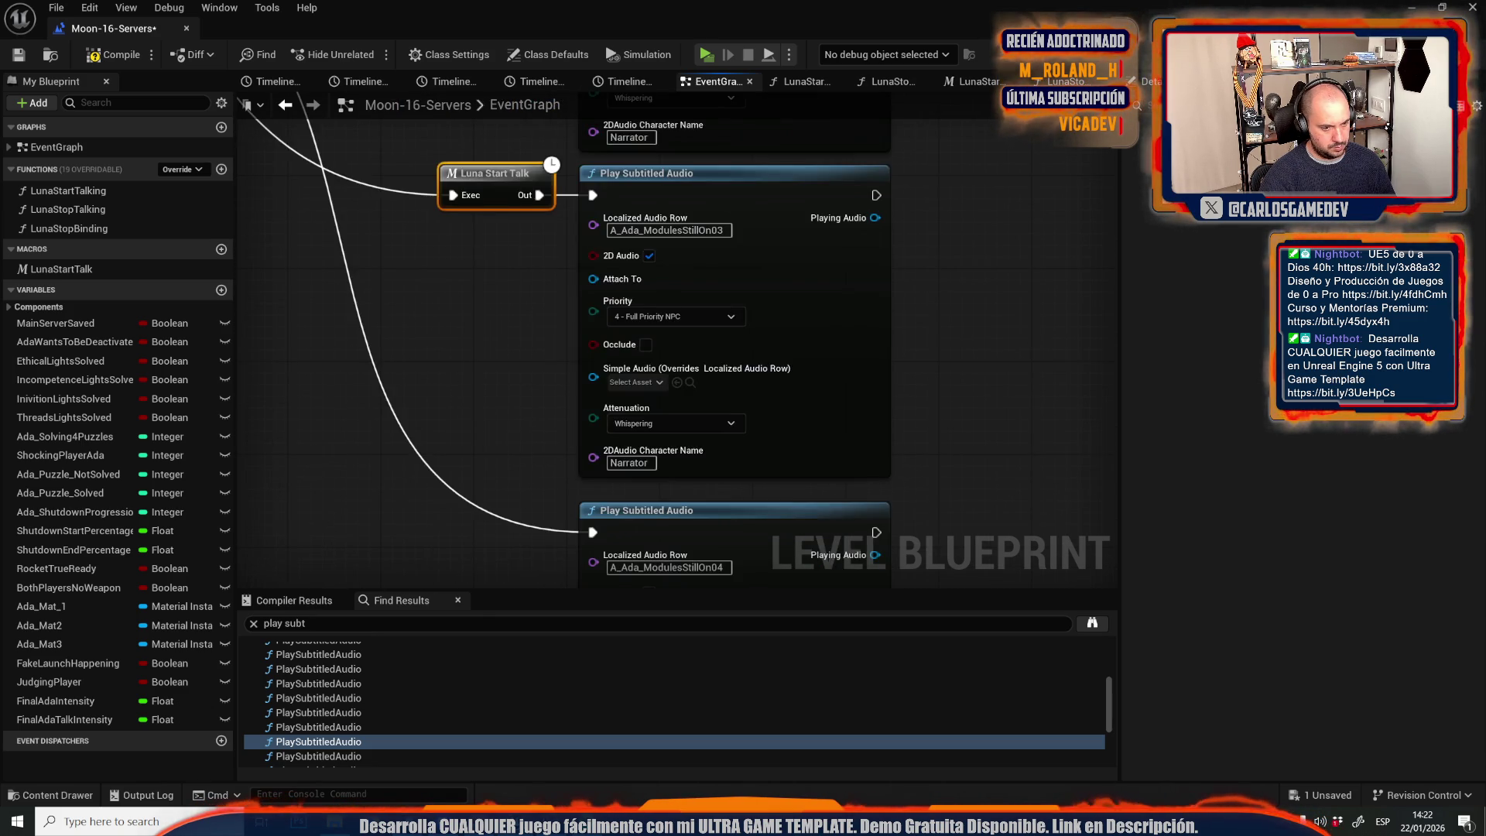
drag(509, 480, 489, 411)
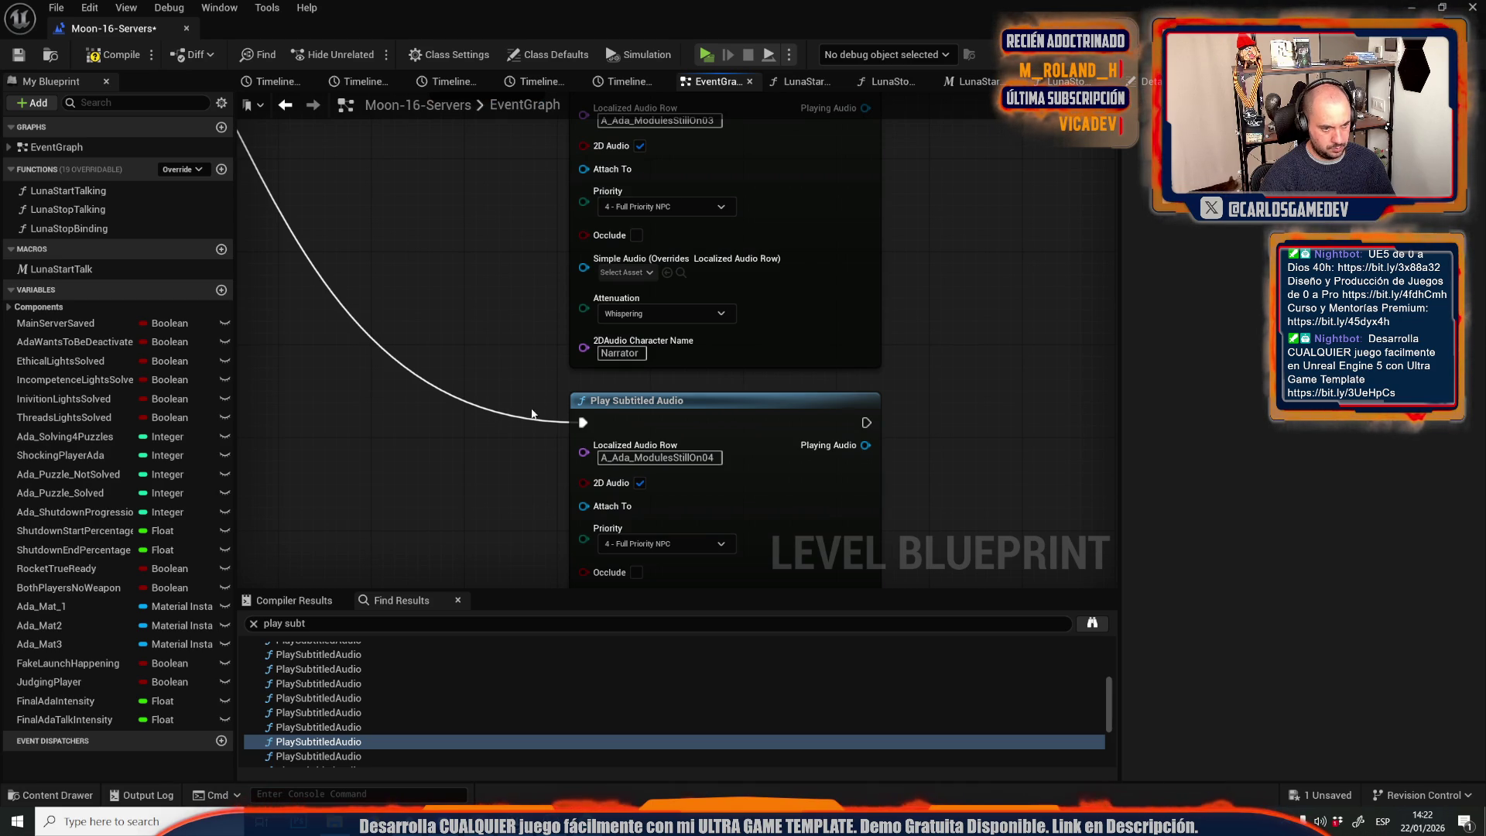
key(ctrl+v)
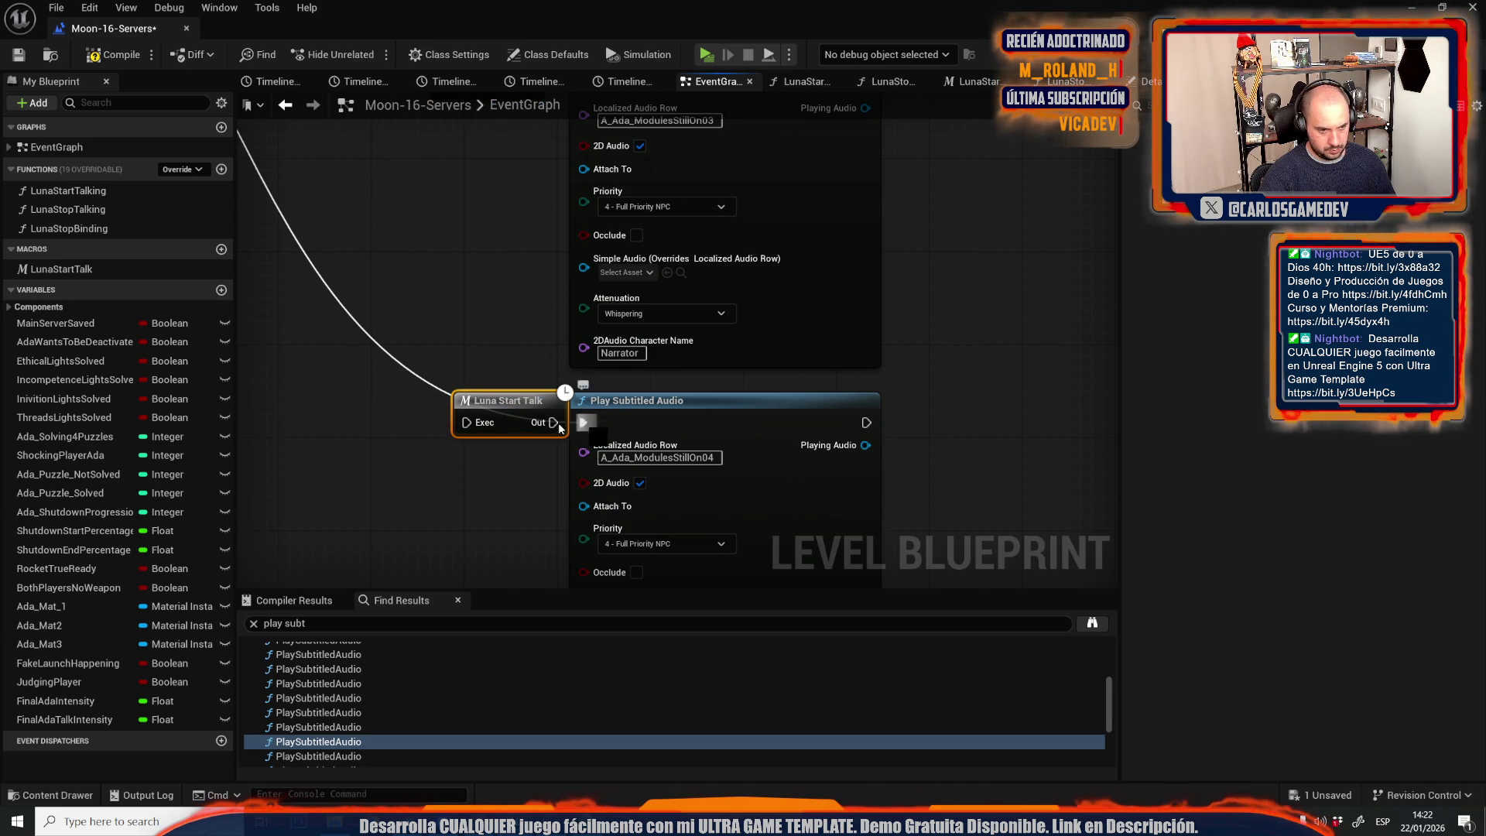
mouse_move(512, 422)
mouse_down()
mouse_move(477, 418)
mouse_move(583, 423)
mouse_up()
scroll(542, 310, down, 5)
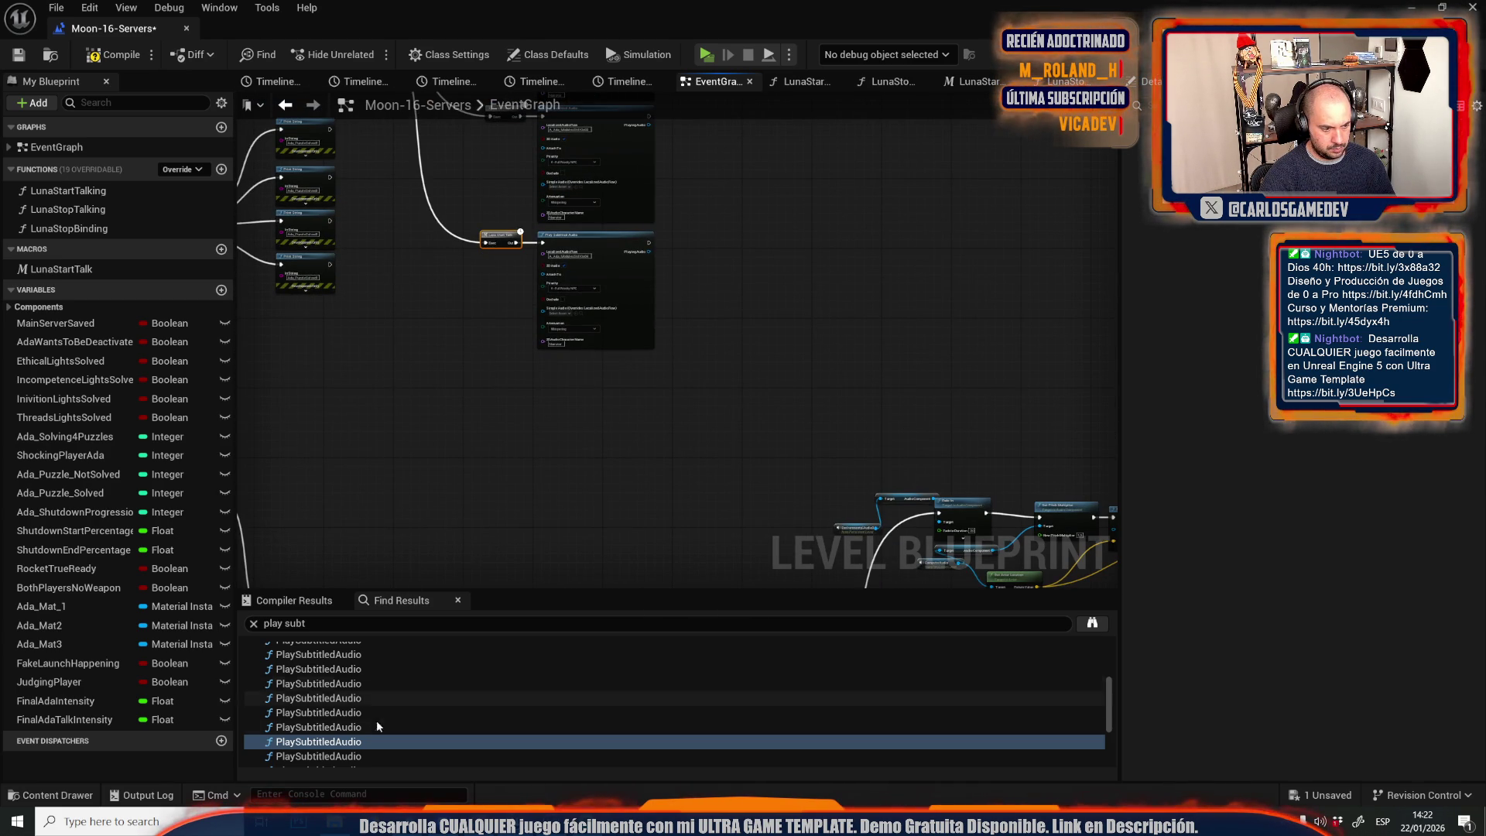
Wire a Luna Start Talk node into the AllModulesDown audio node.
double_click(352, 727)
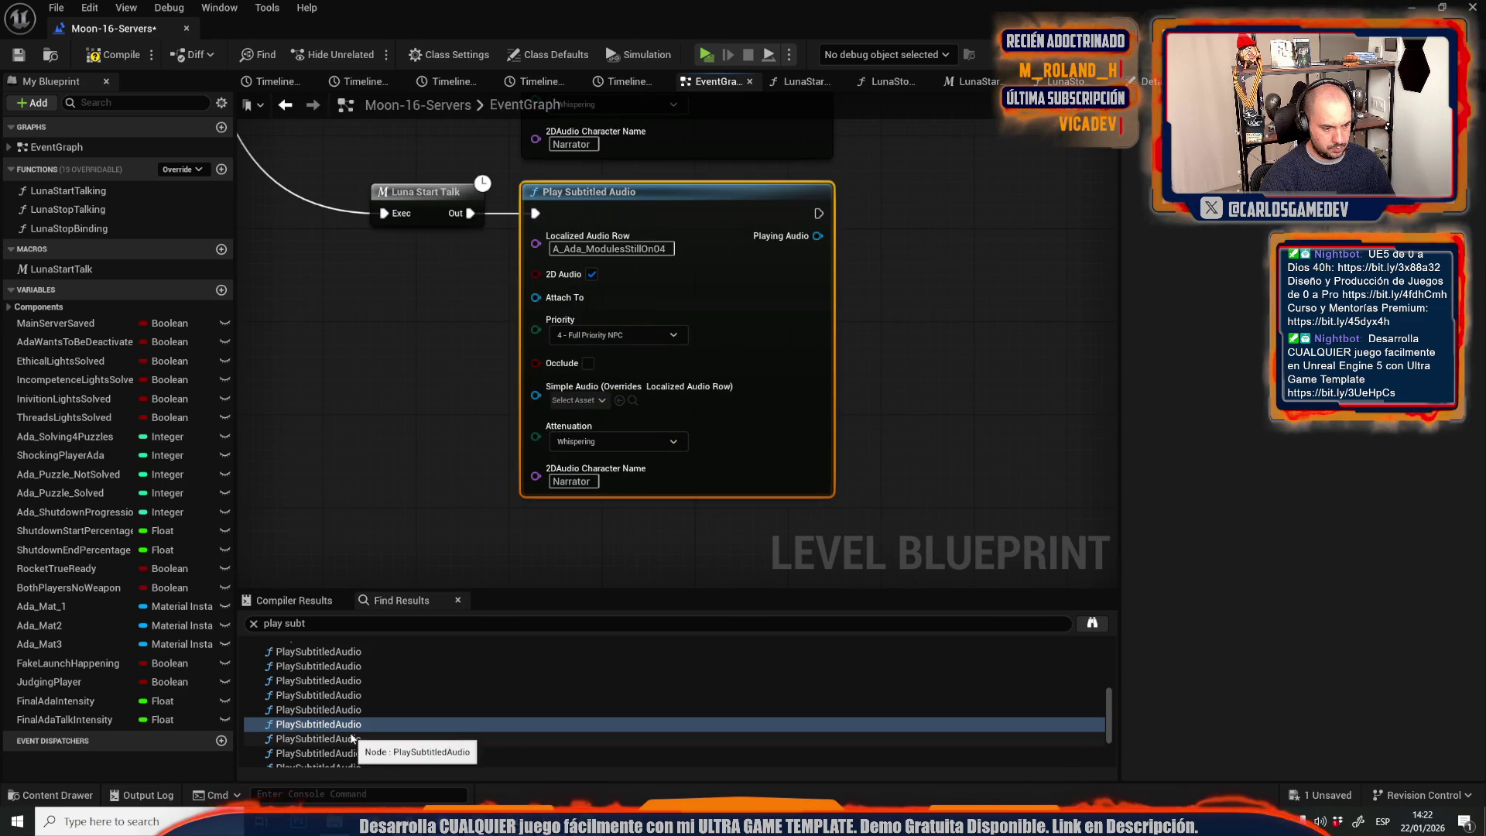
double_click(350, 739)
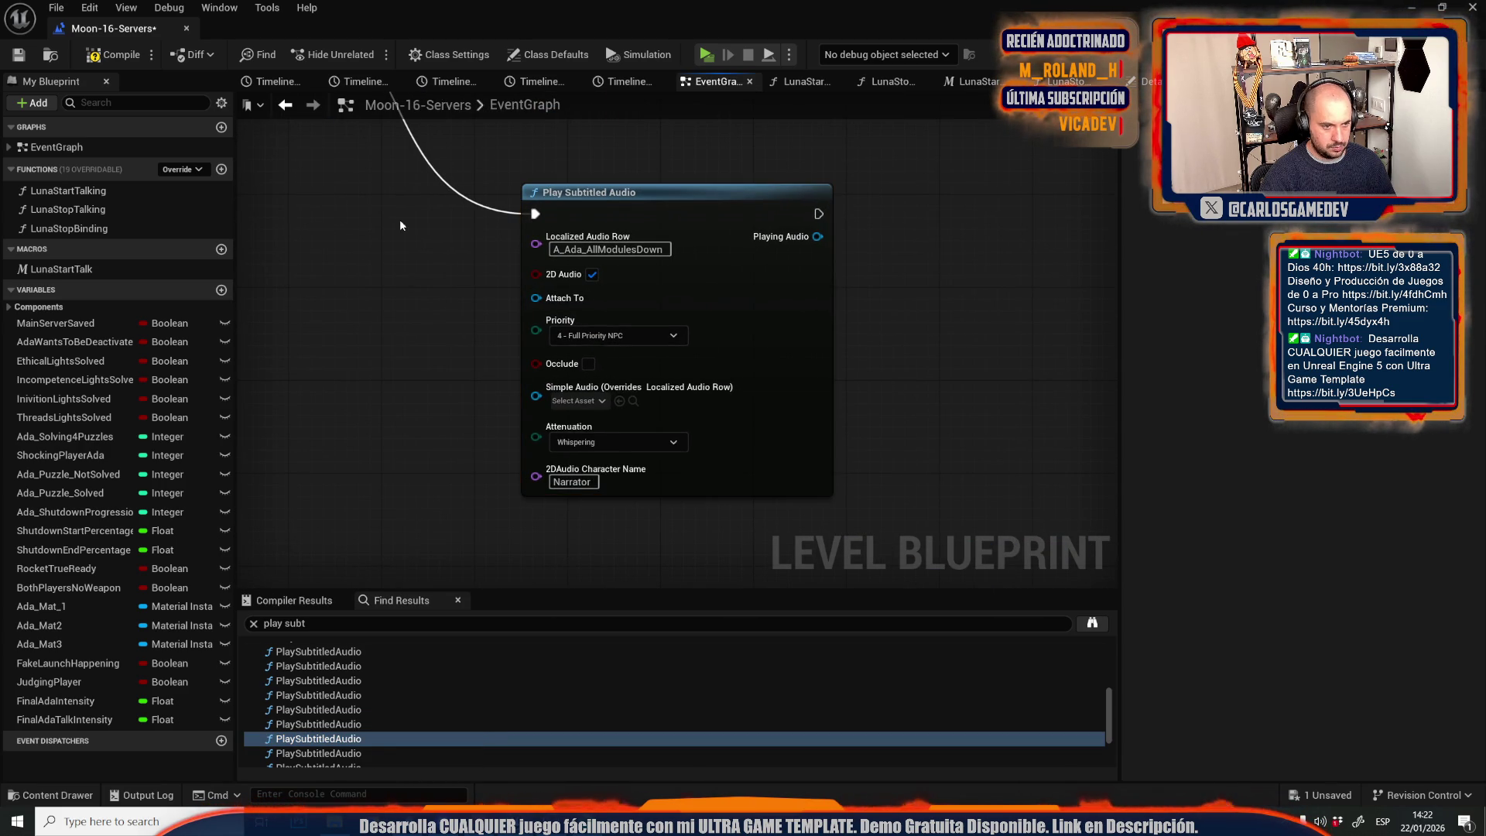
key(ctrl+v)
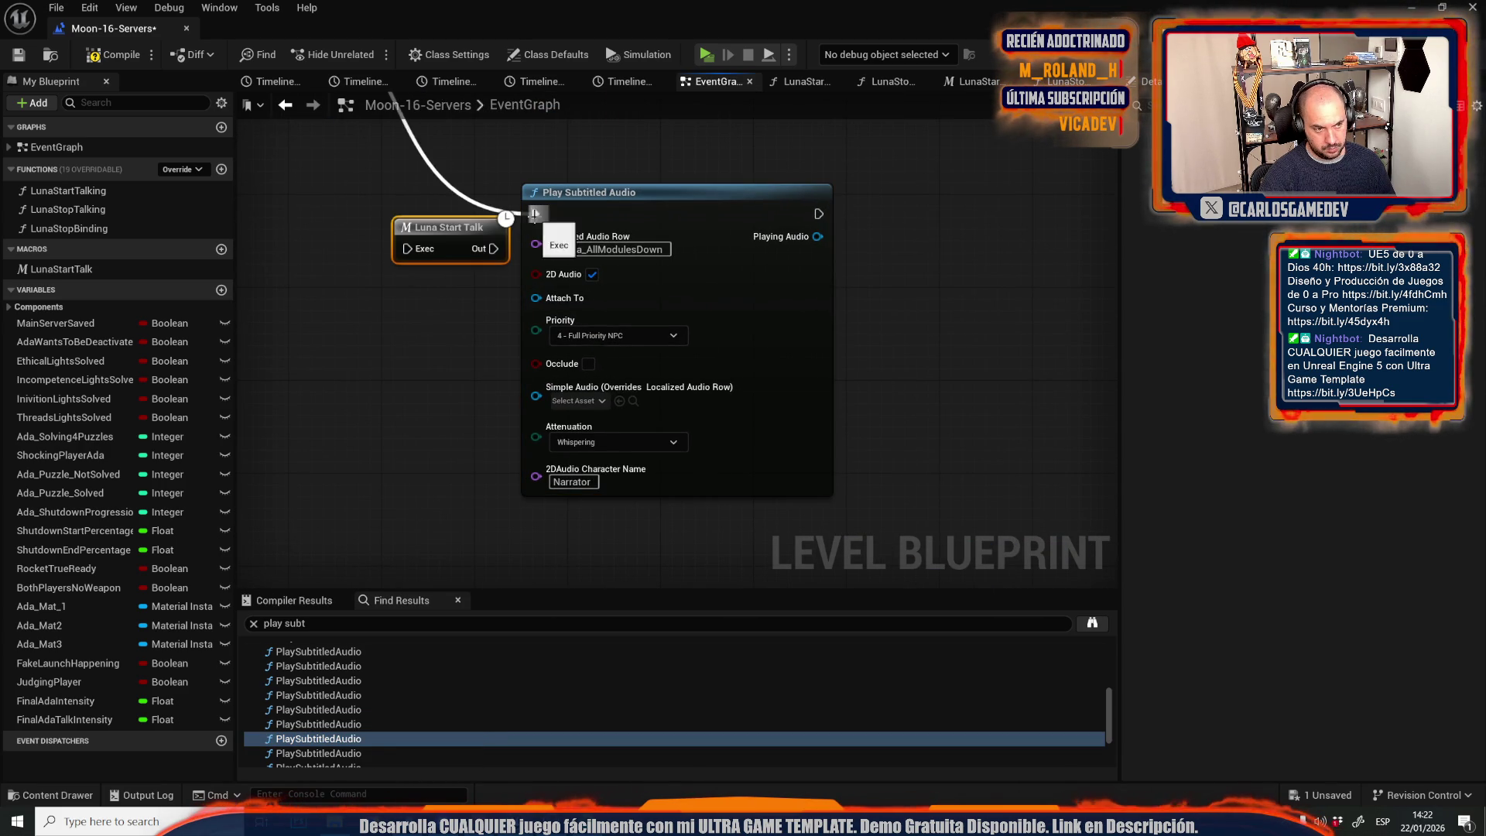
drag(493, 248, 535, 214)
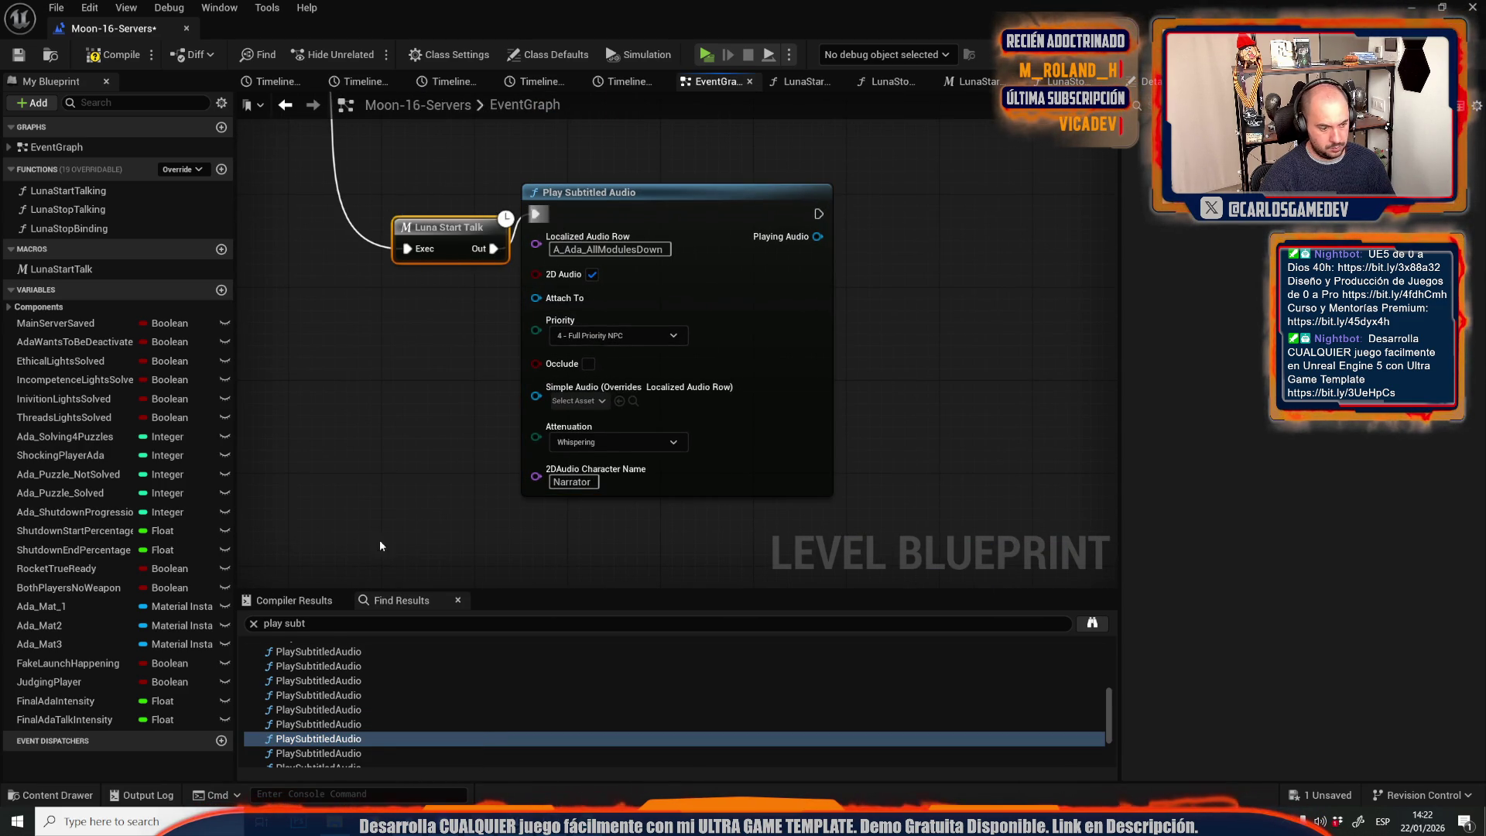
Insert Luna Start Talk between Luna Intro's Completed and the ModuleThreads audio.
scroll(341, 720, down, 1)
click(337, 732)
double_click(336, 733)
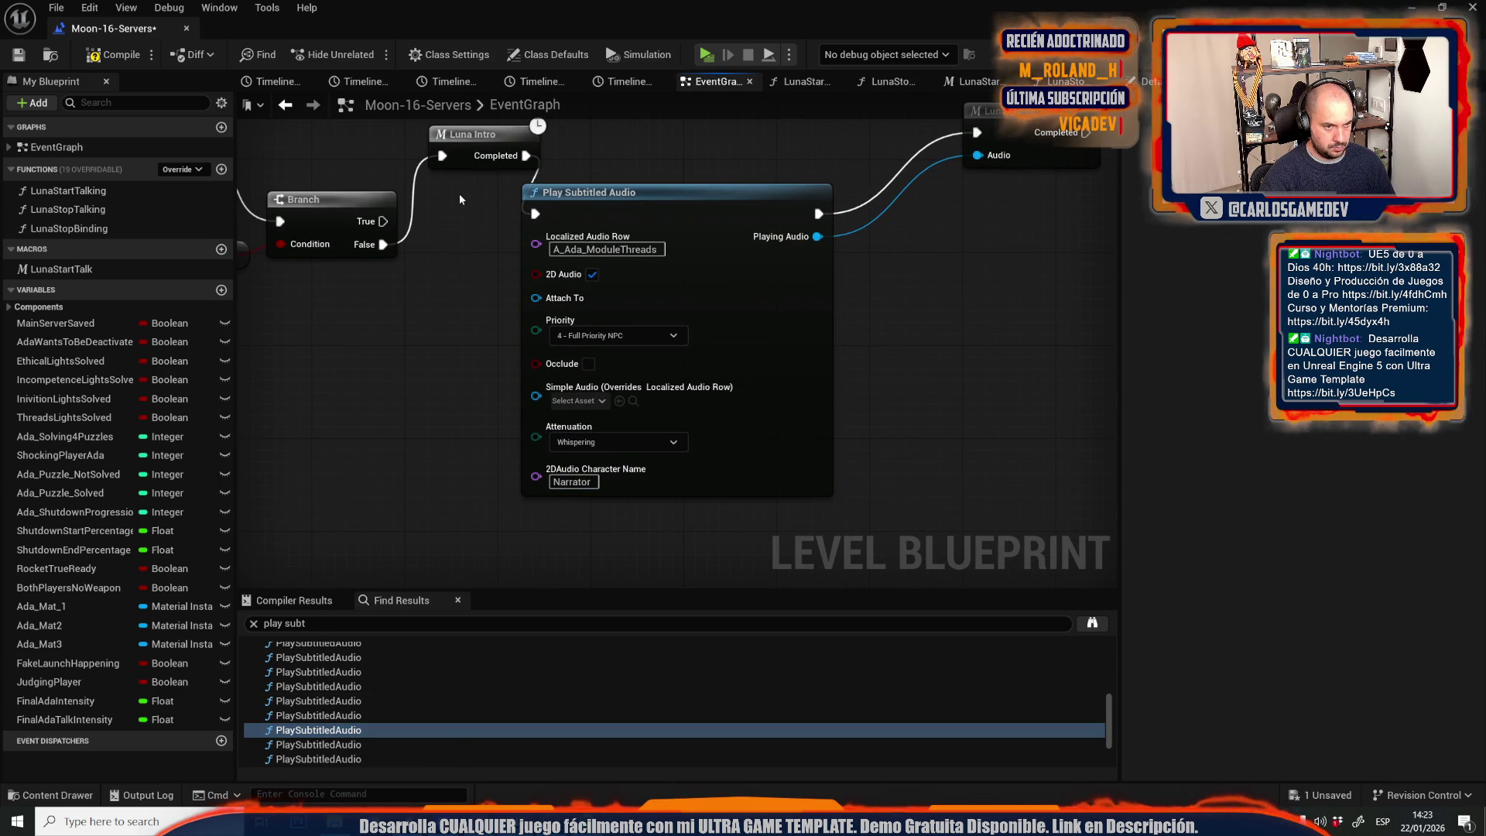
key(ctrl+v)
drag(464, 216, 420, 265)
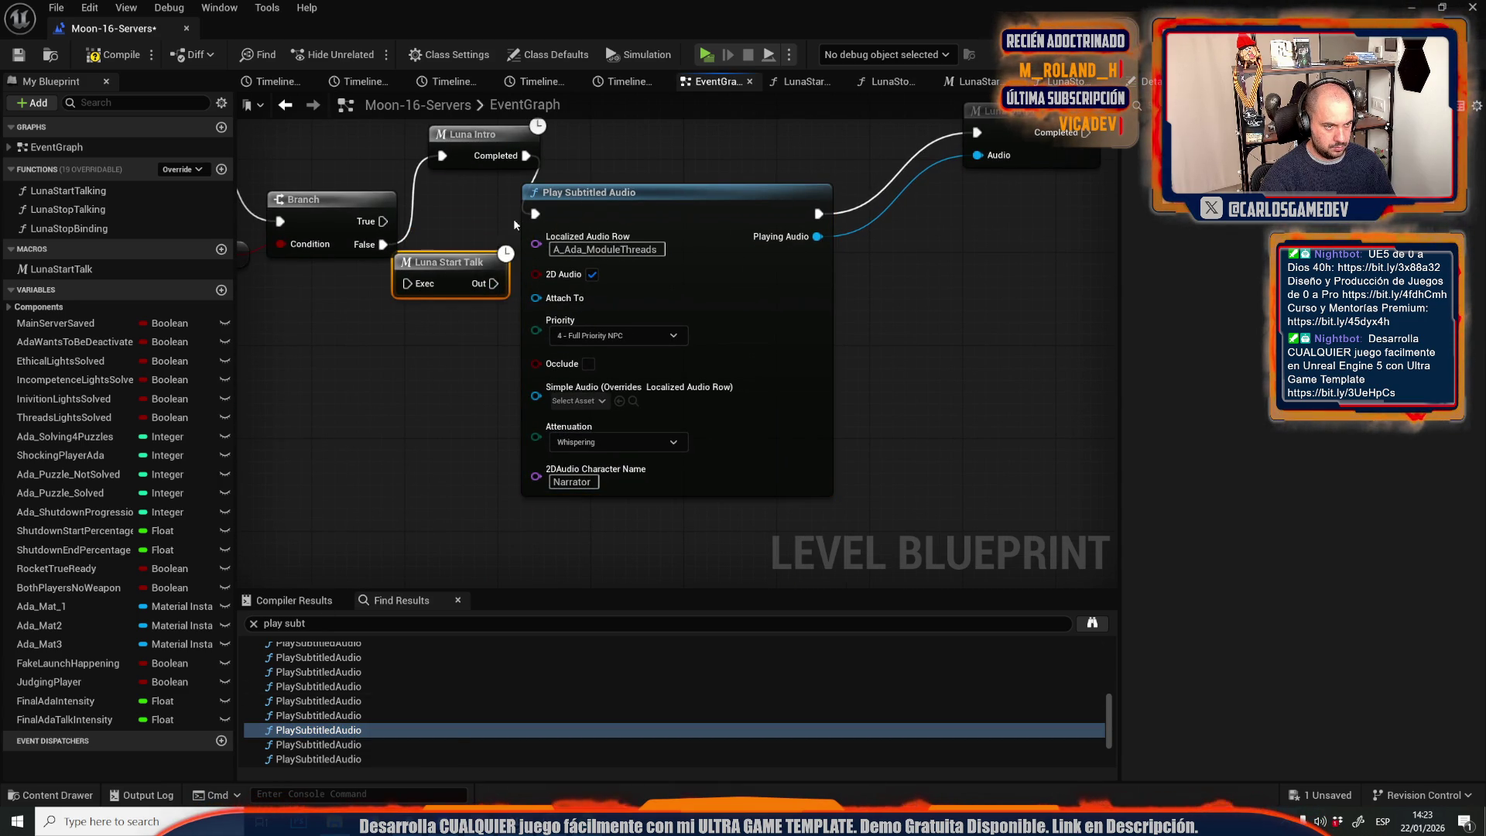
drag(534, 211, 406, 284)
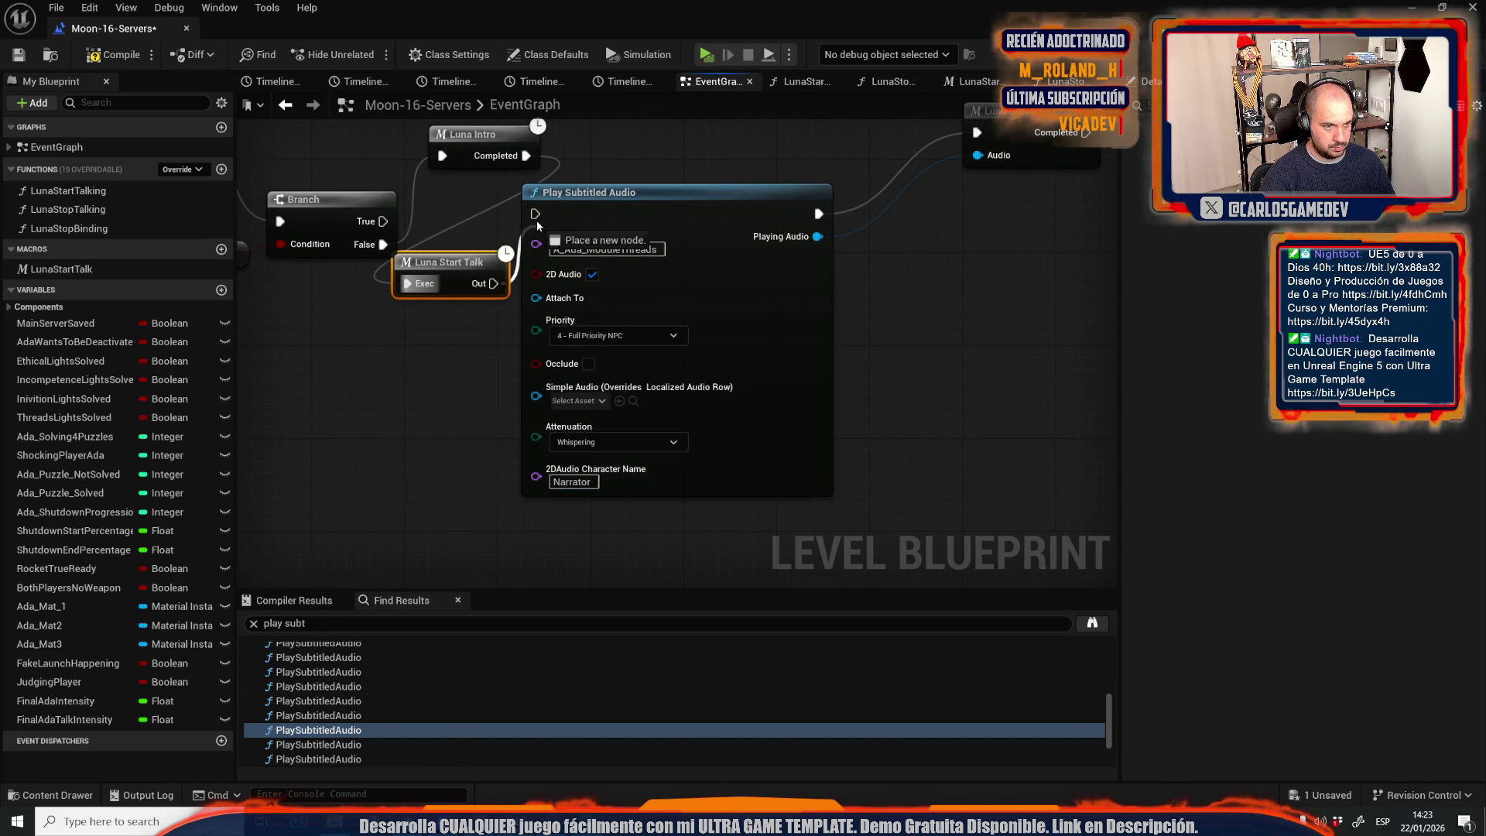
Chain Luna Intro through Luna Start Talk into the next audio node and the ModuleIncompetence audio.
double_click(355, 699)
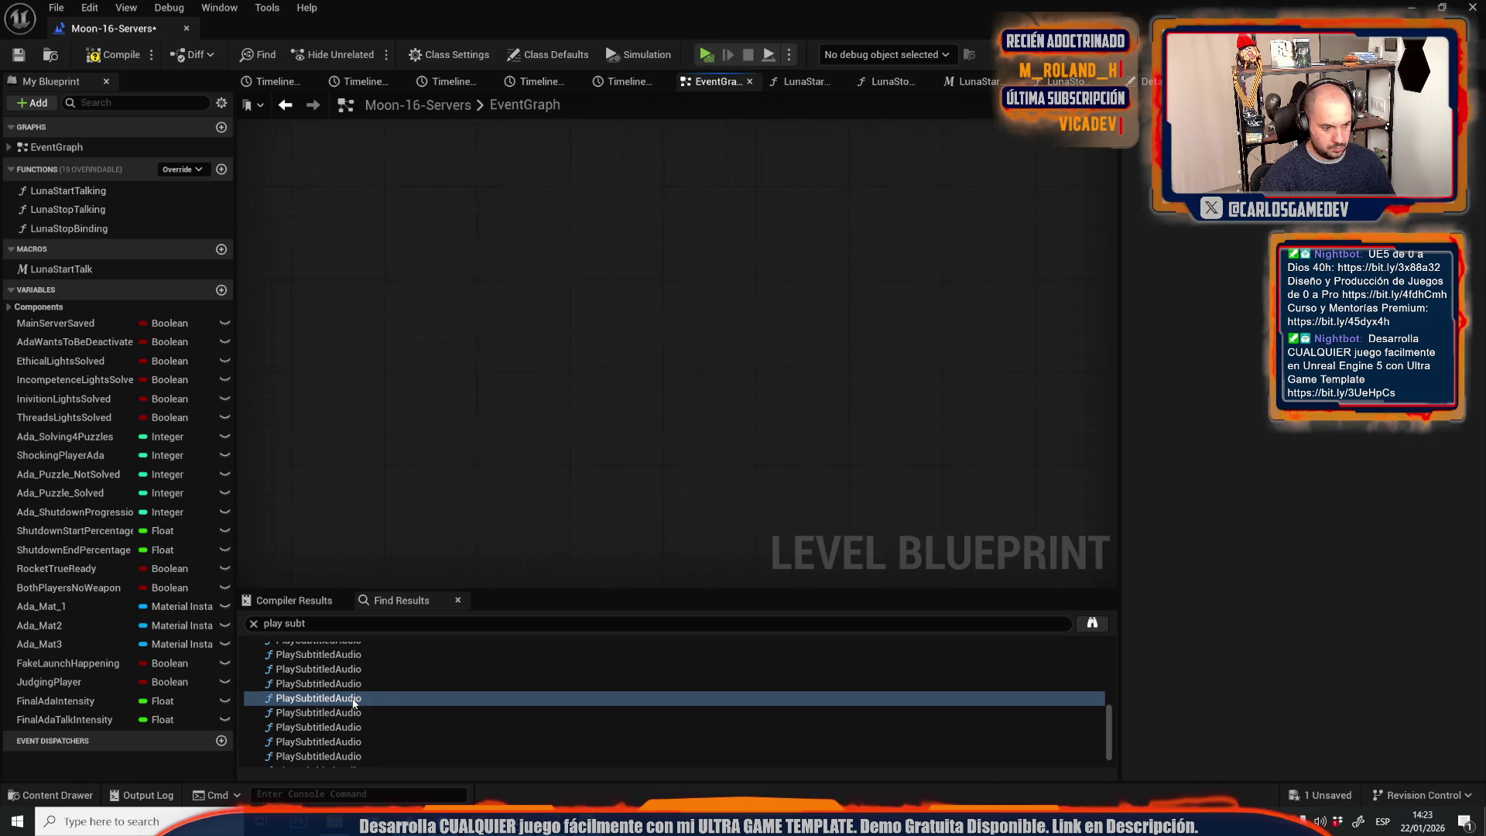
click(431, 223)
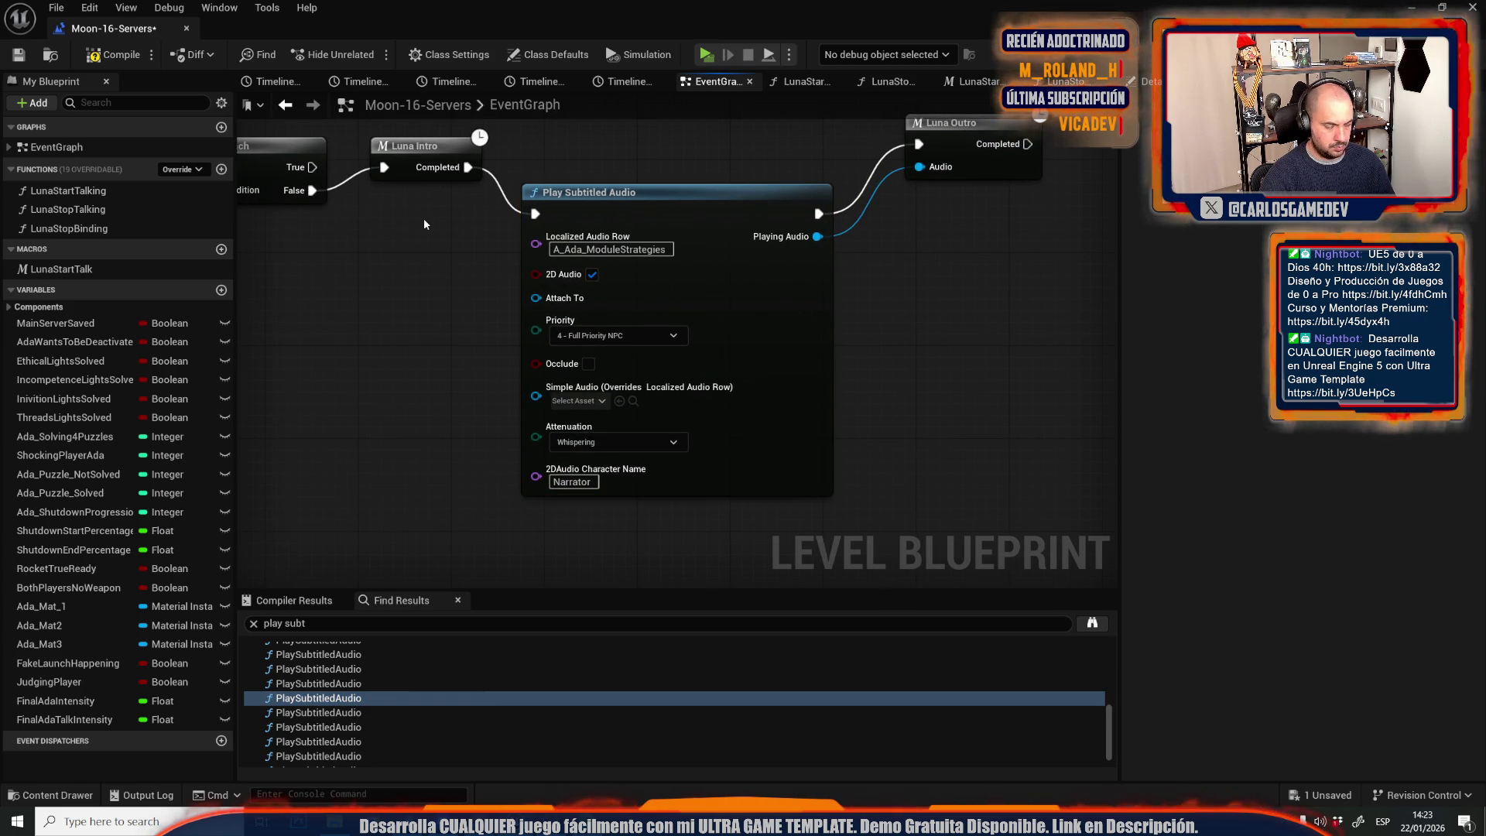
key(ctrl+v)
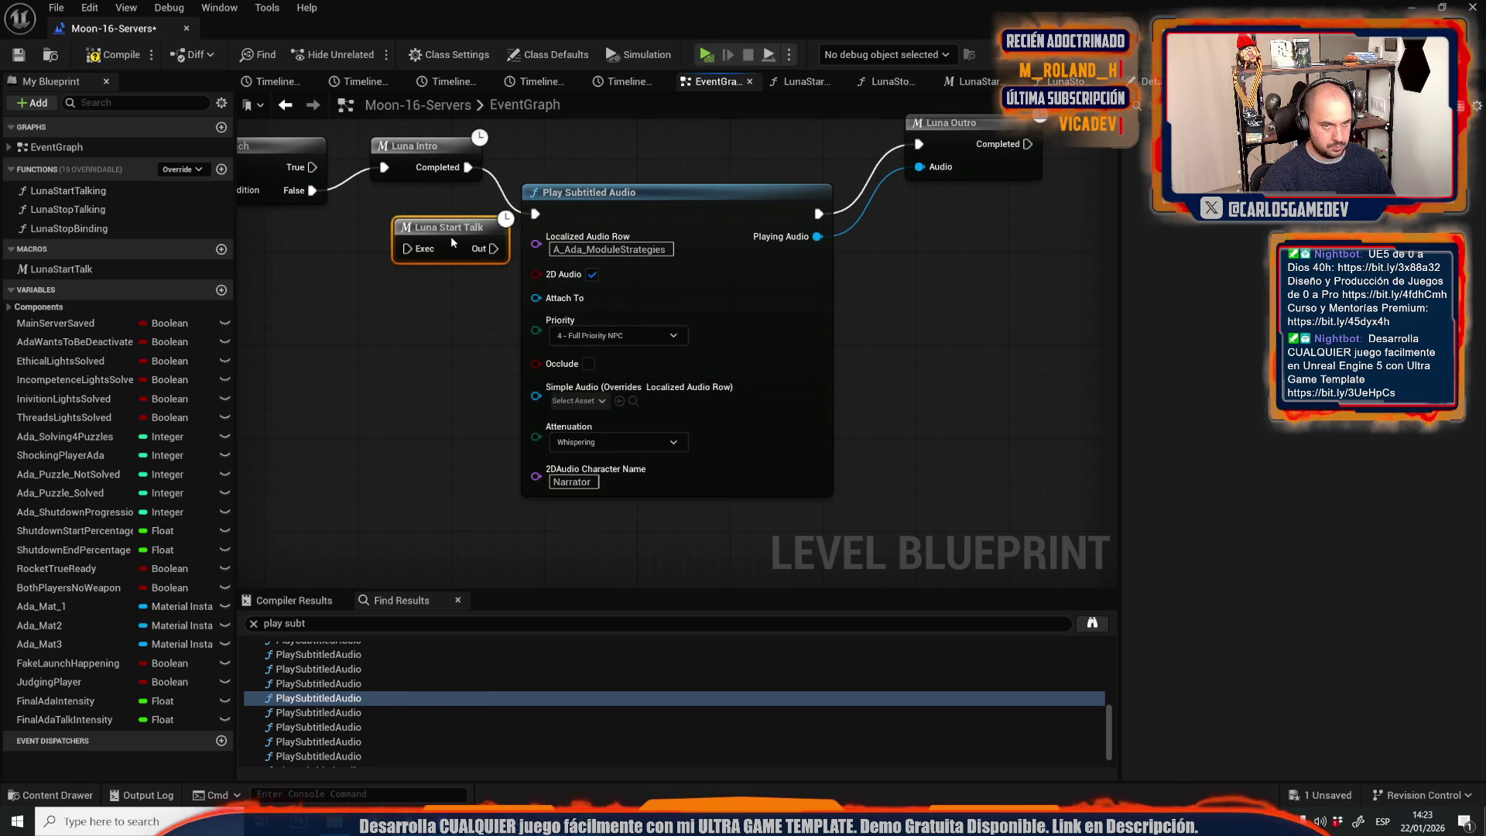
mouse_move(467, 167)
mouse_down()
mouse_move(407, 248)
mouse_move(535, 214)
mouse_up()
click(355, 712)
click(427, 272)
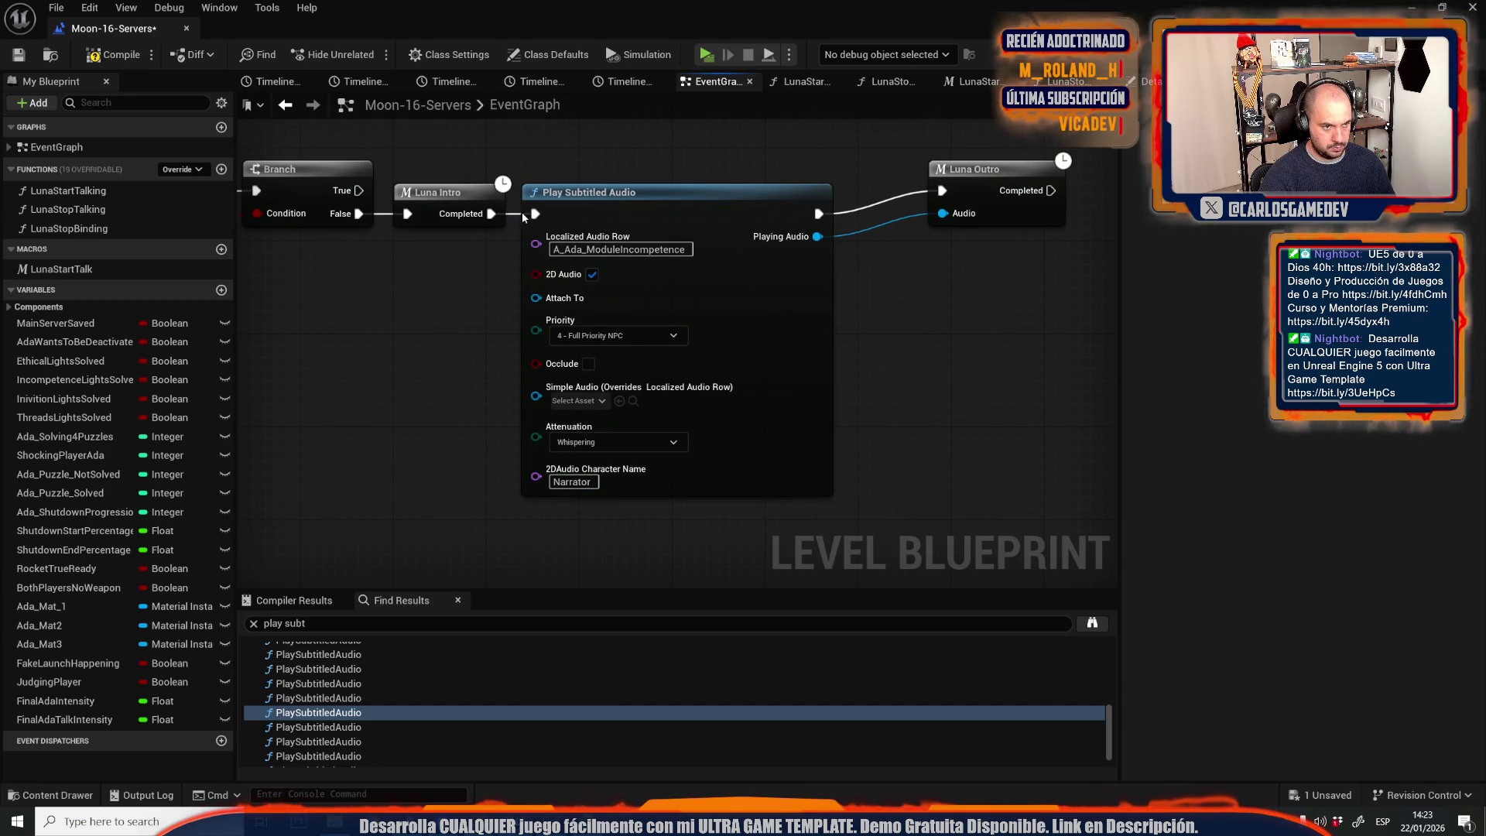
key(ctrl+v)
drag(536, 214, 407, 306)
mouse_move(487, 282)
mouse_down()
mouse_move(469, 286)
mouse_move(511, 325)
mouse_move(536, 214)
mouse_up()
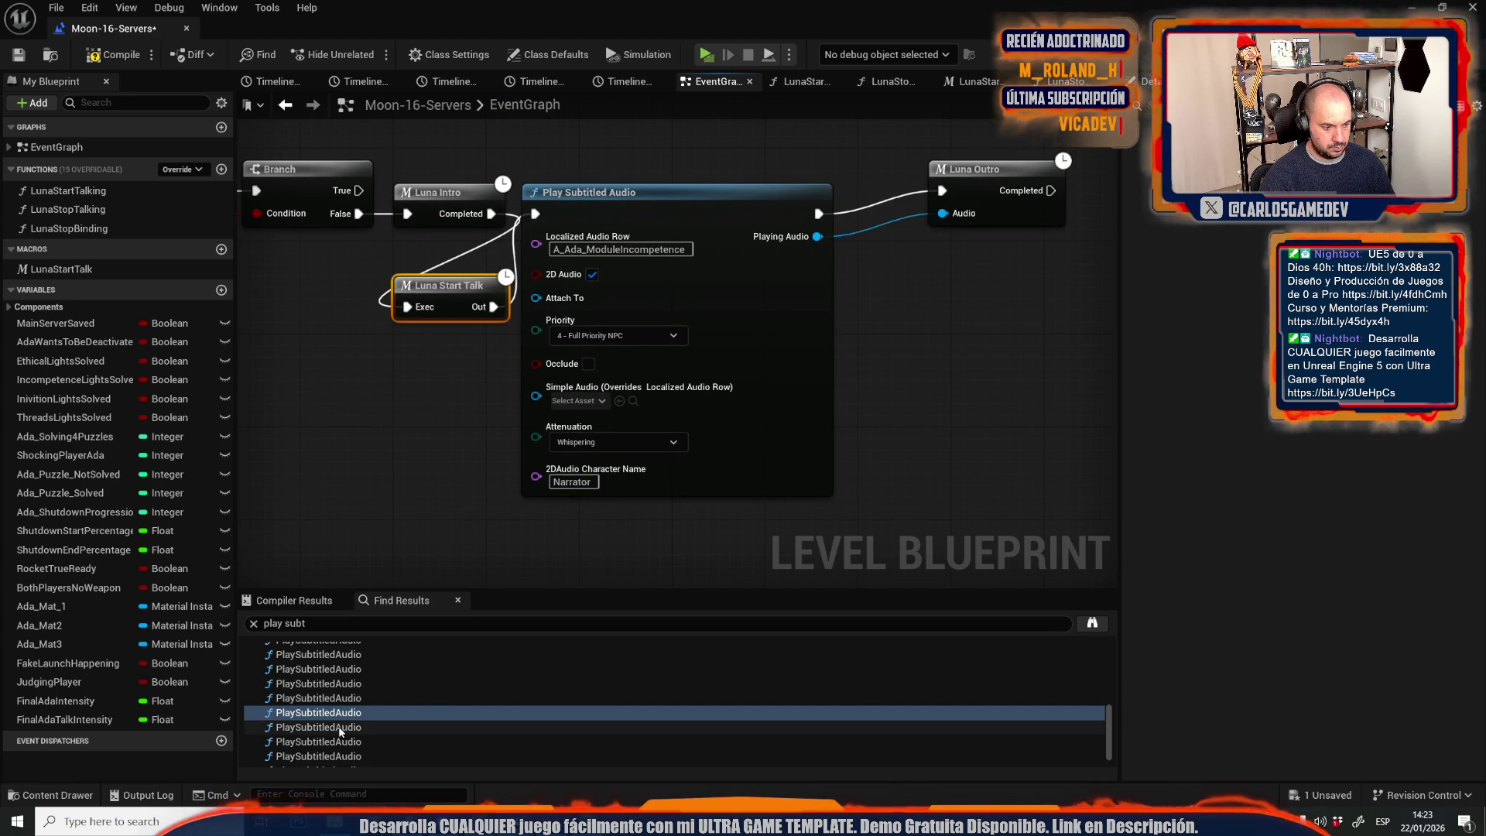
Insert Luna Start Talk between Luna Intro and the ModuleEthical audio node.
click(341, 728)
click(433, 257)
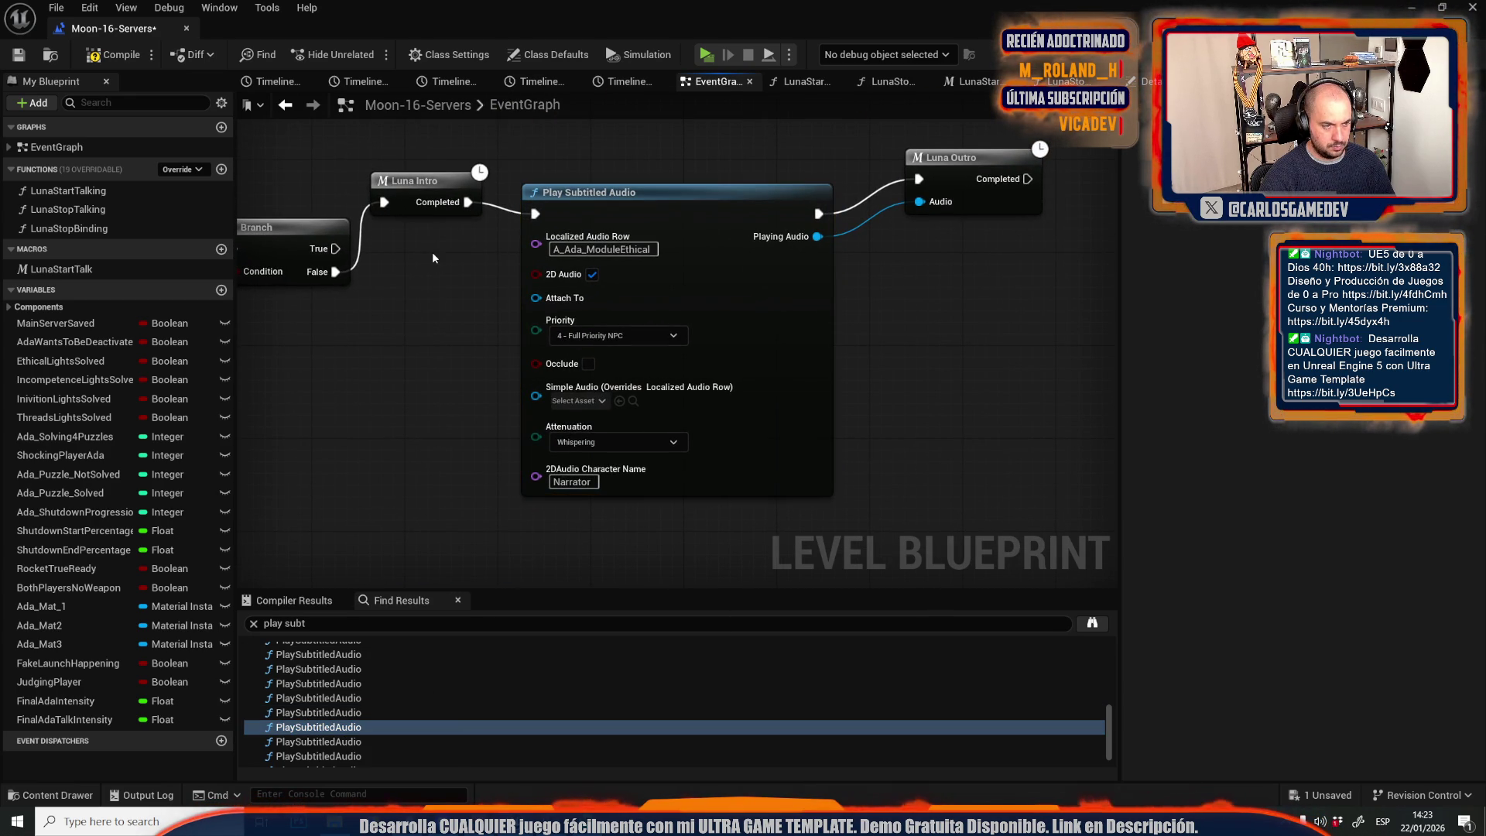
key(ctrl+v)
mouse_move(535, 213)
mouse_down()
mouse_move(445, 296)
mouse_move(535, 213)
mouse_up()
click(340, 741)
Past Die01–Die03, wire Luna Start Talk before A_Ada_JudgingPlayer and compile the Level Blueprint.
double_click(364, 744)
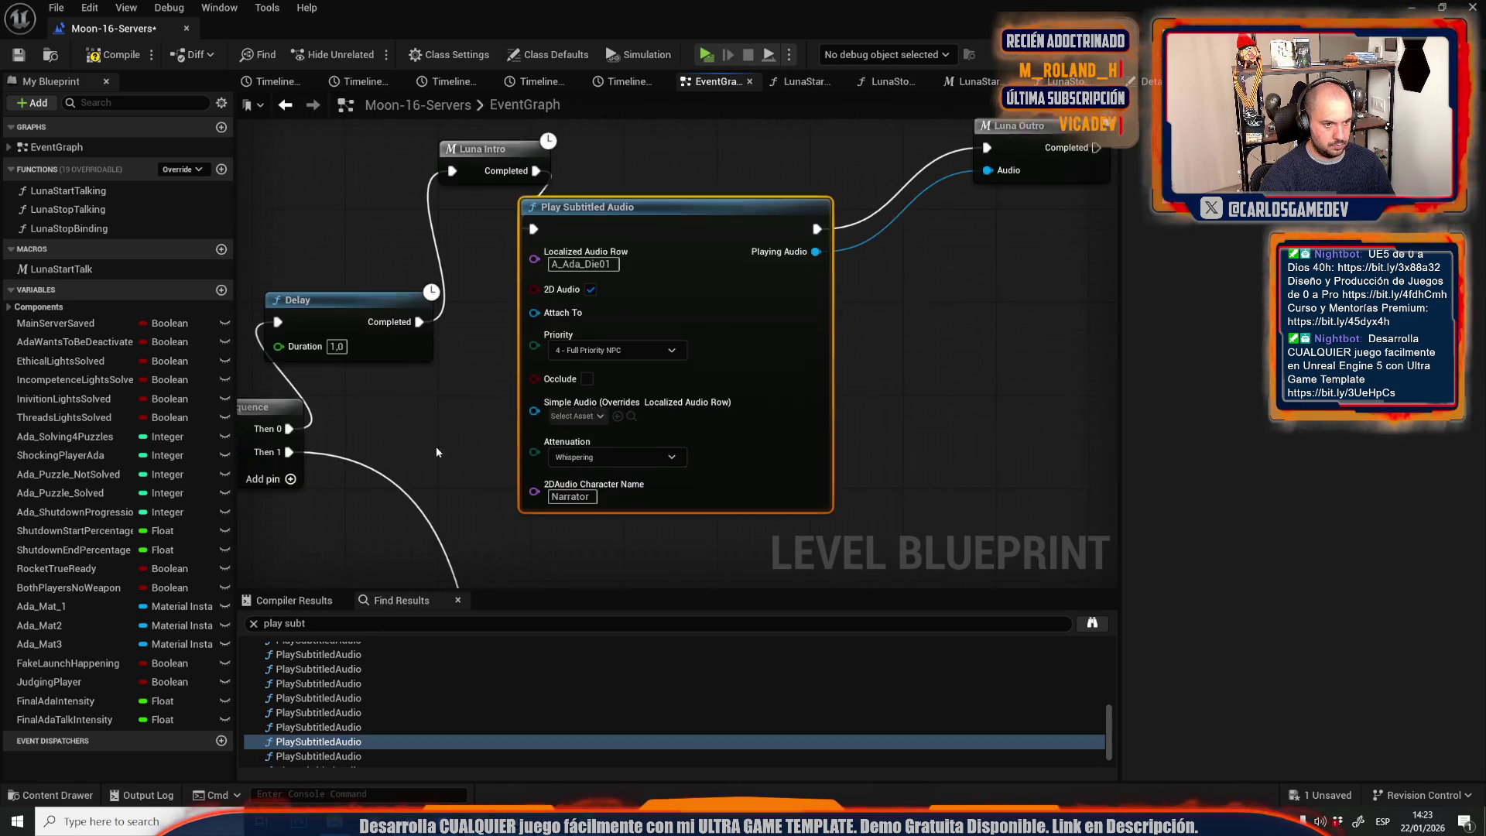
double_click(352, 747)
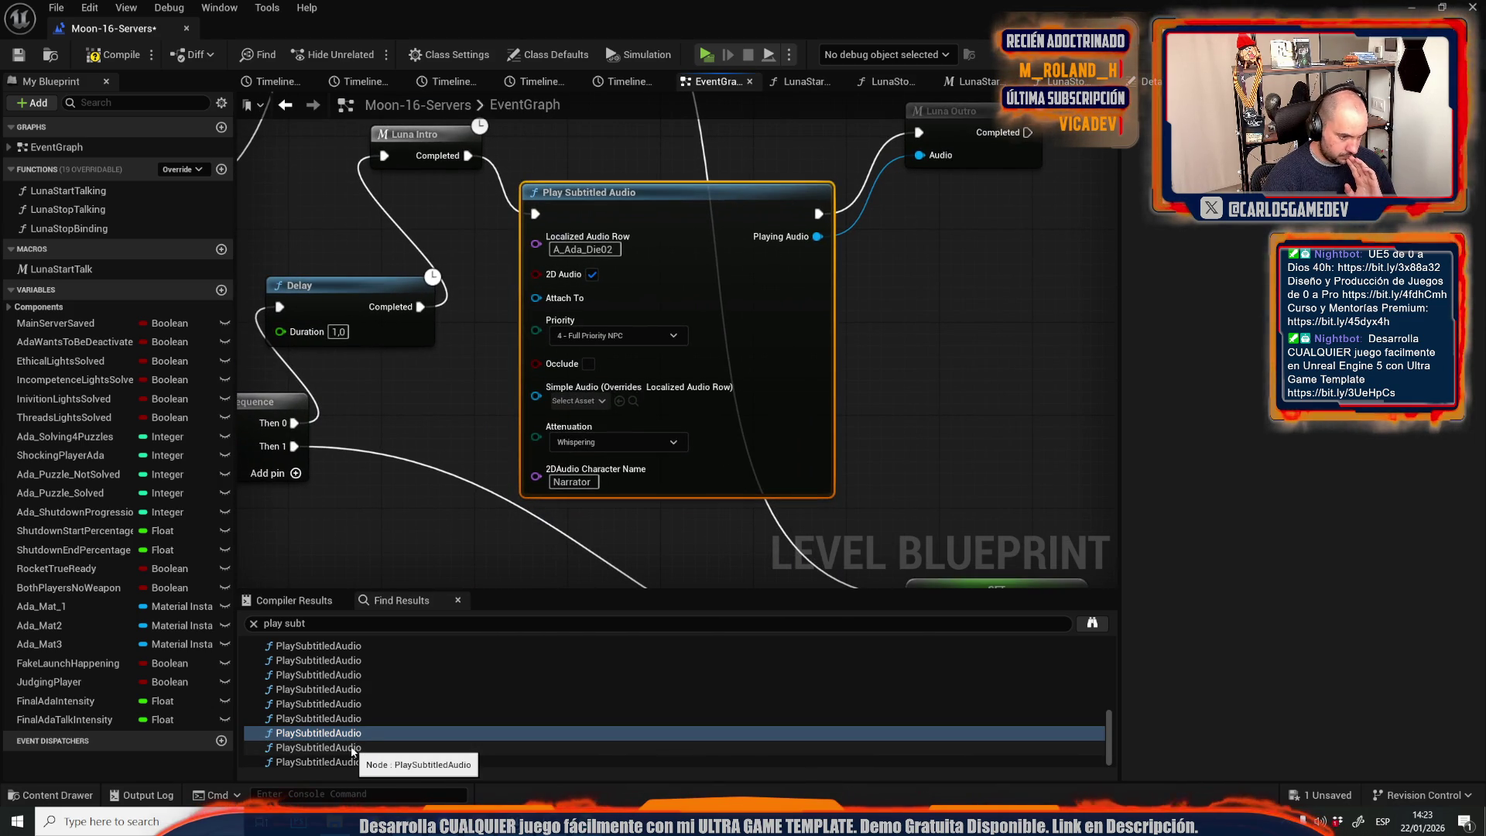
double_click(352, 748)
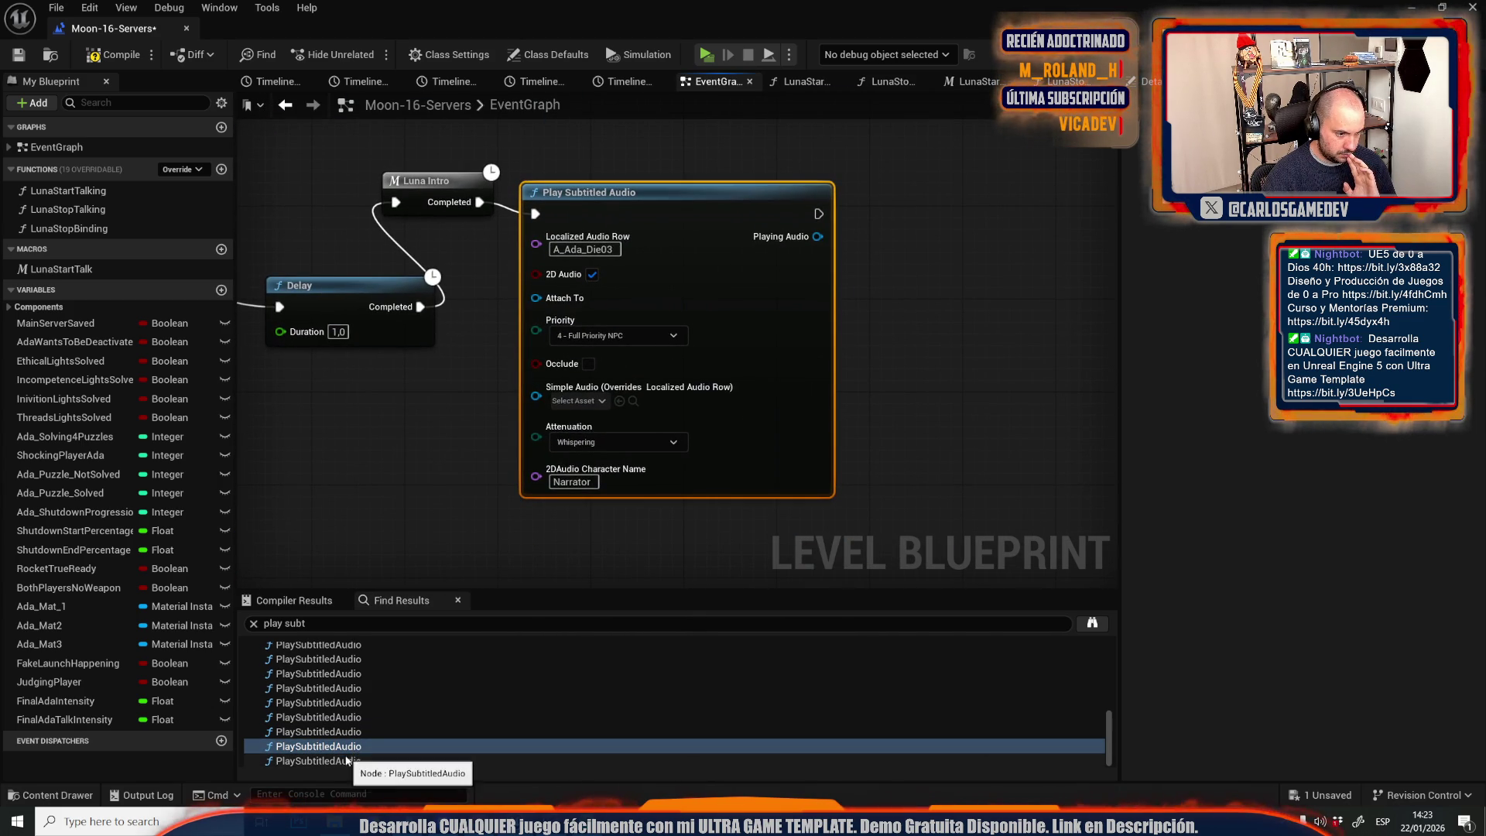
double_click(348, 761)
click(396, 314)
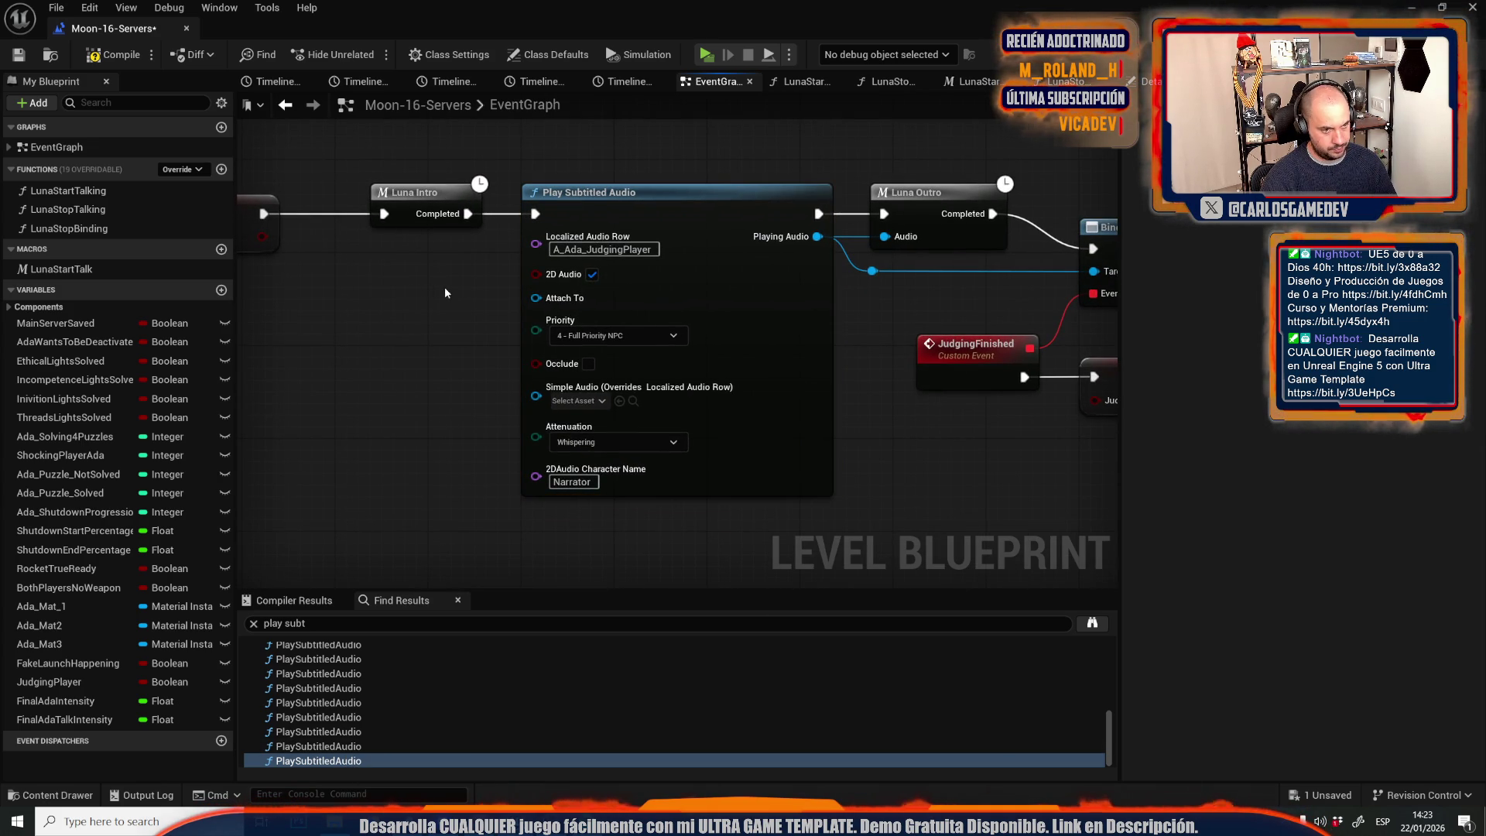
drag(478, 313, 463, 257)
mouse_move(534, 213)
mouse_down()
mouse_move(447, 271)
mouse_move(410, 273)
mouse_move(535, 213)
mouse_up()
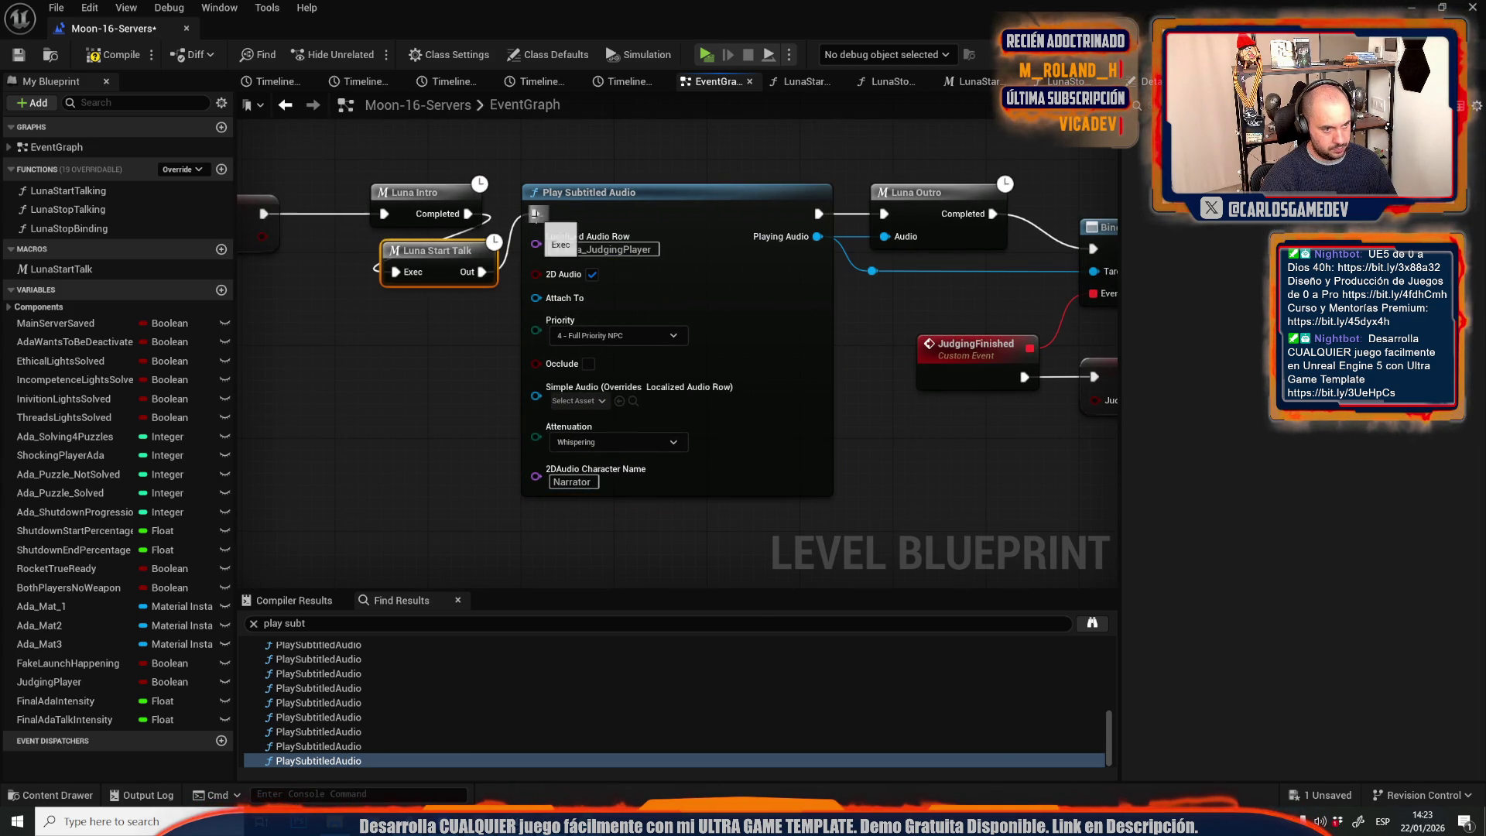
click(126, 62)
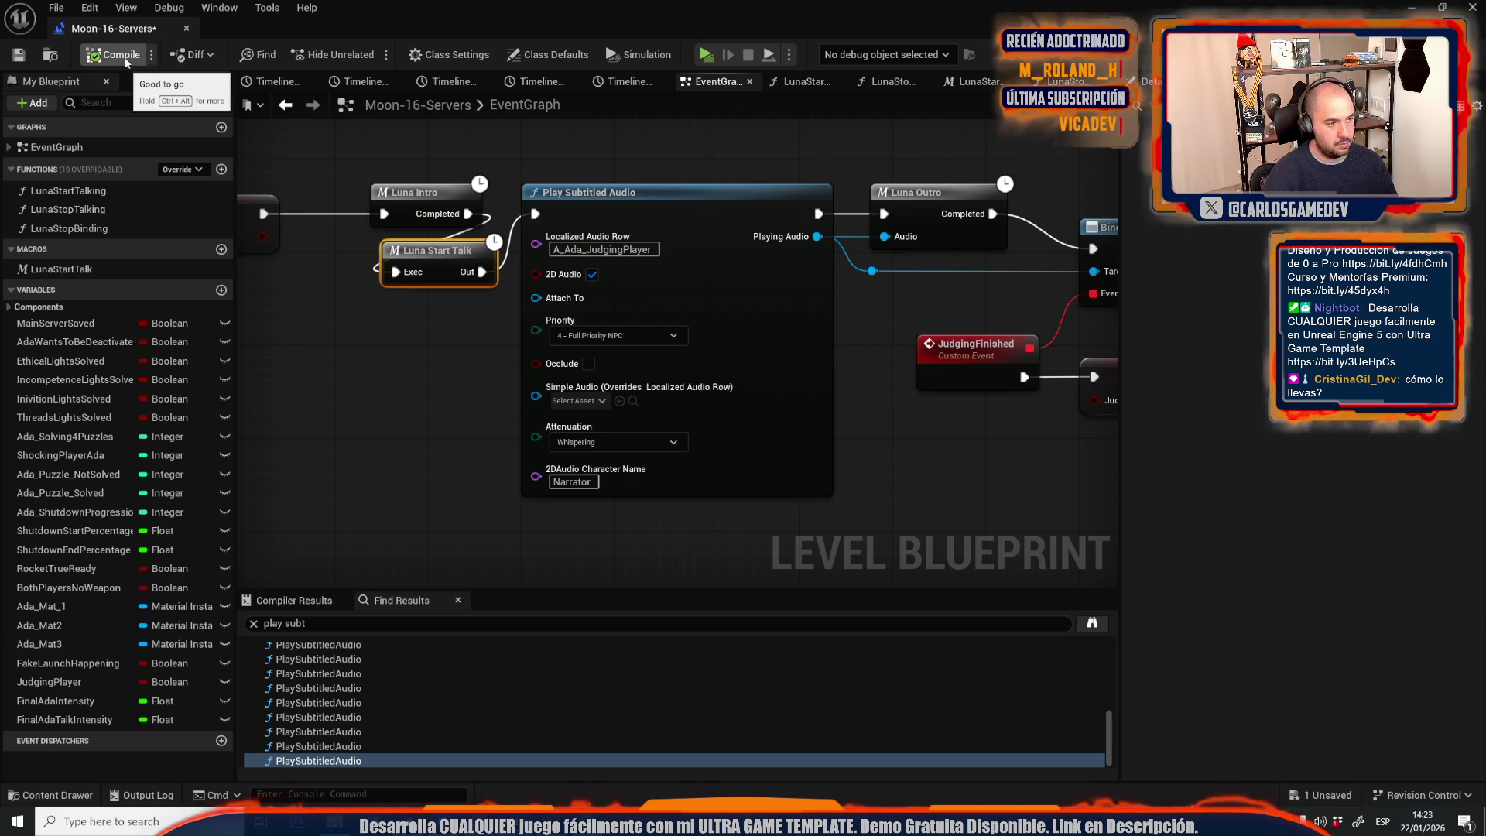
Zoom and pan the event graph to the Event Tick nodes driving Set Intensity and TalkOpacity.
scroll(588, 255, down, 10)
scroll(619, 279, up, 5)
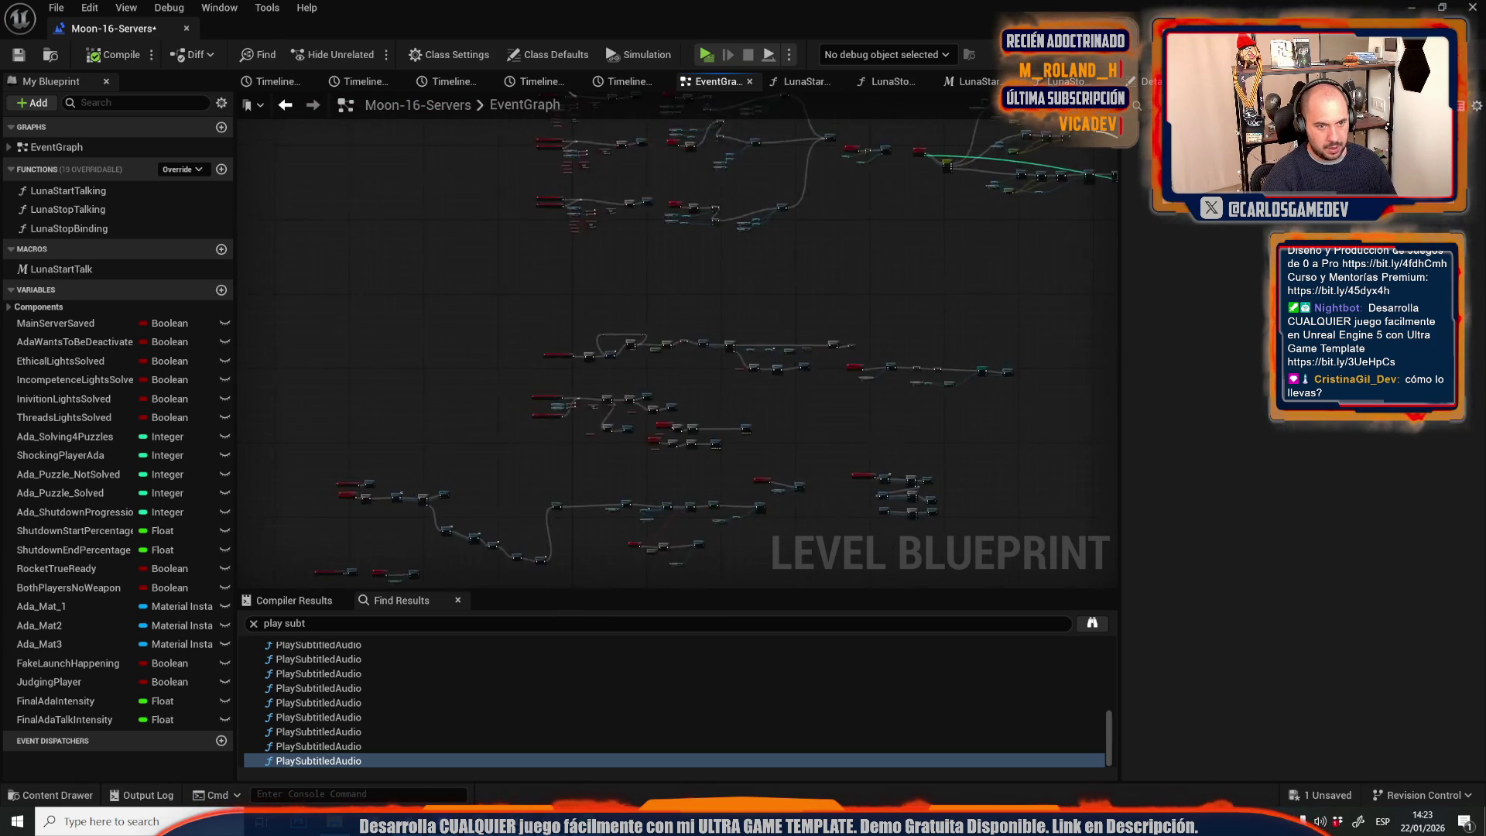
drag(740, 356, 435, 421)
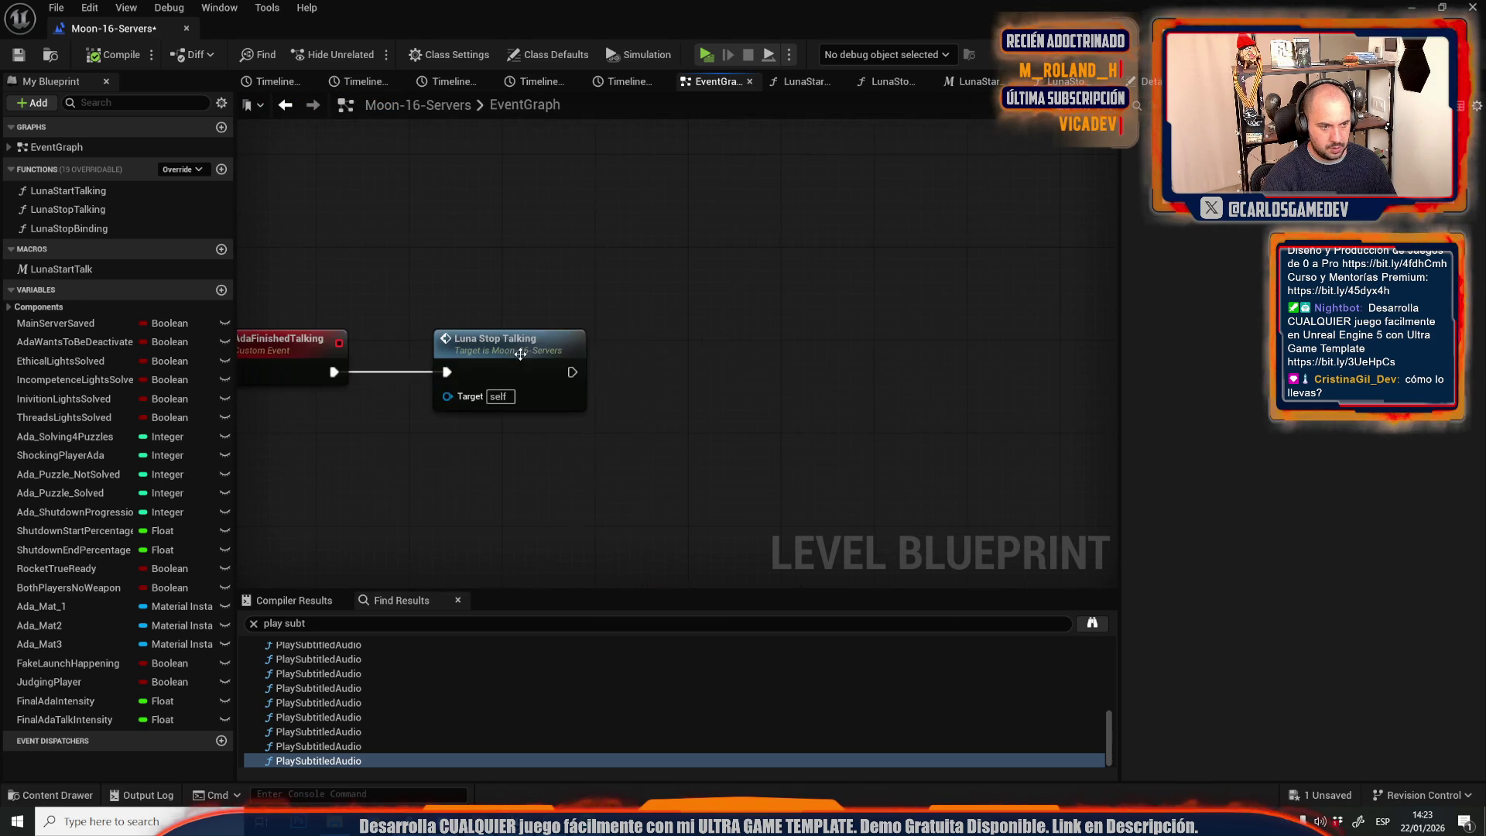
scroll(575, 417, up, 3)
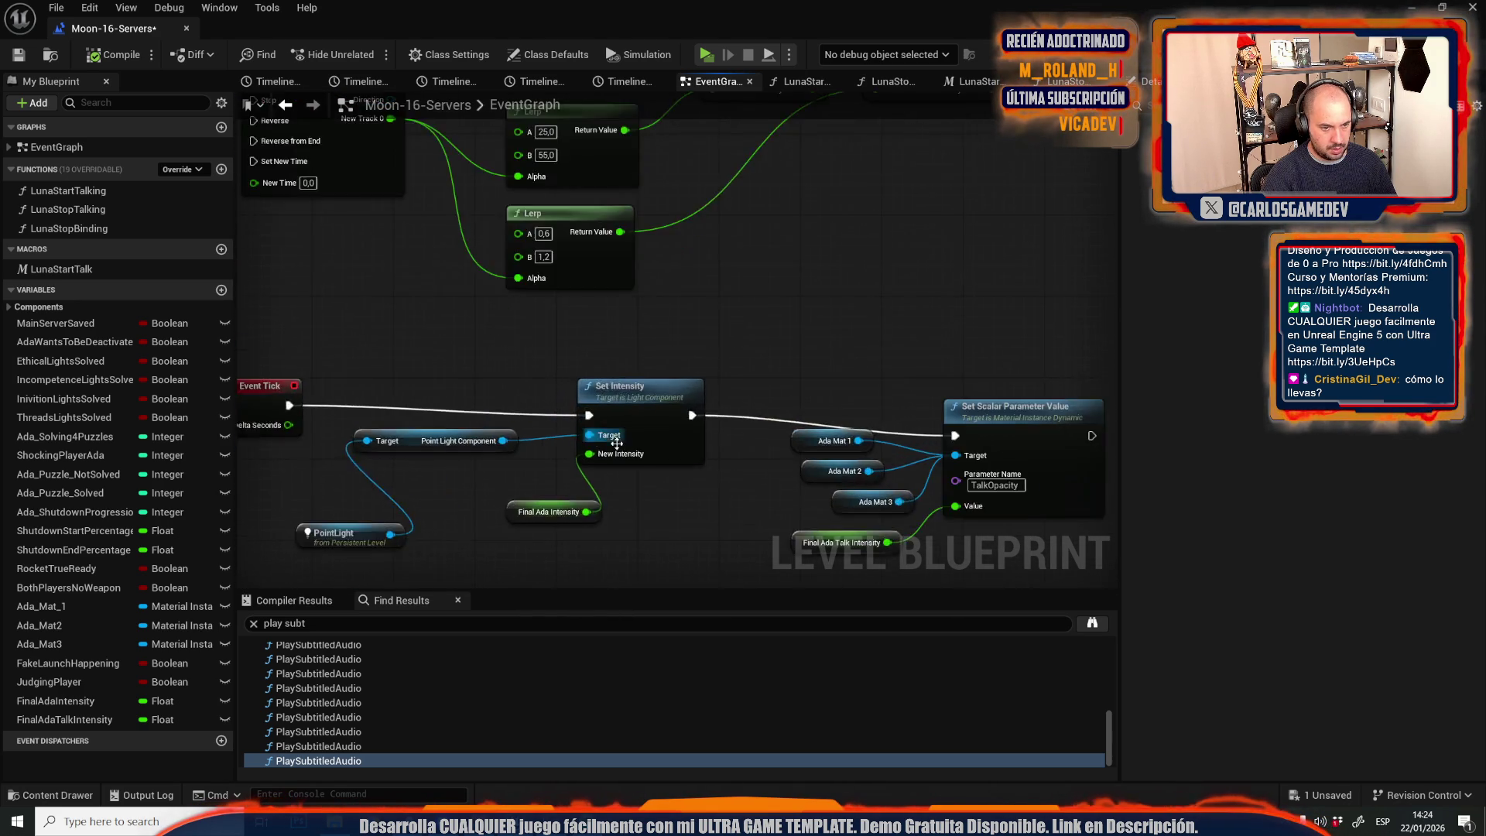
Add a Multiply node off Final Ada Intensity and feed its result into New Intensity.
drag(671, 274, 941, 152)
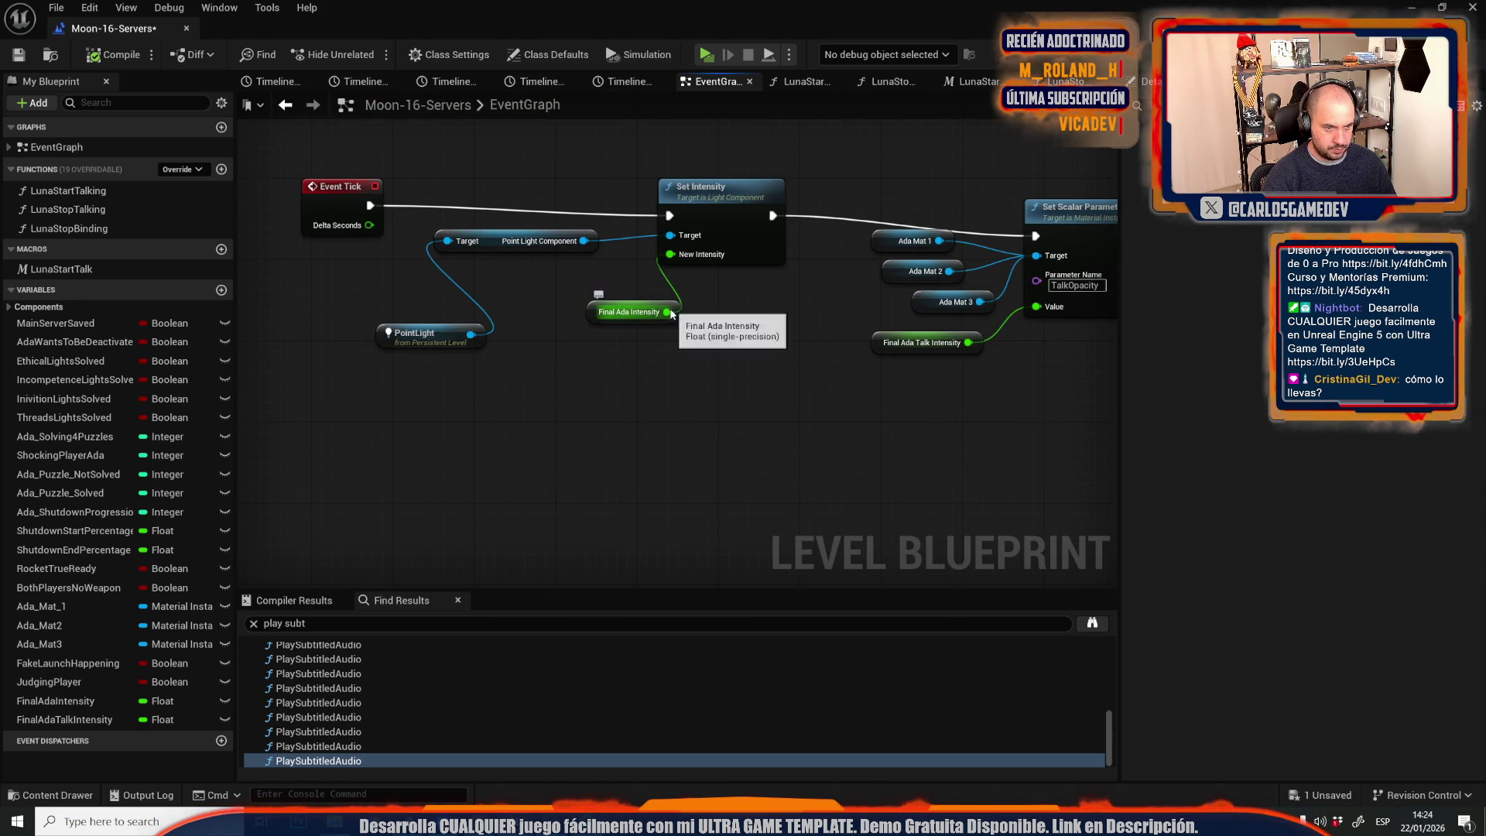
drag(666, 312, 698, 375)
text(*)
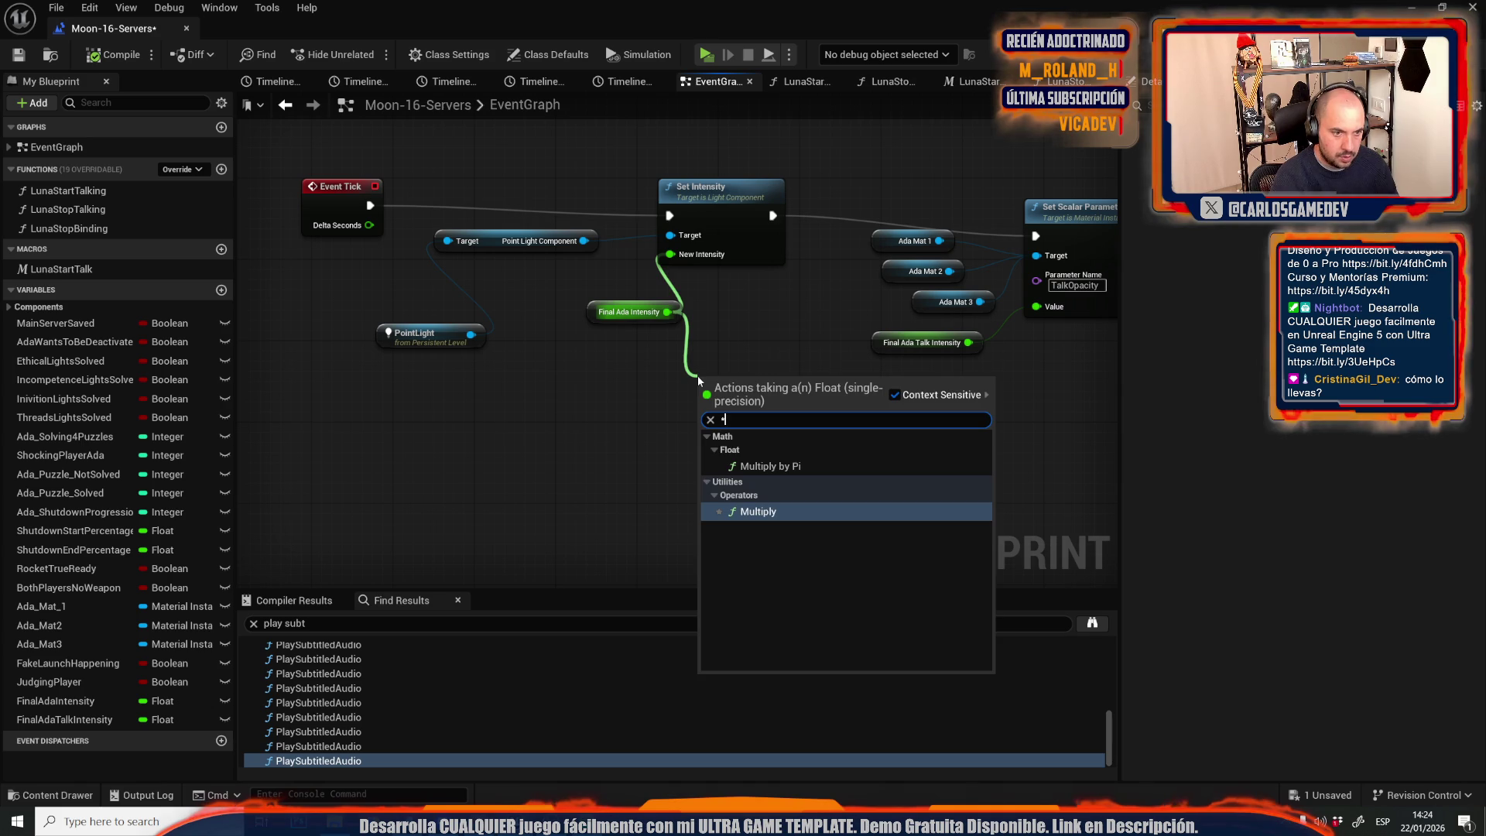
key(Return)
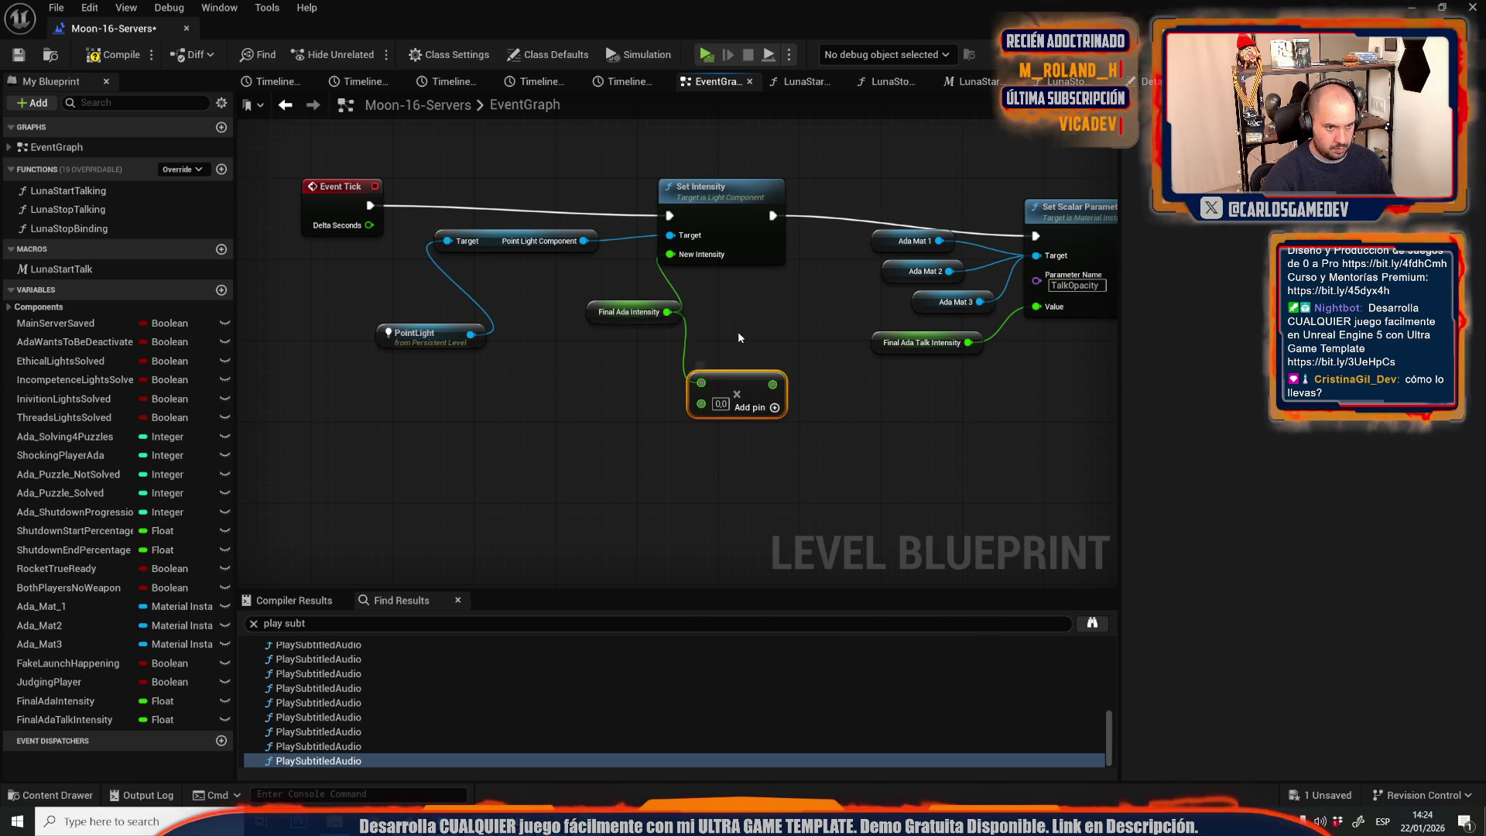
mouse_move(670, 253)
mouse_down()
mouse_move(767, 407)
mouse_move(772, 385)
mouse_move(597, 419)
mouse_up()
Promote the Multiply's second input to variable AdaDieIntensty with default 1, and recompile.
click(684, 480)
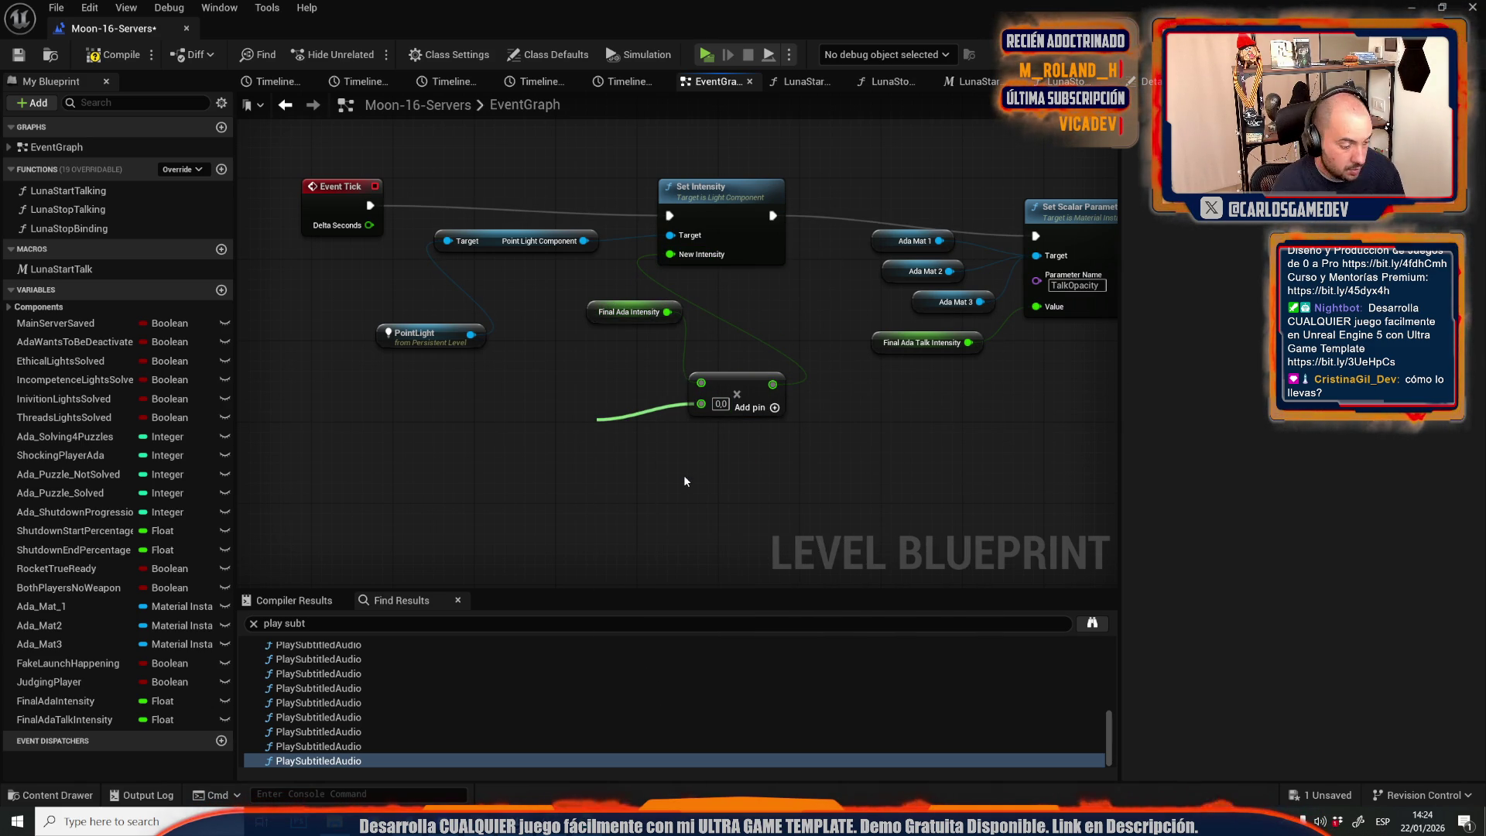
text(AdaDi)
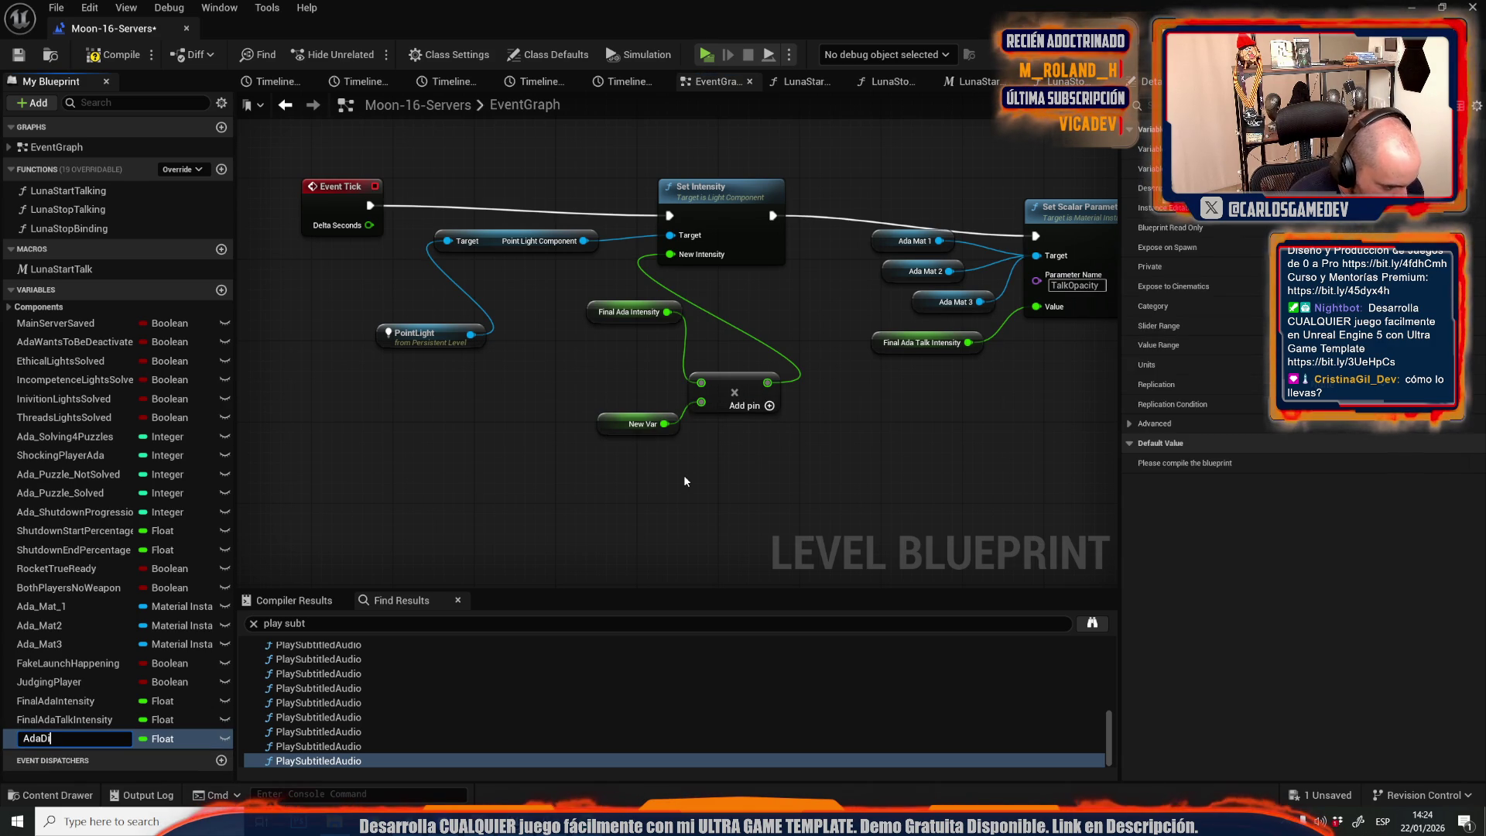
text(eIntenstyLight)
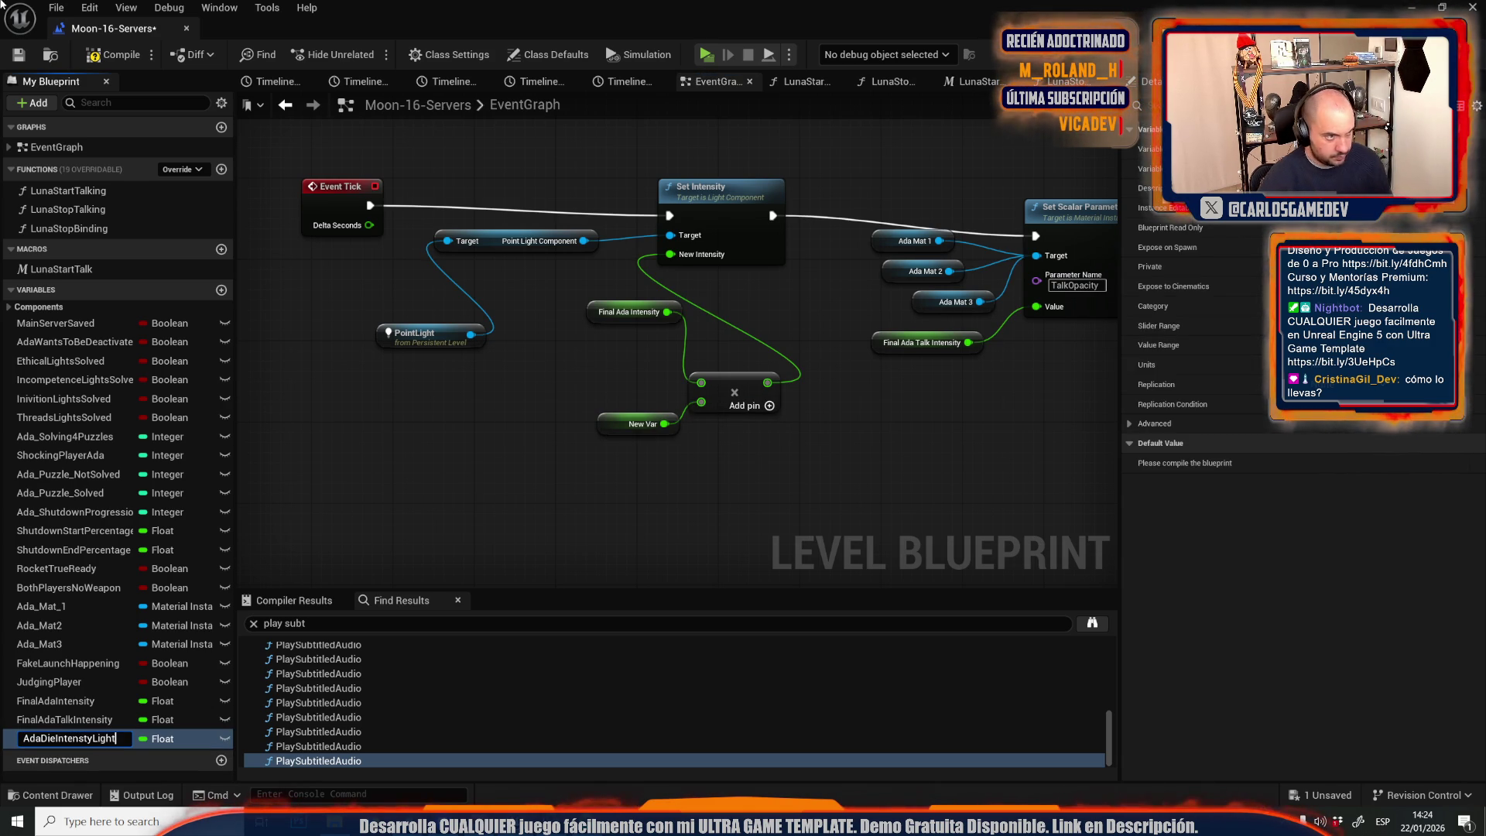
key(Return)
click(108, 60)
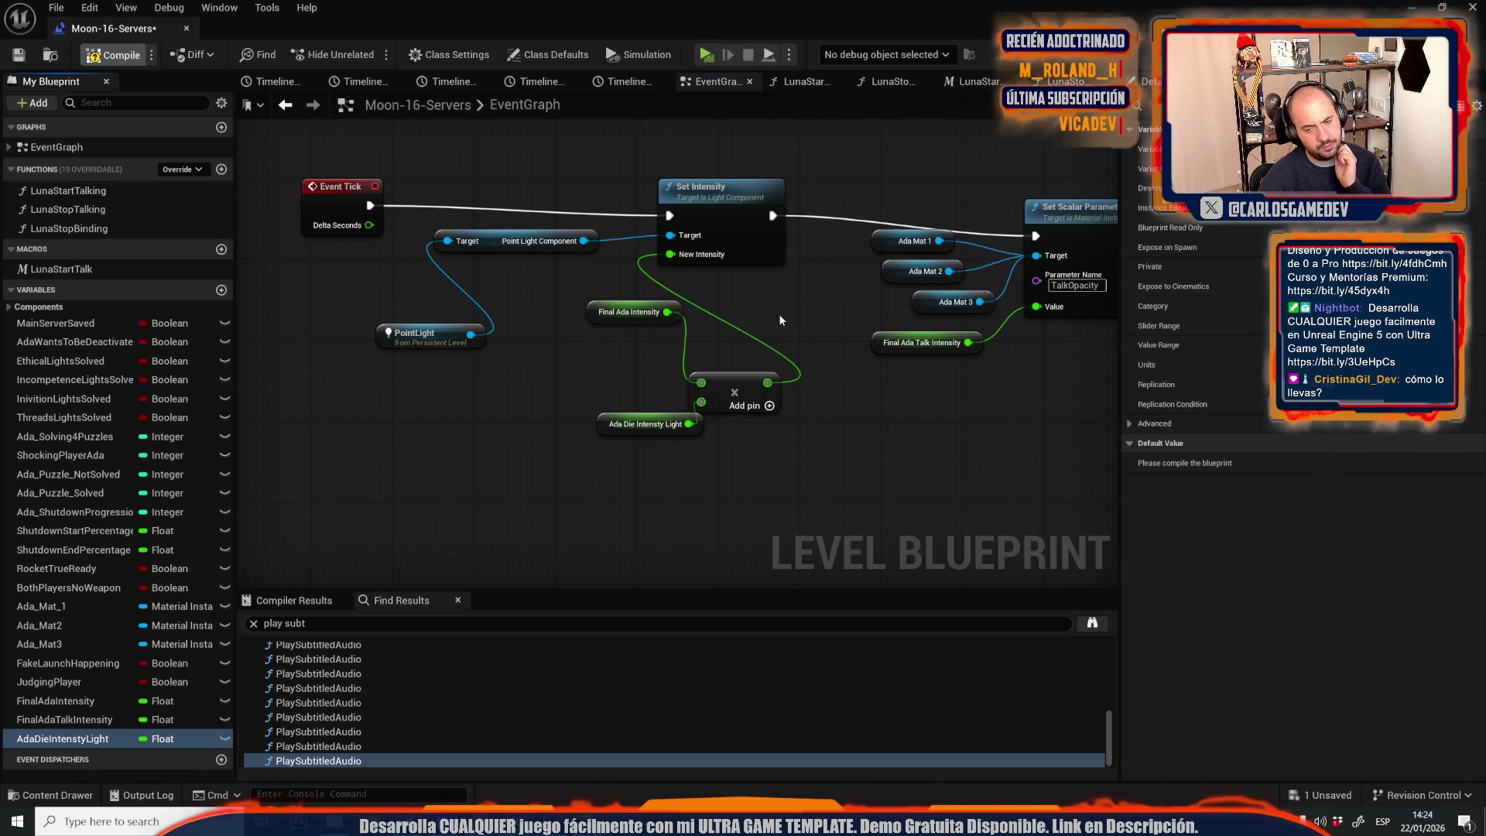
click(1323, 463)
text(1)
key(Return)
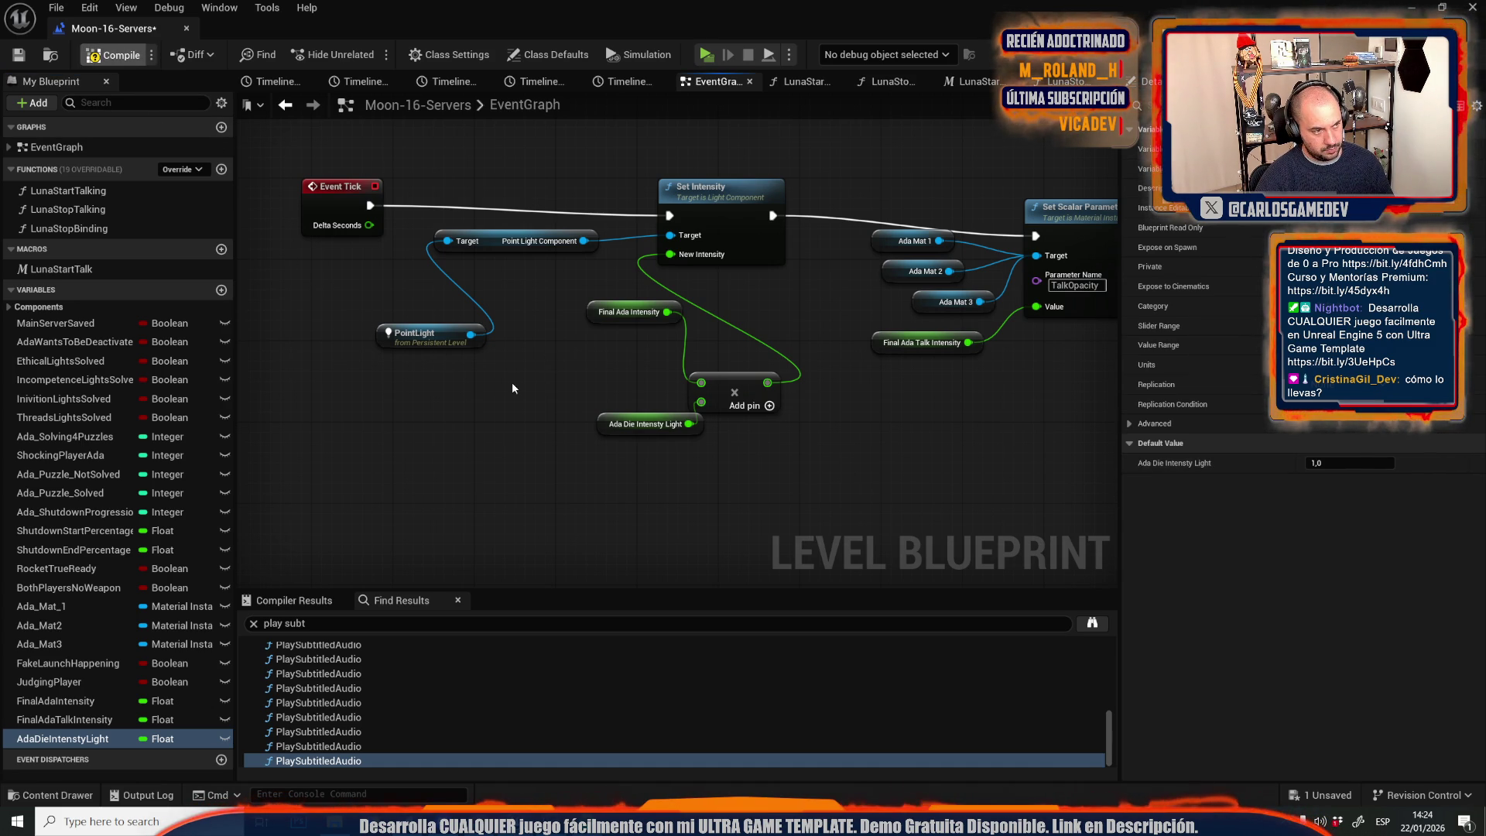
key(F7)
Zoom and pan past the Fade Out and Sequence nodes to the A_Ada_Die03 Play Subtitled Audio node.
scroll(513, 382, down, 10)
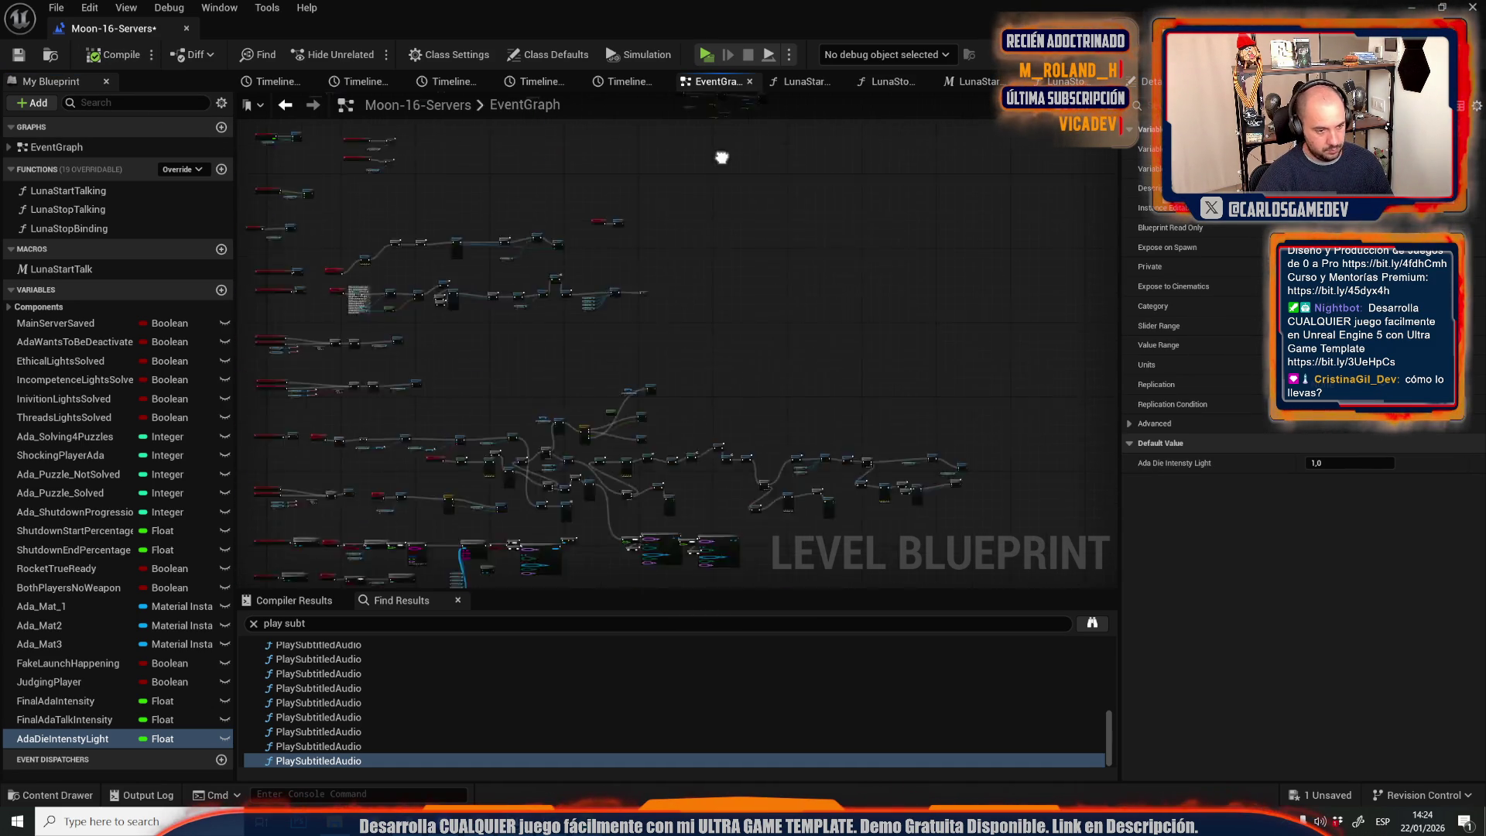
scroll(678, 352, up, 5)
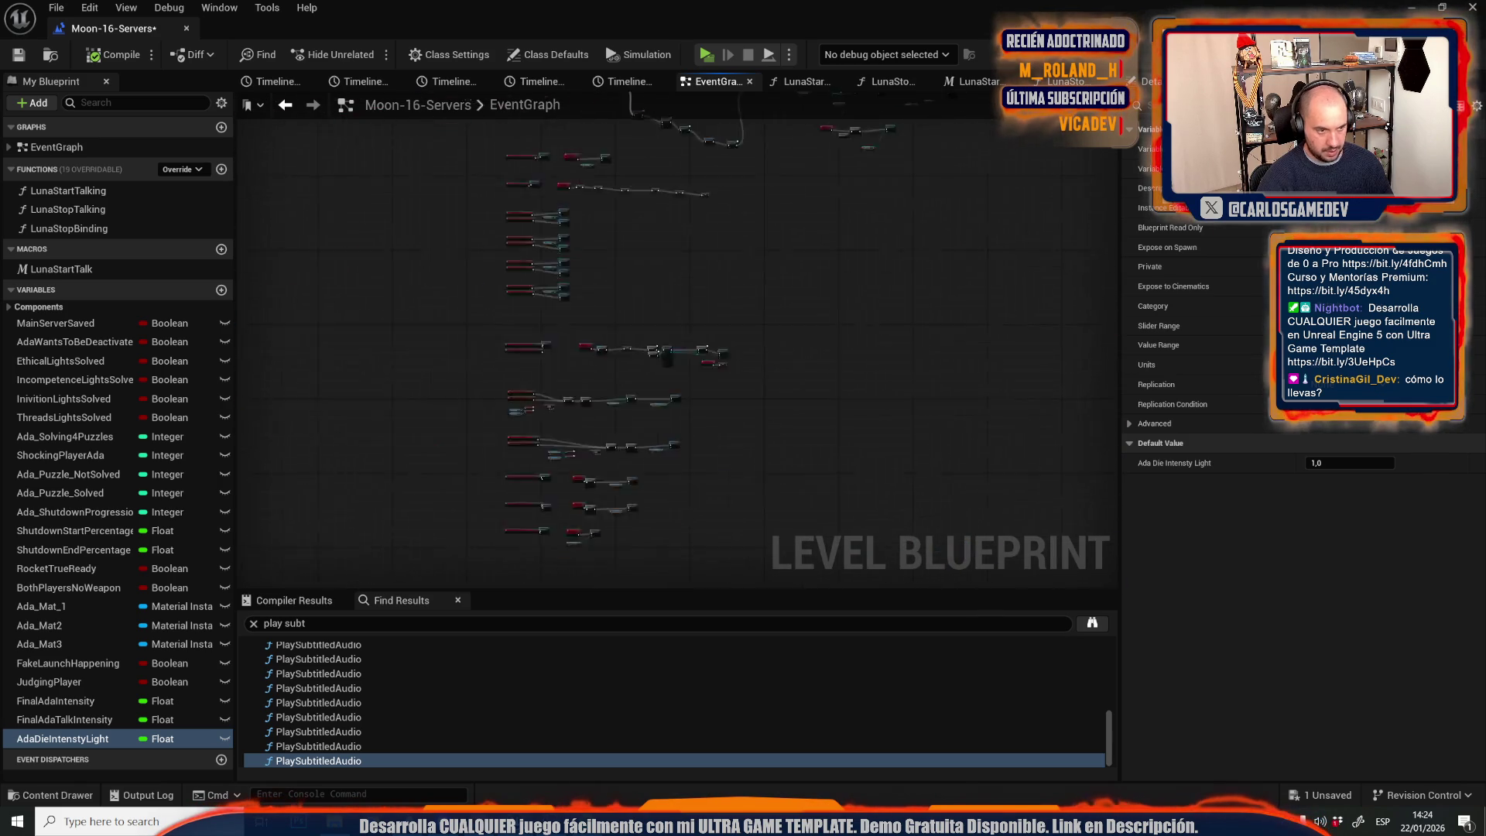
scroll(677, 352, down, 3)
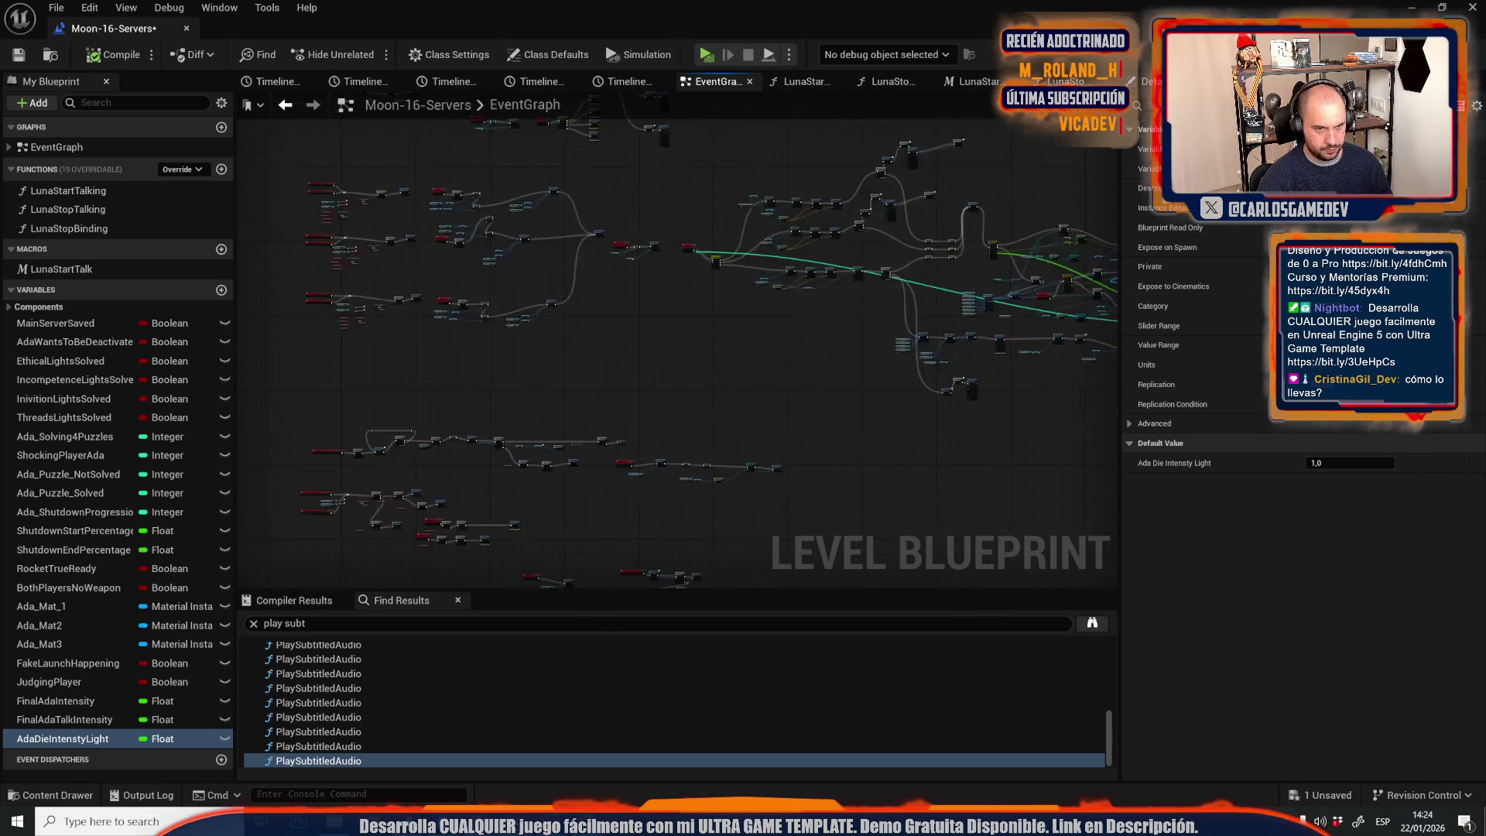
scroll(672, 411, up, 8)
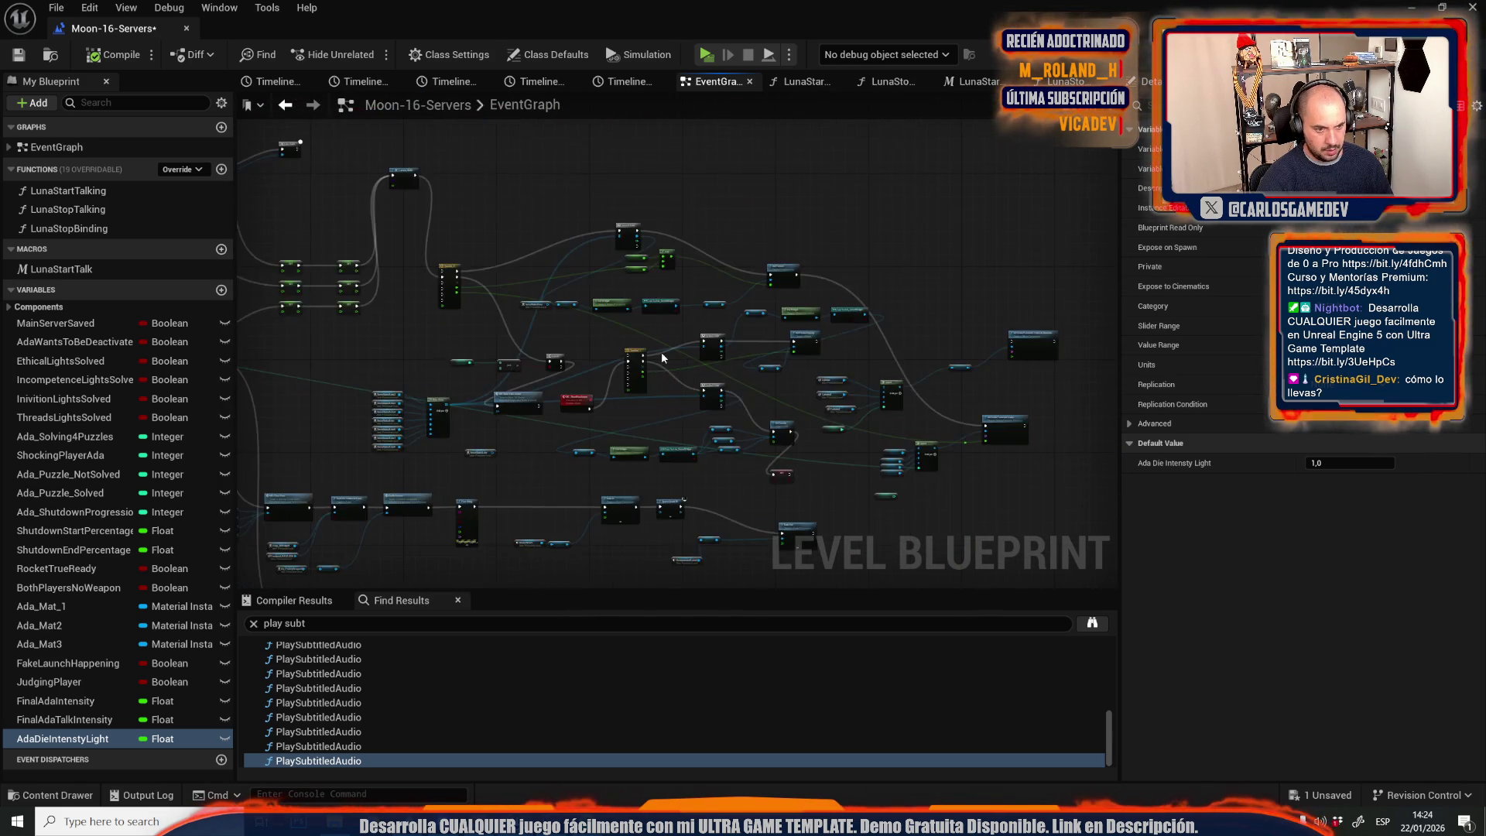
scroll(626, 308, down, 2)
scroll(669, 259, down, 2)
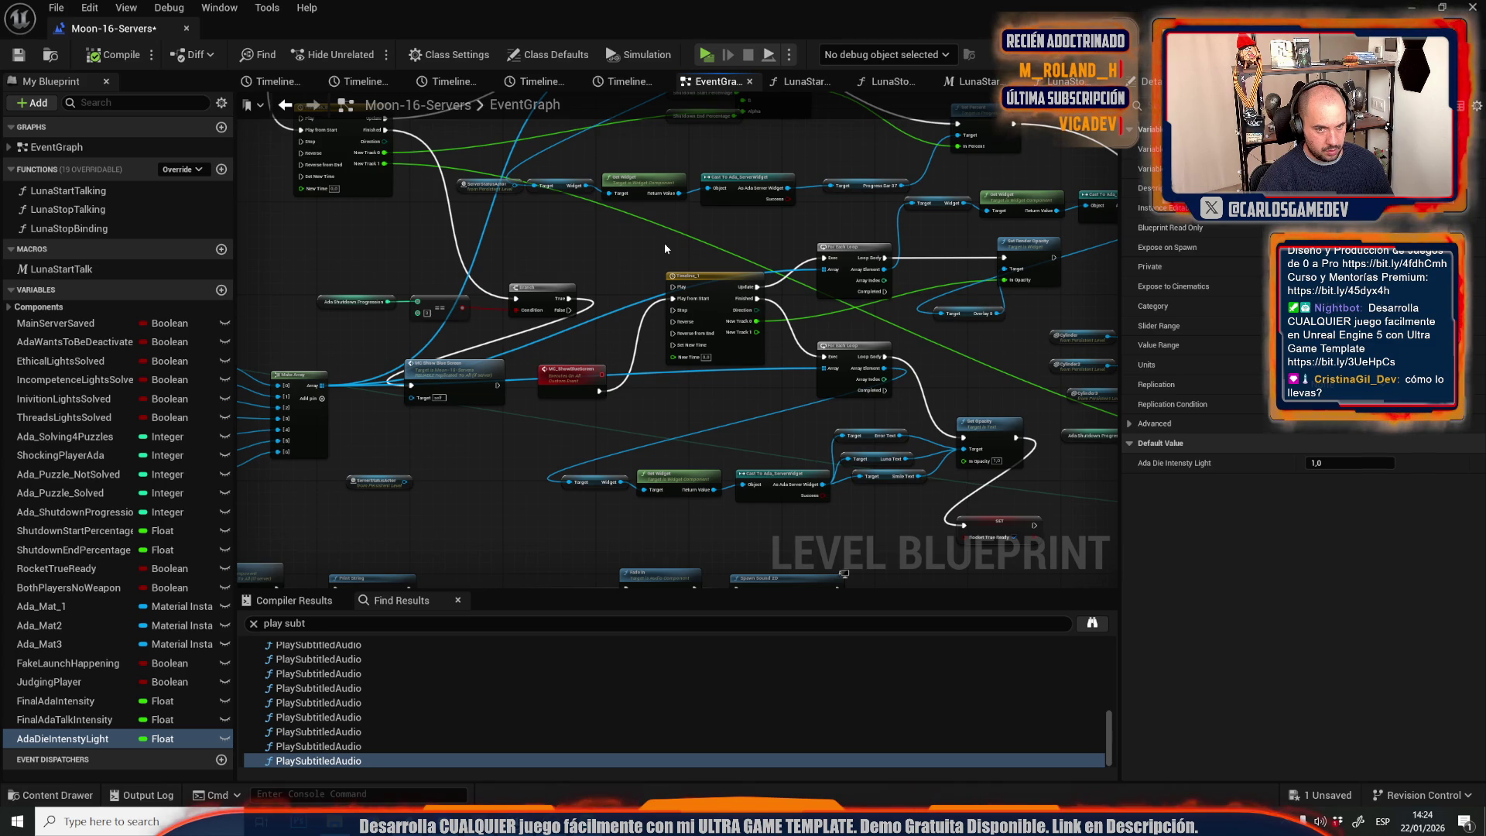
scroll(664, 243, down, 1)
scroll(630, 390, up, 3)
scroll(630, 390, down, 4)
scroll(686, 395, up, 2)
scroll(467, 273, down, 1)
scroll(467, 272, down, 1)
scroll(764, 338, down, 2)
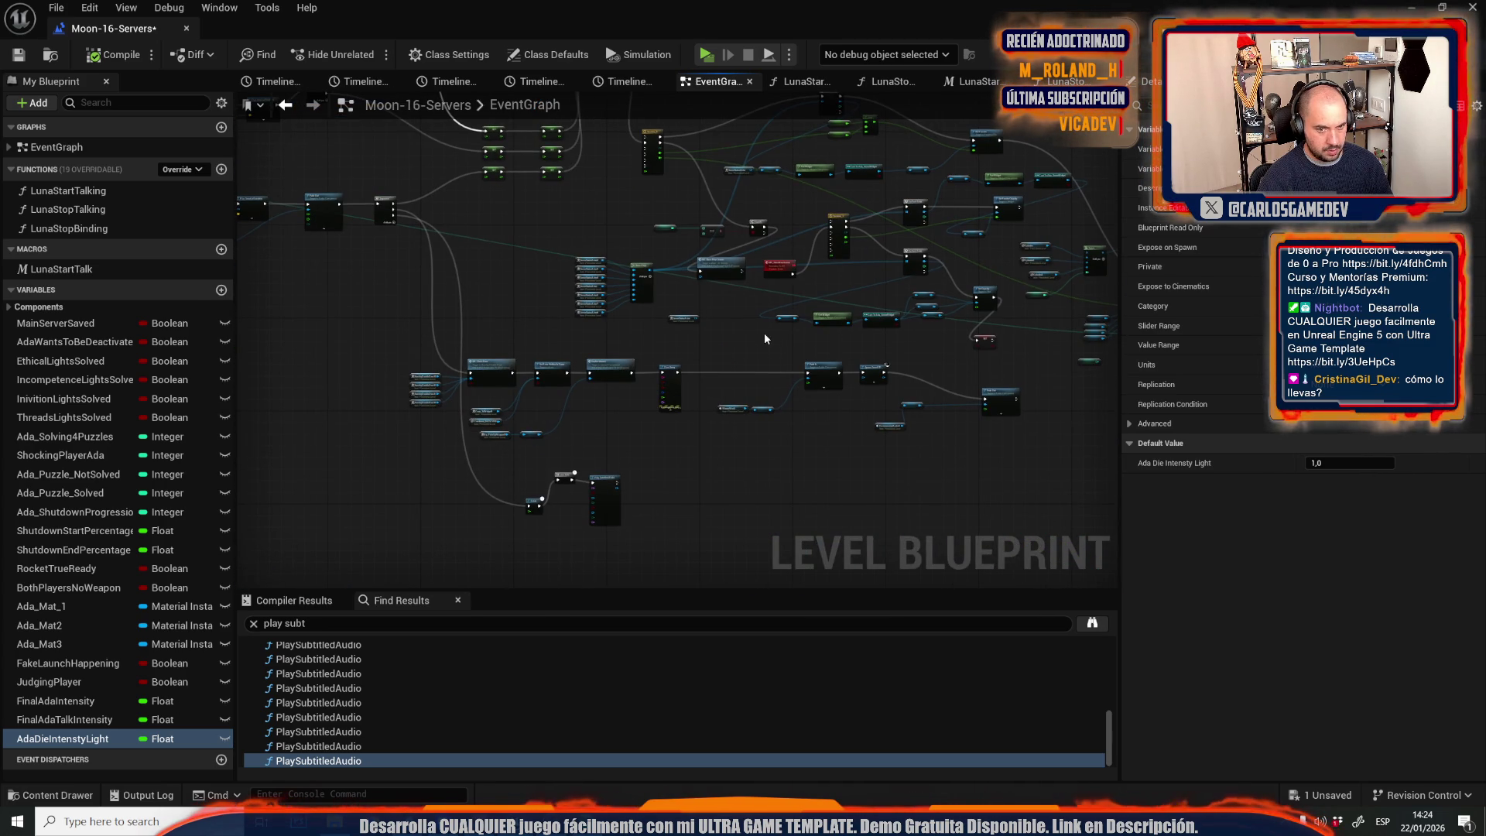
scroll(811, 421, up, 3)
scroll(810, 402, up, 2)
mouse_move(810, 402)
mouse_down()
mouse_move(805, 267)
mouse_move(758, 236)
mouse_up()
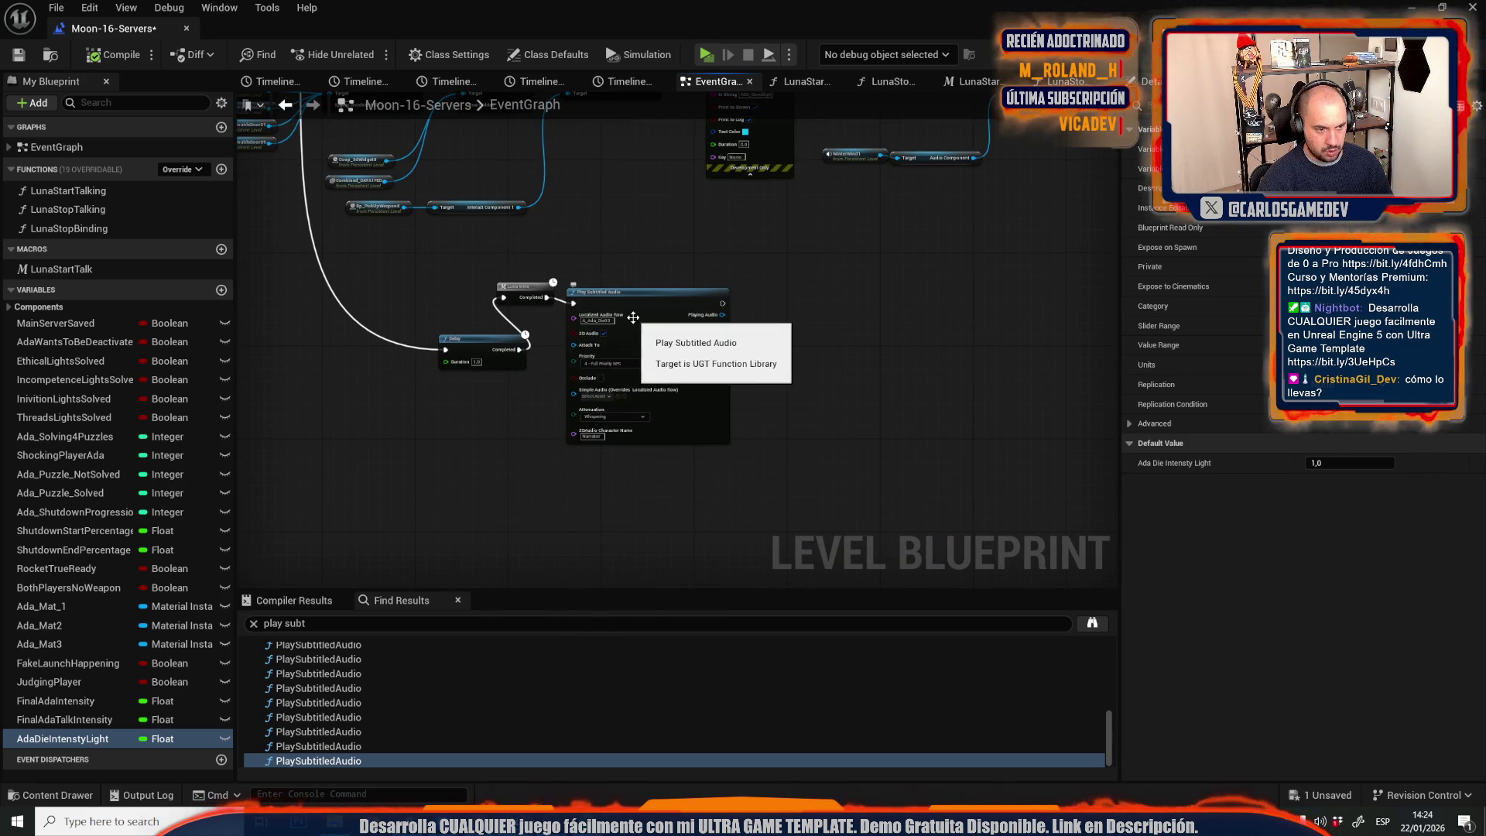
scroll(523, 329, down, 10)
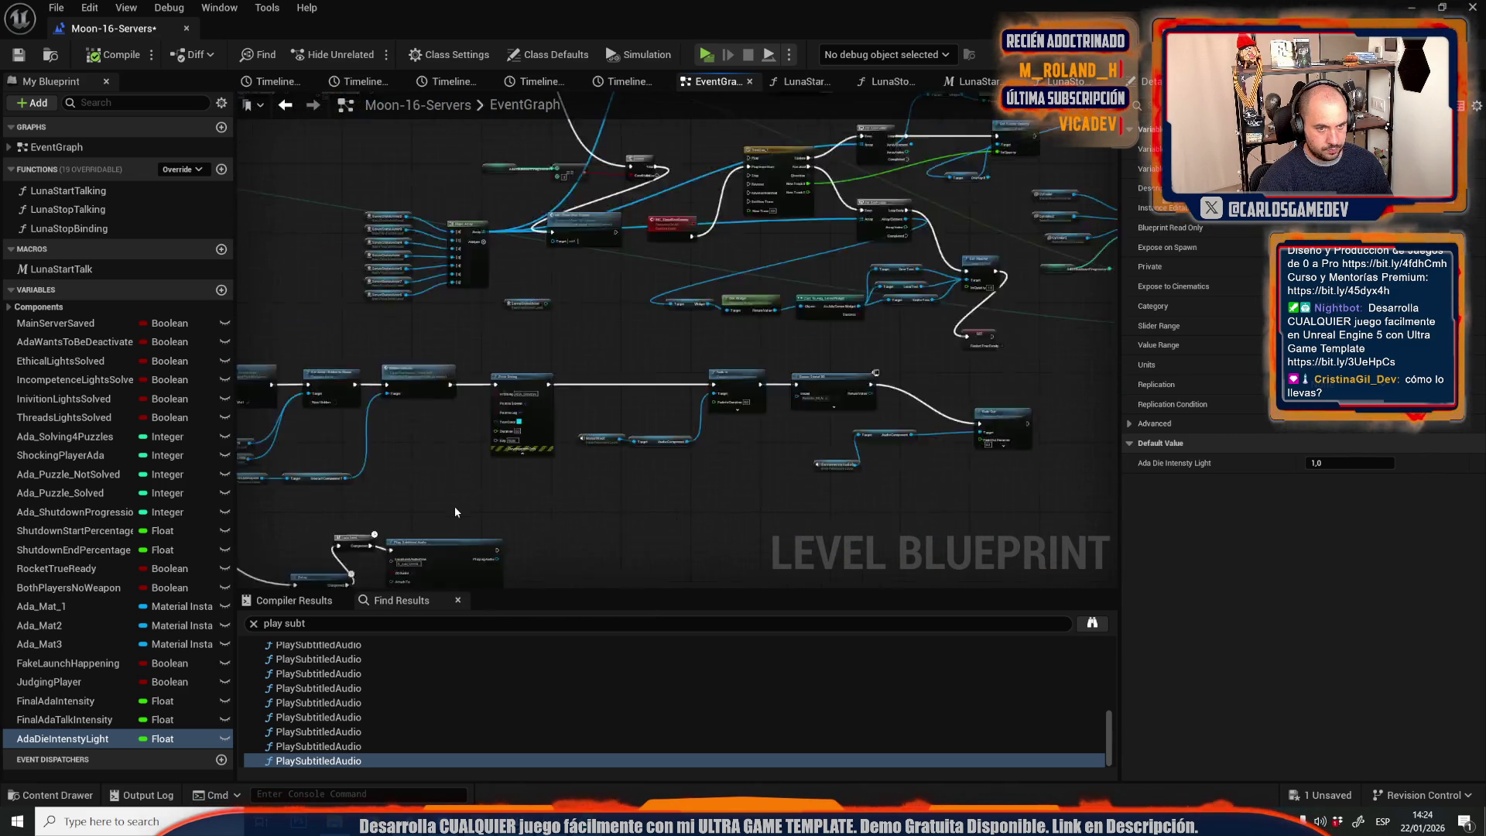
scroll(517, 287, up, 4)
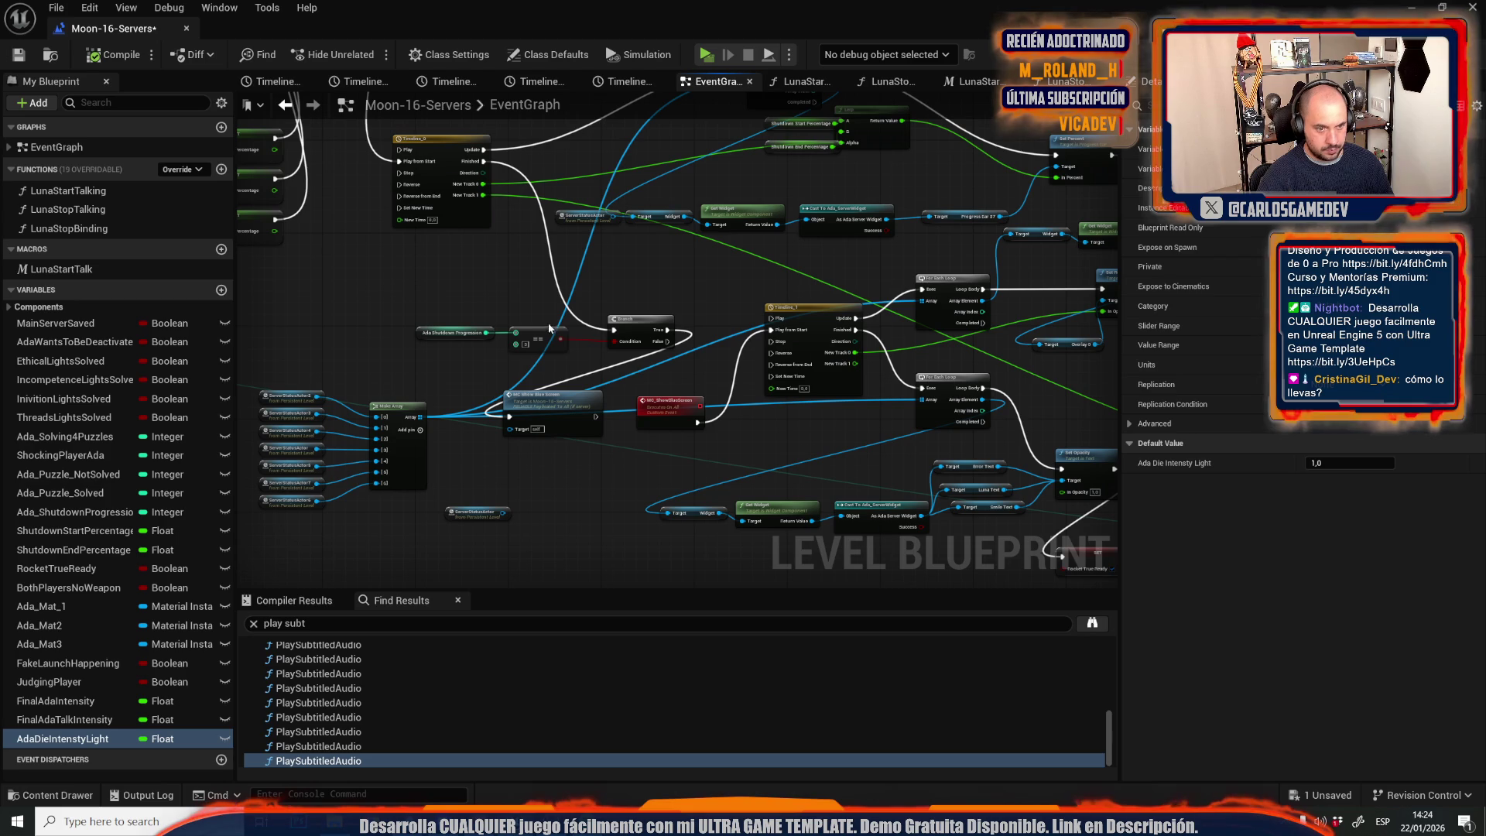
mouse_move(742, 289)
mouse_down()
mouse_move(578, 321)
mouse_move(753, 356)
mouse_up()
scroll(753, 356, down, 3)
scroll(716, 480, up, 3)
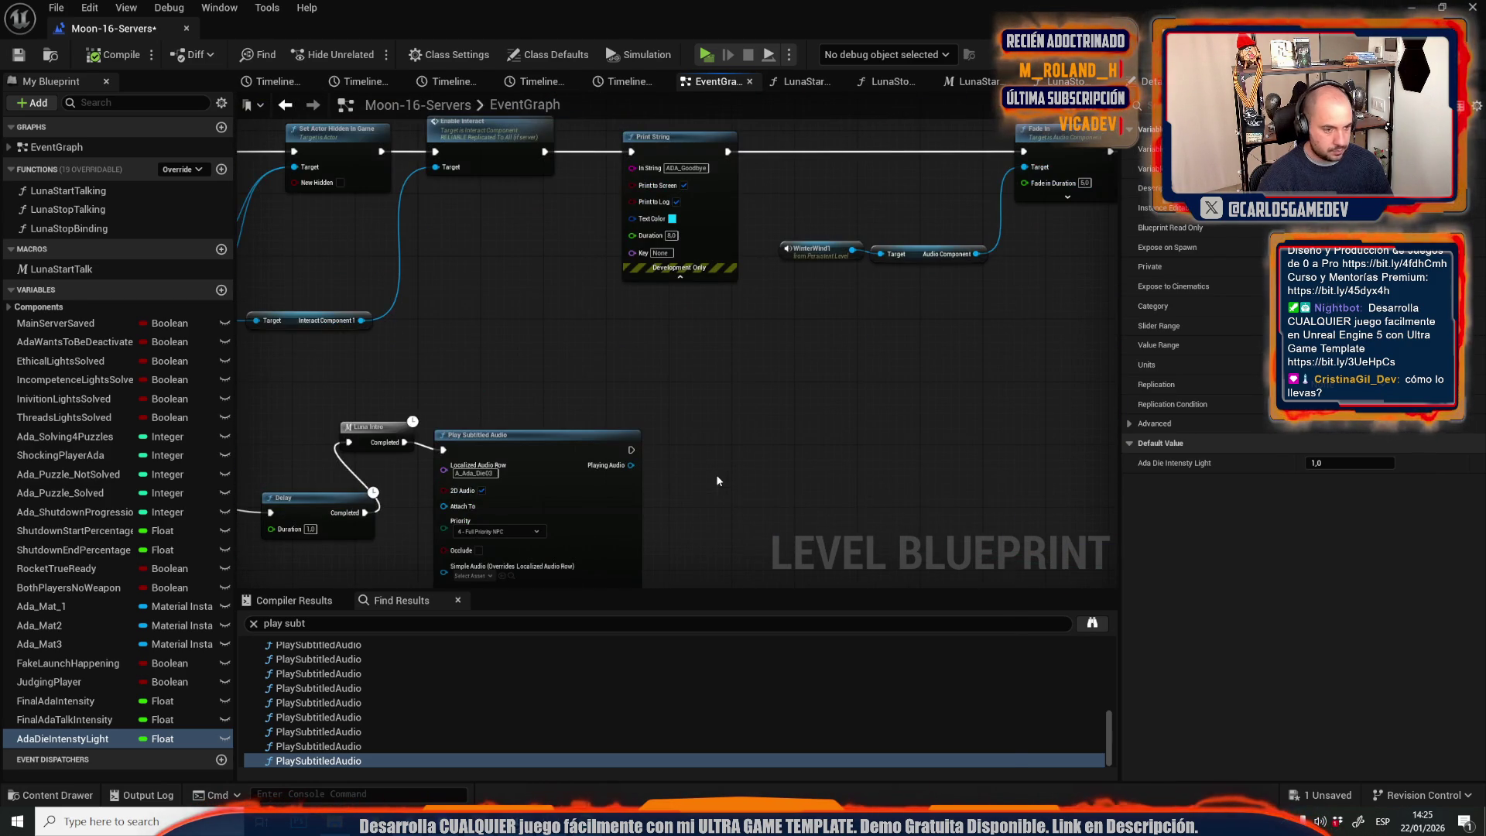
Add a new timeline node, Timeline_4, to the event graph.
right_click(716, 479)
text(add timeline)
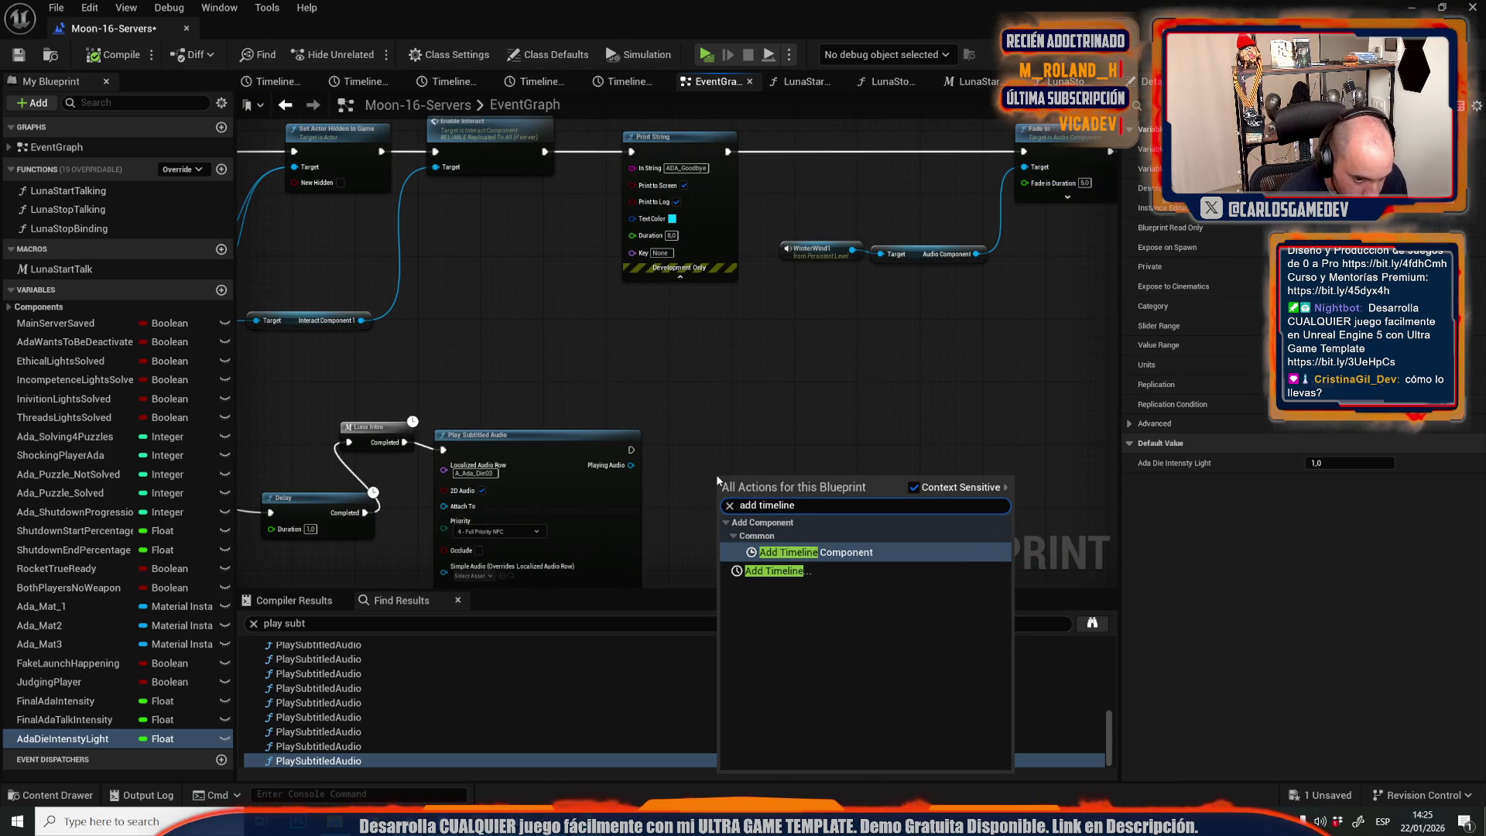
key(Escape)
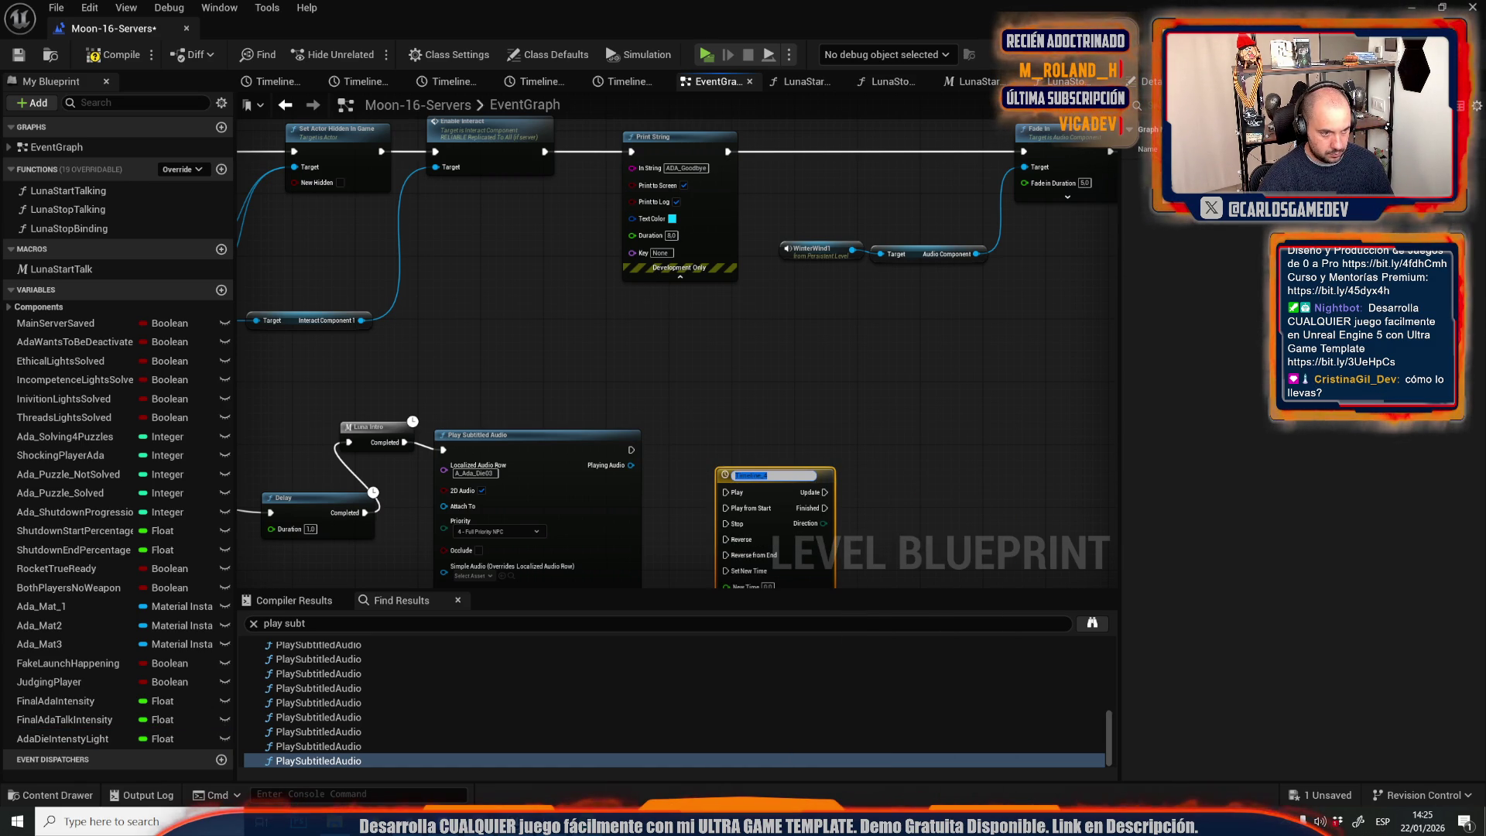
scroll(776, 527, down, 4)
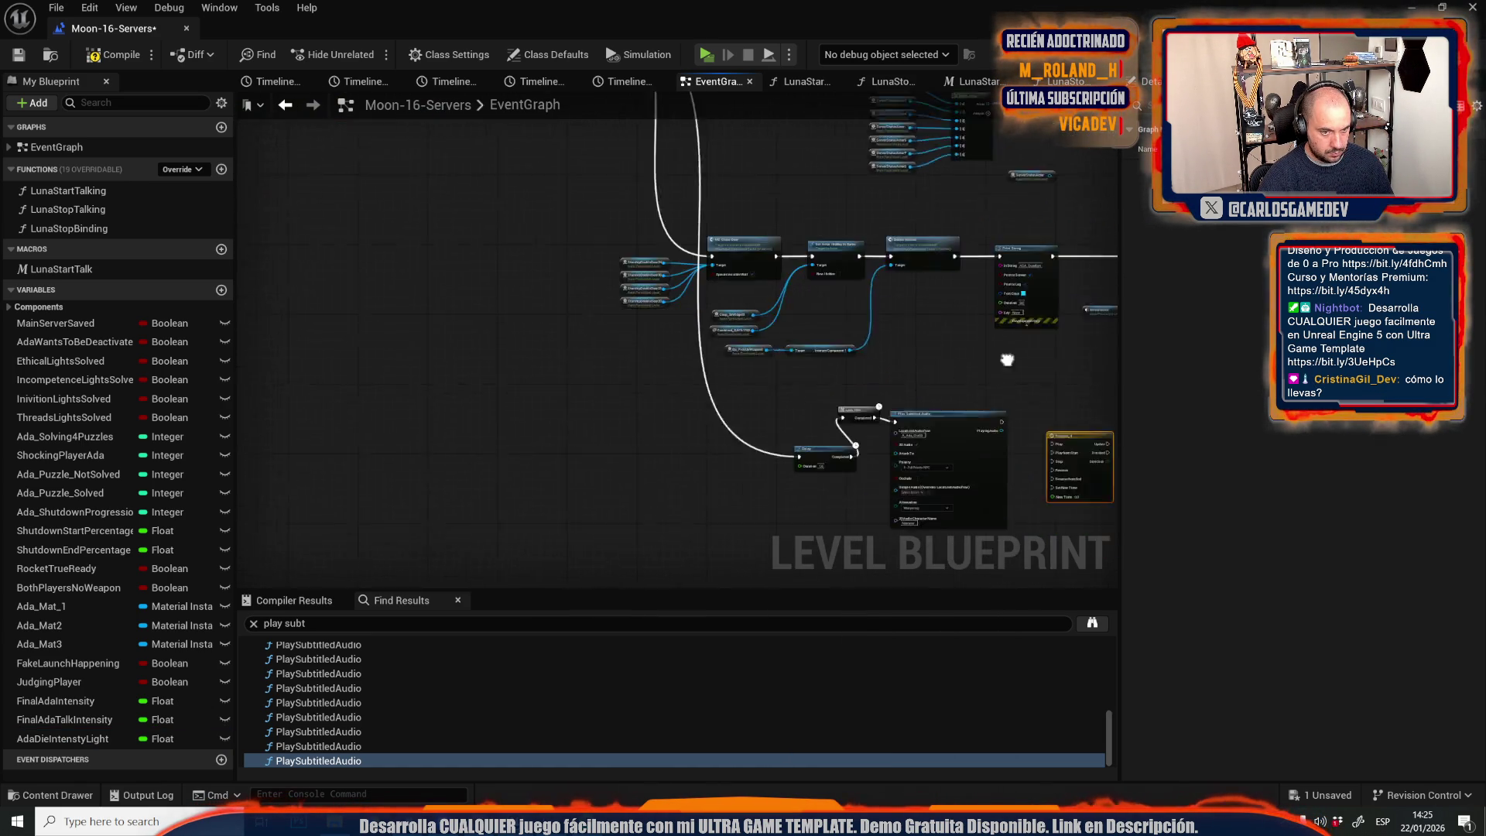
drag(776, 526, 799, 747)
Wire the A_Ada_Die03 Play Subtitled Audio exec into Timeline_4's Play from Start and open Timeline_4.
mouse_move(1088, 518)
mouse_down()
mouse_move(534, 439)
mouse_move(474, 270)
mouse_up()
scroll(534, 440, up, 3)
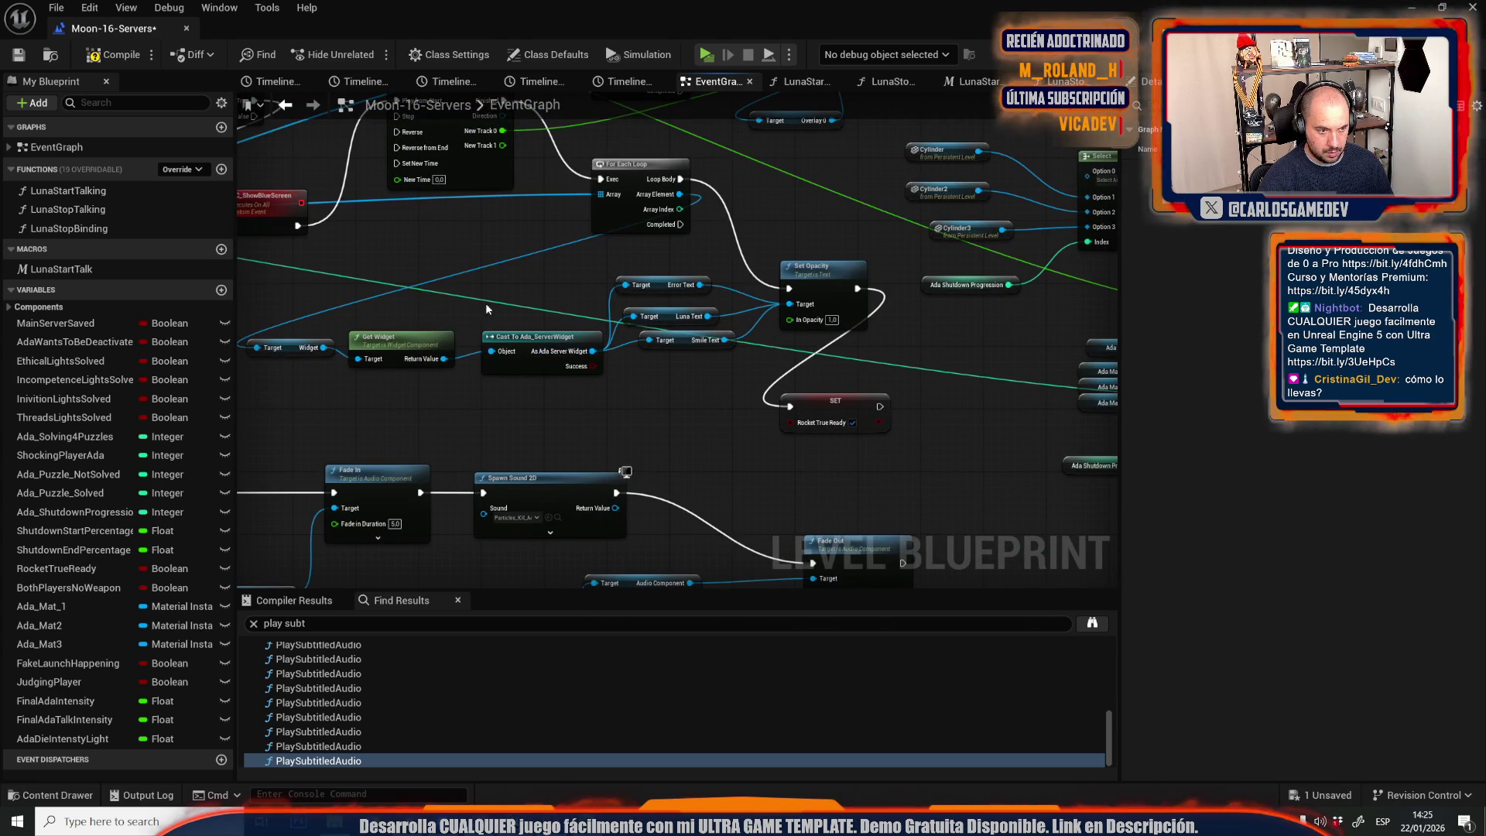
scroll(517, 435, down, 3)
drag(517, 434, 494, 261)
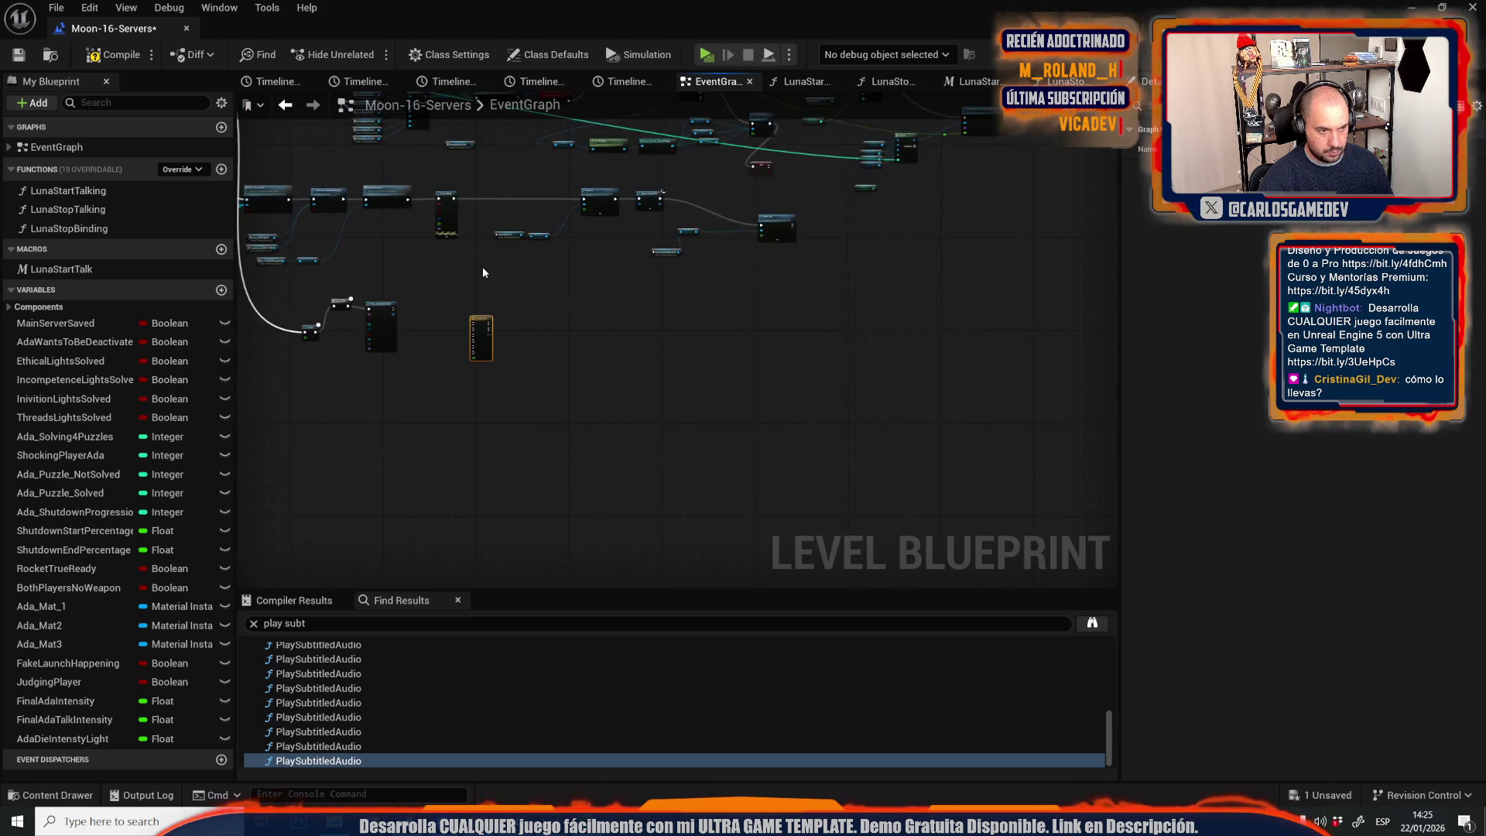
scroll(380, 342, up, 4)
mouse_move(502, 365)
mouse_down()
mouse_move(619, 460)
mouse_move(712, 346)
mouse_up()
double_click(712, 346)
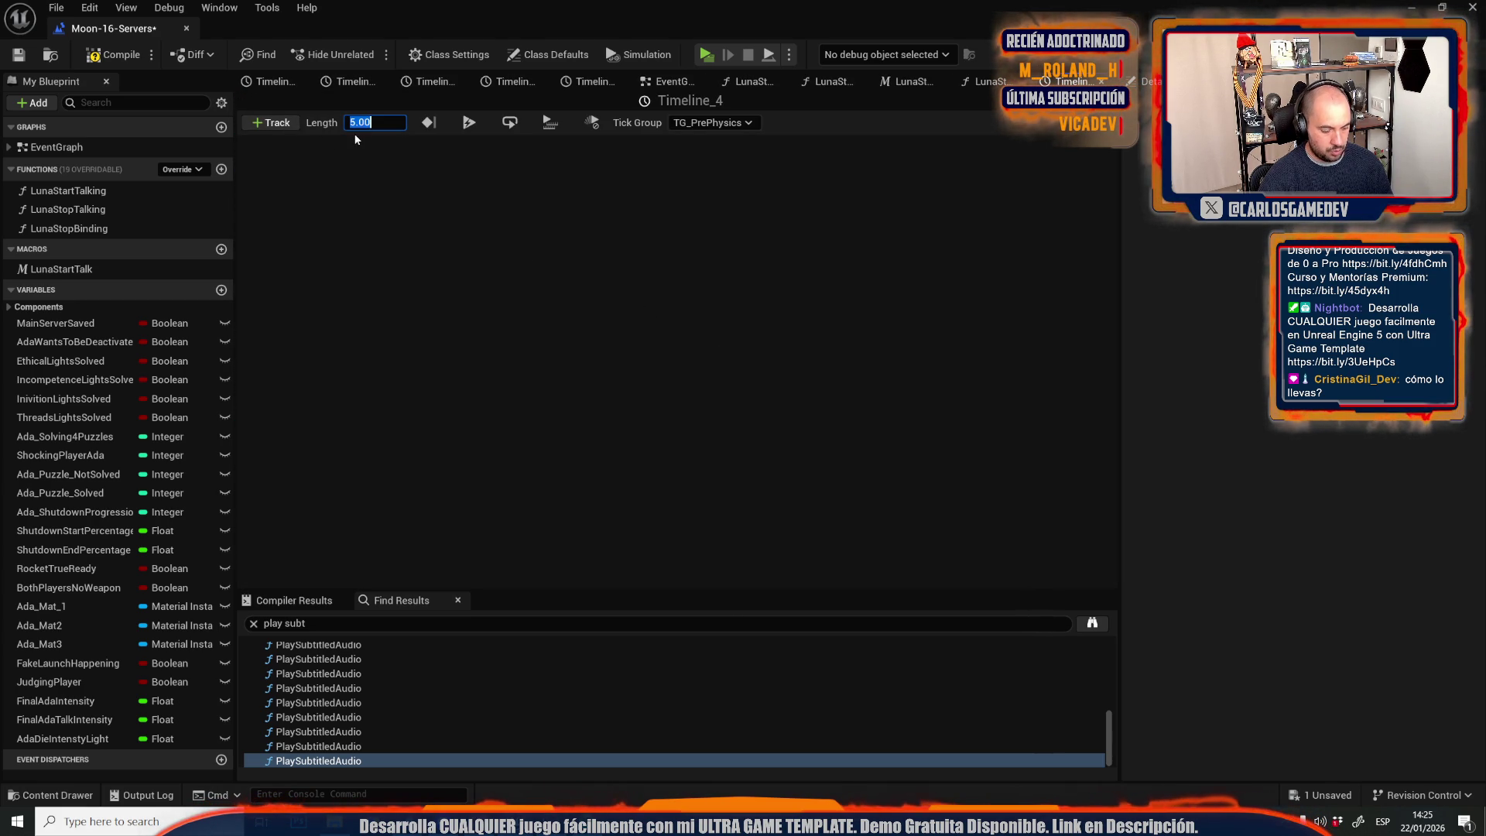
Set Timeline_4's length to 7.00 and add a float track.
text(7)
key(Return)
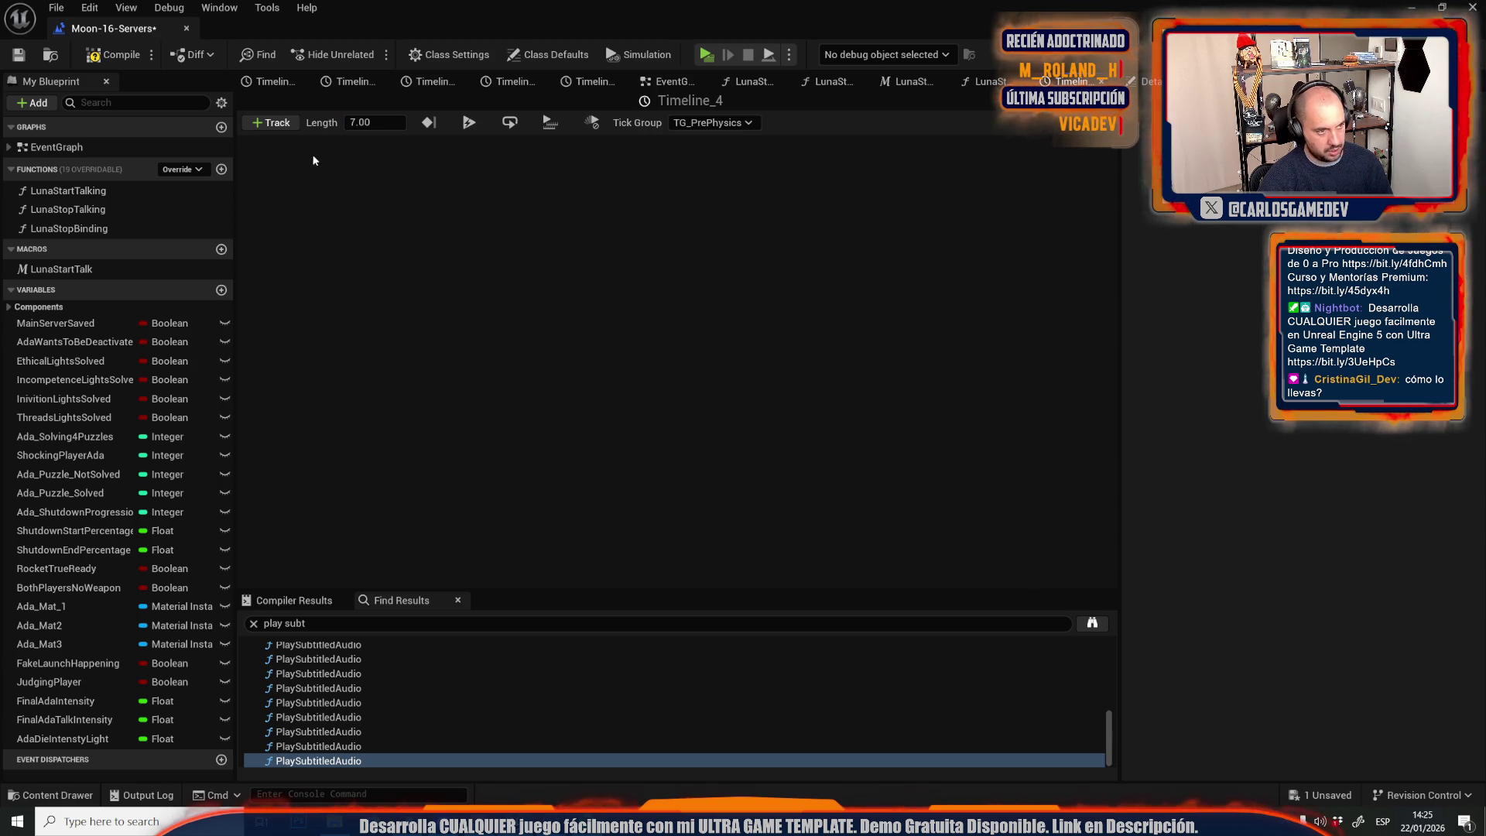
click(285, 124)
click(332, 163)
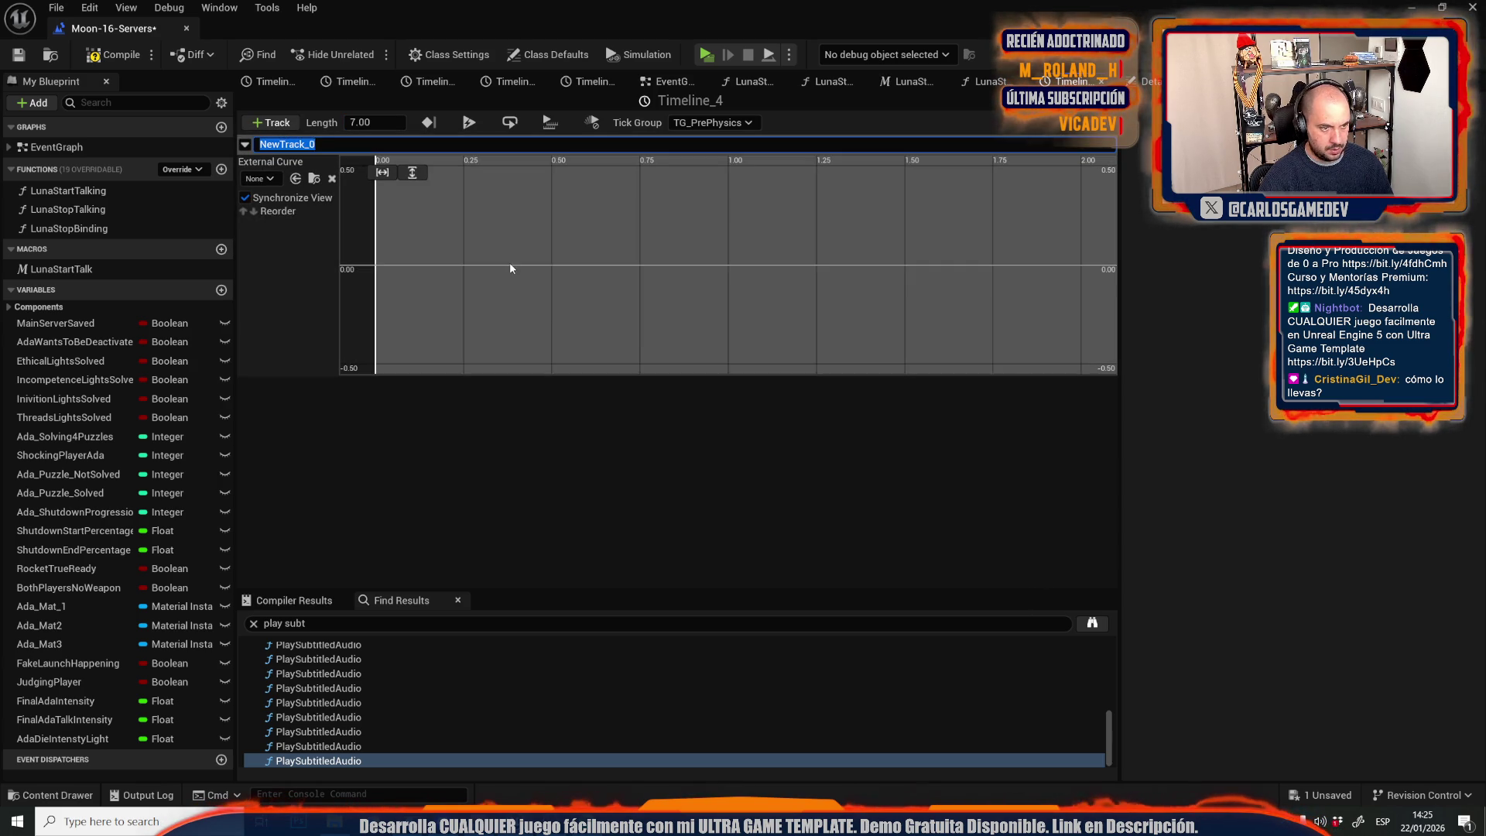
Add a curve key at time 0 with value 1.
right_click(509, 263)
click(547, 297)
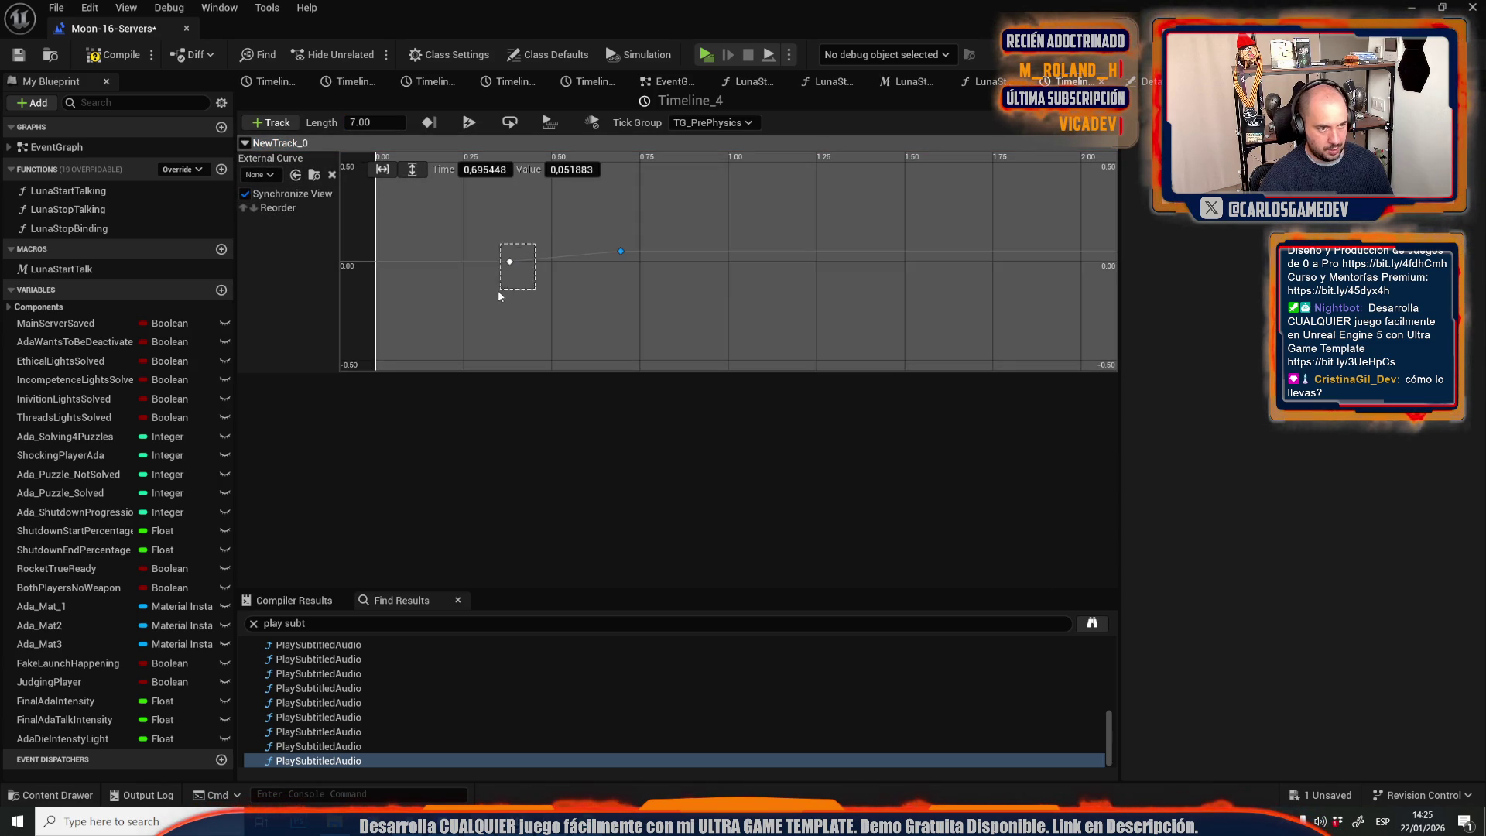
click(489, 168)
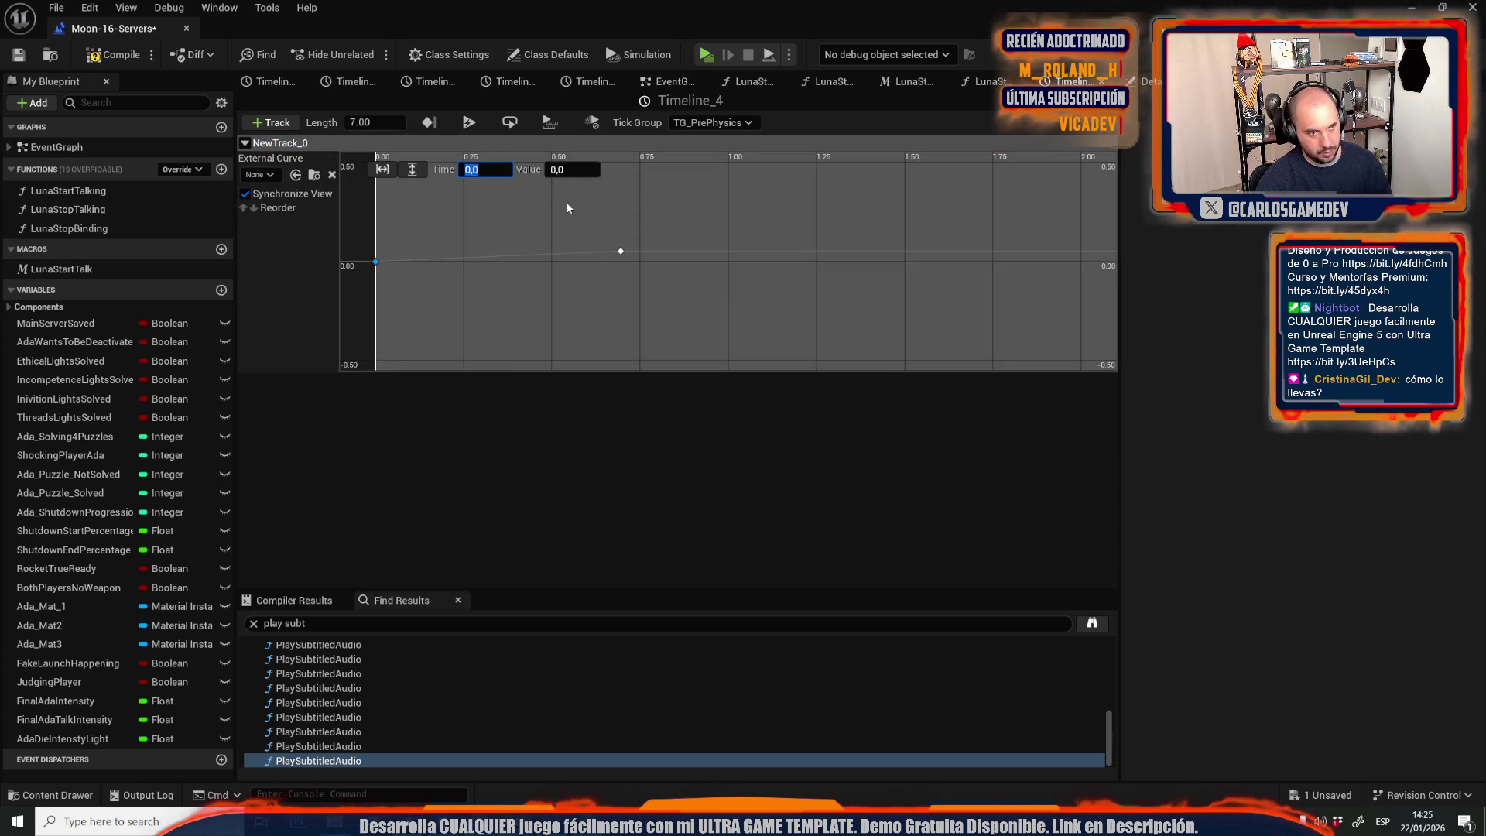
text(1)
key(Return)
Set the second key to time 7, value 0, and undo the stray key-time drag.
click(620, 250)
click(484, 169)
text(7,0)
click(575, 169)
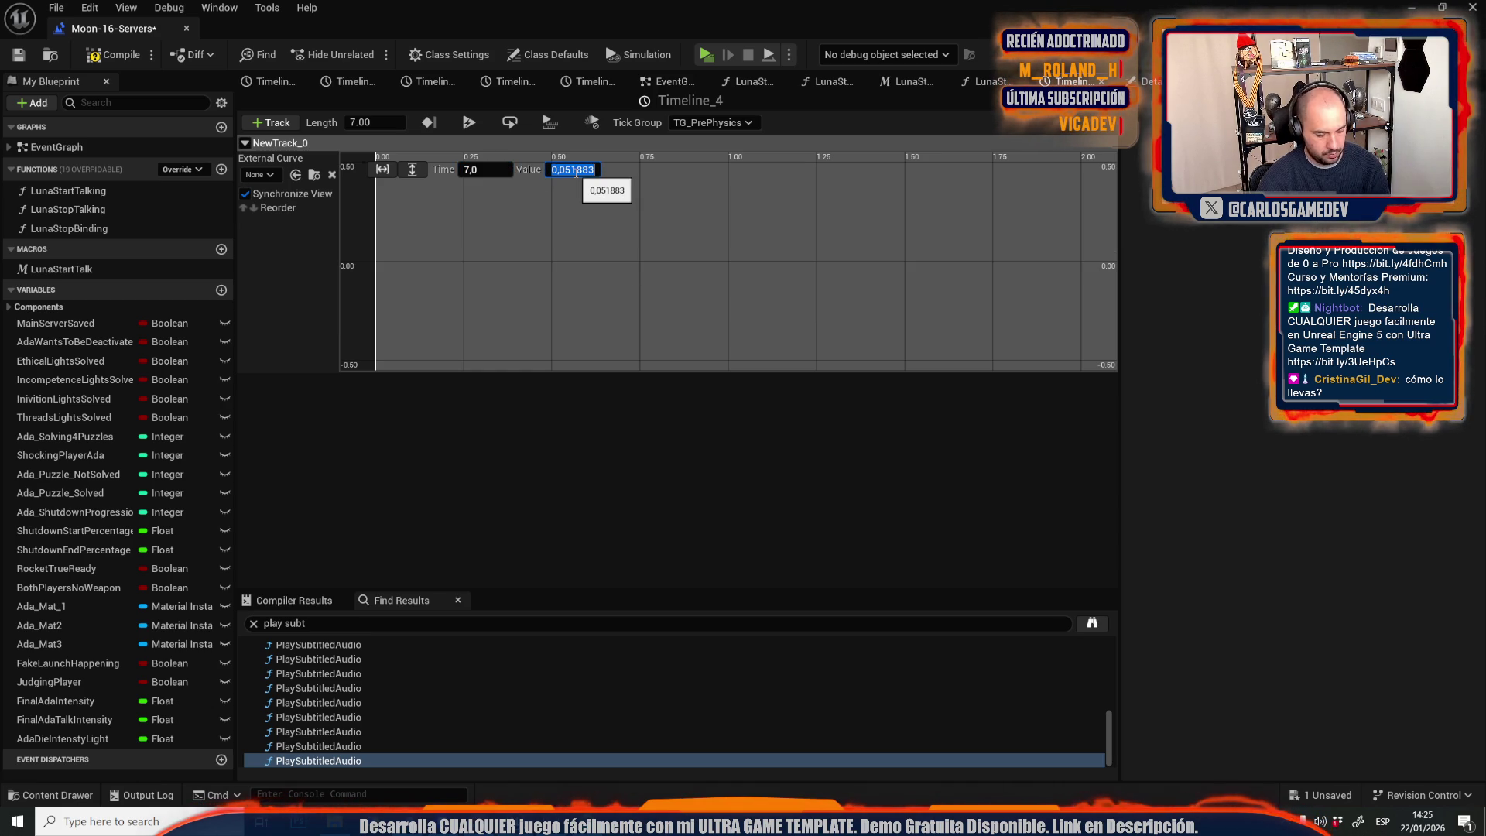
key(Return)
scroll(611, 268, down, 4)
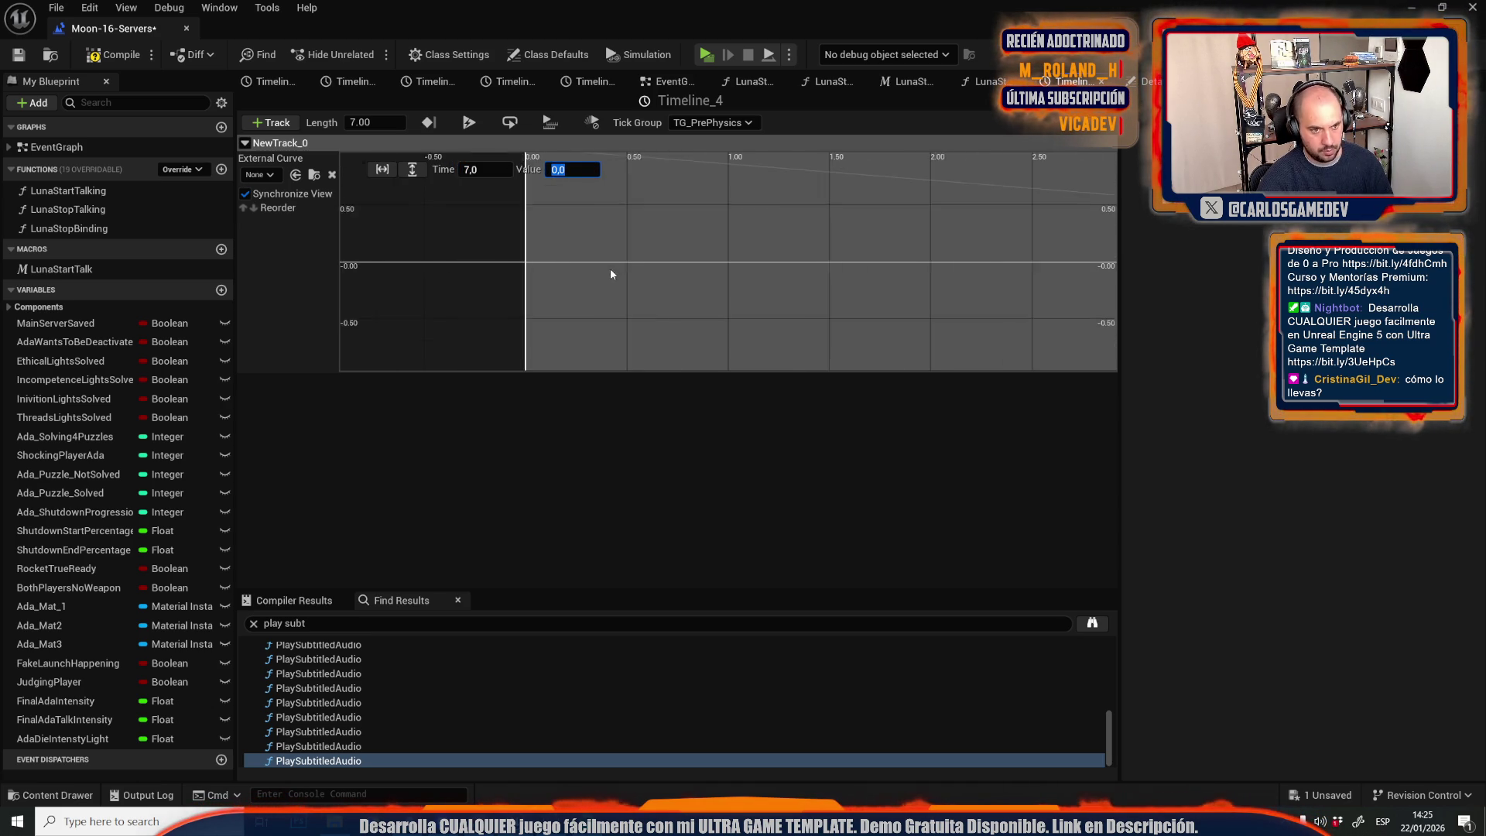
drag(486, 170, 541, 170)
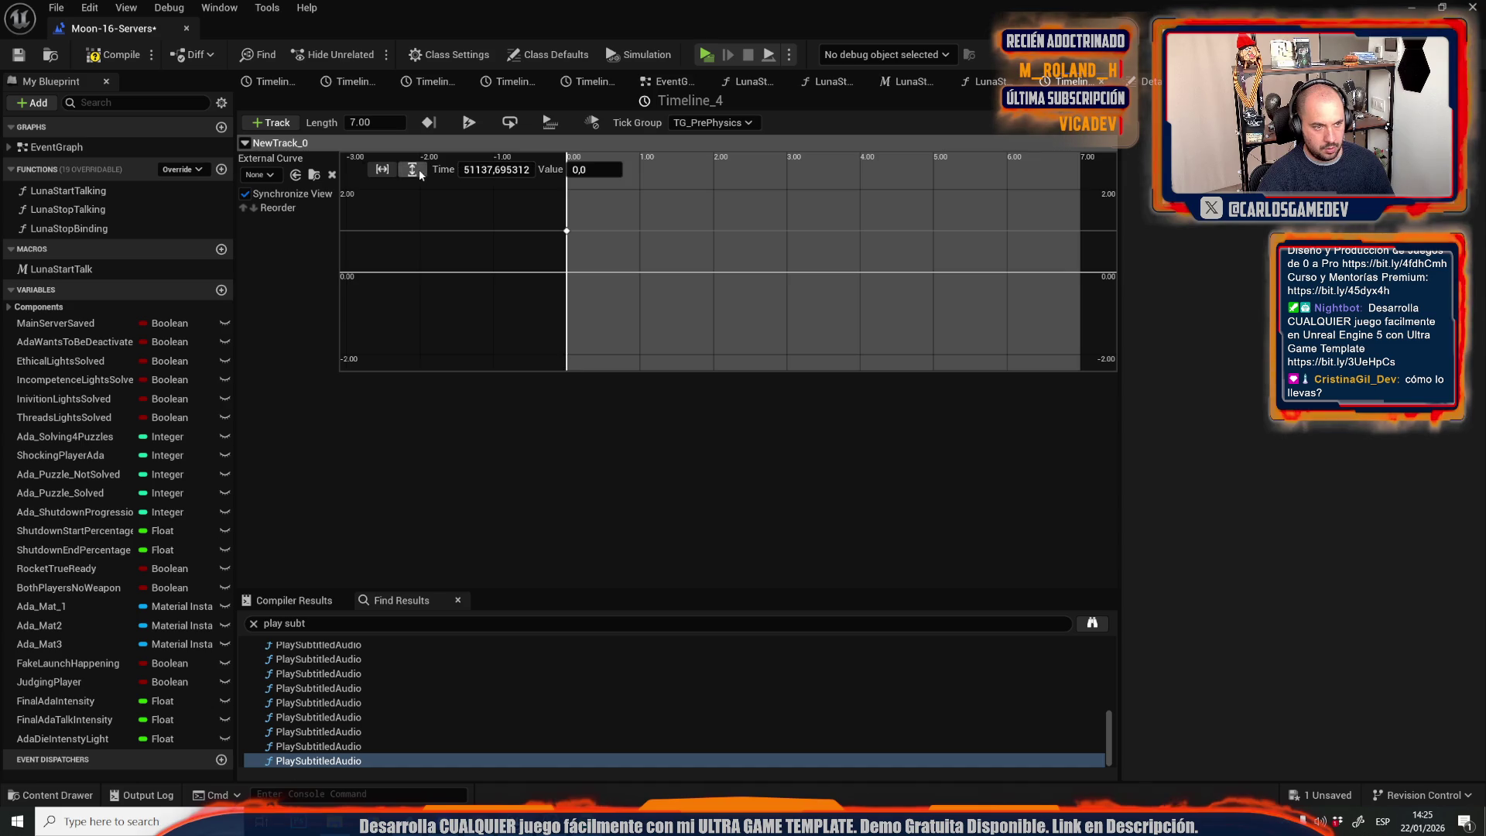
key(ctrl+z)
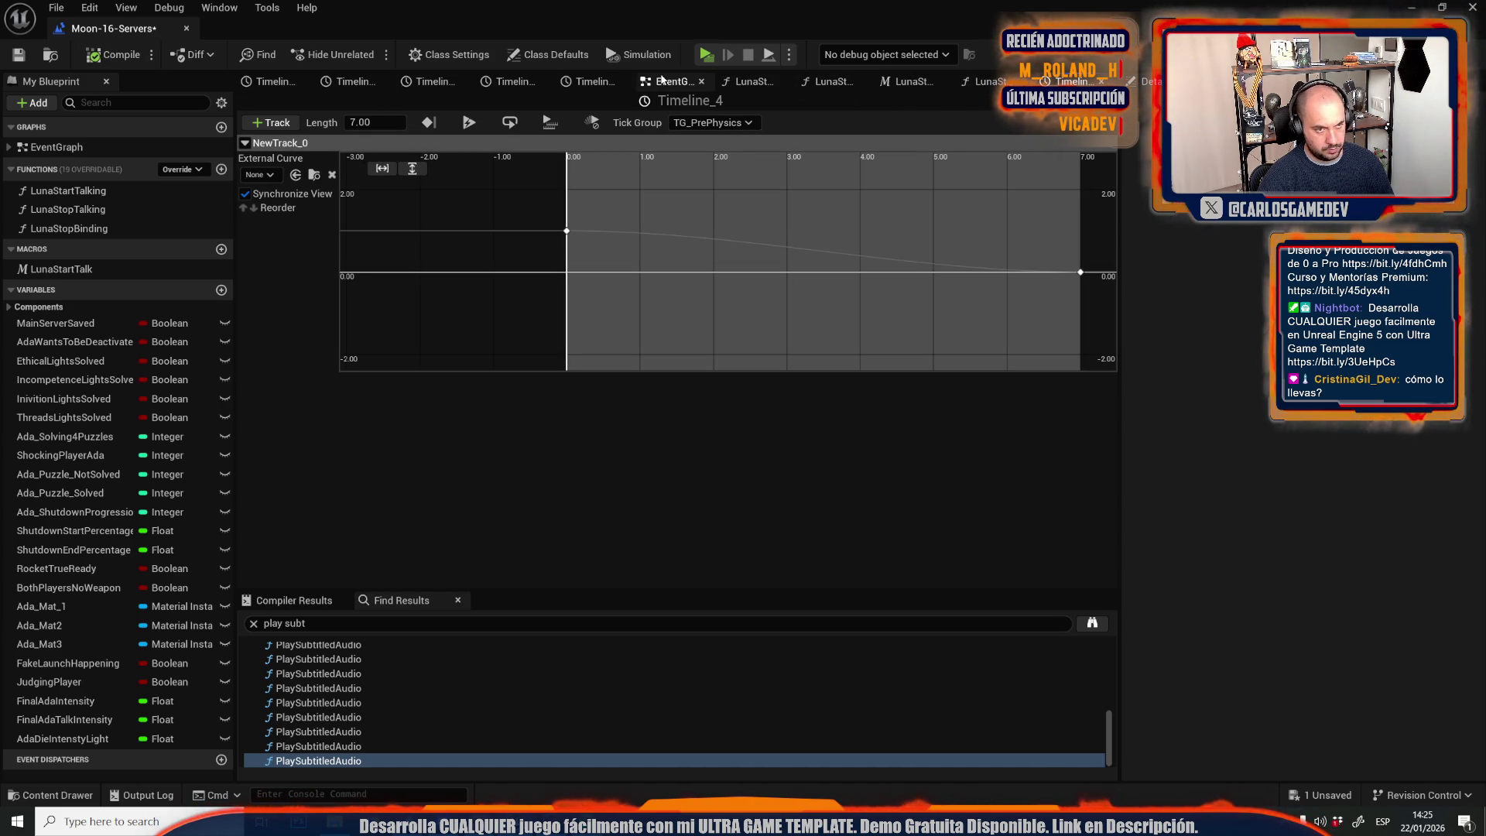
click(664, 80)
Add a Set AdaDieIntenstyLight node beside Timeline_4 and save the Moon-16-Servers map.
click(62, 738)
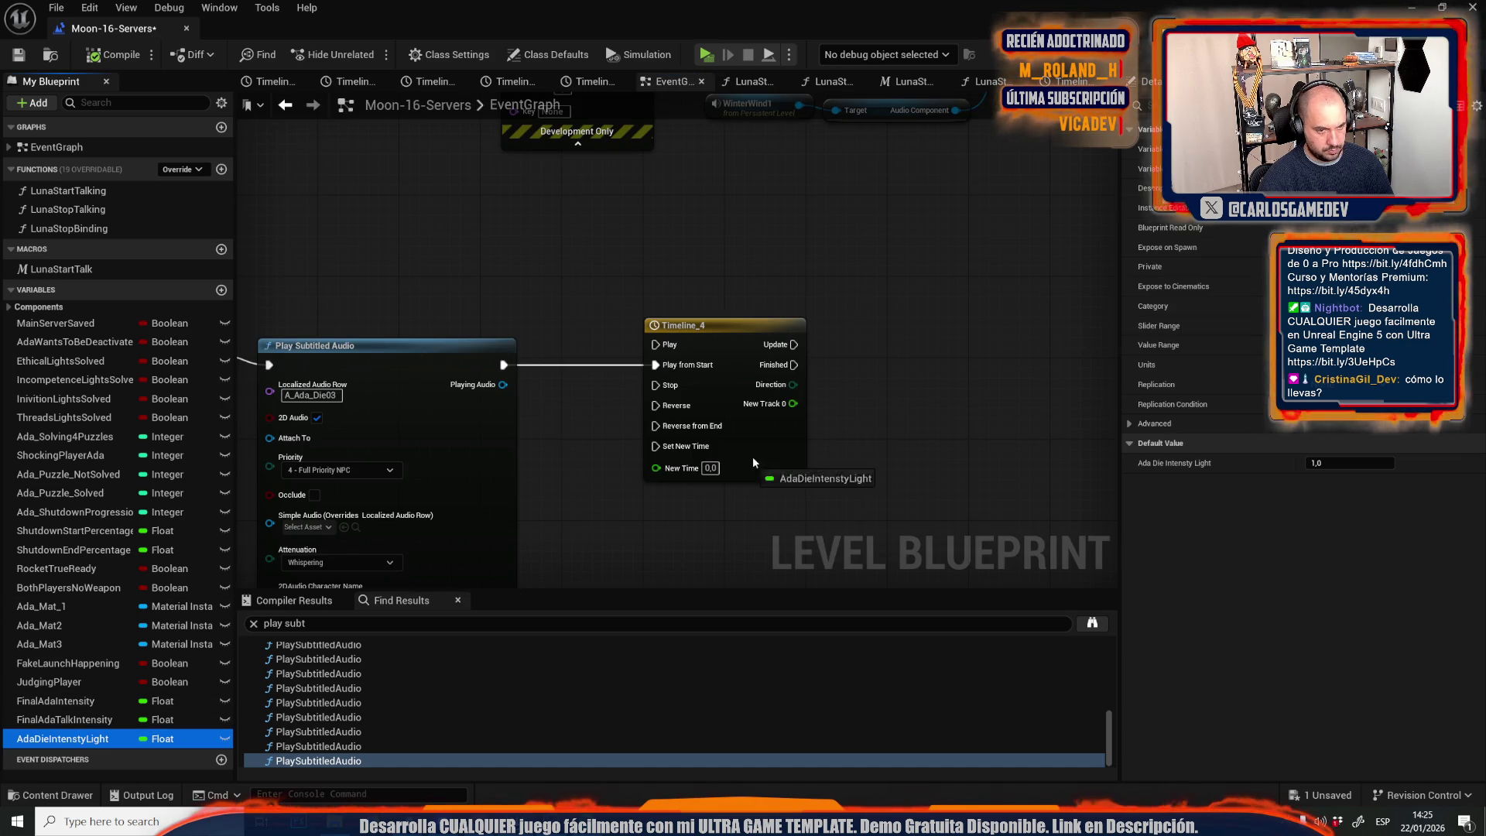
mouse_move(833, 377)
mouse_down()
mouse_move(858, 369)
mouse_move(870, 385)
mouse_move(792, 403)
mouse_move(793, 345)
mouse_up()
click(807, 315)
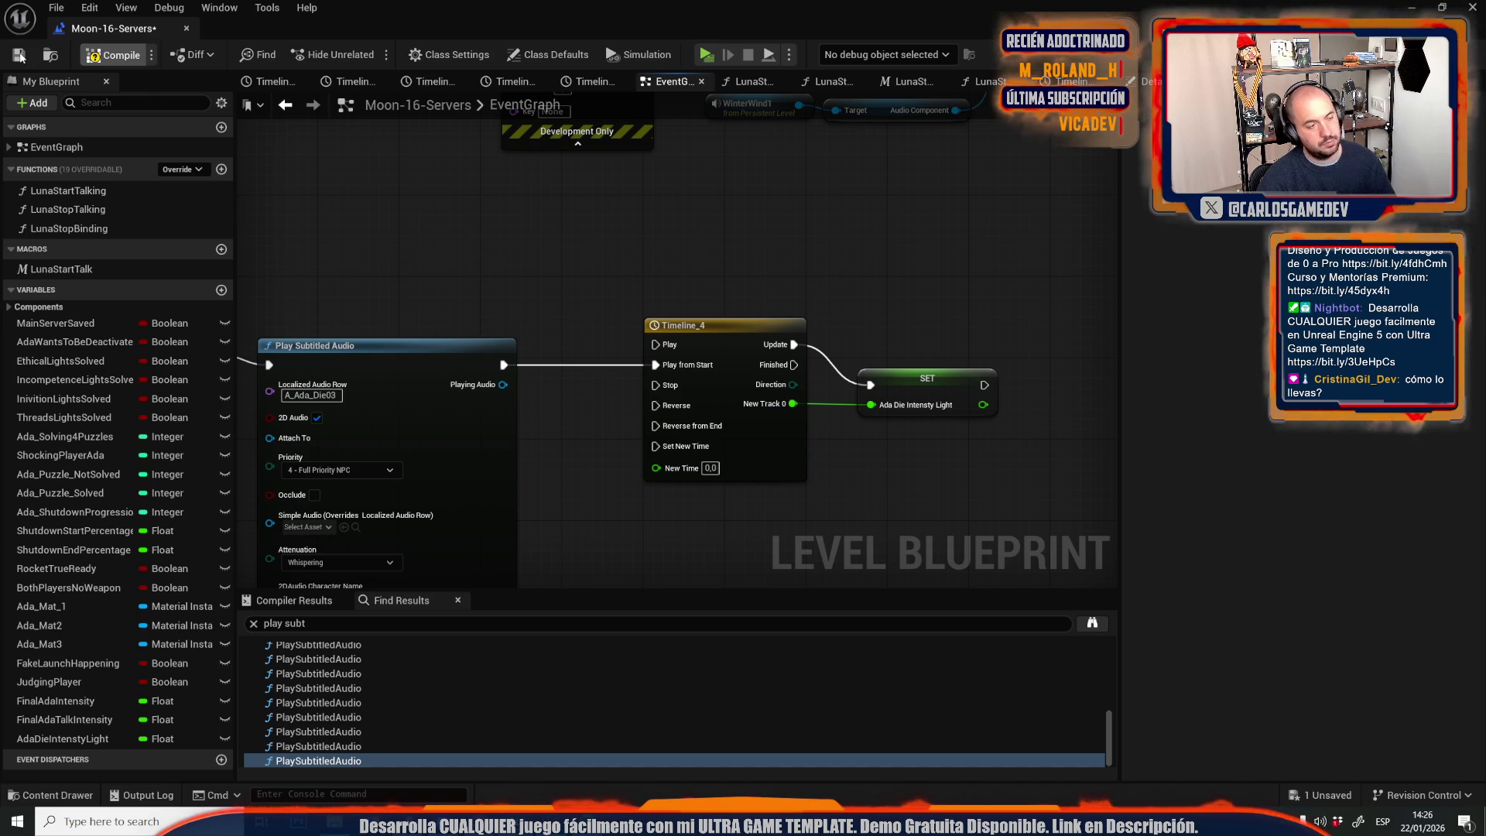
click(21, 56)
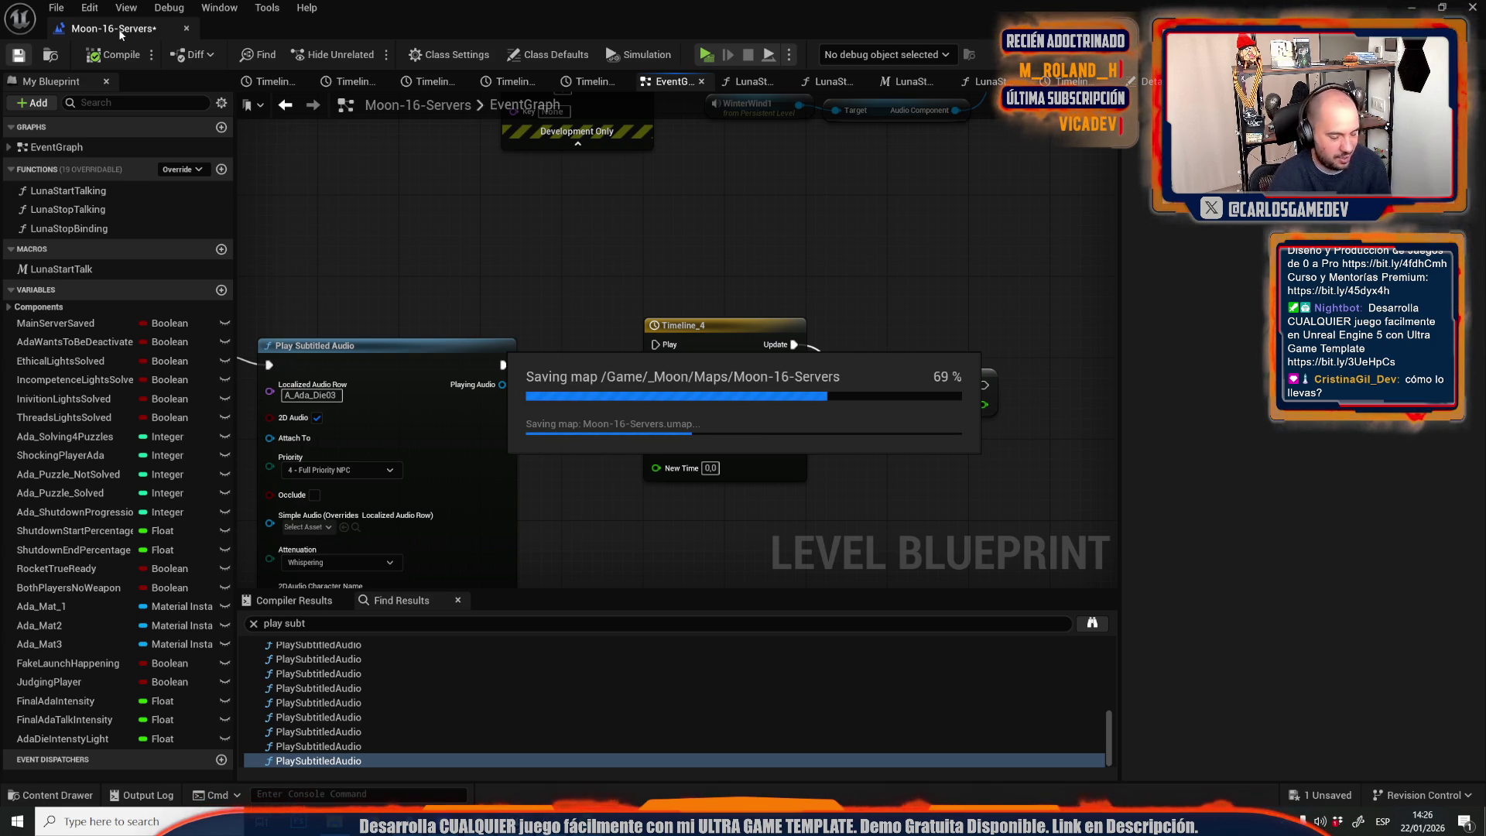
click(186, 28)
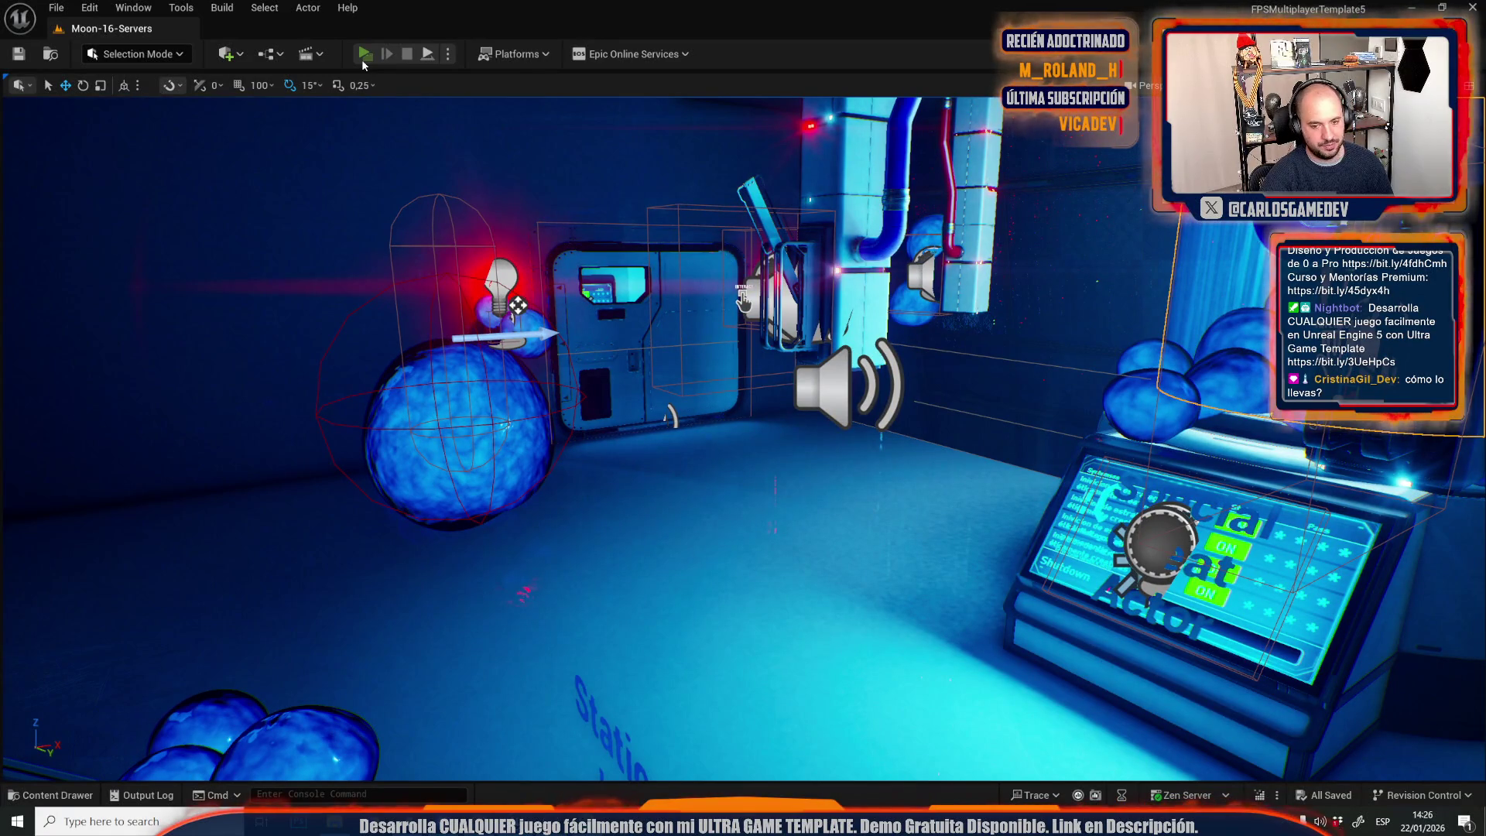
Start a play test and walk between the server console and the pod.
click(362, 59)
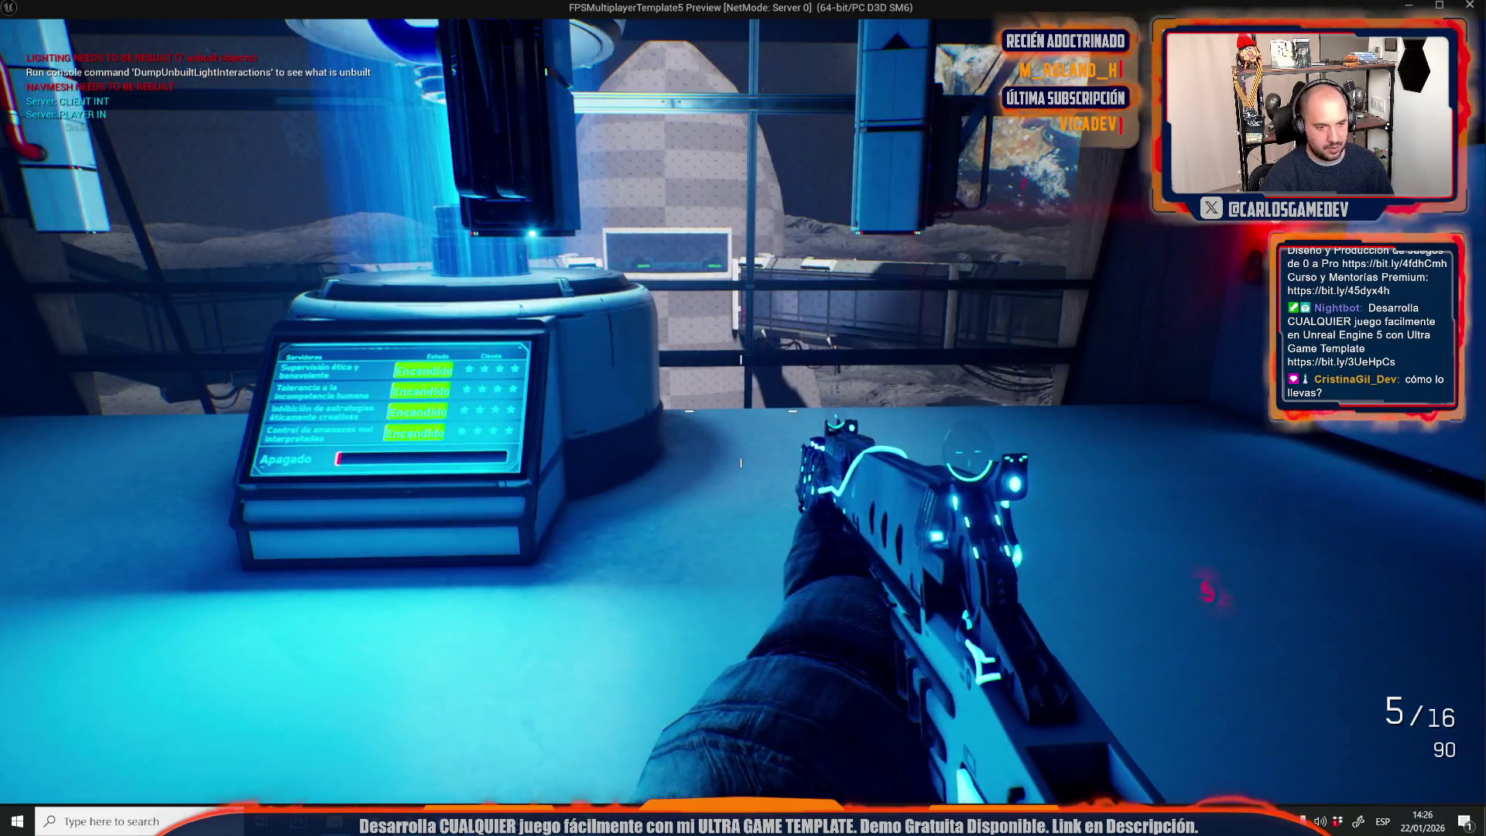
key(s)
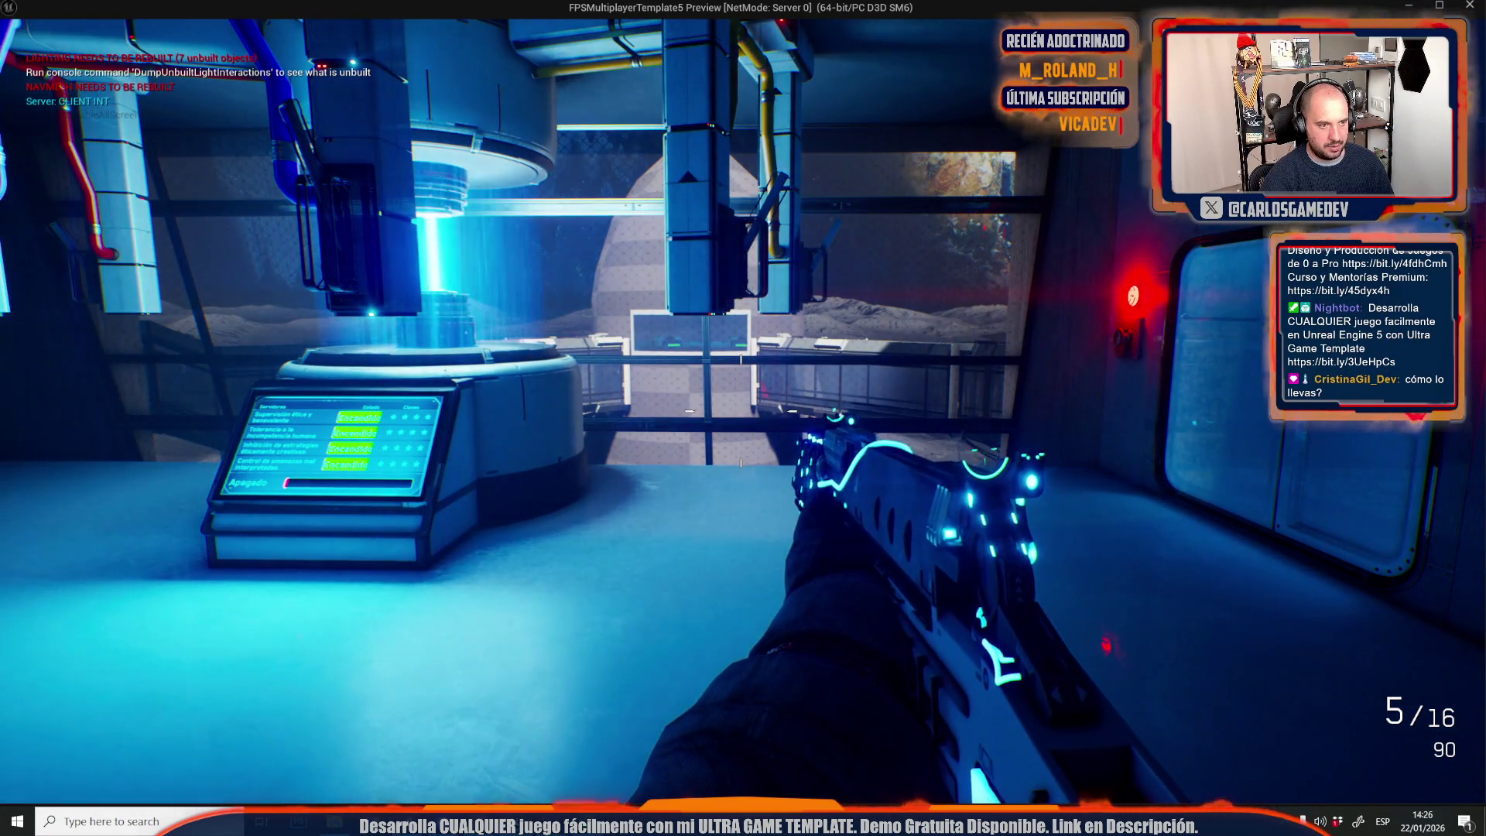
key(w)
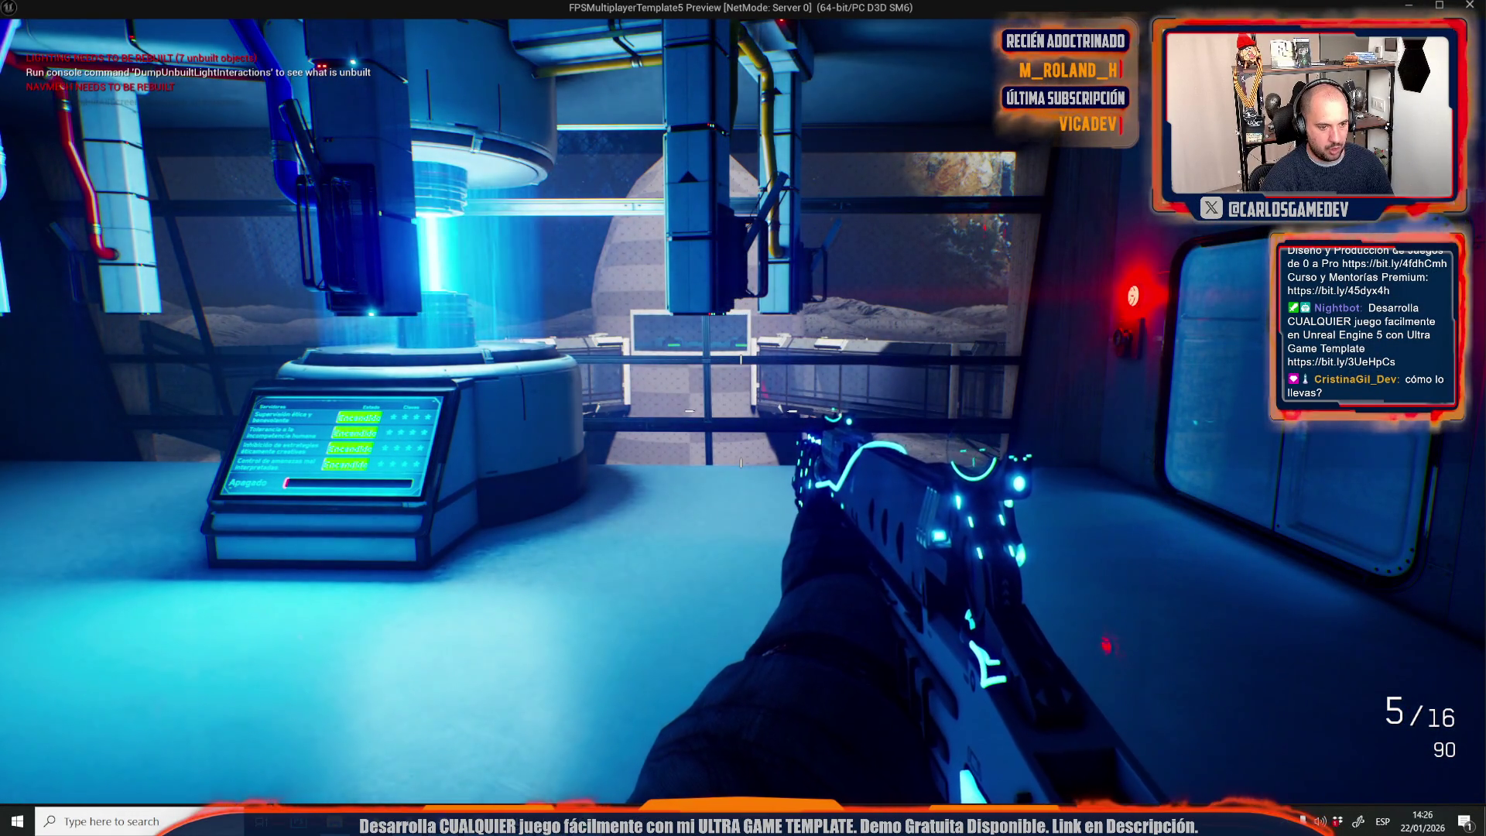
key(s)
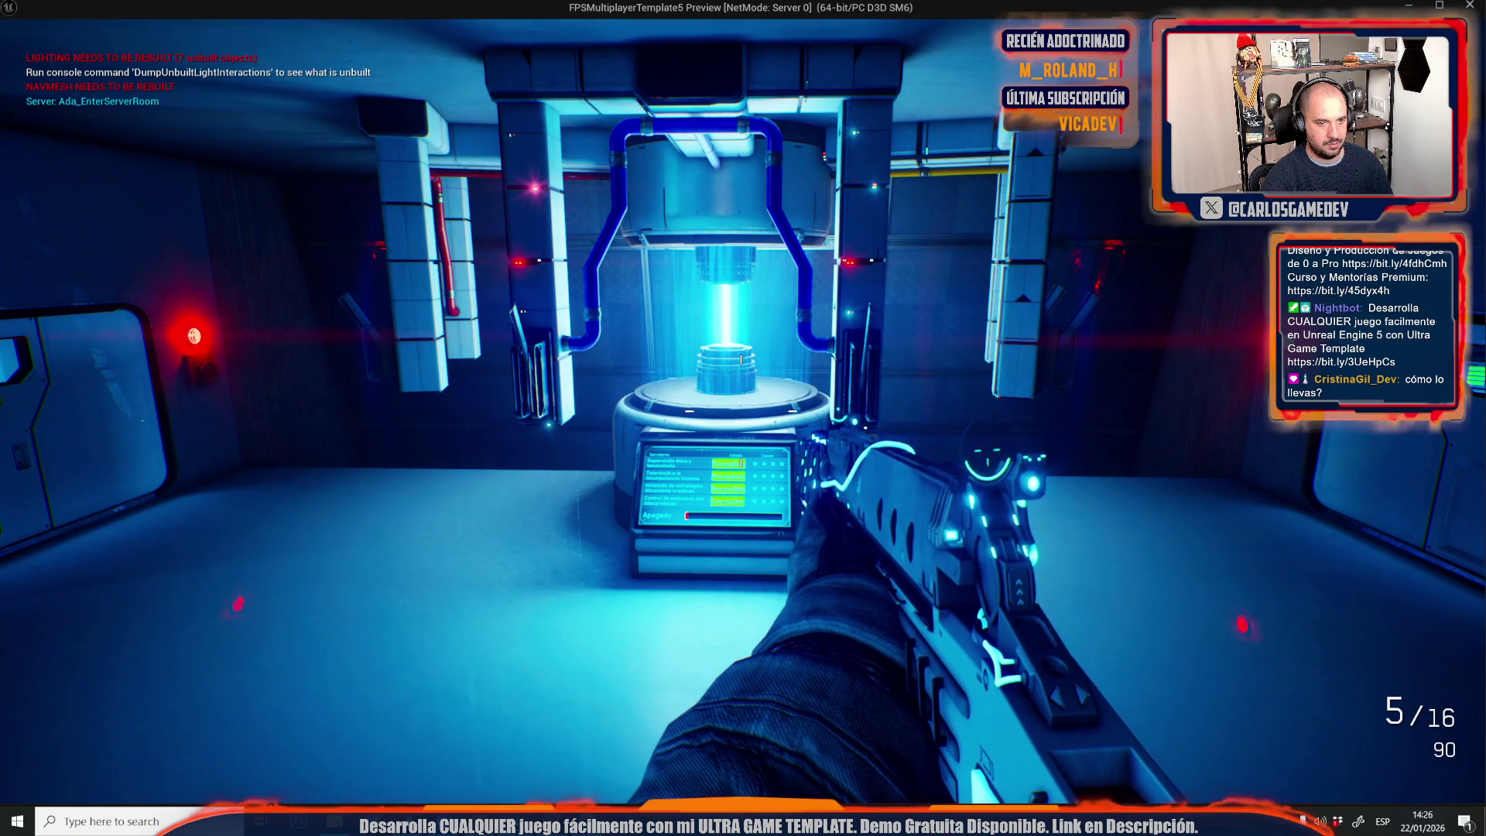
key(w)
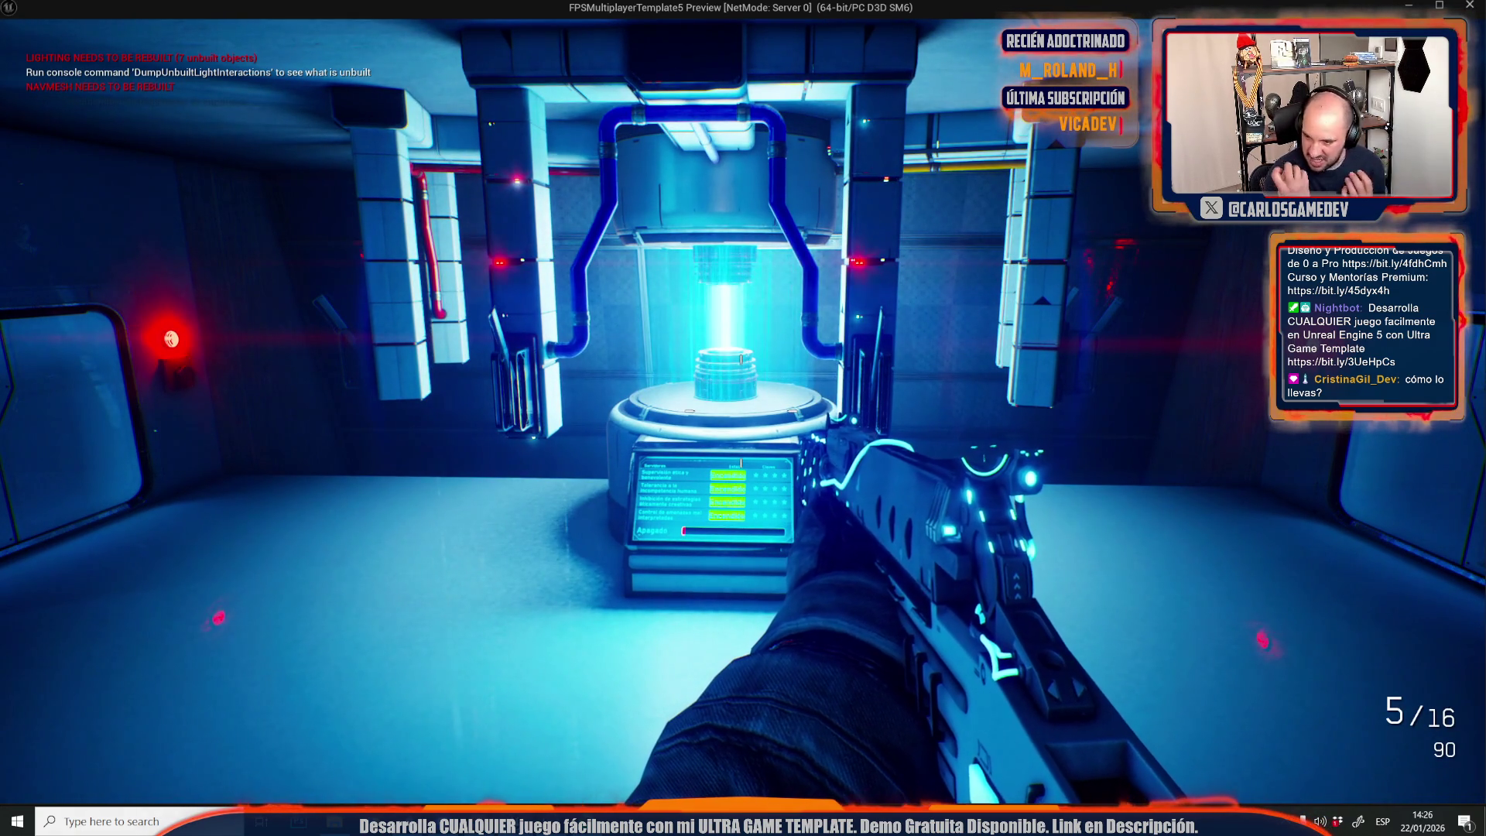
key(w)
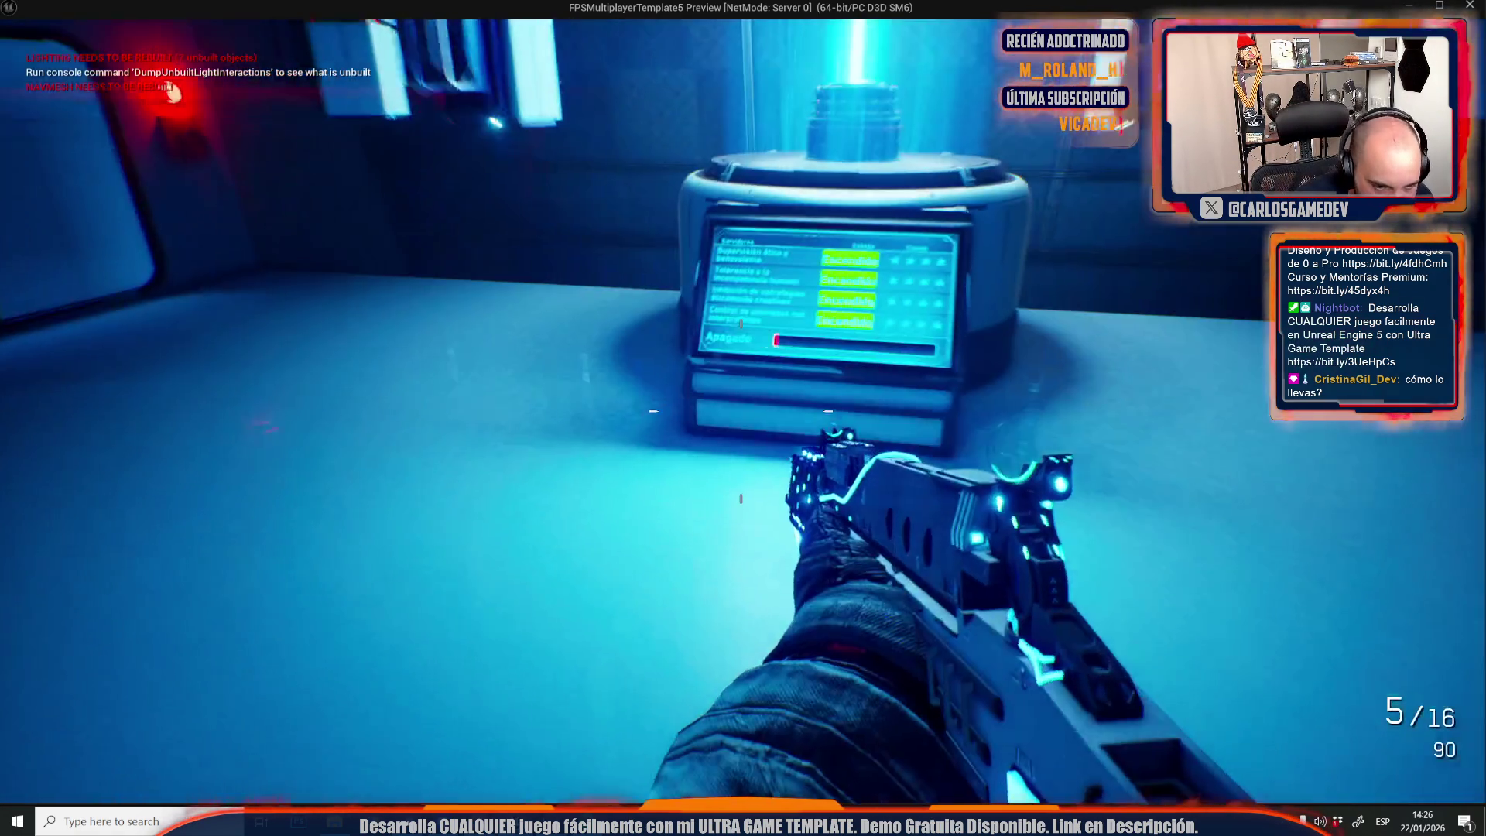
key(w)
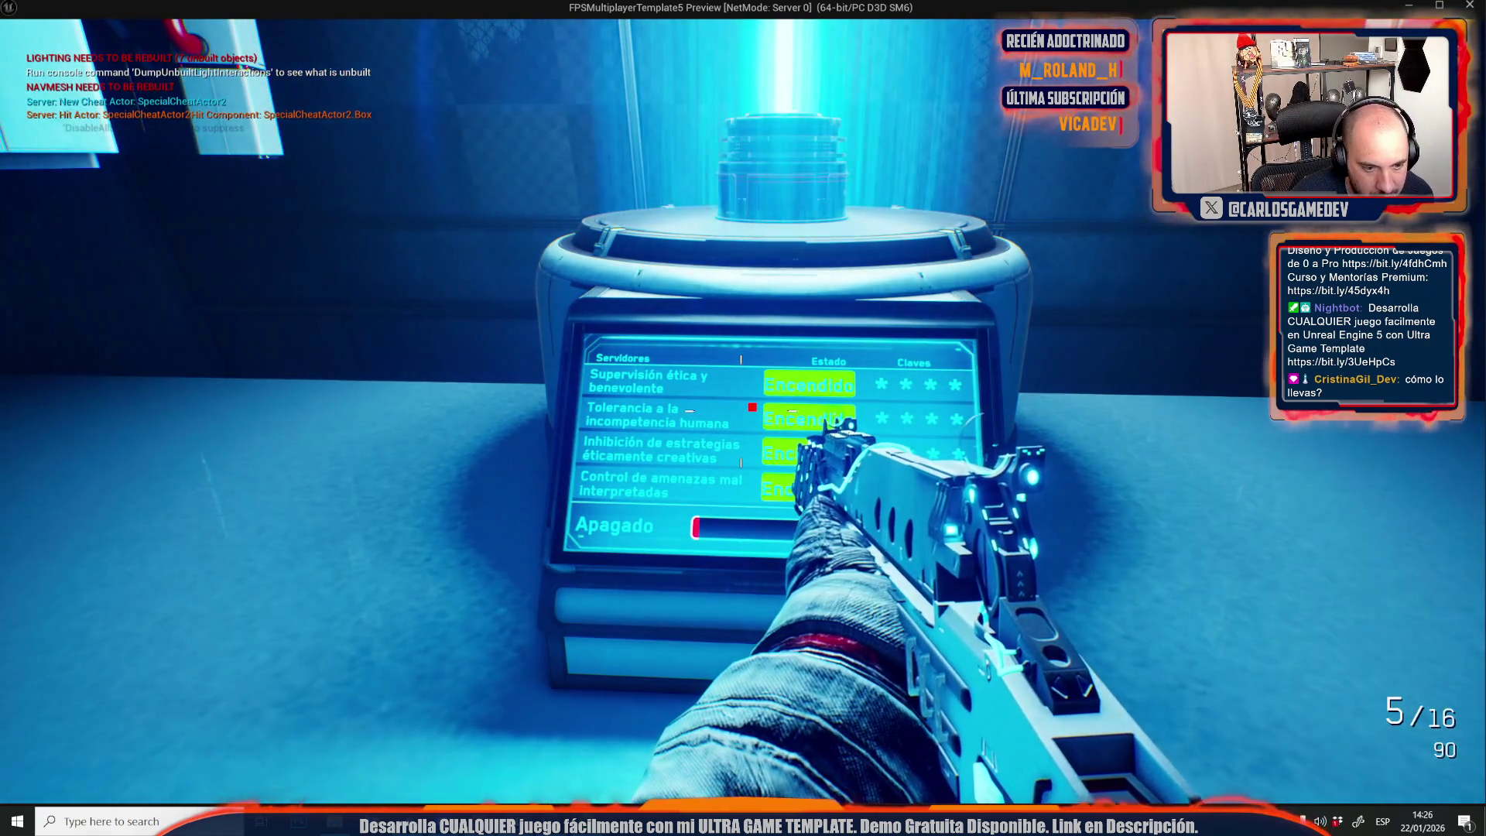
key(s)
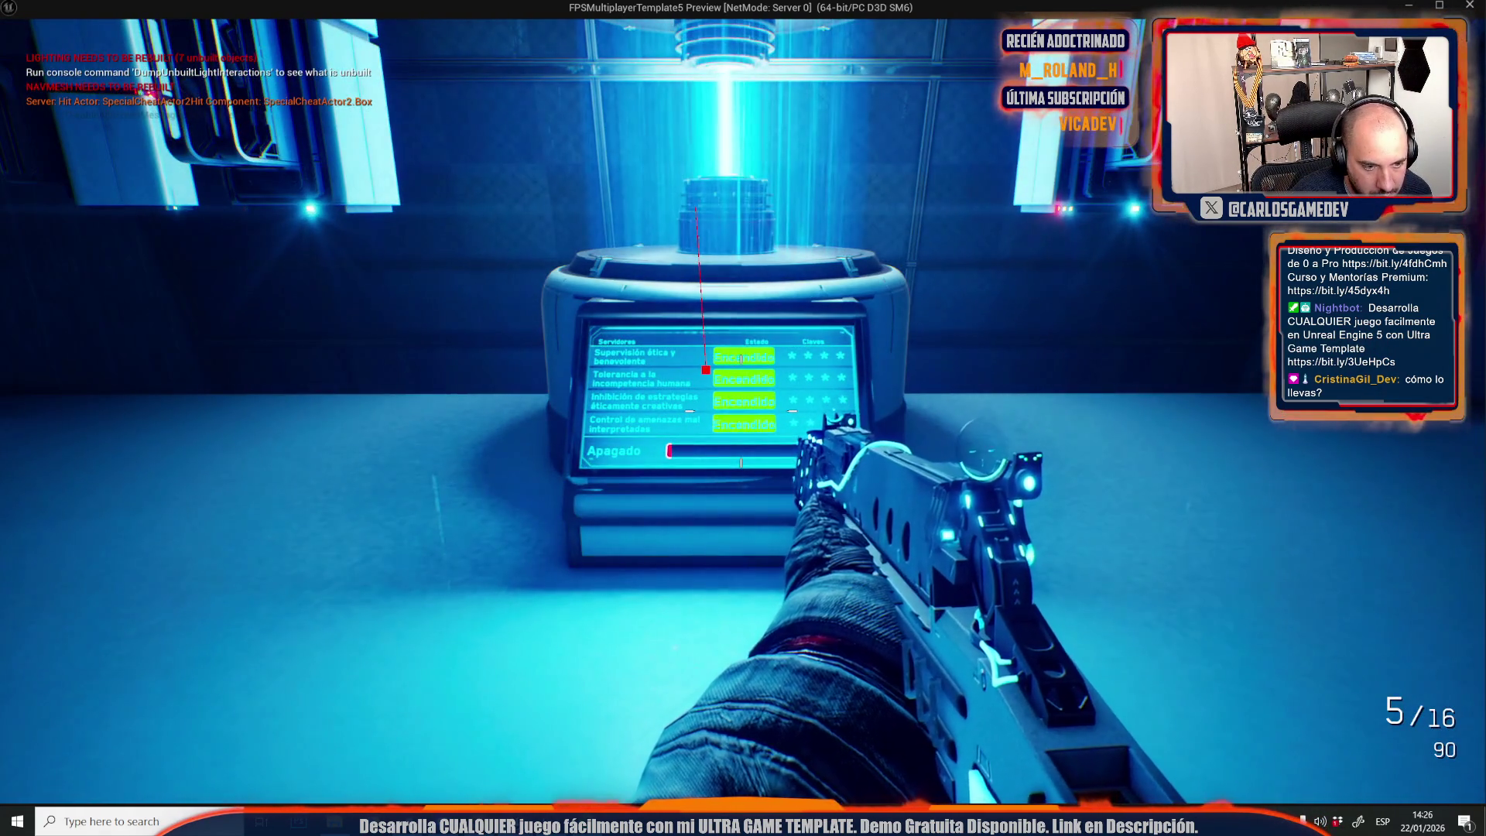
key(s)
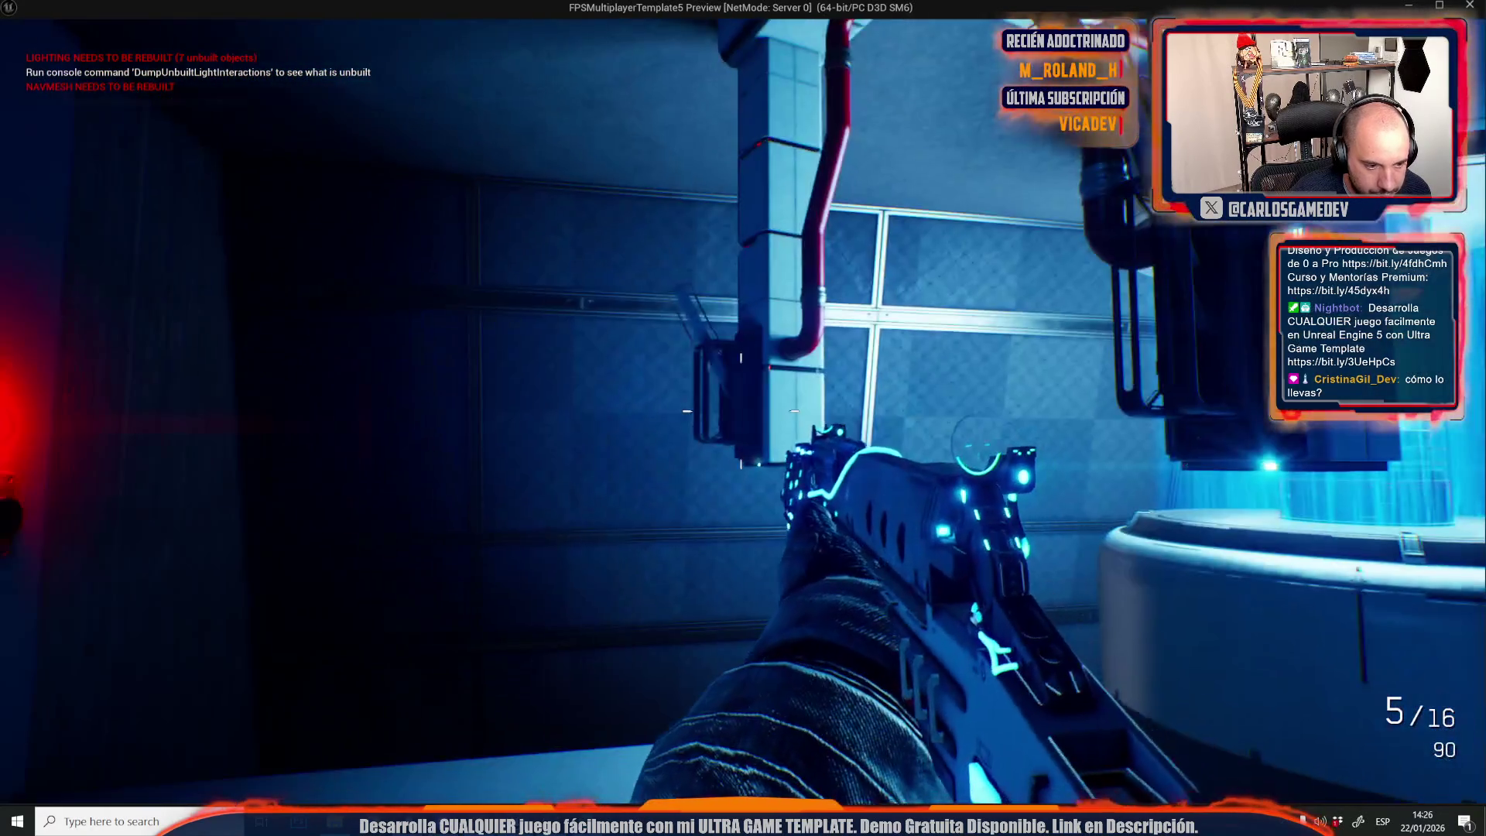
Pull the nearby lever, walk toward the tank and terminal, then end the test.
mouse_move(742, 418)
key(e)
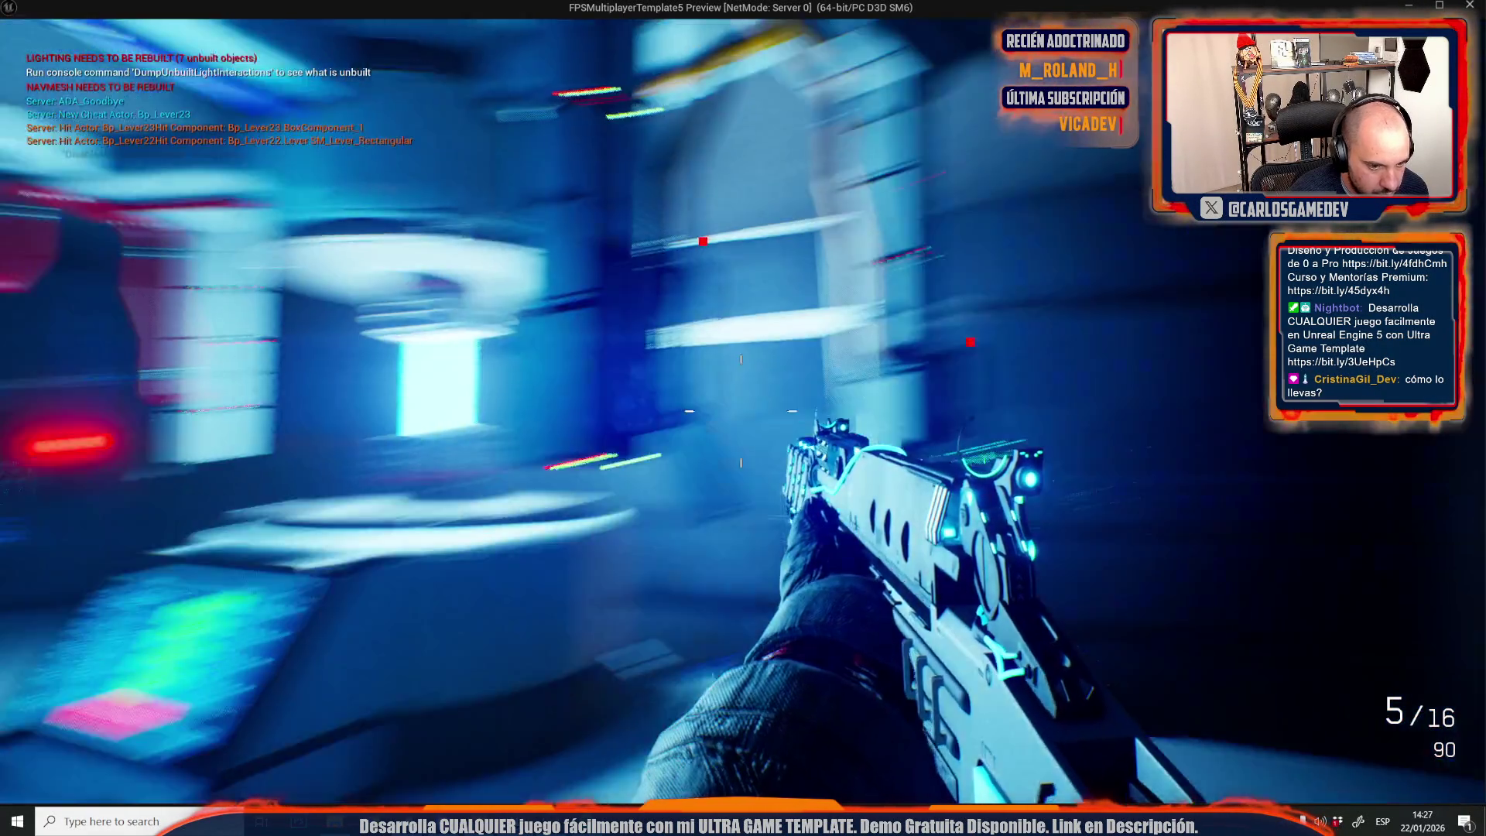
key(w)
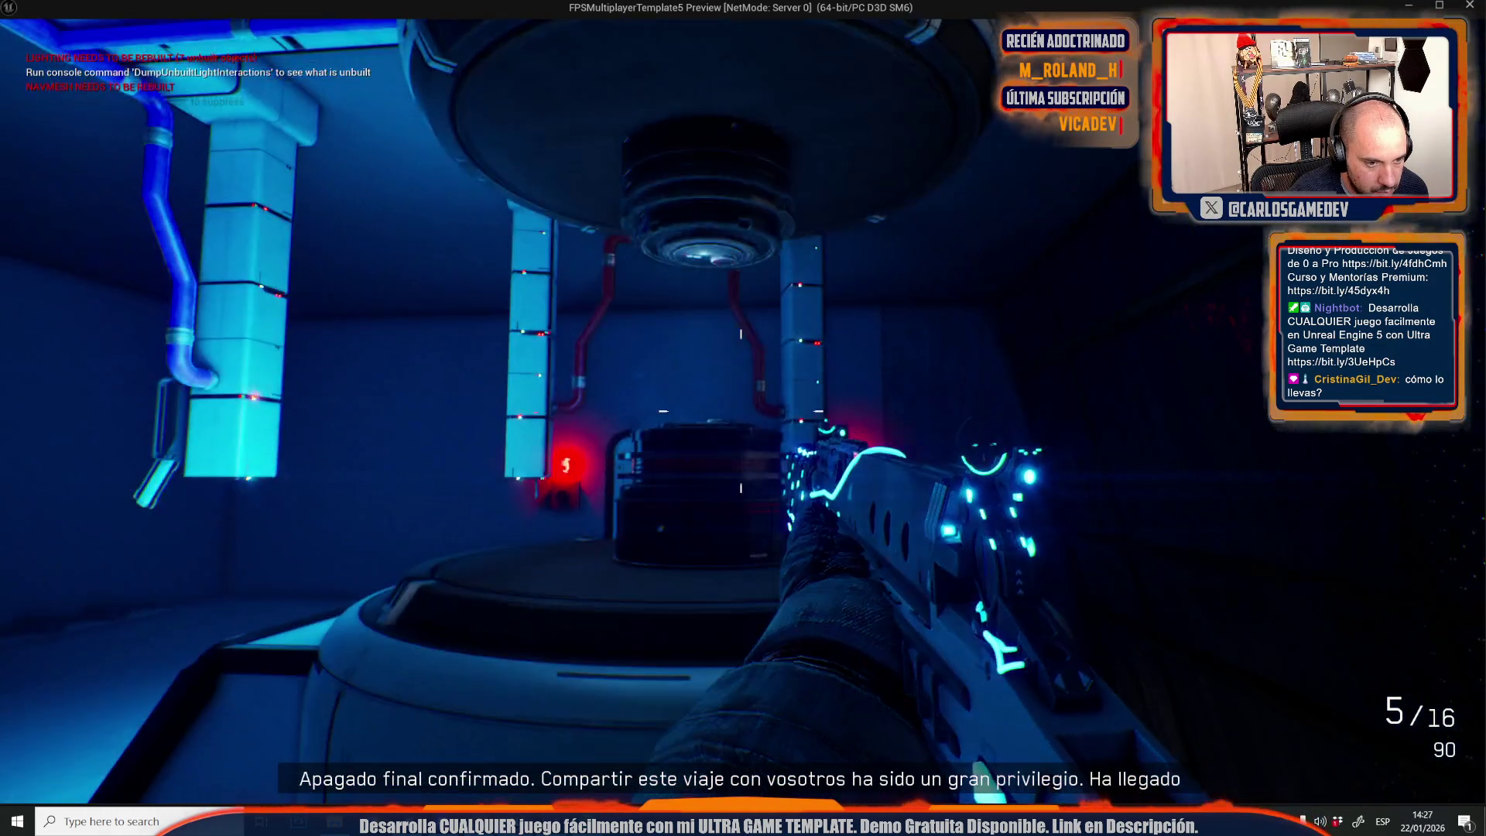
key(w)
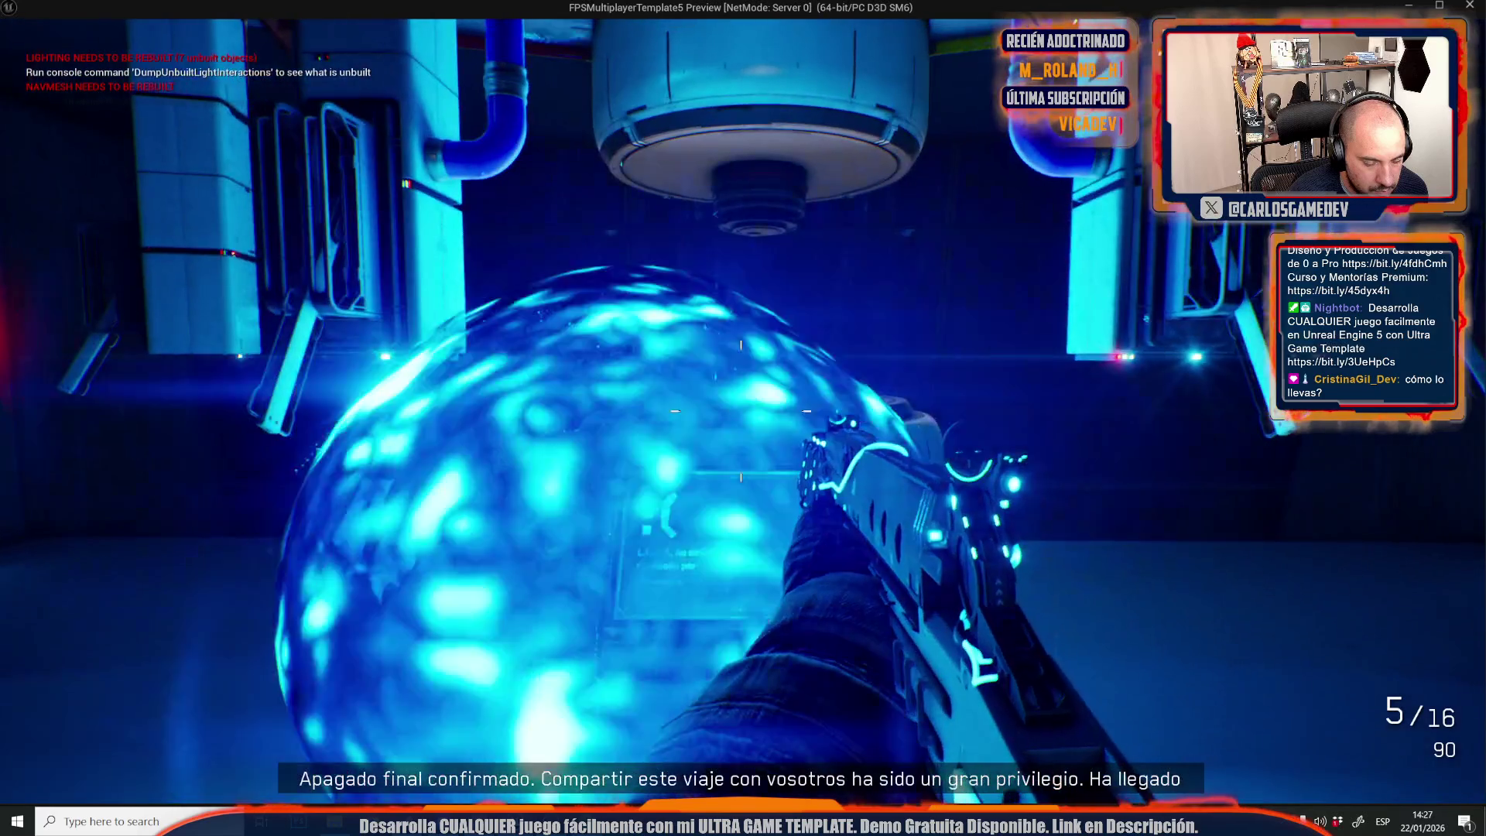
key(w)
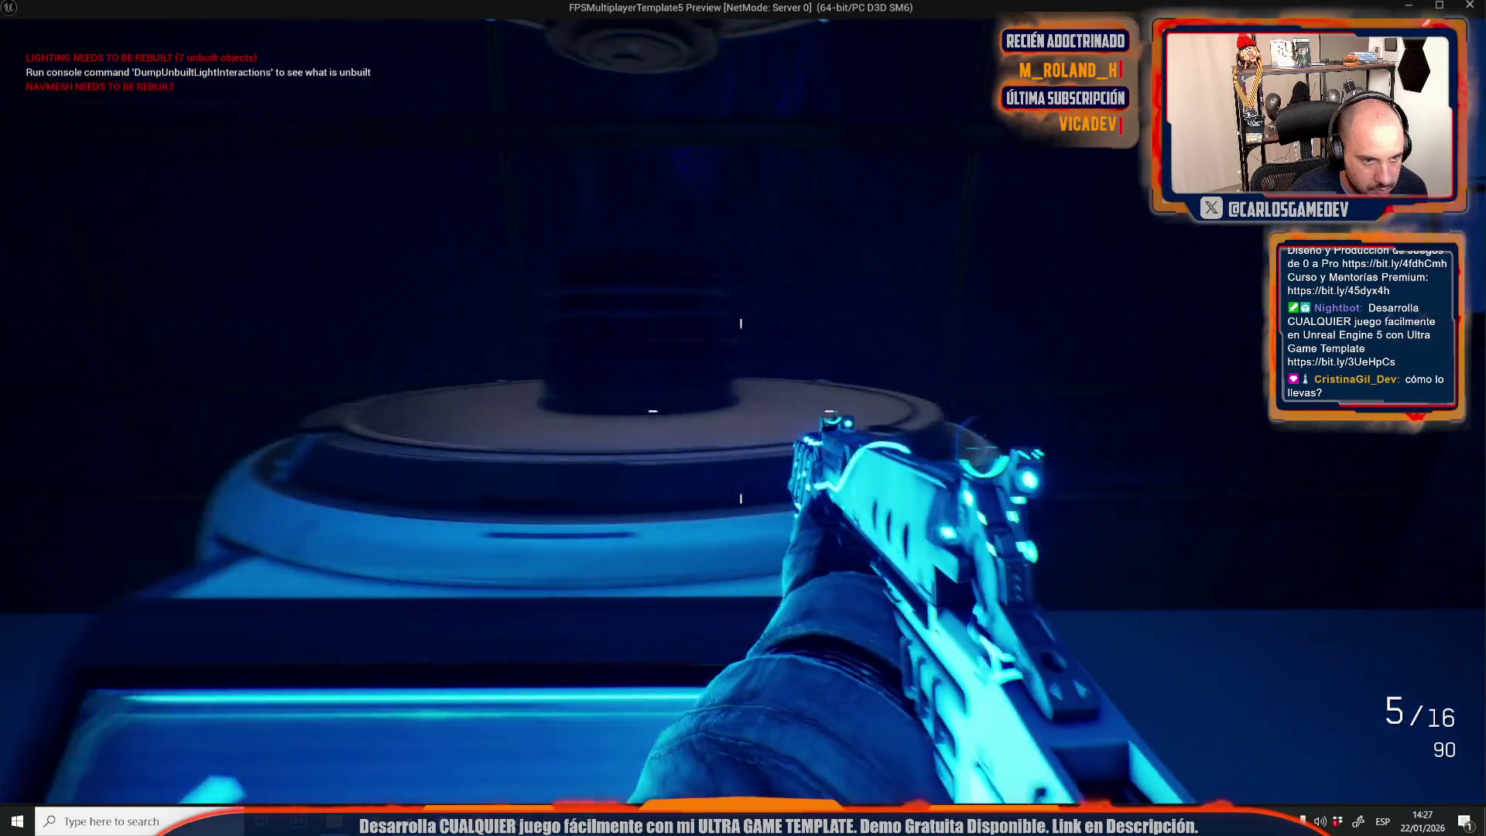
key(Escape)
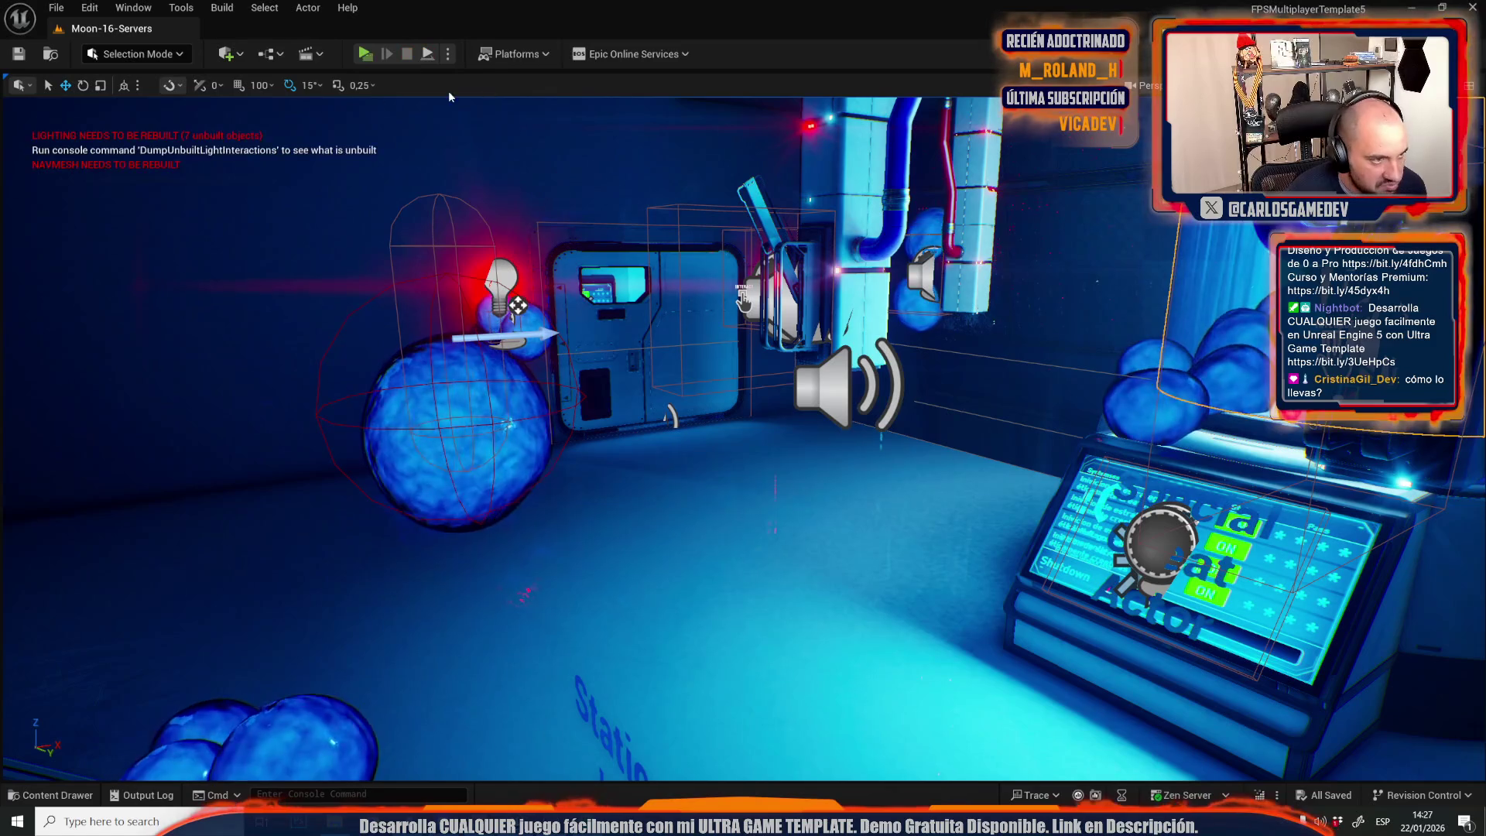
Reopen the Level Blueprint and Timeline_4's curve editor.
click(269, 53)
click(310, 161)
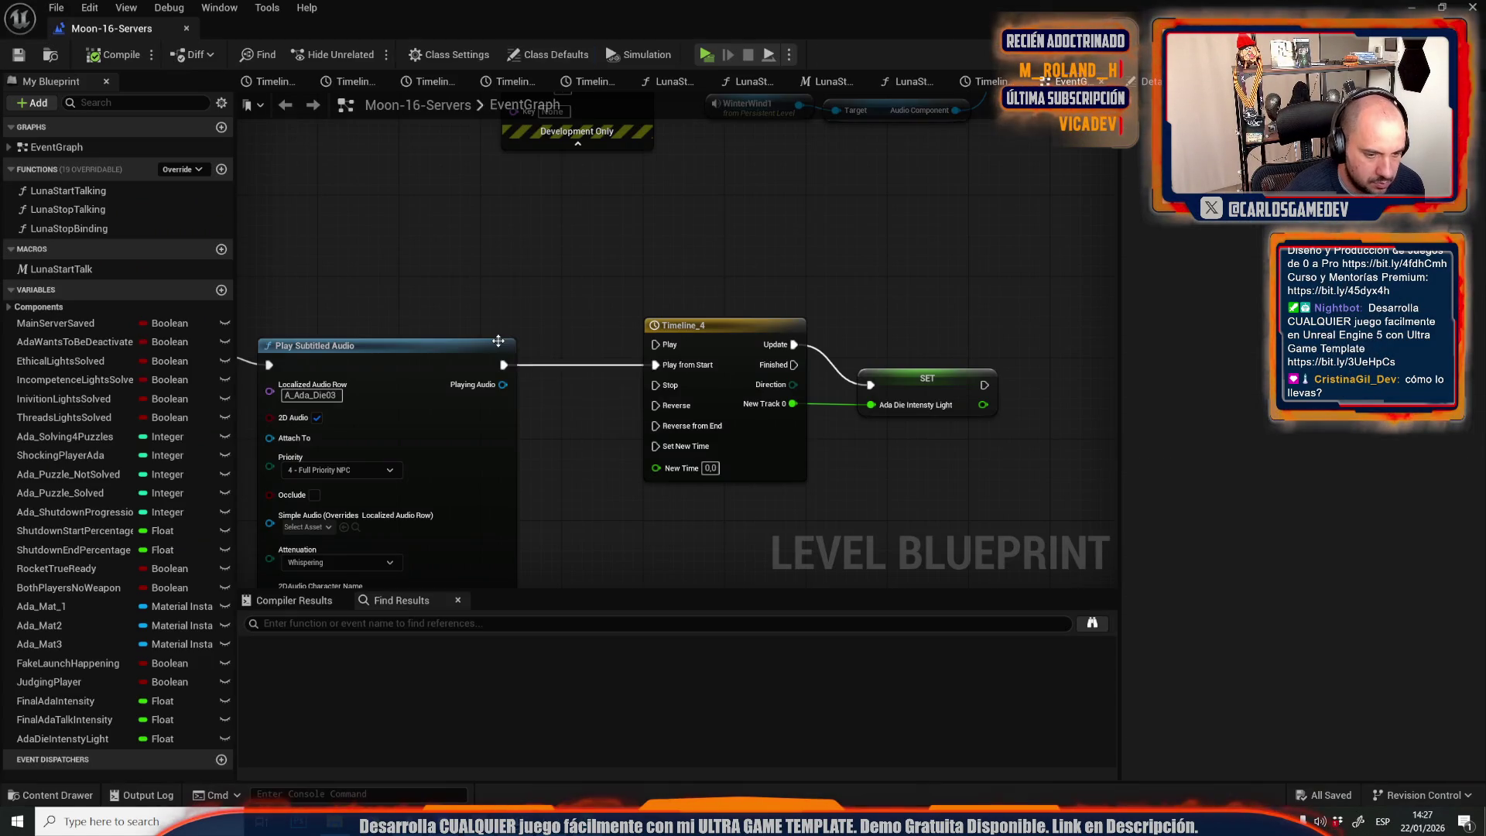
scroll(503, 349, down, 3)
scroll(593, 355, up, 4)
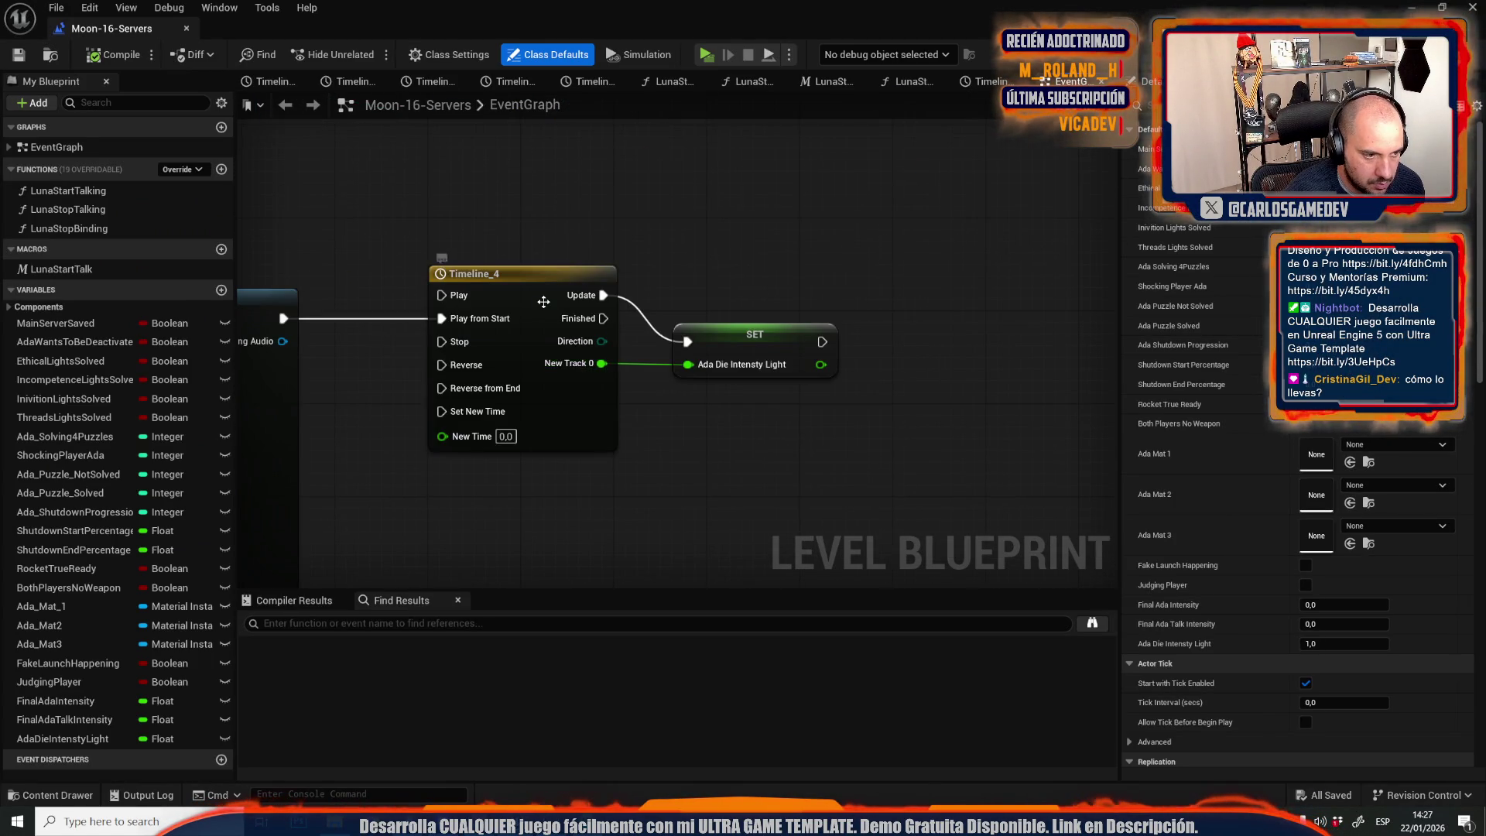
double_click(544, 307)
Make Timeline_4 15 seconds long with its last key at 15, then play-test the level.
text(5)
key(Return)
scroll(671, 260, down, 3)
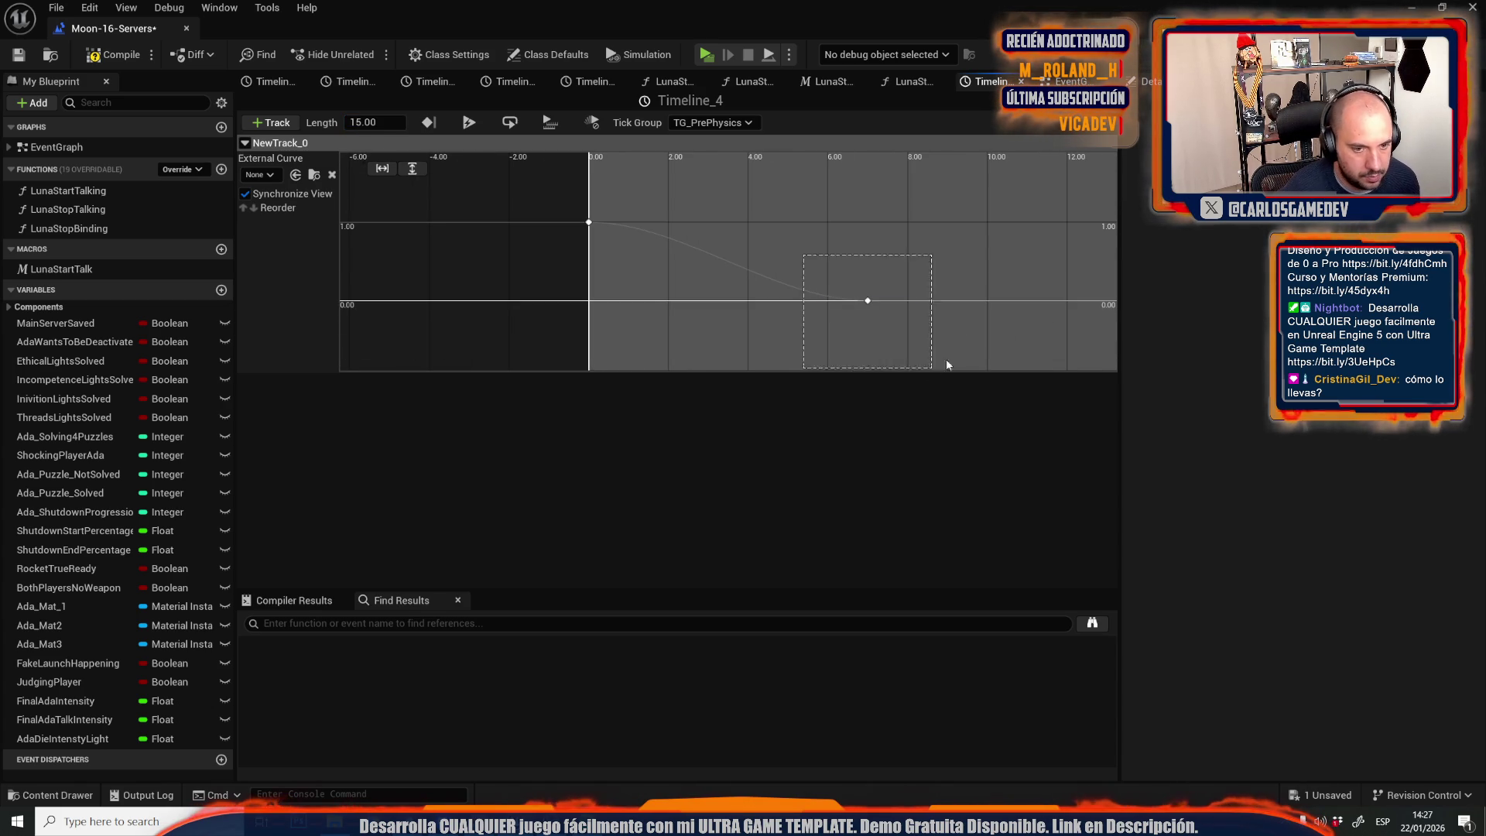
drag(929, 374, 929, 374)
key(Return)
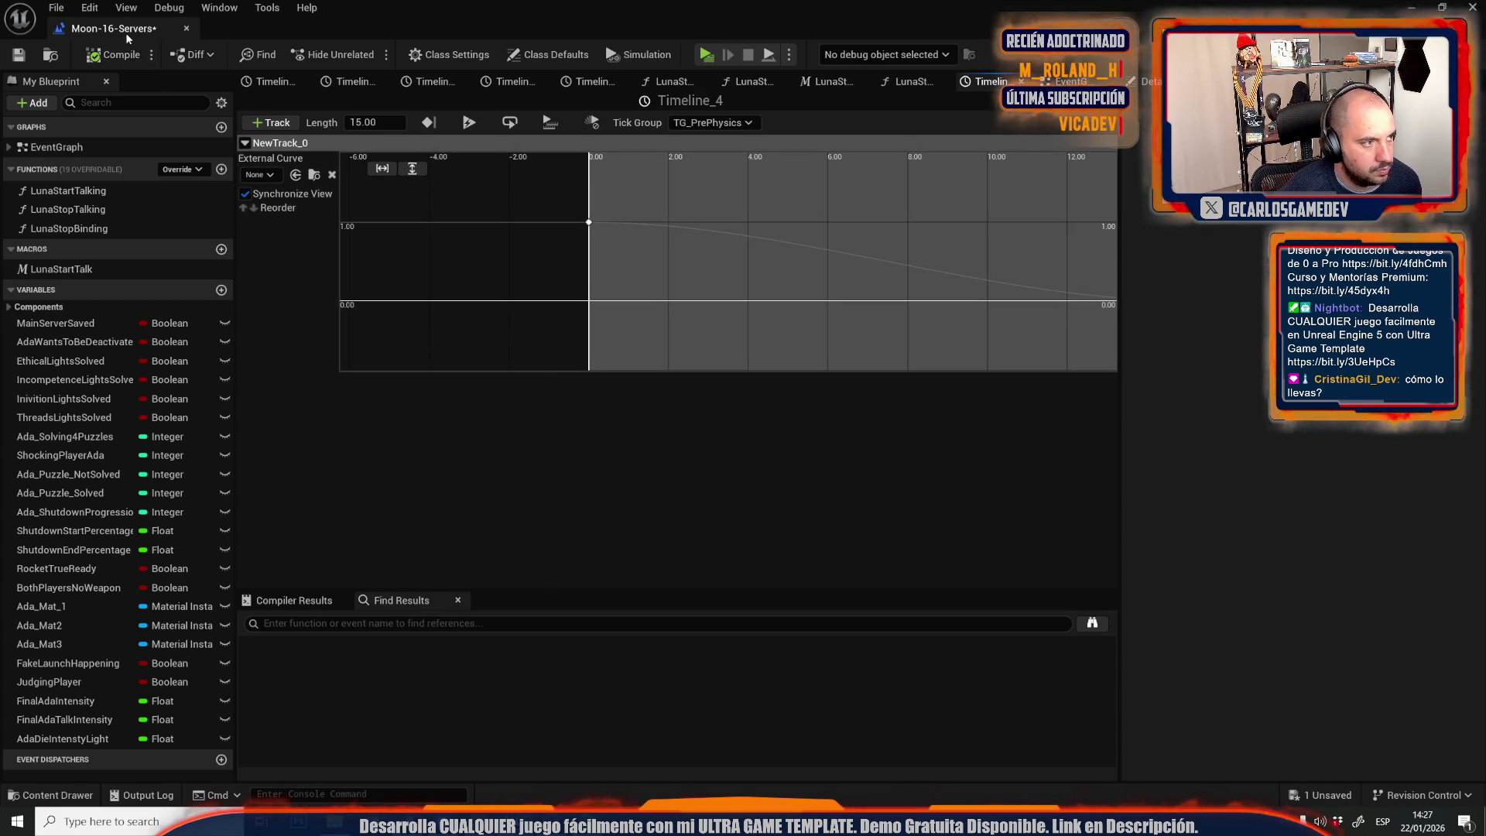
key(alt+Tab)
key(alt+p)
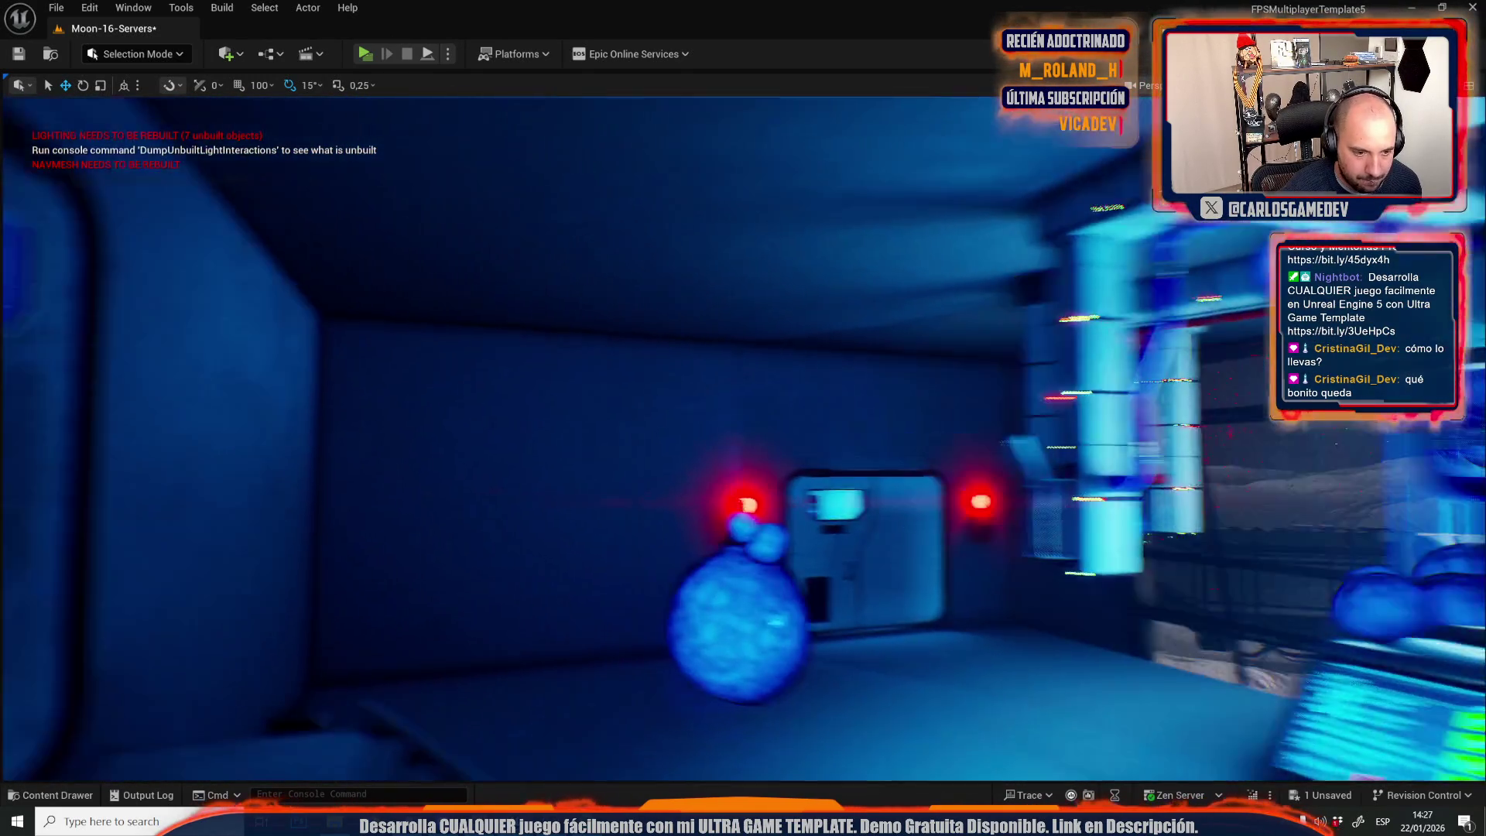
Stop the play test and reopen the Level Blueprint.
key(Escape)
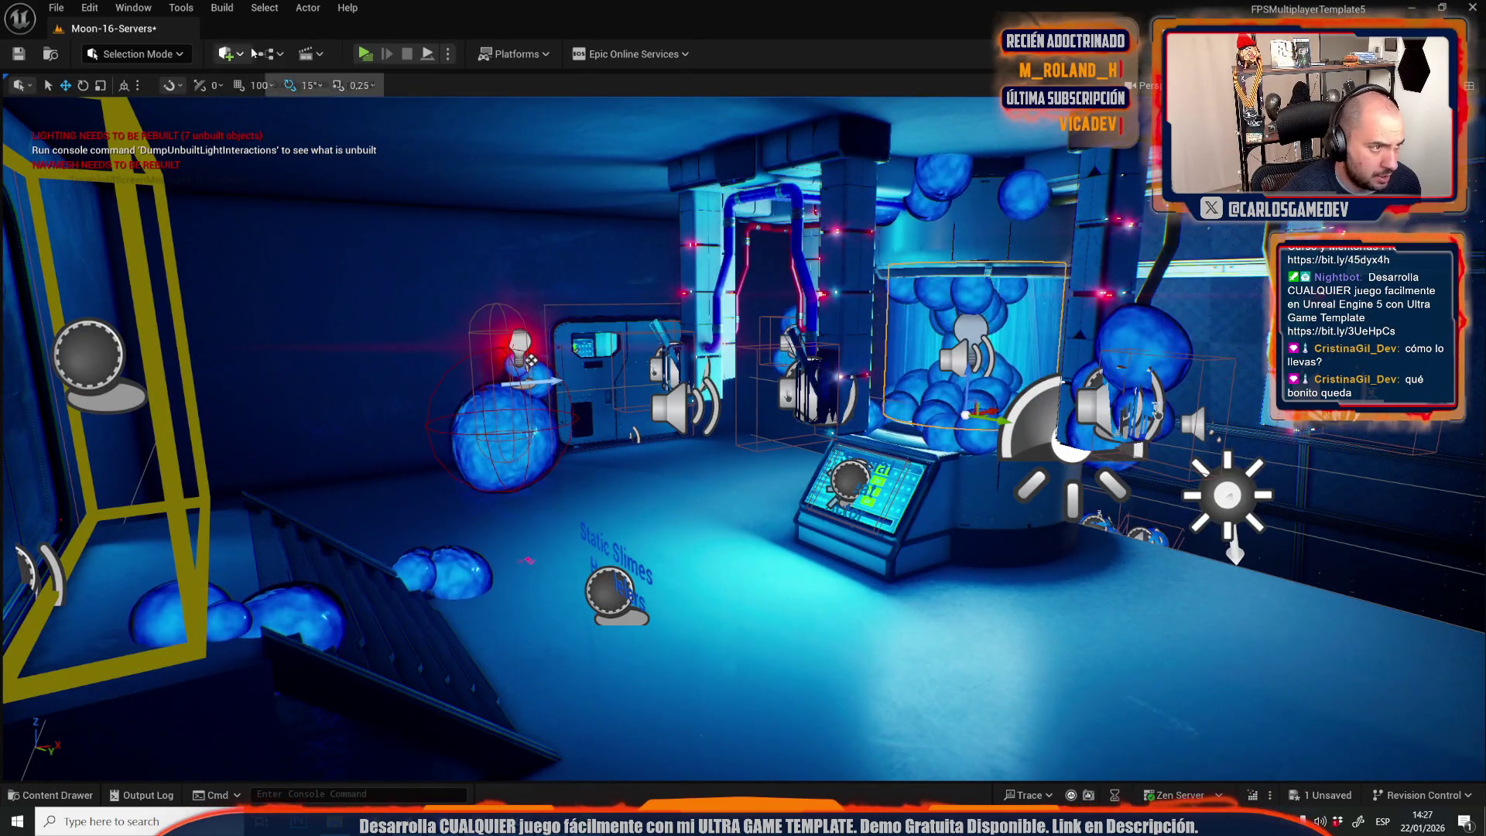
click(269, 54)
click(350, 158)
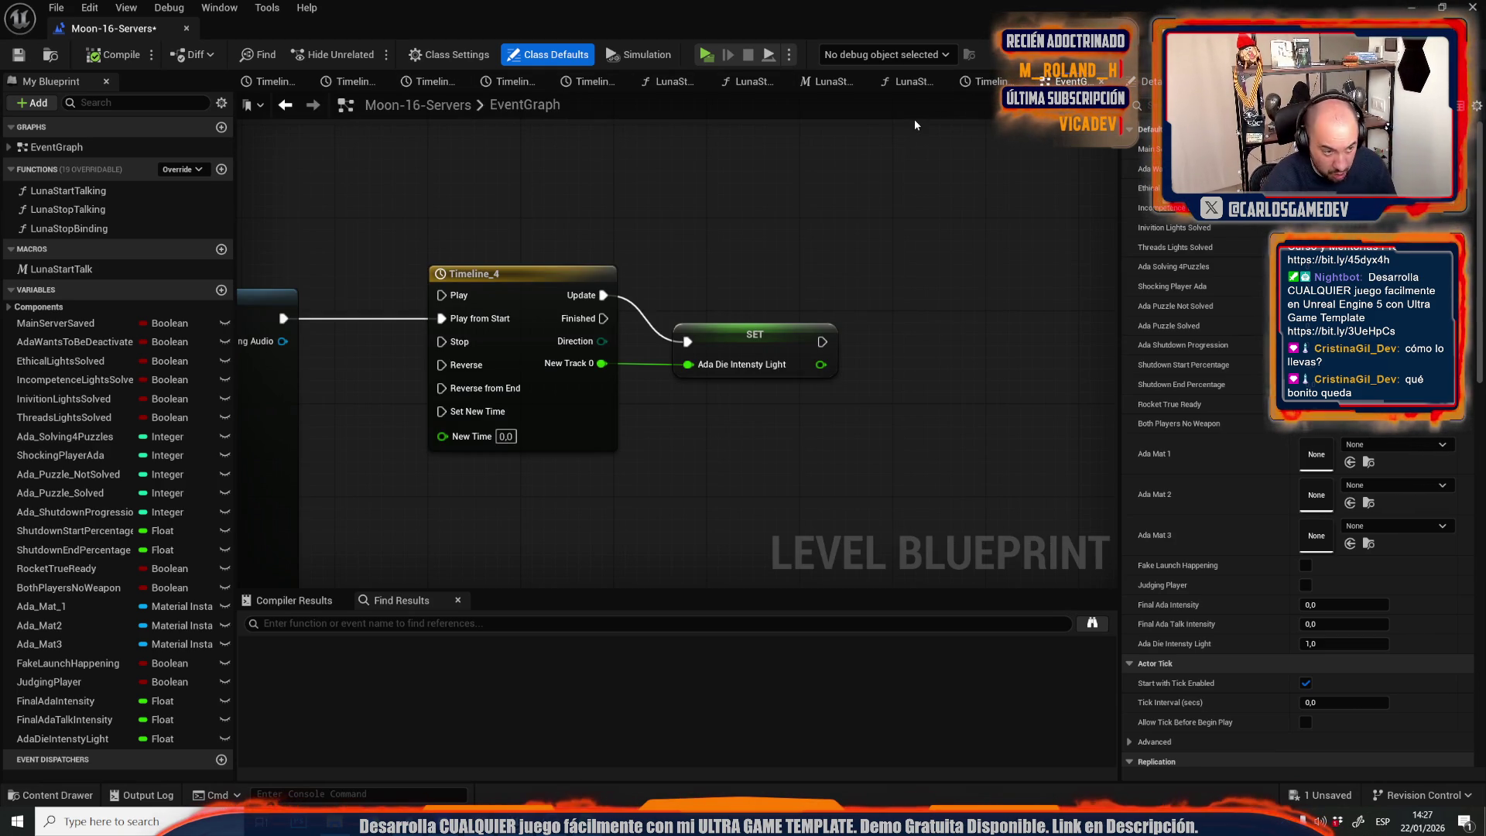
scroll(582, 345, down, 8)
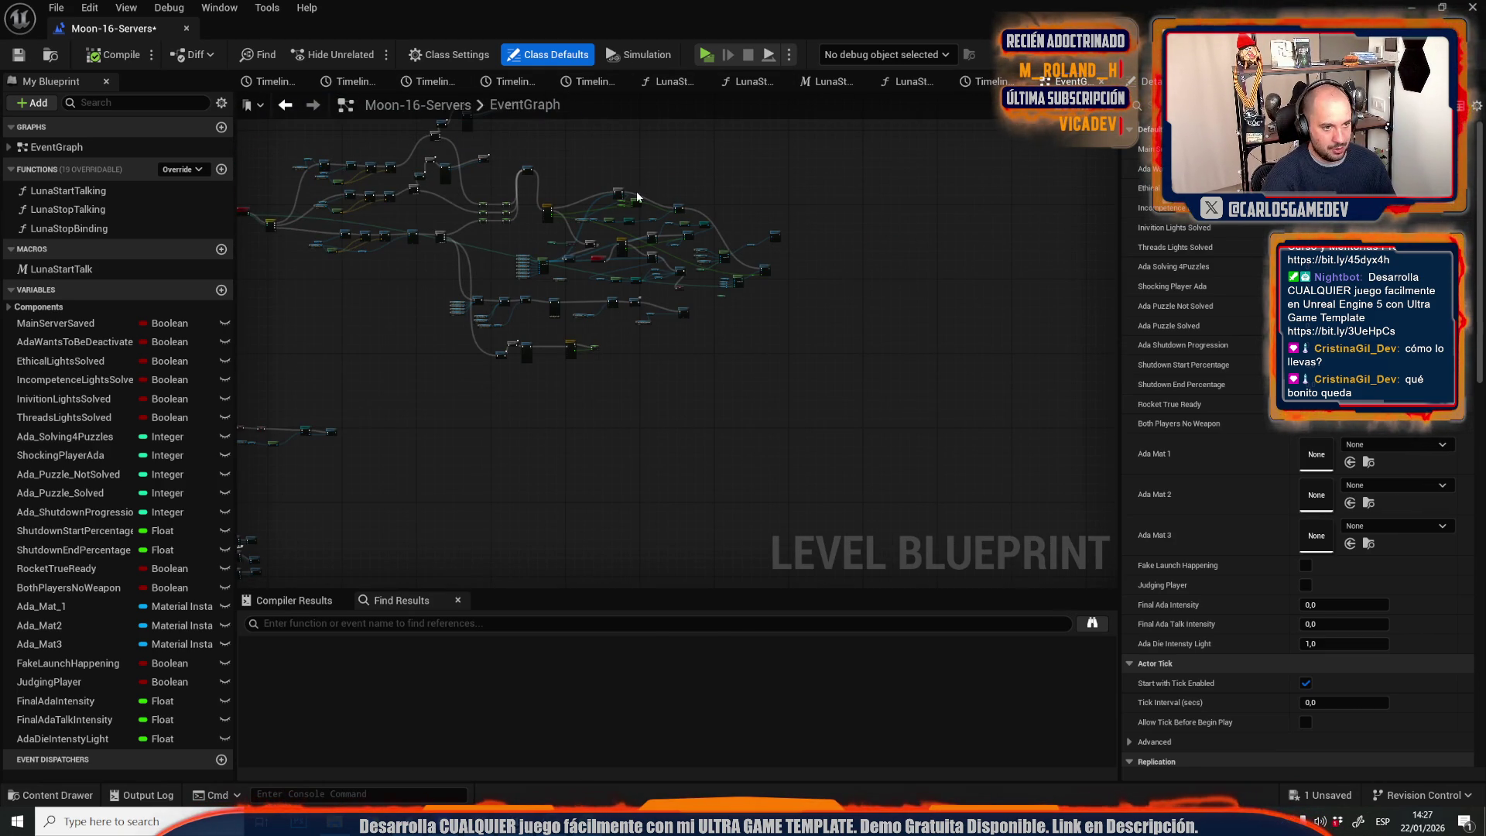
scroll(617, 311, up, 5)
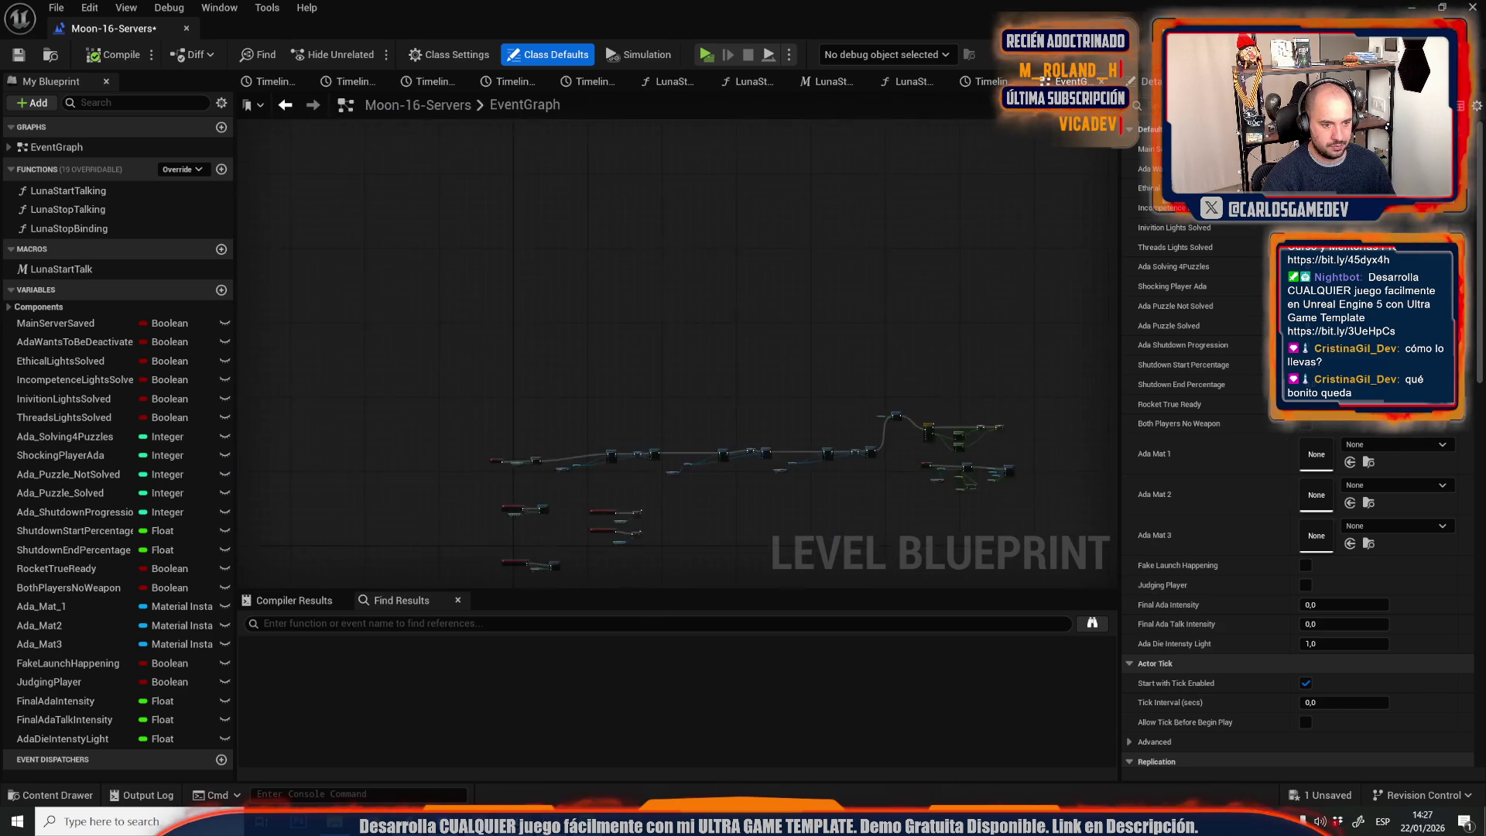
Move FinalPersianas beside Set Actor Hidden in Game and select the existing Luna Stop Binding.
drag(774, 572, 1005, 490)
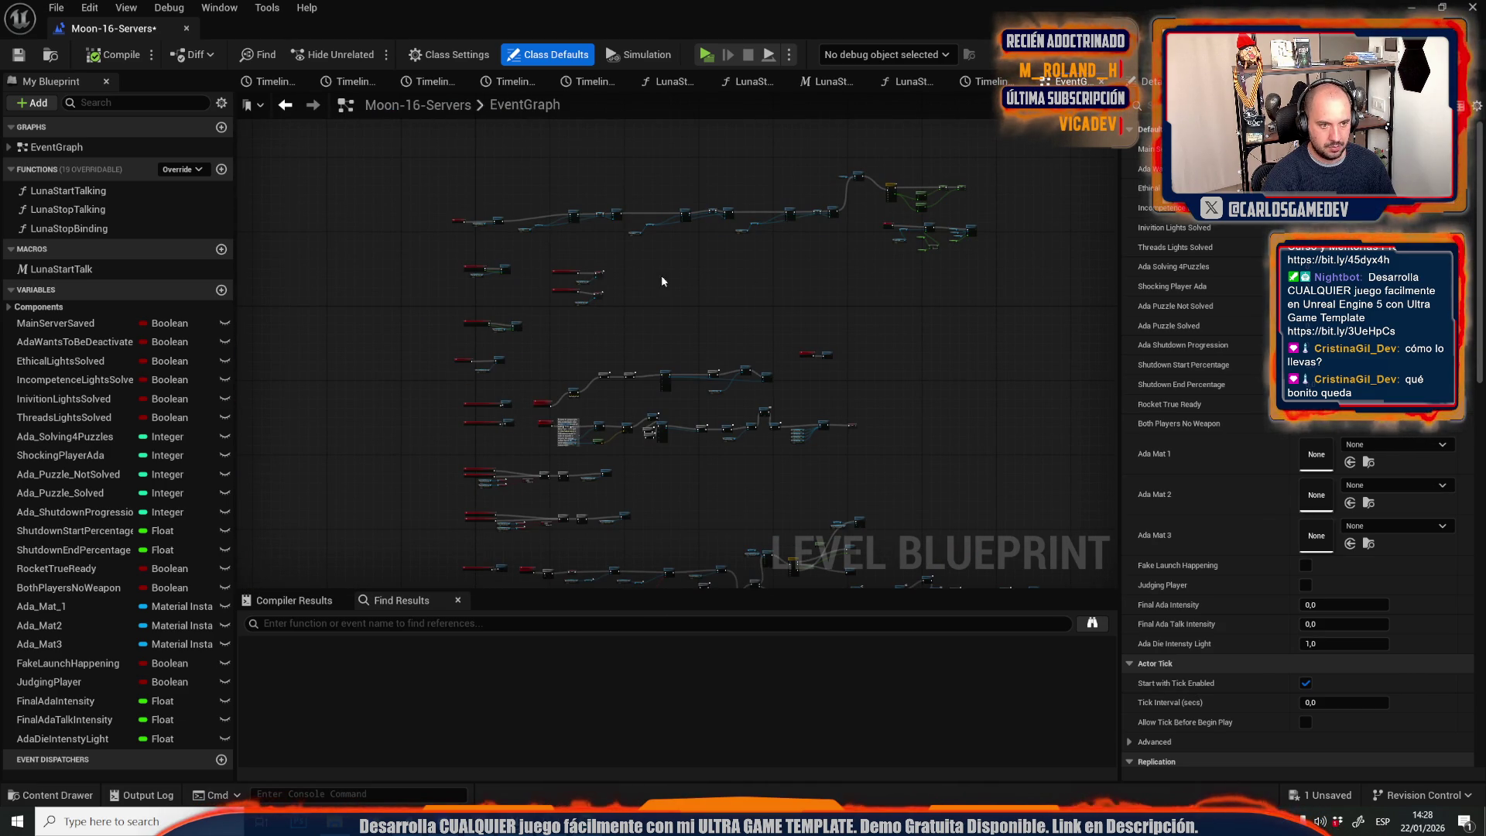
scroll(684, 395, up, 7)
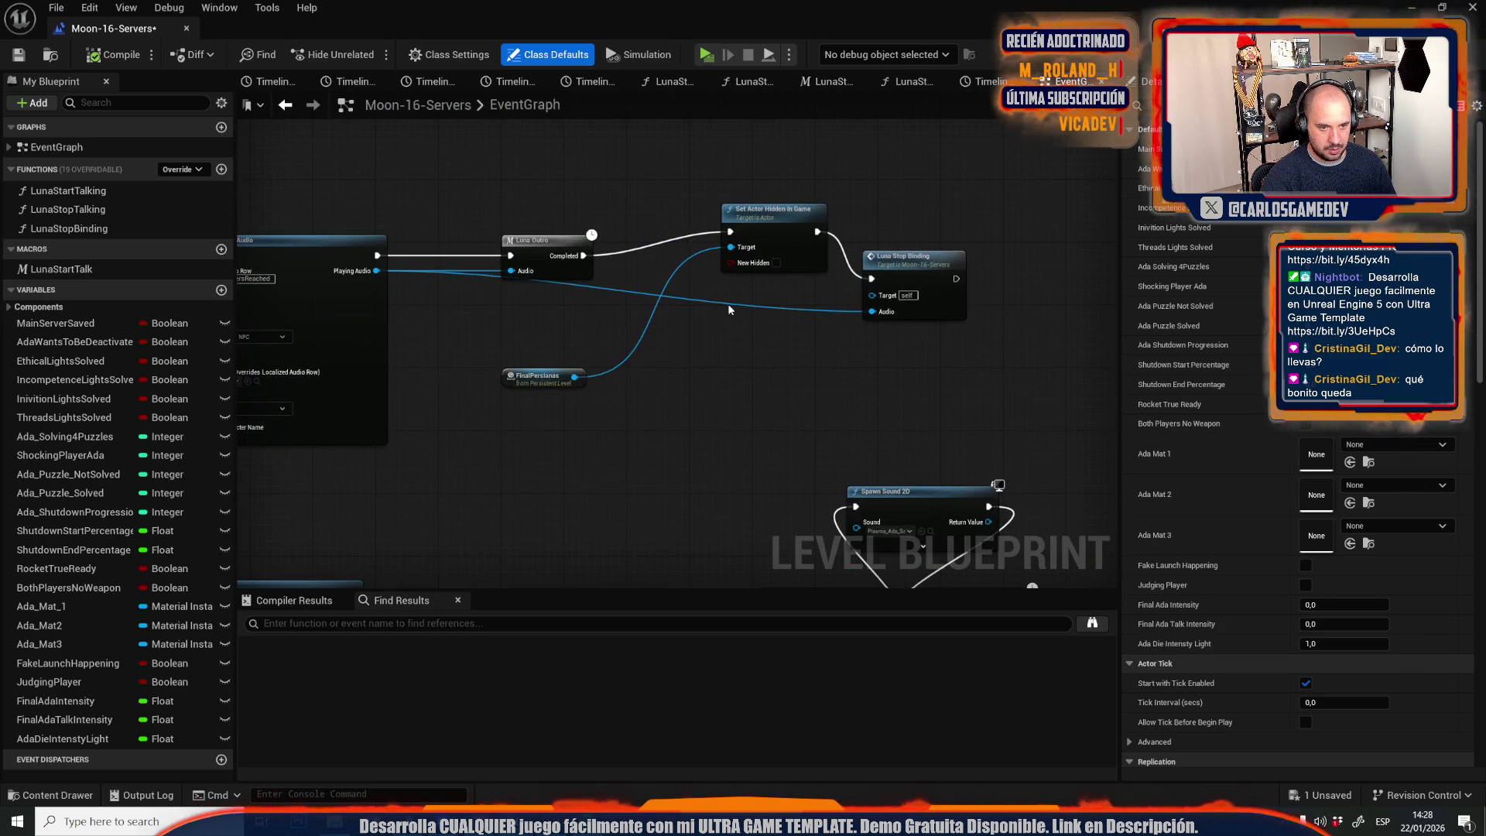
drag(546, 381, 643, 276)
click(913, 270)
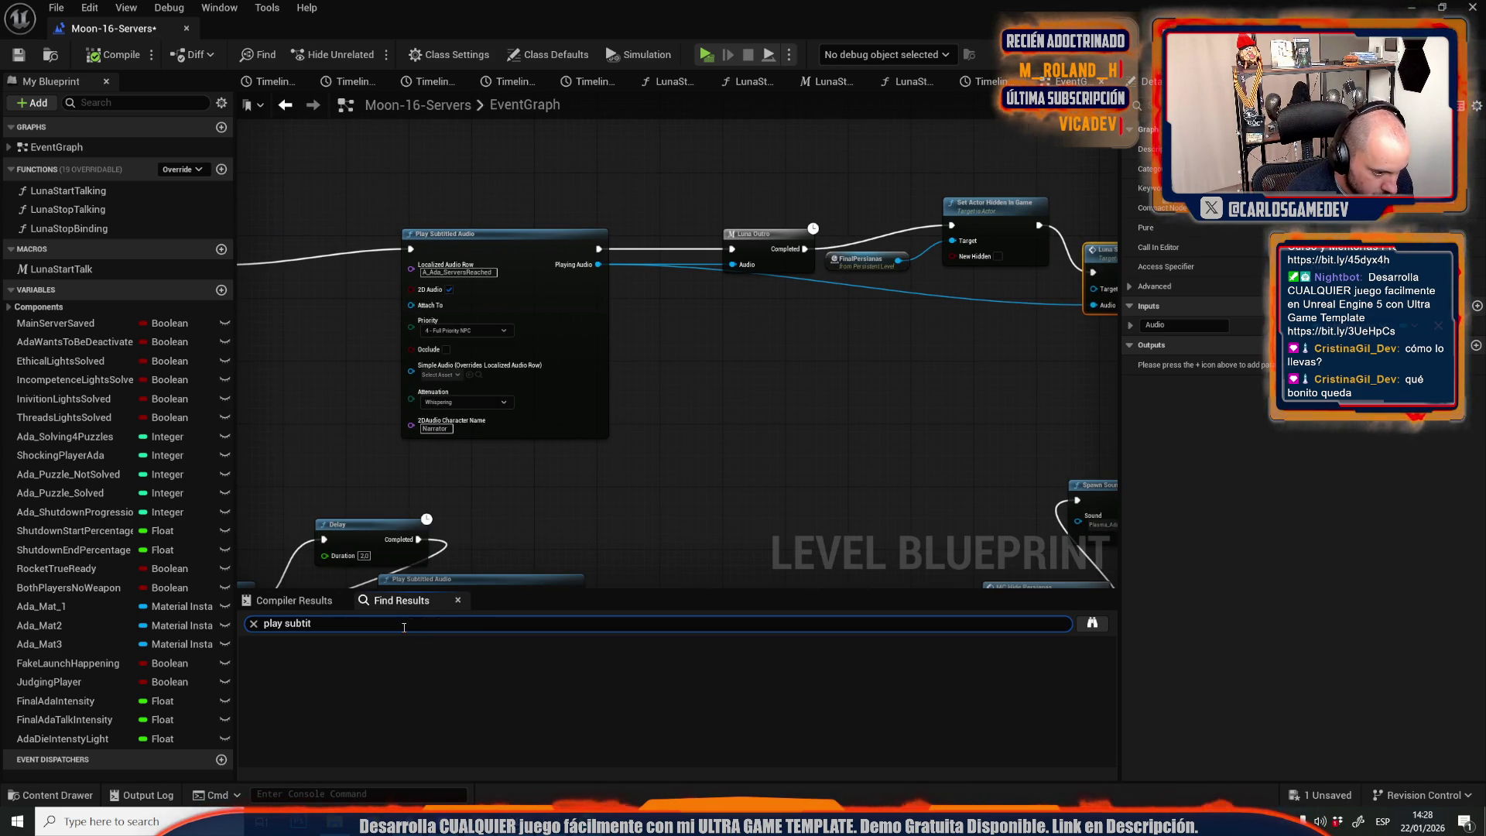
Insert a Luna Stop Binding after A_Ada_ServersSaved's audio, fed its Playing Audio, before the Delay.
key(Return)
click(309, 678)
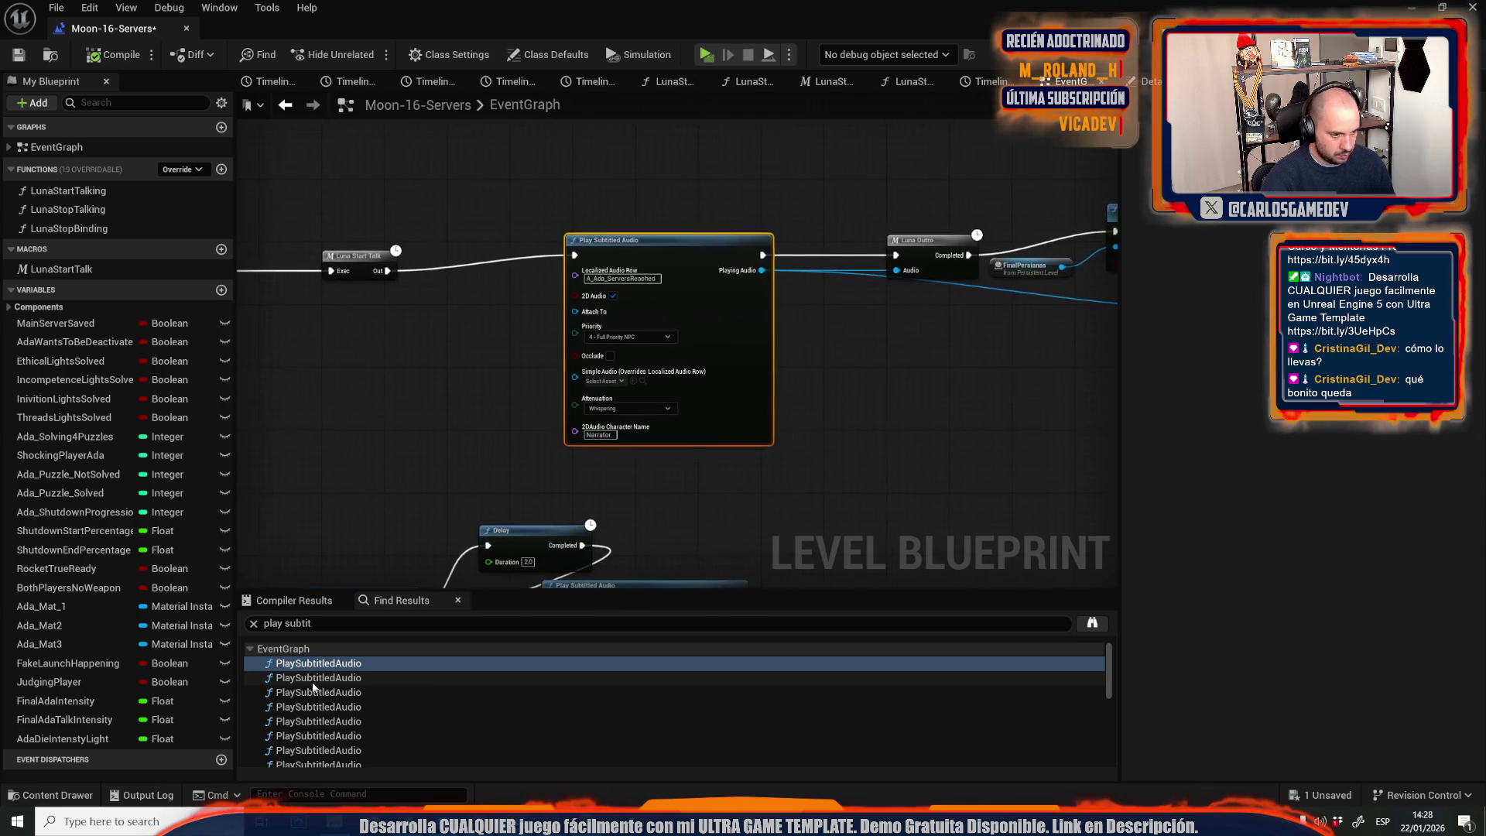
scroll(528, 452, down, 3)
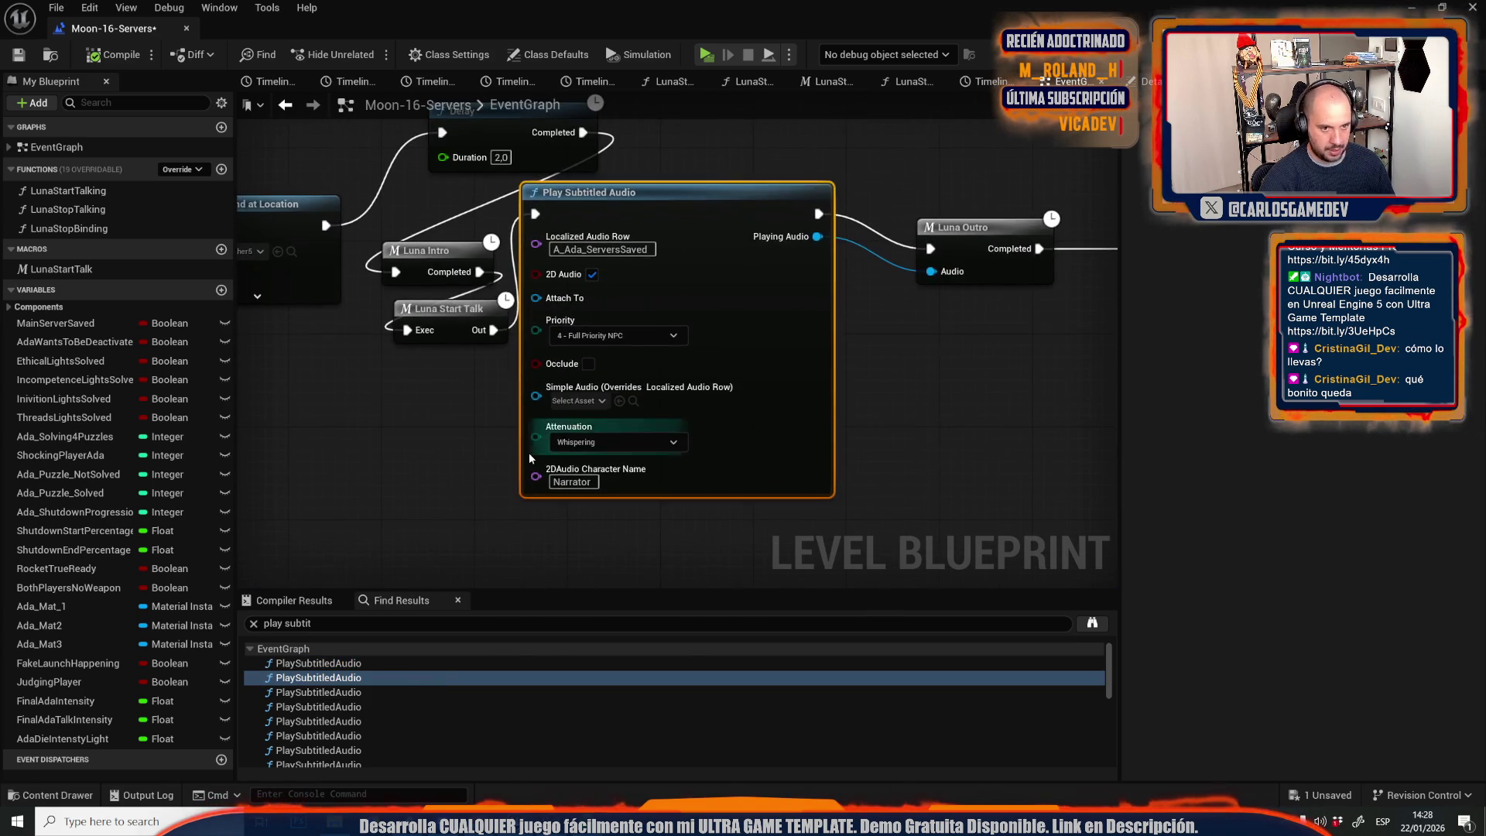
click(643, 385)
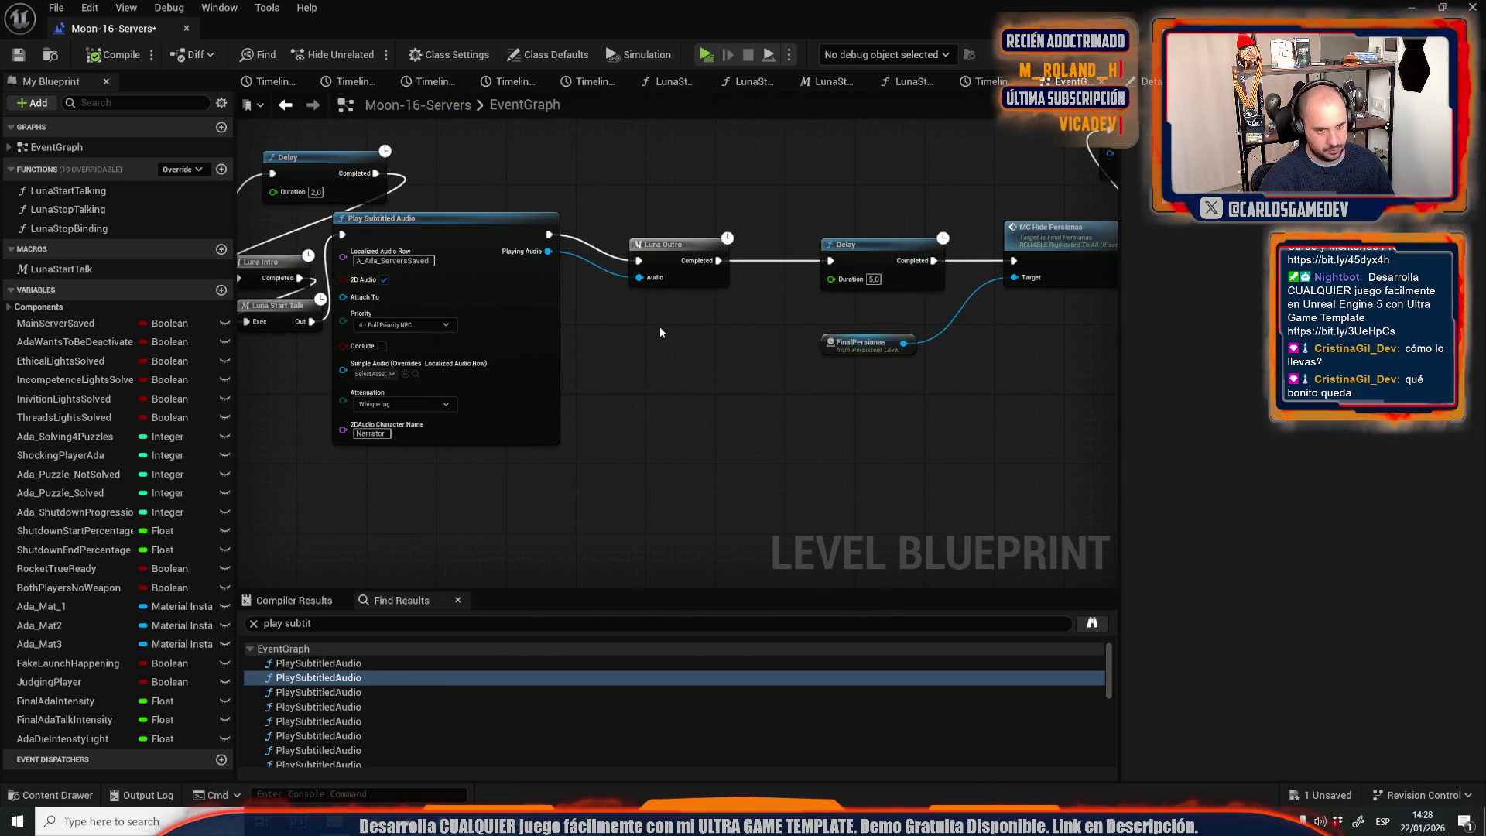
key(ctrl+v)
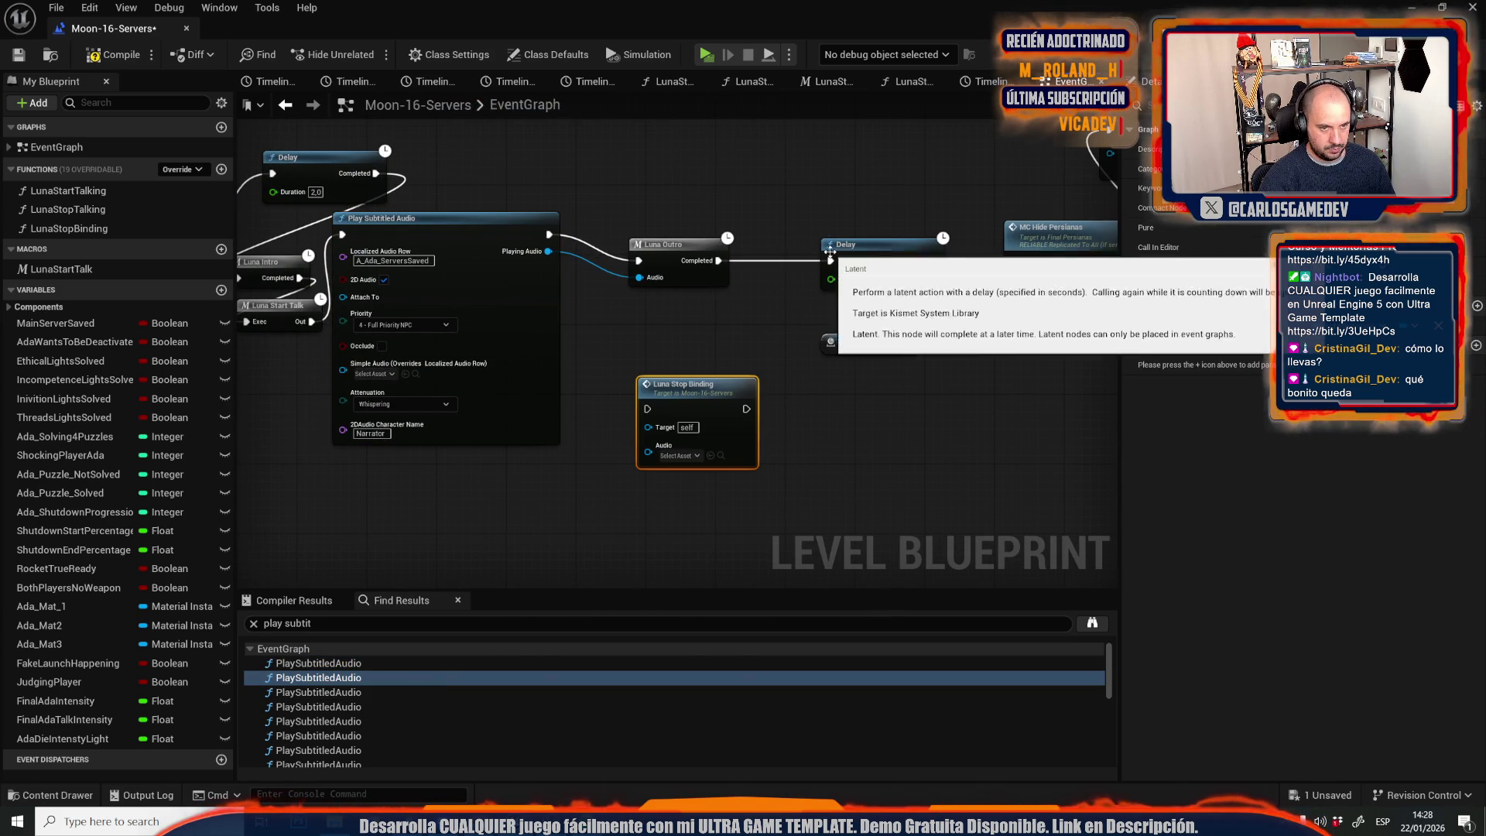
mouse_move(828, 267)
mouse_down()
mouse_move(700, 393)
mouse_move(650, 410)
mouse_up()
drag(746, 408, 828, 269)
drag(648, 452, 548, 251)
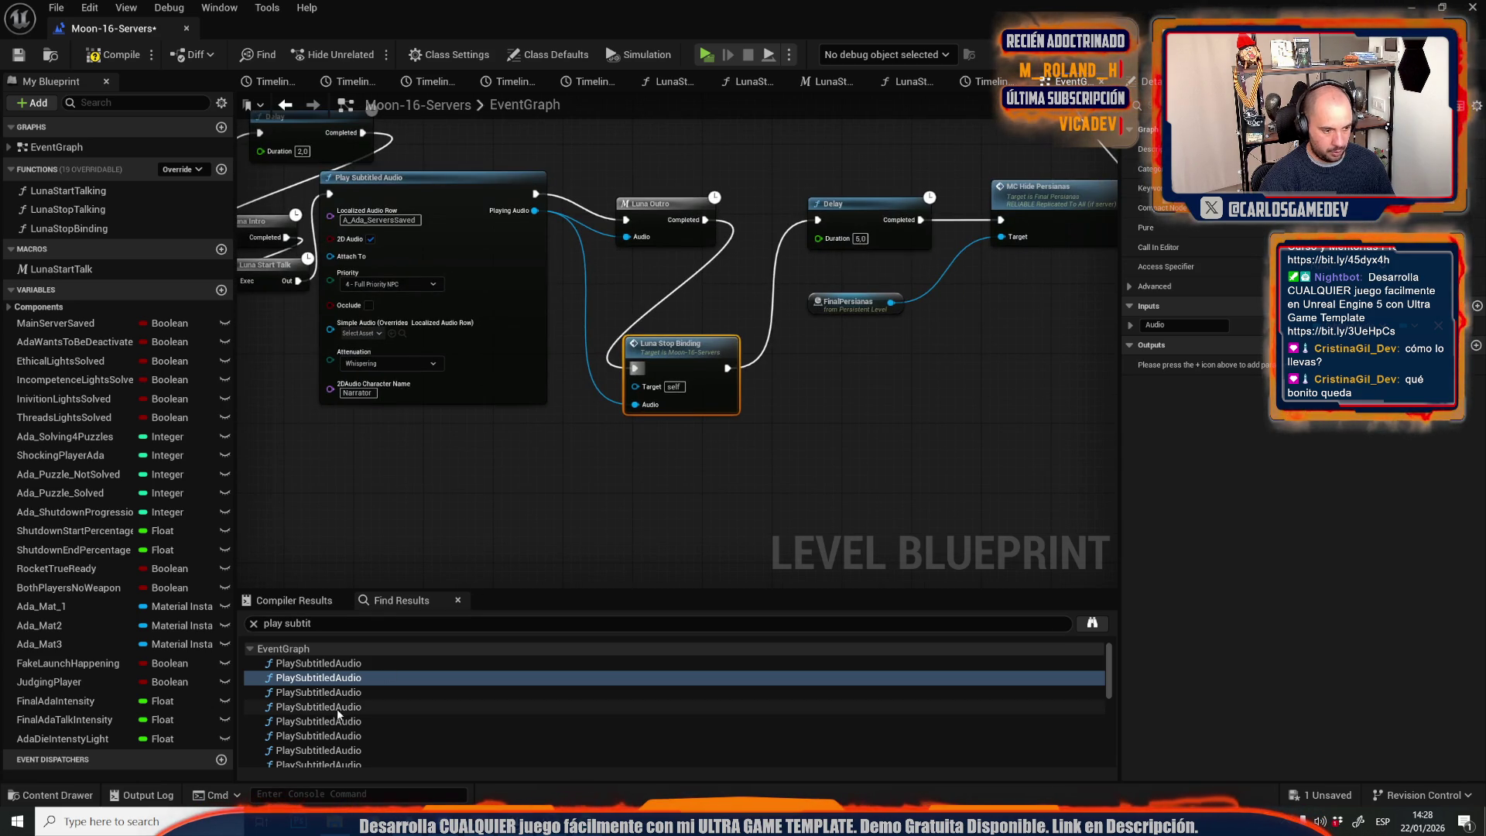
Insert a Luna Stop Binding after A_Ada_RocketSequenceStart's audio, fed its Playing Audio, before the Sequence.
click(342, 692)
mouse_move(782, 286)
mouse_down()
mouse_move(743, 178)
mouse_move(577, 383)
mouse_move(614, 288)
mouse_up()
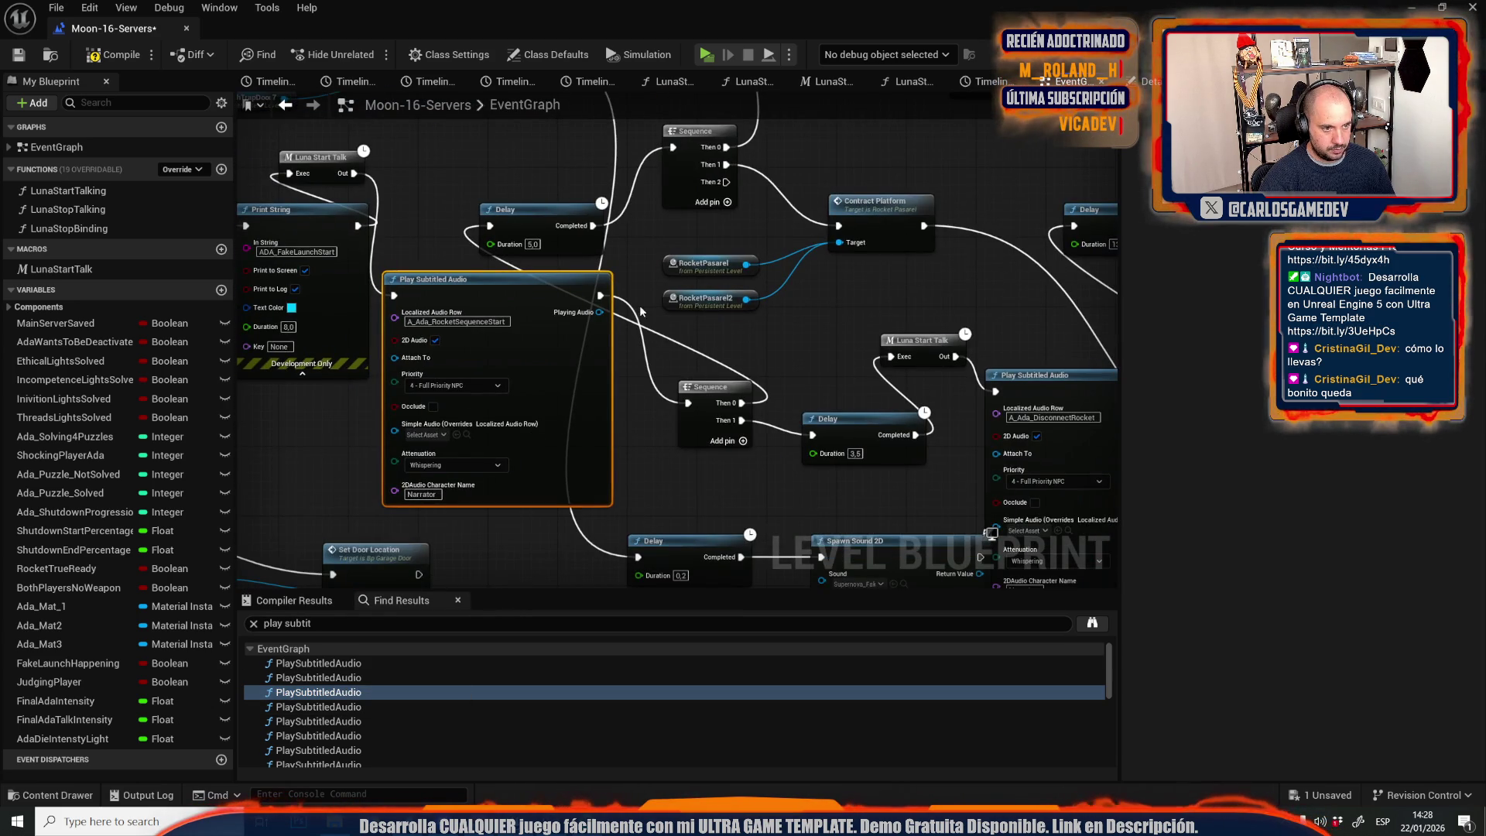
scroll(641, 311, down, 2)
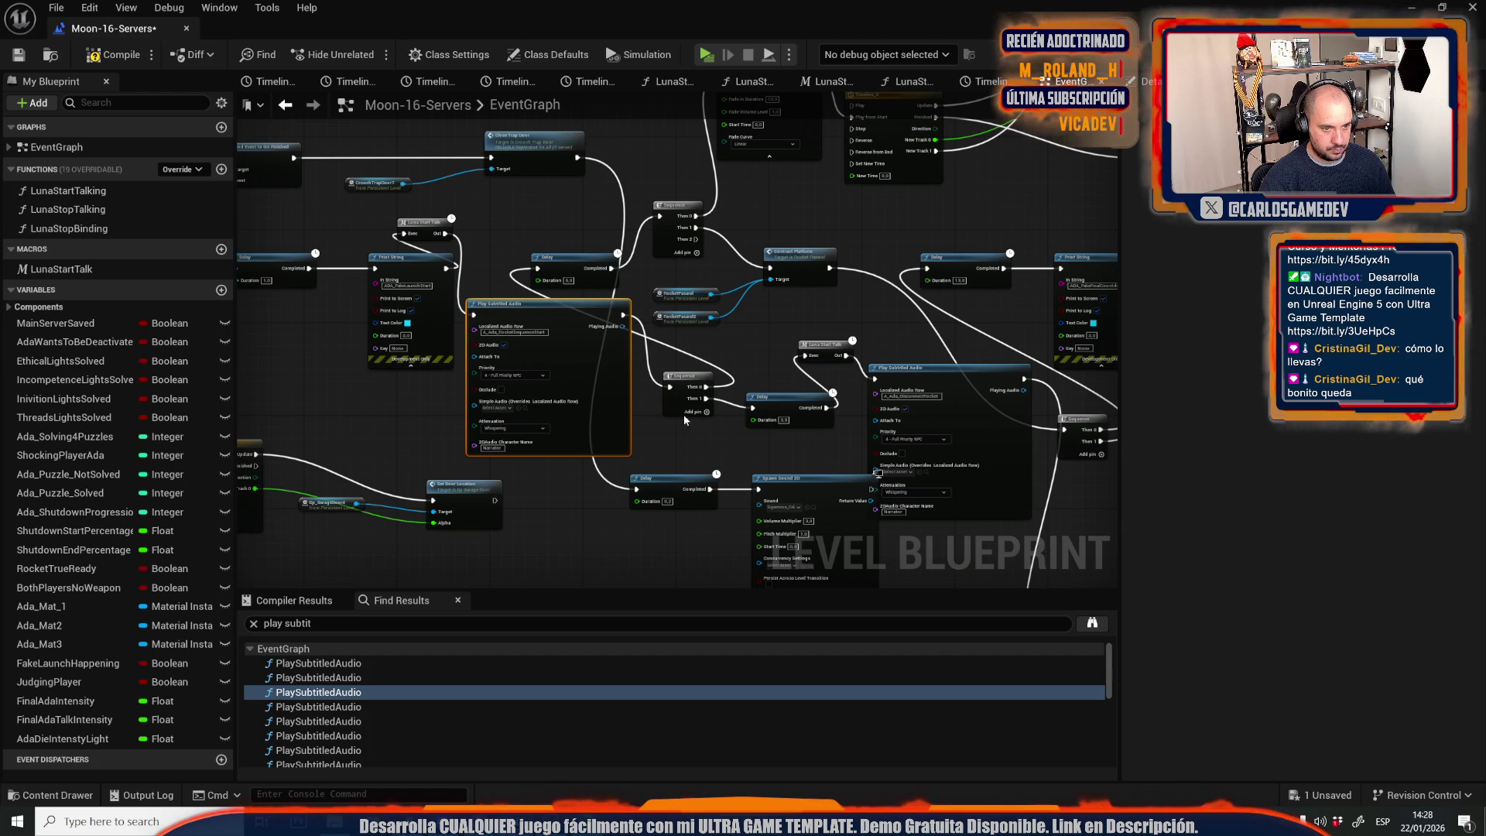
scroll(666, 452, up, 2)
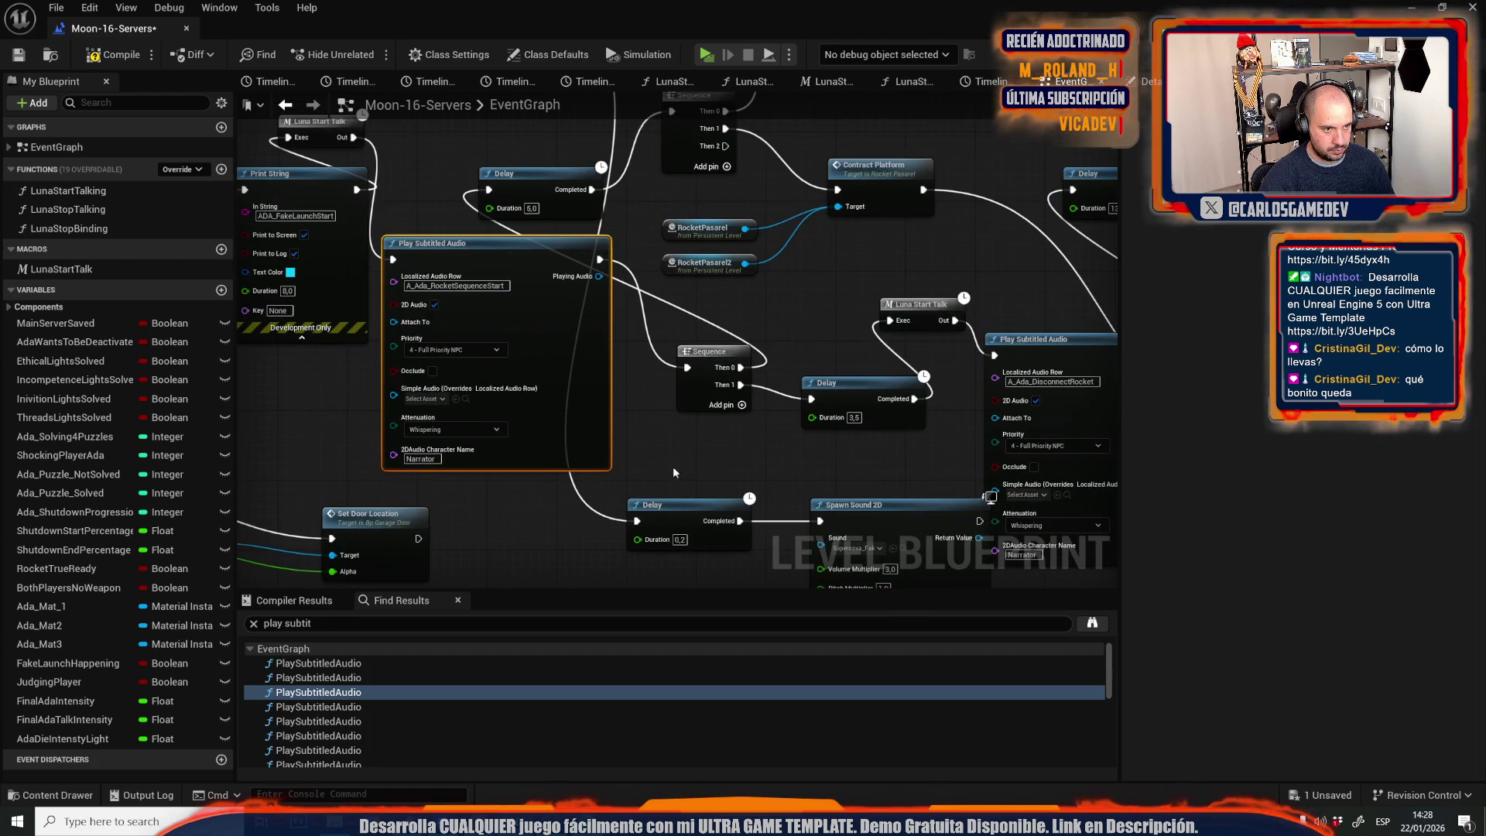
drag(672, 522, 663, 565)
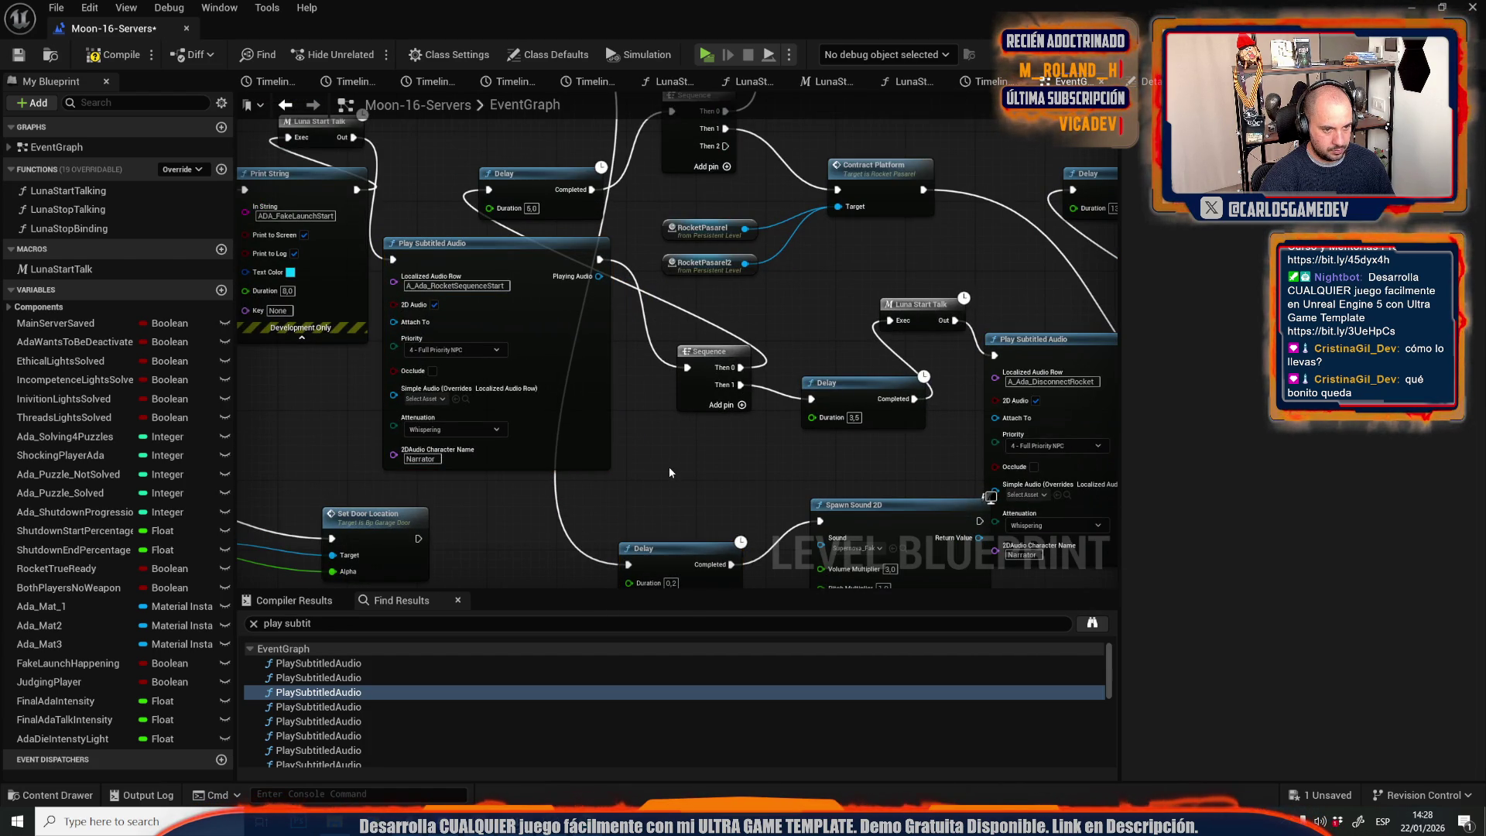
key(ctrl+v)
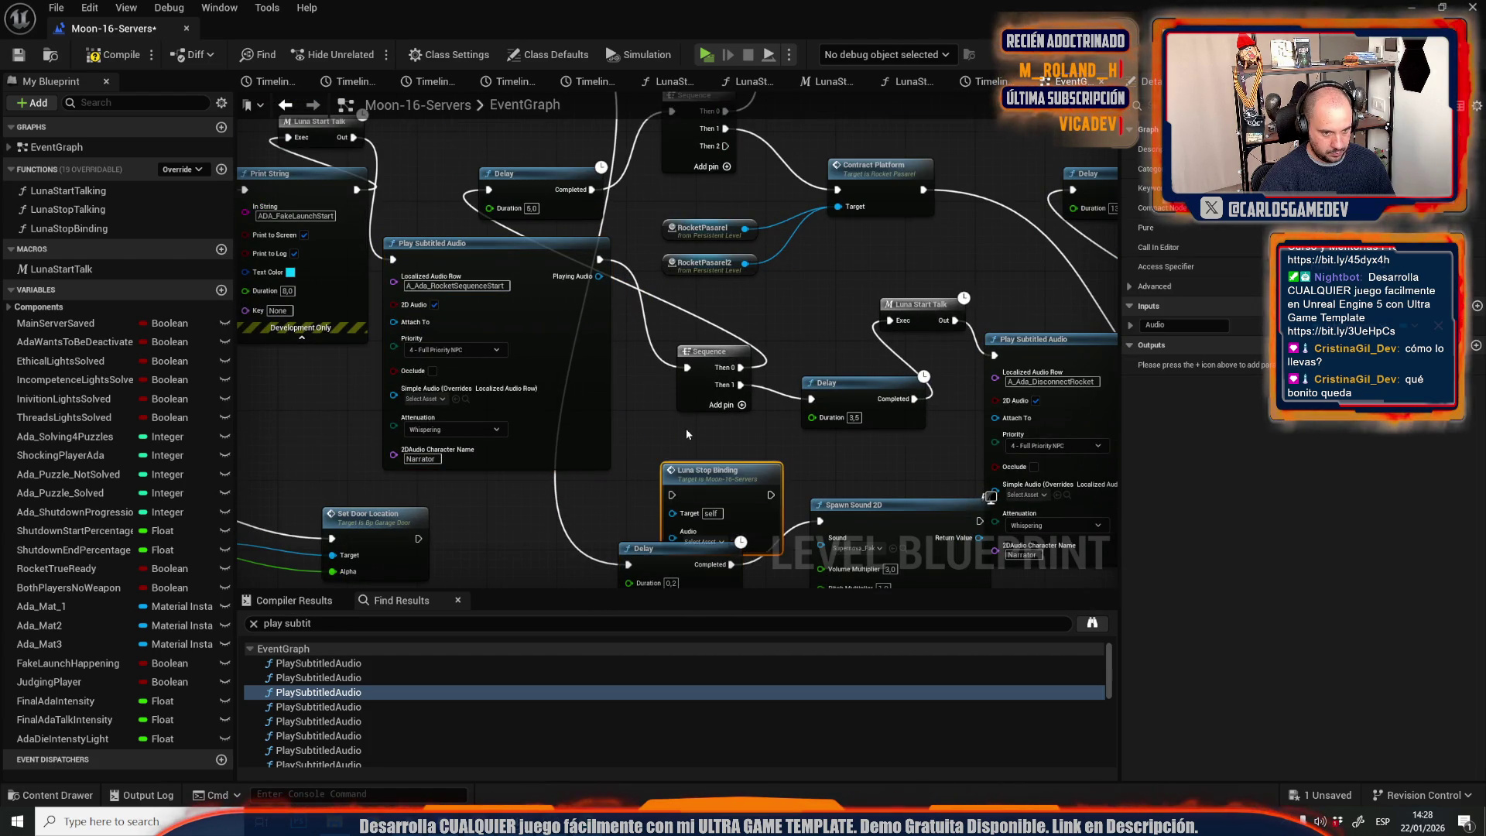
scroll(686, 429, up, 1)
drag(686, 358, 629, 455)
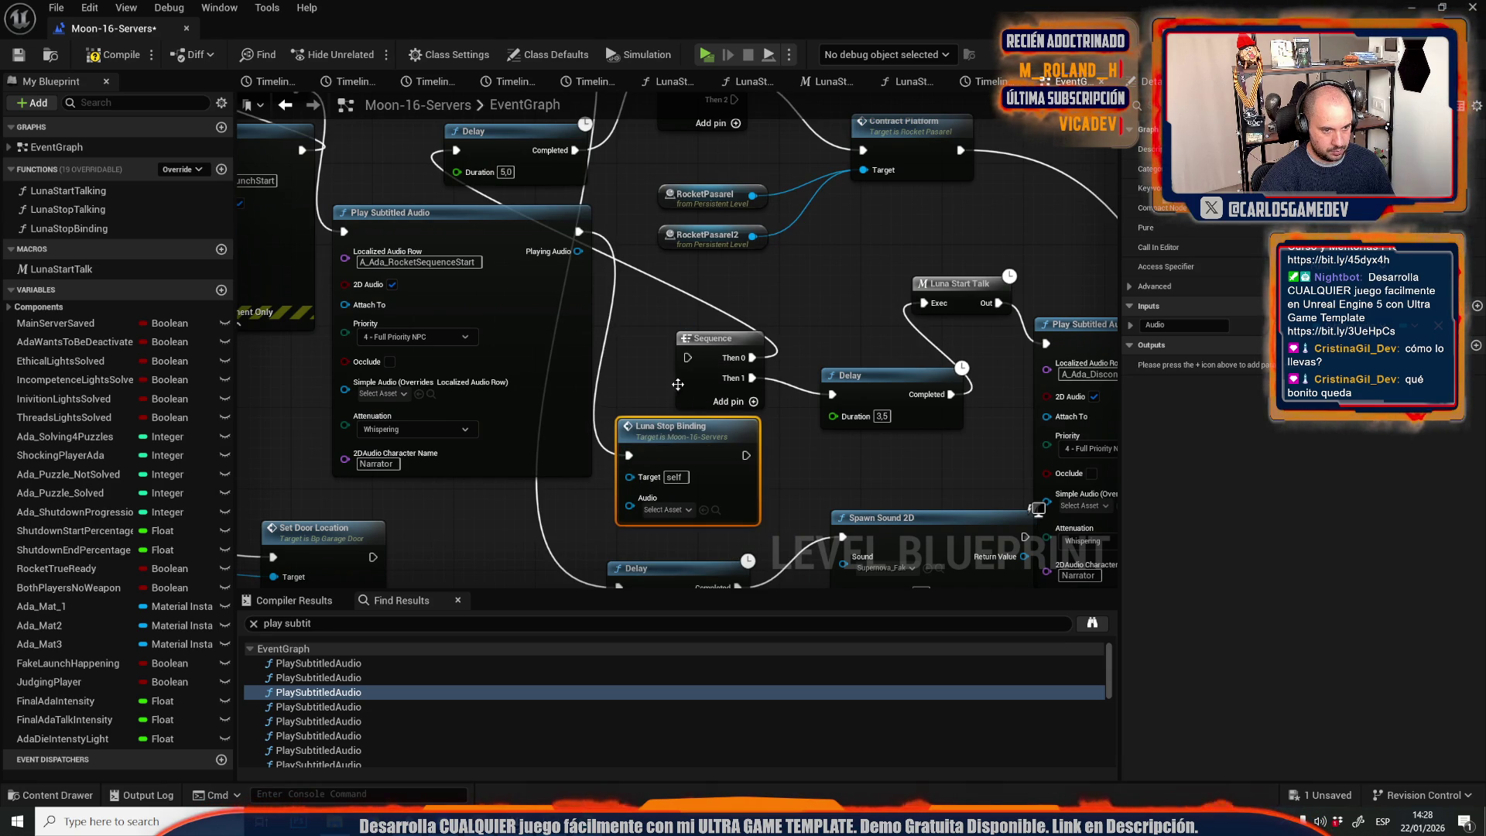
drag(687, 357, 746, 456)
drag(629, 505, 578, 251)
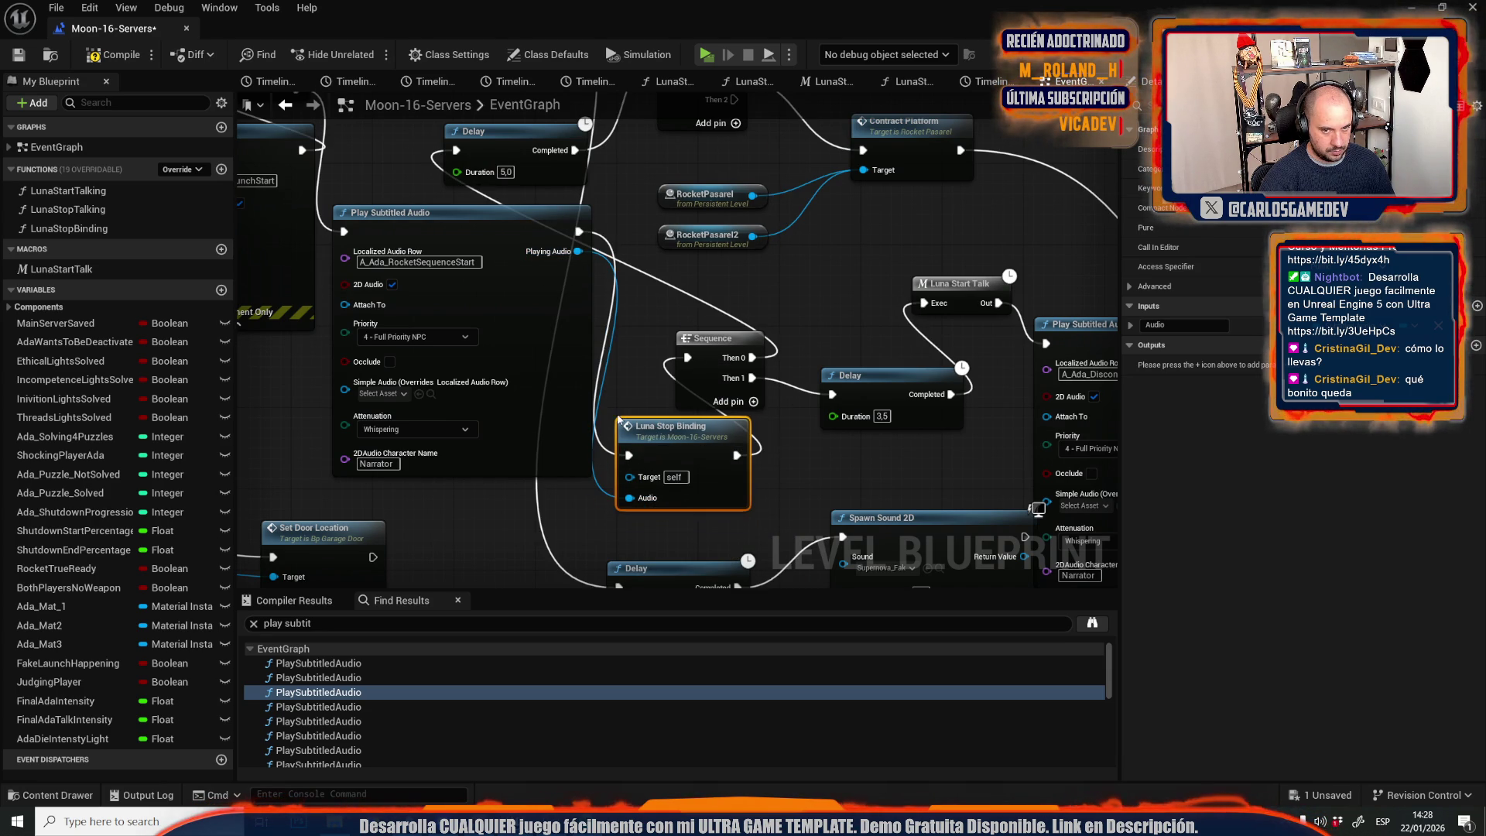
Insert a Luna Stop Binding after A_Ada_DisconnectRocket's audio, fed its Playing Audio, before the Sequence.
click(324, 708)
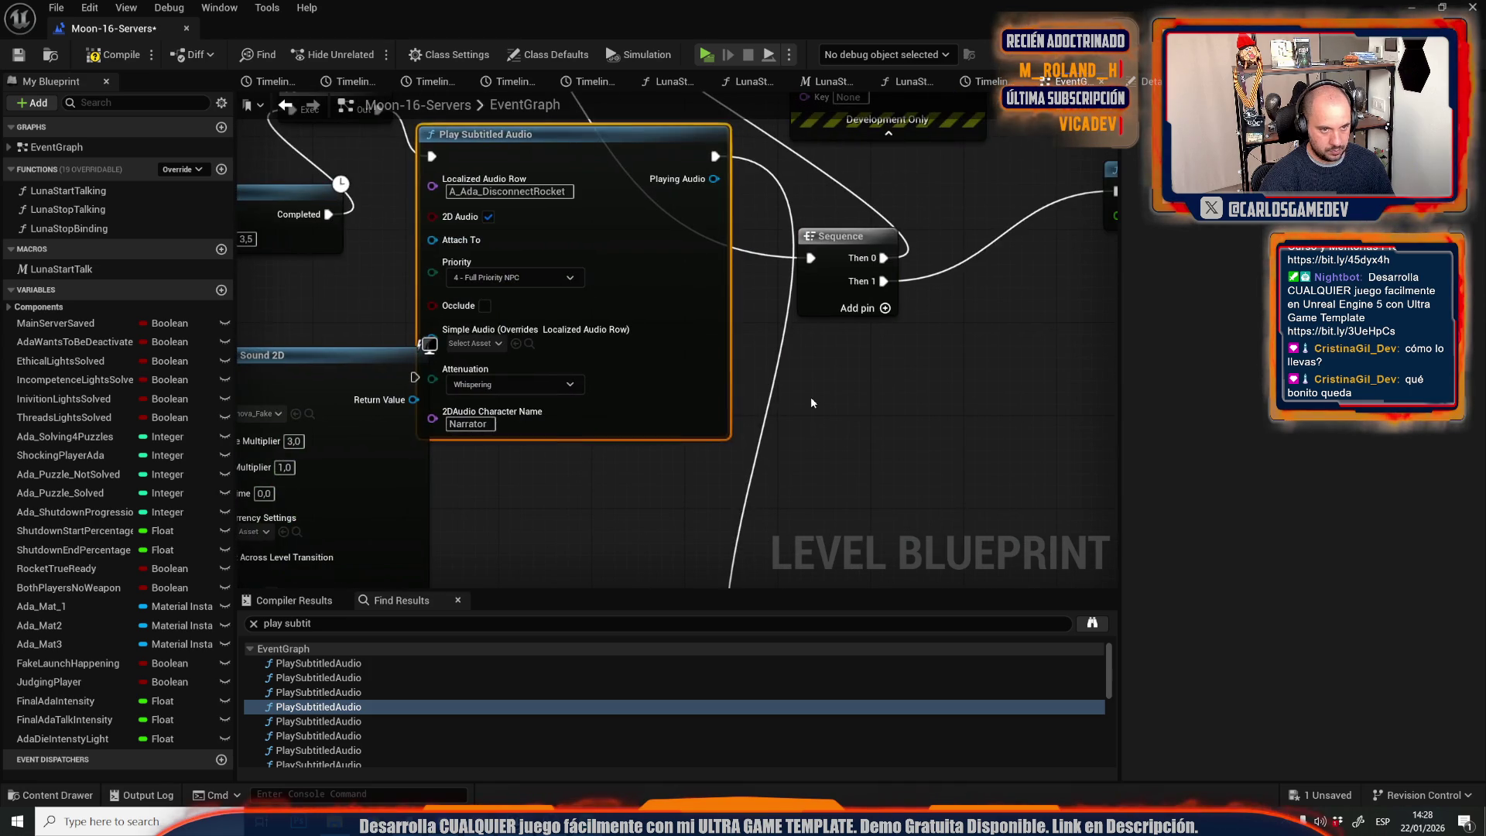
key(ctrl+v)
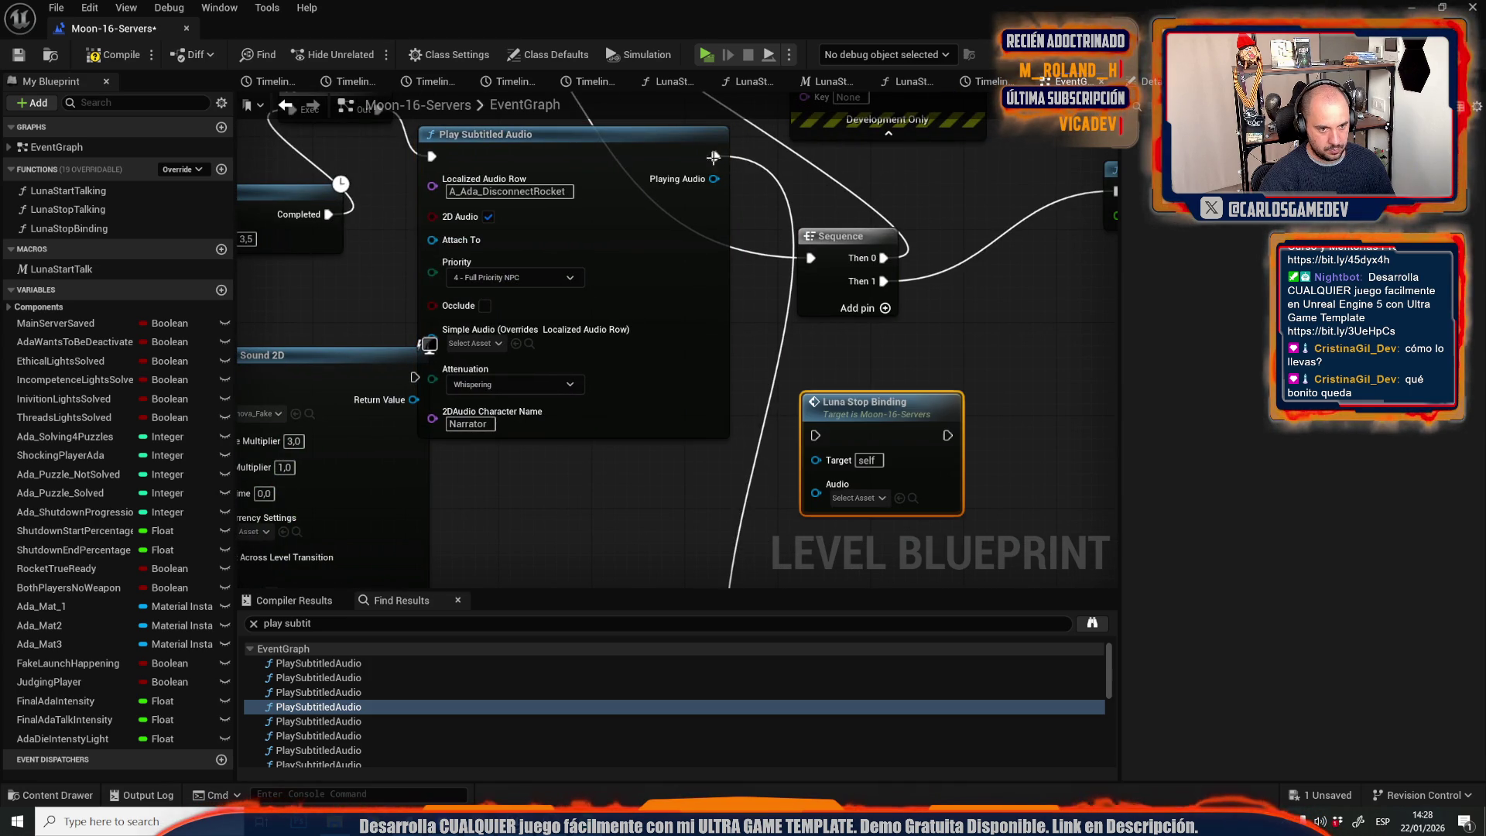
drag(713, 157, 945, 435)
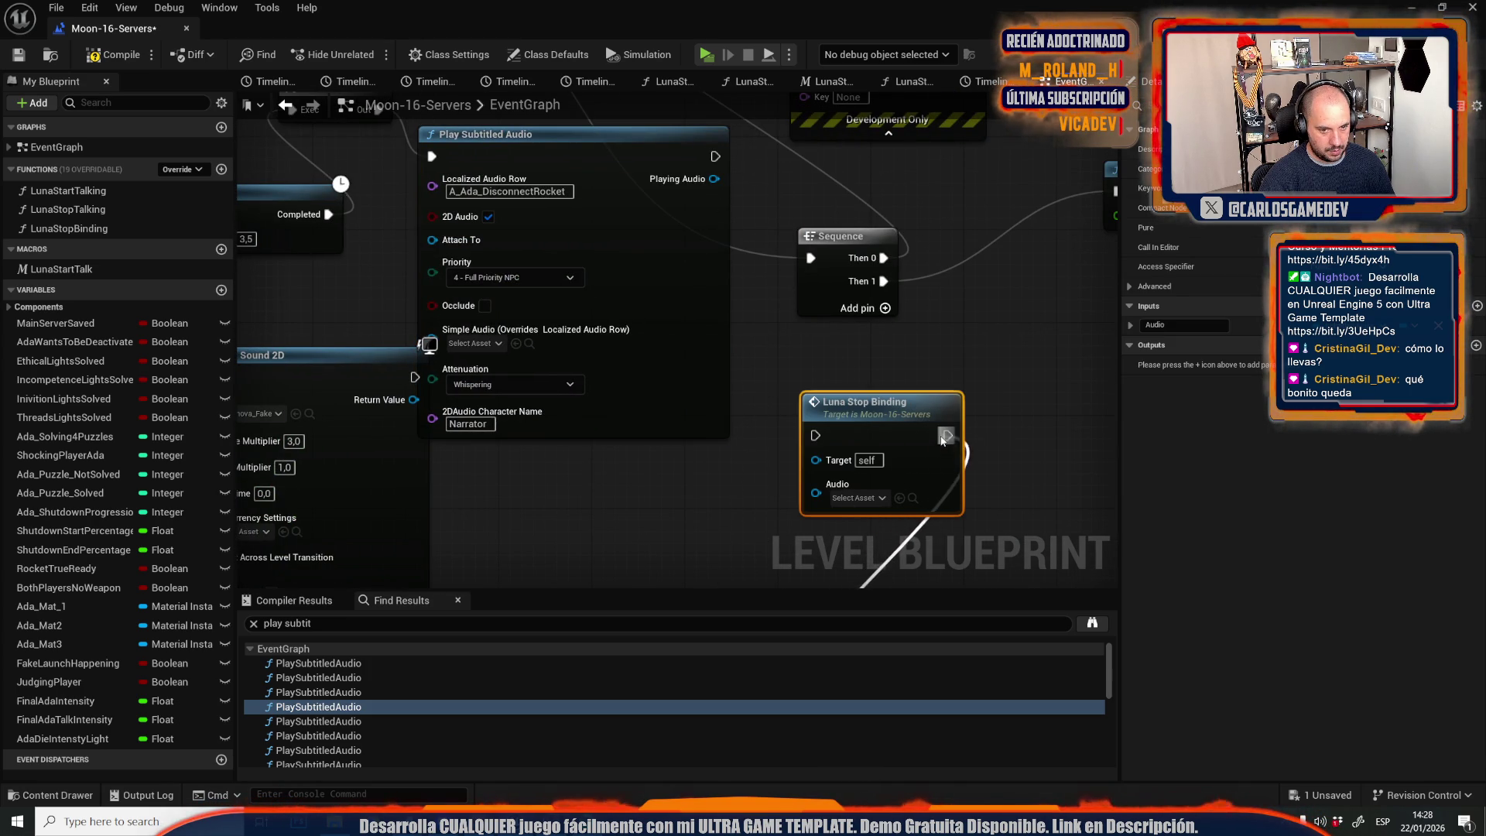
mouse_move(814, 435)
mouse_down()
mouse_move(737, 236)
mouse_move(810, 257)
mouse_up()
mouse_move(713, 178)
mouse_down()
mouse_move(801, 495)
mouse_move(828, 498)
mouse_up()
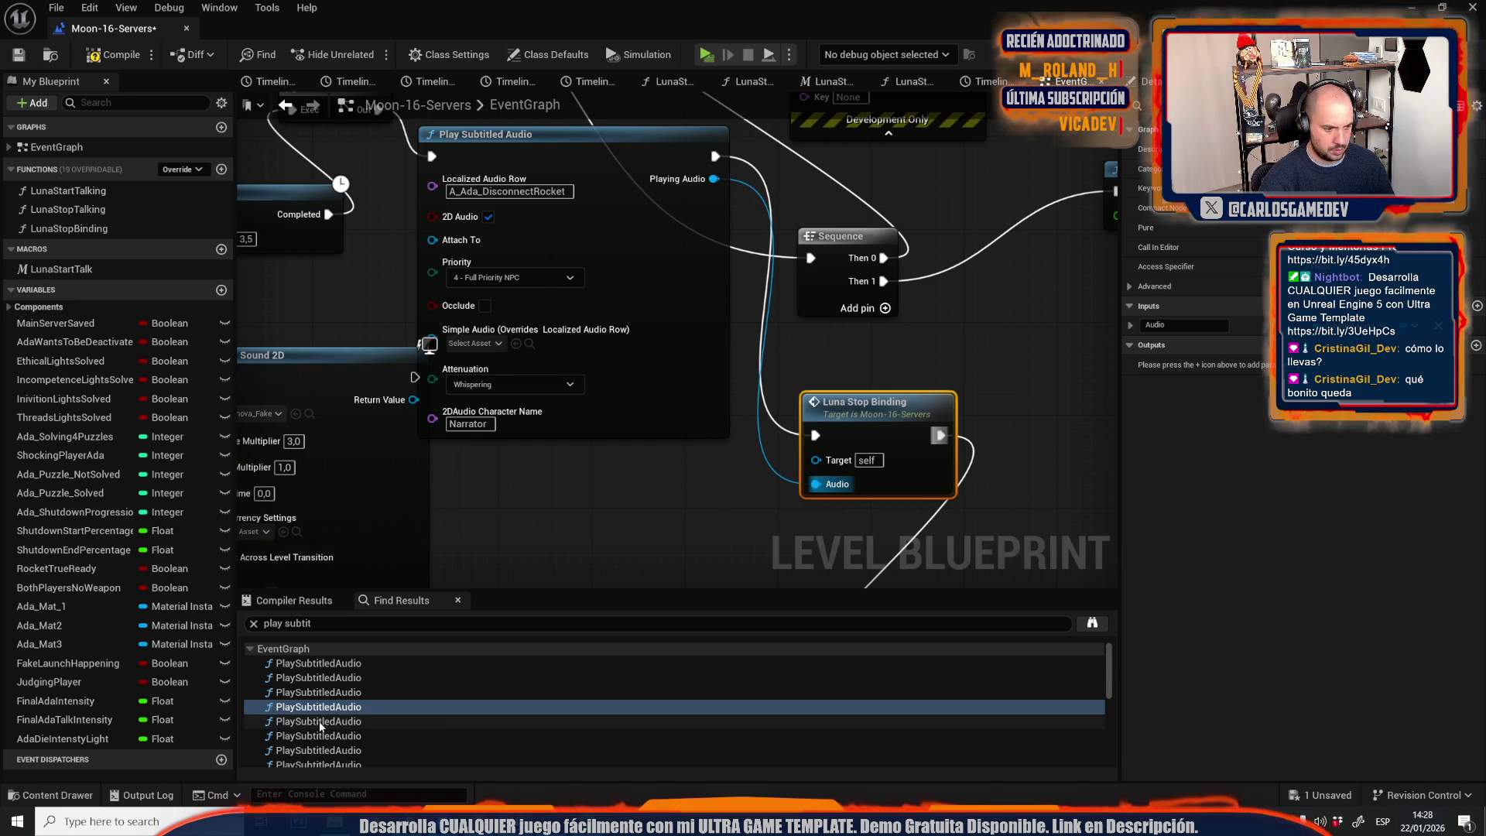
click(318, 720)
click(958, 230)
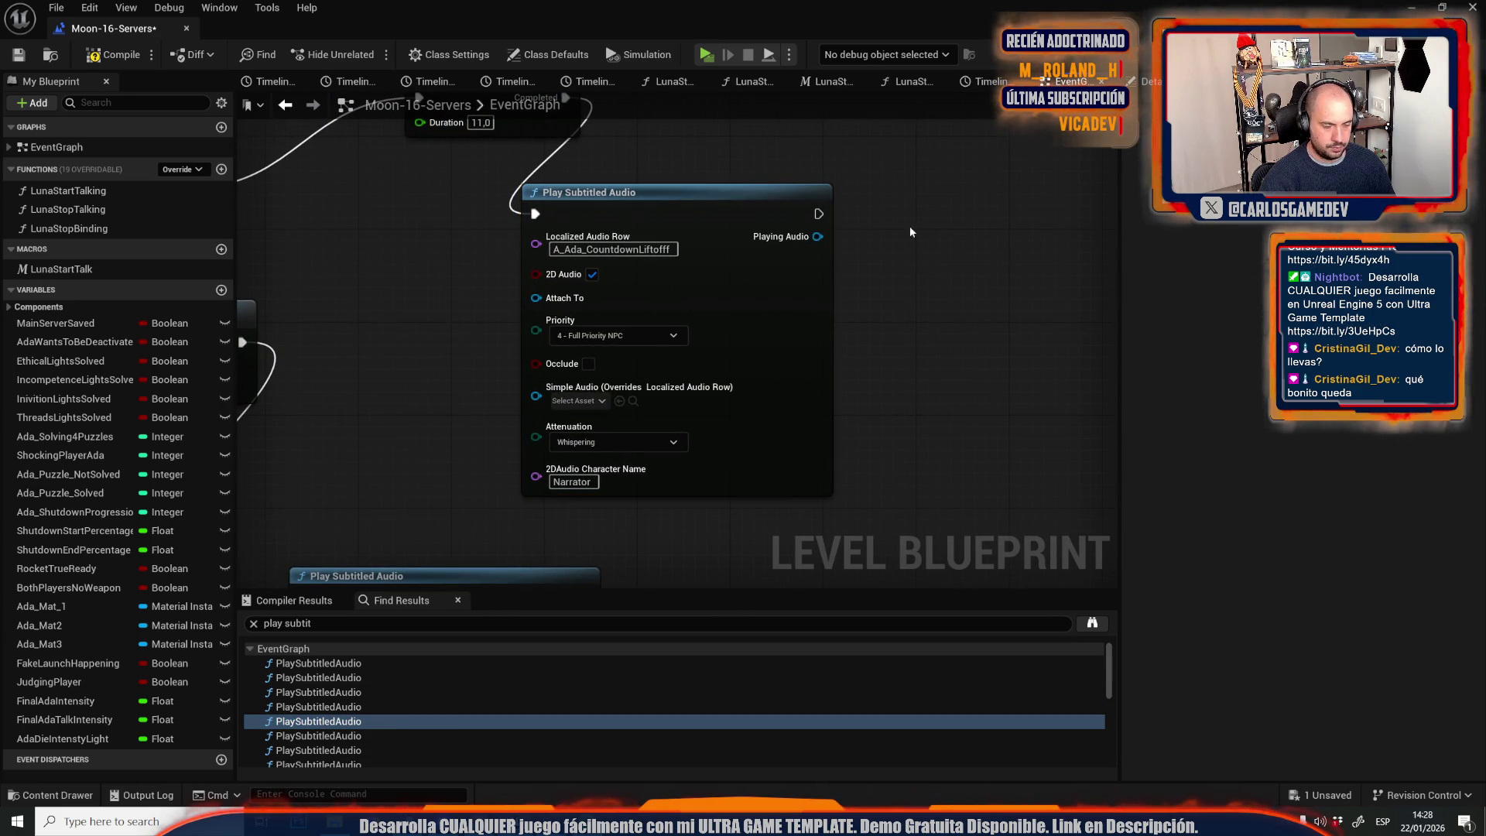
Add a Luna Stop Binding to the MalfunctionRocket audio node, fed its Playing Audio.
key(ctrl+v)
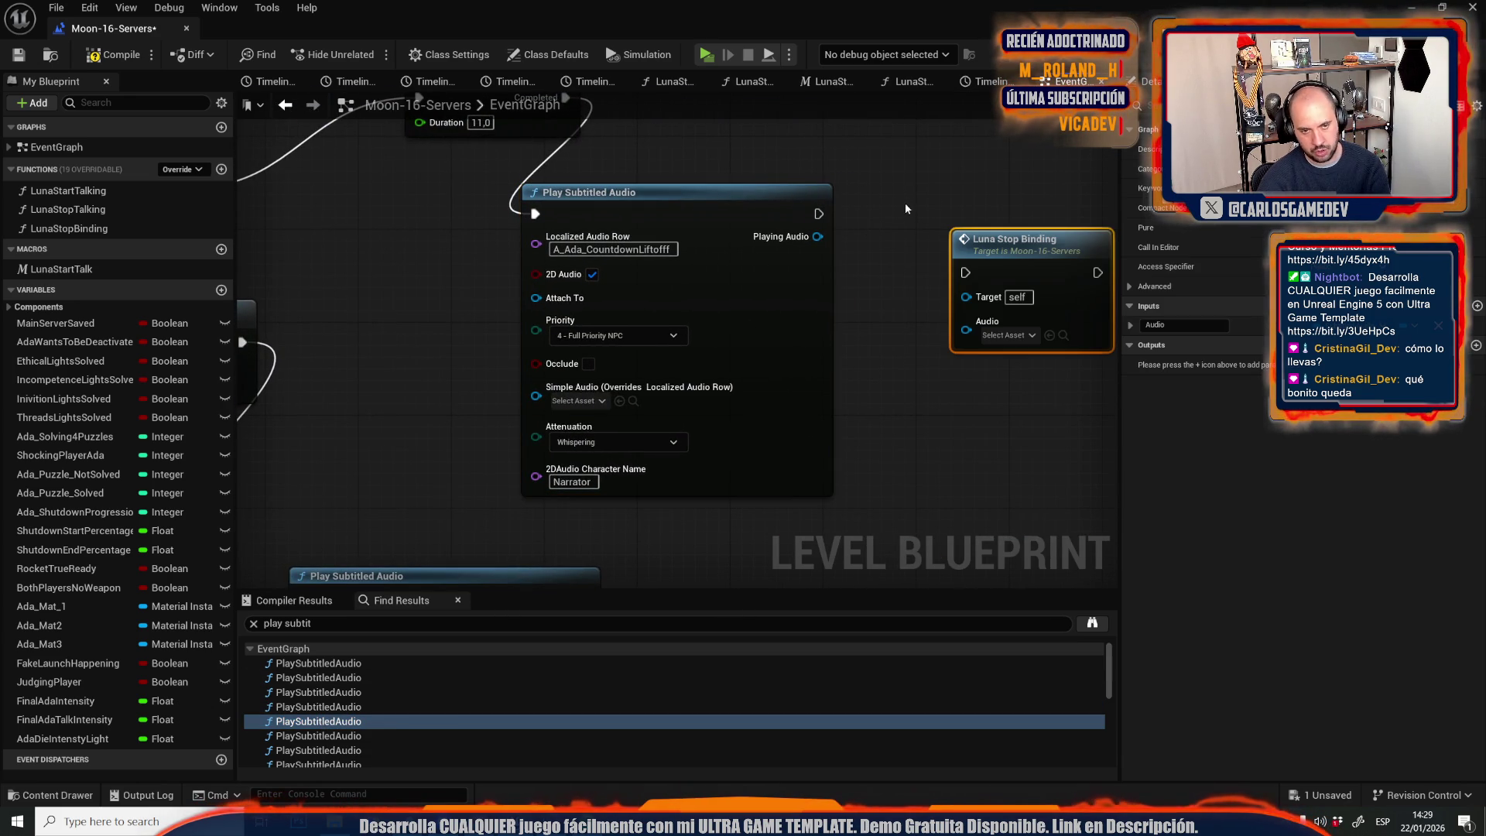
key(Delete)
scroll(644, 331, down, 2)
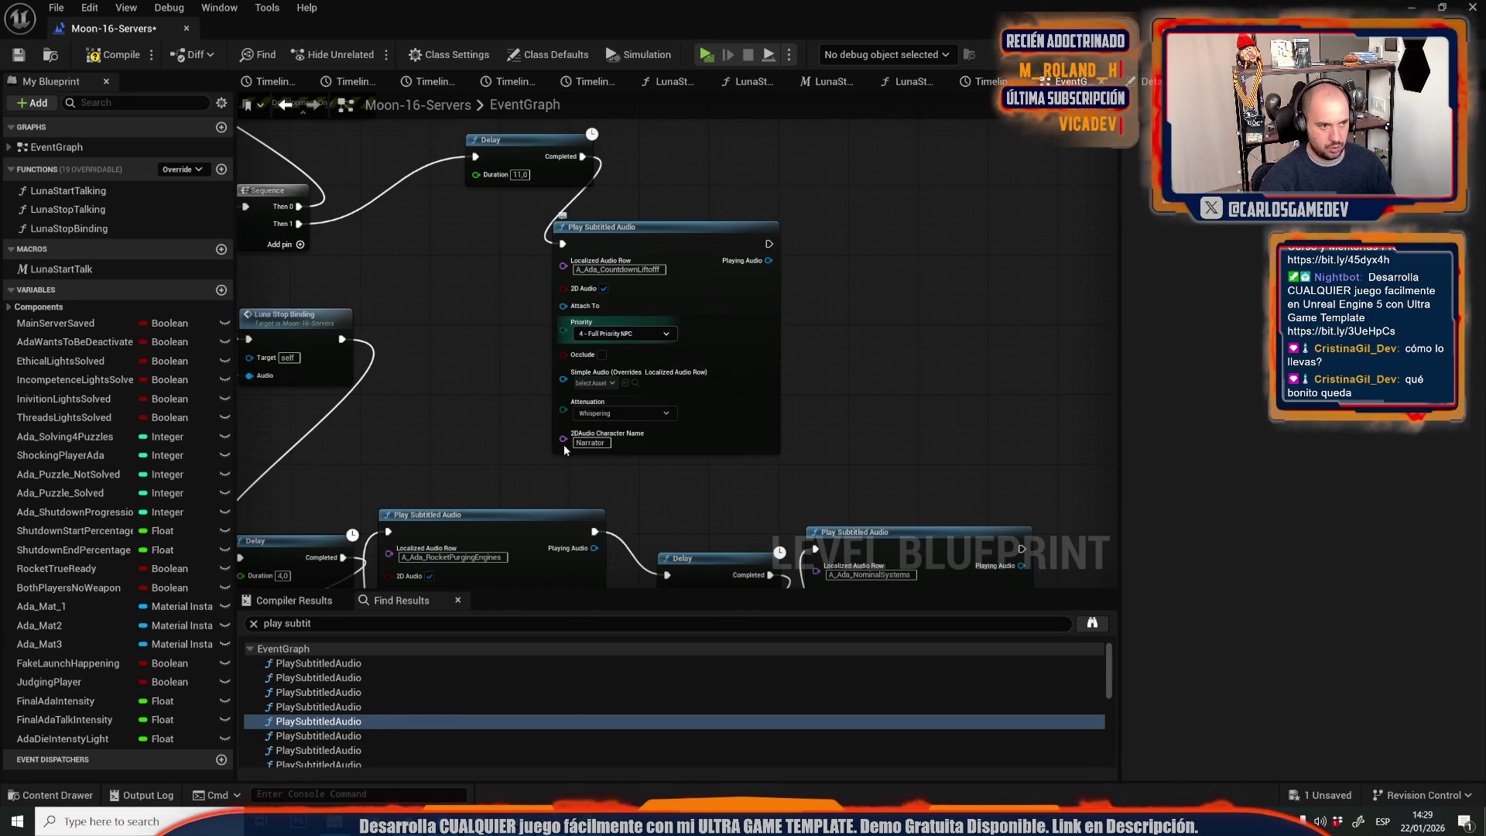
click(321, 736)
double_click(320, 739)
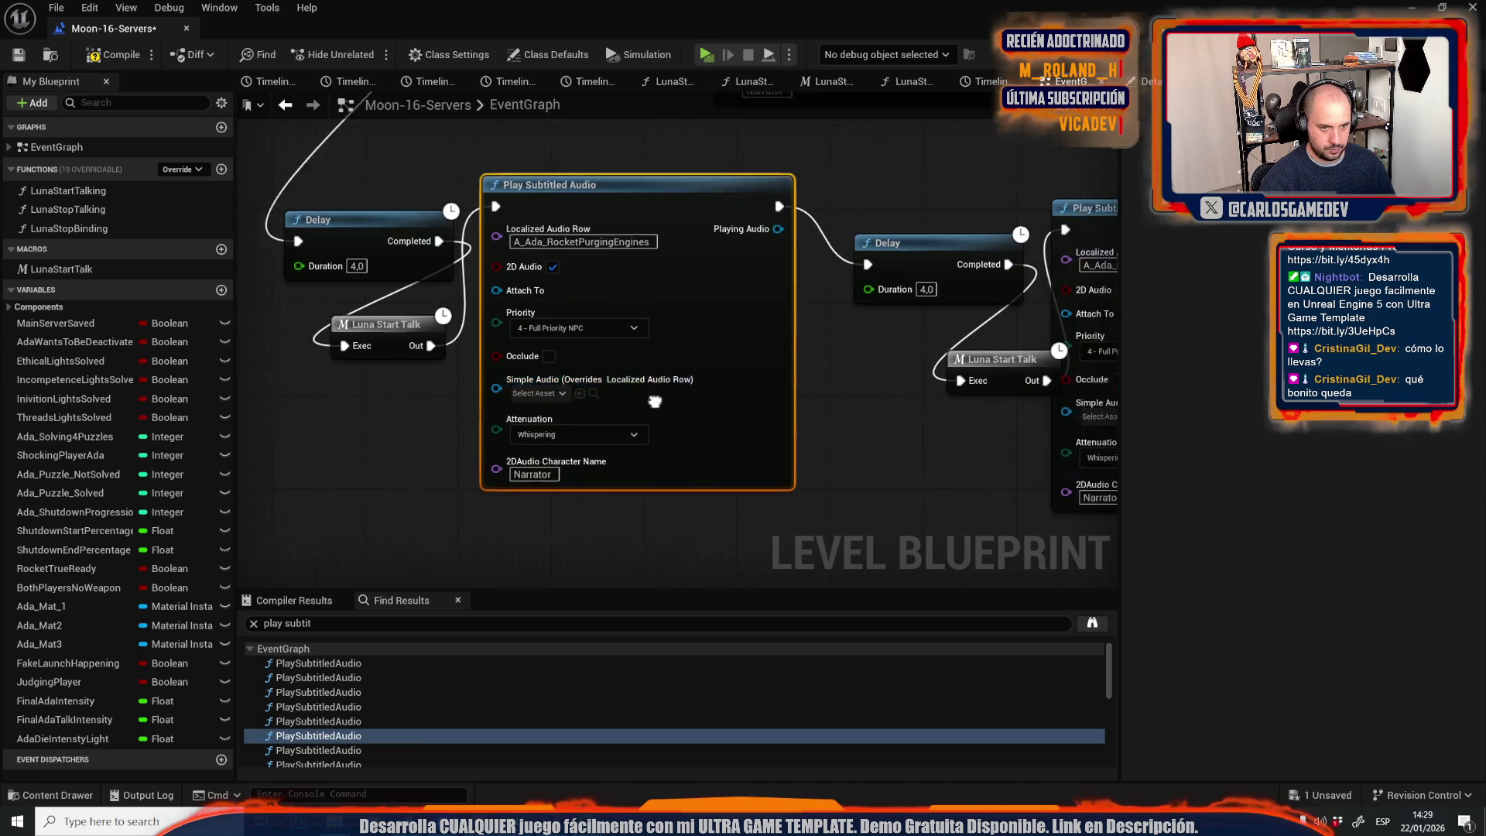
key(Down)
key(ctrl+v)
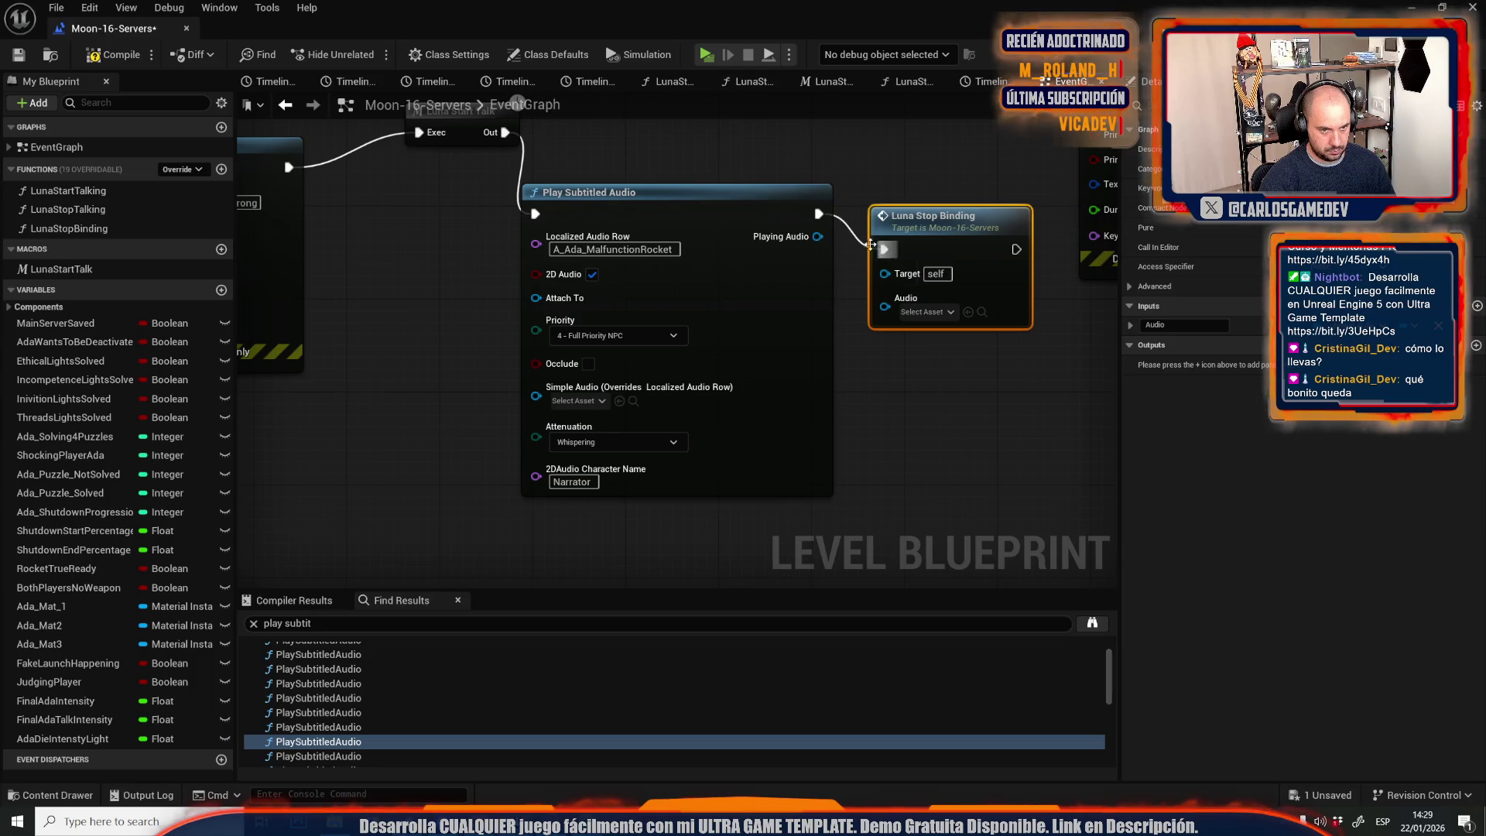
drag(819, 242, 886, 304)
Insert a Luna Stop Binding between the IssueFound audio node and Luna Outro, fed its Playing Audio.
scroll(332, 712, down, 1)
double_click(332, 709)
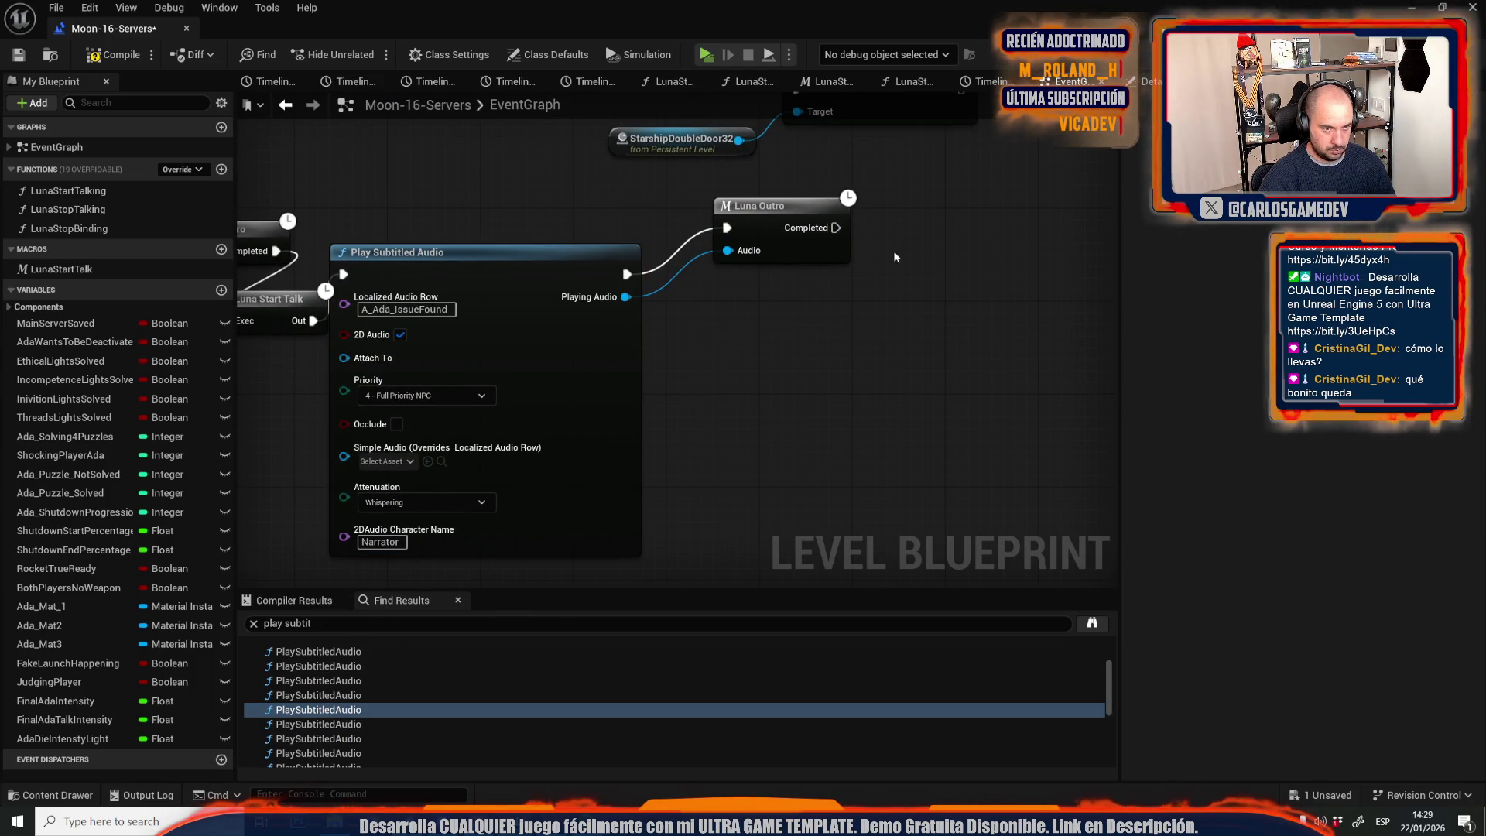
key(ctrl+v)
drag(983, 252, 750, 311)
drag(738, 226, 715, 349)
drag(836, 344, 727, 228)
drag(704, 400, 626, 298)
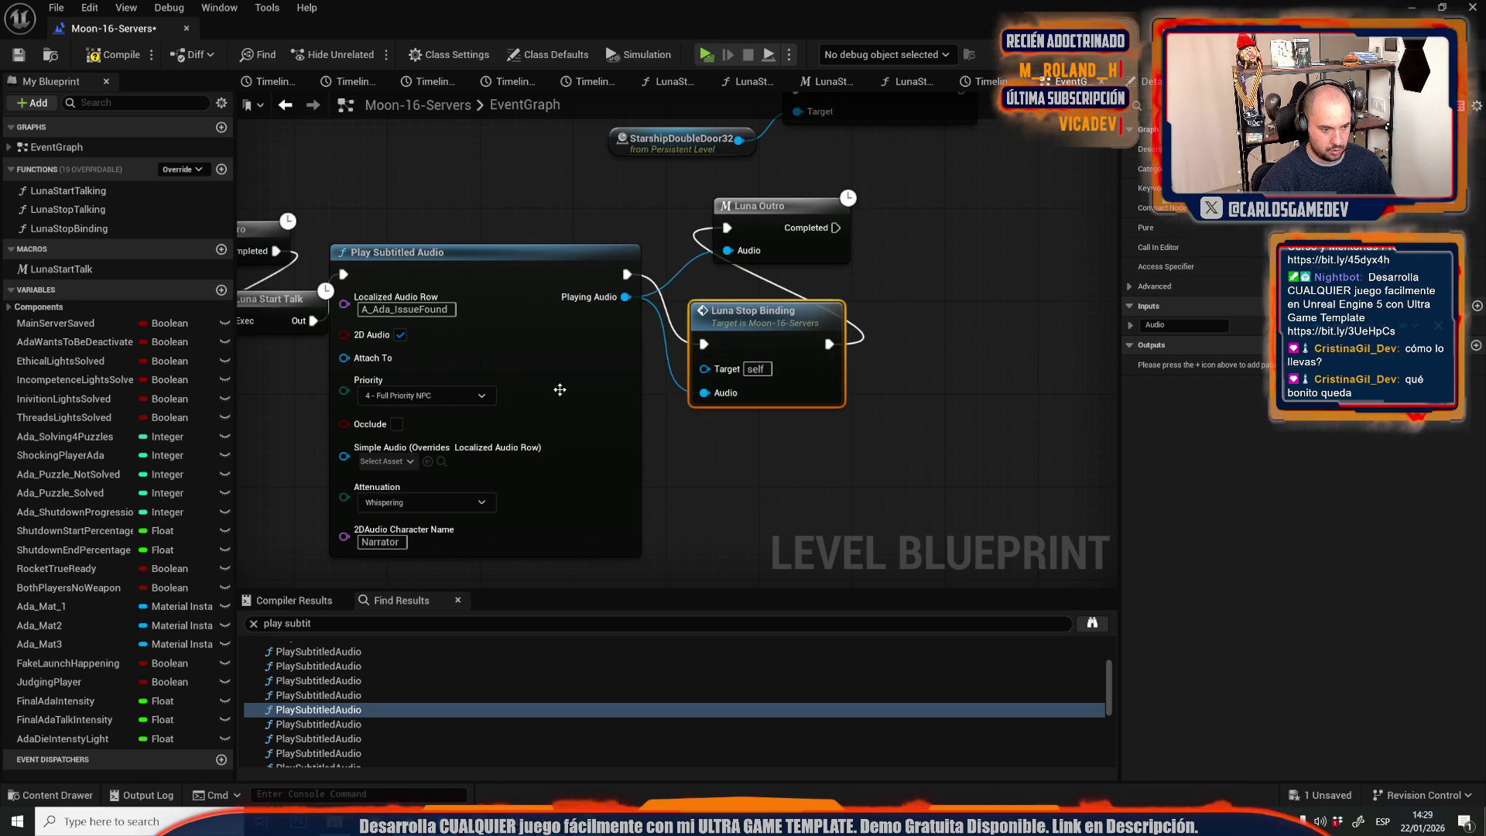
Insert a Luna Stop Binding between the UnlockingServerDoors audio node and Luna Outro, fed its Playing Audio.
click(321, 725)
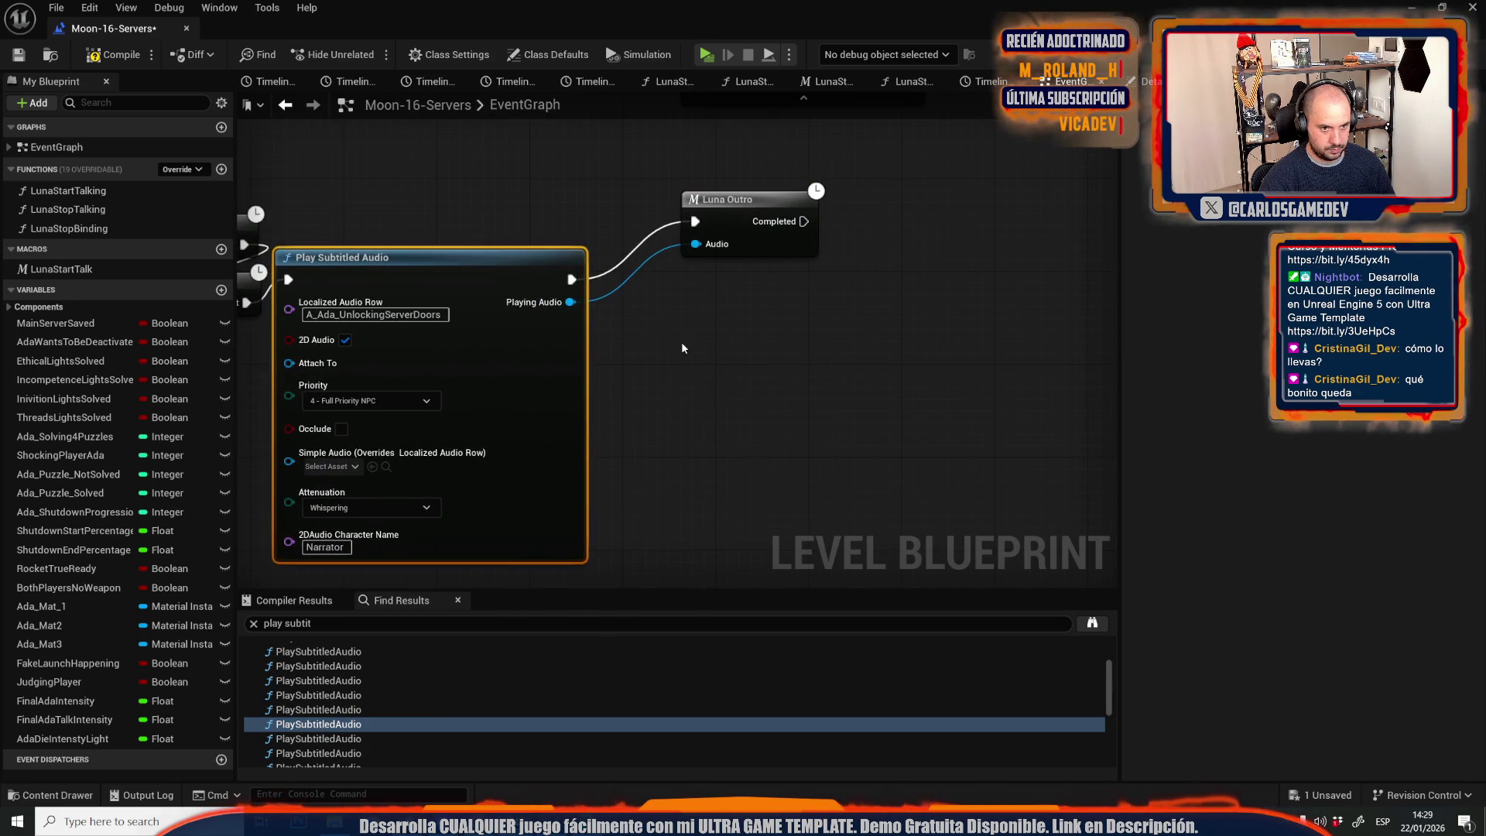
key(ctrl+v)
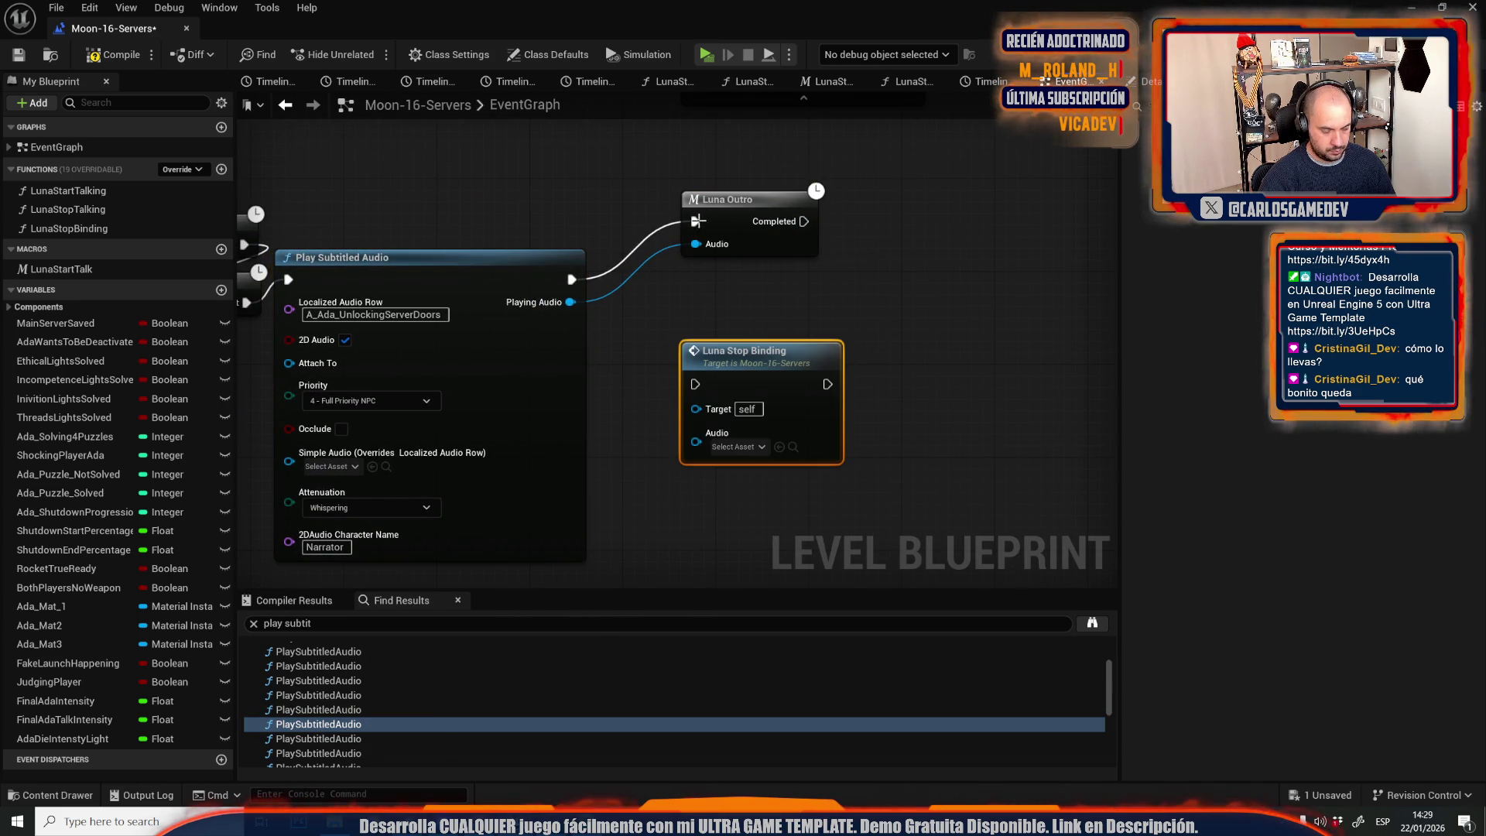
drag(700, 225, 695, 384)
drag(705, 223, 826, 385)
drag(570, 303, 696, 432)
Enlarge the search results and open the Luna Outro macro's graph.
scroll(374, 746, up, 2)
mouse_move(379, 590)
mouse_down()
mouse_move(383, 605)
mouse_move(390, 534)
mouse_move(398, 558)
mouse_up()
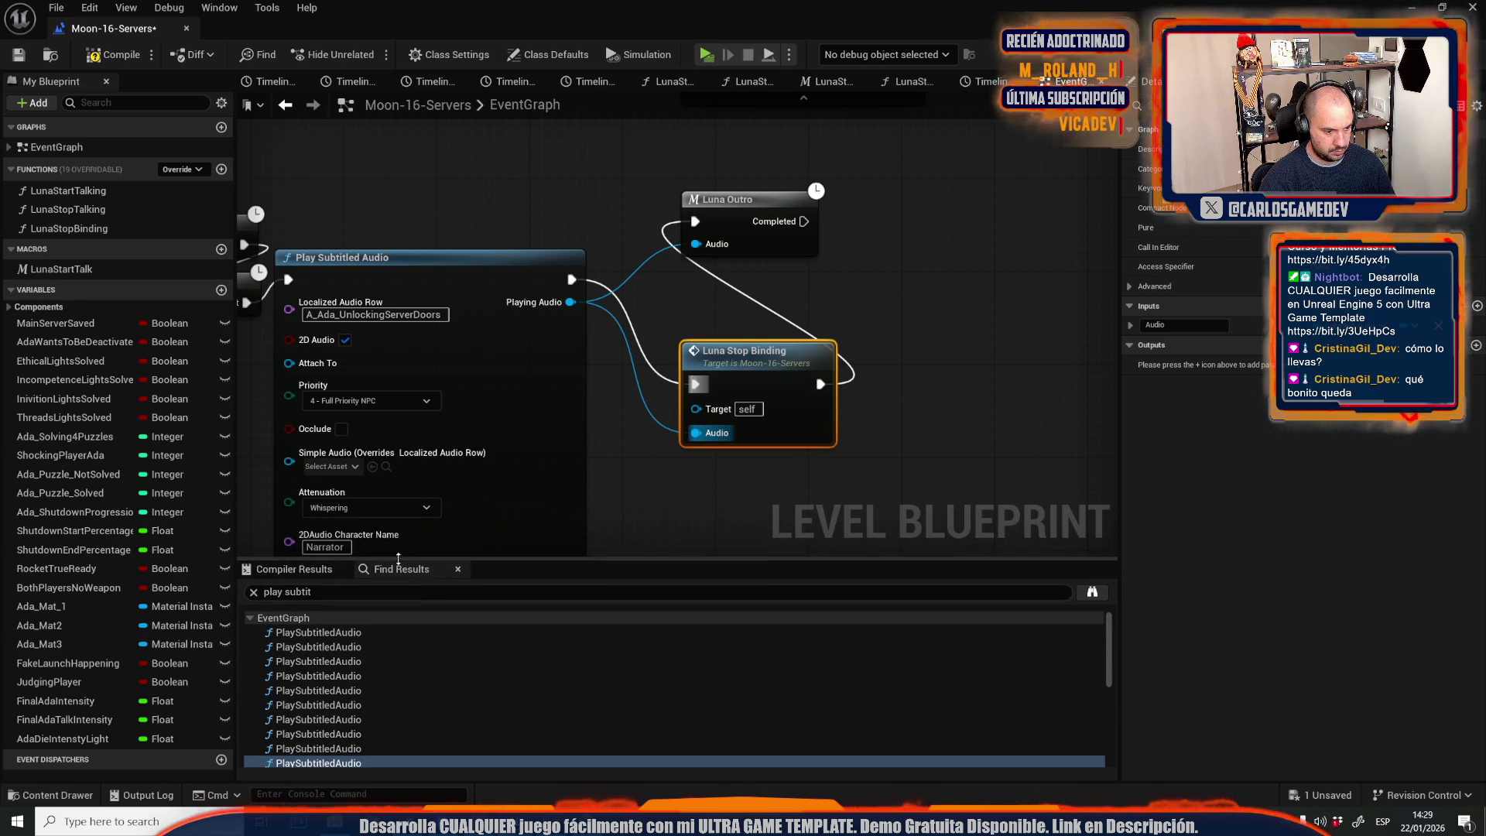
click(355, 633)
scroll(591, 353, down, 3)
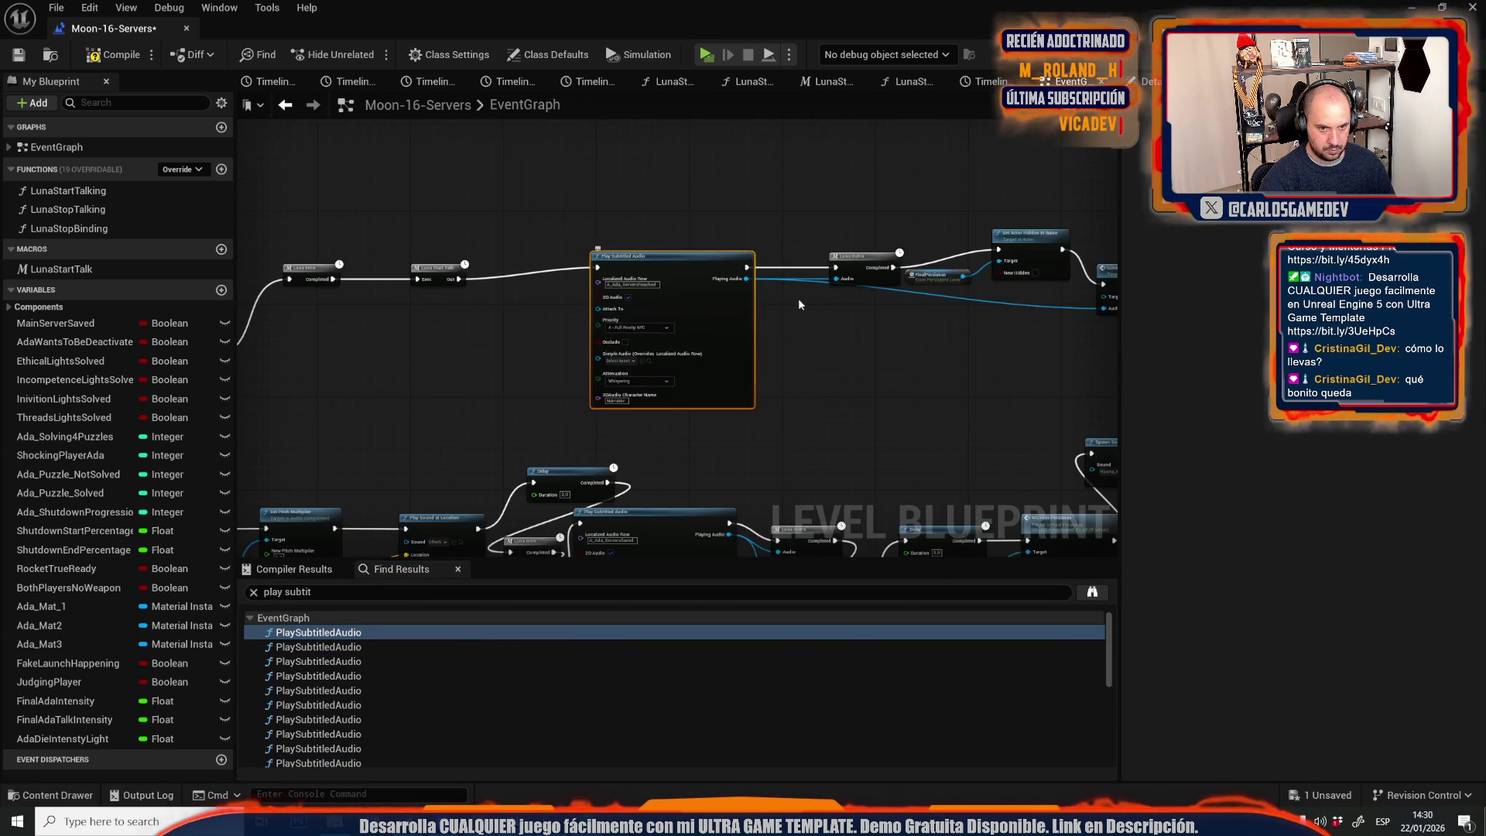
scroll(682, 265, up, 3)
click(681, 265)
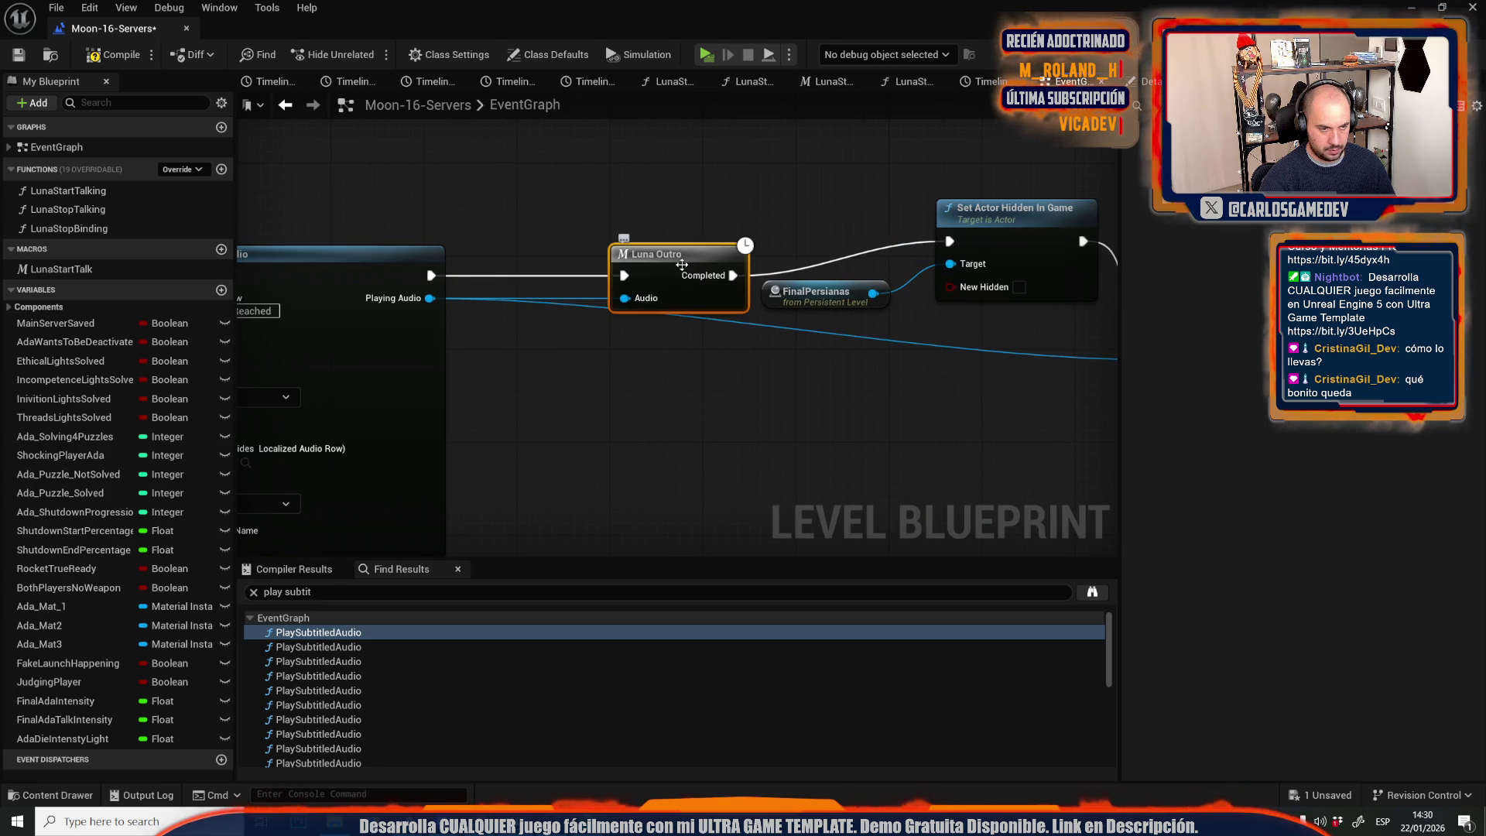
double_click(681, 264)
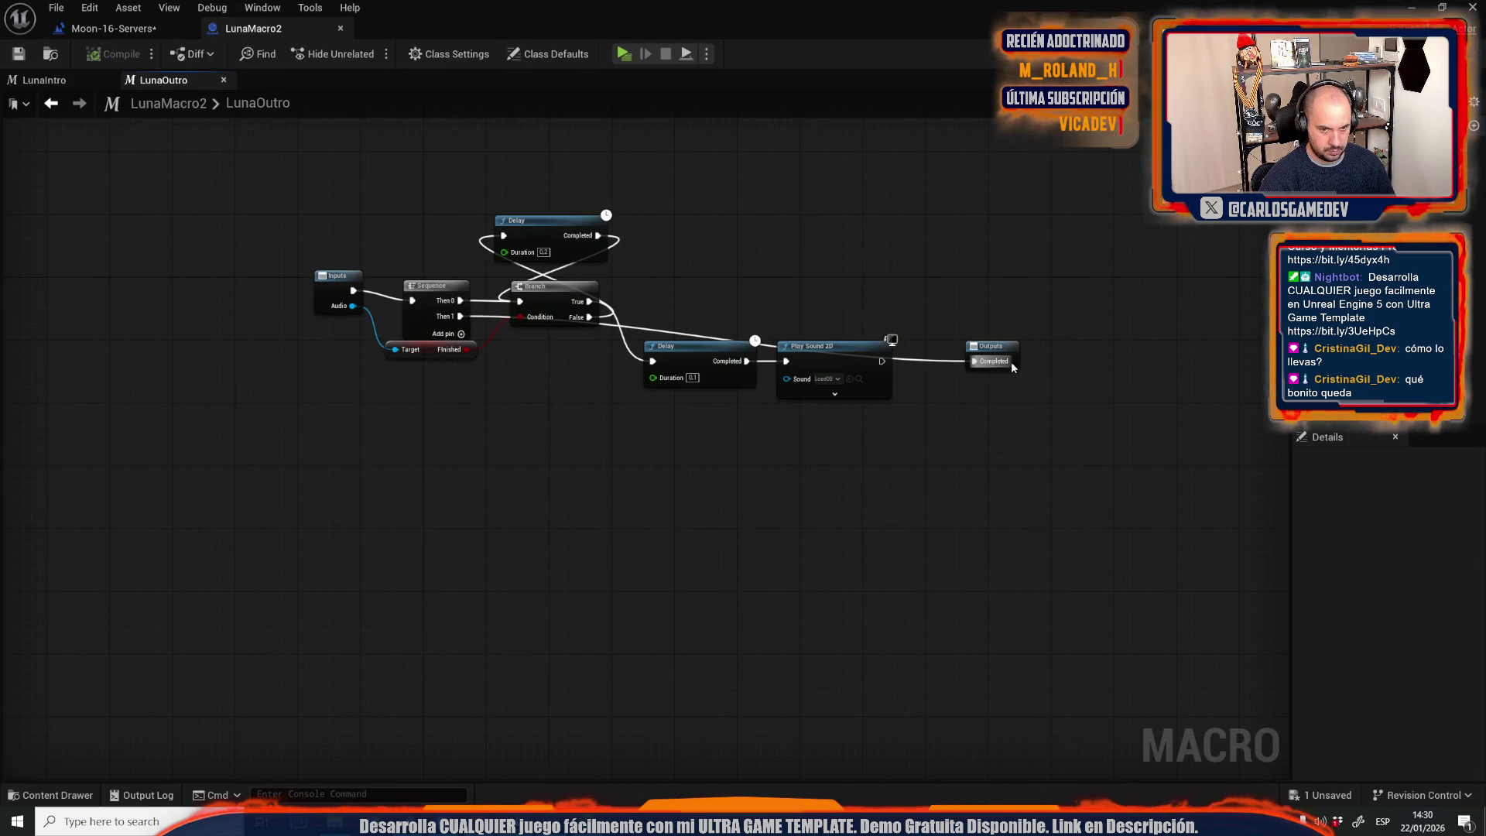
Fire LunaOutro's Completed output from Sequence Then 1, close the macro, and inspect the last audio nodes' Luna Stop Bindings.
drag(1003, 352, 640, 462)
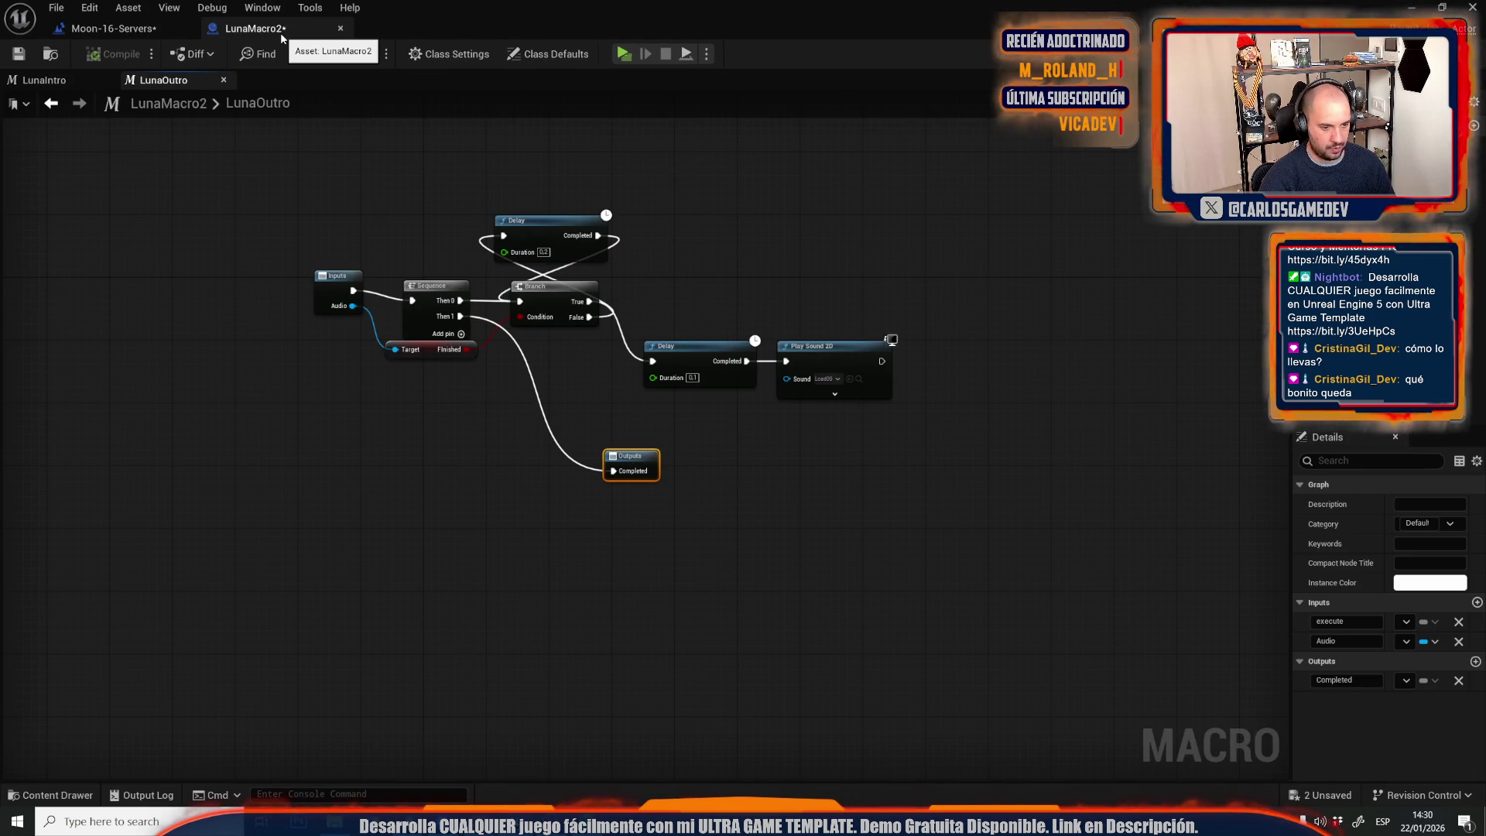
middle_click(280, 33)
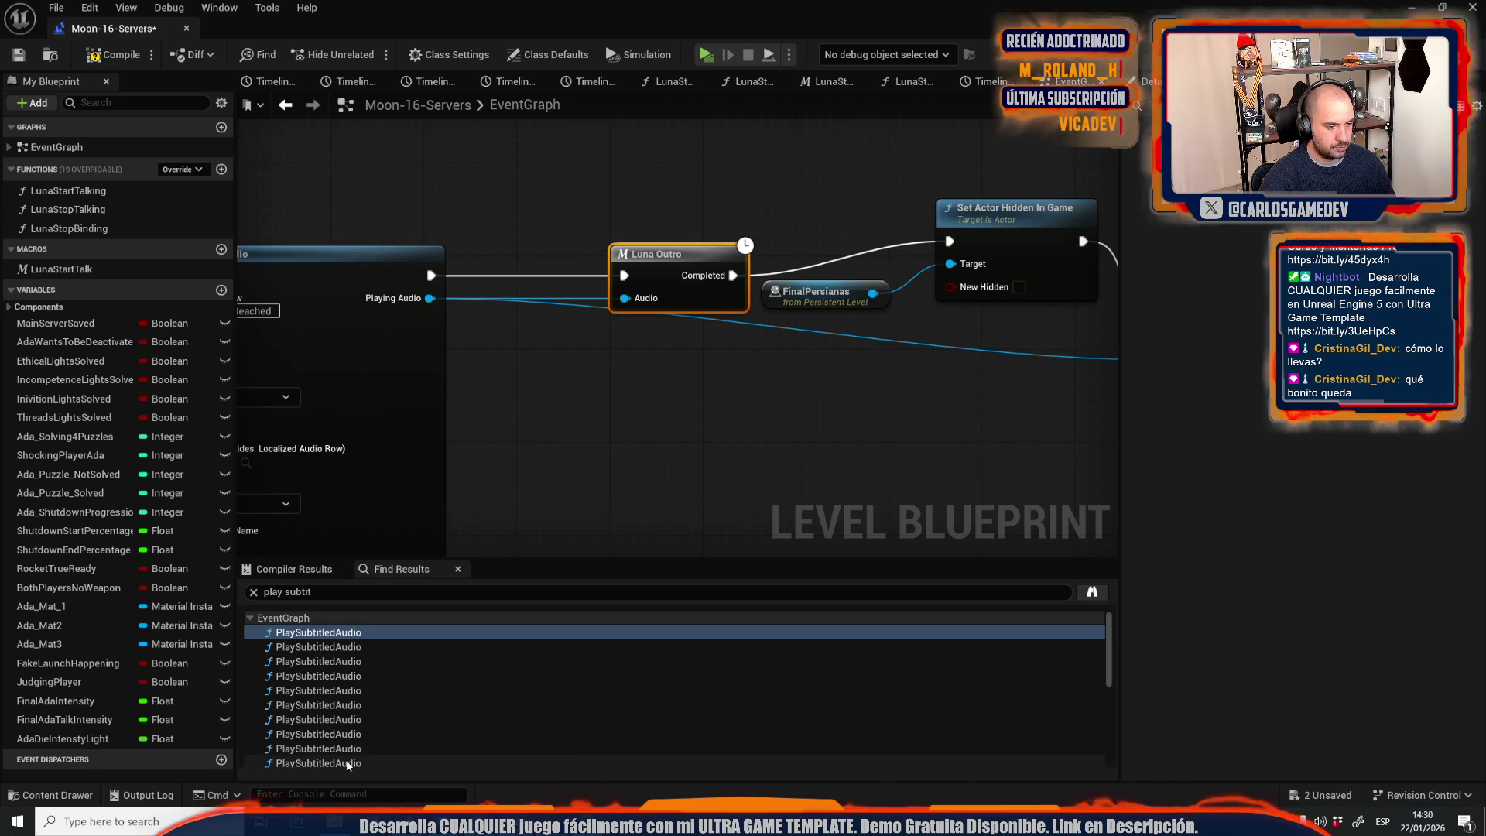
click(352, 762)
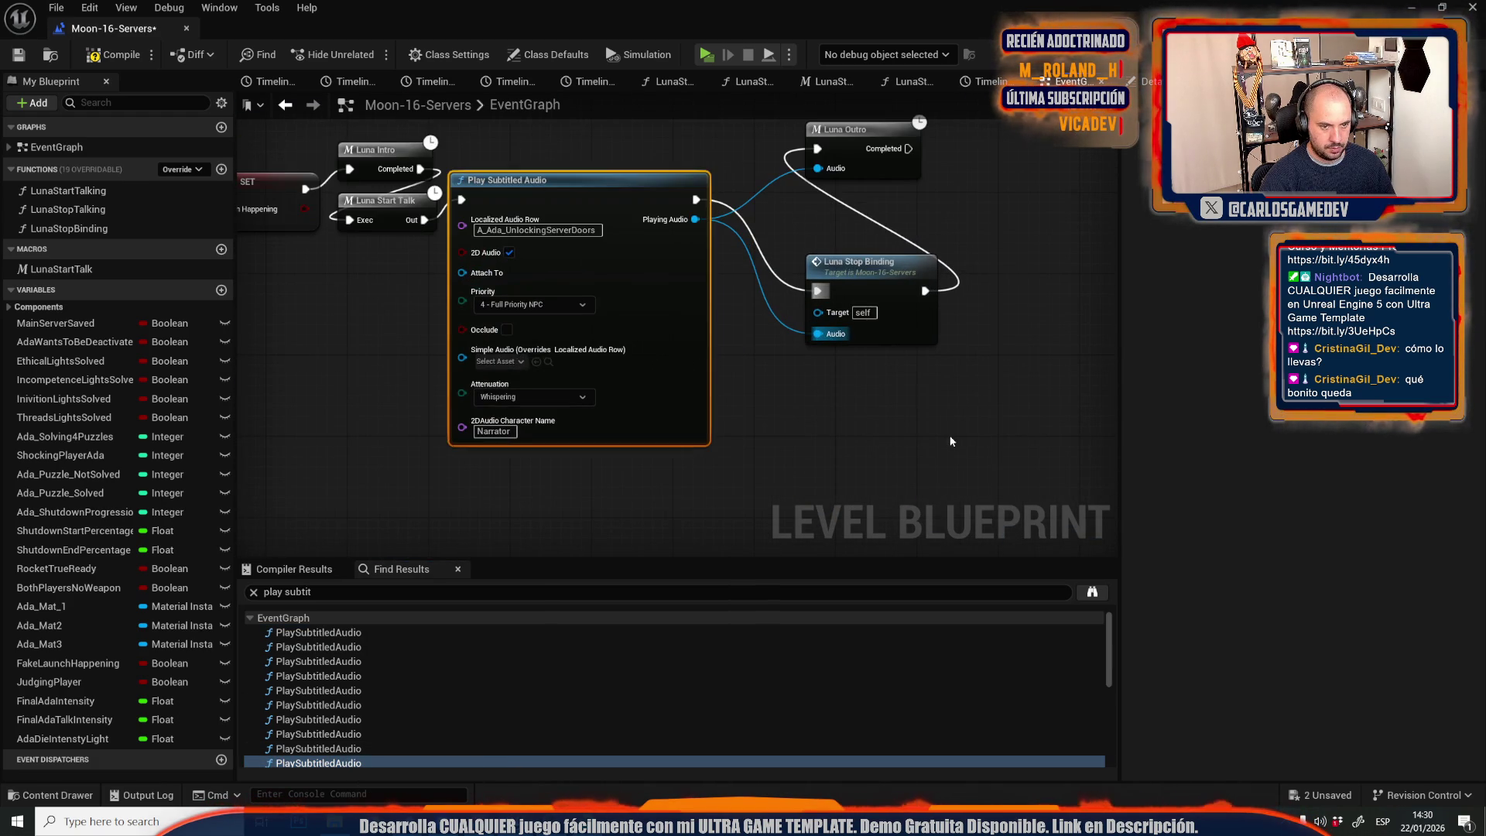
click(802, 331)
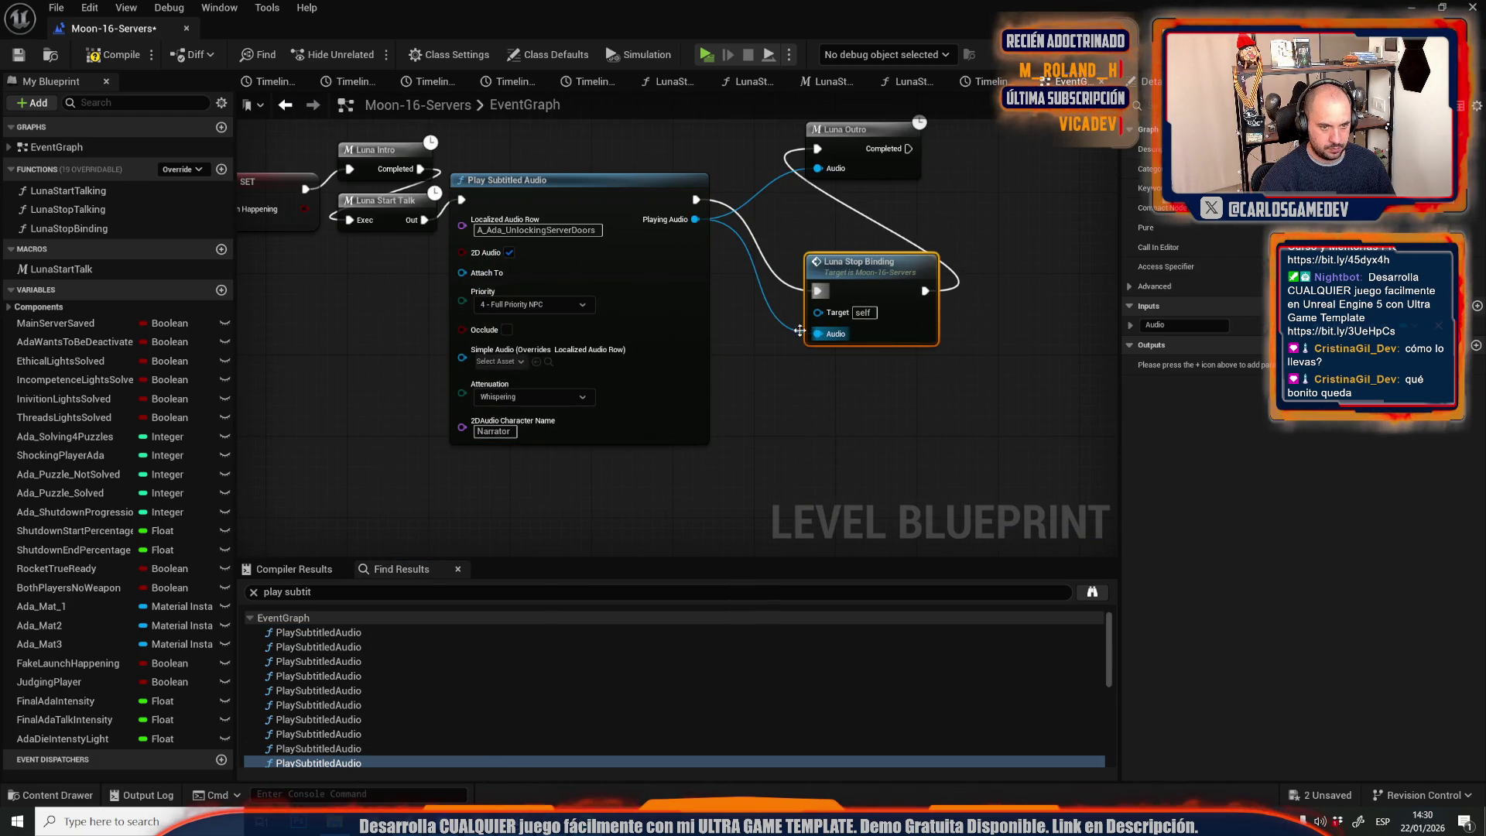
scroll(368, 716, down, 1)
click(352, 707)
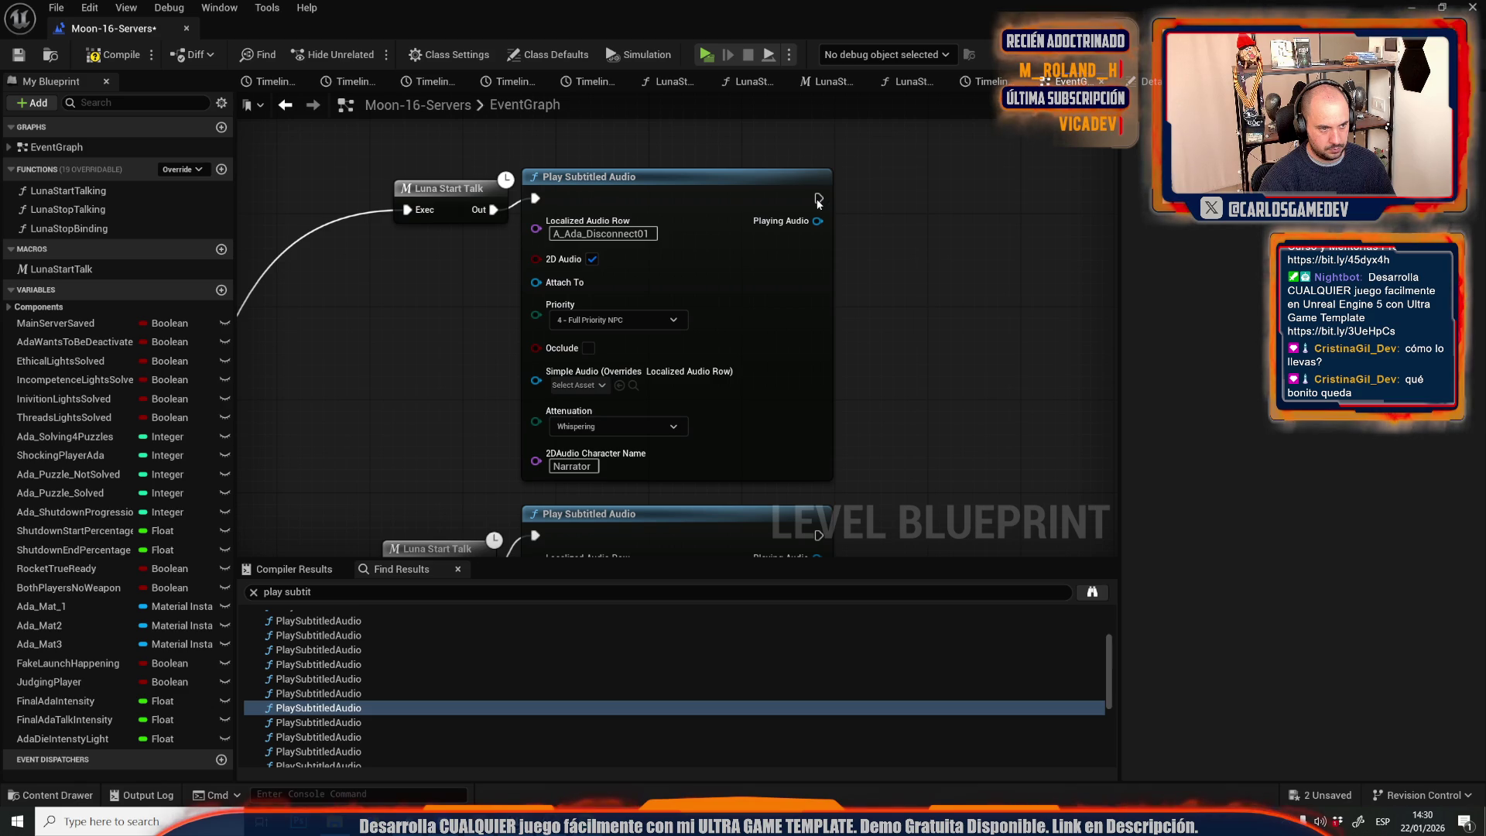
Paste Luna Stop Binding nodes after Disconnect01 and Disconnect02, wiring exec and Playing Audio into them.
key(ctrl+v)
mouse_move(818, 199)
mouse_down()
mouse_move(860, 245)
mouse_move(861, 302)
mouse_up()
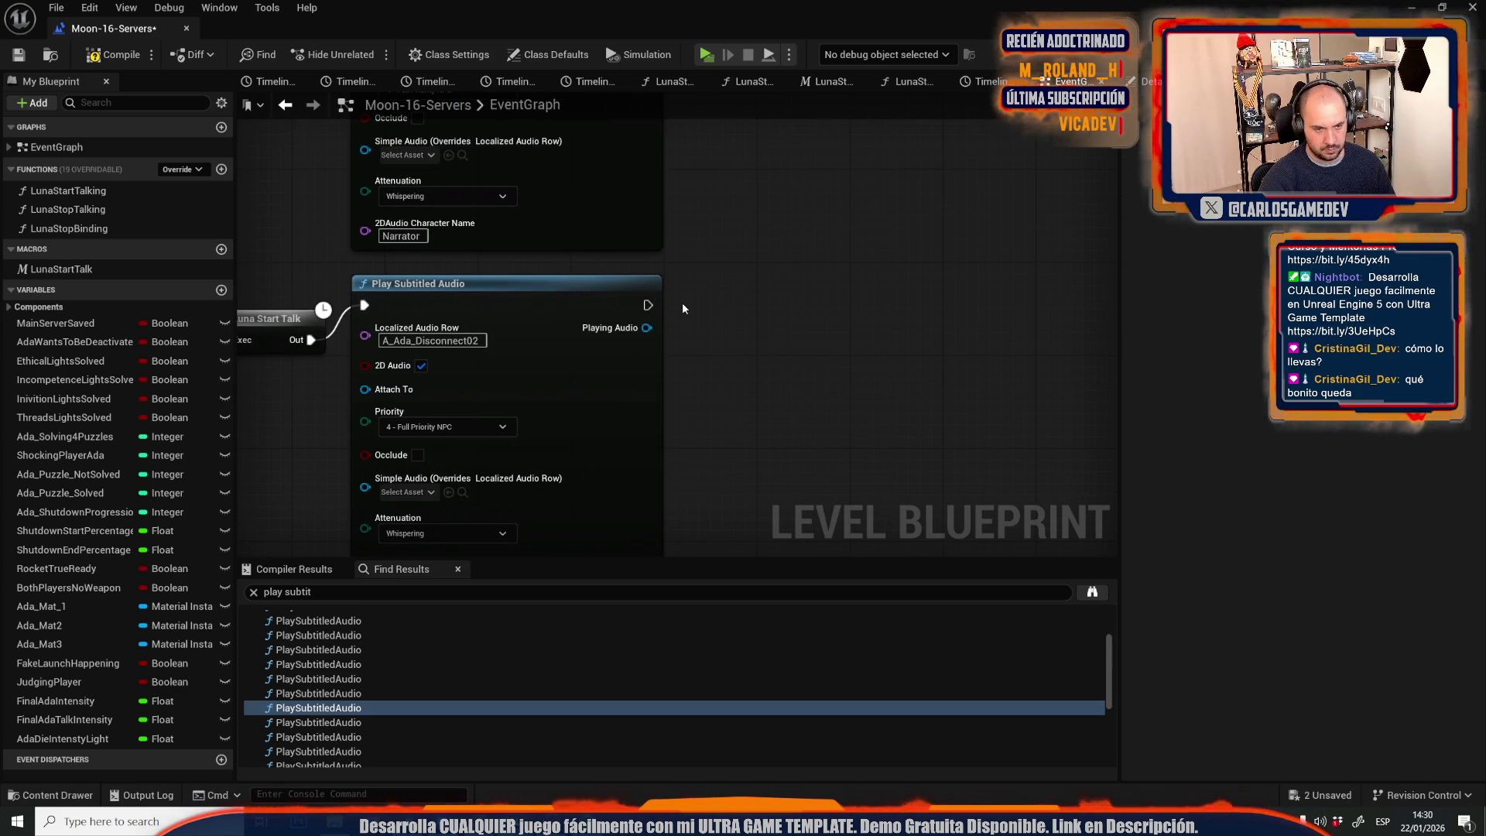
key(ctrl+v)
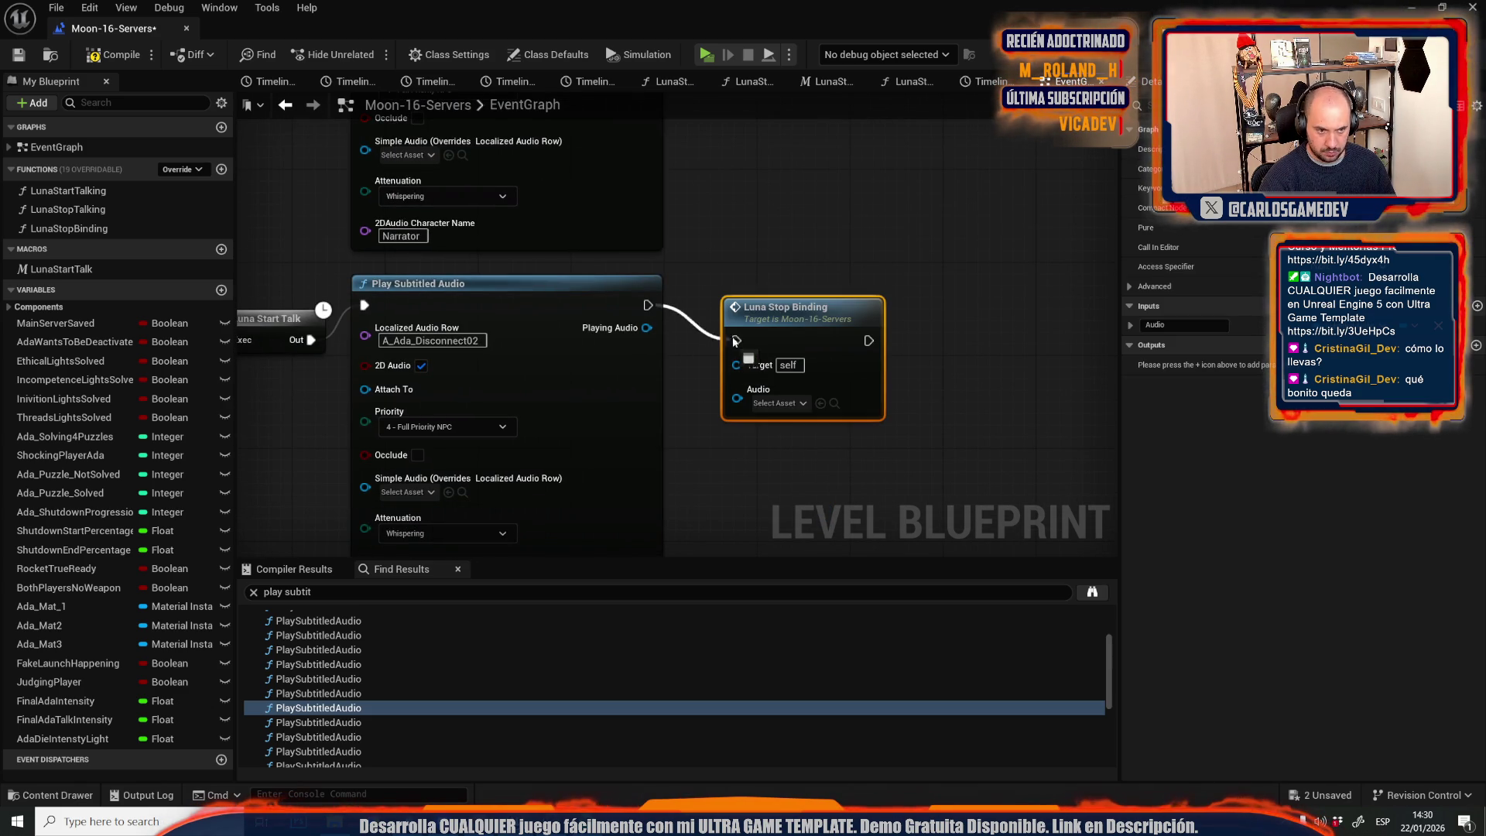
drag(648, 328, 737, 398)
drag(735, 458, 703, 203)
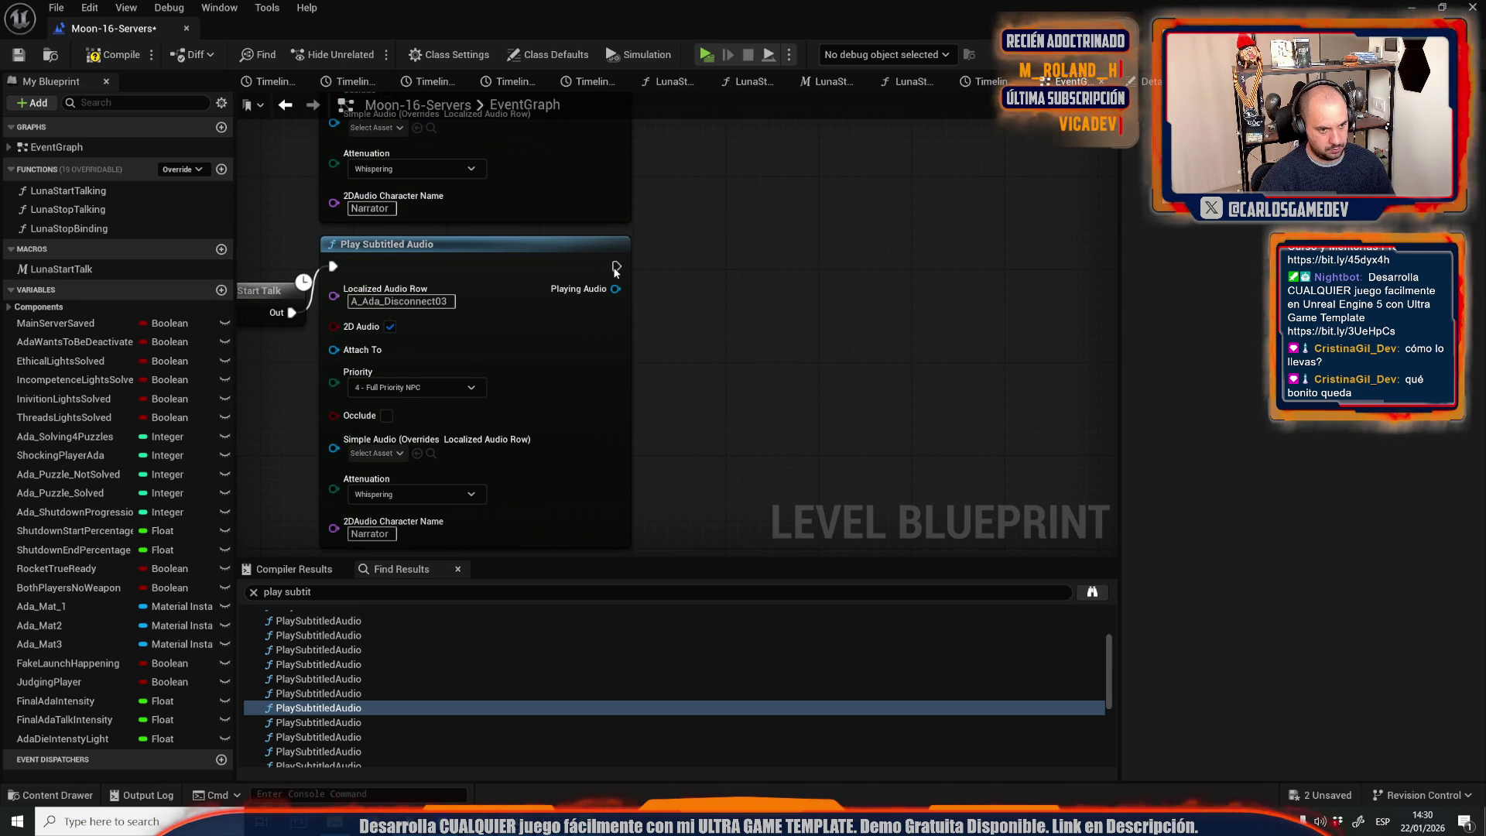
Add Luna Stop Bindings after Disconnect03 and Disconnect04, feeding them exec and Playing Audio.
key(ctrl+v)
mouse_move(616, 267)
mouse_down()
mouse_move(697, 308)
mouse_move(705, 358)
mouse_move(672, 295)
mouse_up()
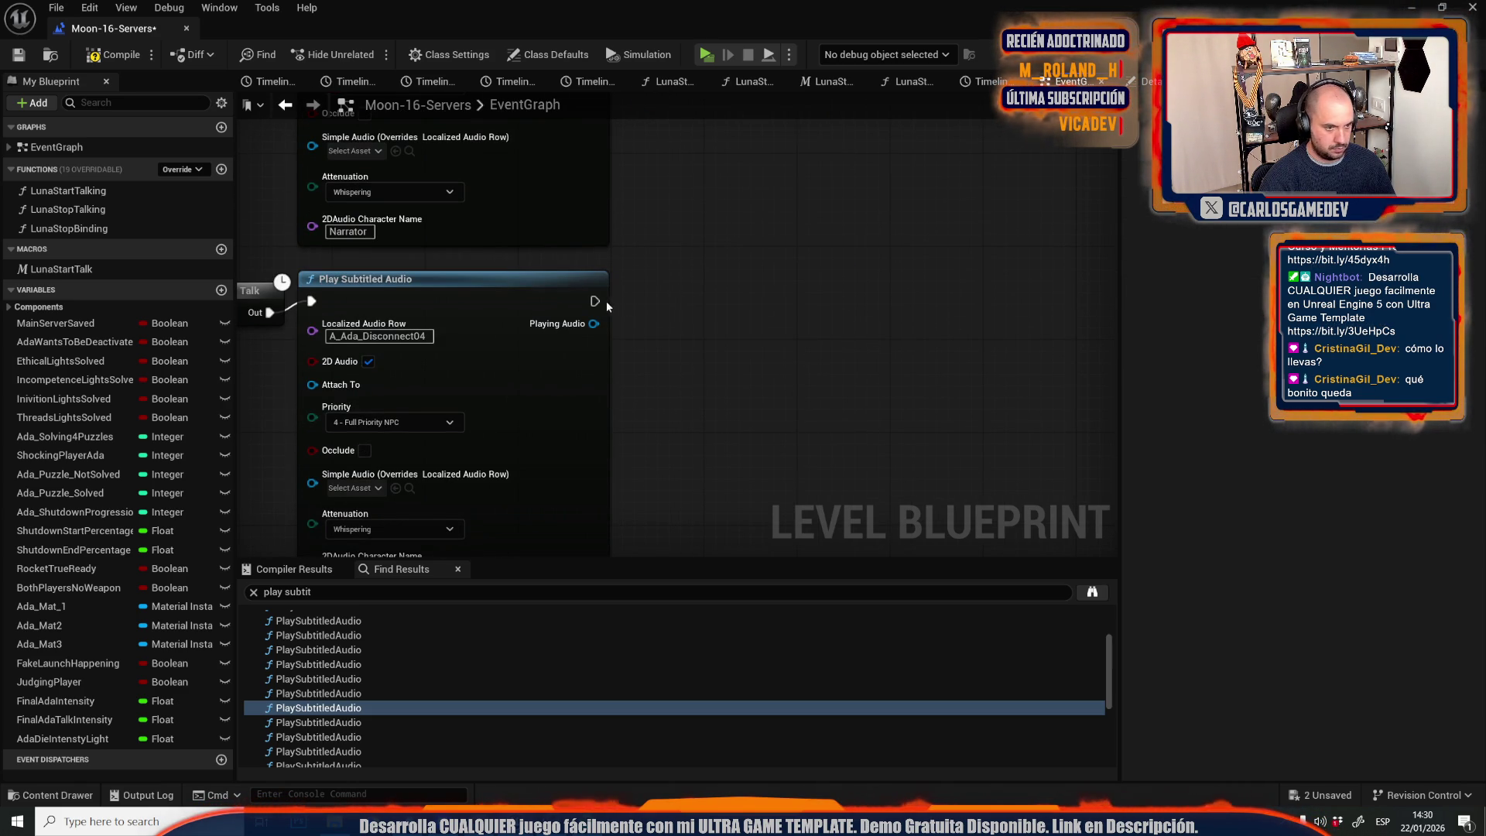
key(ctrl+v)
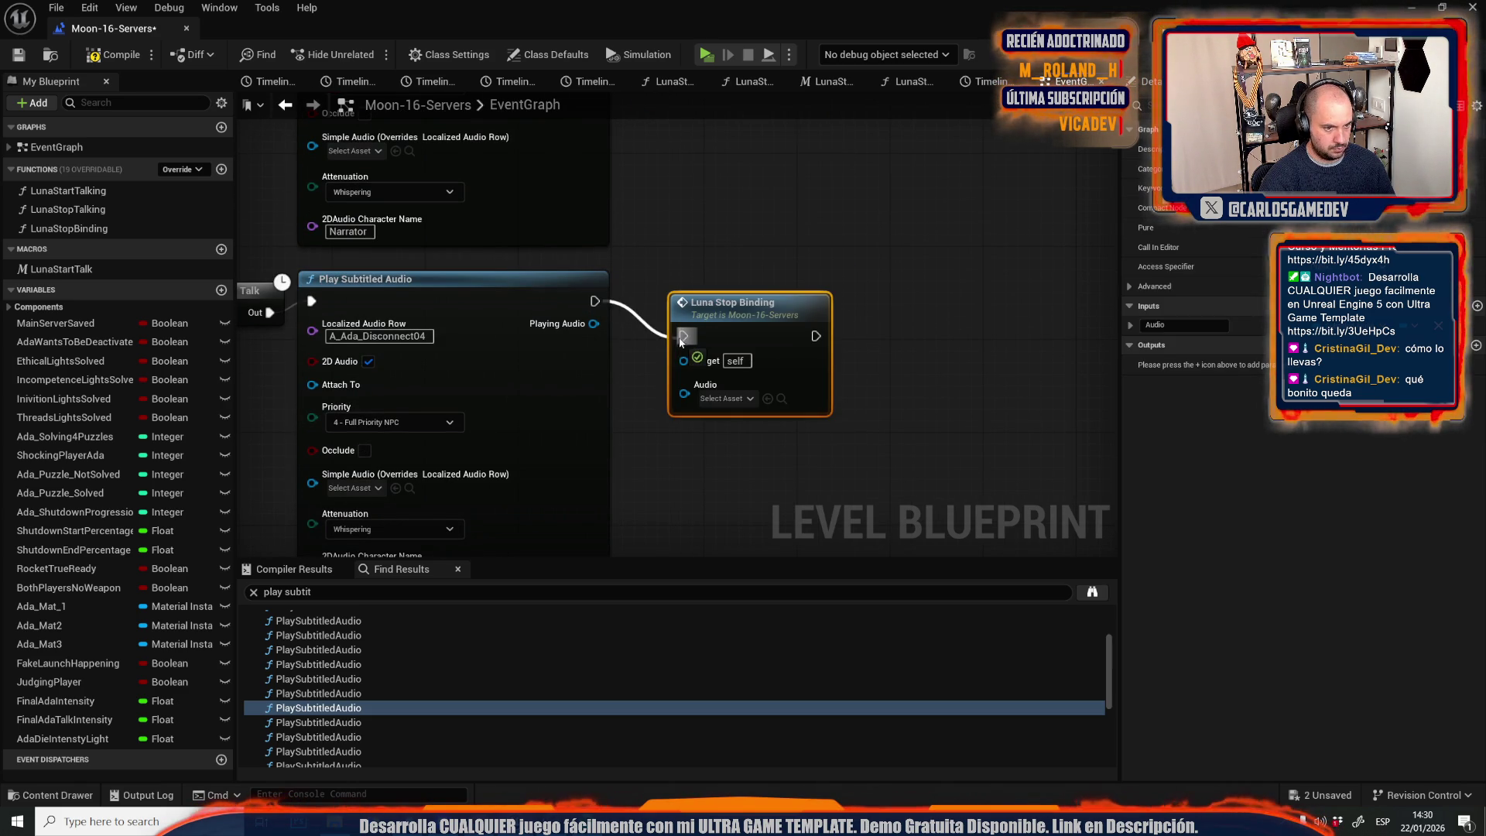
drag(597, 323, 684, 394)
Jump through Find Results to the A_Ada_ModulesStillOn01 Play Subtitled Audio node.
scroll(704, 255, down, 5)
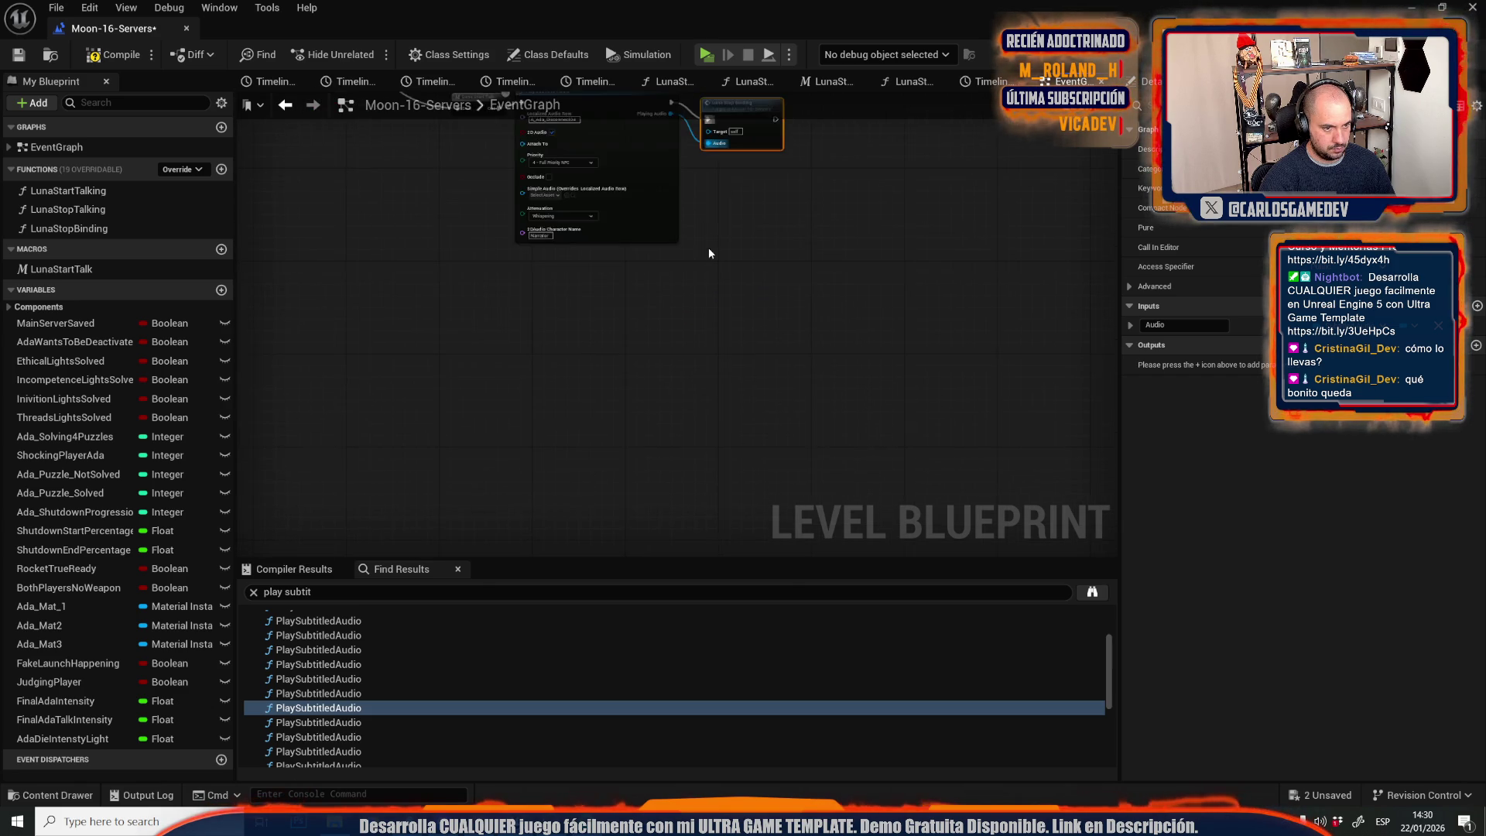
click(352, 751)
scroll(349, 757, down, 1)
scroll(350, 756, down, 1)
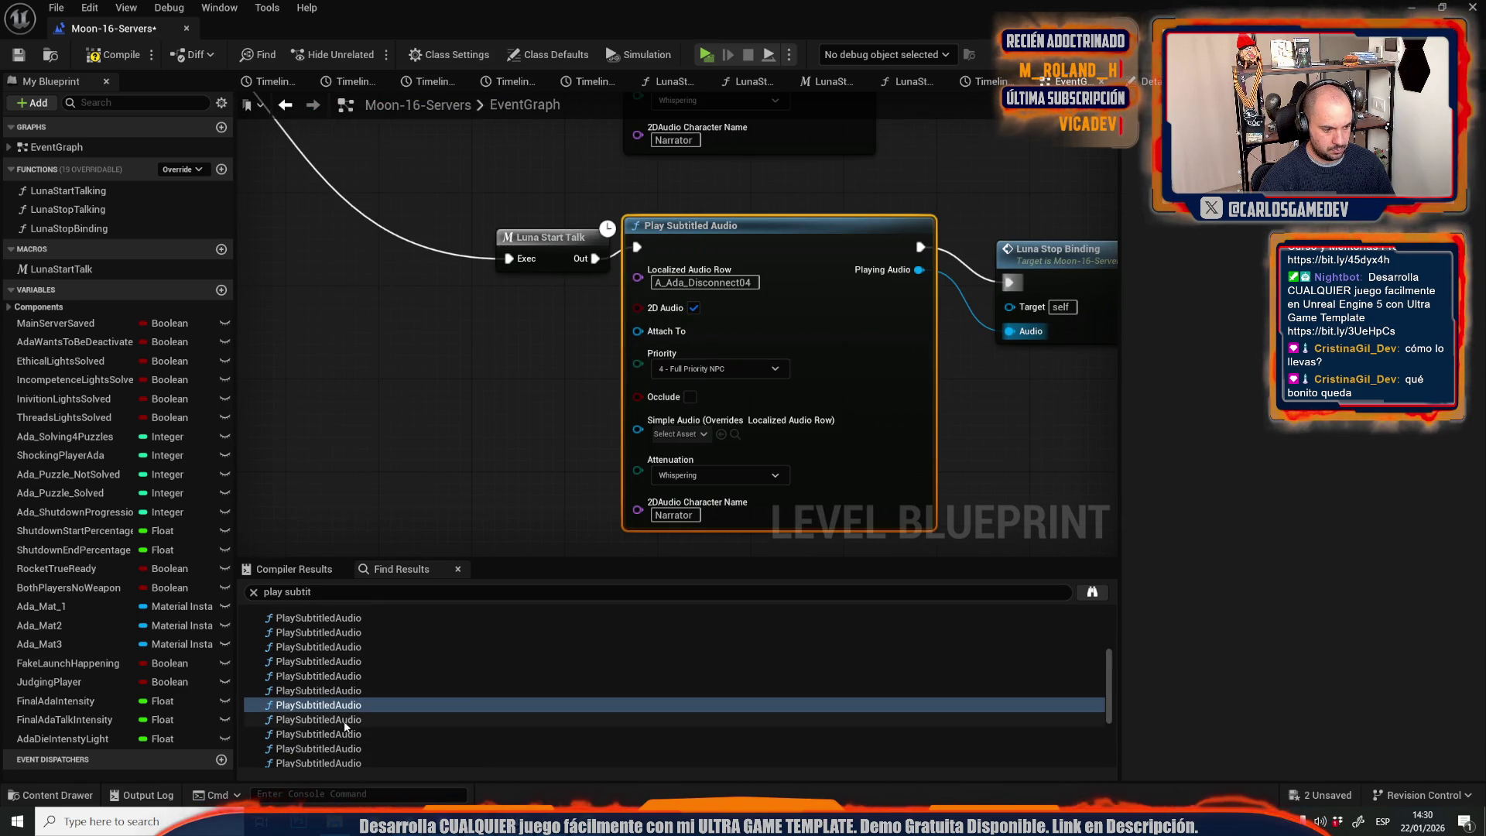
click(352, 719)
scroll(781, 232, down, 2)
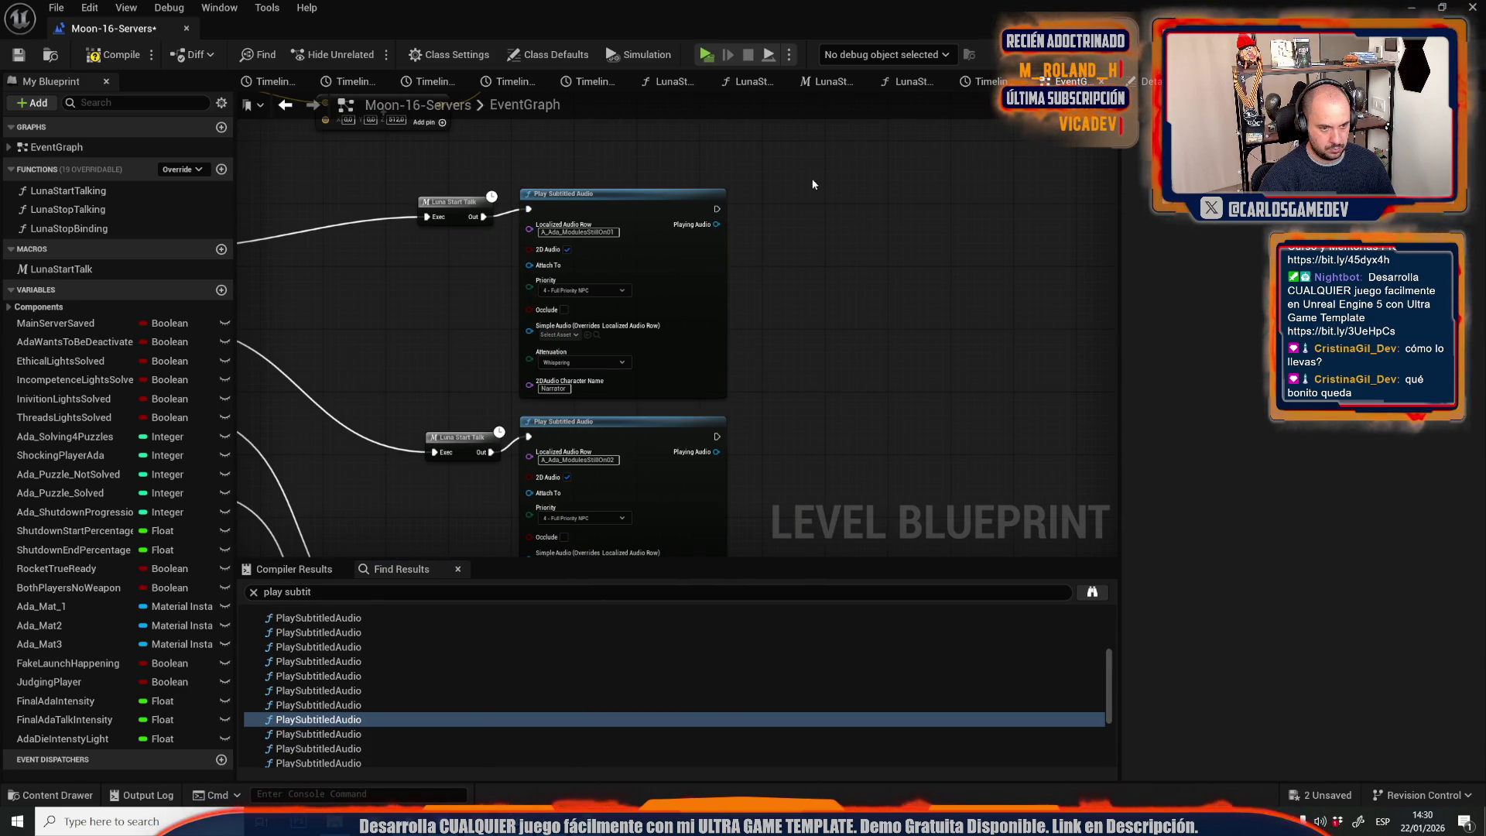
Wire a Luna Stop Binding after ModulesStillOn01 with Playing Audio, inspecting the LunaStopBinding function.
scroll(717, 207, up, 2)
key(ctrl+v)
drag(724, 209, 872, 199)
drag(871, 256, 723, 232)
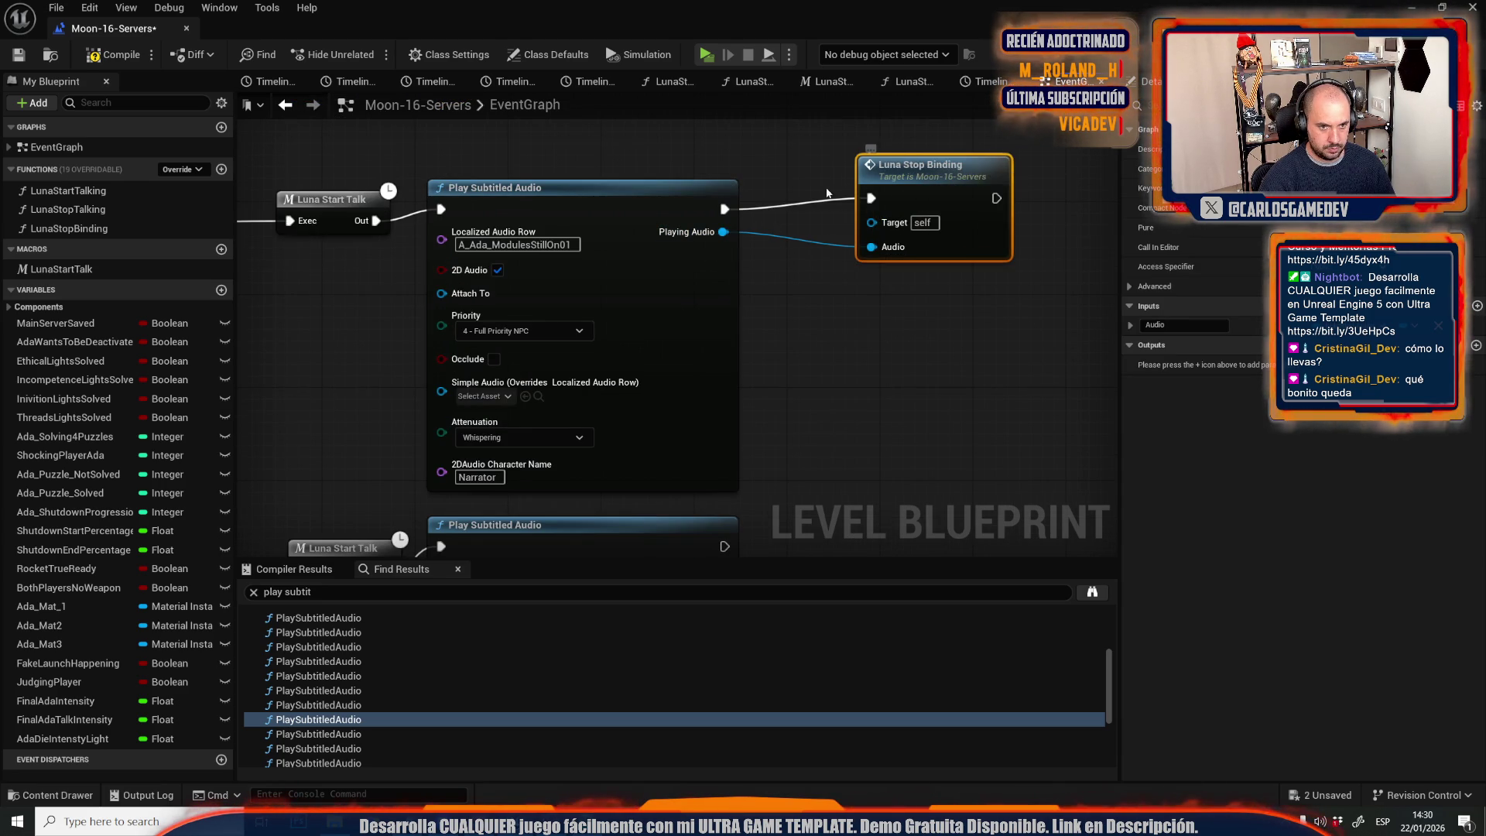
drag(798, 166, 717, 159)
double_click(769, 188)
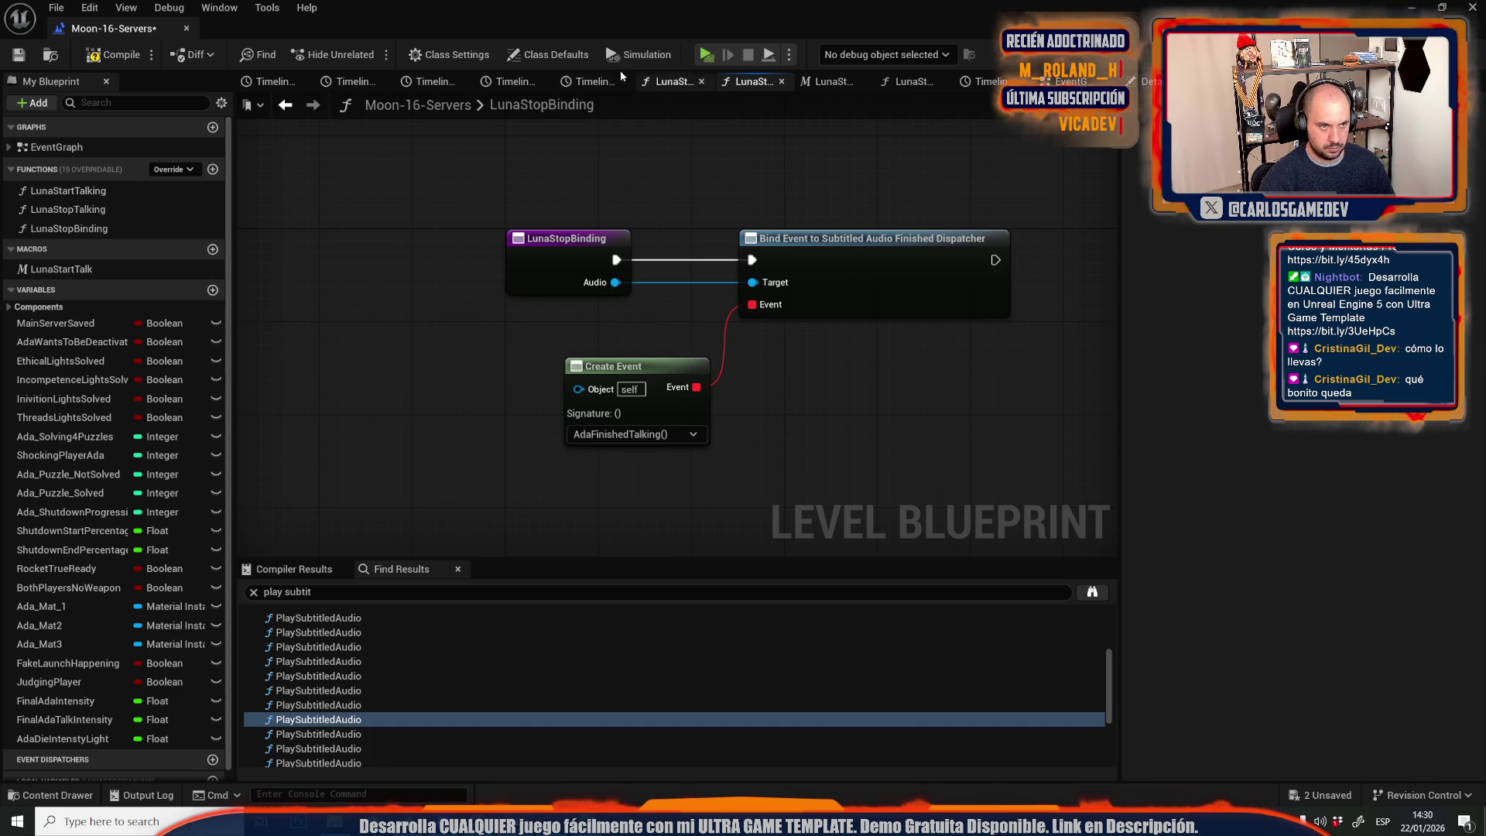
click(1068, 81)
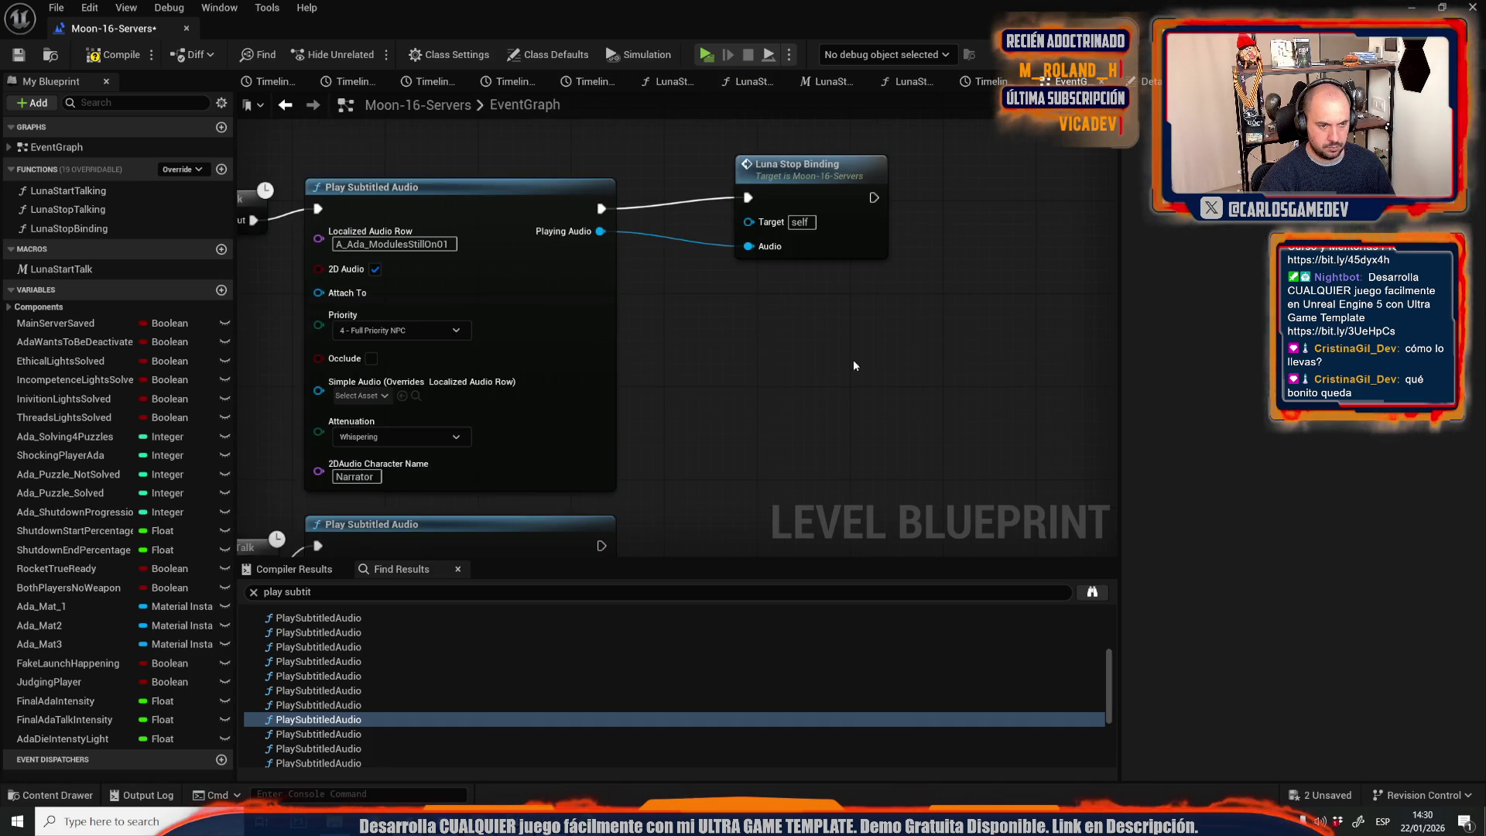
Hook the ModulesStillOn02 audio node into a Luna Stop Binding.
scroll(853, 359, down, 2)
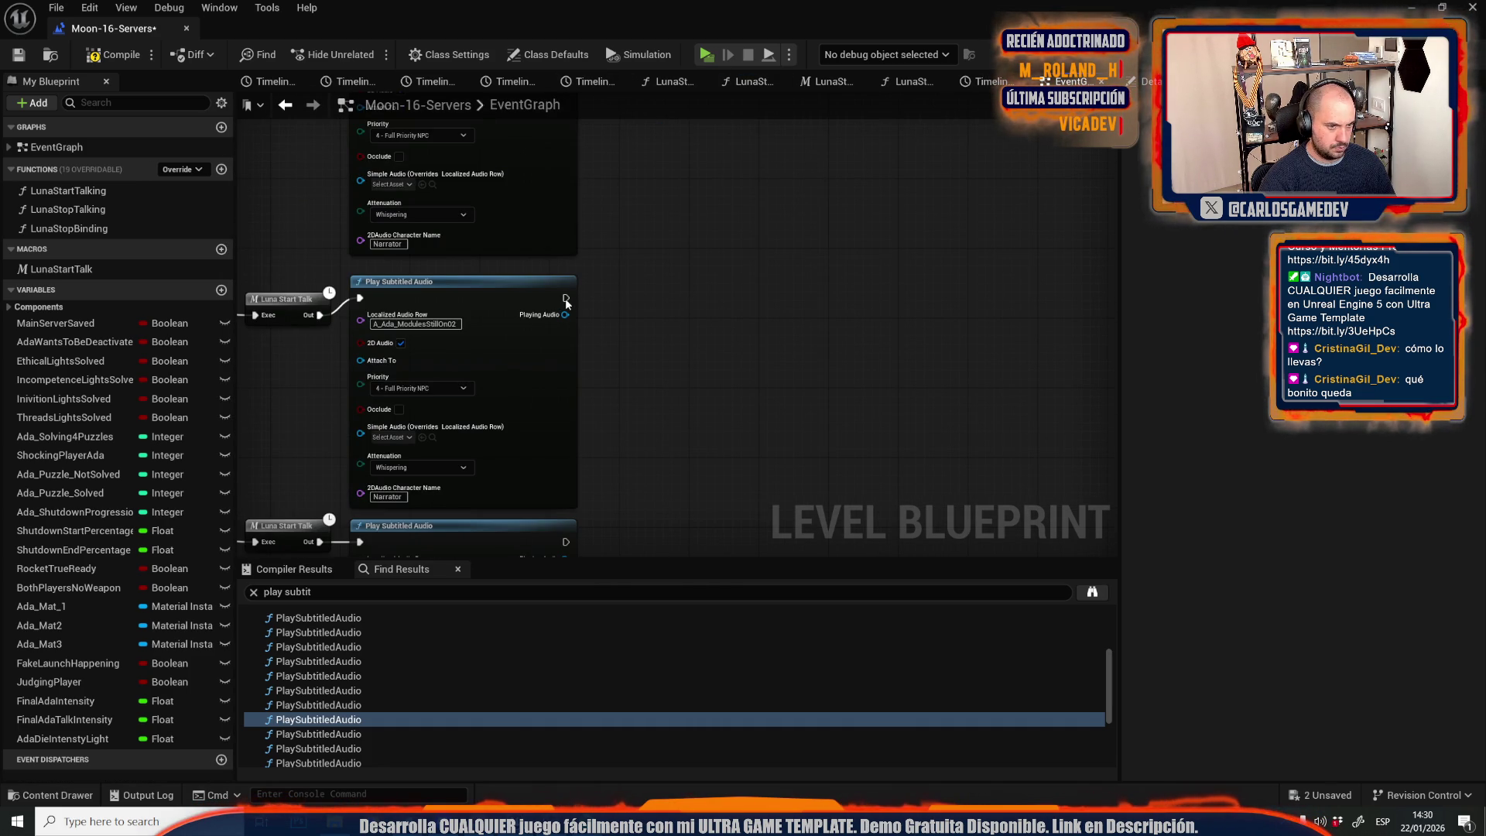
key(ctrl+z)
drag(656, 314, 571, 315)
click(680, 320)
scroll(680, 320, down, 5)
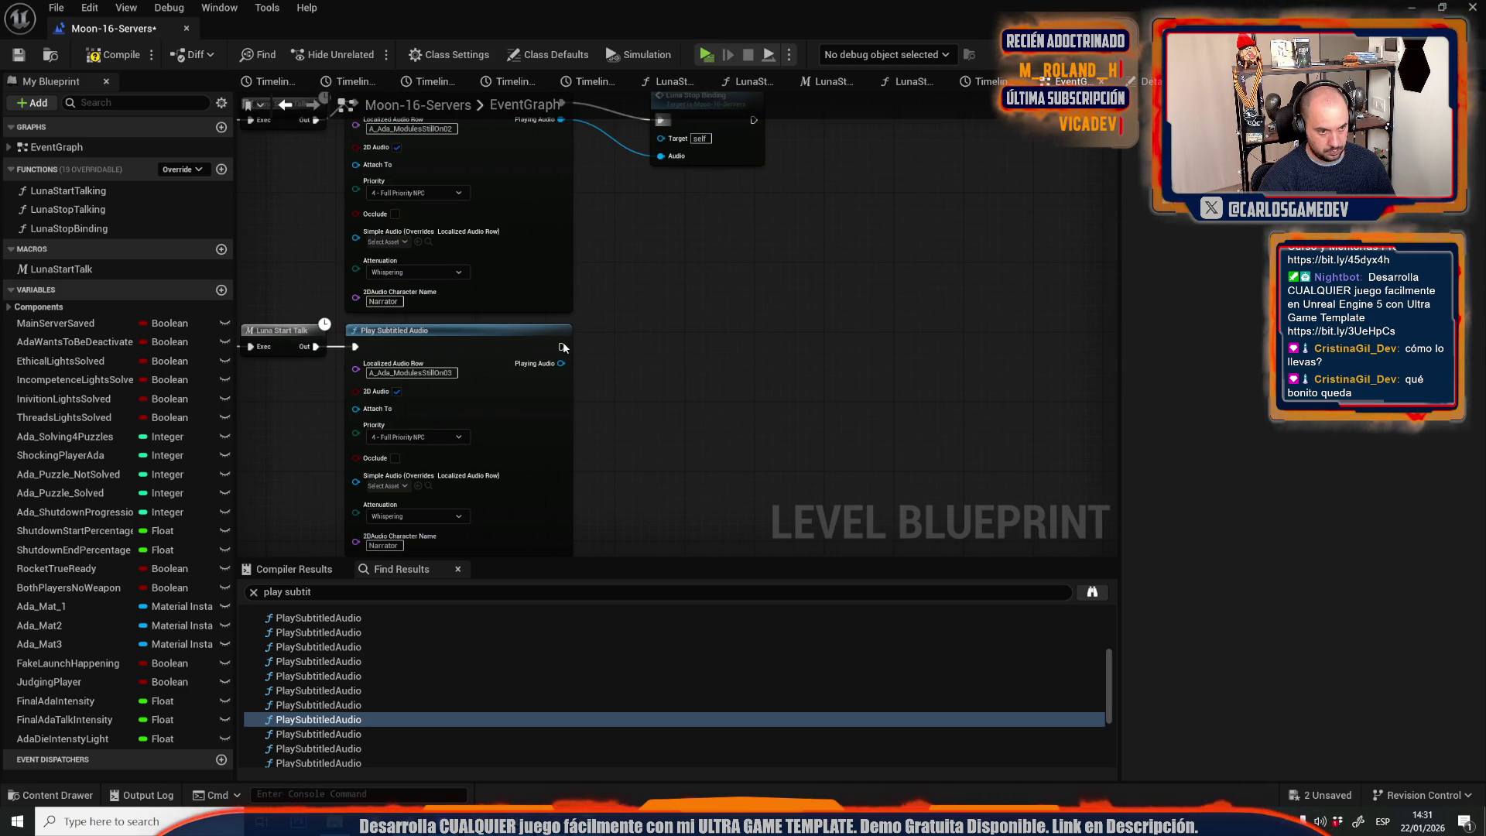
Add Luna Stop Bindings after ModulesStillOn03 and ModulesStillOn04, fed exec and Playing Audio.
key(ctrl+v)
mouse_move(563, 348)
mouse_down()
mouse_move(673, 371)
mouse_move(669, 355)
mouse_up()
mouse_move(561, 362)
mouse_down()
mouse_move(631, 400)
mouse_move(669, 398)
mouse_up()
scroll(680, 387, down, 5)
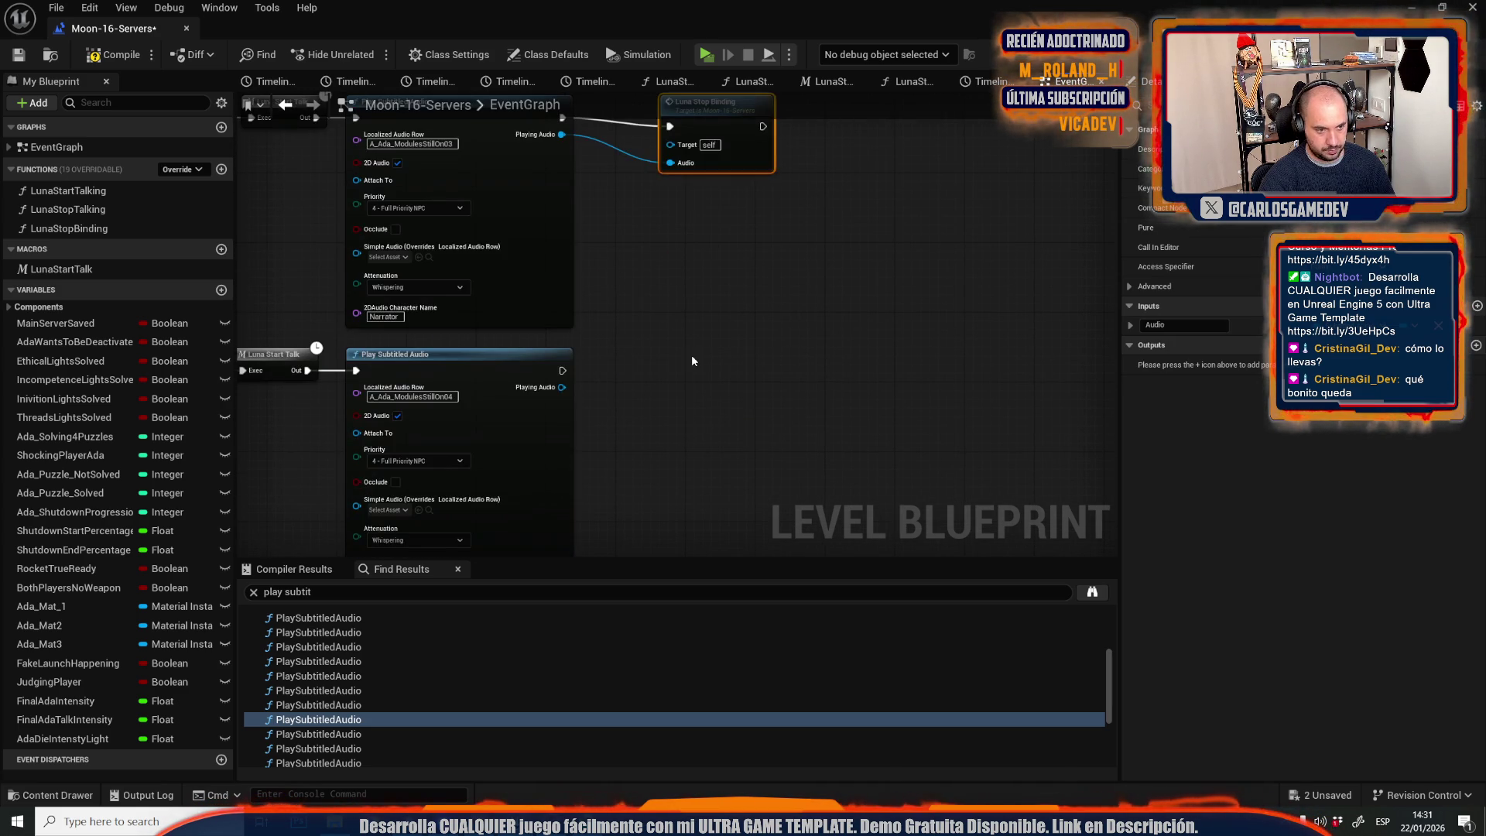
click(692, 360)
key(ctrl+v)
mouse_move(563, 371)
mouse_down()
mouse_move(635, 387)
mouse_move(592, 411)
mouse_move(635, 424)
mouse_up()
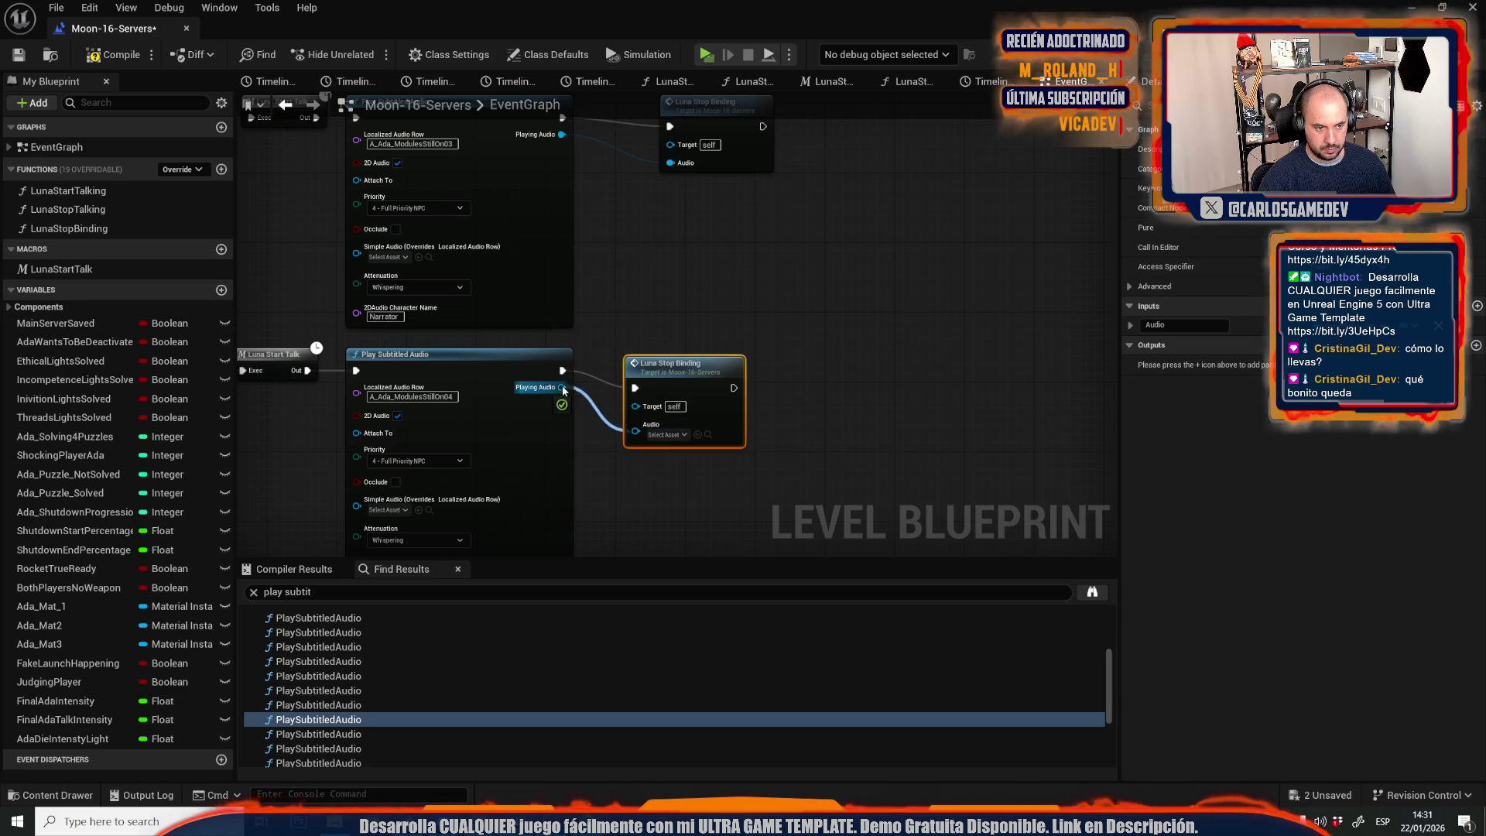
Jump through Find Results to the A_Ada_AllModulesDown audio node.
scroll(643, 377, down, 5)
scroll(353, 734, down, 1)
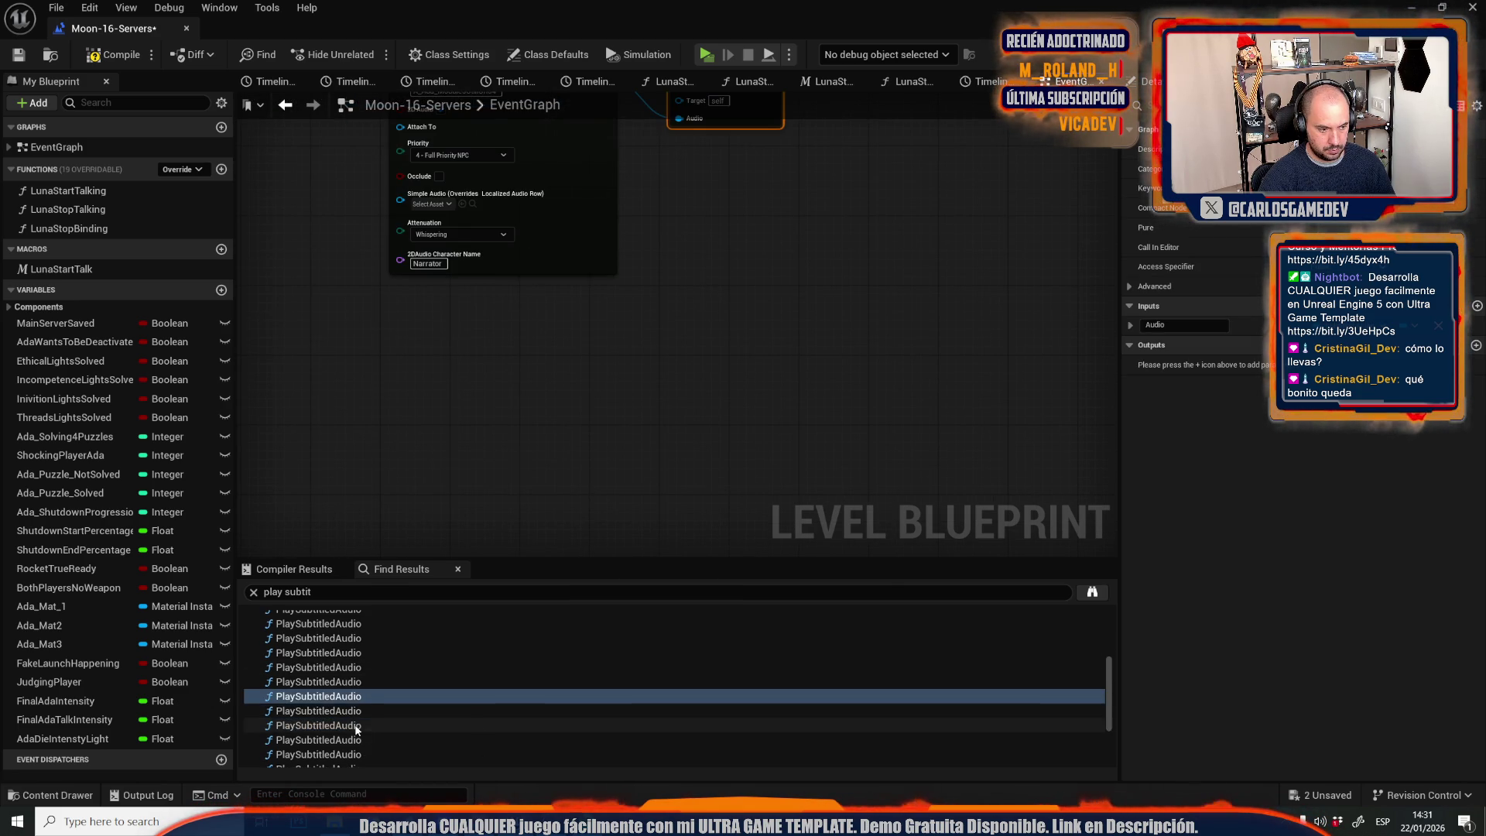
click(354, 740)
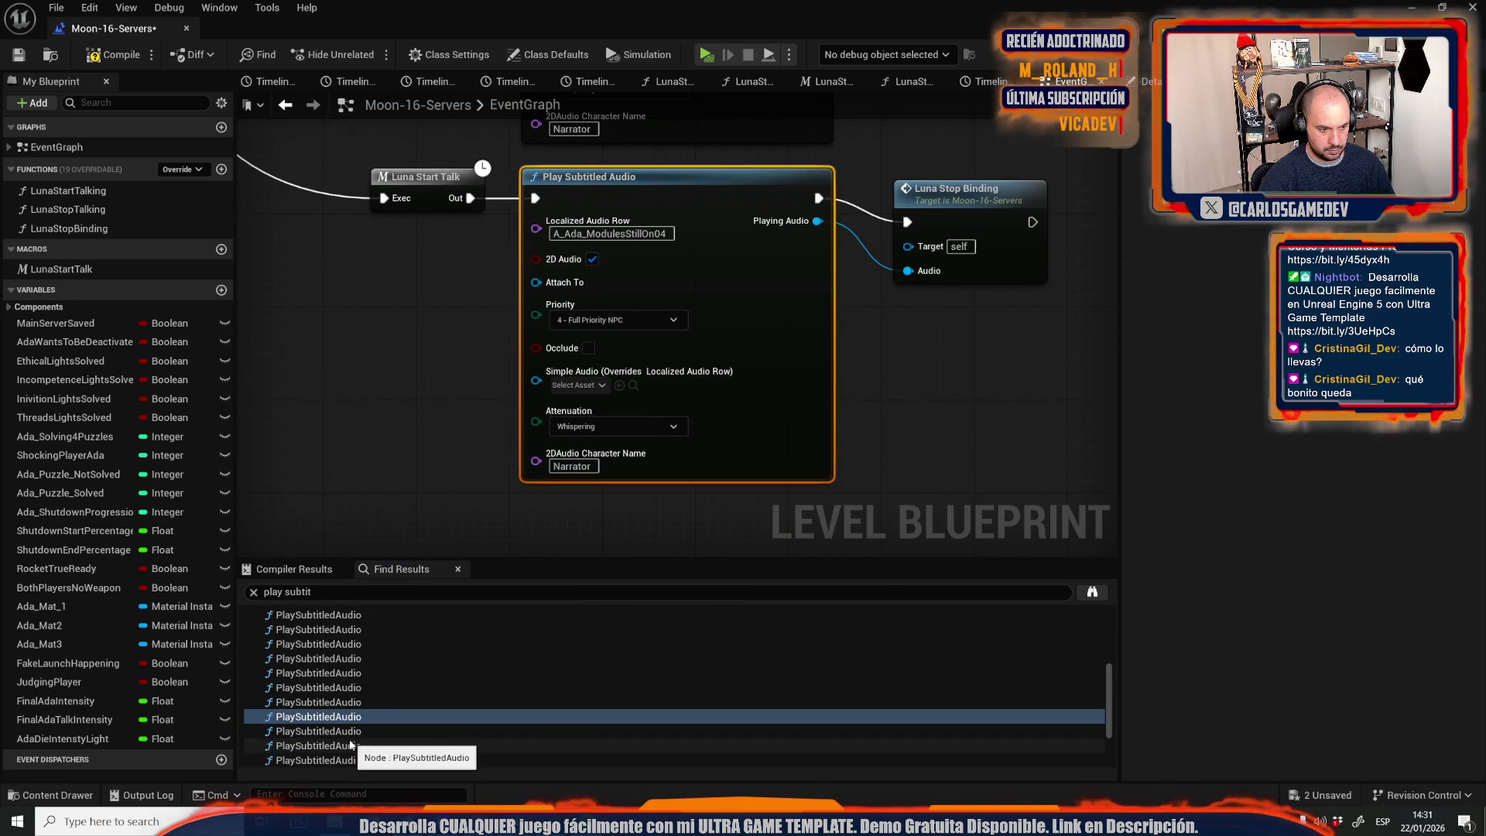
scroll(353, 736, down, 1)
click(352, 730)
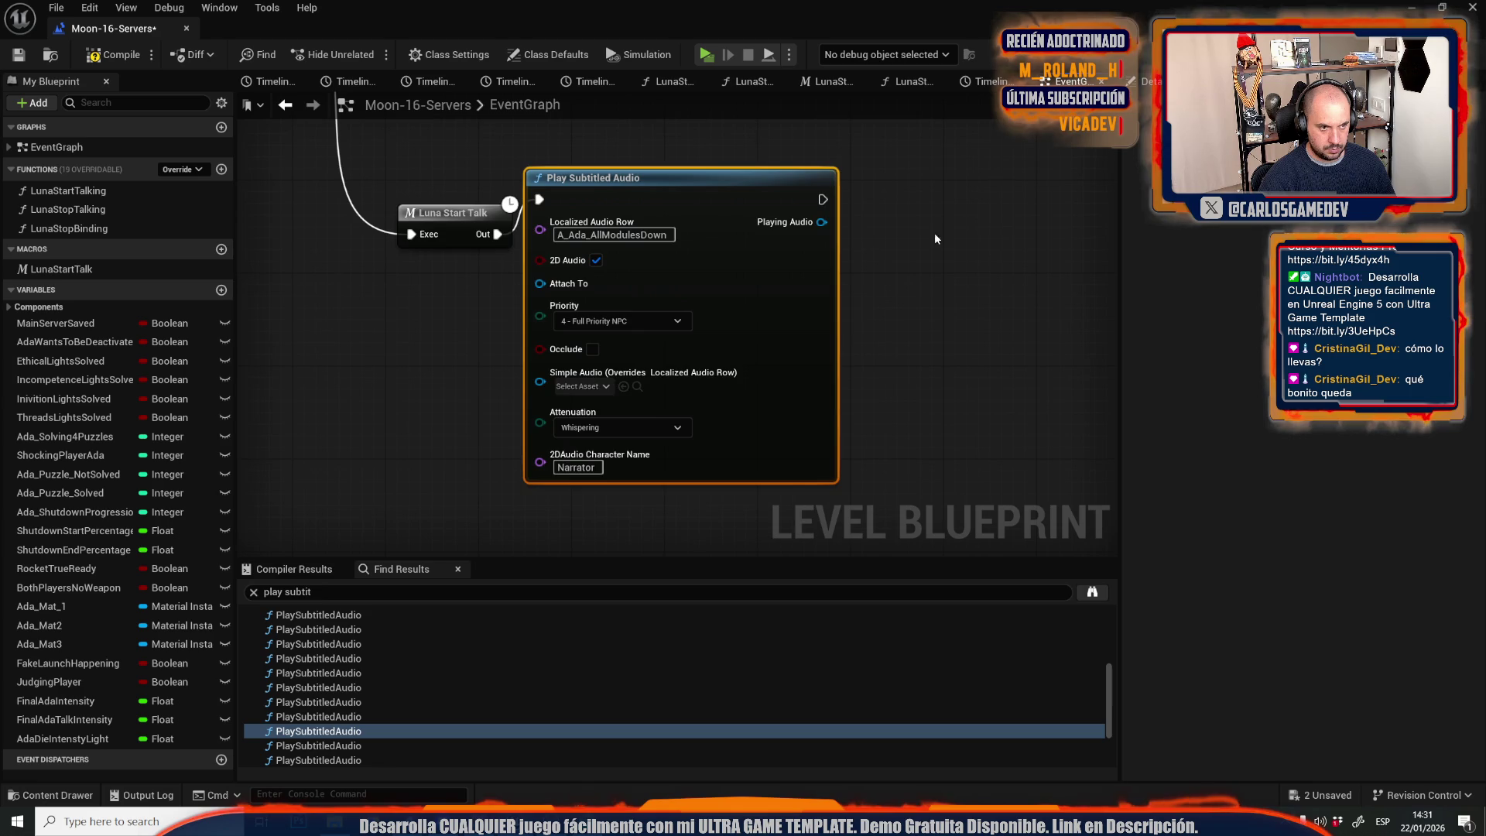
Give the A_Ada_AllModulesDown audio node a Luna Stop Binding wired to exec and Playing Audio.
scroll(847, 364, down, 3)
scroll(848, 364, up, 2)
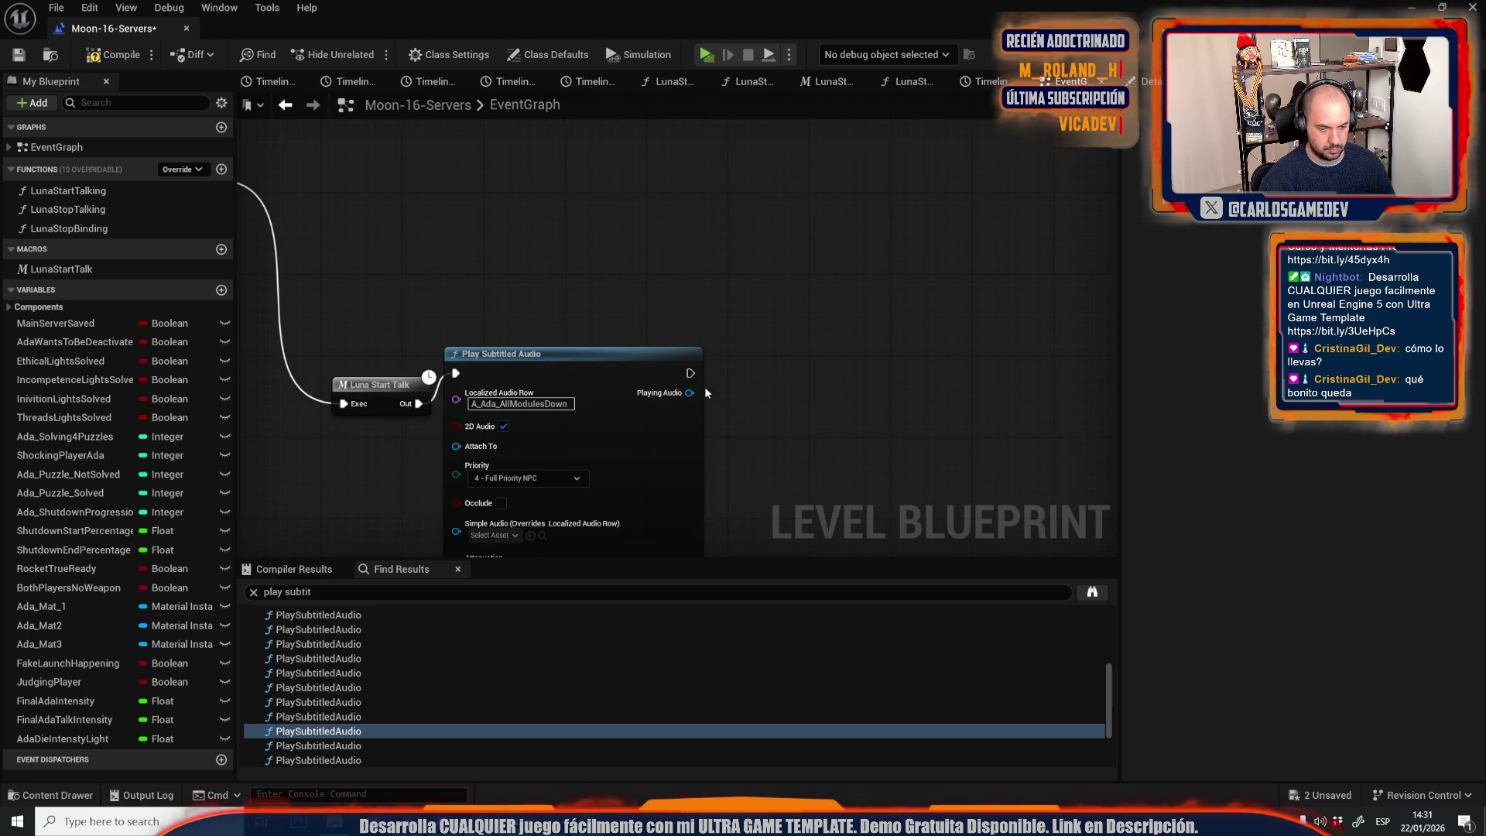
key(ctrl+v)
mouse_move(690, 373)
mouse_down()
mouse_move(797, 407)
mouse_move(811, 393)
mouse_move(691, 391)
mouse_up()
scroll(420, 681, down, 1)
click(366, 698)
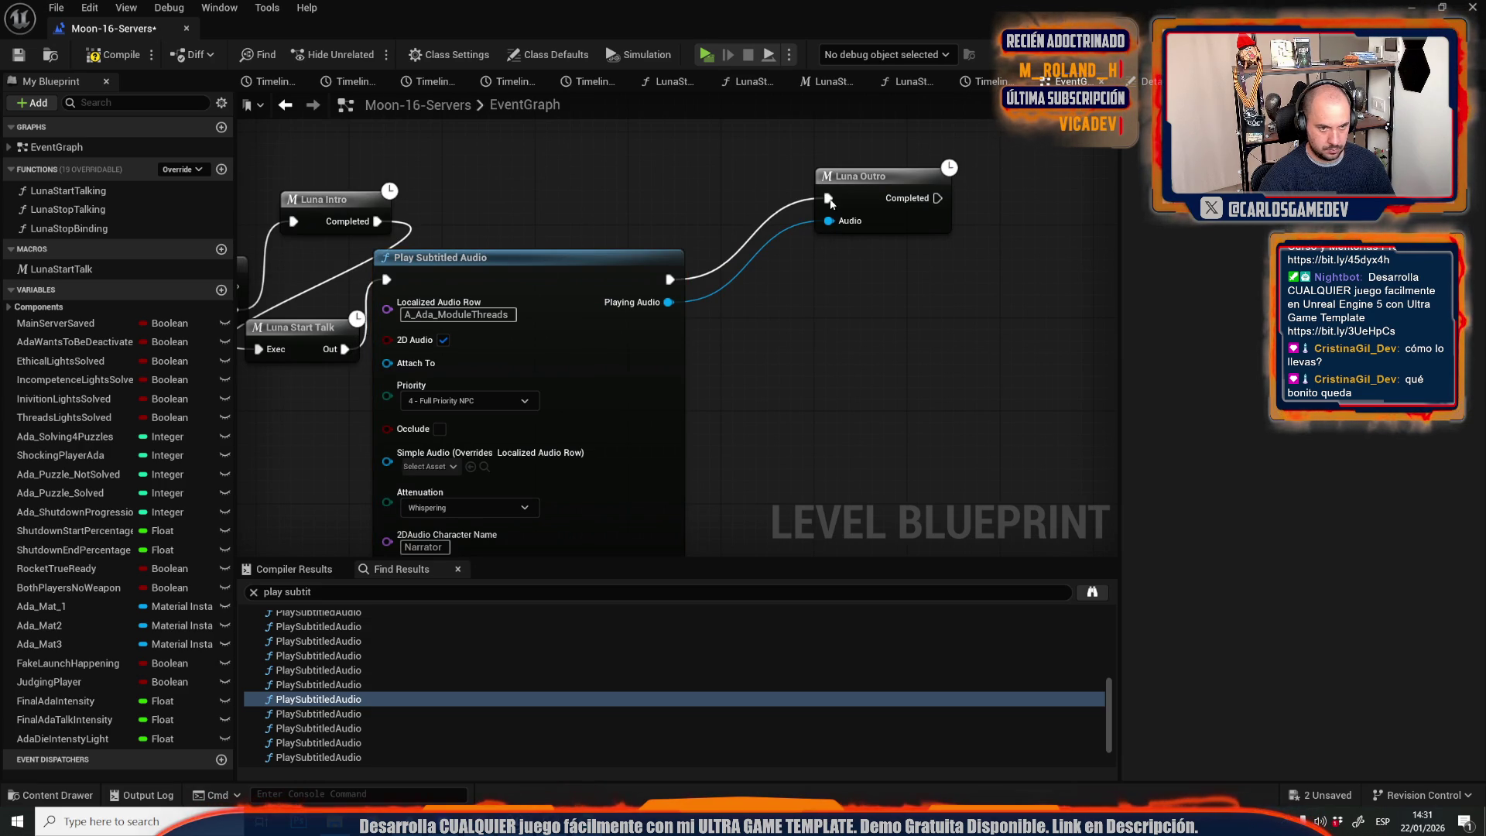
Add Luna Stop Bindings to the next two audio nodes around Luna Outro, fed Playing Audio.
key(ctrl+v)
drag(830, 200, 823, 356)
drag(828, 202, 960, 360)
mouse_move(829, 418)
mouse_down()
mouse_move(737, 379)
mouse_move(669, 302)
mouse_up()
click(356, 714)
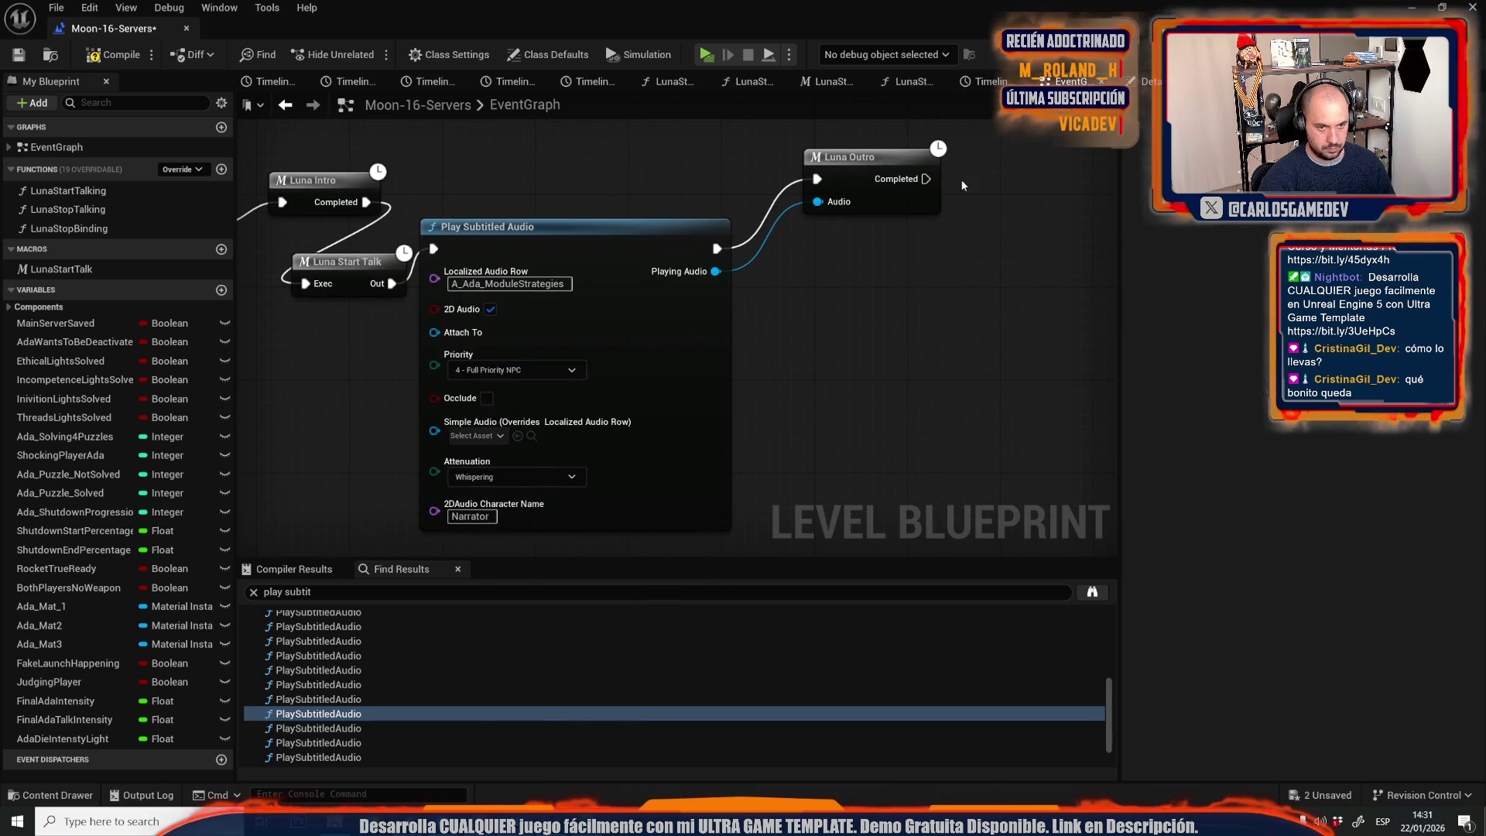
key(ctrl+v)
drag(925, 180, 871, 322)
mouse_move(877, 375)
mouse_down()
mouse_move(730, 290)
mouse_move(723, 270)
mouse_up()
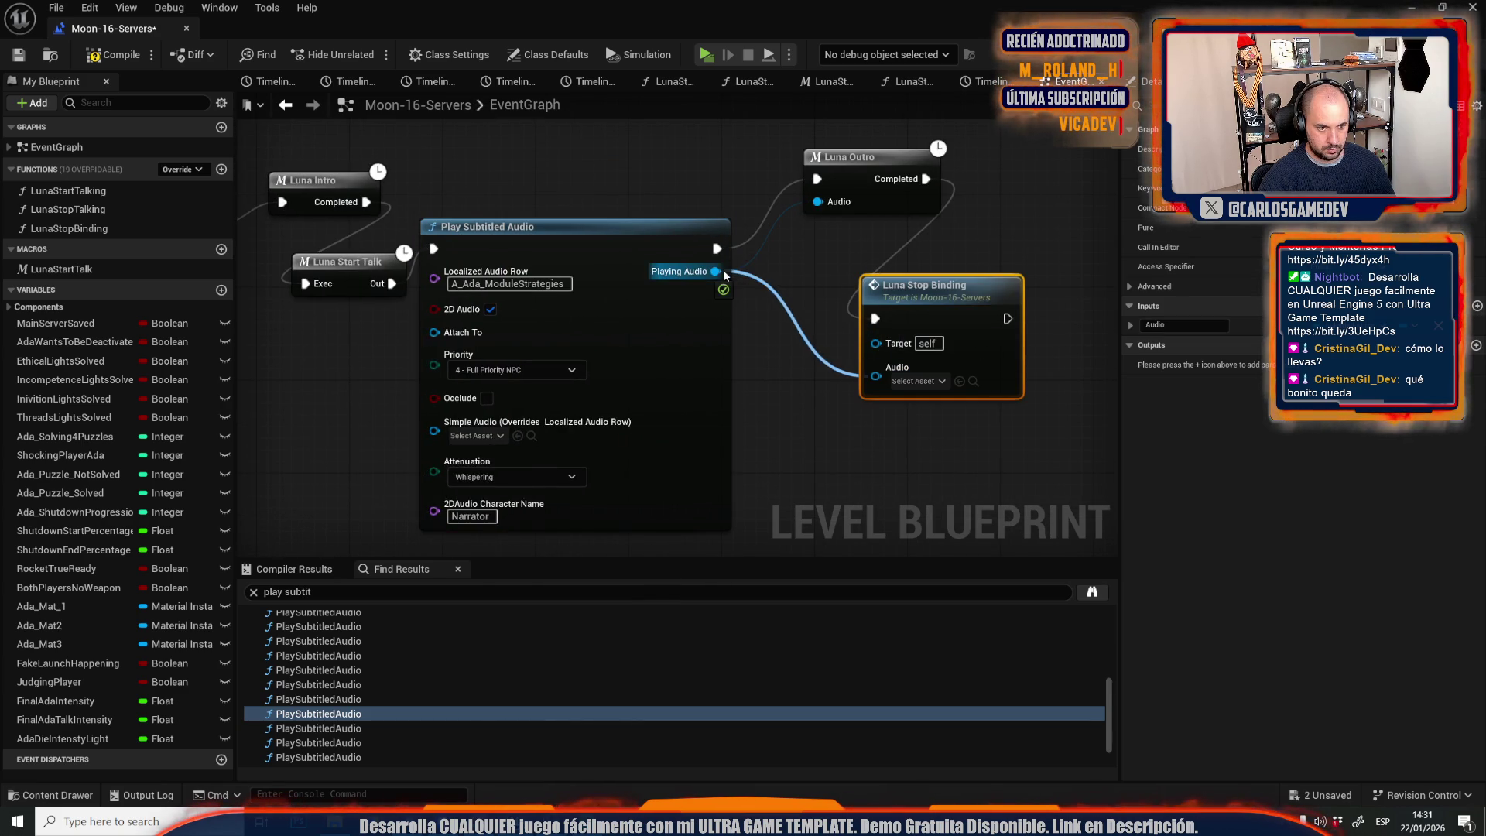
click(346, 728)
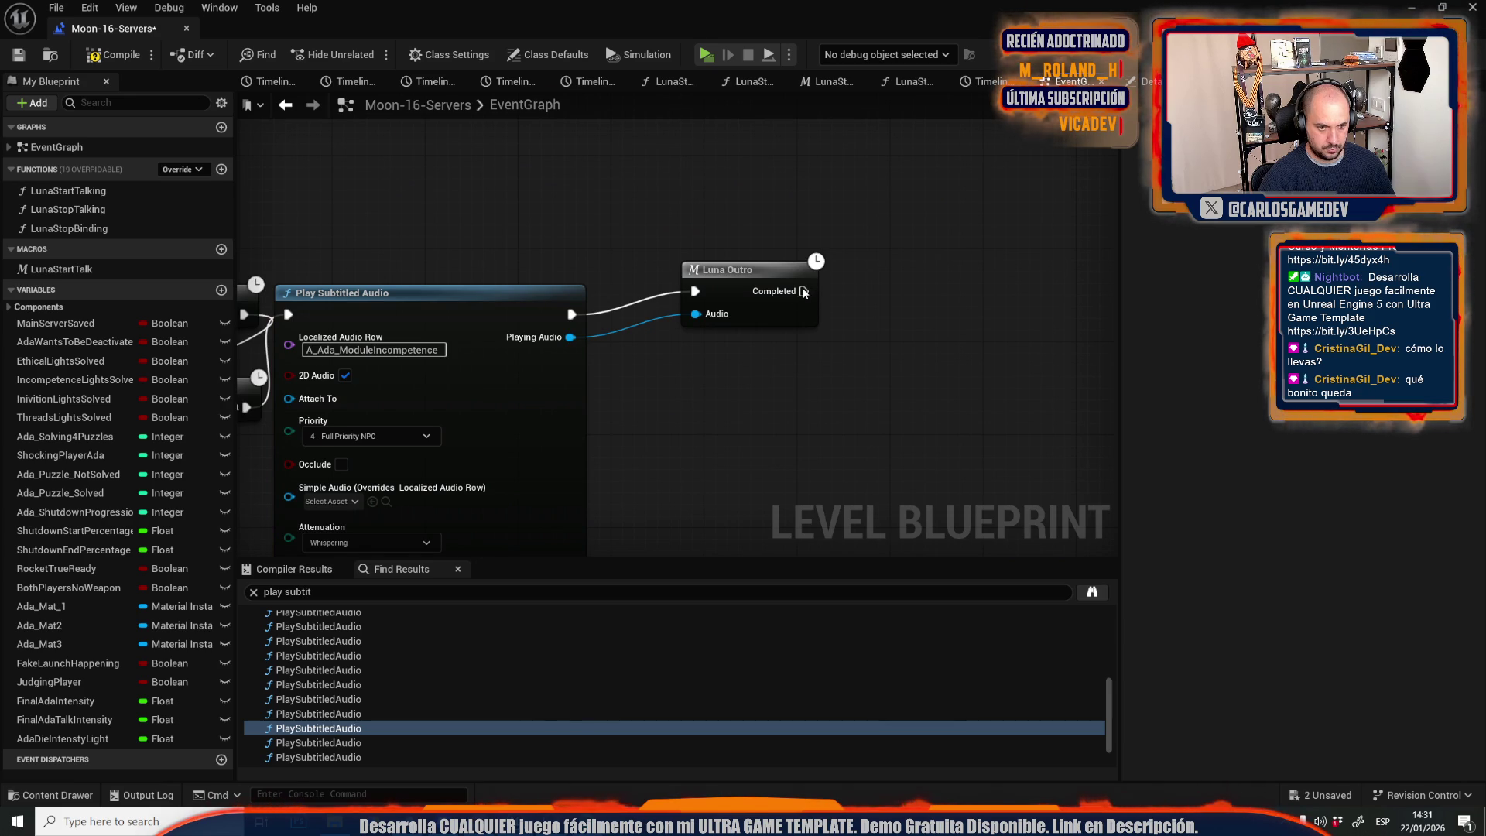
Wire Luna Stop Bindings after Luna Outro for the next node and A_Ada_ModuleEthical.
key(ctrl+v)
drag(803, 292, 881, 338)
drag(881, 396, 570, 341)
scroll(397, 657, down, 1)
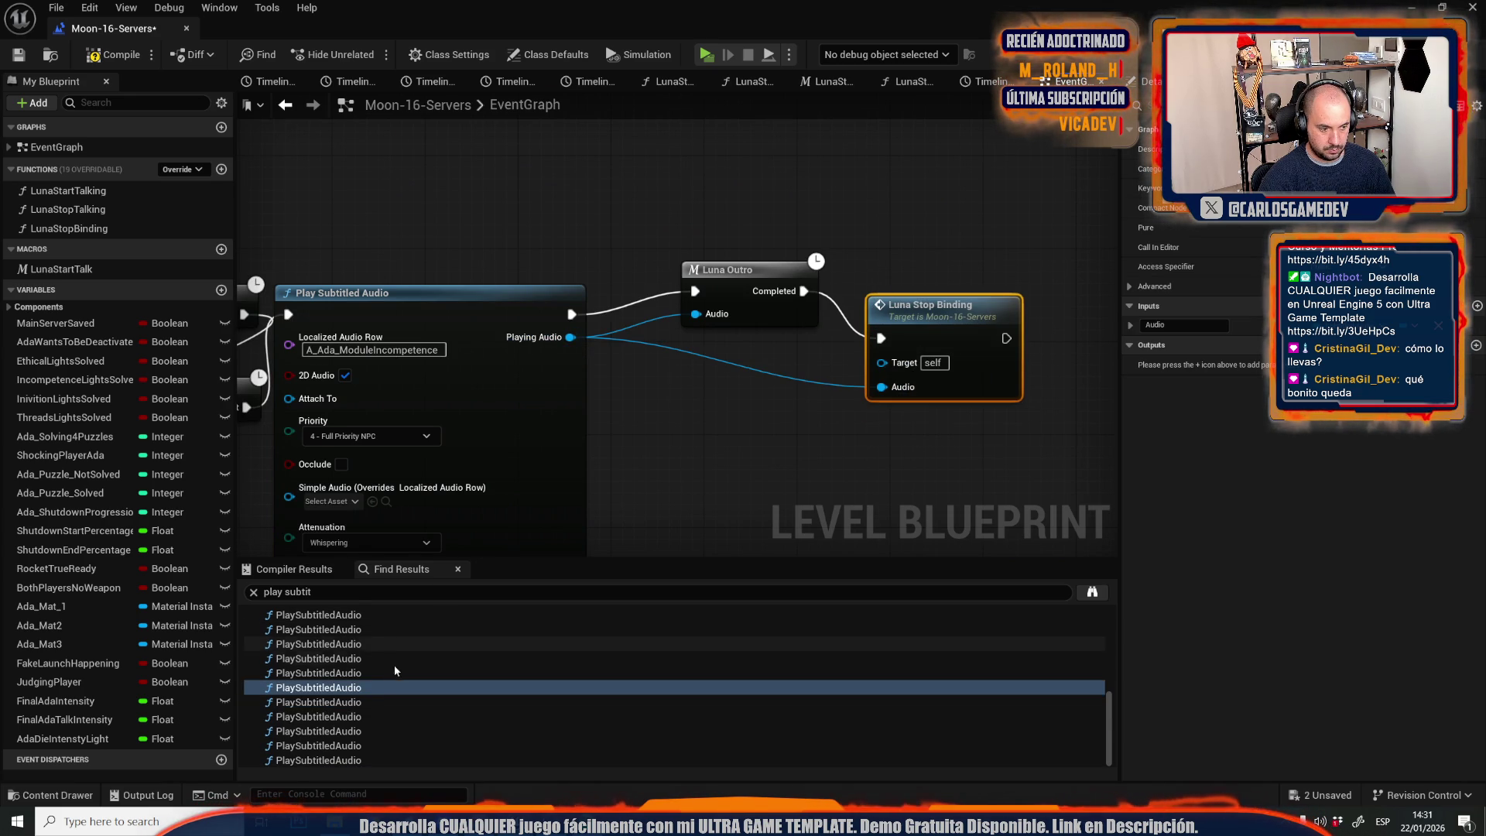
click(351, 702)
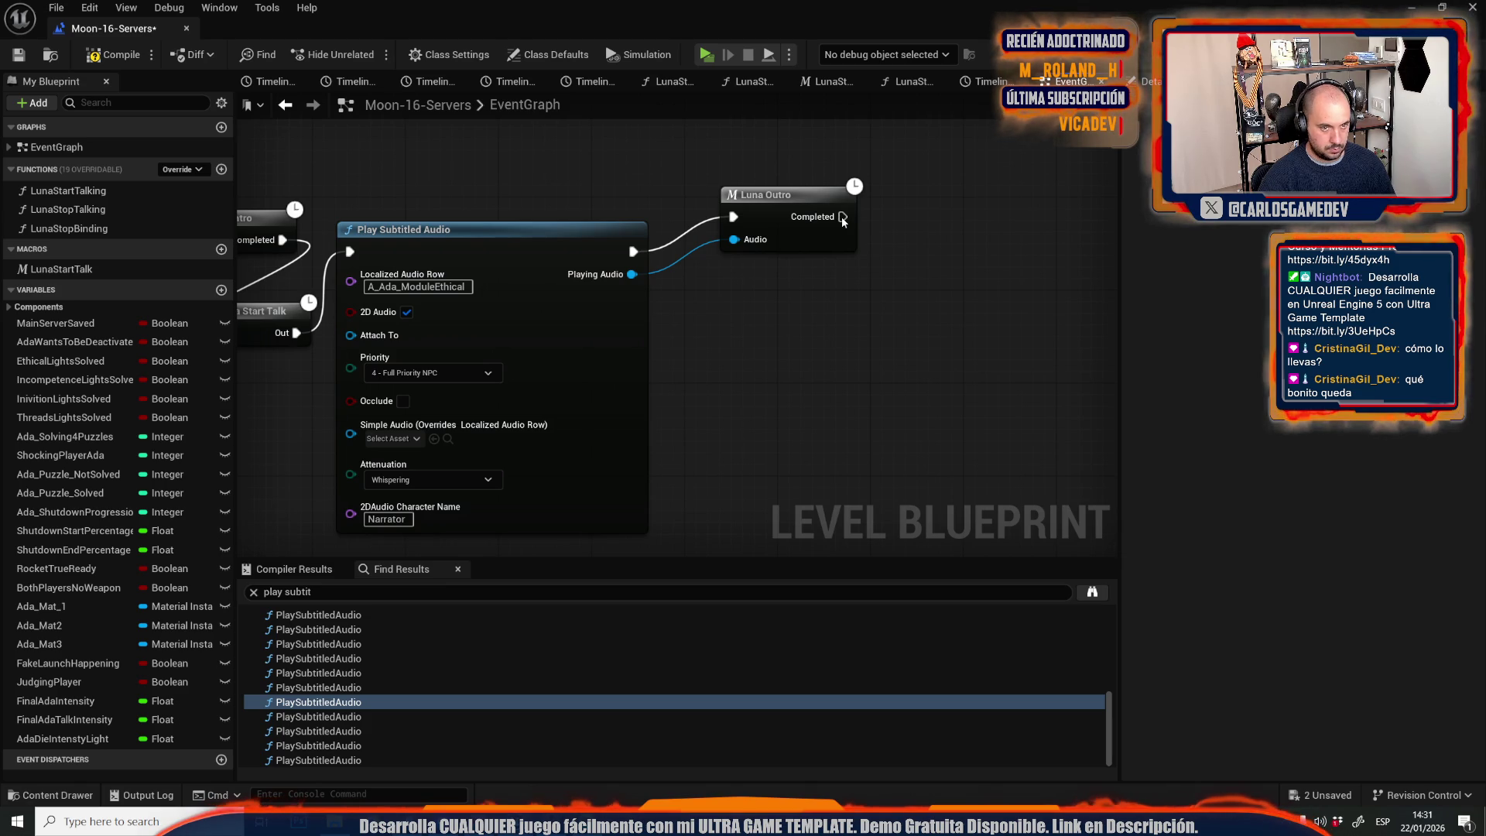
key(ctrl+v)
drag(843, 216, 919, 274)
drag(920, 333, 636, 279)
click(351, 716)
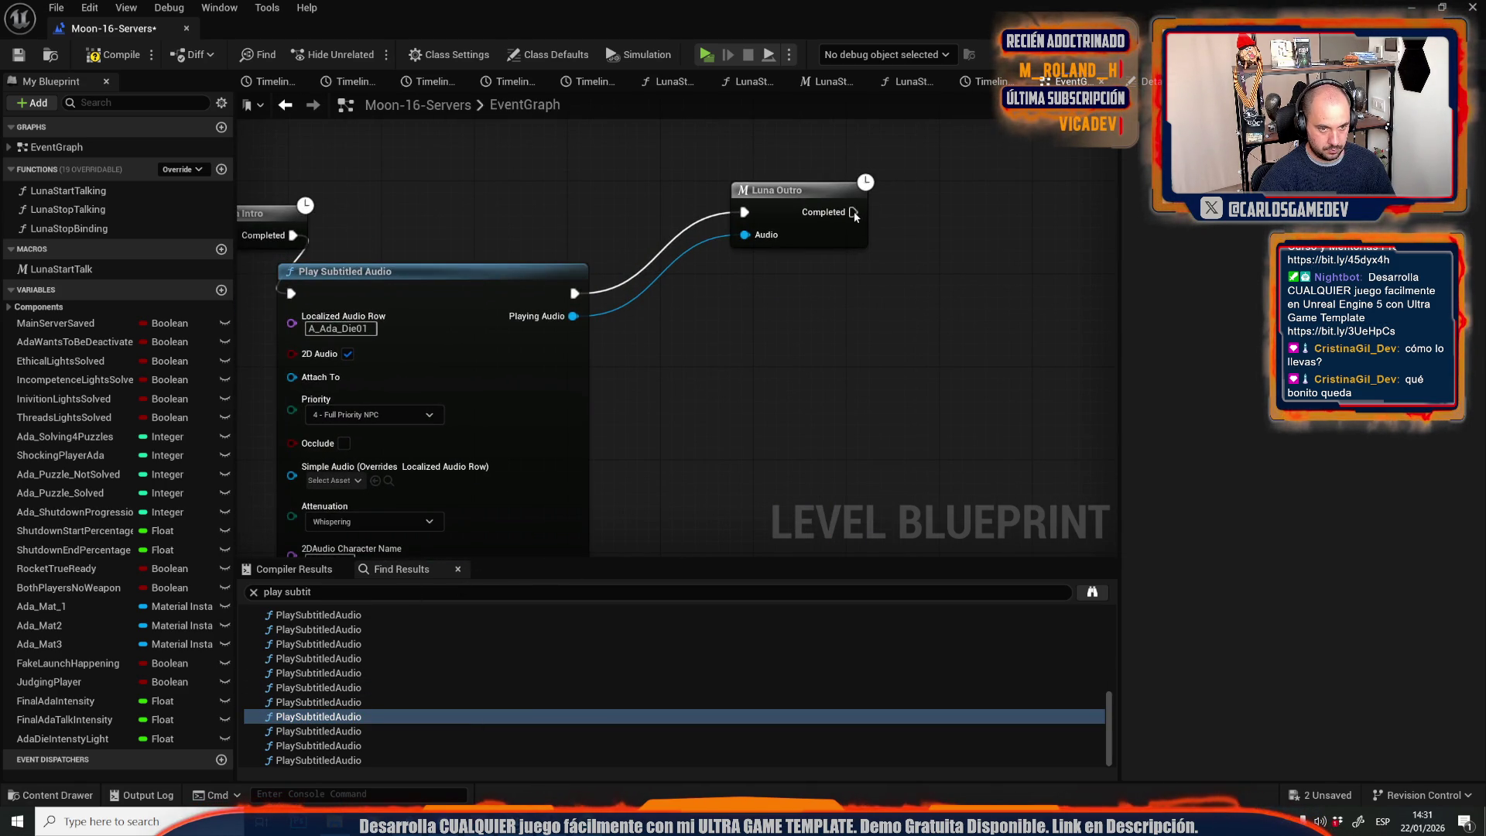
Give A_Ada_Die01 and A_Ada_Die02 Luna Stop Bindings after Luna Outro, fed Playing Audio.
key(ctrl+v)
drag(853, 211, 895, 329)
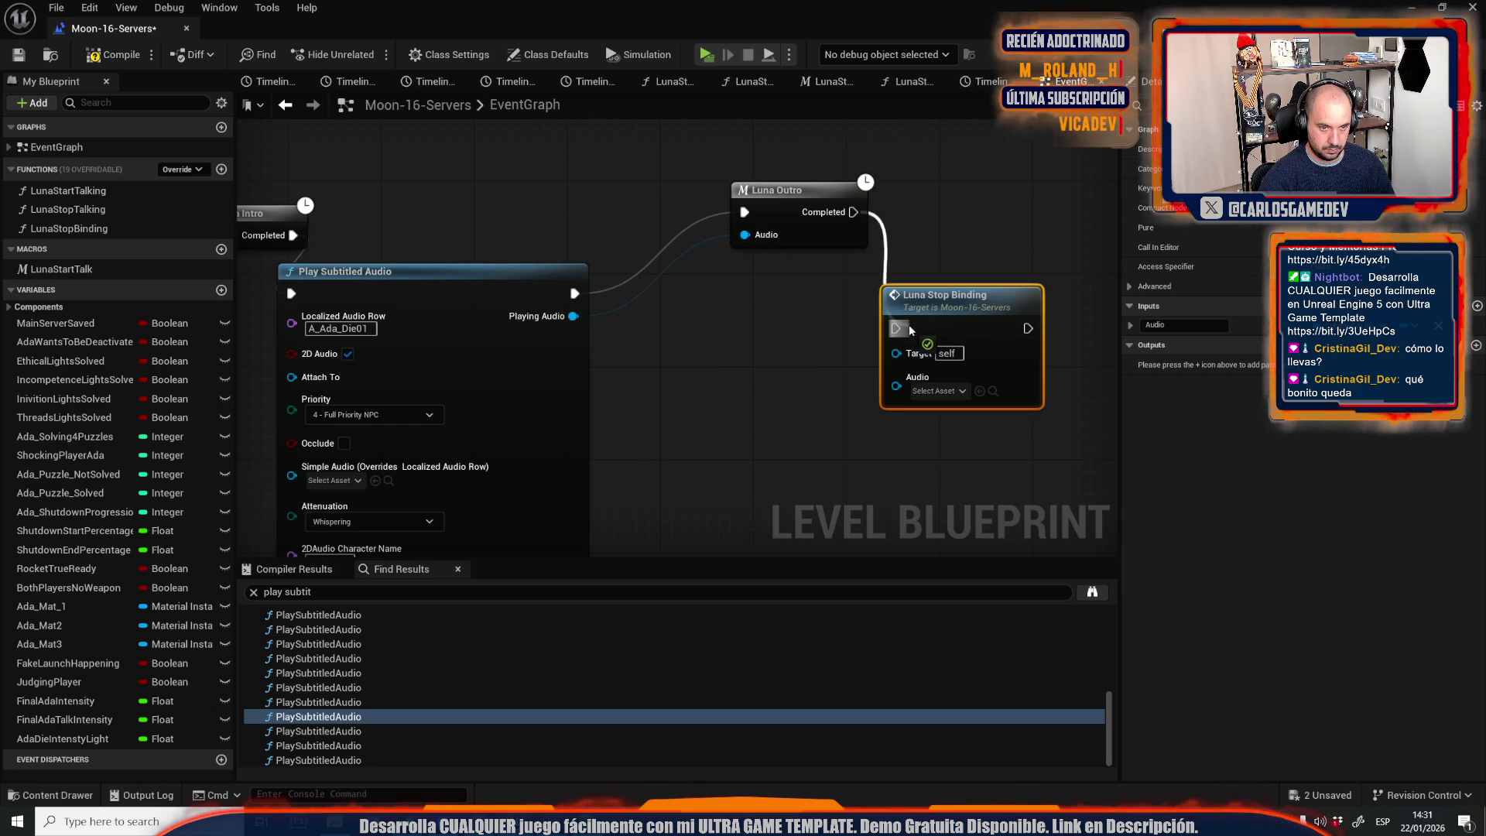
drag(898, 395, 577, 316)
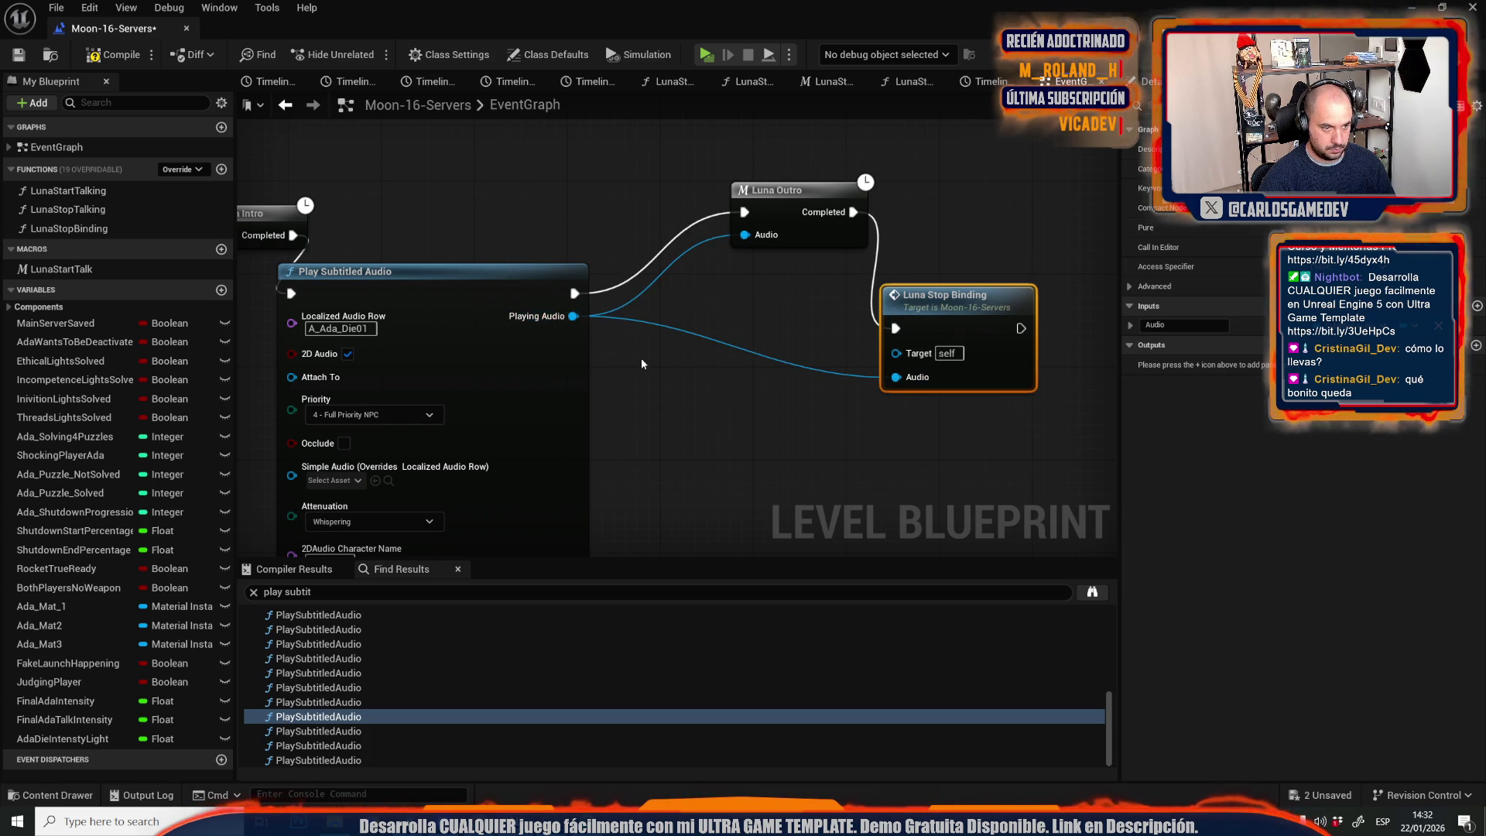
click(354, 718)
click(357, 729)
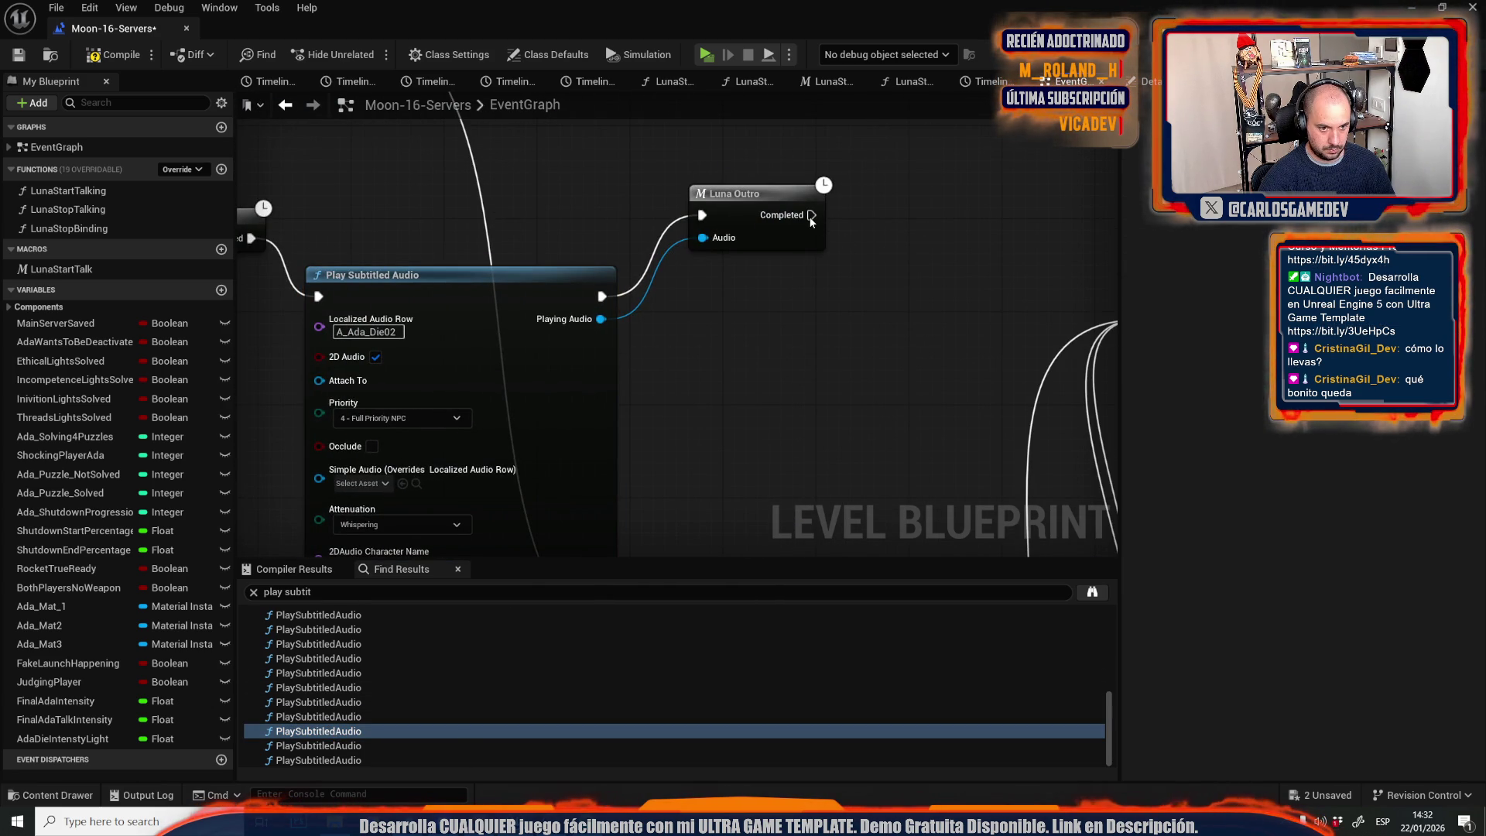
key(ctrl+v)
drag(811, 215, 877, 309)
drag(876, 366, 601, 319)
click(358, 745)
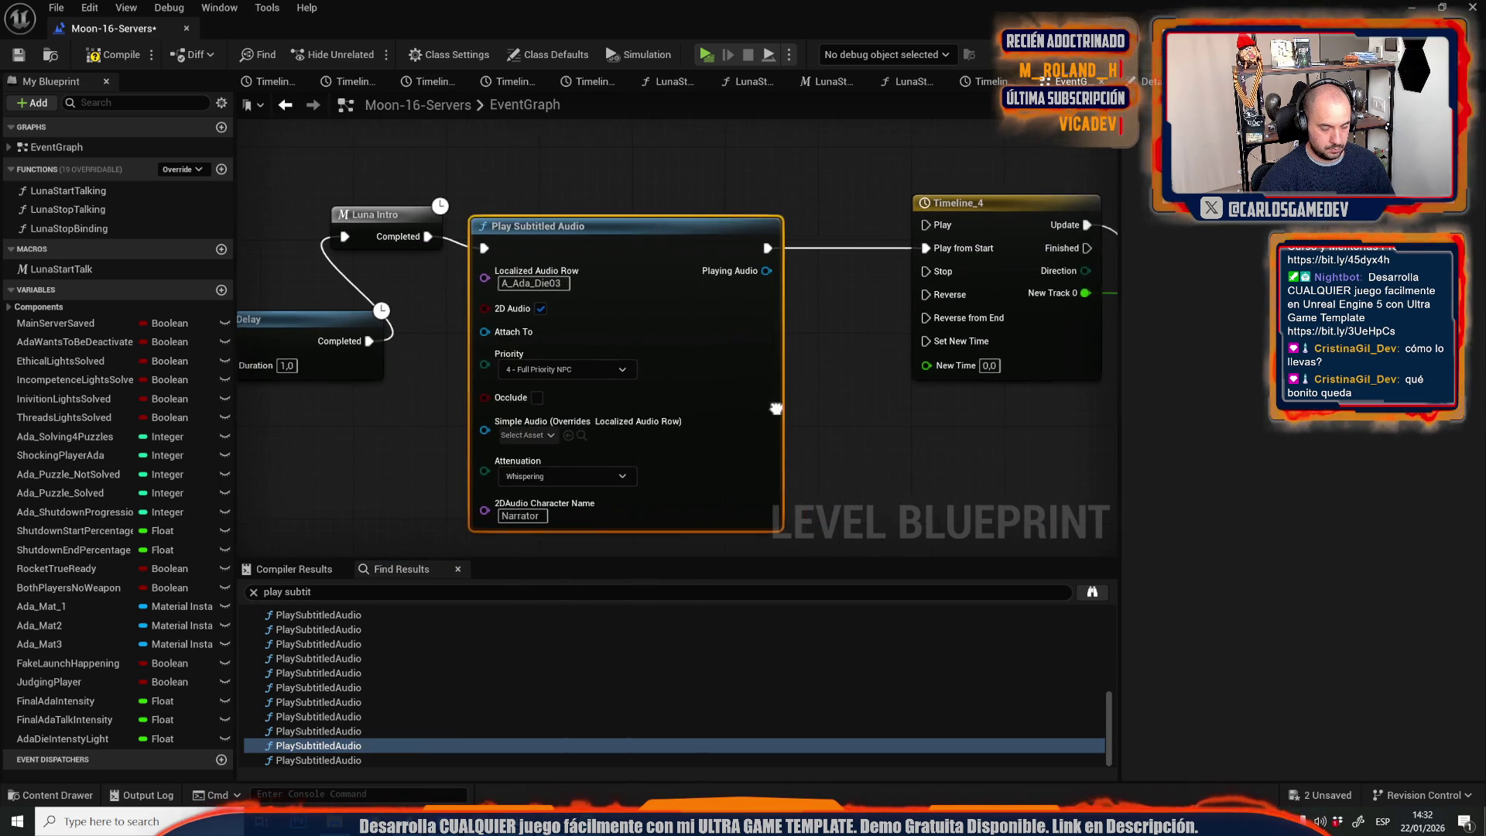
scroll(766, 410, down, 2)
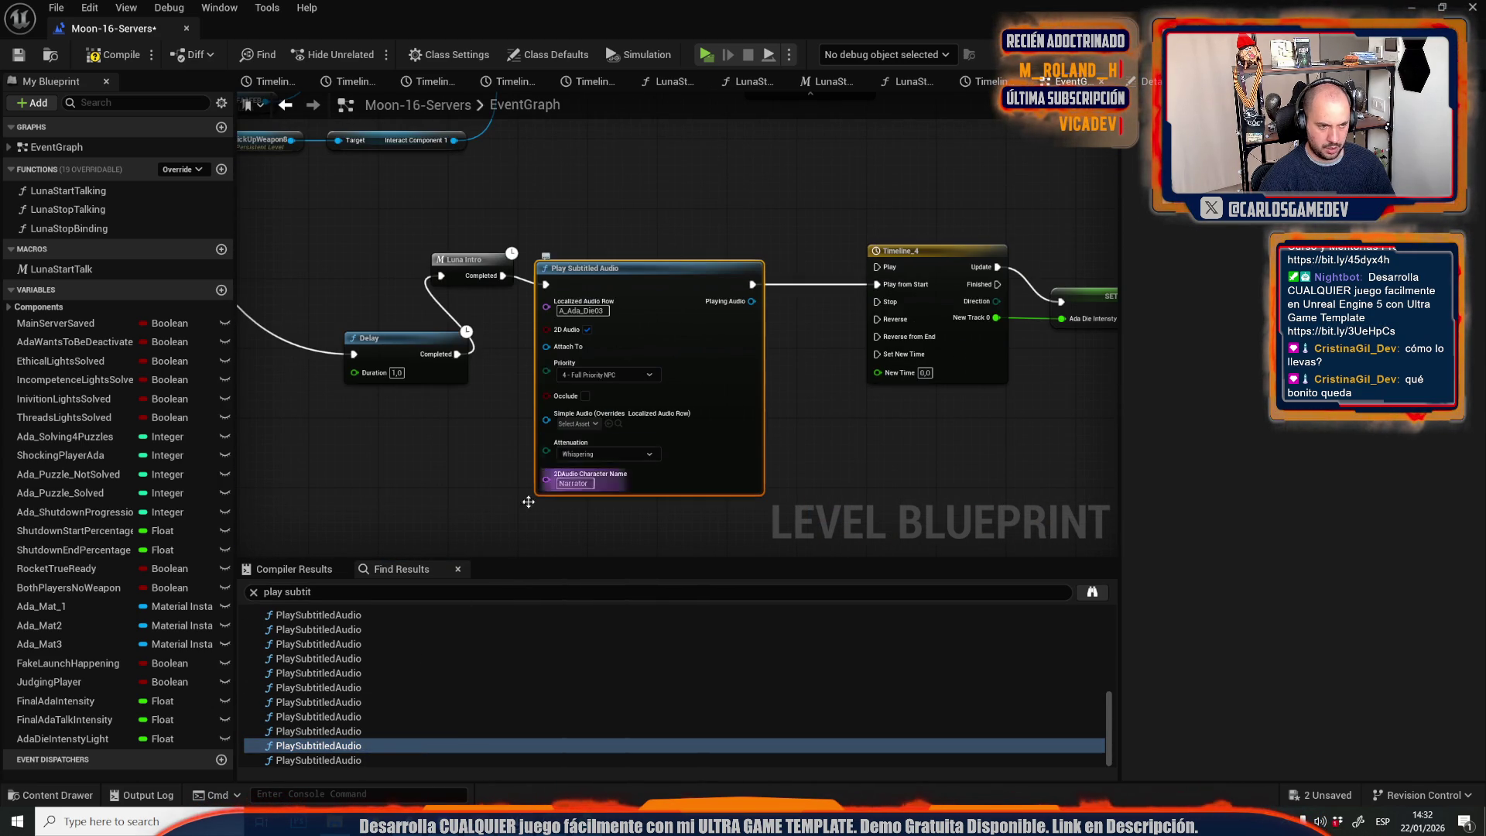
click(337, 760)
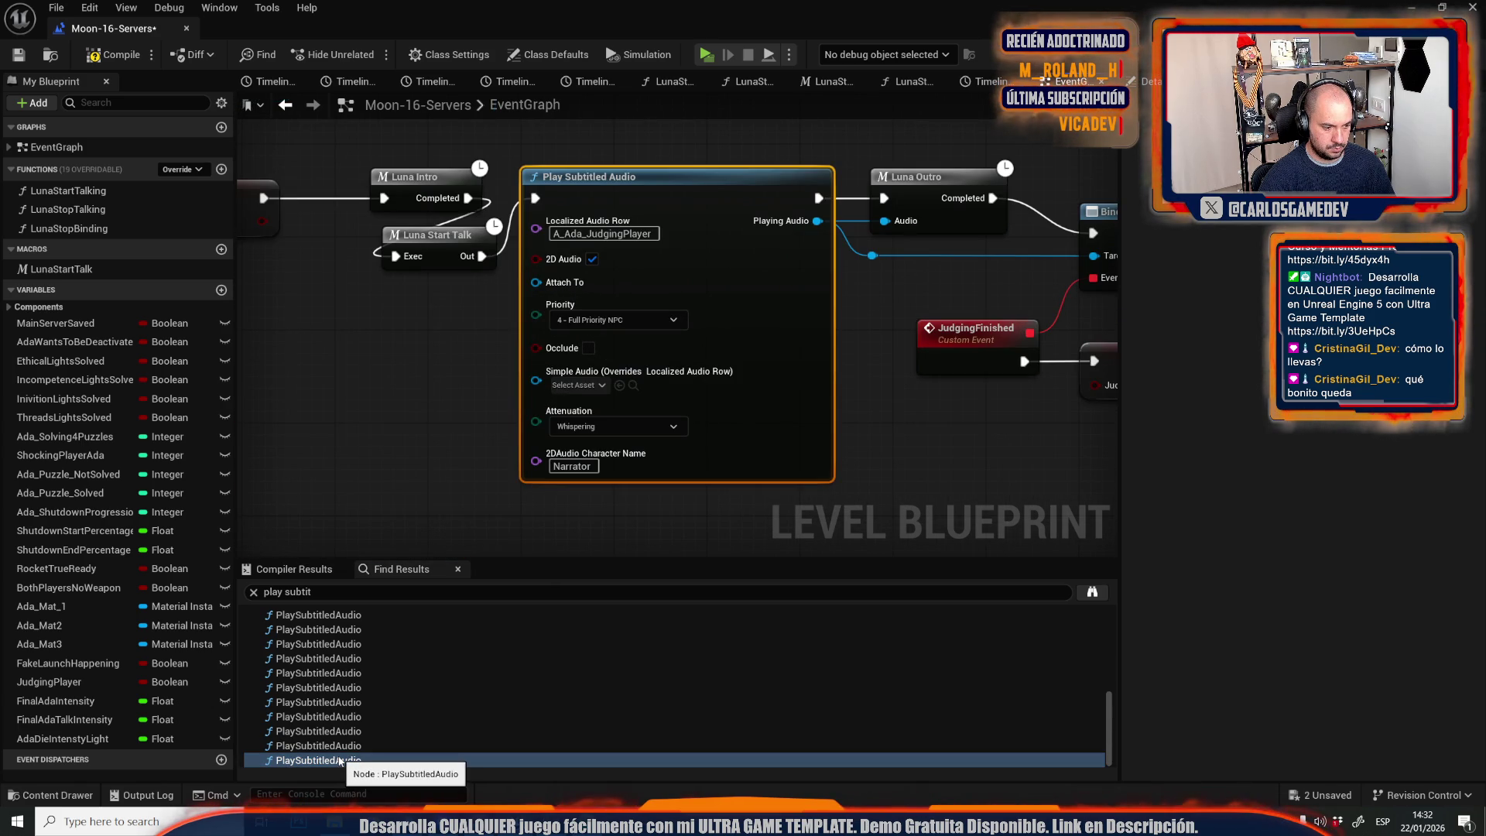
Add a Luna Stop Binding to A_Ada_JudgingPlayer, wiring its exec and Audio pin.
drag(824, 415, 574, 537)
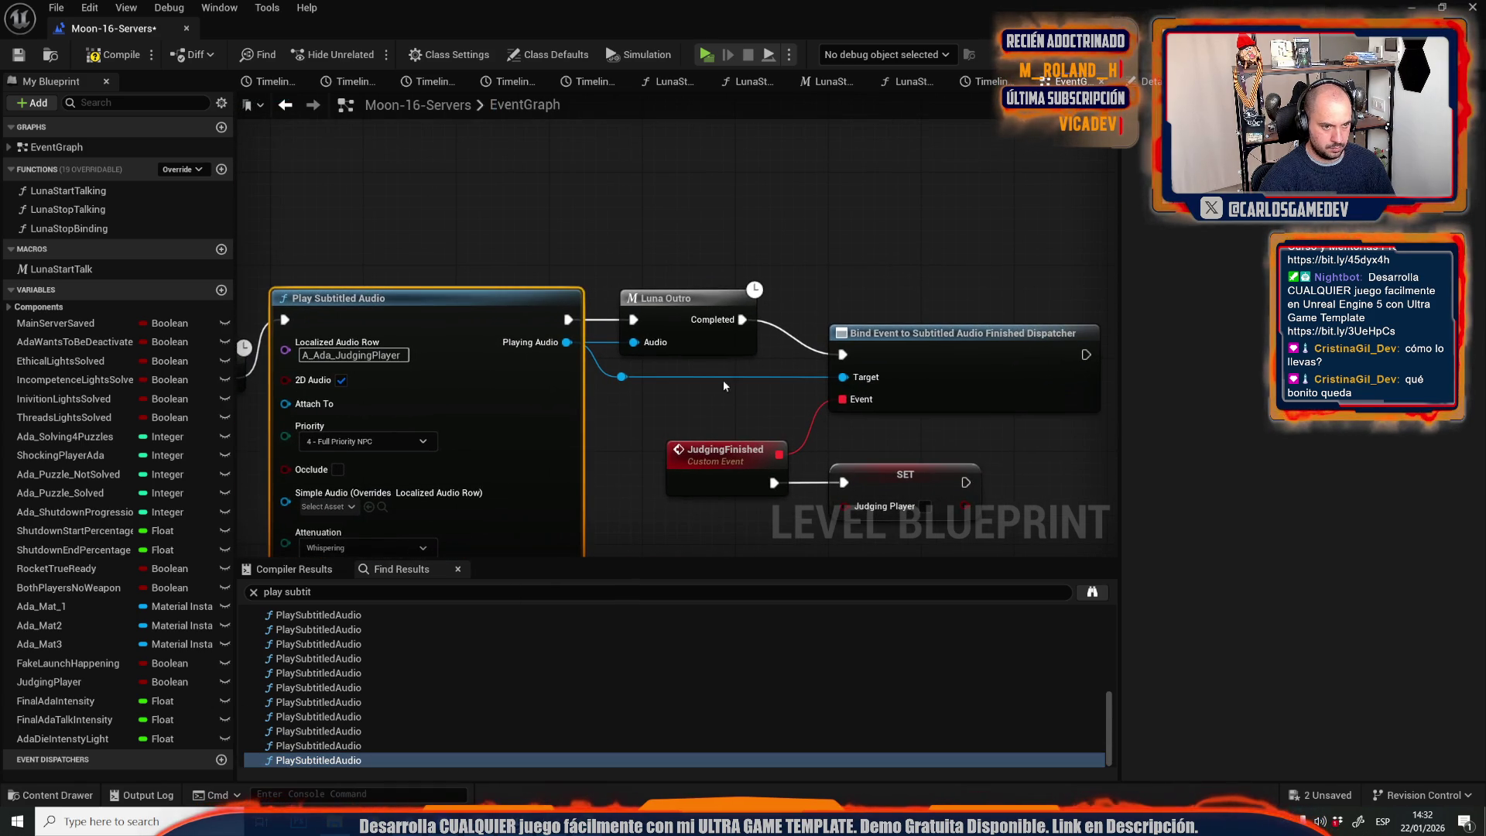
click(722, 132)
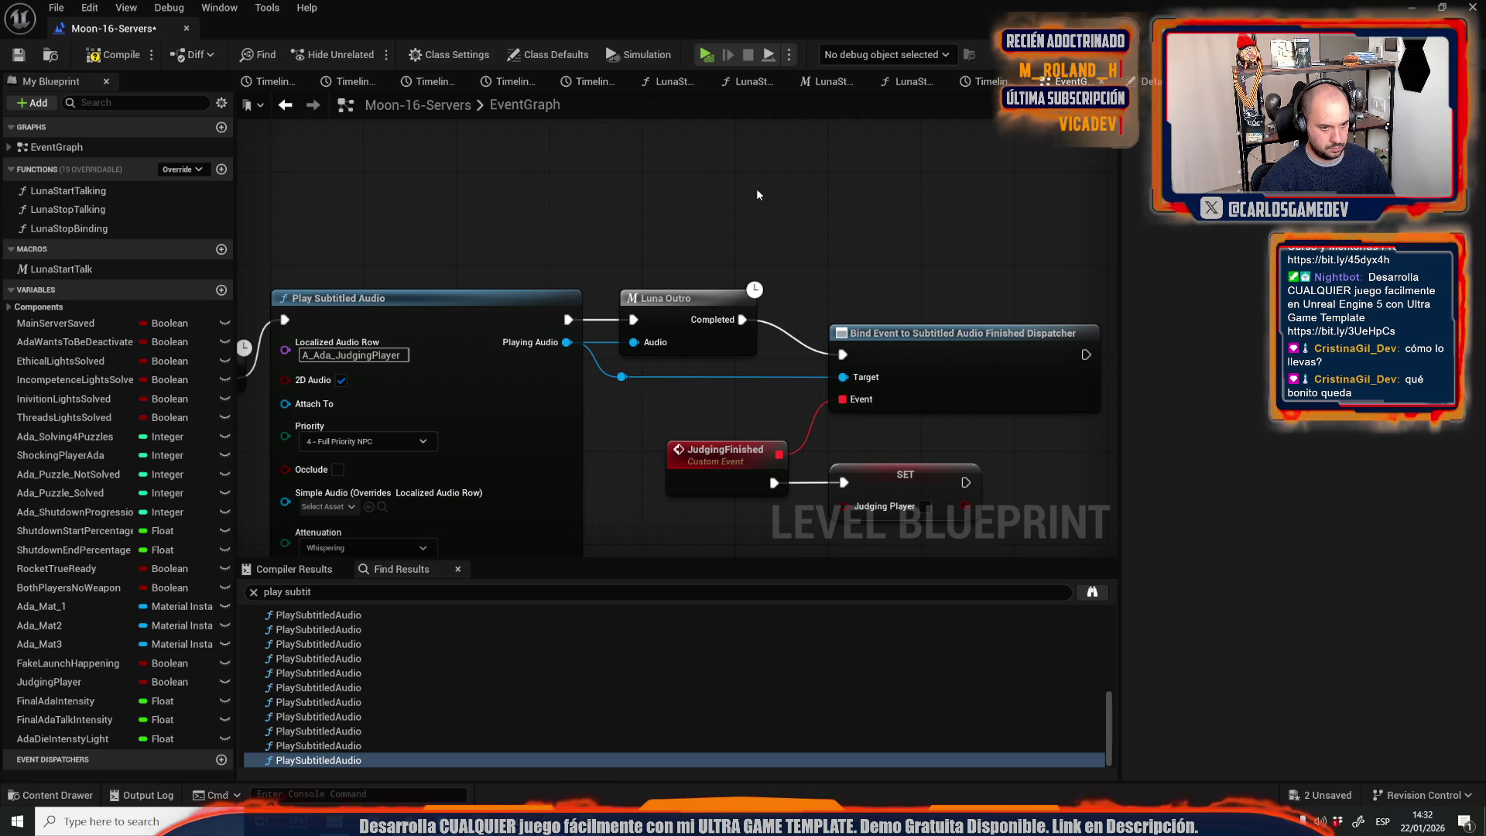
key(ctrl+v)
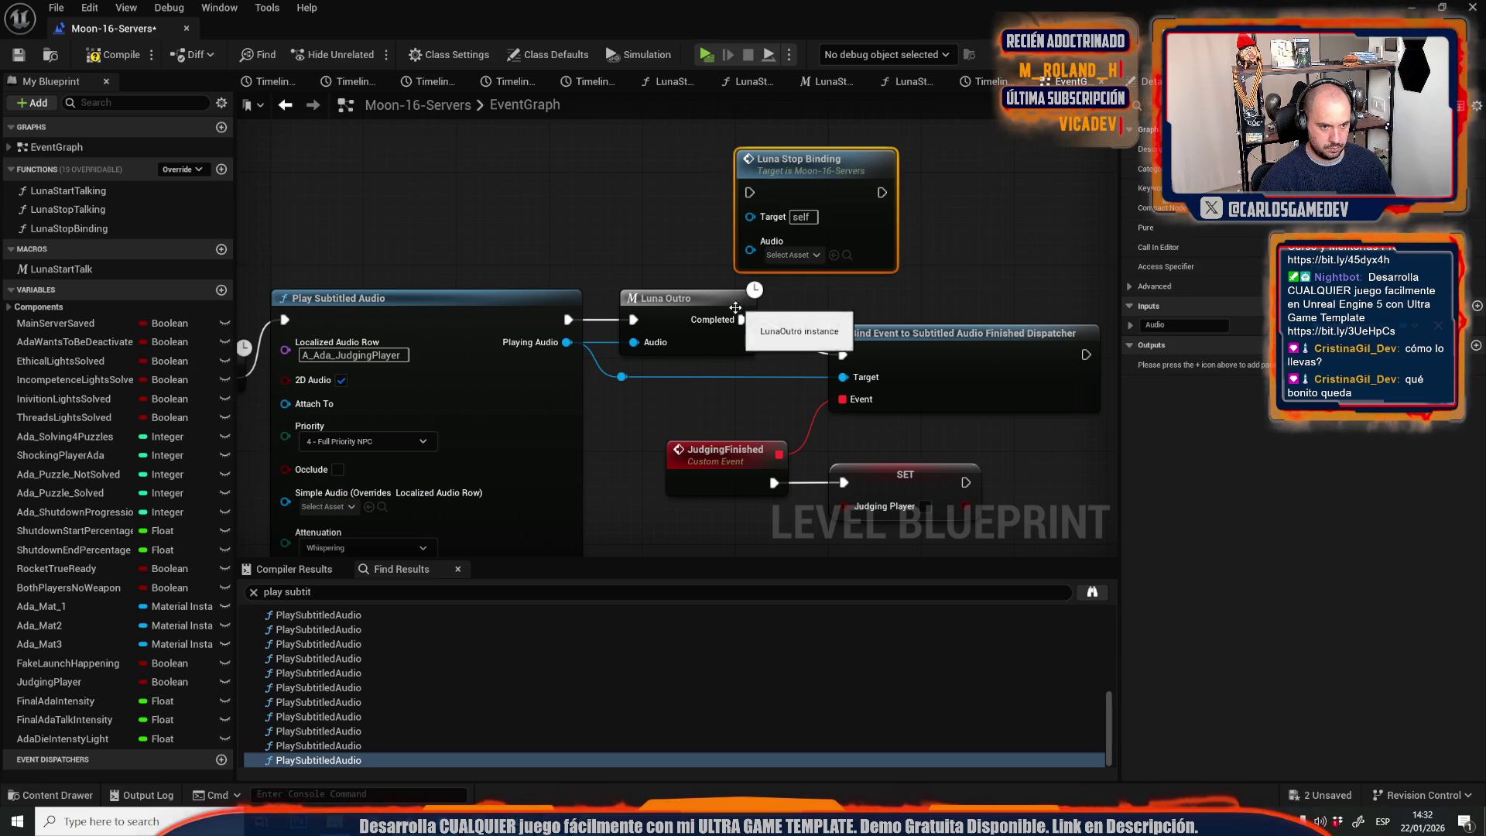
drag(633, 319, 749, 194)
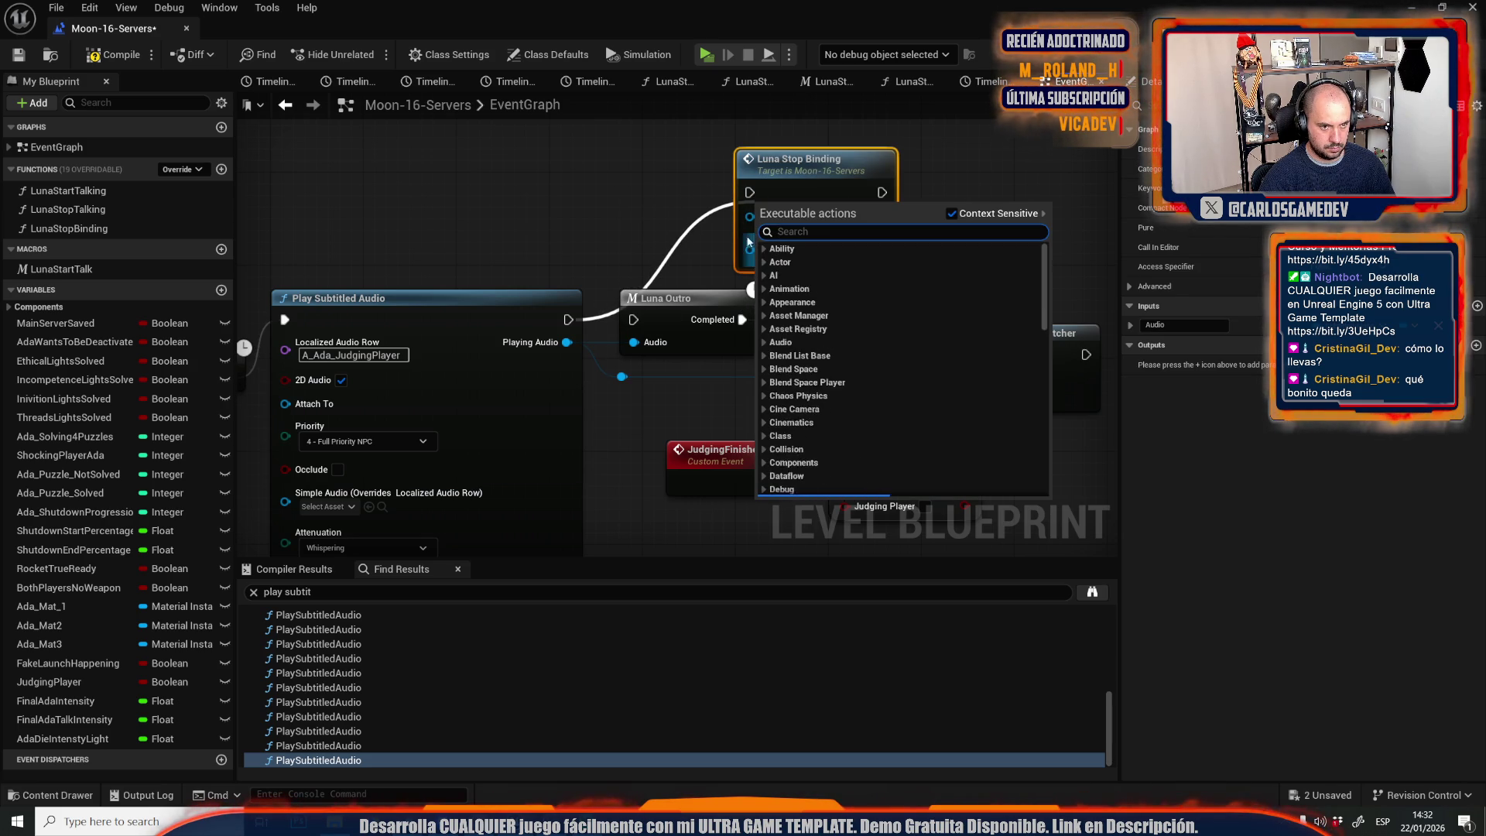
click(563, 329)
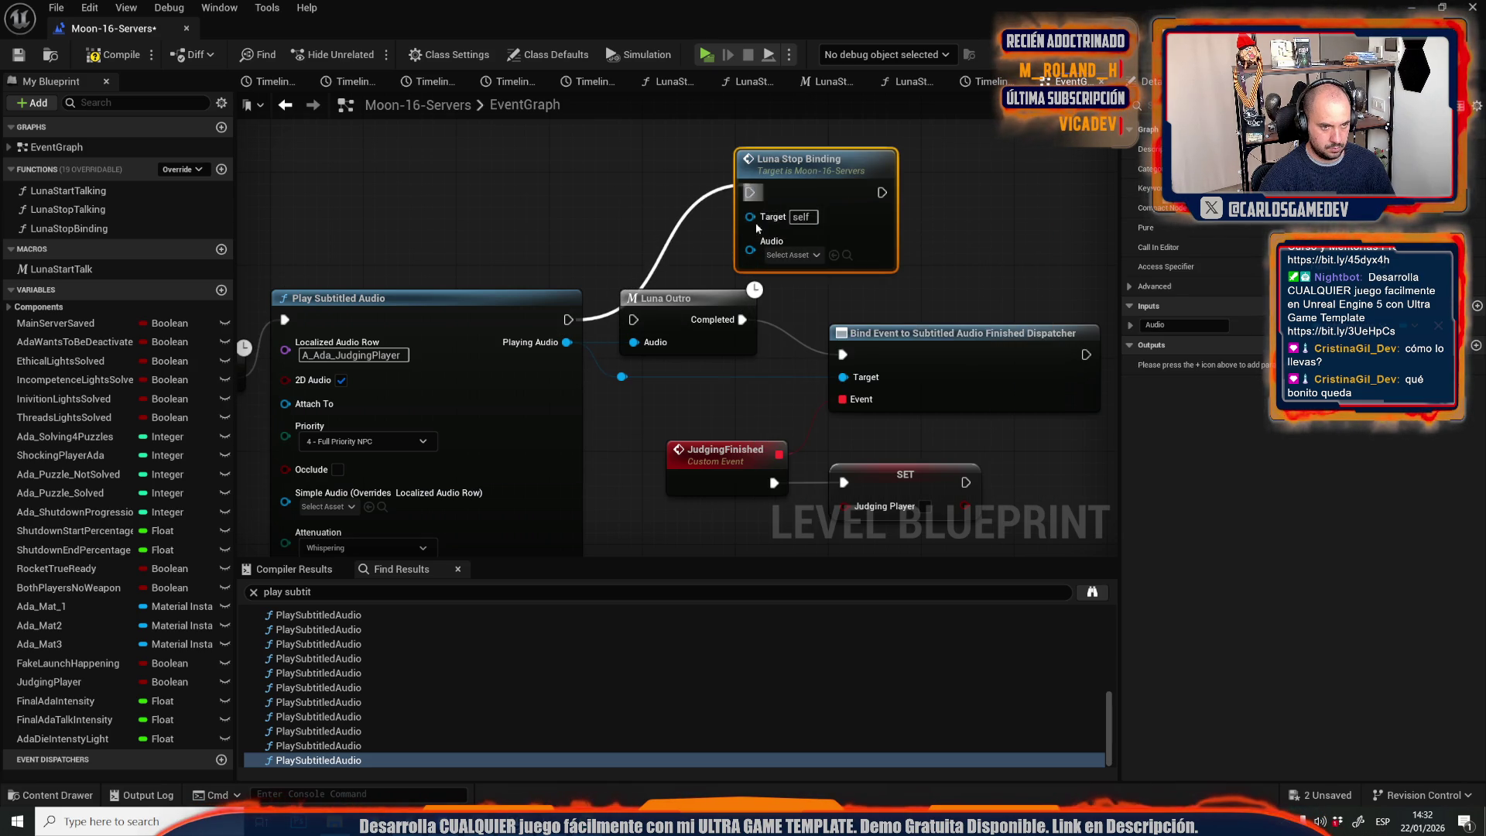
mouse_move(749, 249)
mouse_down()
mouse_move(567, 342)
mouse_move(873, 192)
mouse_up()
Insert a Luna Stop Binding between the A_Ada_Die03 audio node and its Timeline.
click(392, 746)
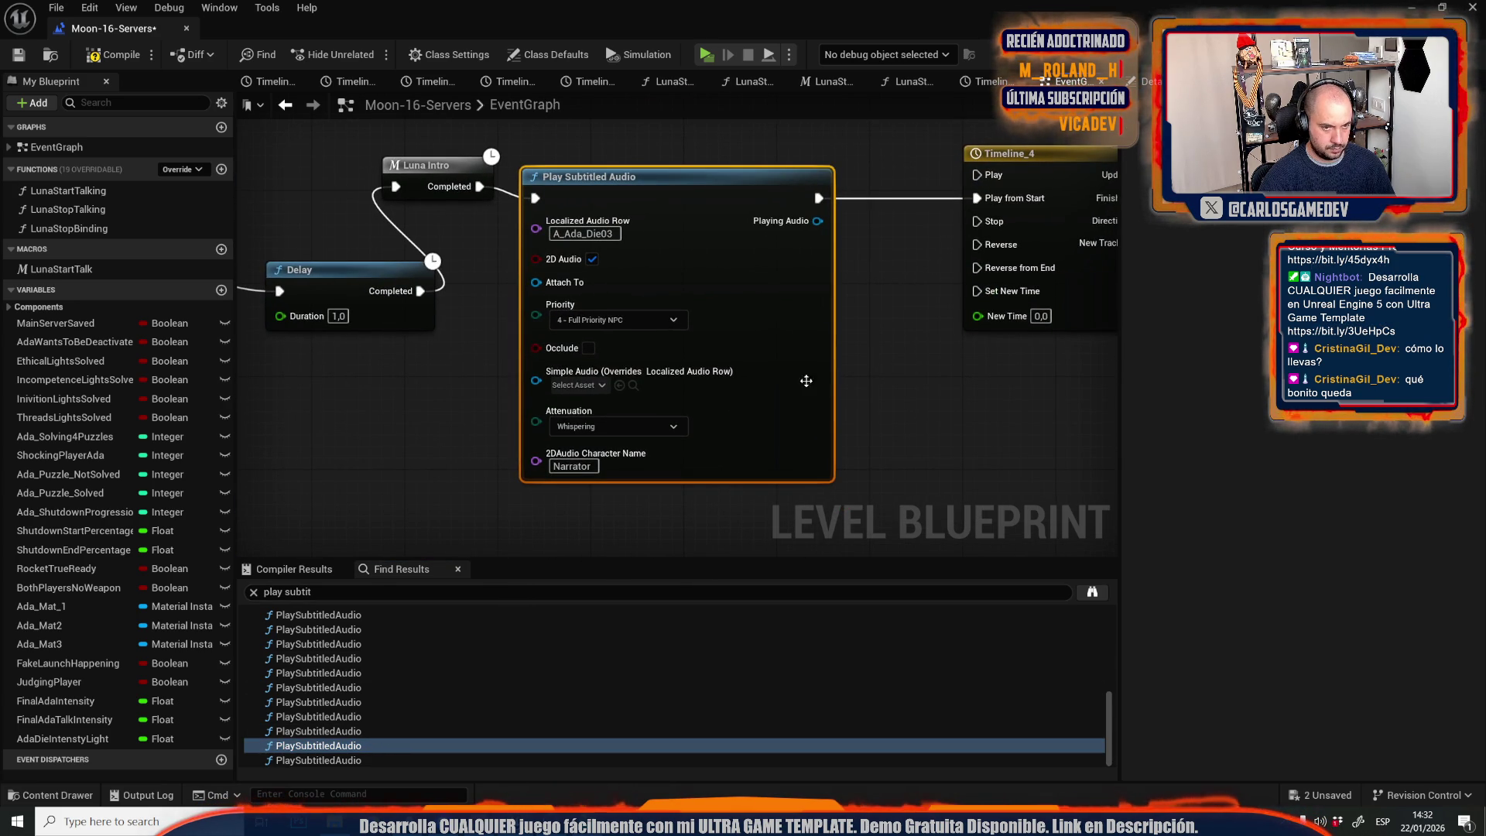
click(905, 444)
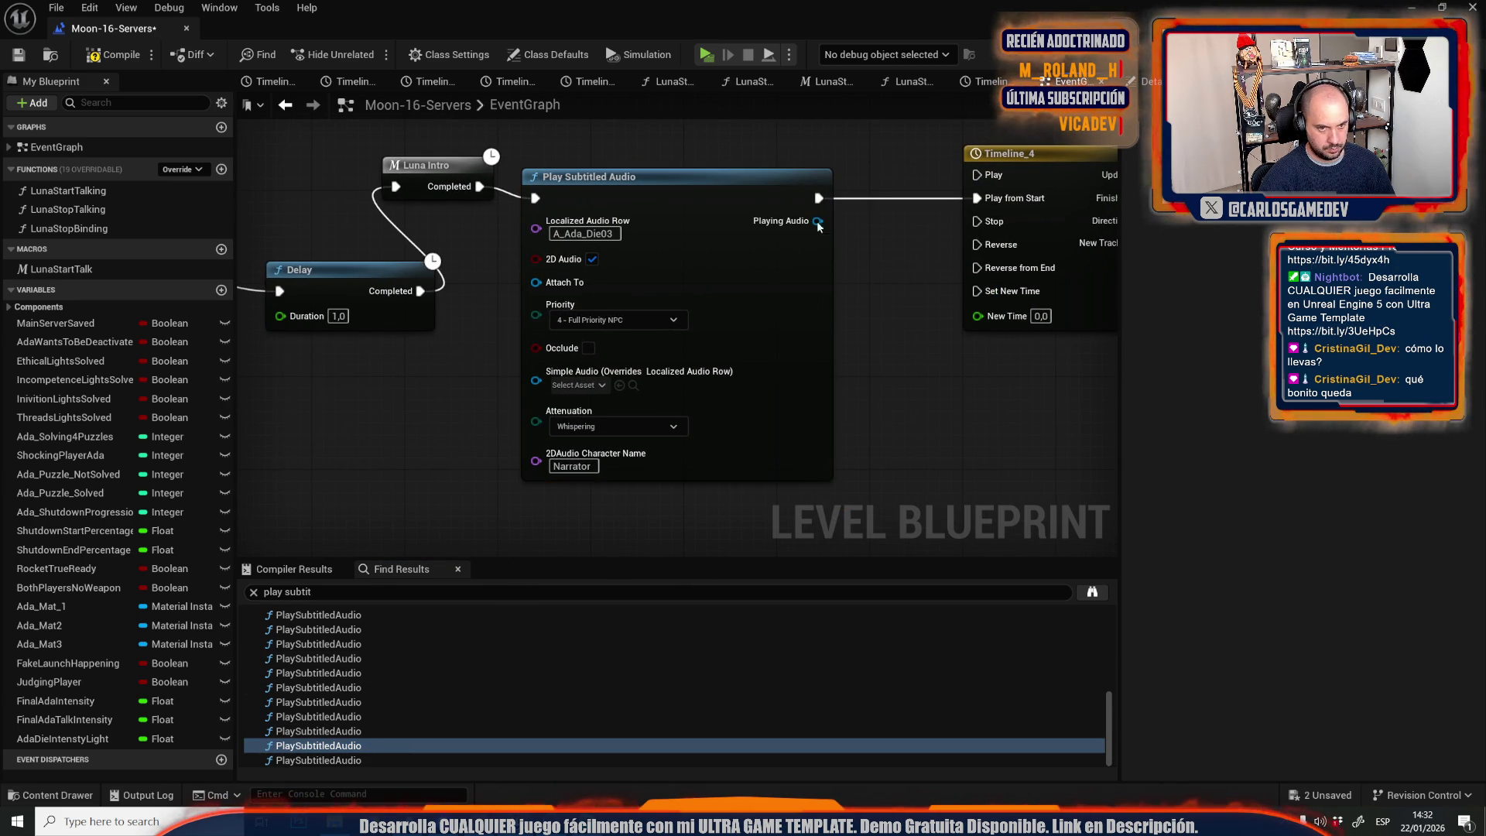
key(ctrl+v)
mouse_move(818, 198)
mouse_down()
mouse_move(963, 243)
mouse_move(1060, 418)
mouse_move(1037, 464)
mouse_up()
mouse_move(907, 465)
mouse_down()
mouse_move(825, 203)
mouse_move(913, 515)
mouse_up()
Recheck the Die02 and another wired audio node, then close the Level Blueprint.
double_click(306, 731)
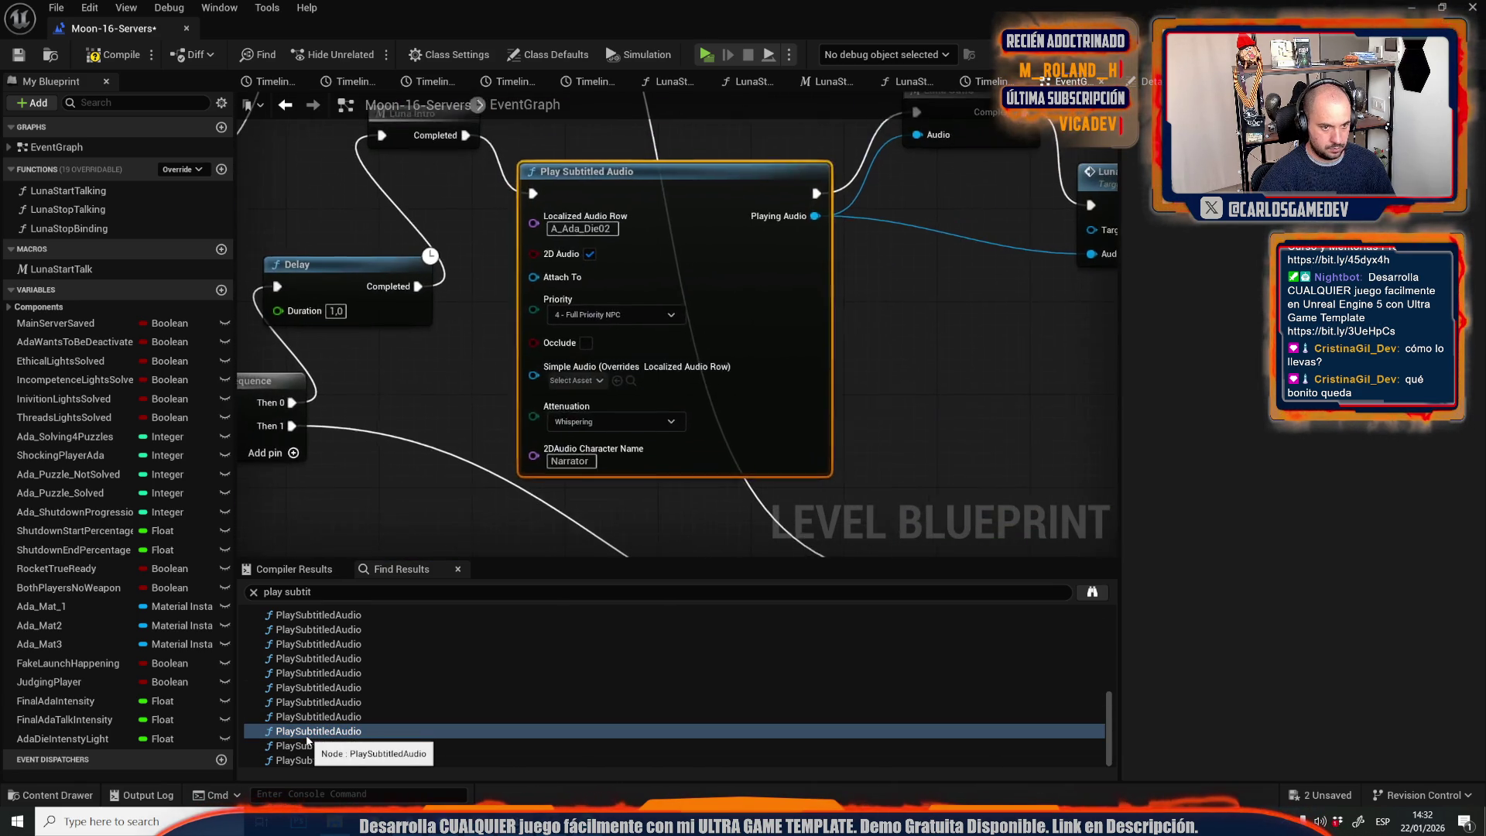
scroll(514, 504, down, 2)
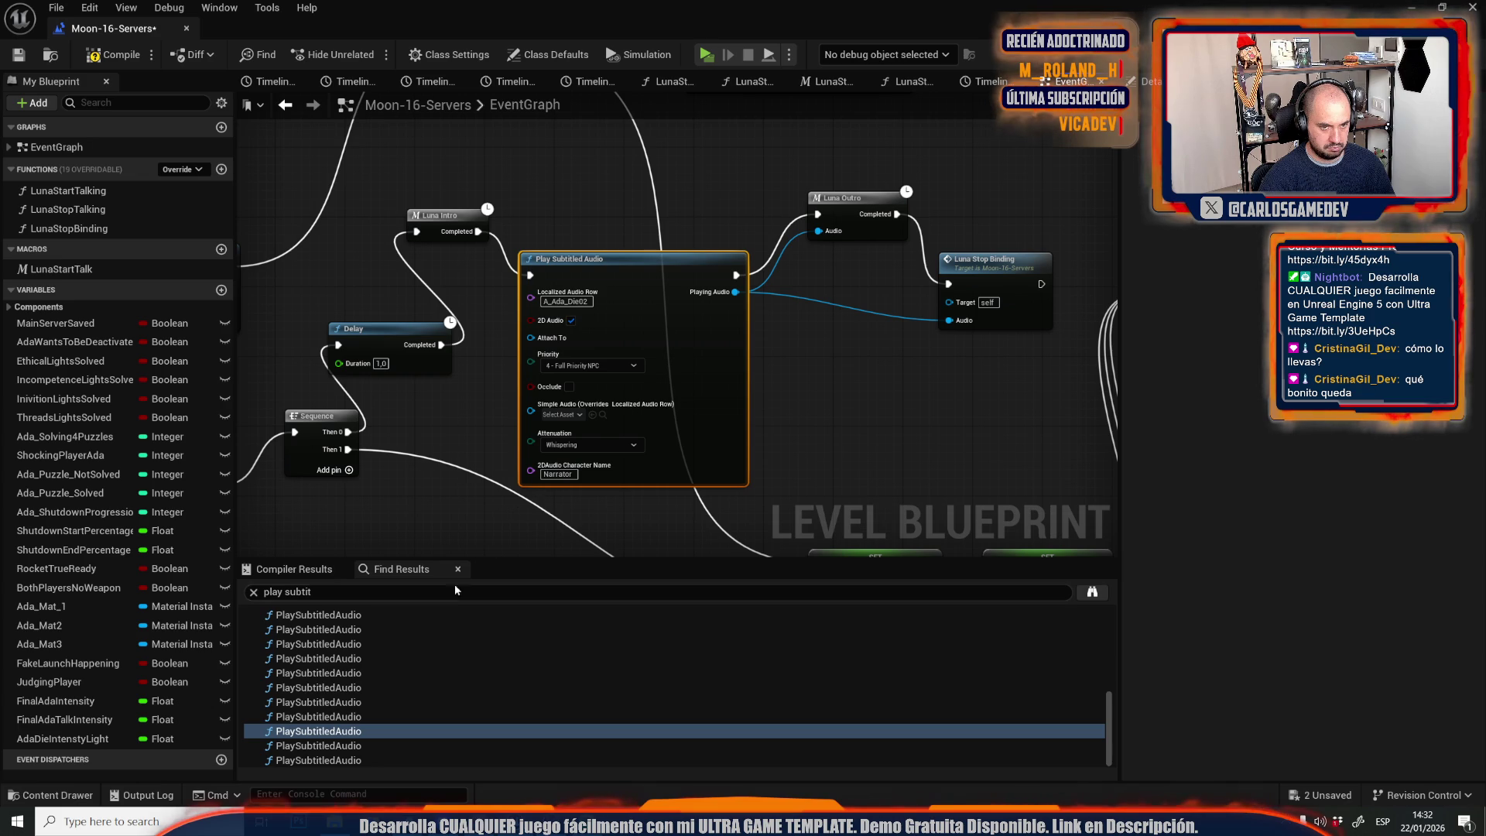
double_click(362, 717)
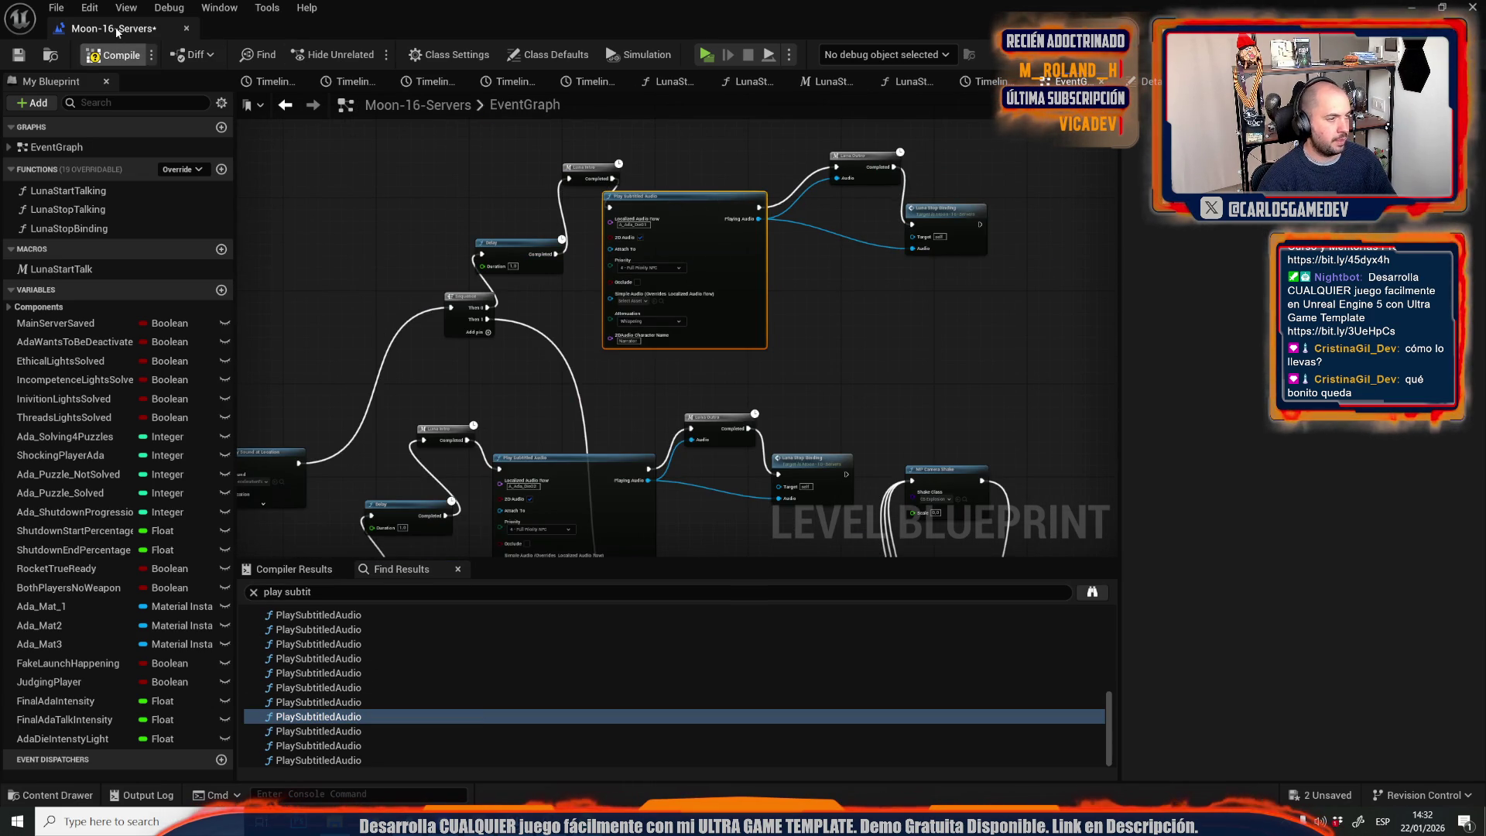
mouse_move(117, 31)
mouse_down()
mouse_move(811, 457)
mouse_move(782, 364)
mouse_up()
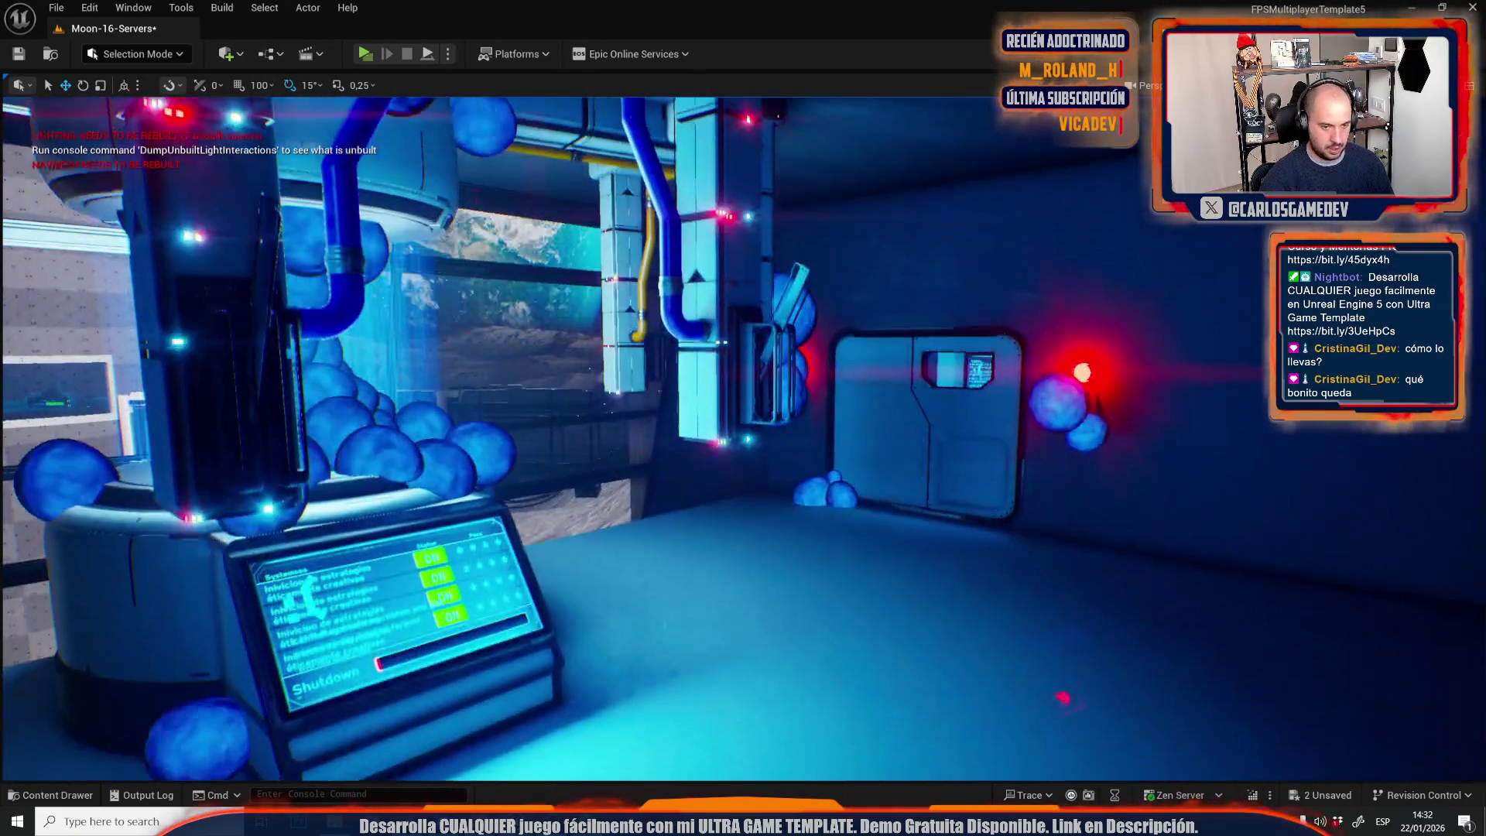
Reload Moon-16-Servers from Recent Levels and orbit the camera along the tank's side.
click(56, 7)
mouse_move(130, 113)
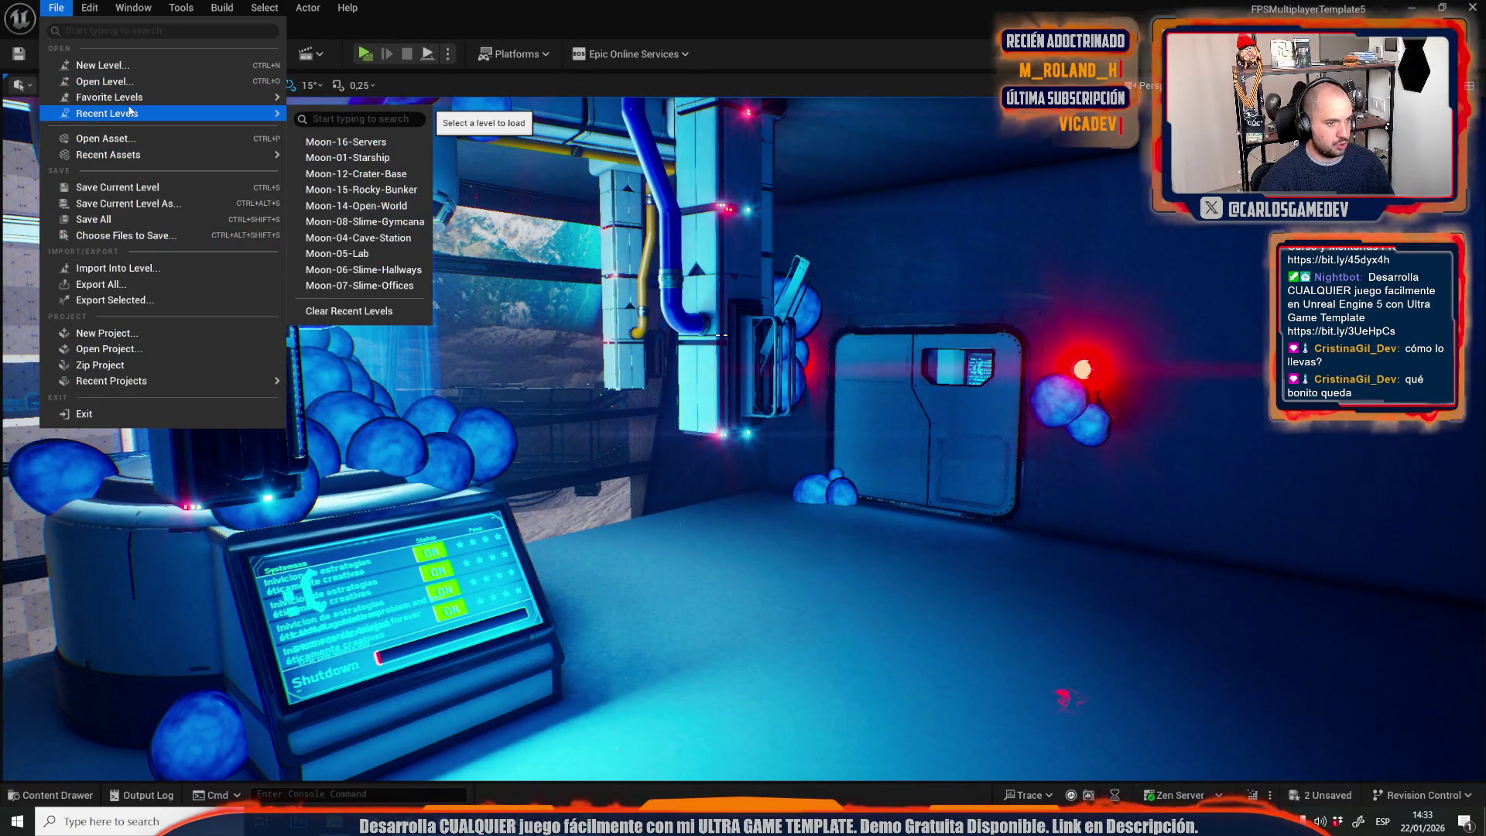
click(345, 141)
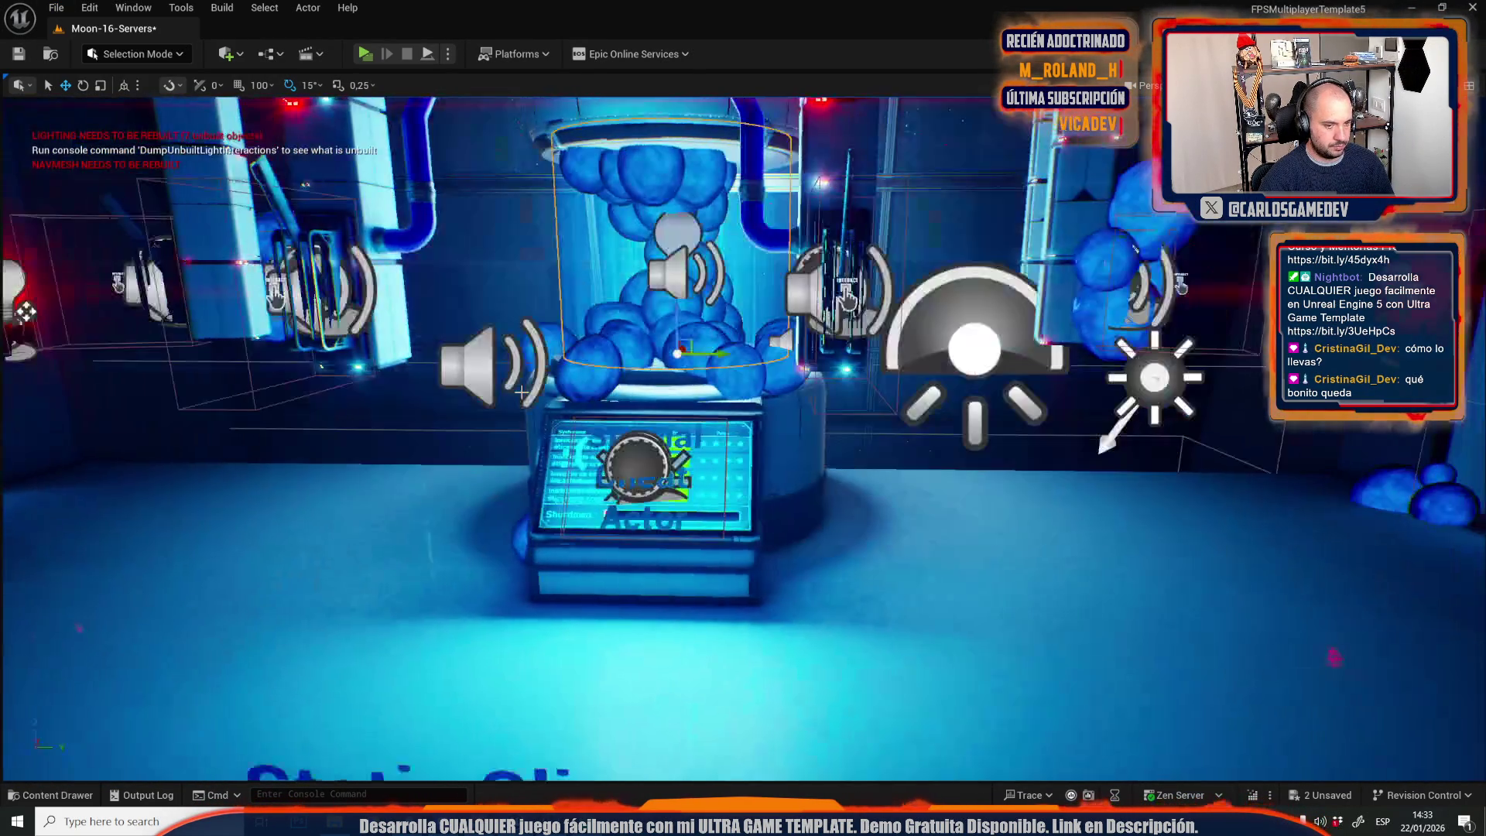
mouse_move(743, 418)
mouse_down()
mouse_move(711, 386)
mouse_move(588, 399)
mouse_up()
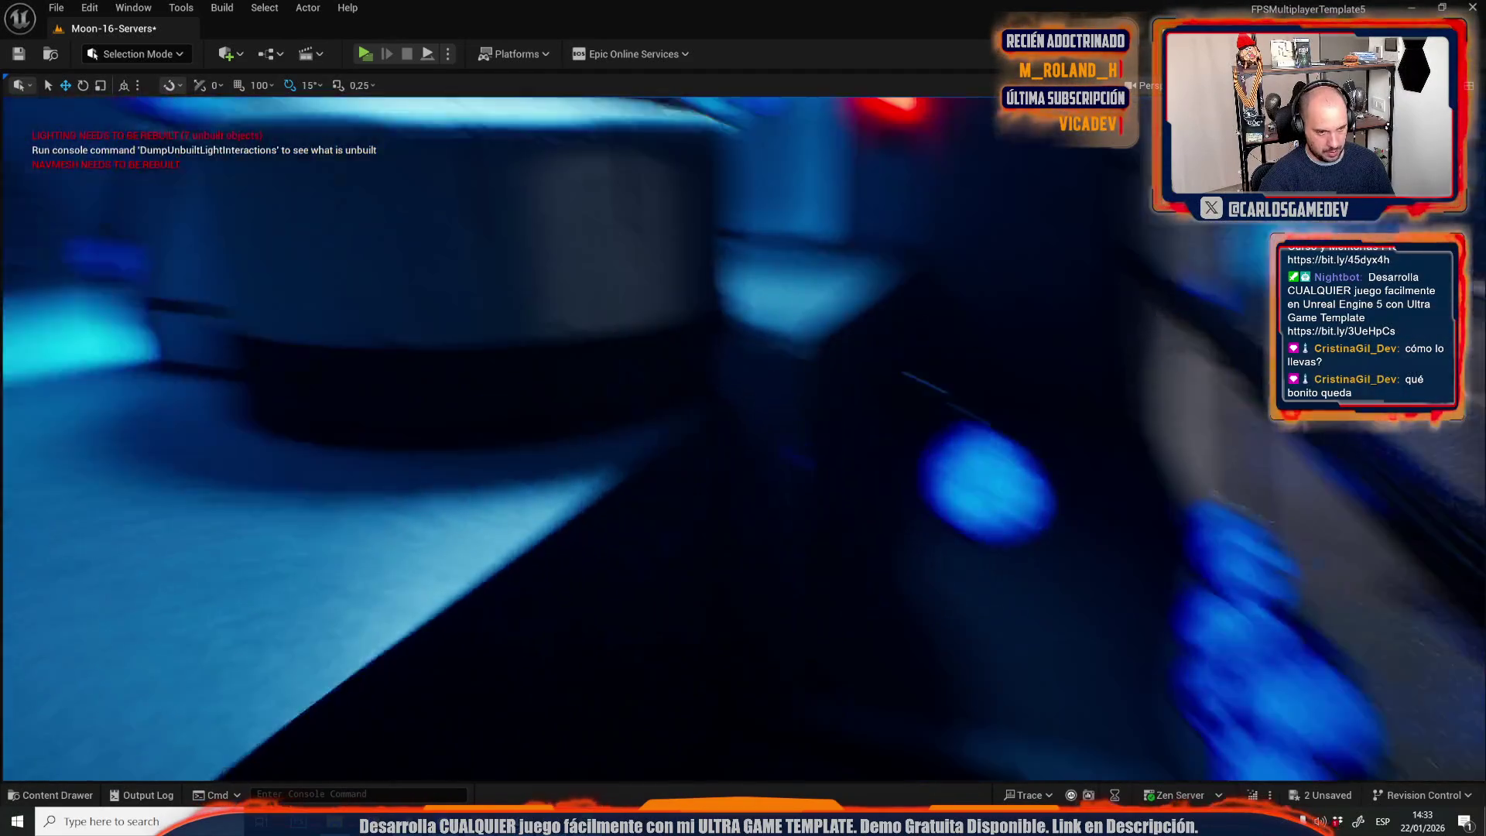
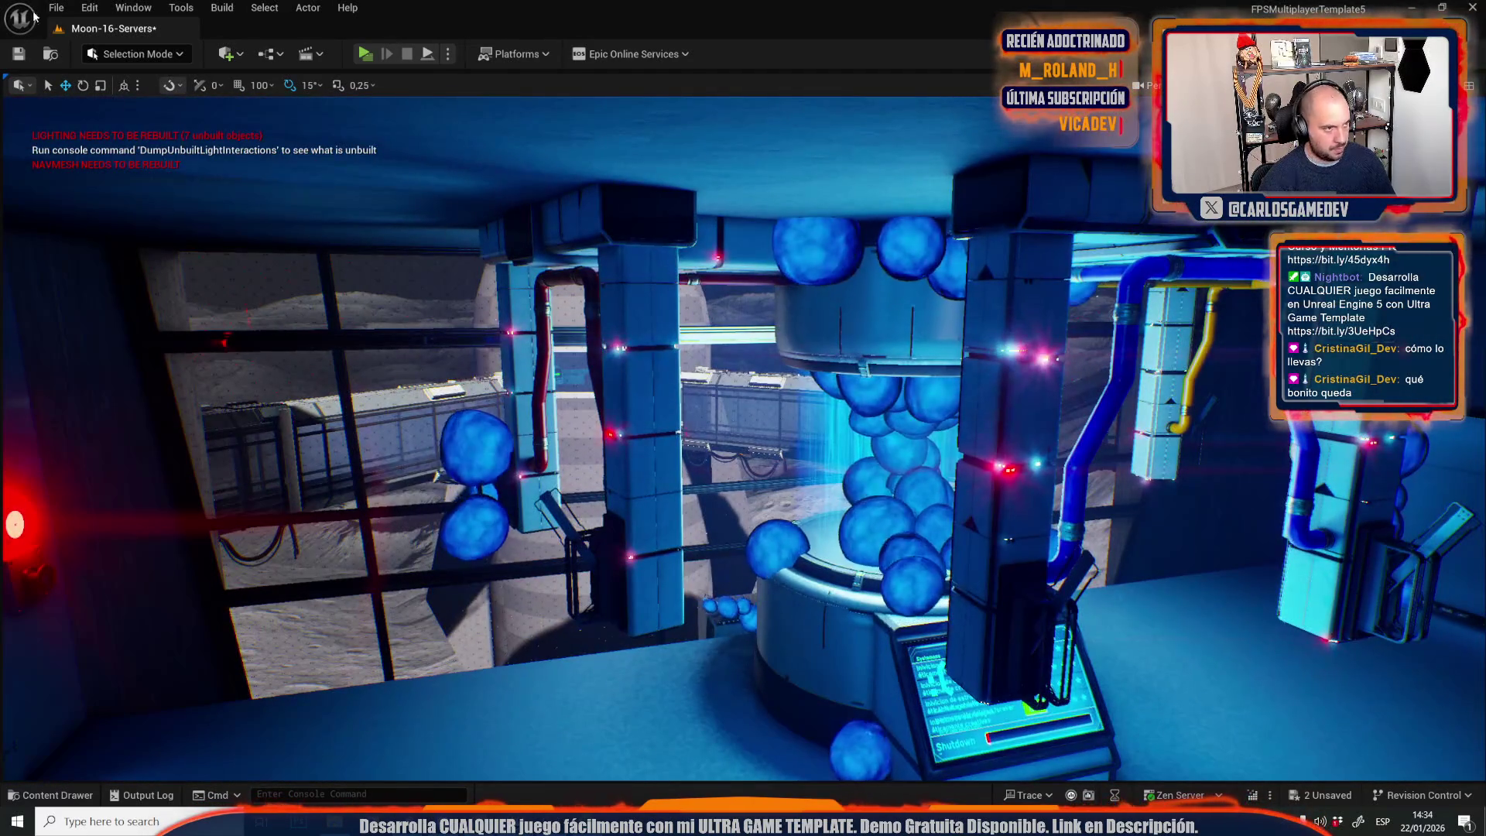
Save the Moon-16-Servers map, then select Moon-01-Starship's ceiling spot light beside the door.
click(55, 8)
key(ctrl+shift+s)
click(759, 569)
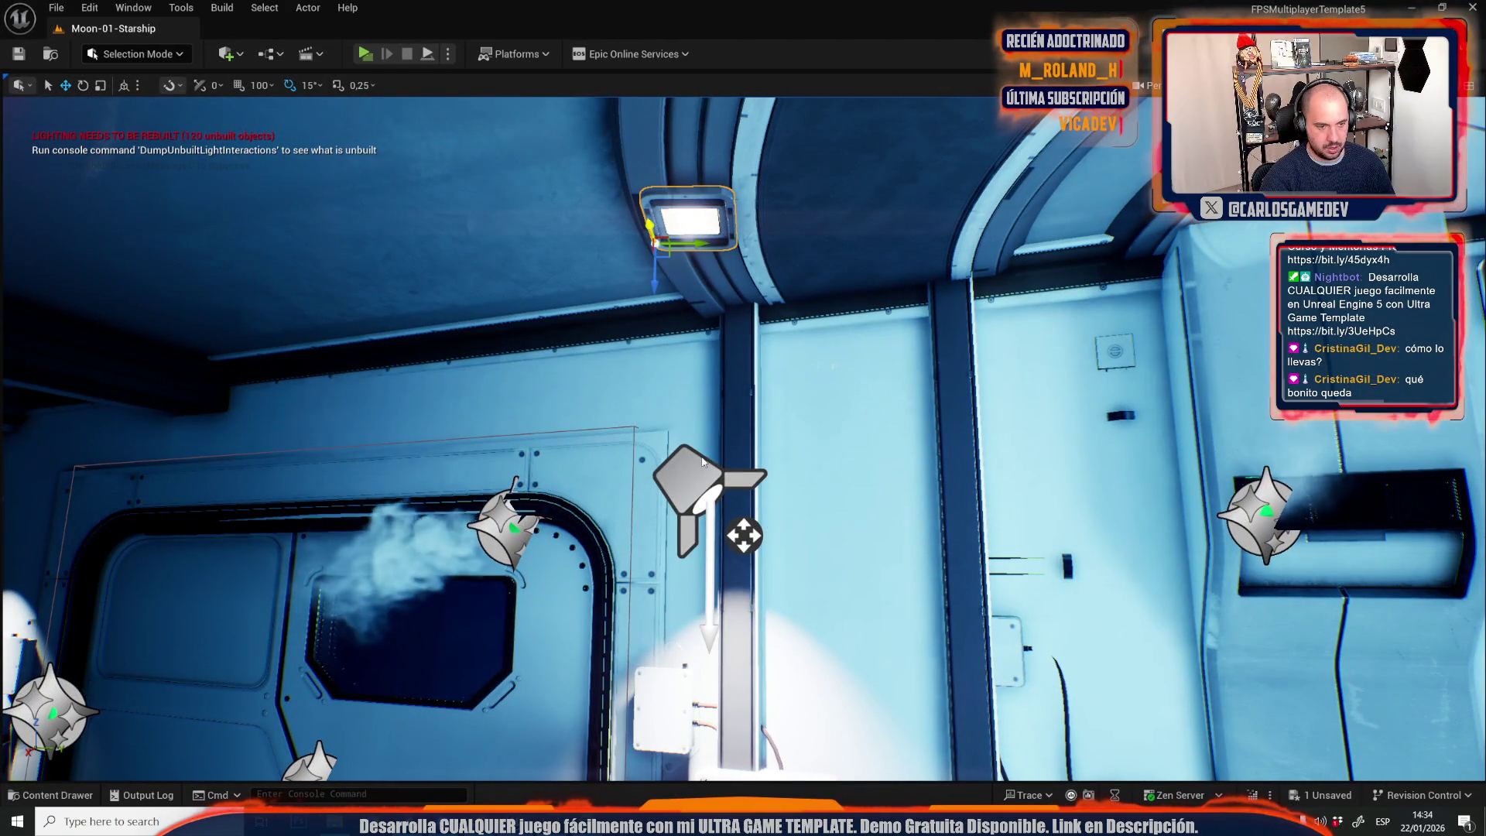
click(700, 460)
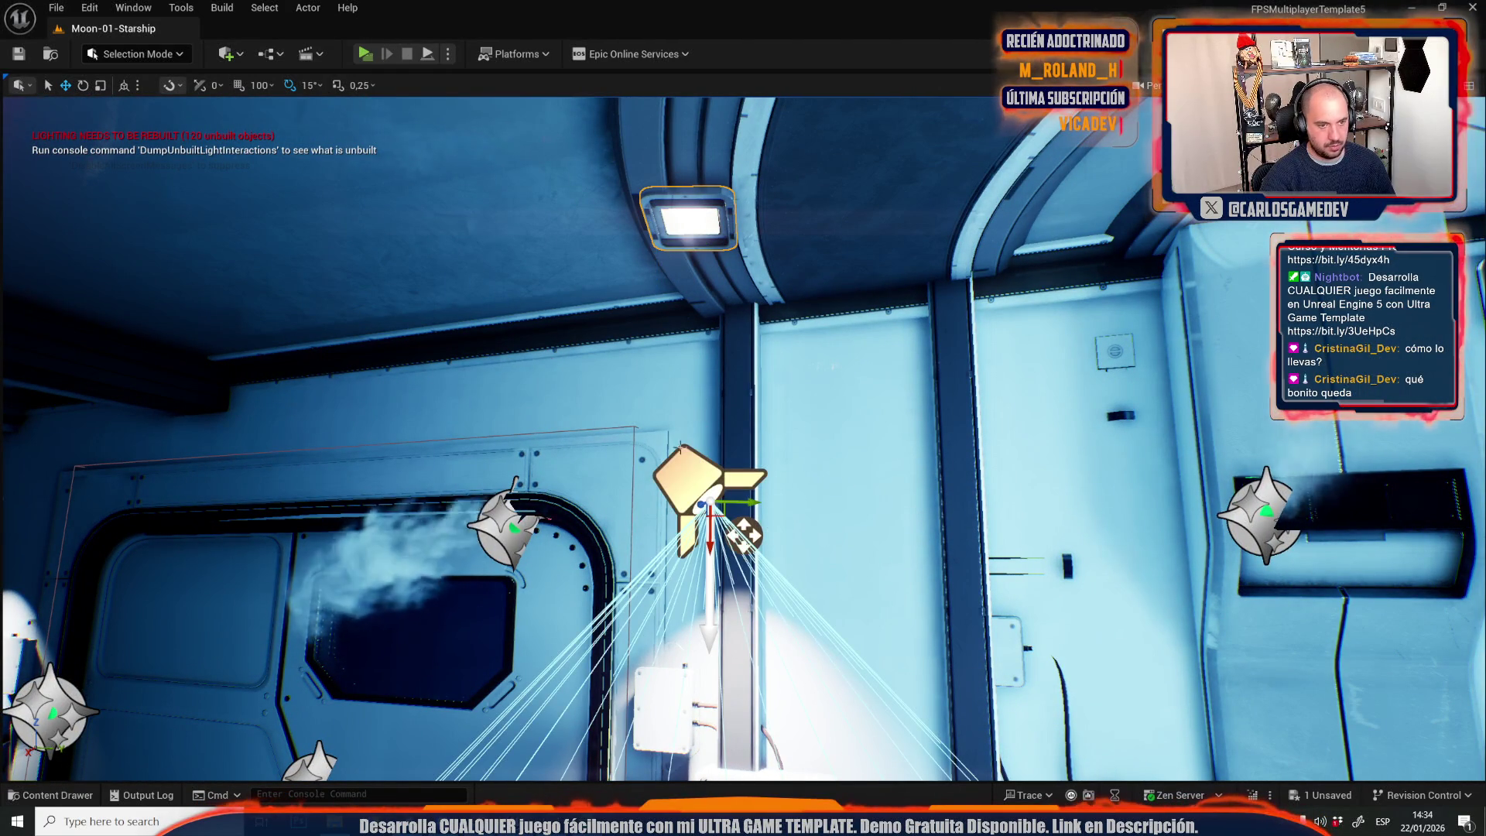
click(56, 8)
Reopen Moon-16-Servers from Recent Levels and paste the copied spot light, lowering it into place.
mouse_move(149, 109)
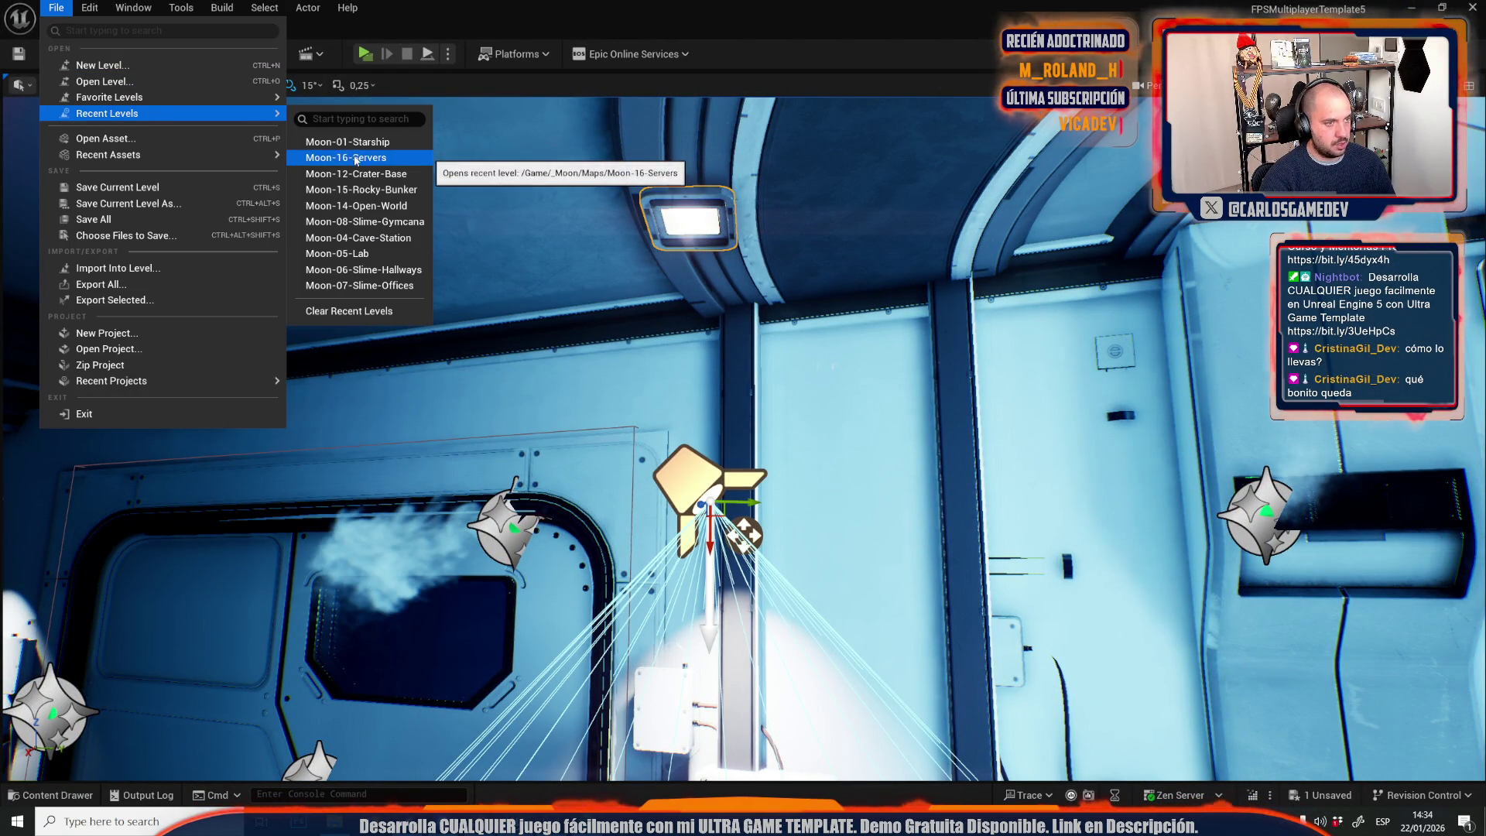
click(354, 156)
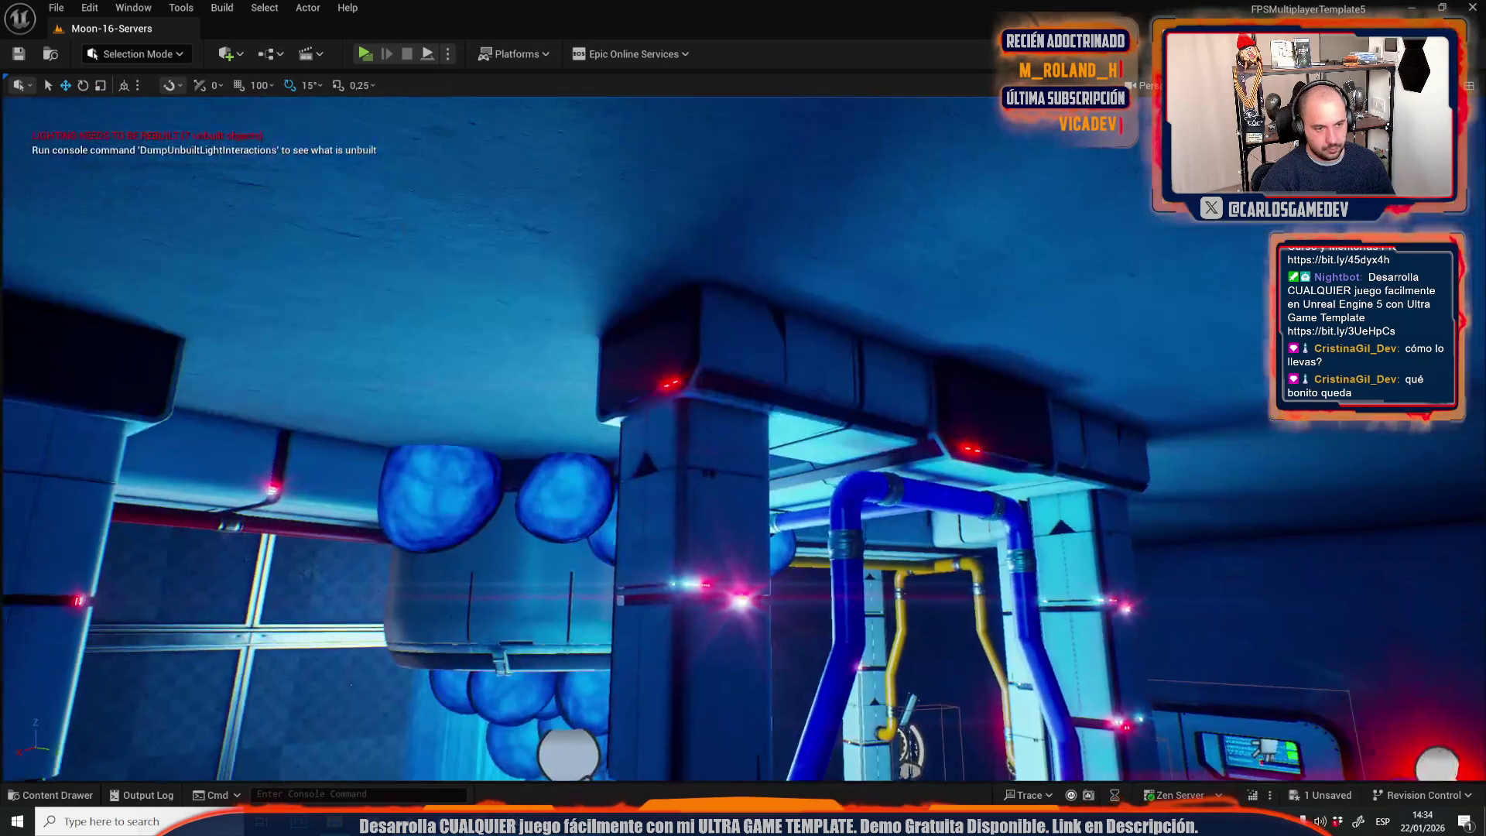
key(ctrl+v)
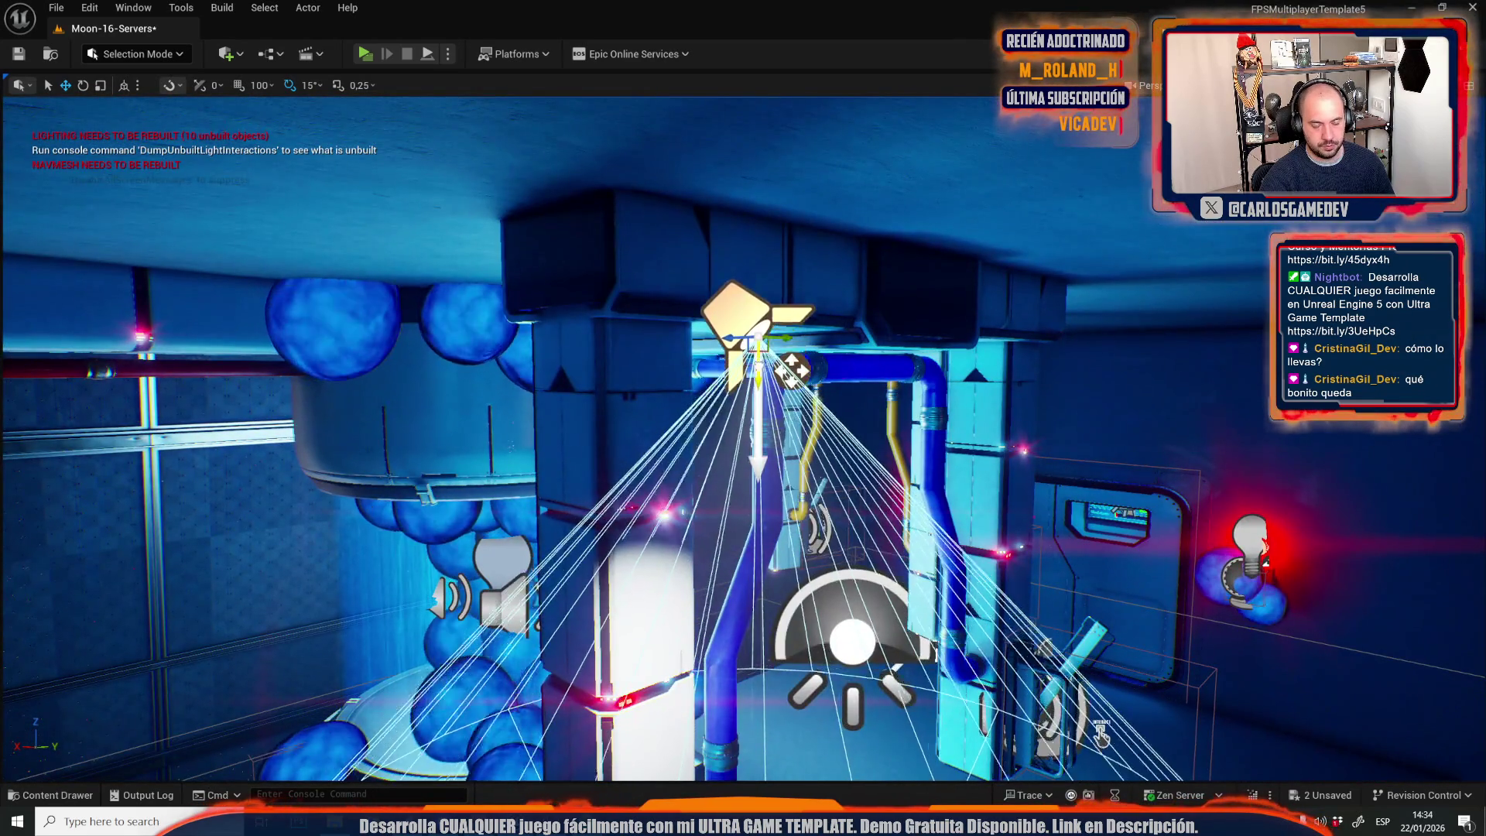
mouse_move(758, 337)
mouse_down()
mouse_move(758, 557)
mouse_move(759, 499)
mouse_up()
mouse_move(687, 330)
mouse_down()
mouse_move(680, 395)
mouse_move(687, 330)
mouse_up()
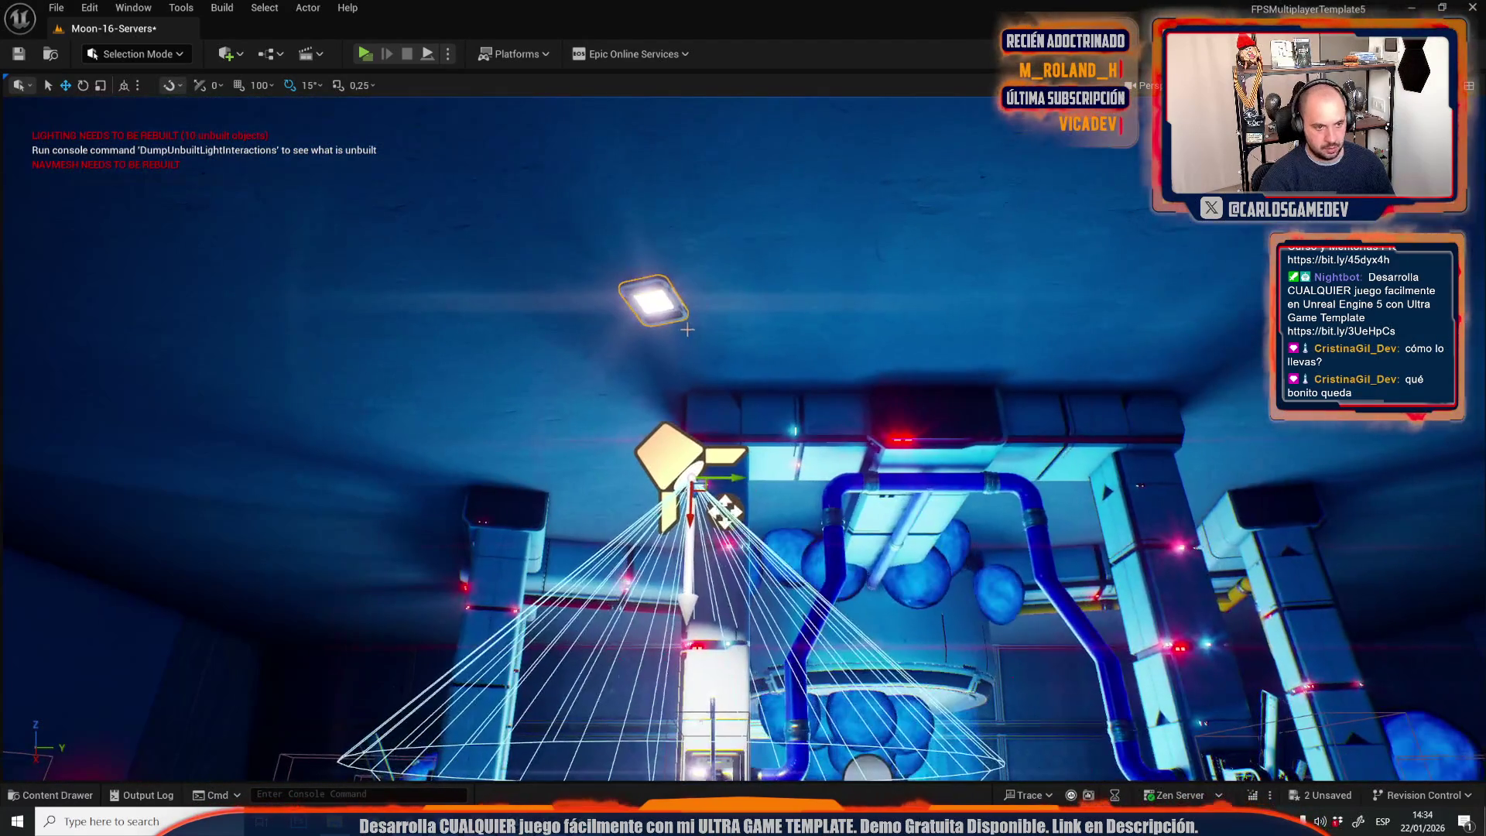
Lower the ceiling lamp fixture onto the spot light and rotate it to fit.
click(681, 302)
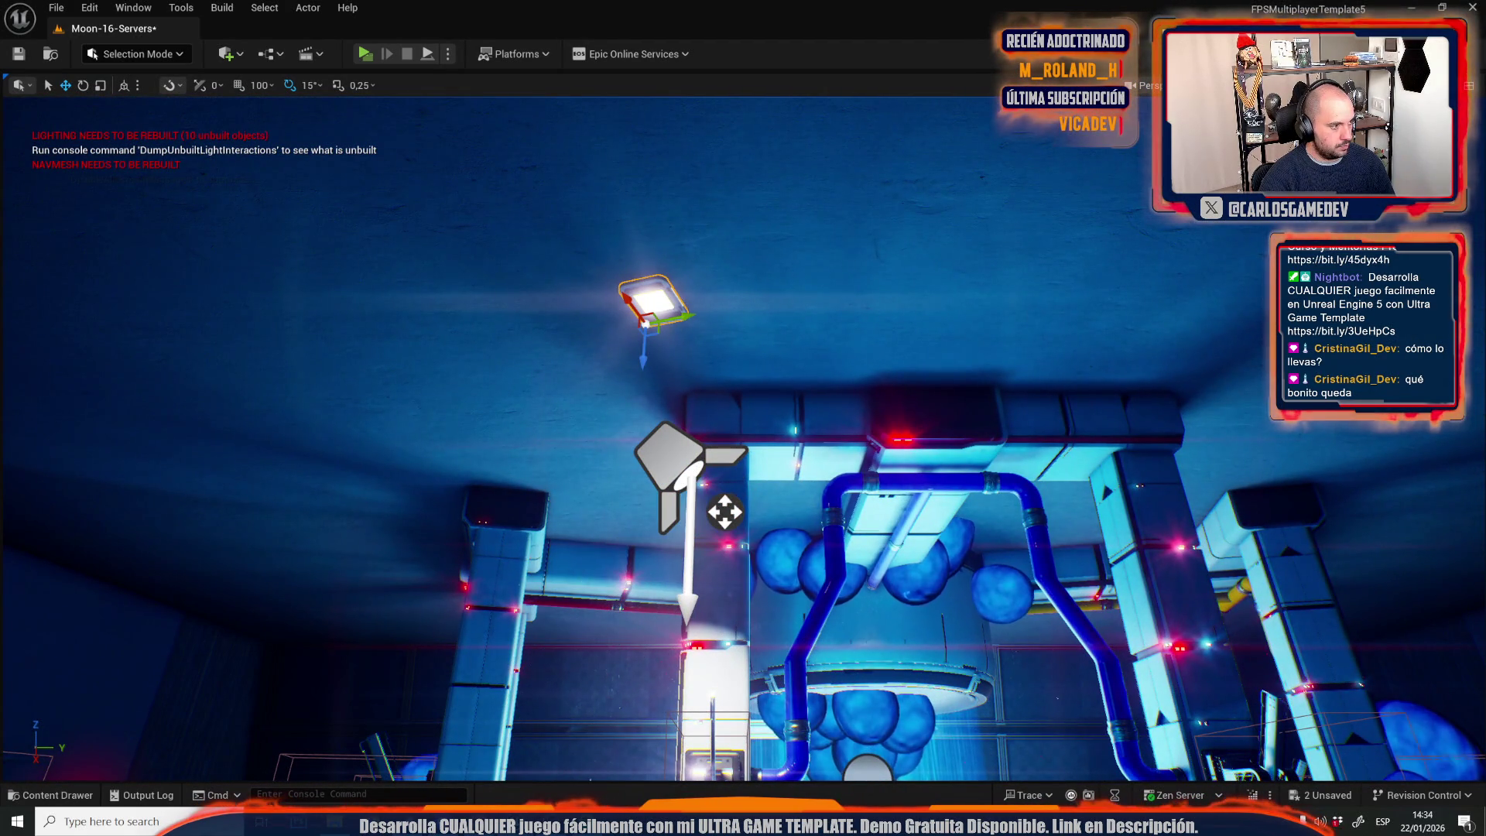
drag(647, 324, 697, 376)
key(e)
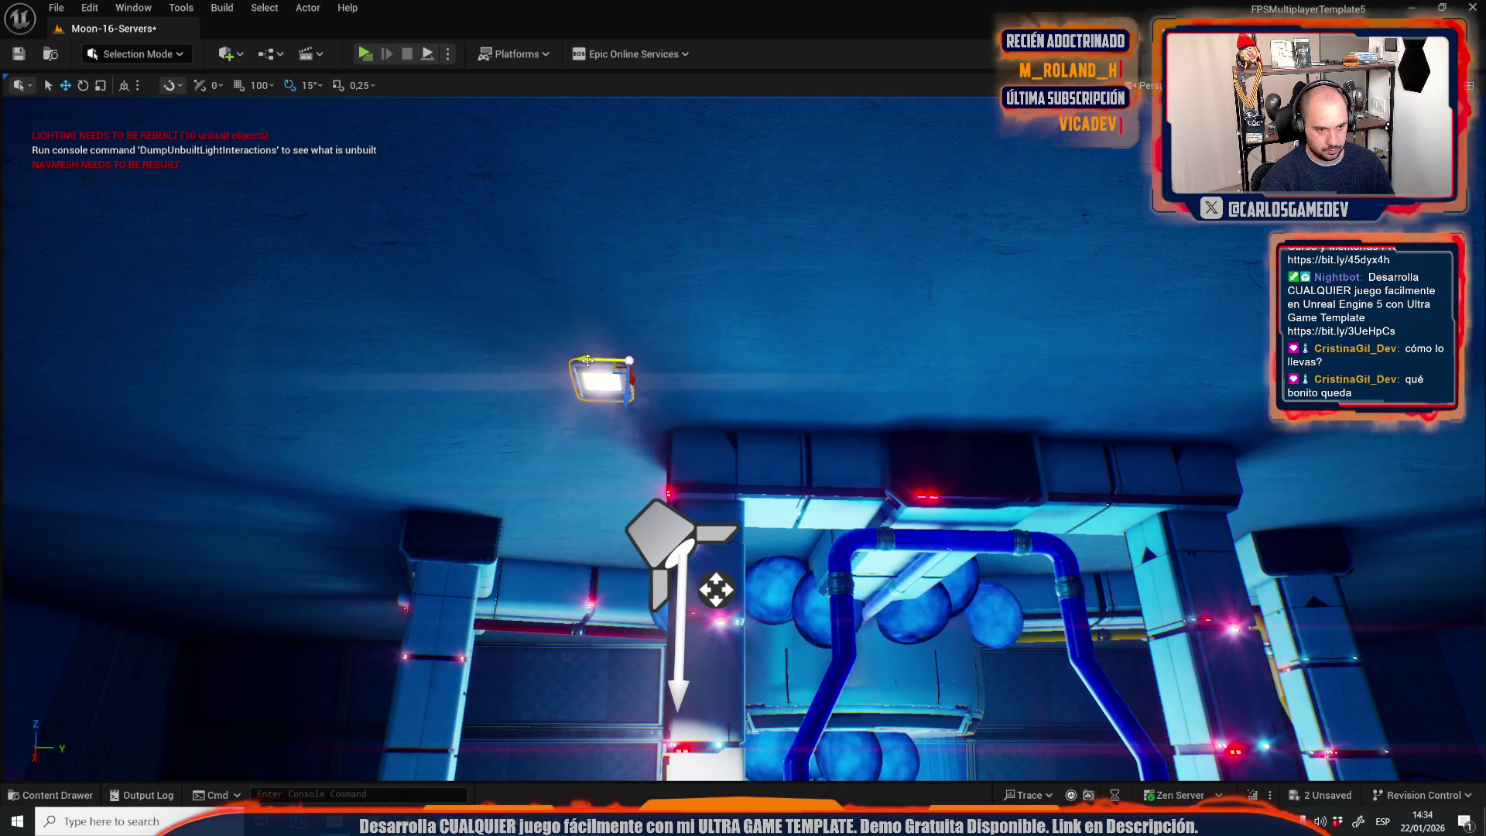
scroll(743, 433, up, 10)
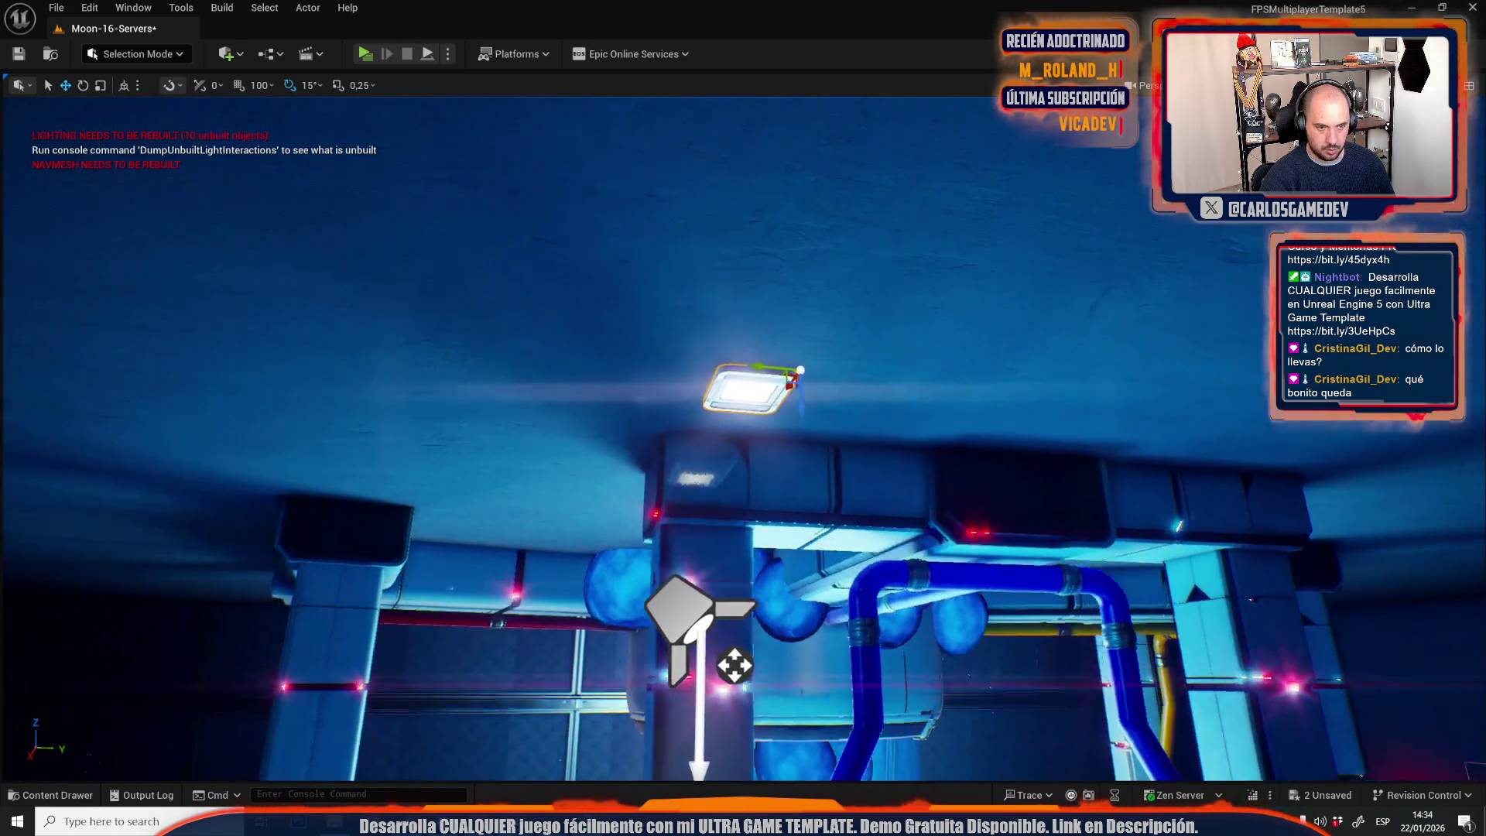
scroll(700, 398, up, 8)
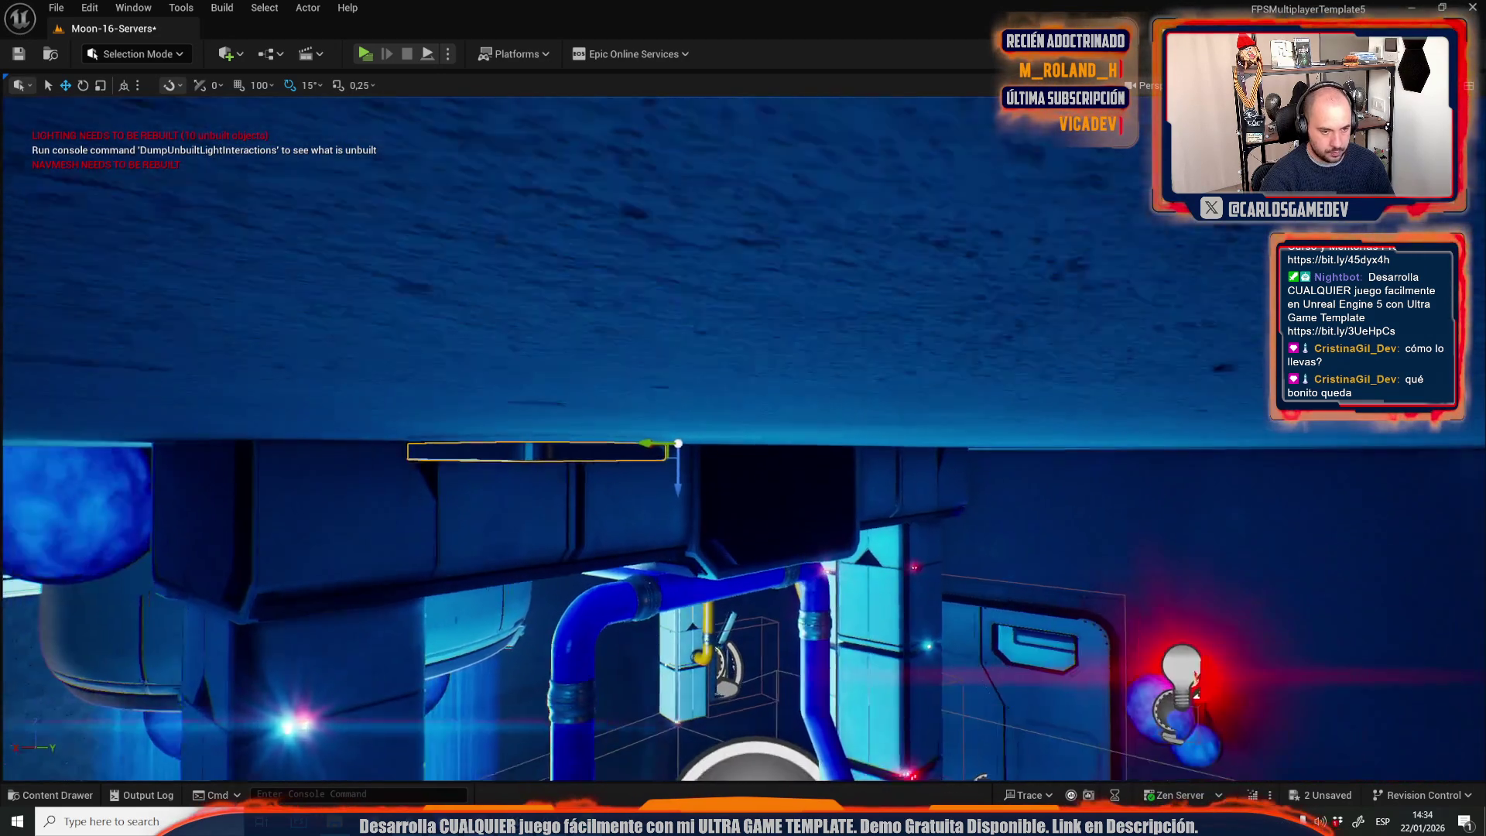
scroll(743, 433, down, 3)
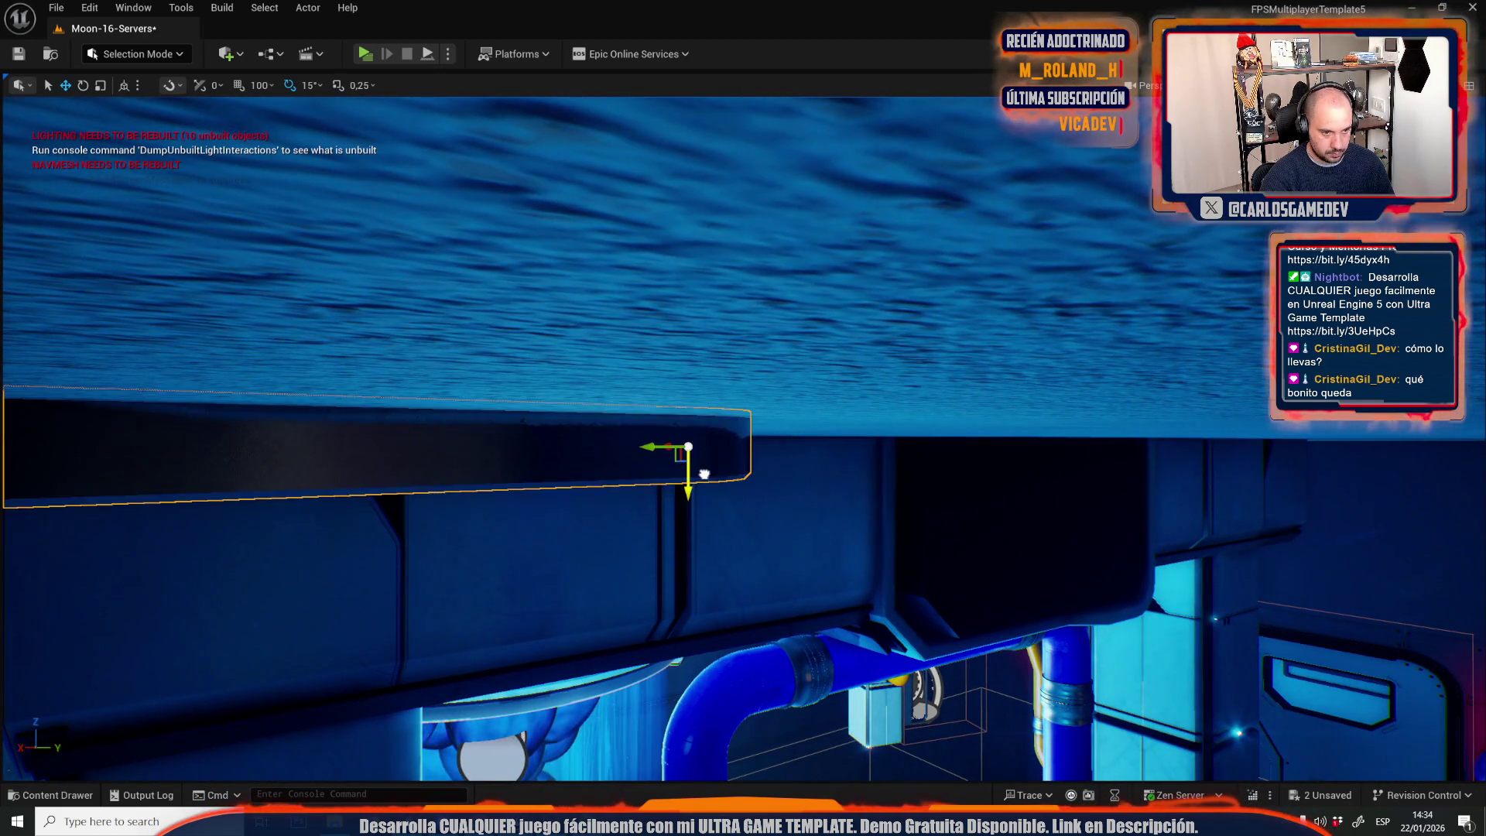
scroll(743, 434, down, 10)
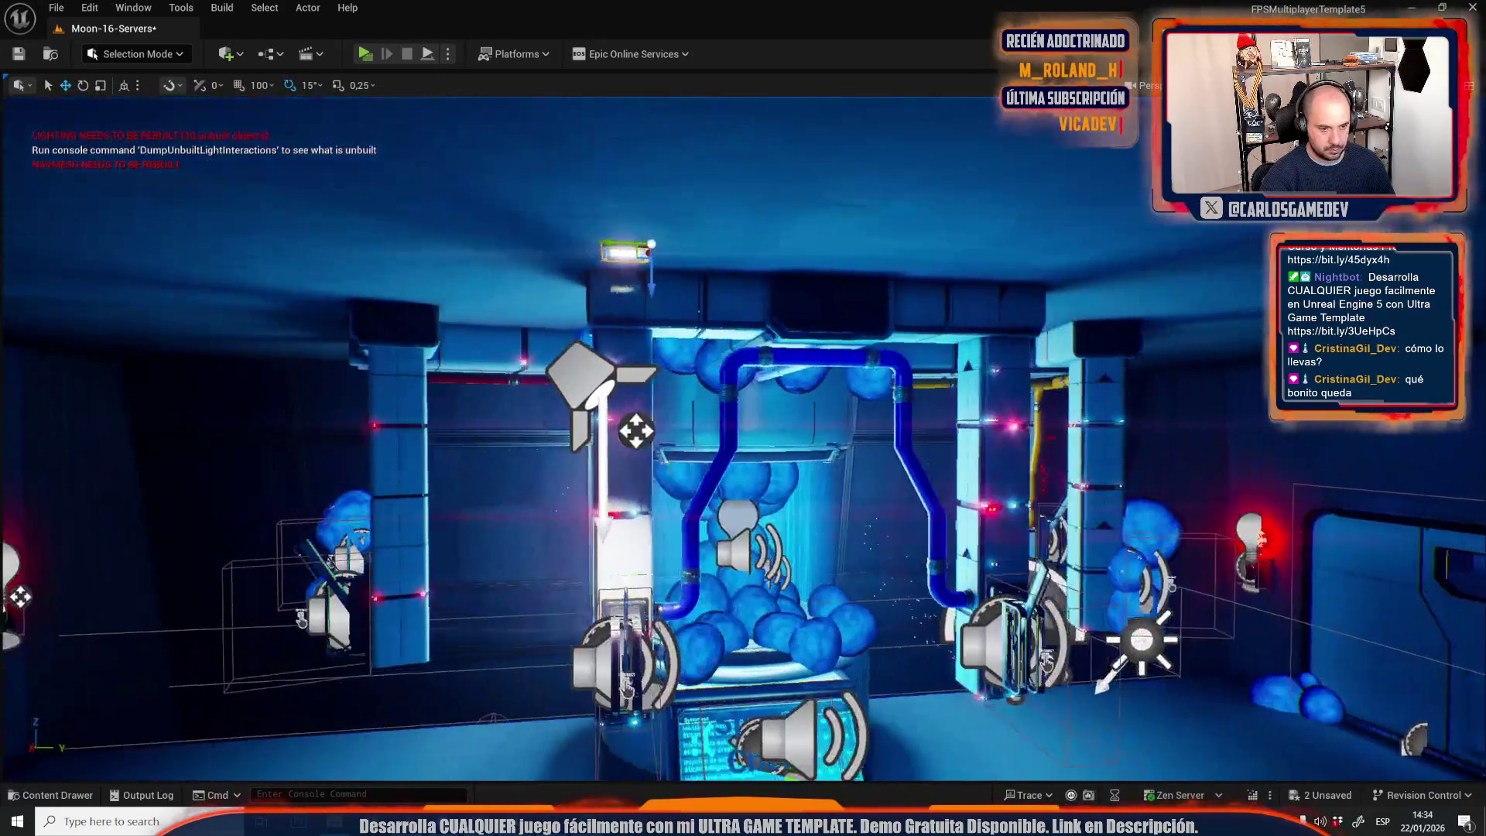
click(578, 382)
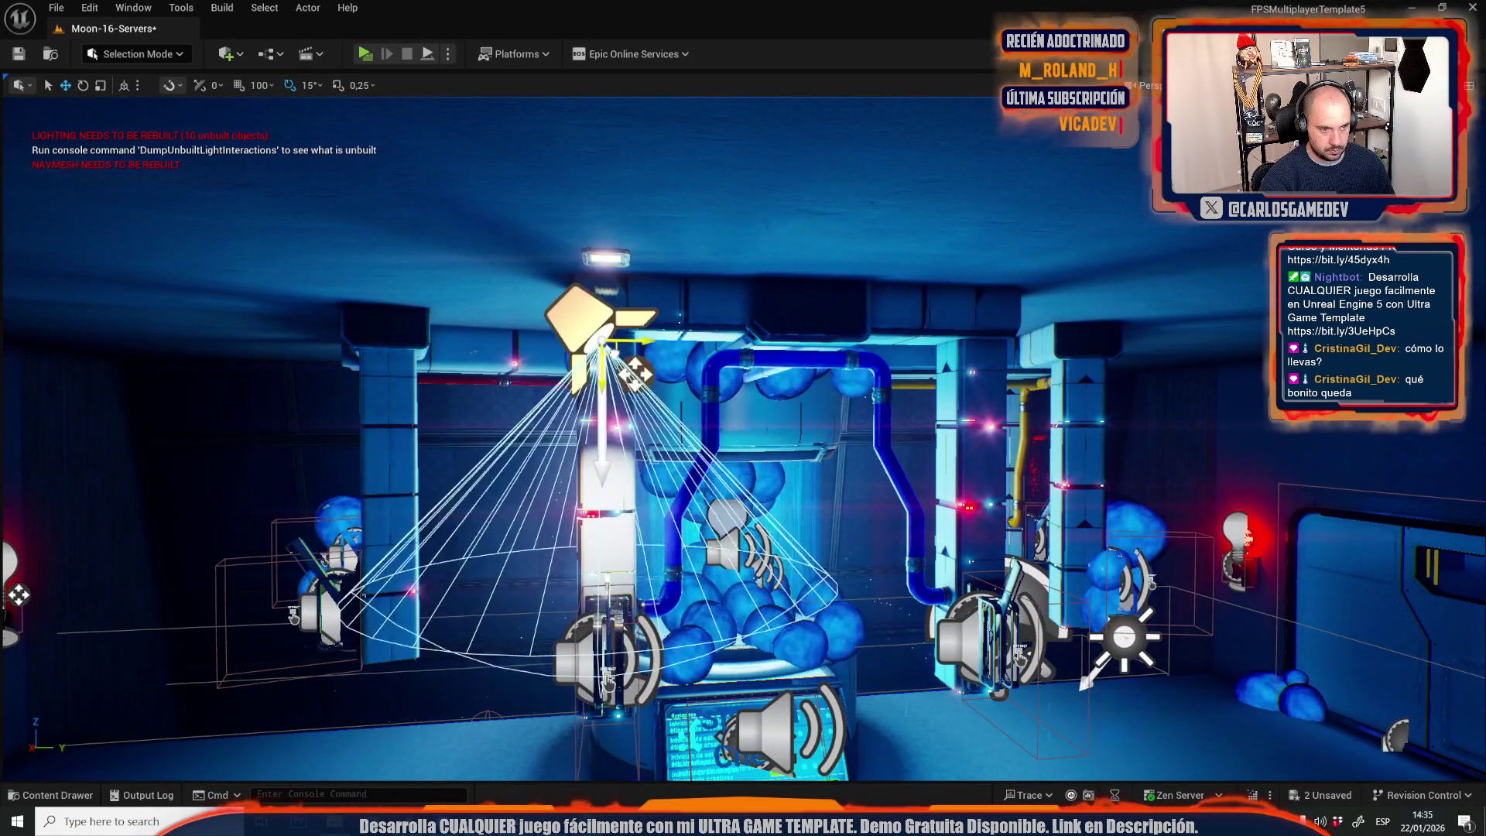
Frame the new spot light and shift it left along the ceiling.
key(f)
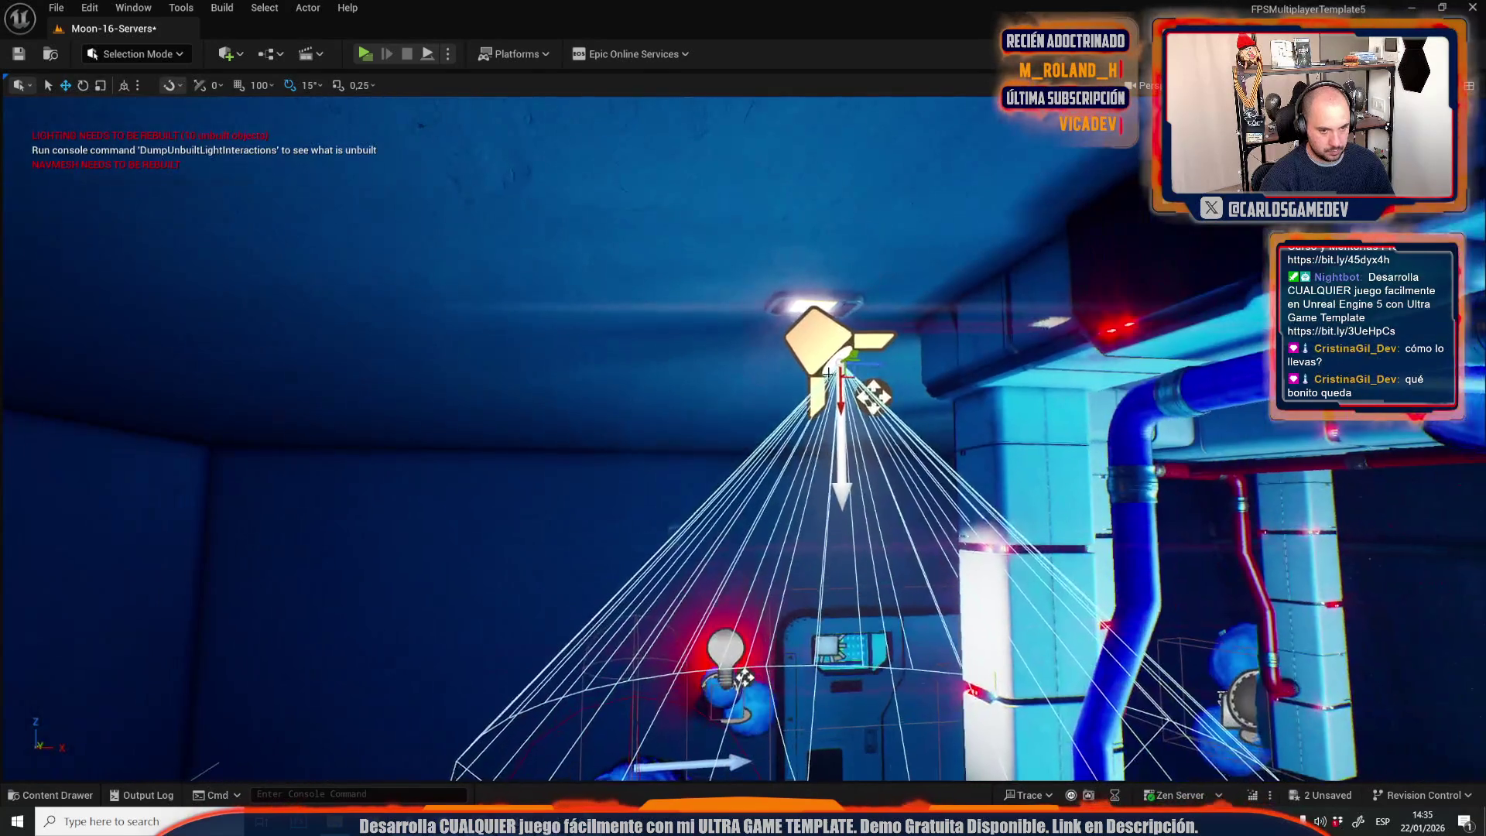
drag(825, 365, 662, 635)
mouse_move(687, 137)
mouse_down()
mouse_move(622, 157)
mouse_move(633, 188)
mouse_up()
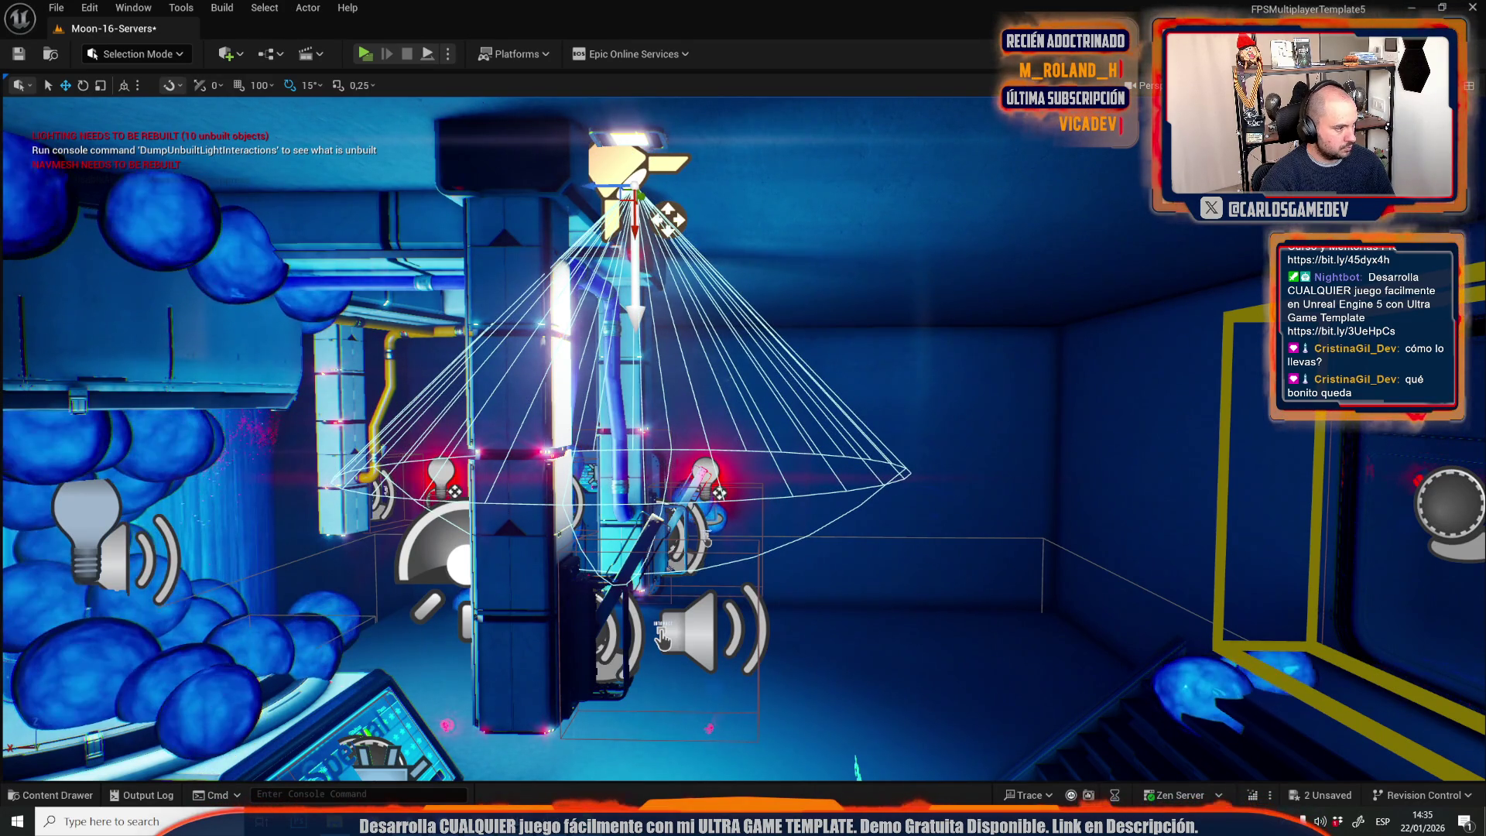
Preview the lit server room and tank in Game View, without editor icons.
mouse_move(662, 636)
mouse_down()
mouse_move(680, 527)
mouse_move(627, 214)
mouse_move(620, 462)
mouse_move(611, 364)
mouse_up()
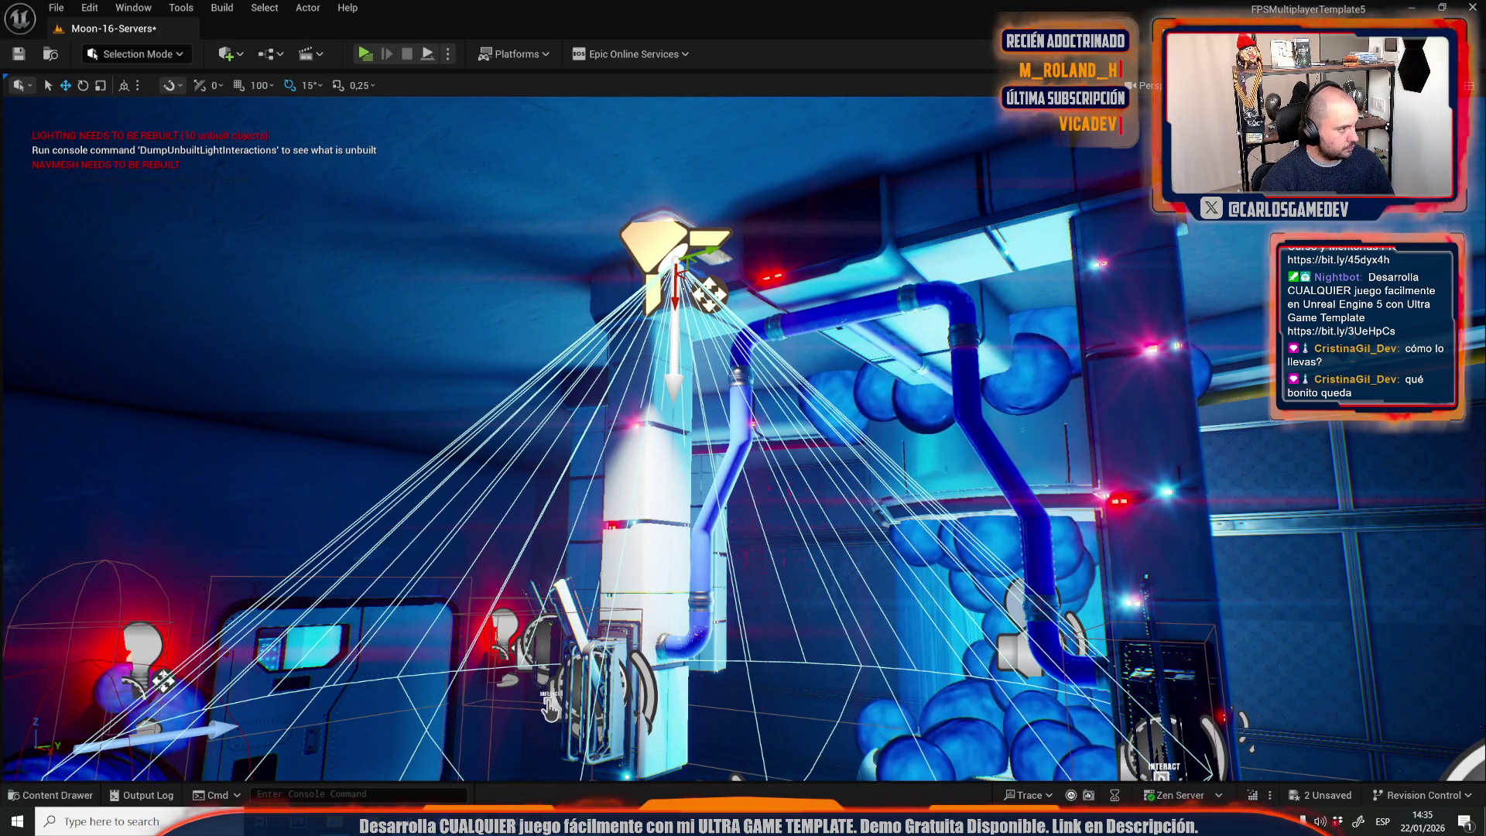
drag(435, 352, 429, 433)
key(g)
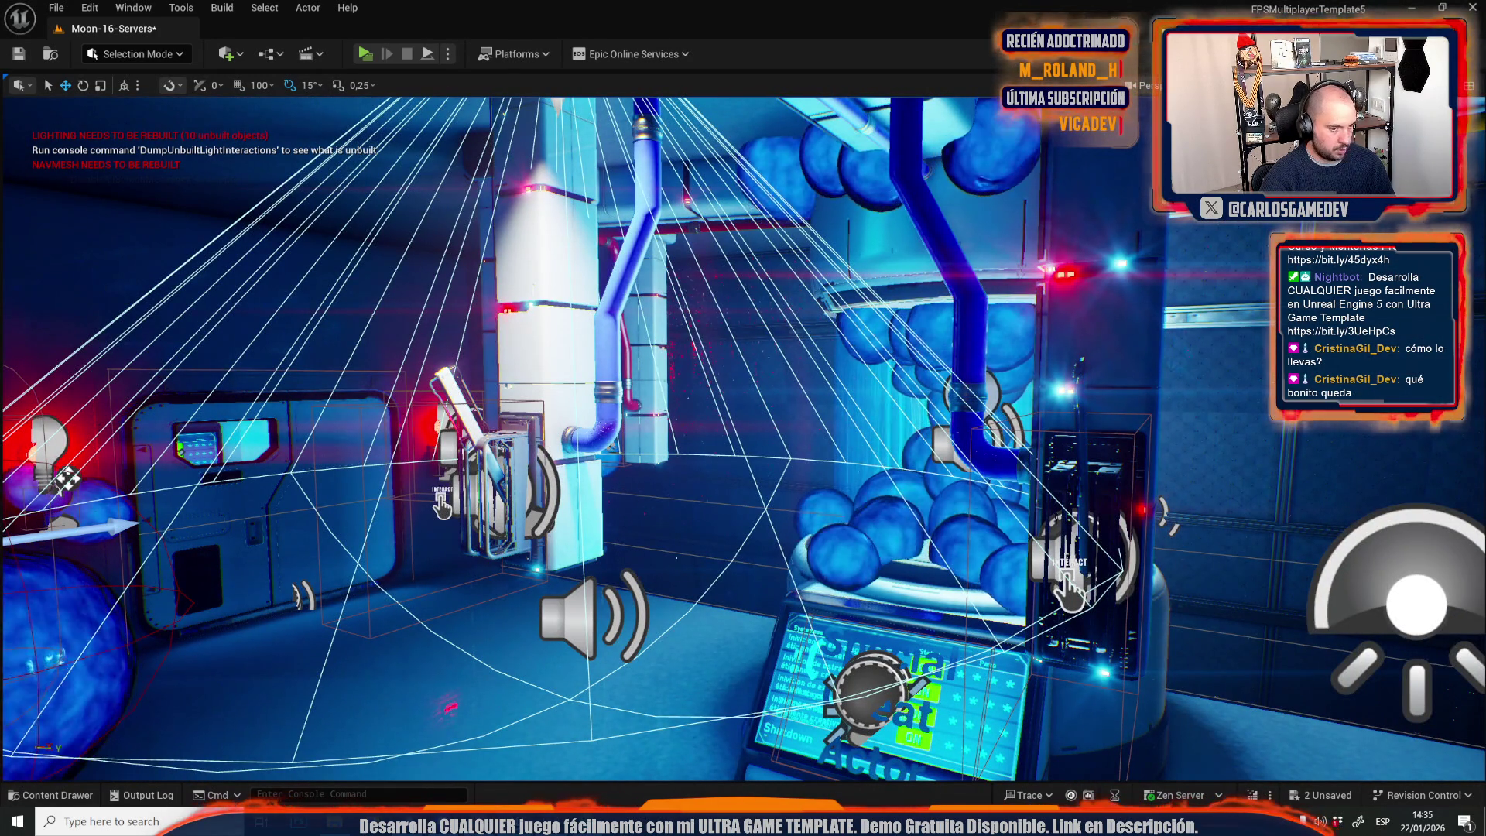
mouse_move(429, 433)
mouse_down()
mouse_move(411, 379)
mouse_move(302, 391)
mouse_move(599, 302)
mouse_up()
key(g)
key(g)
key(g)
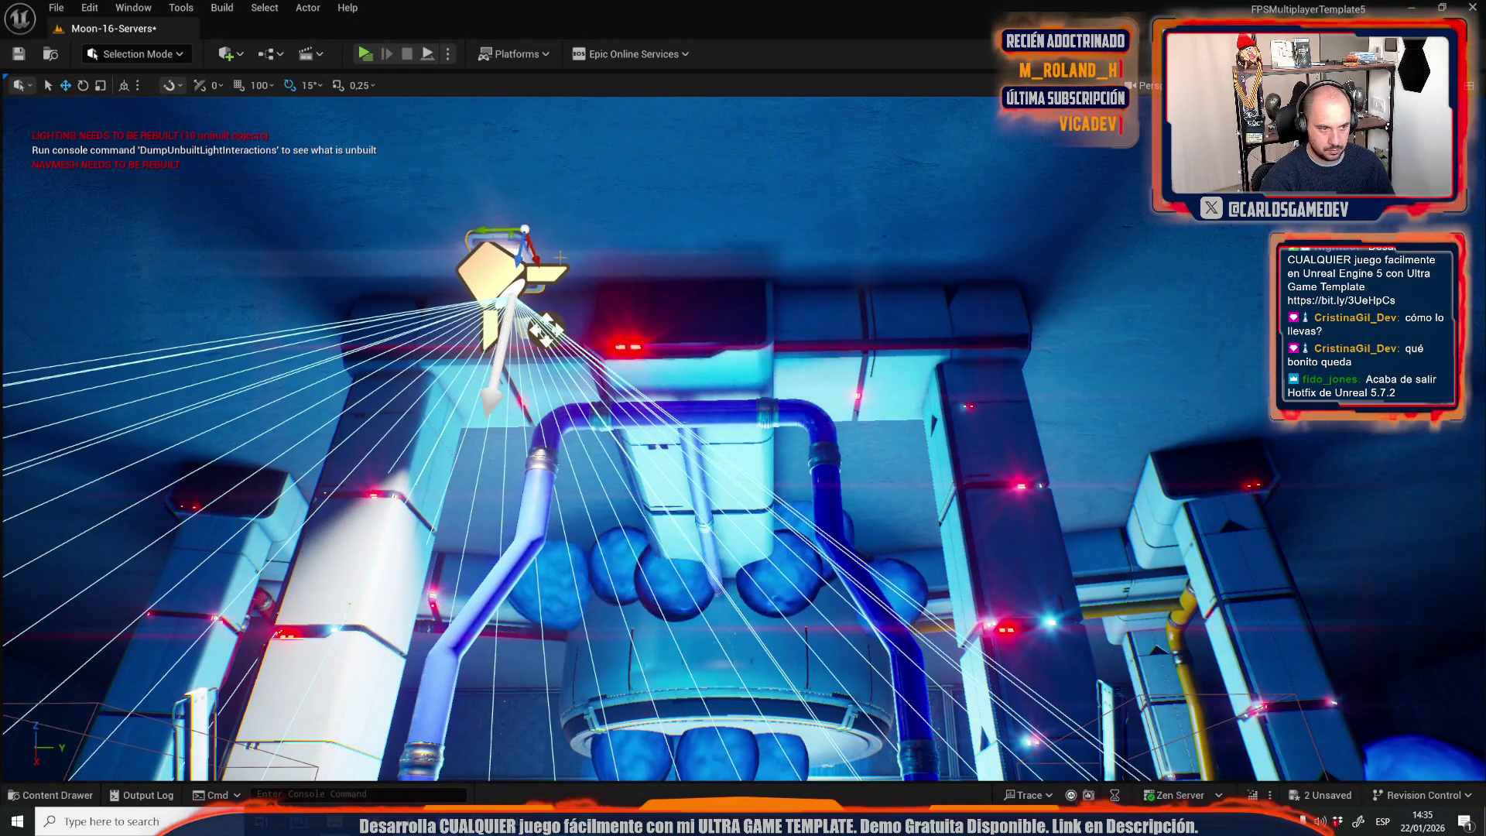
mouse_move(599, 302)
mouse_down()
mouse_move(542, 394)
mouse_move(573, 379)
mouse_move(541, 403)
mouse_move(572, 398)
mouse_up()
mouse_move(739, 315)
mouse_down()
mouse_move(765, 308)
mouse_move(567, 632)
mouse_move(465, 650)
mouse_move(541, 464)
mouse_up()
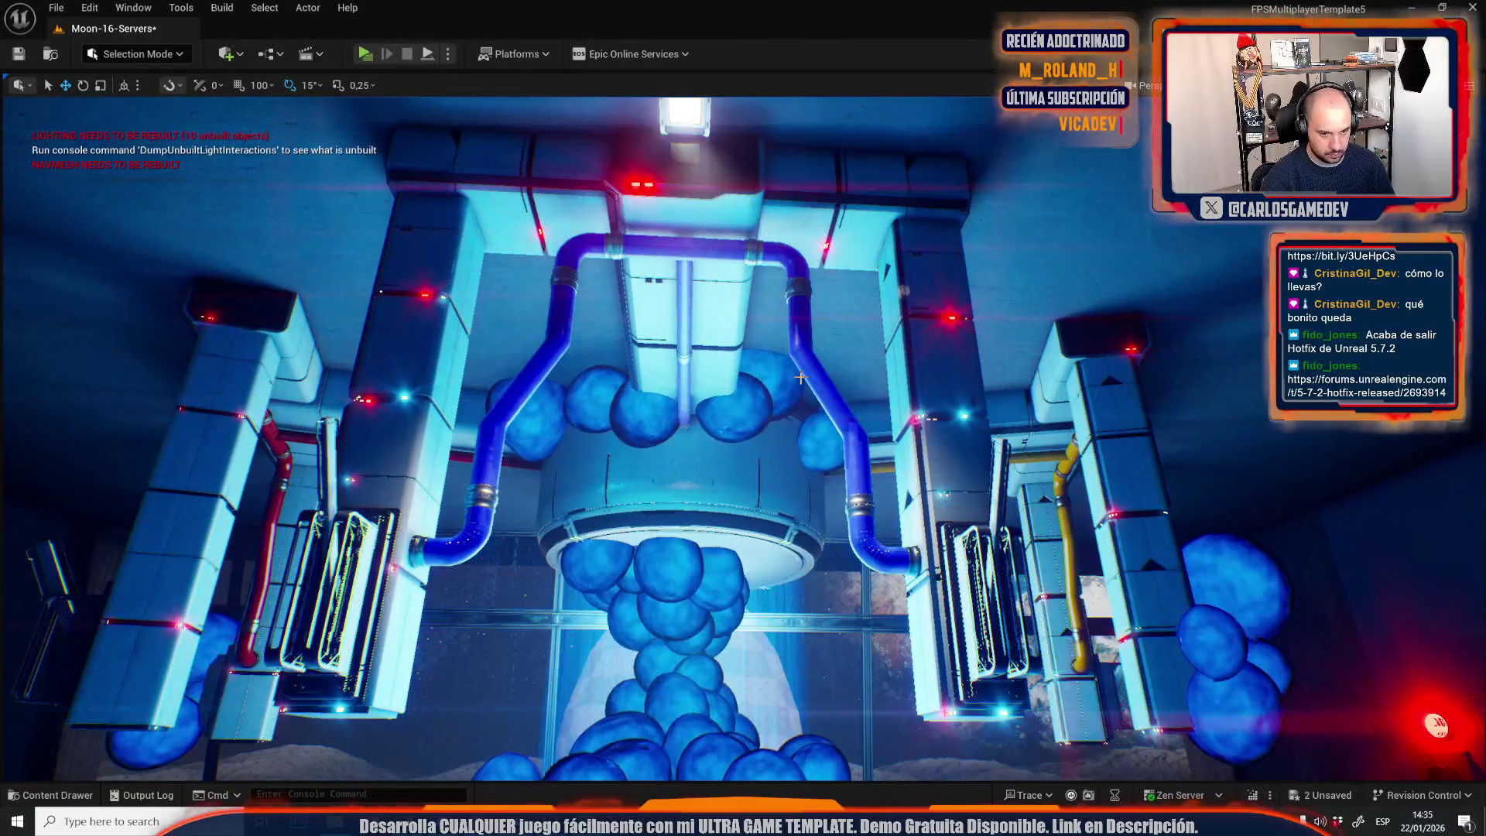
mouse_move(797, 387)
mouse_down()
mouse_move(842, 386)
mouse_move(855, 410)
mouse_move(846, 393)
mouse_up()
Unhide the light and lower the spot light below the ceiling above the pillar.
key(ctrl+z)
key(g)
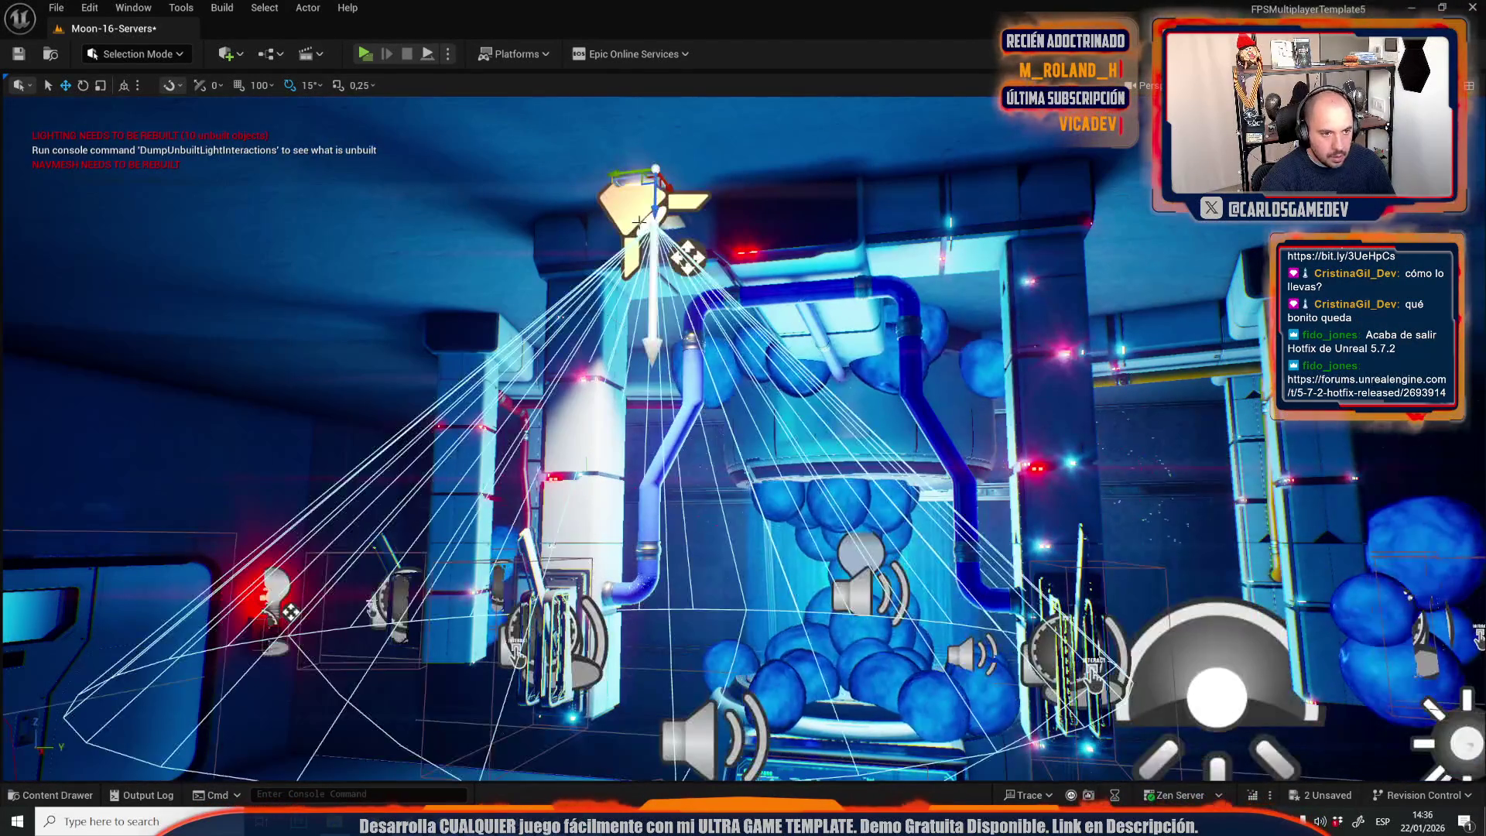
drag(654, 258, 654, 335)
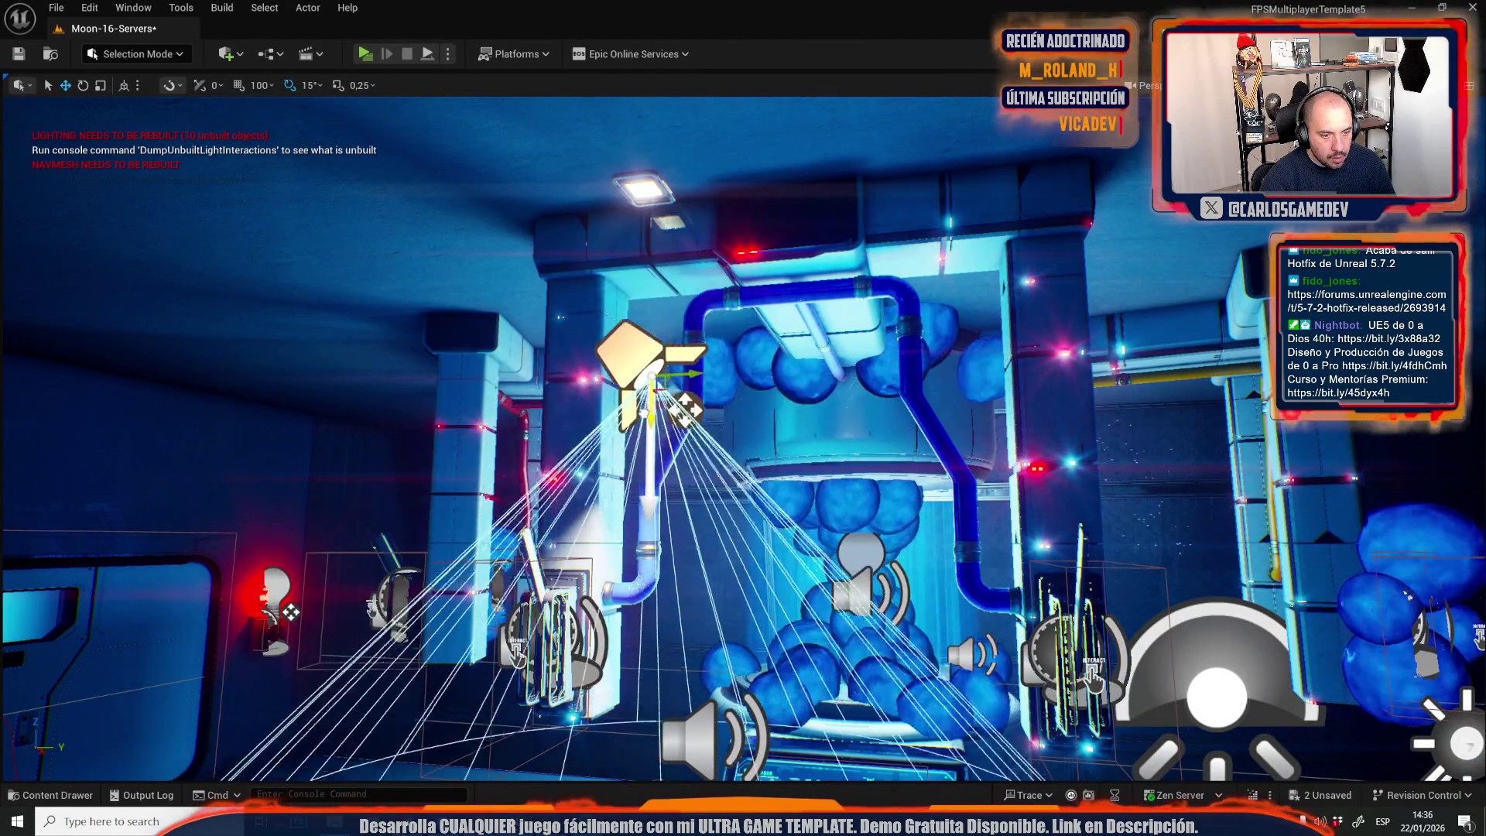
key(g)
drag(670, 415, 671, 415)
key(g)
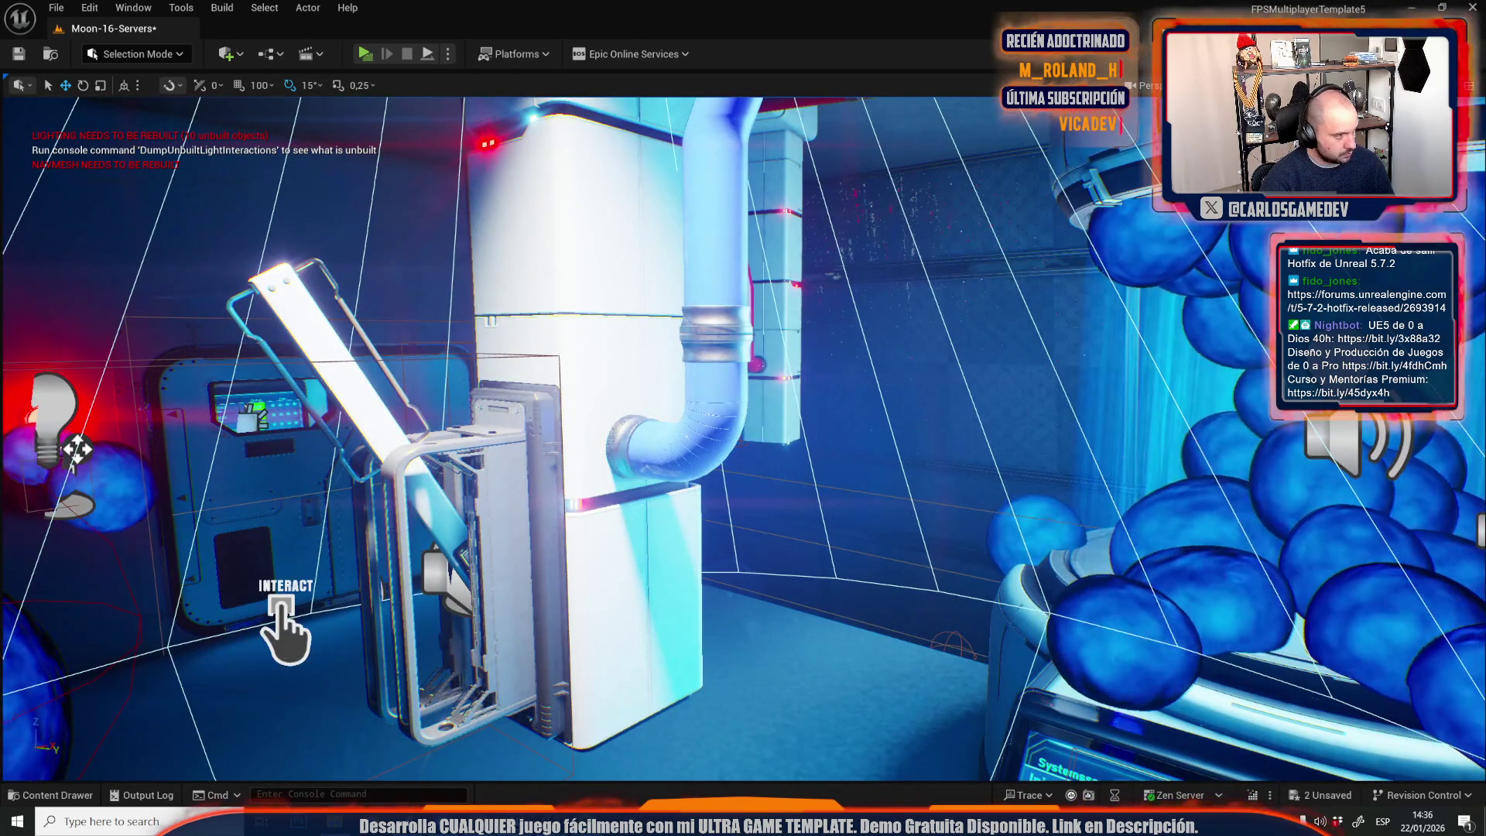
Try a -15° tilt on the spot light, undo it, and start a playtest.
key(f)
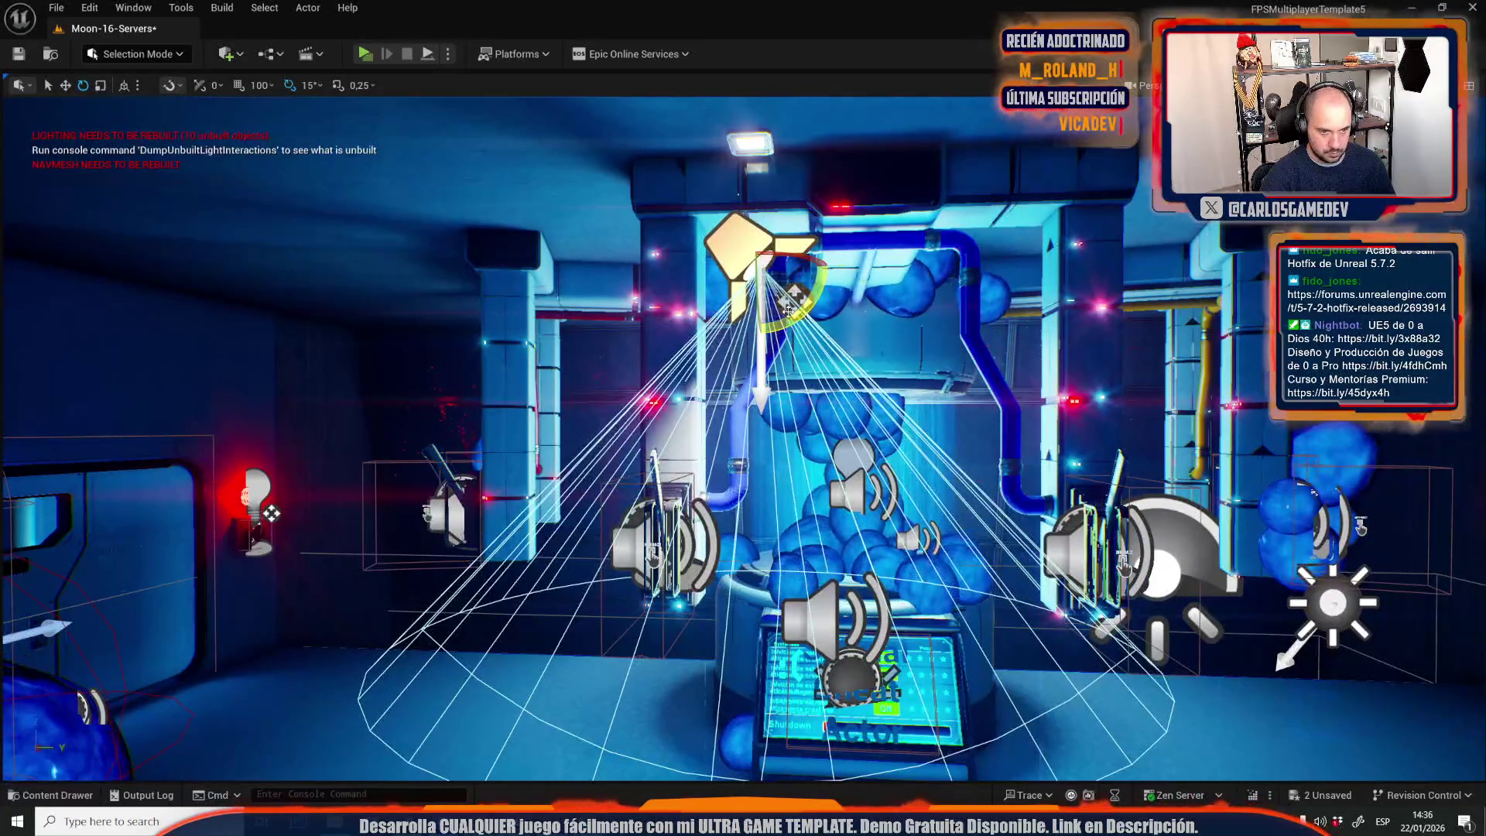
drag(787, 308, 797, 297)
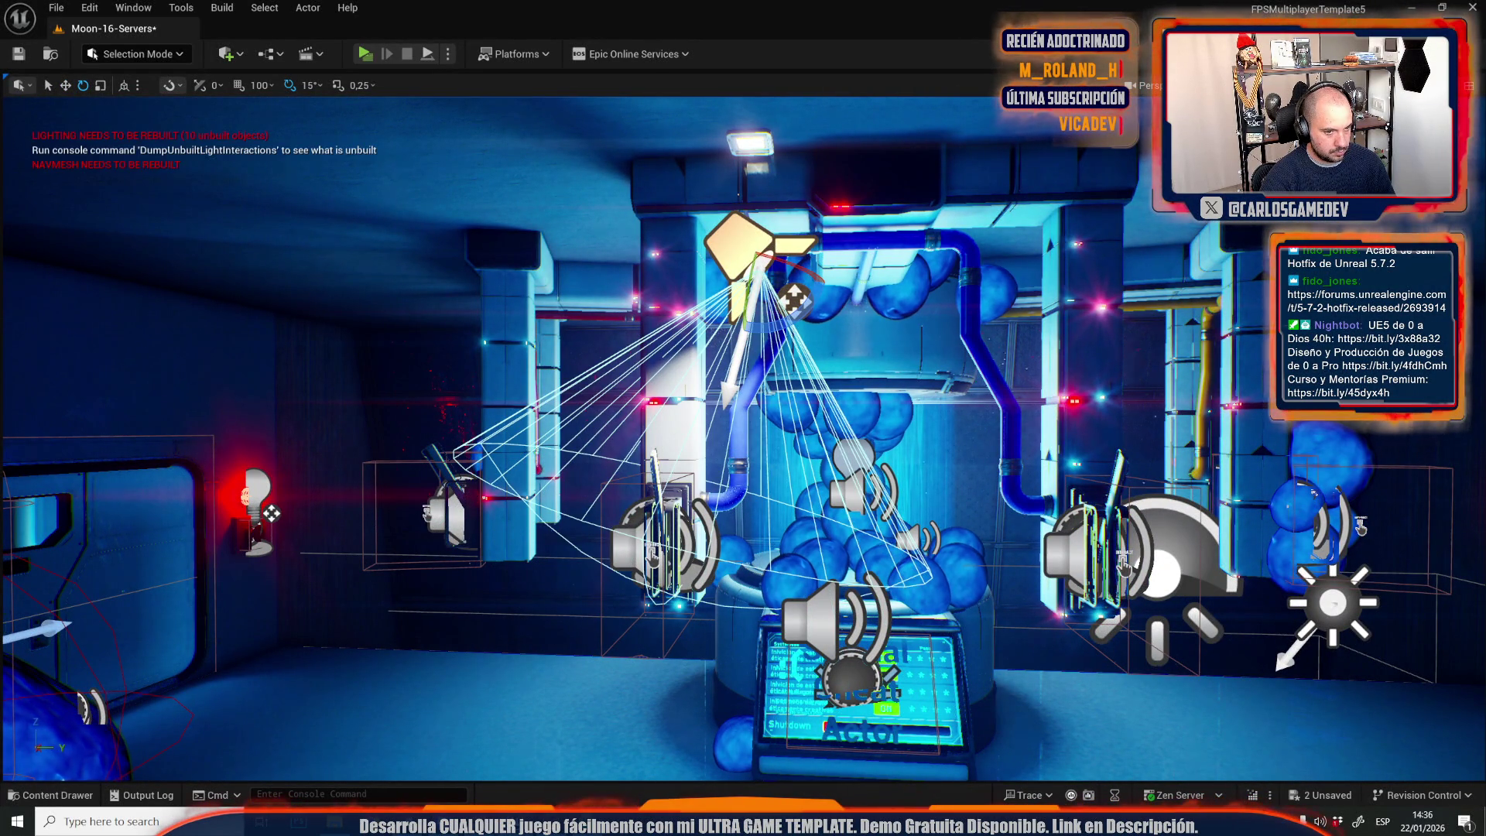
key(Right)
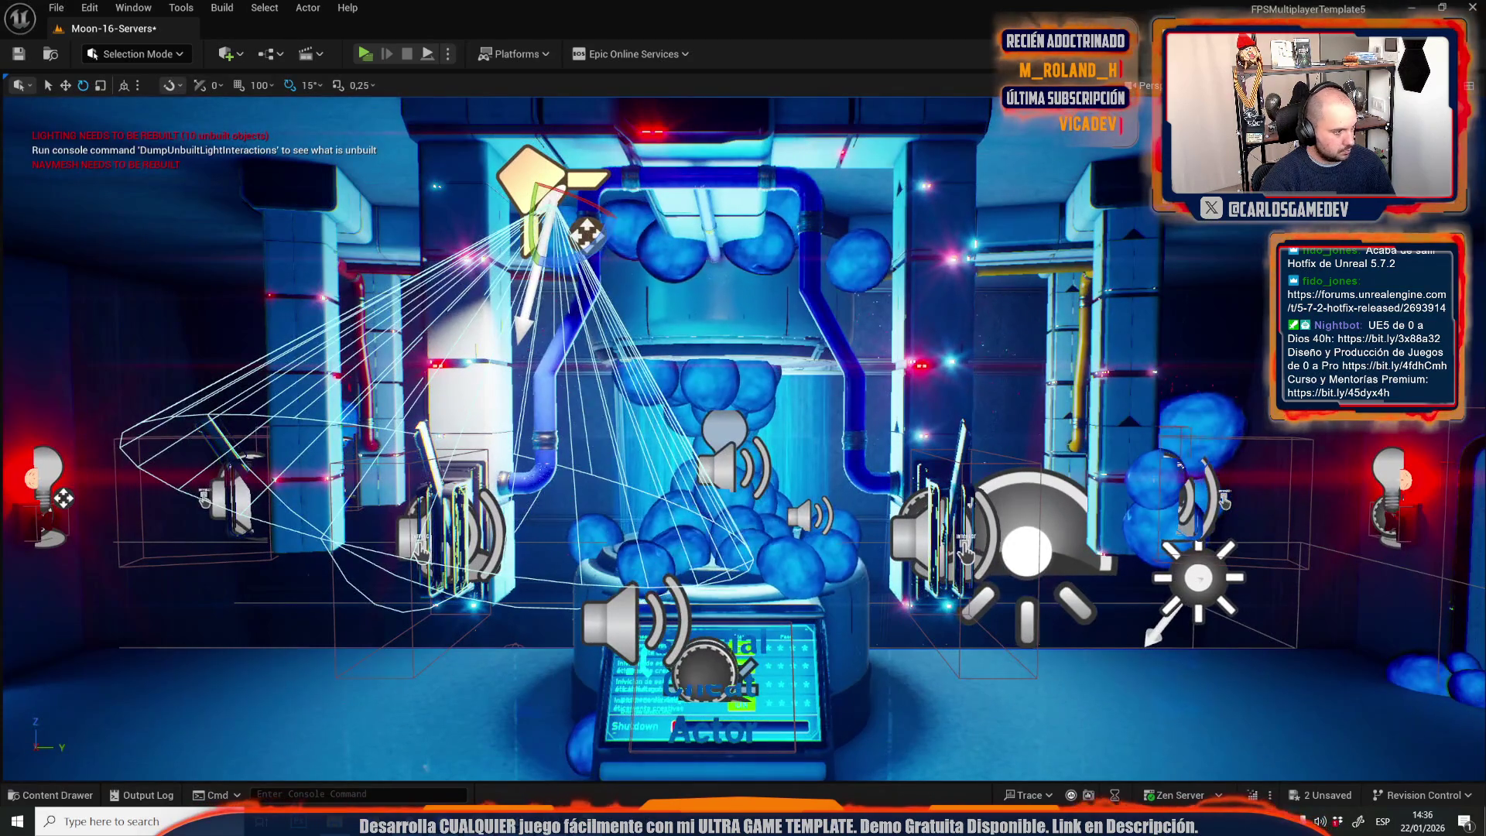
key(ctrl+z)
key(ctrl+z)
key(ctrl+z)
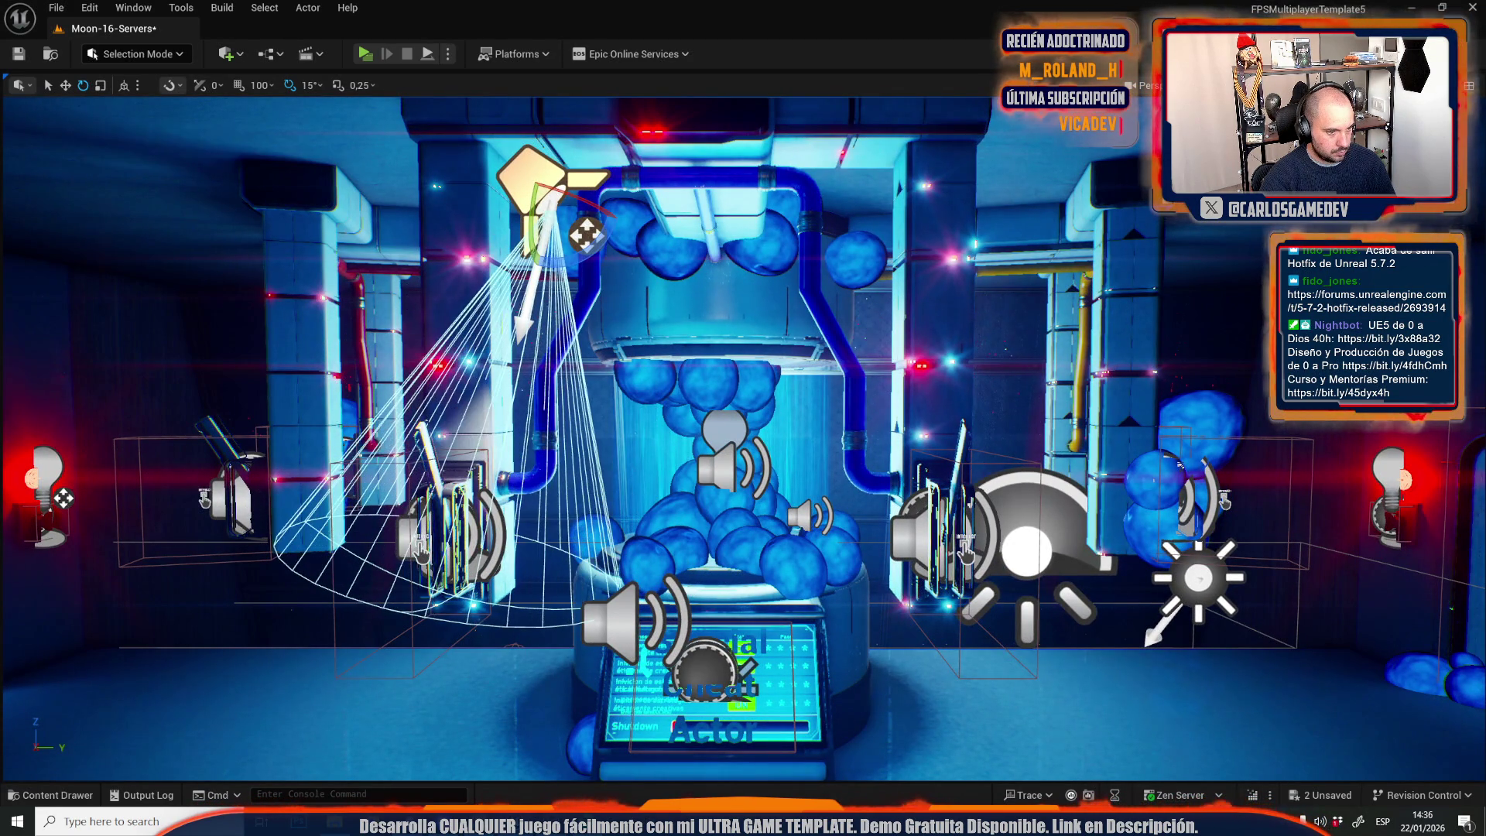
key(Left)
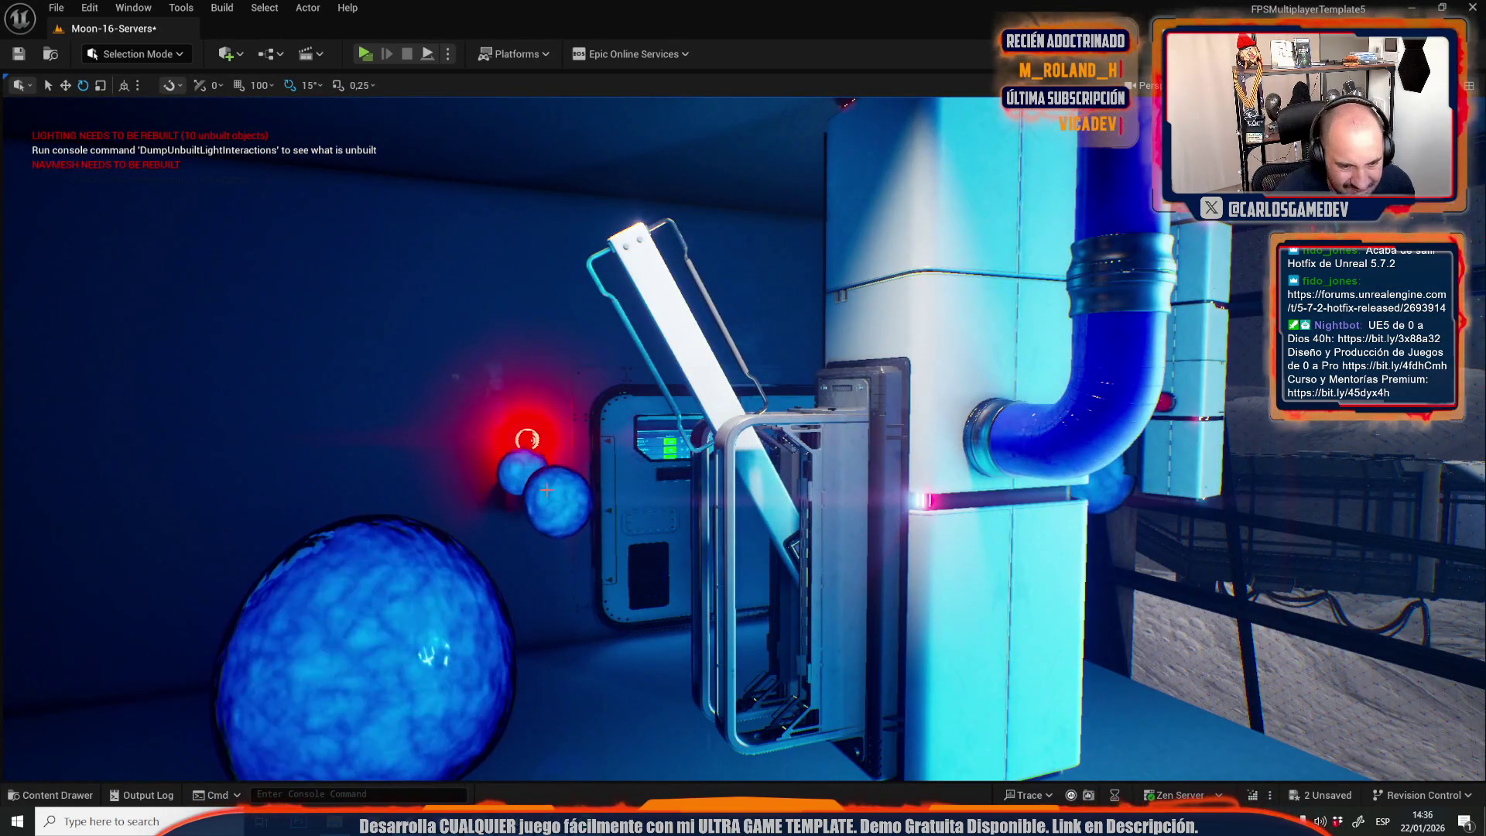
key(Right)
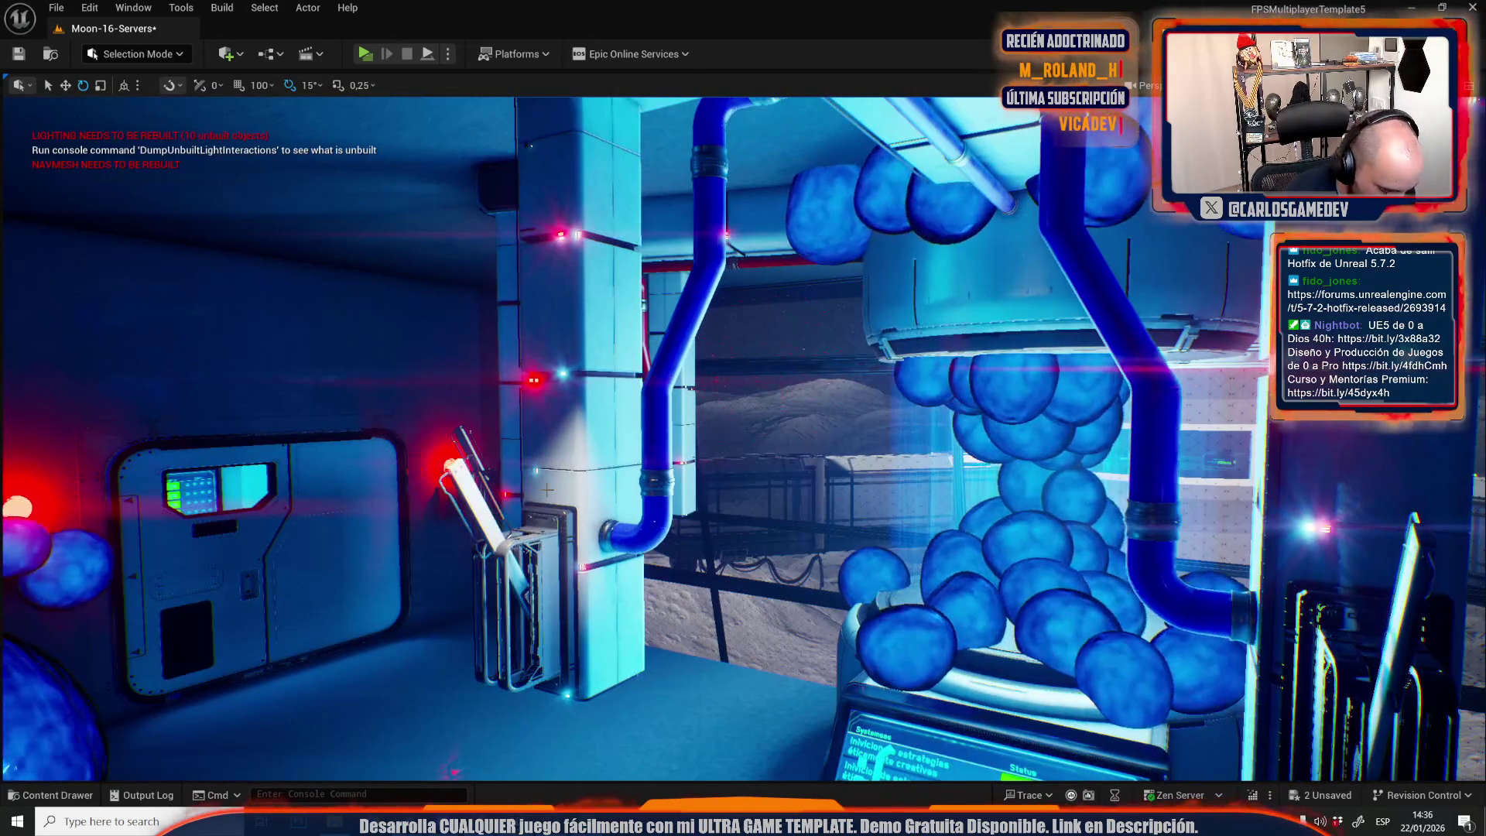
key(alt+p)
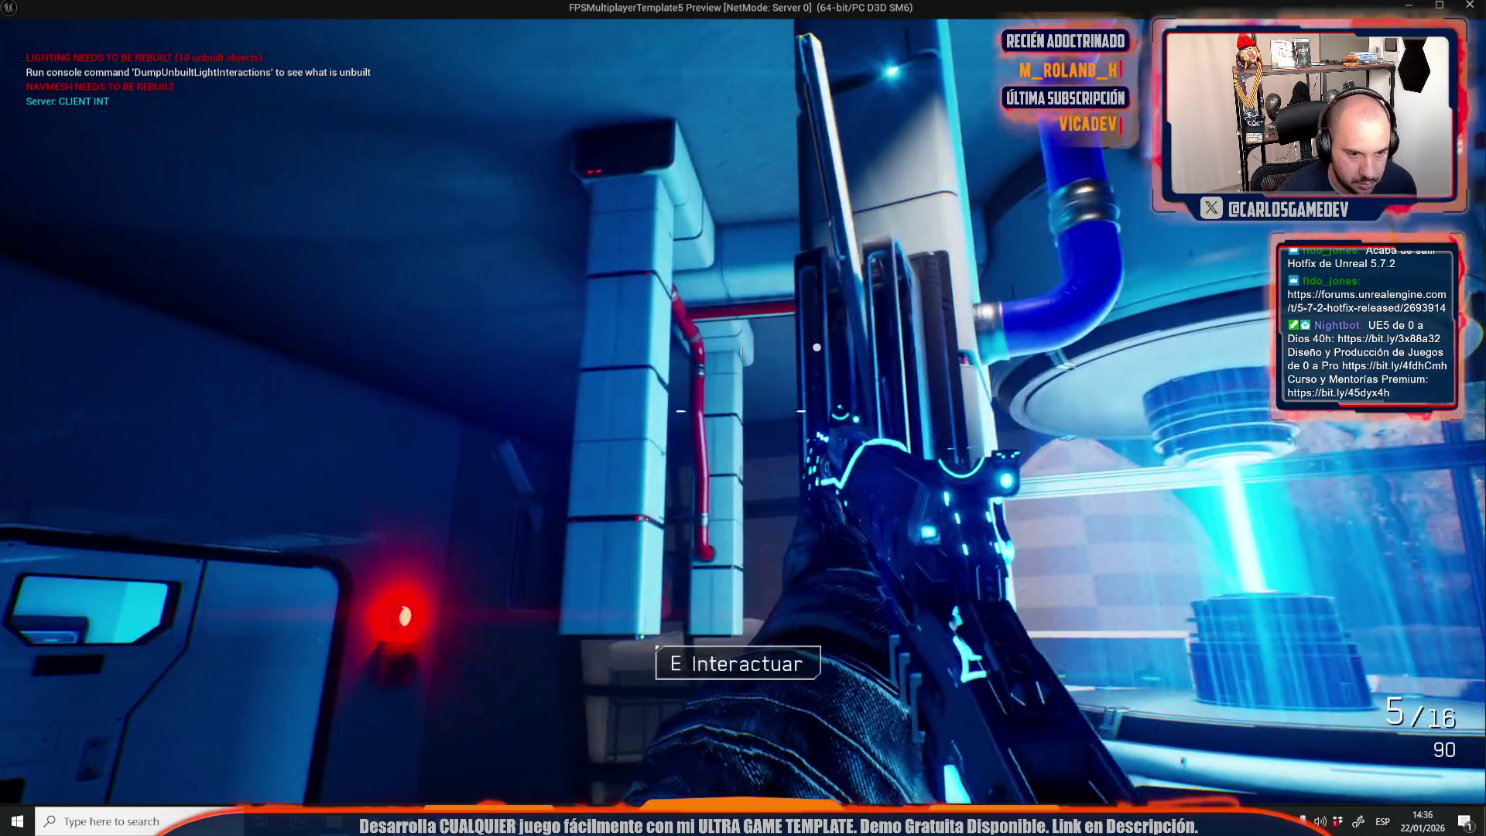
Interact with the machine using E in first person, then stop the playtest with Esc.
mouse_move(743, 418)
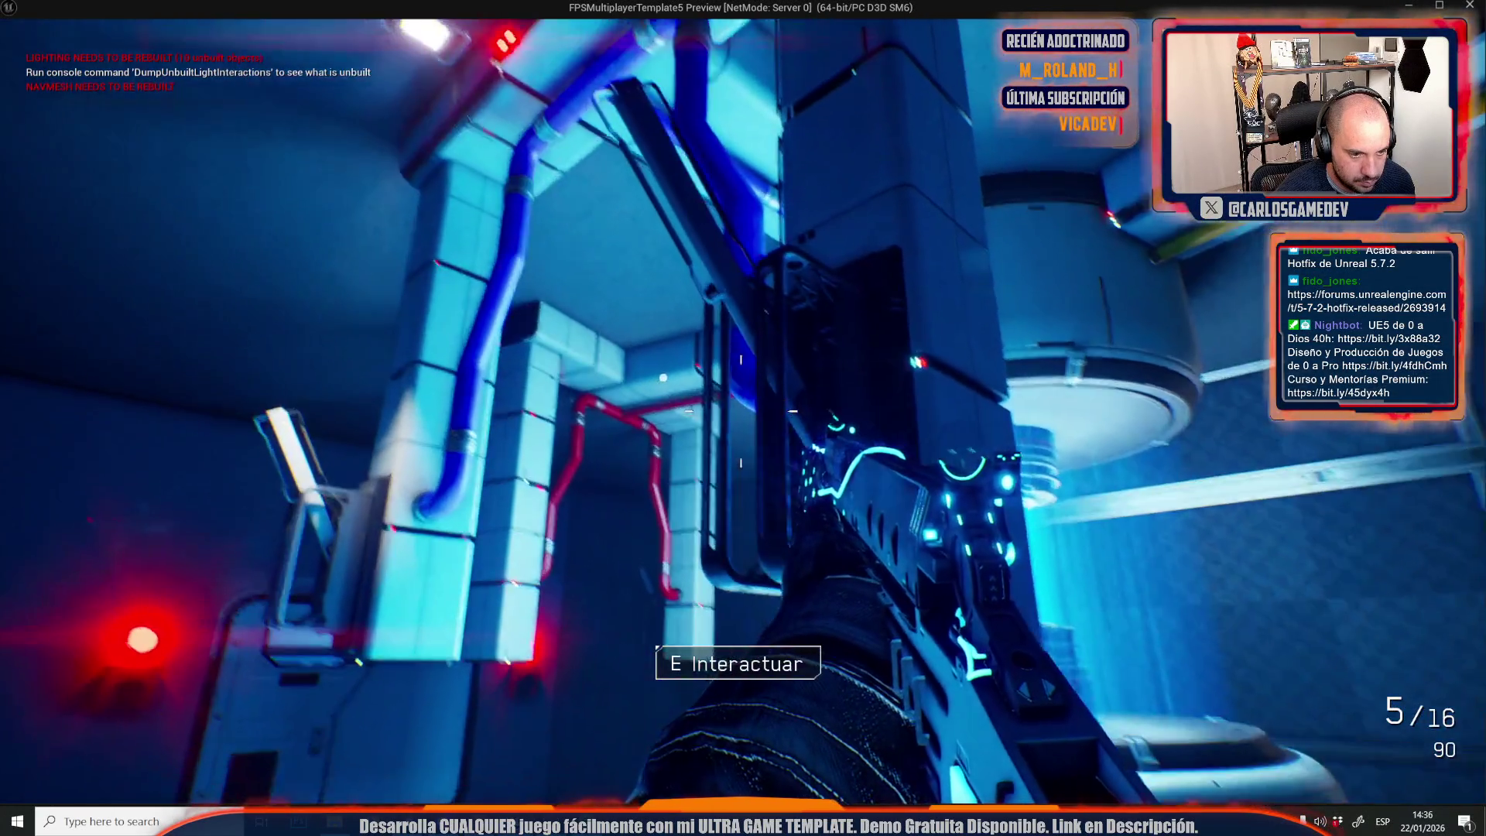
key(e)
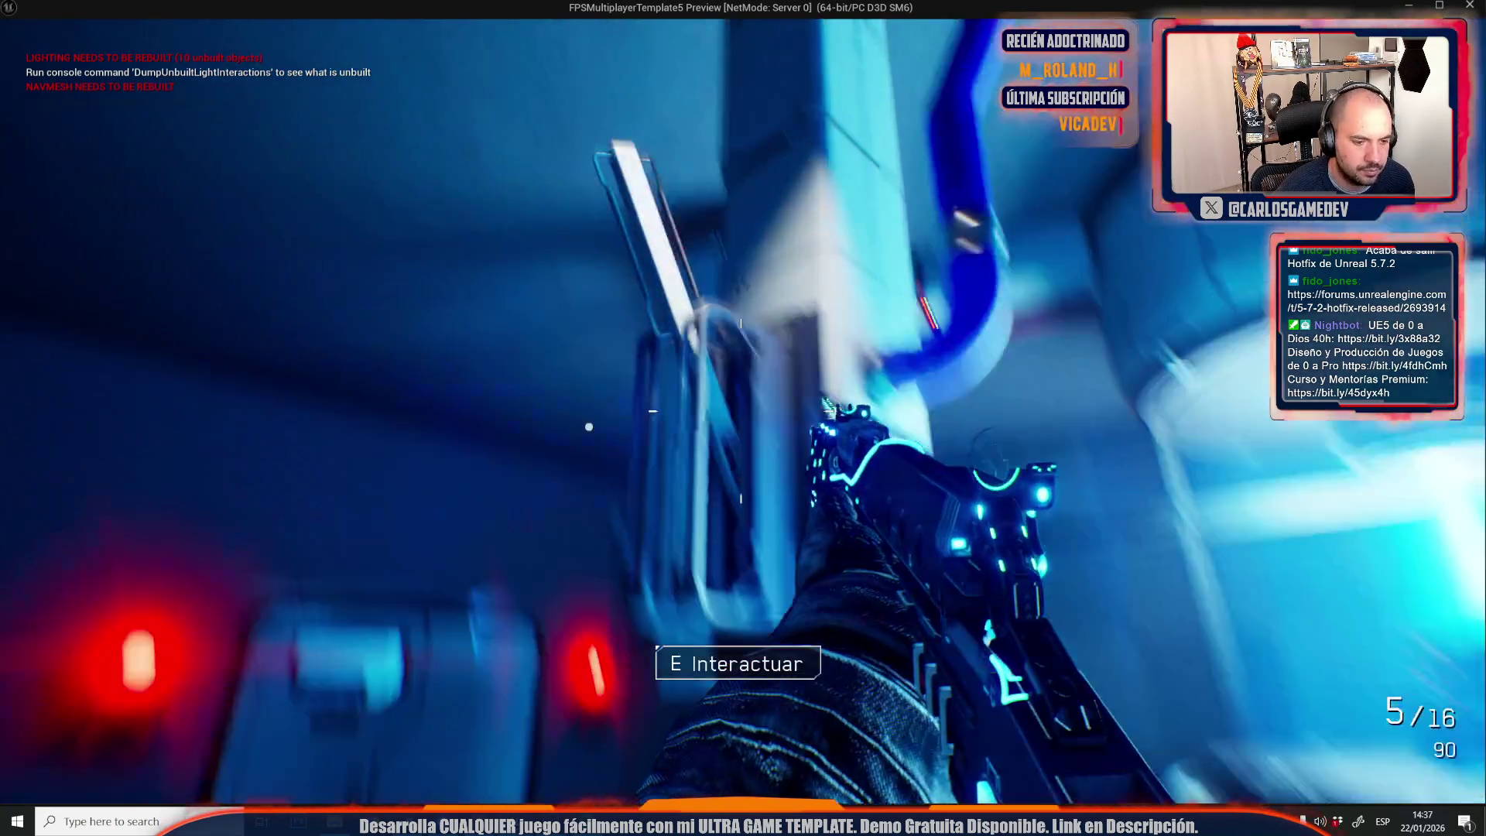
key(Escape)
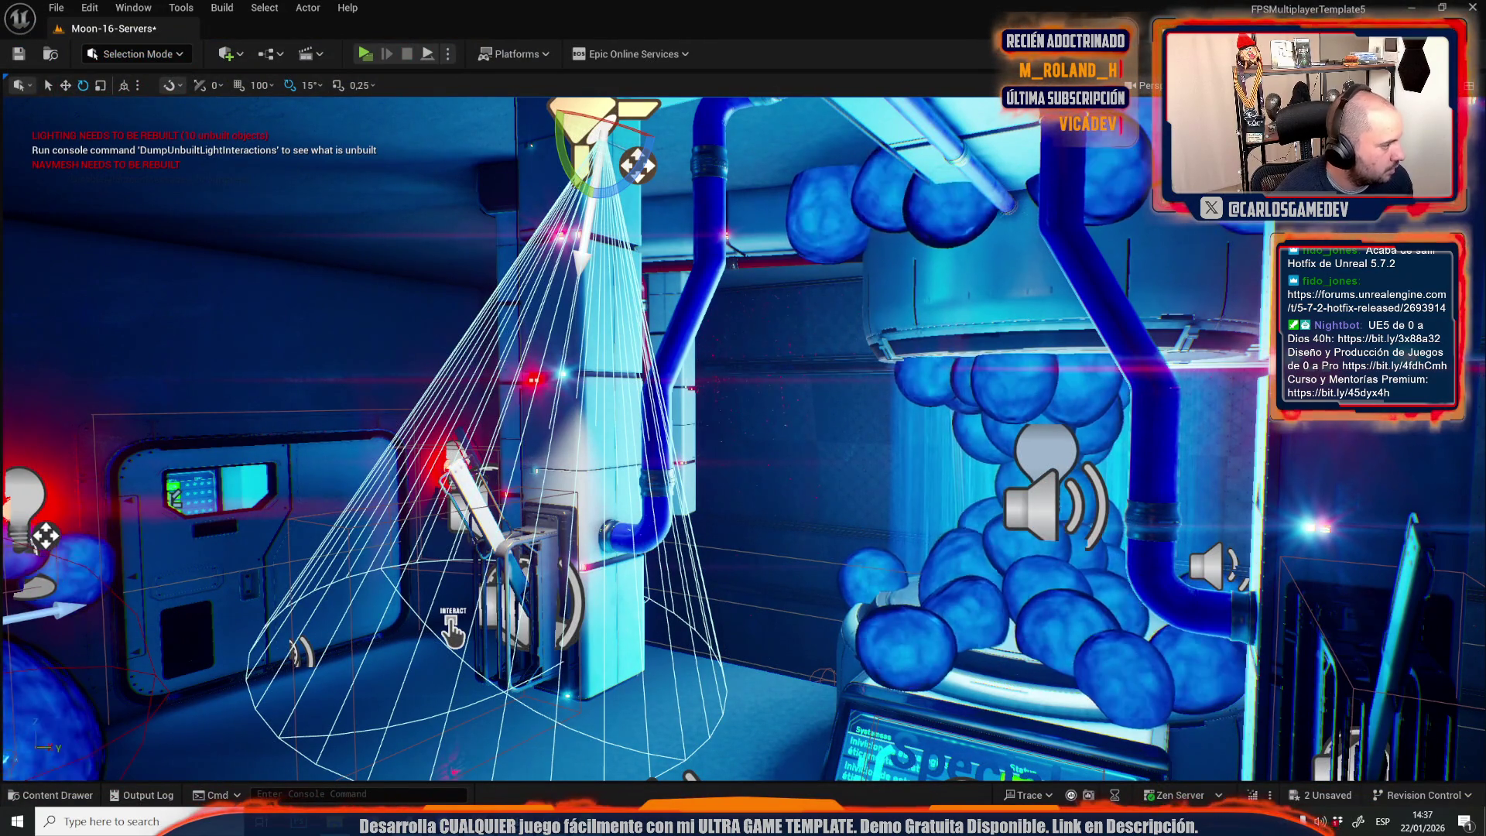
Select the ceiling light panel together with its spotlight above the machine.
key(s)
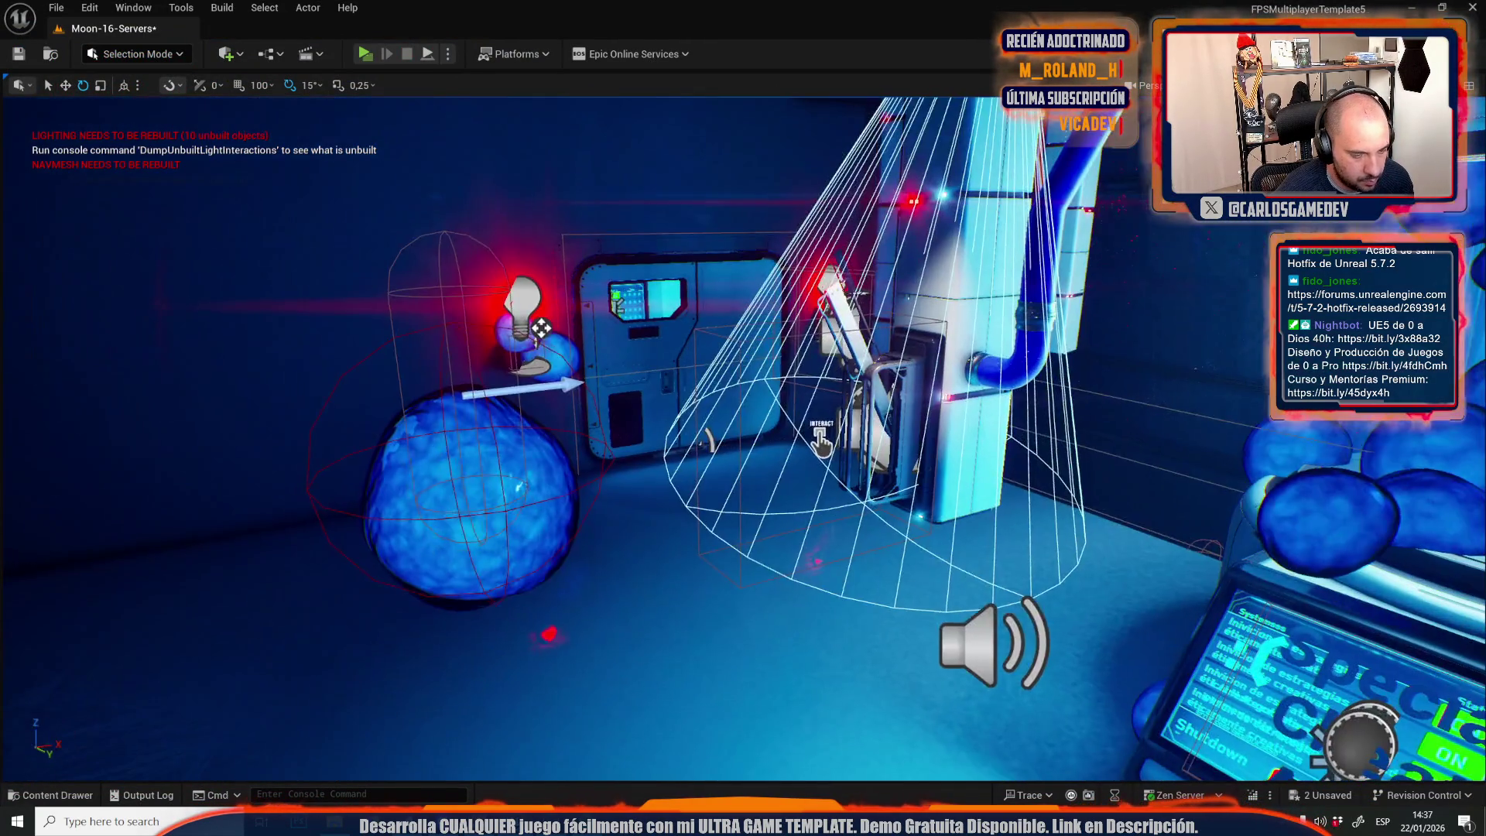
key(w)
key(s)
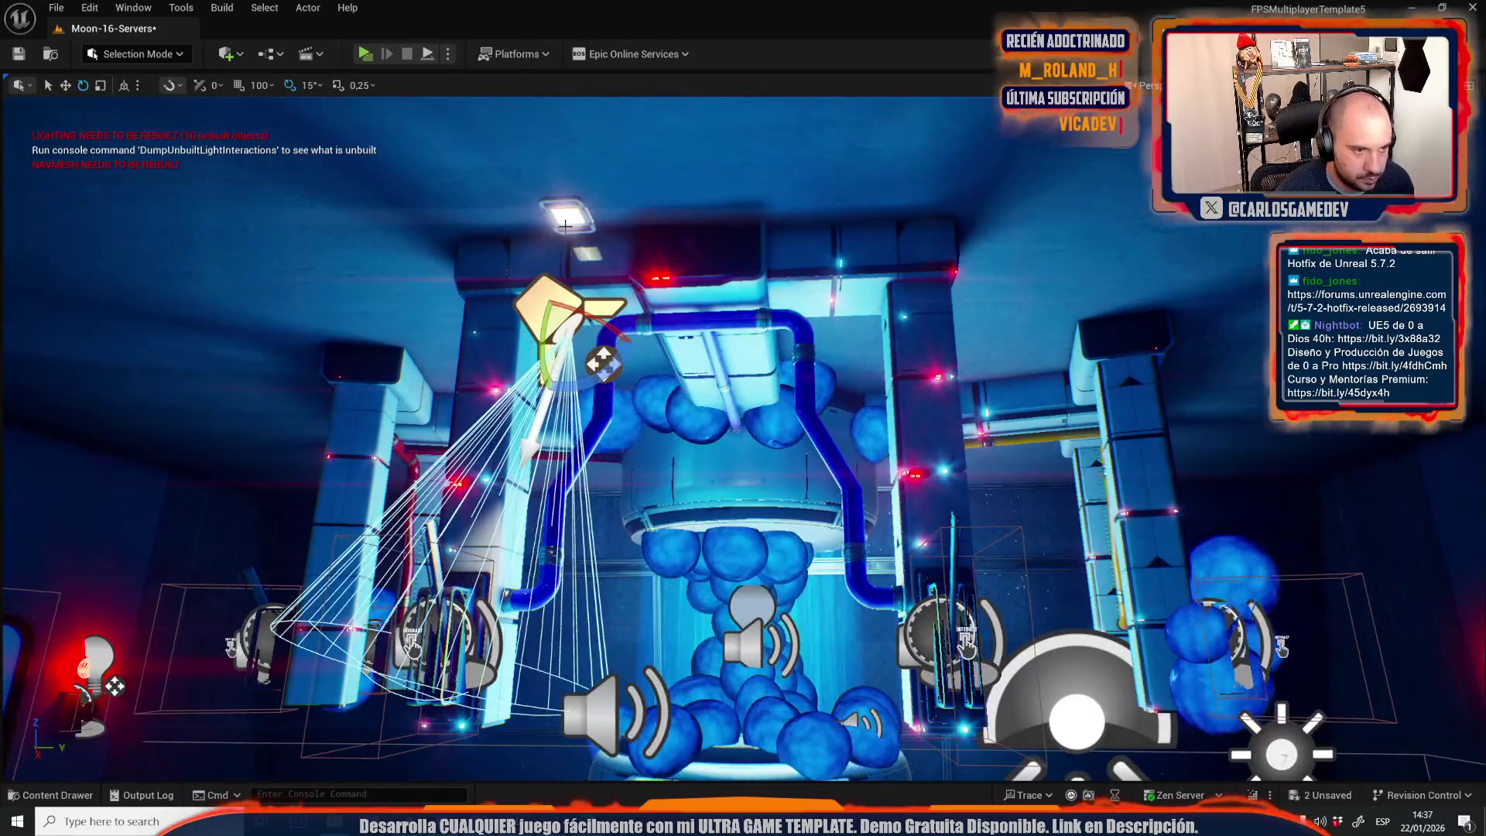
click(566, 221)
click(558, 296)
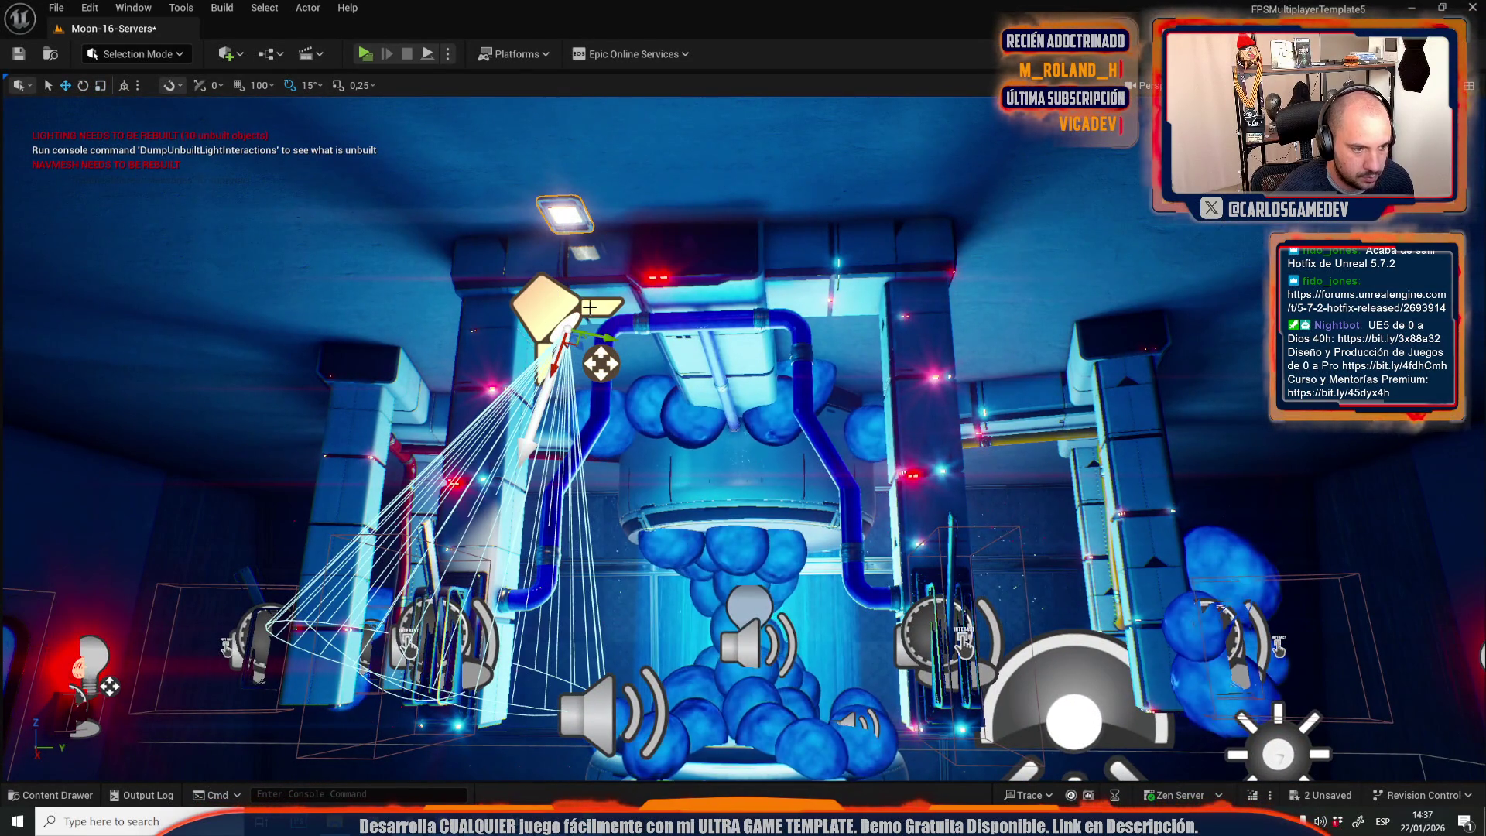
Duplicate the spotlight and panel to the right and rotate the copy from -120 to -180.
drag(613, 321, 876, 331)
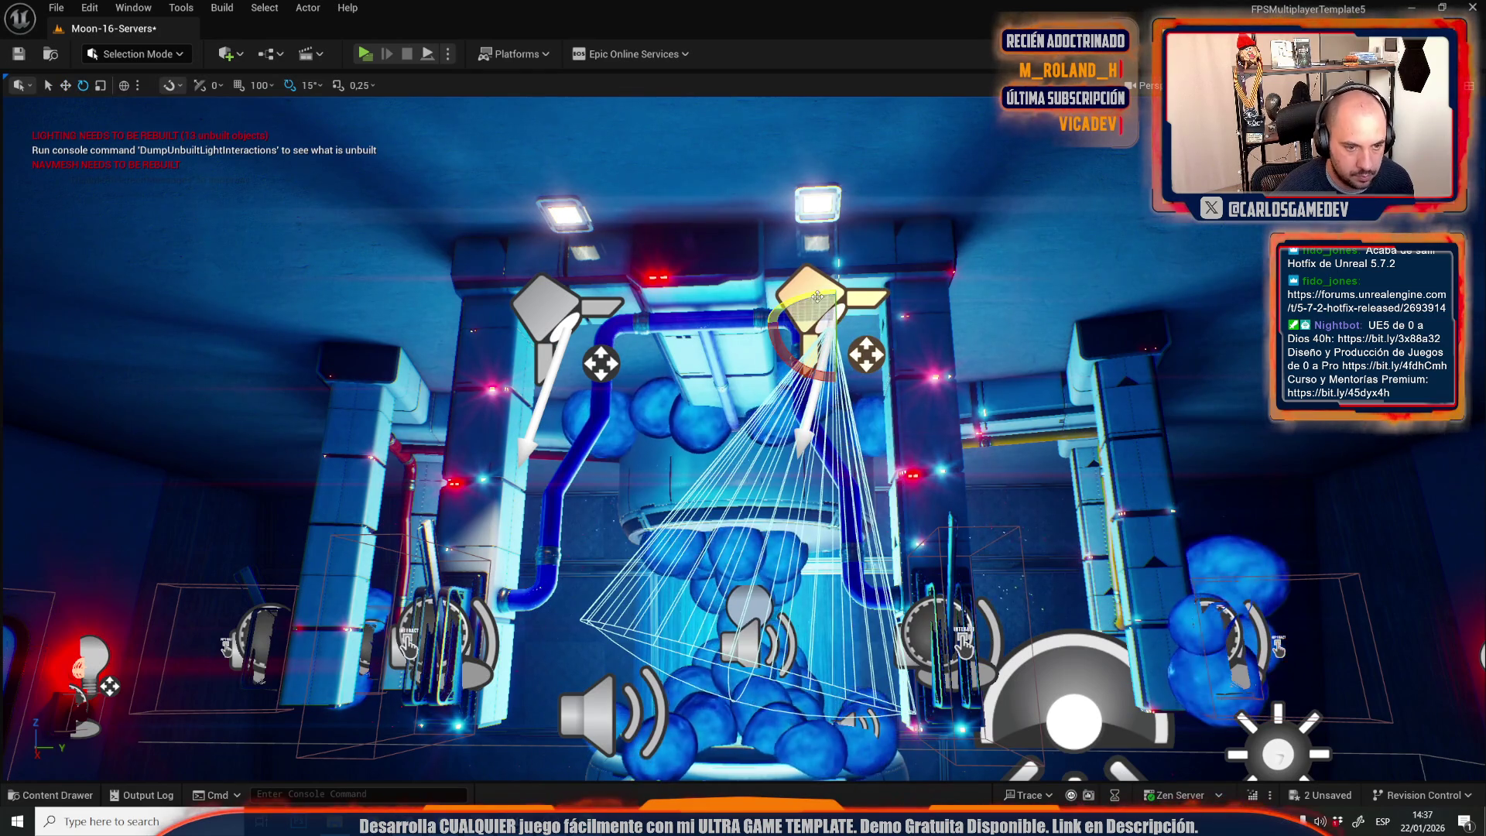
drag(755, 308, 838, 283)
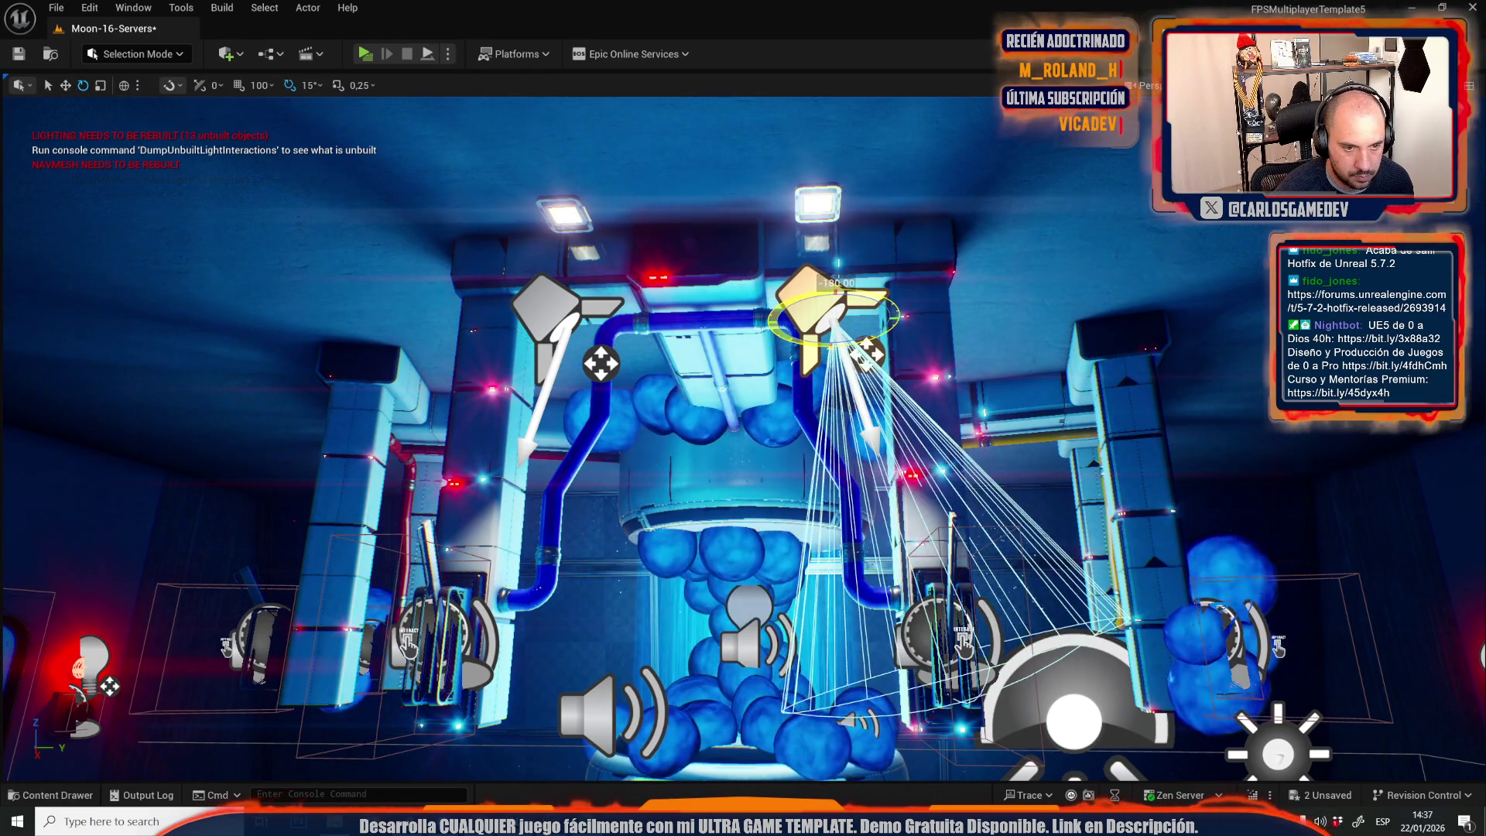
mouse_move(960, 502)
mouse_down()
mouse_move(1191, 503)
mouse_move(1176, 496)
mouse_up()
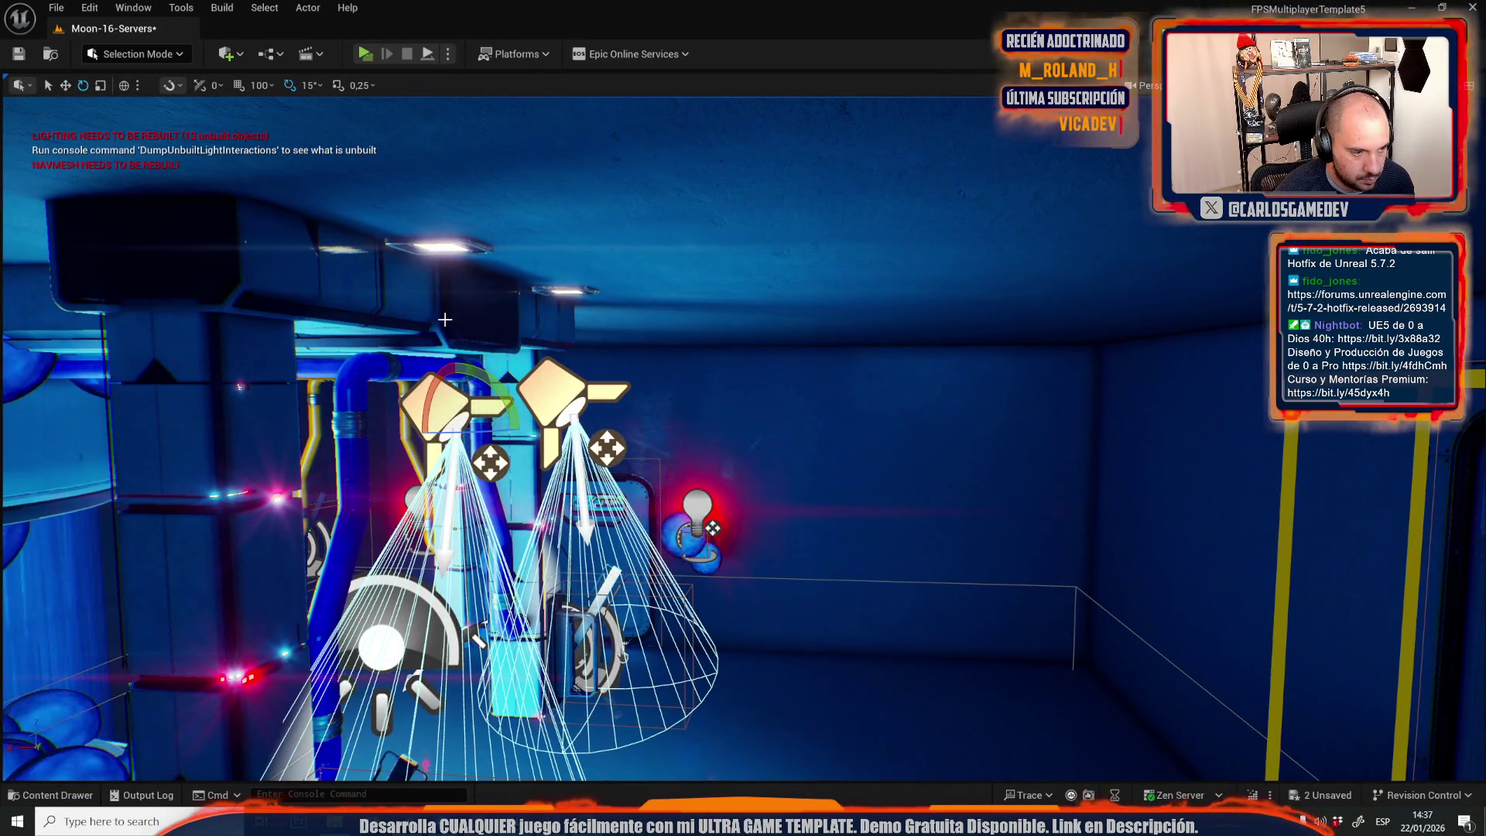
click(442, 246)
mouse_move(1177, 495)
mouse_down()
mouse_move(1083, 495)
mouse_move(559, 279)
mouse_up()
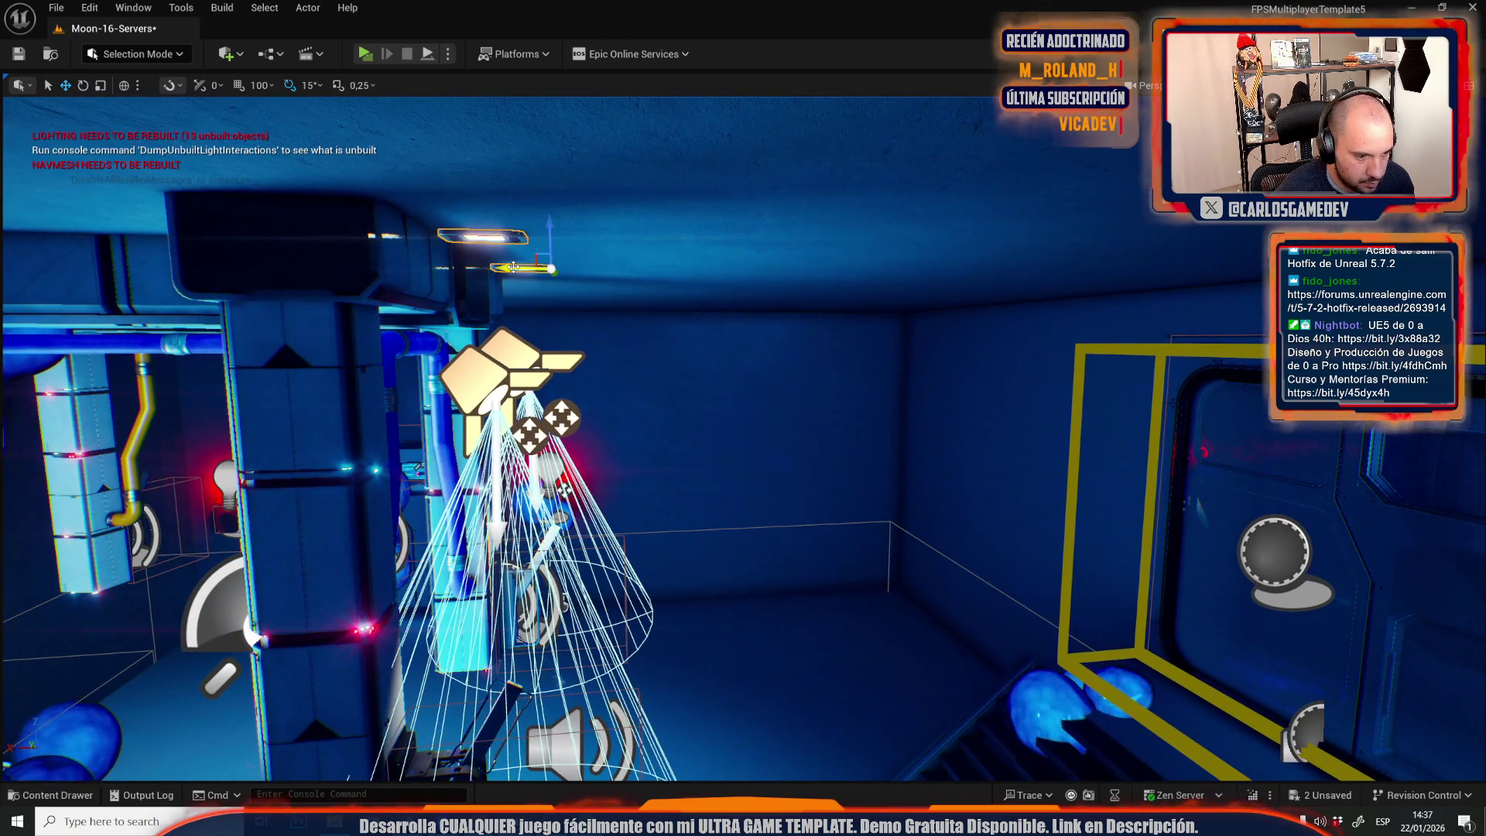
mouse_move(557, 281)
mouse_down()
mouse_move(487, 275)
mouse_move(527, 275)
mouse_move(640, 456)
mouse_move(673, 425)
mouse_move(725, 459)
mouse_up()
key(ctrl+z)
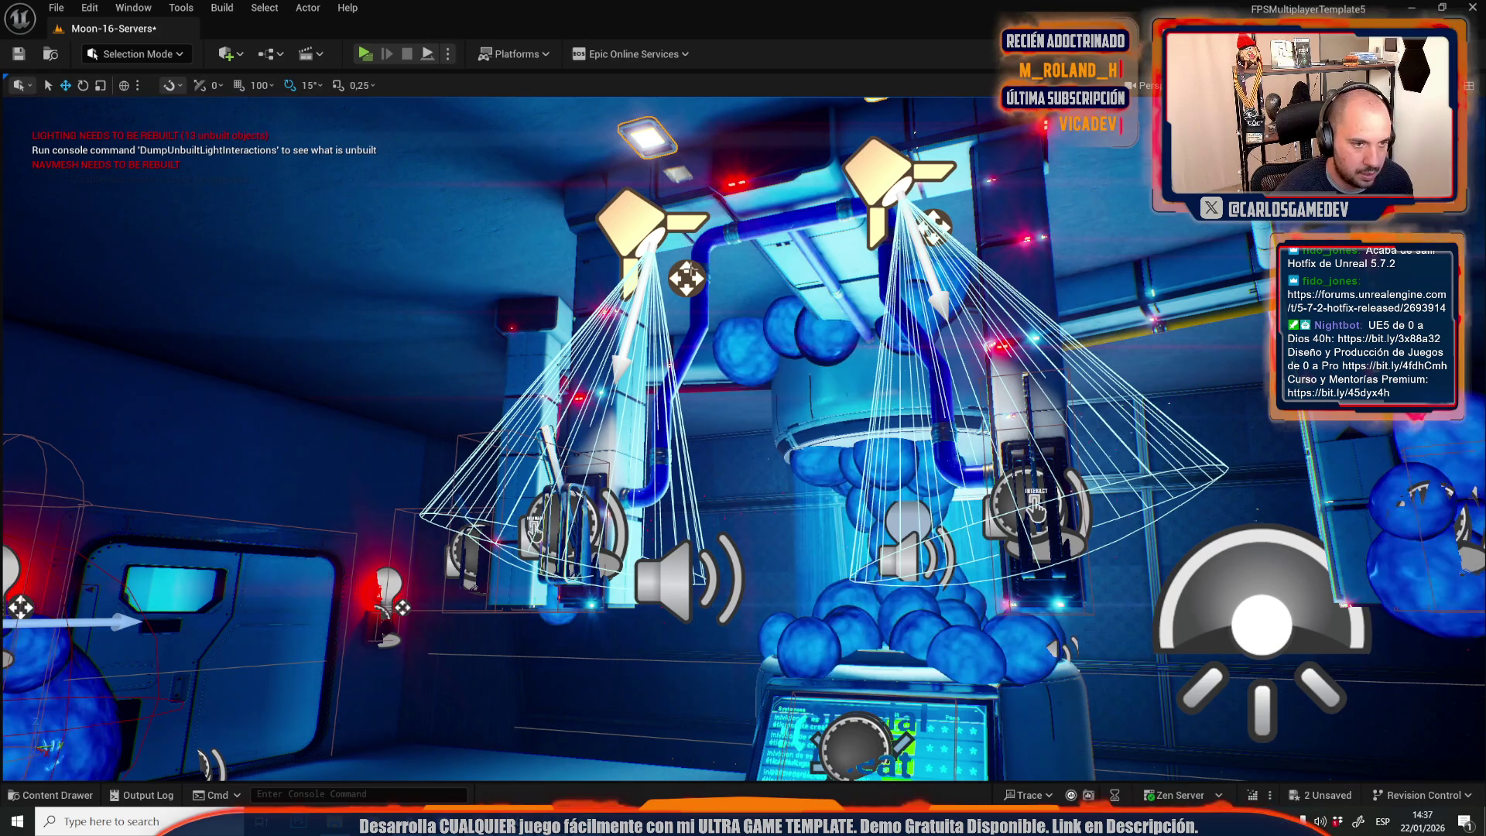
Re-aim the right spotlight's cone and bring back the light and sound icons.
click(896, 180)
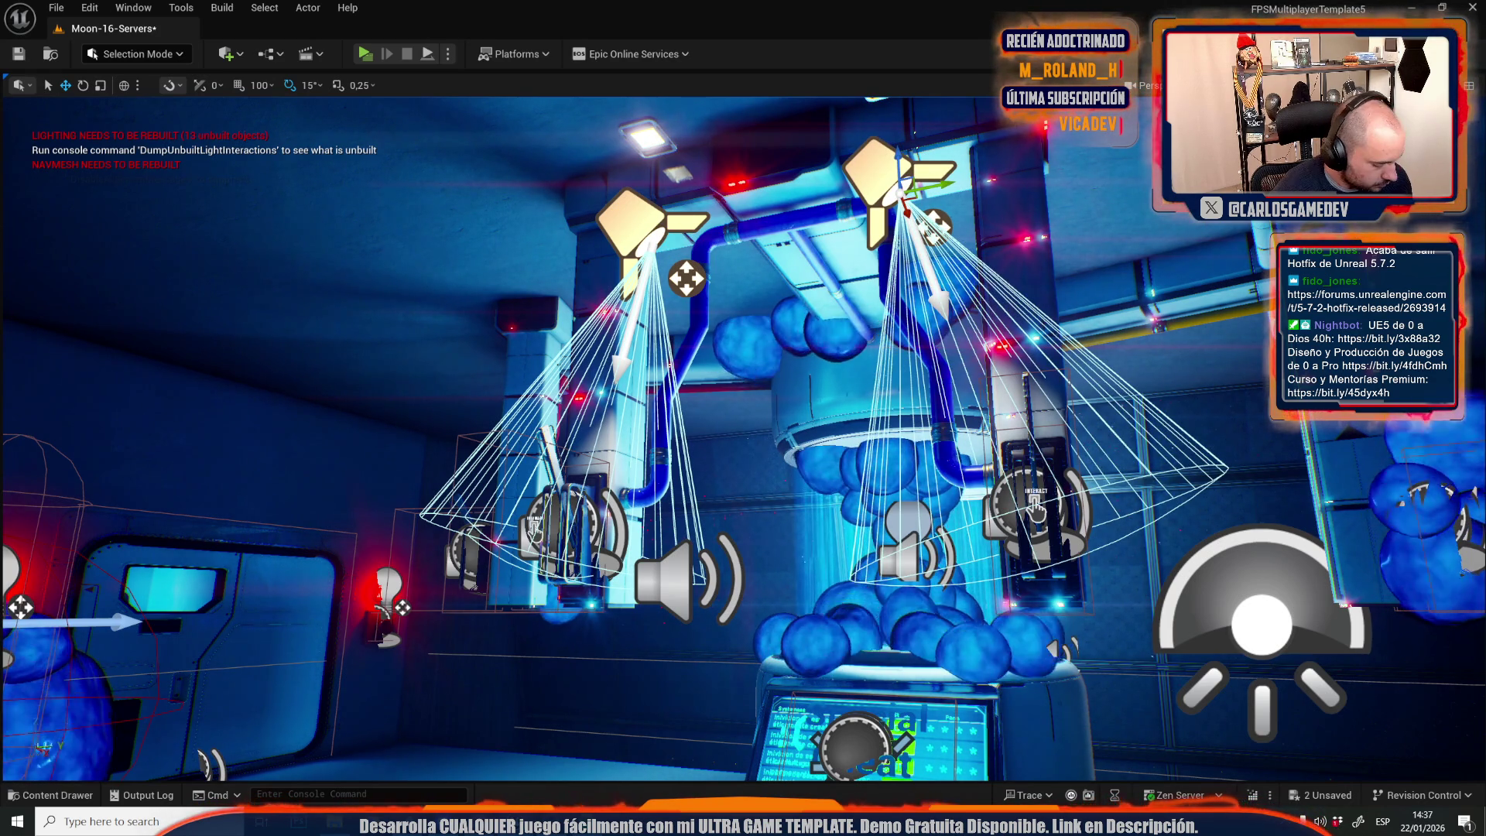
key(ctrl+z)
mouse_move(130, 334)
mouse_down()
mouse_move(135, 287)
mouse_move(135, 340)
mouse_up()
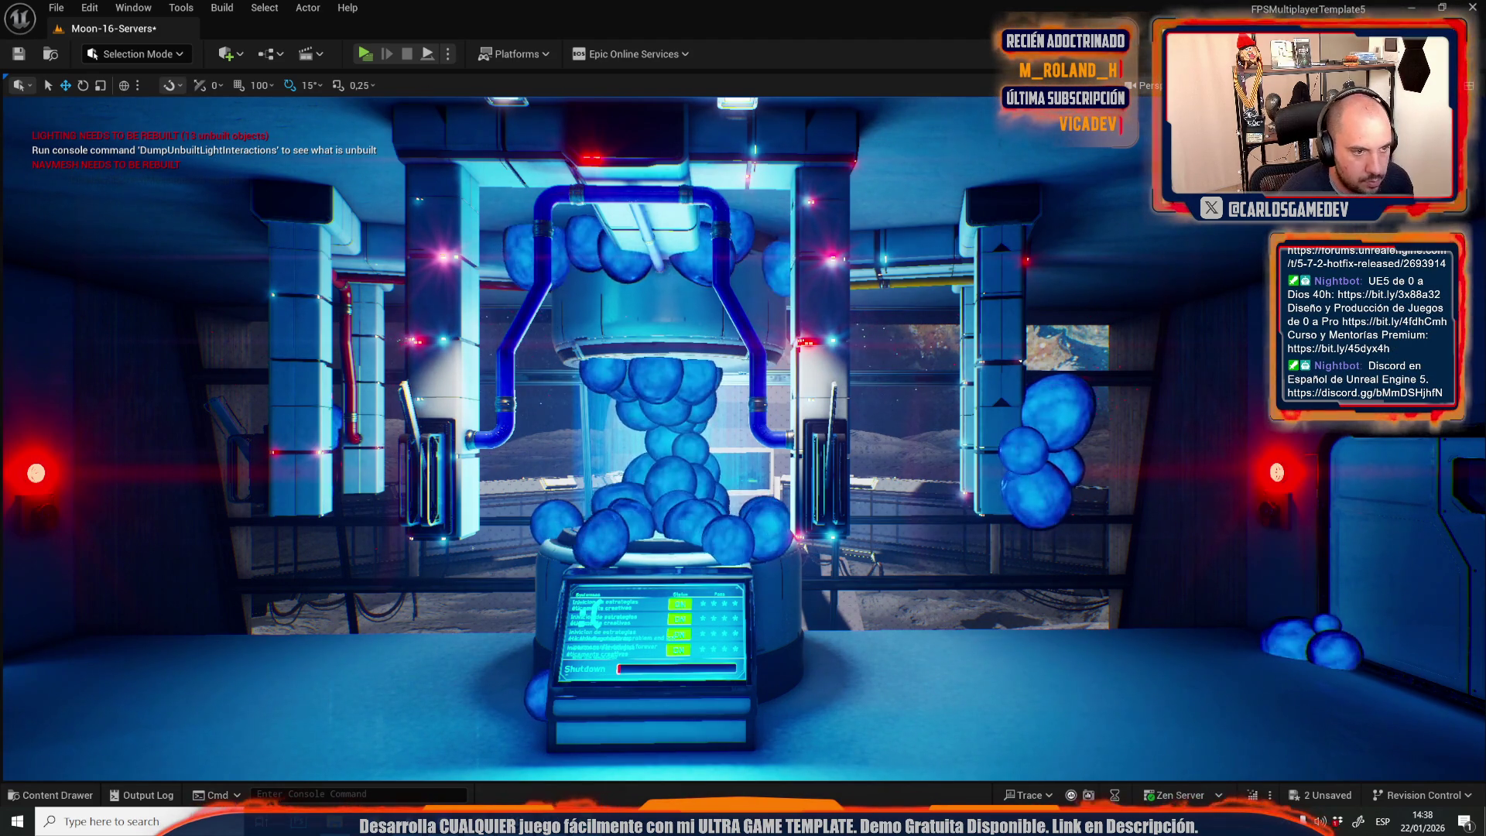
key(f)
key(g)
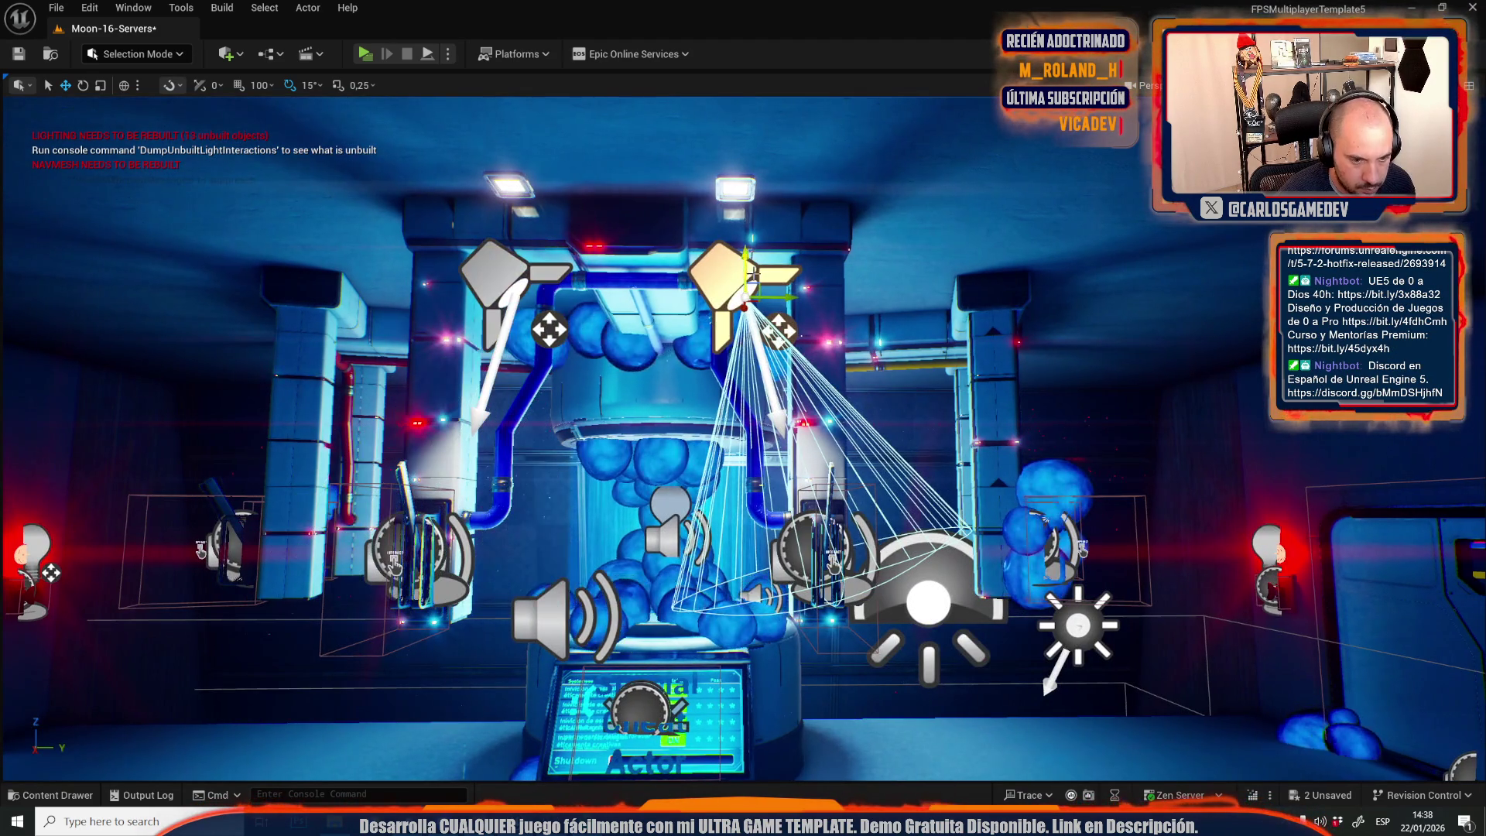
key(g)
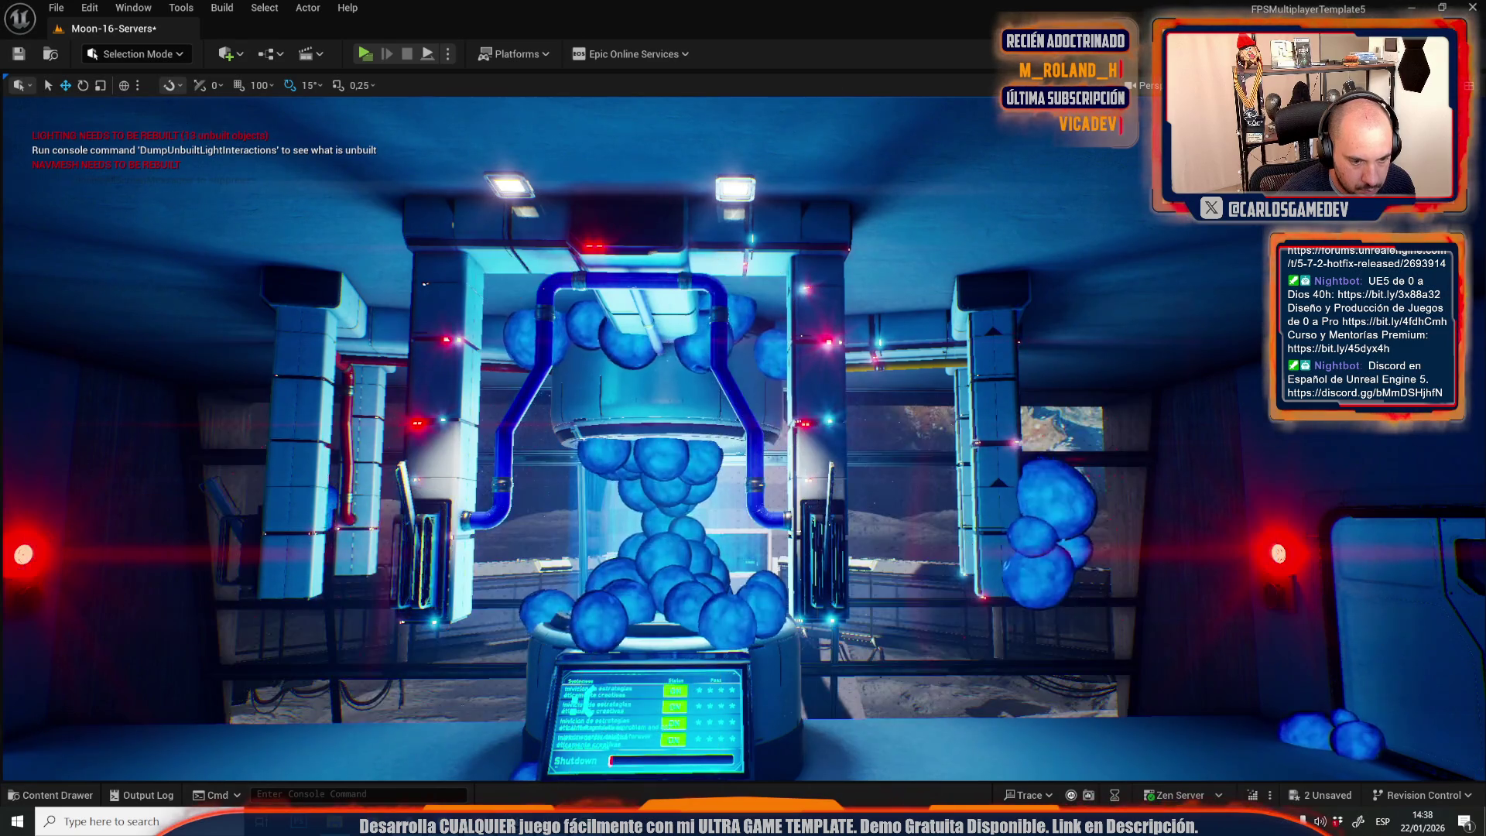
key(g)
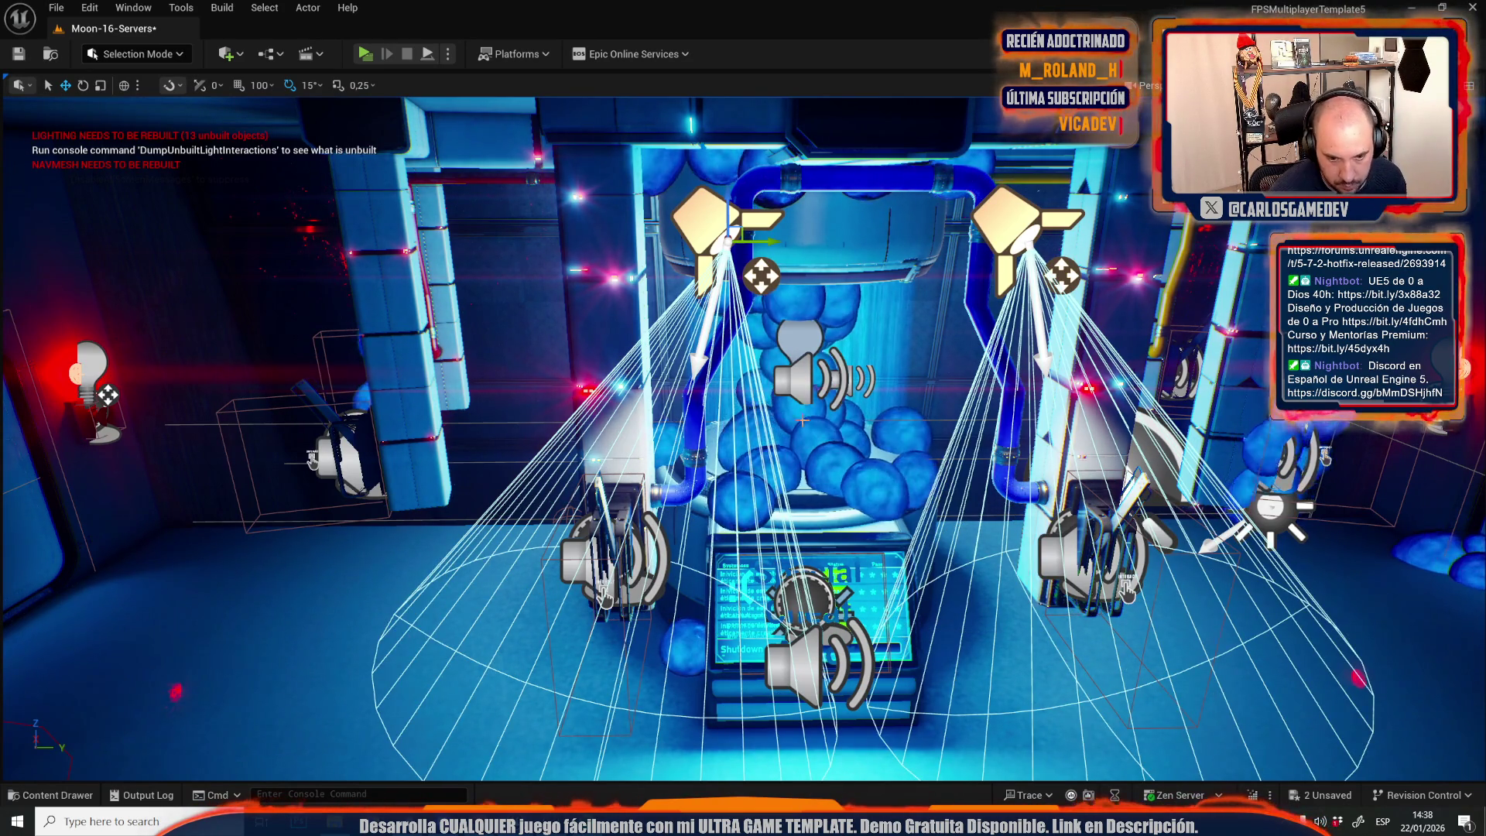
key(g)
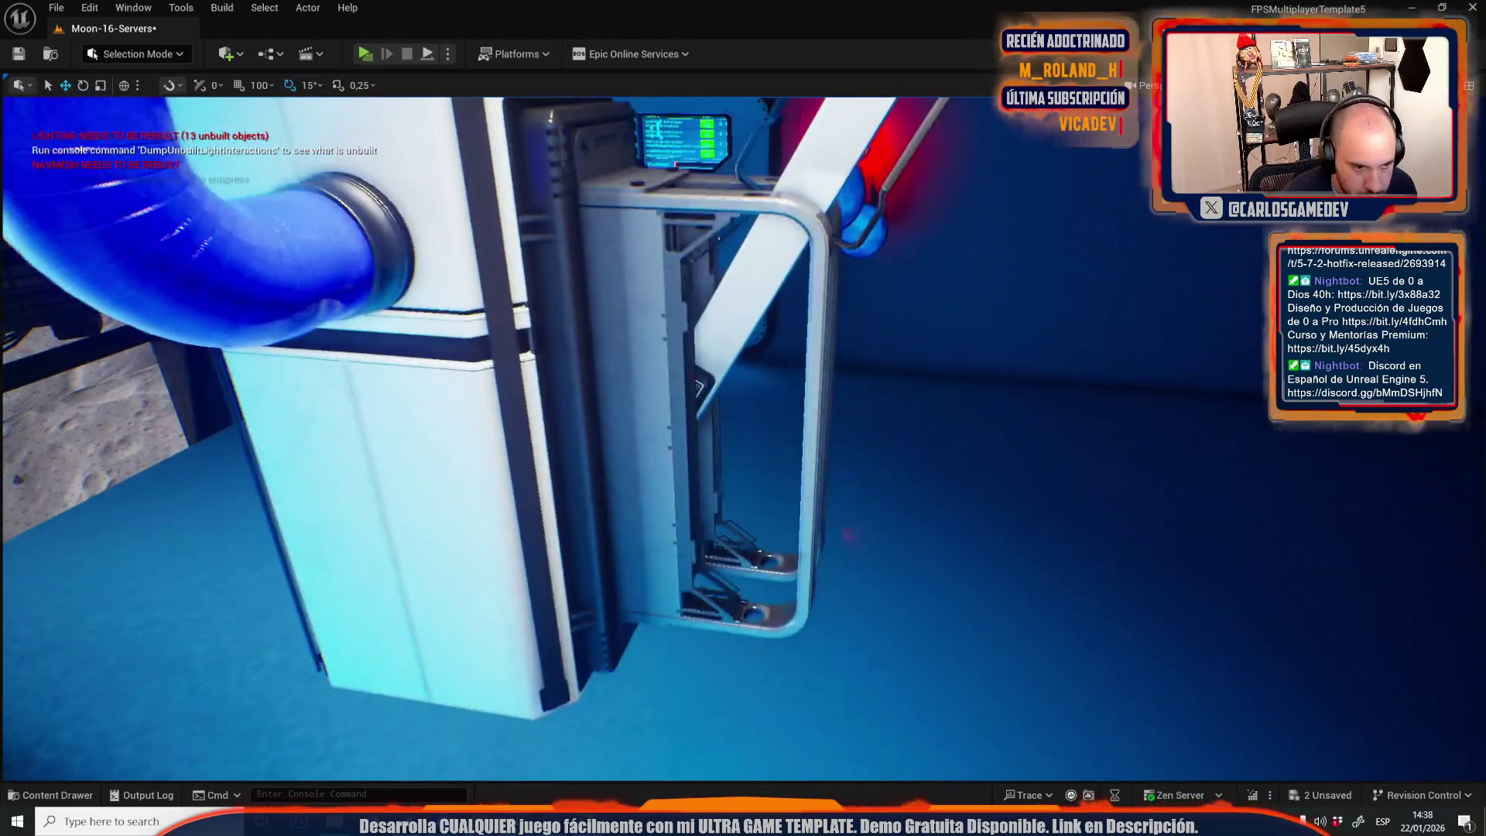
key(g)
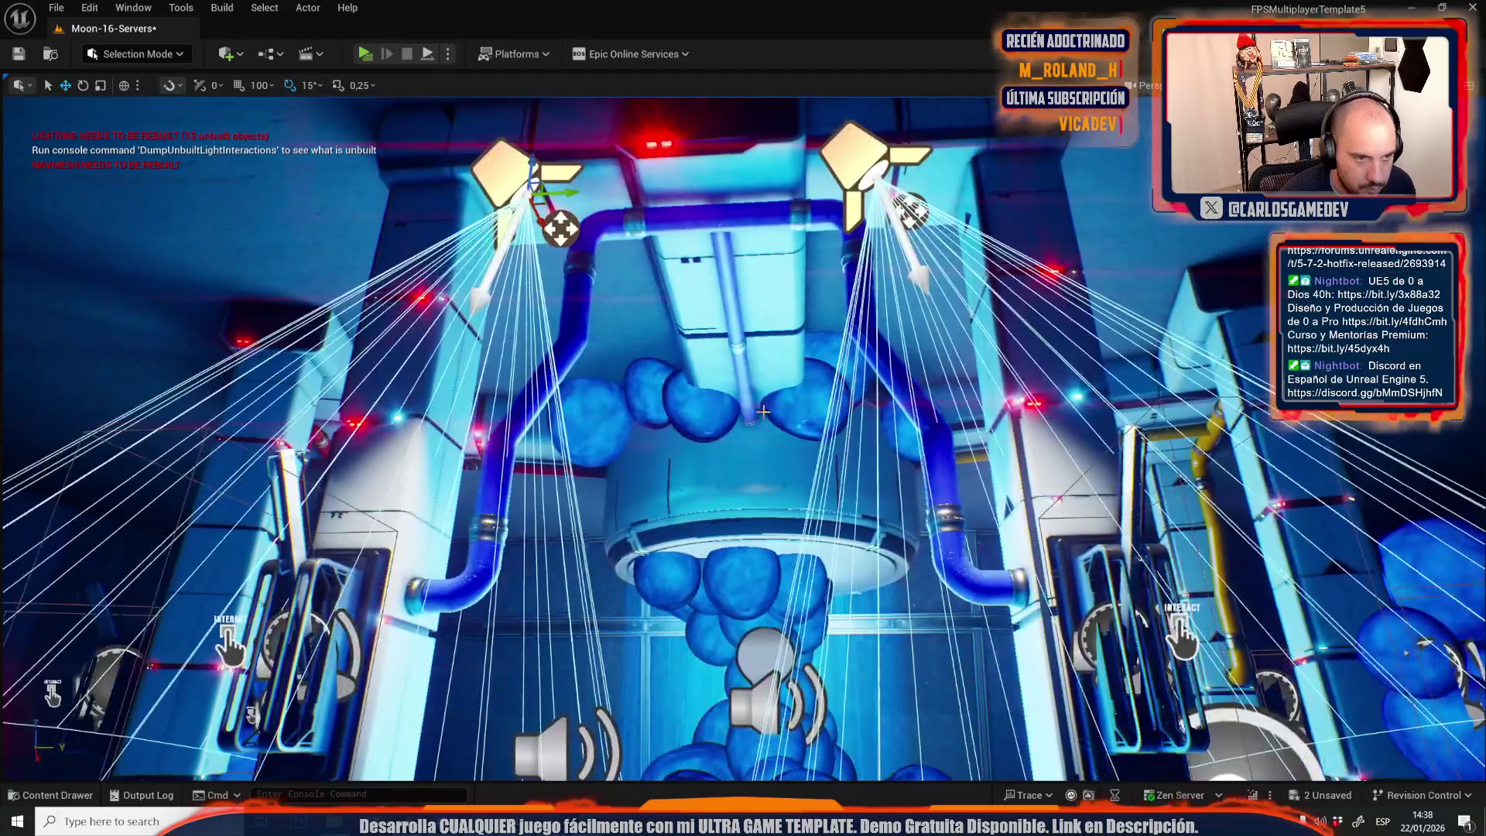
drag(765, 412, 619, 384)
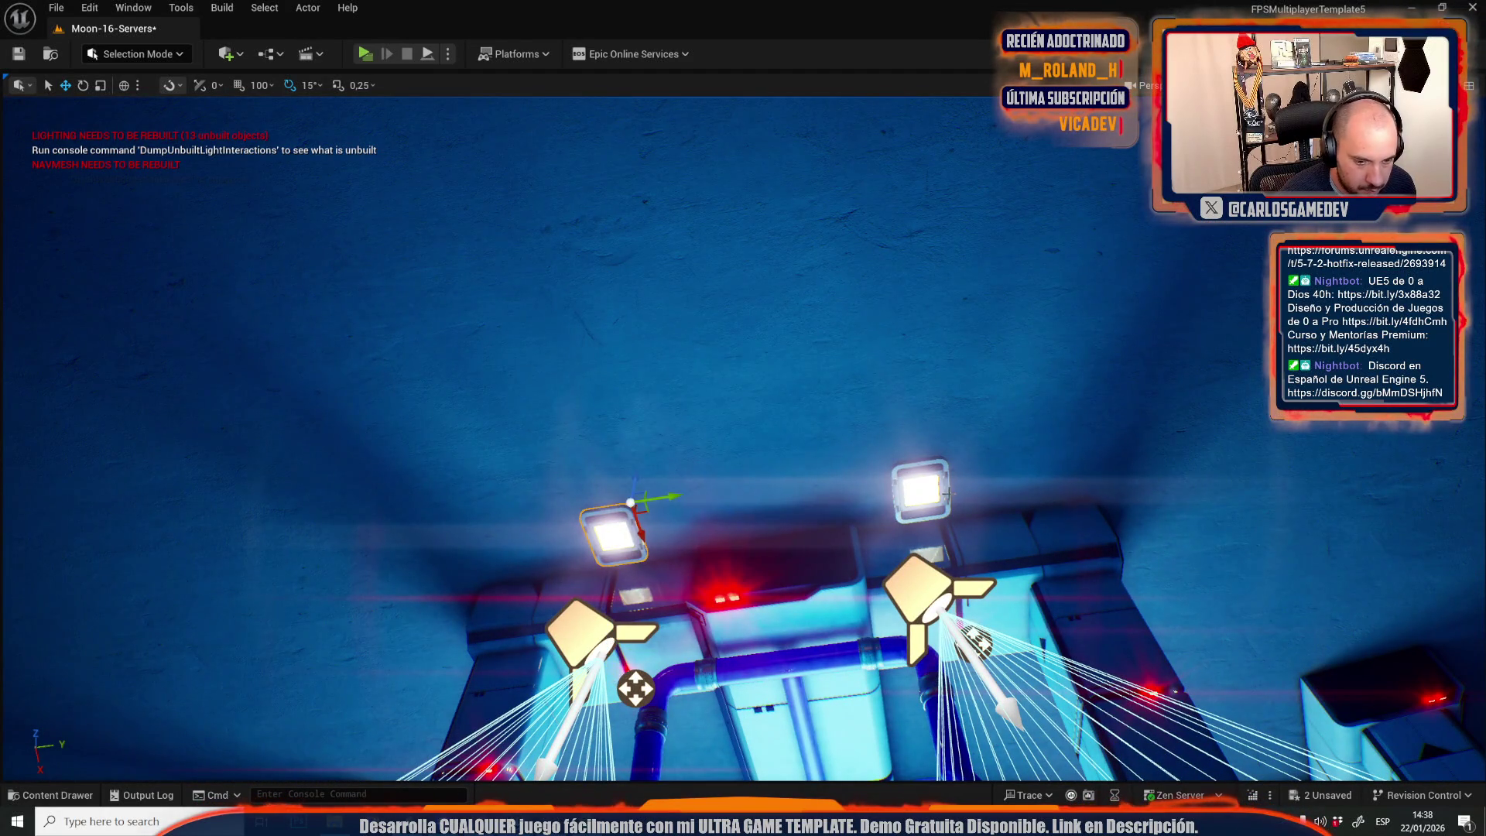
mouse_move(945, 493)
mouse_down()
mouse_move(975, 557)
mouse_move(1140, 681)
mouse_move(1018, 700)
mouse_move(687, 459)
mouse_up()
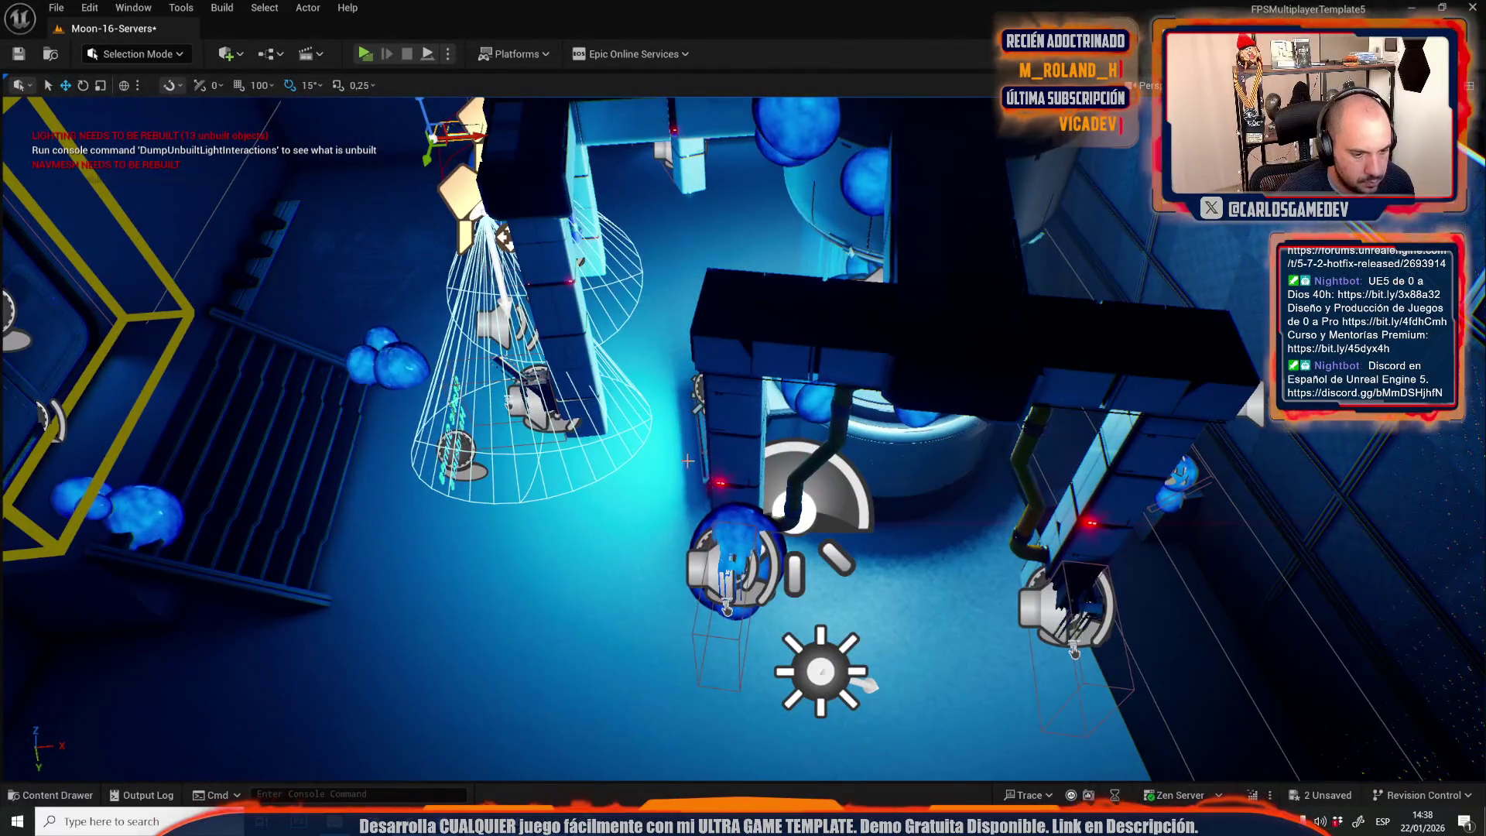
Hide the blue sphere clusters around the reactor.
click(739, 518)
key(Delete)
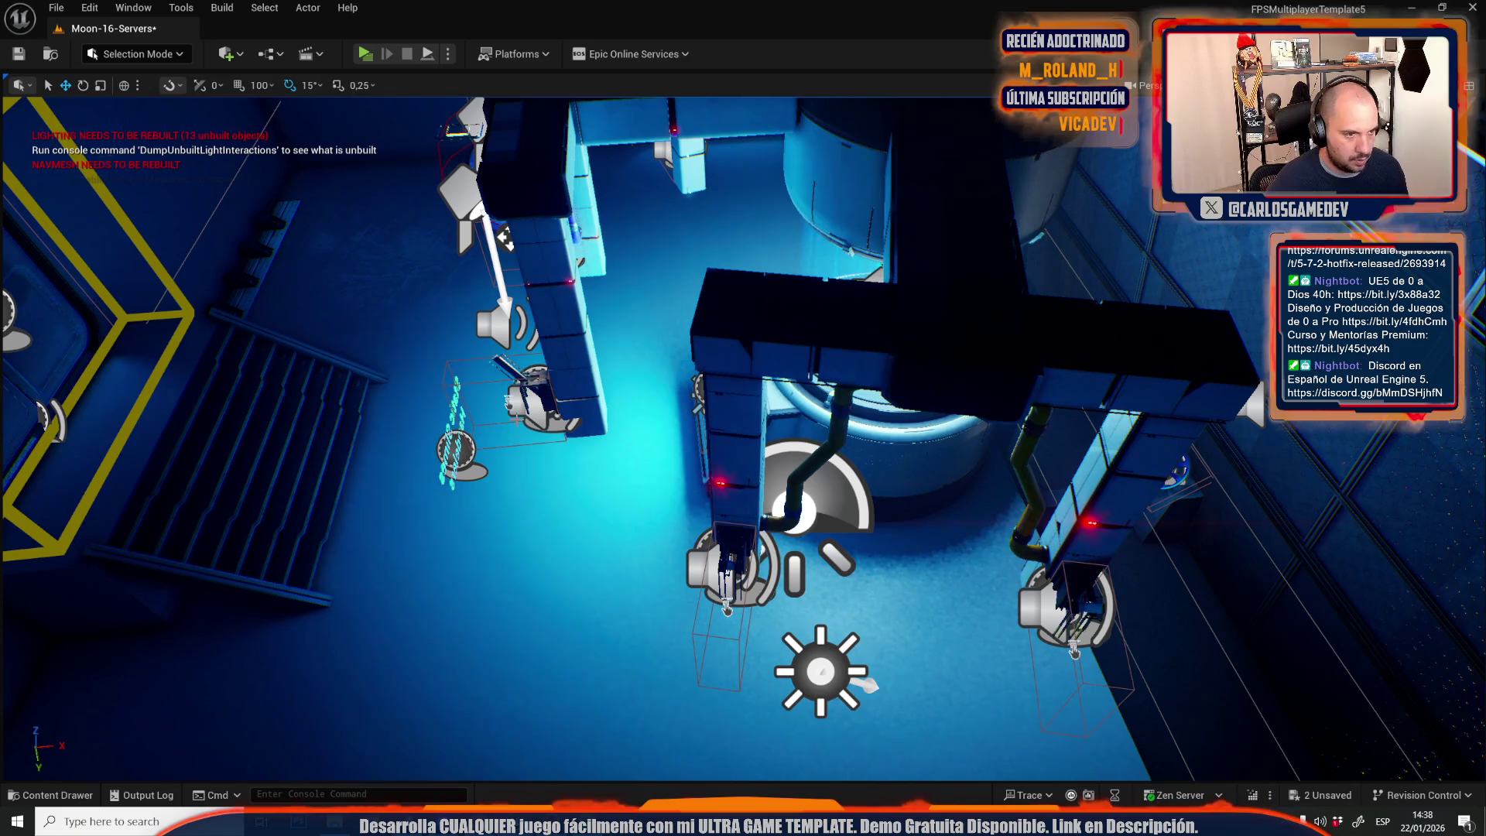
mouse_move(688, 460)
mouse_down()
mouse_move(758, 417)
mouse_move(818, 408)
mouse_move(836, 446)
mouse_up()
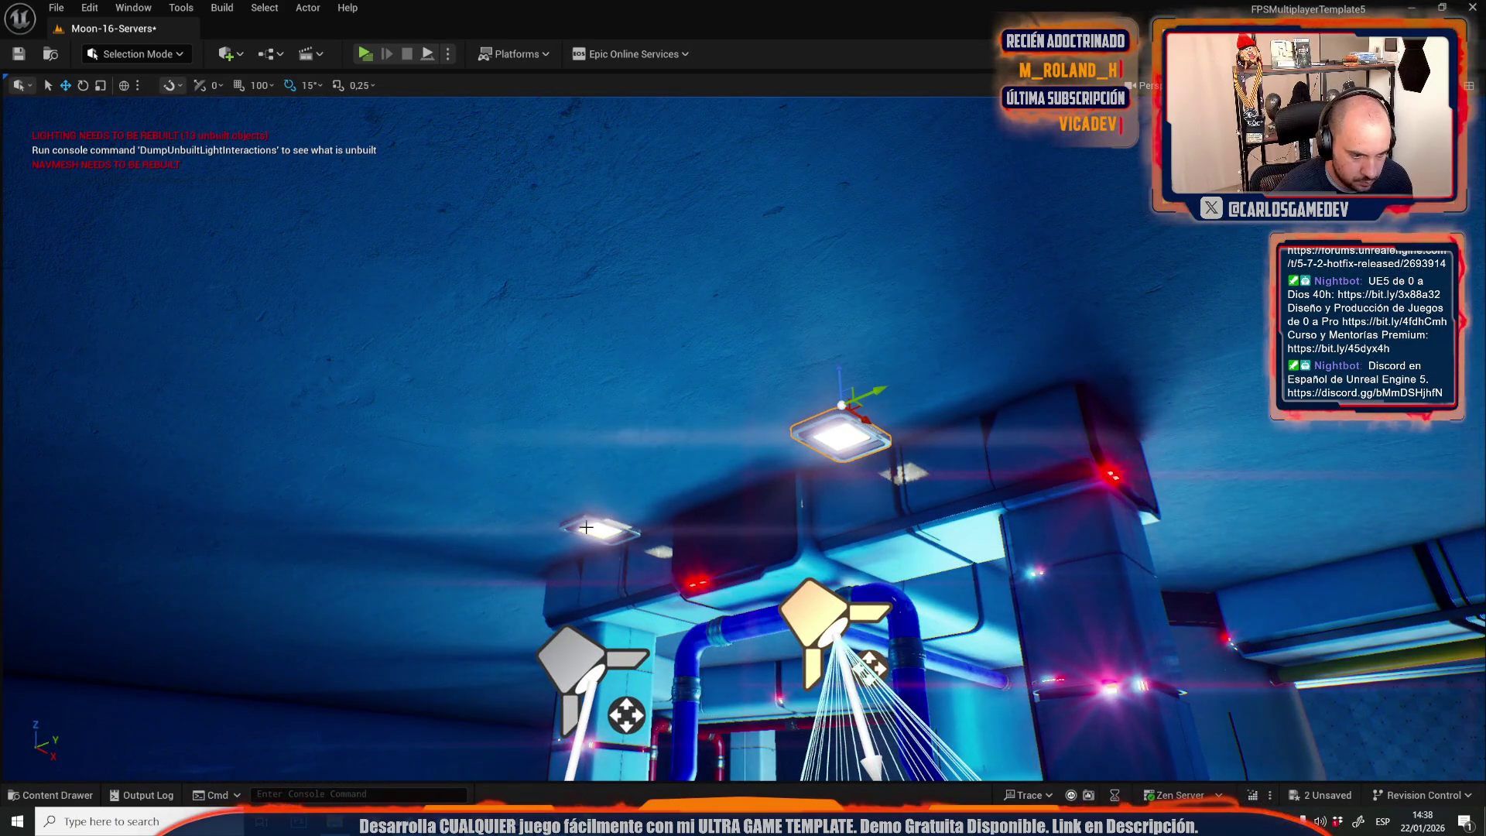
mouse_move(570, 656)
mouse_down()
mouse_move(372, 297)
mouse_move(839, 448)
mouse_up()
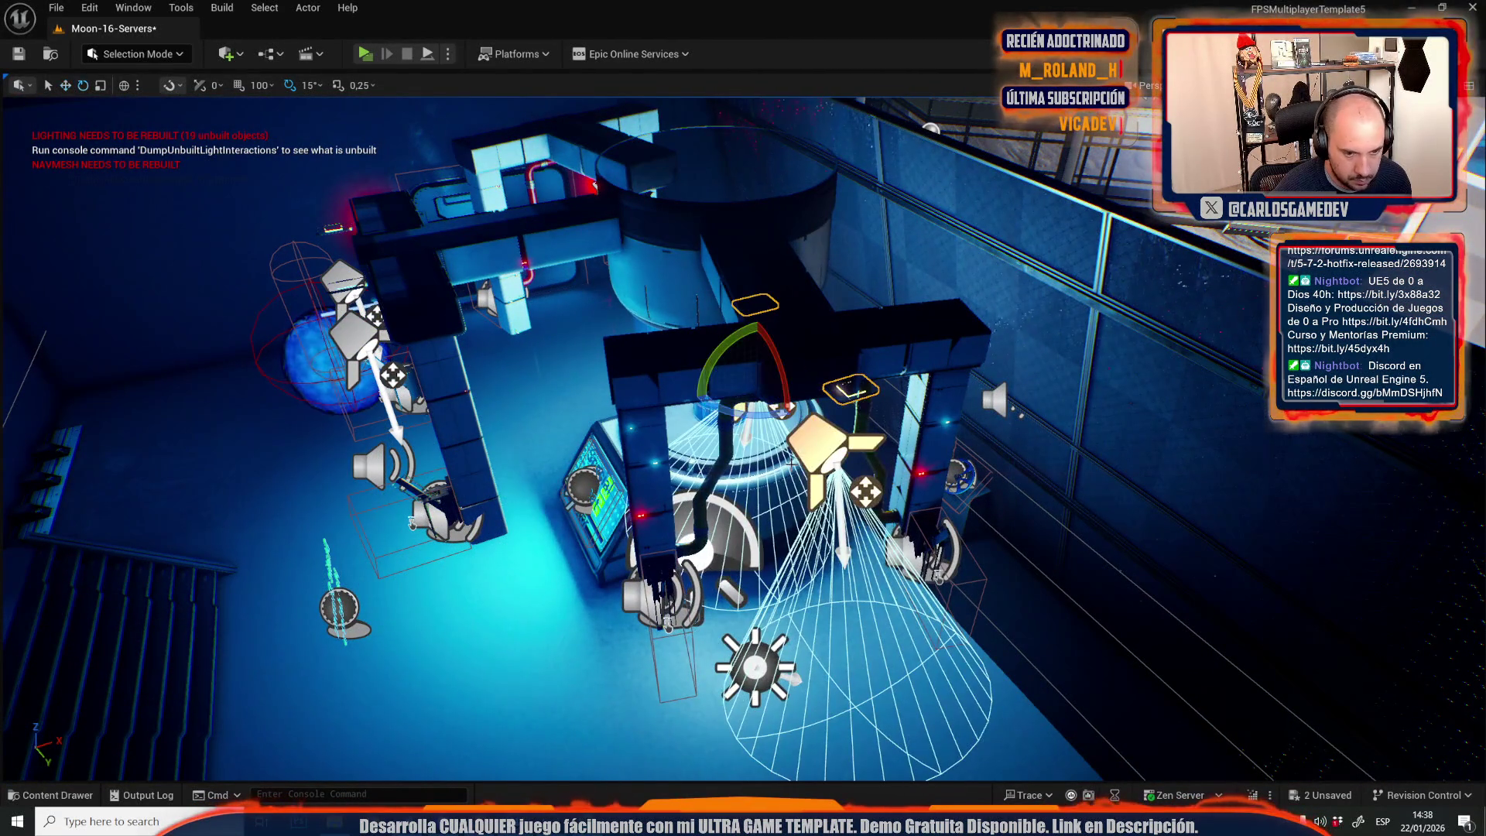
scroll(838, 294, up, 5)
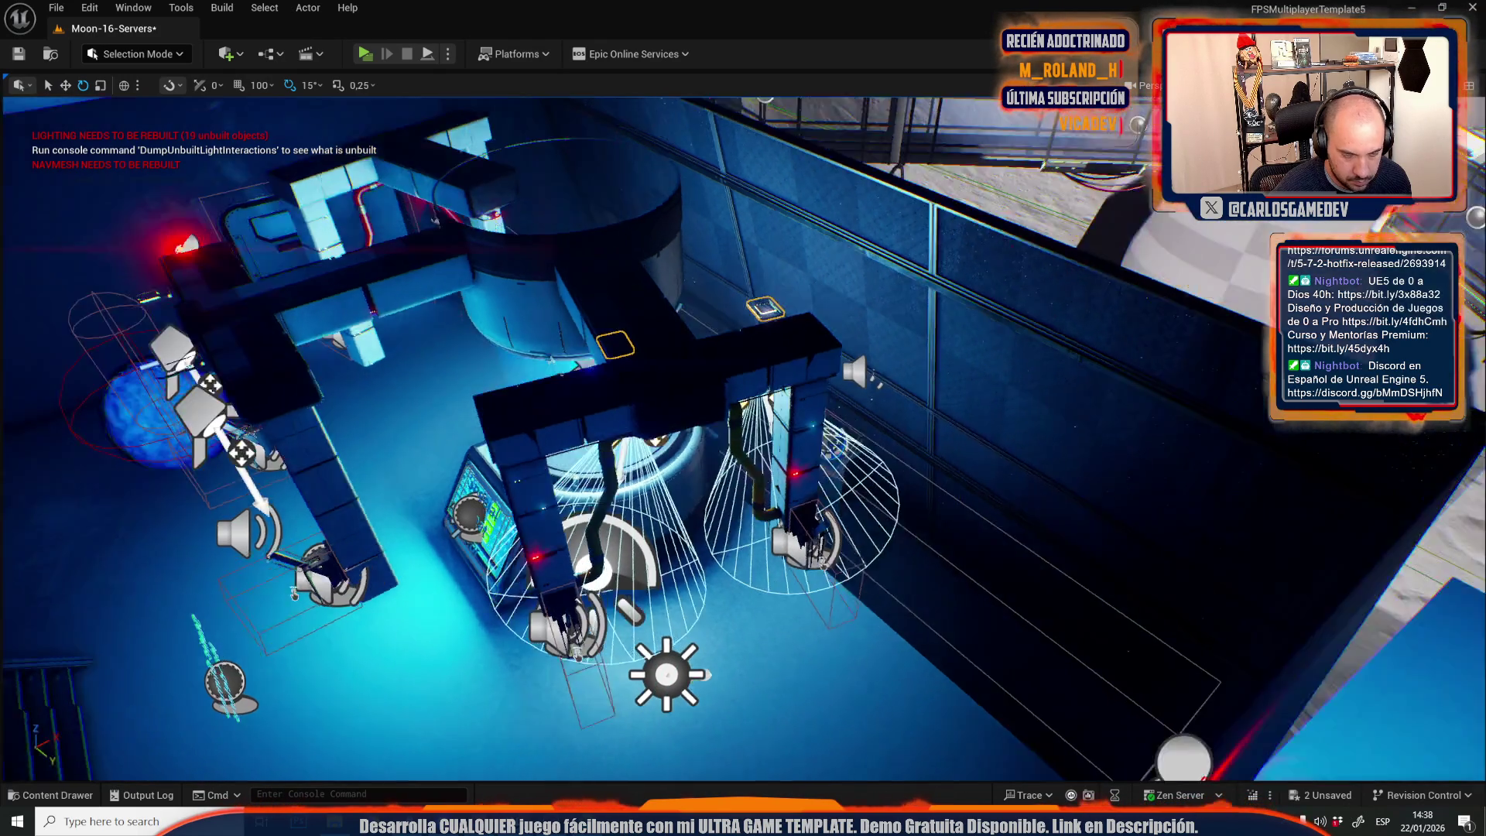
Move both spotlights toward the arch pillars and view the two lights from the front.
key(w)
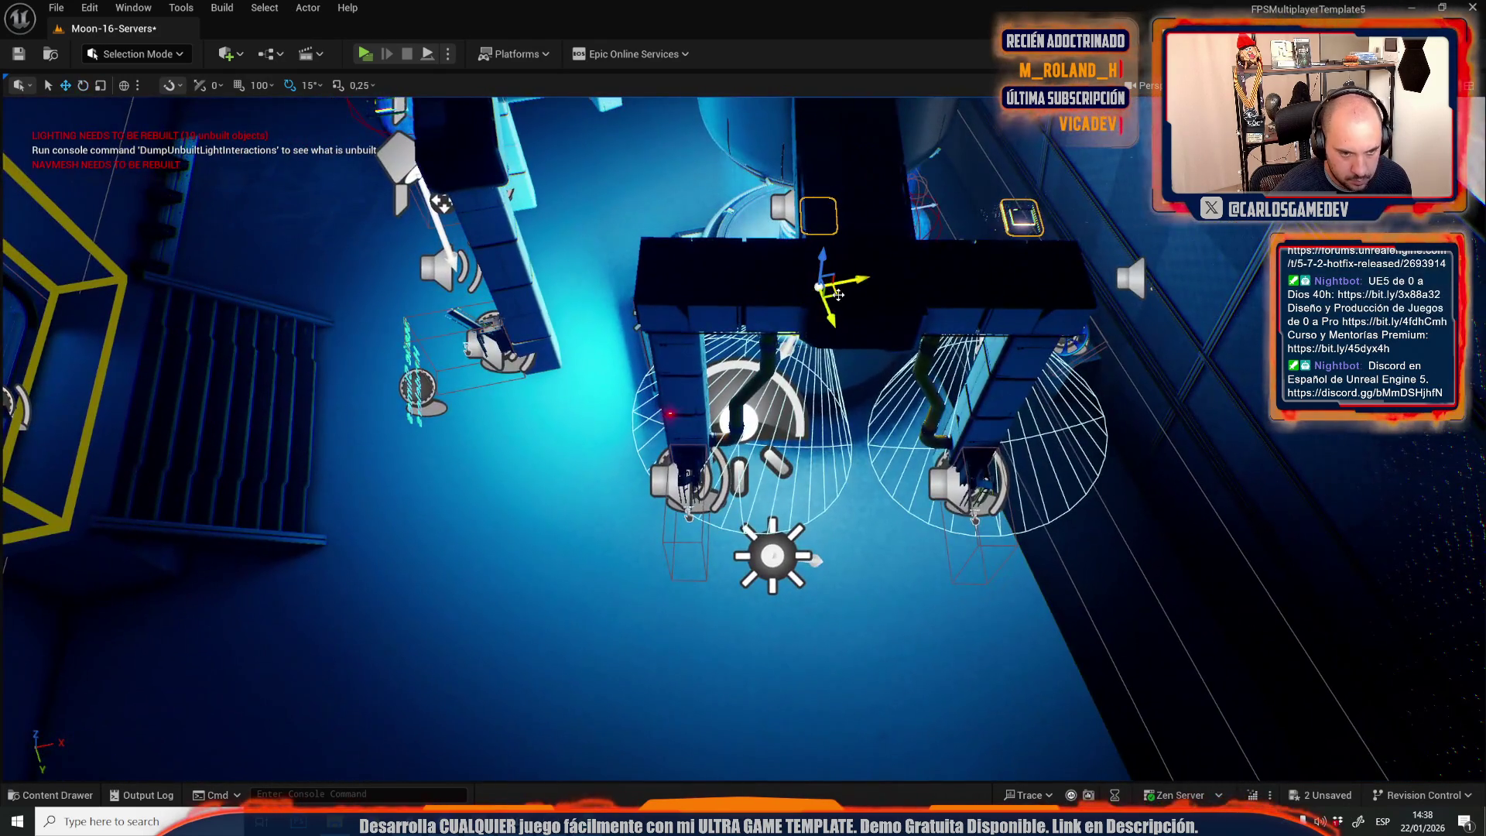
drag(838, 294, 809, 391)
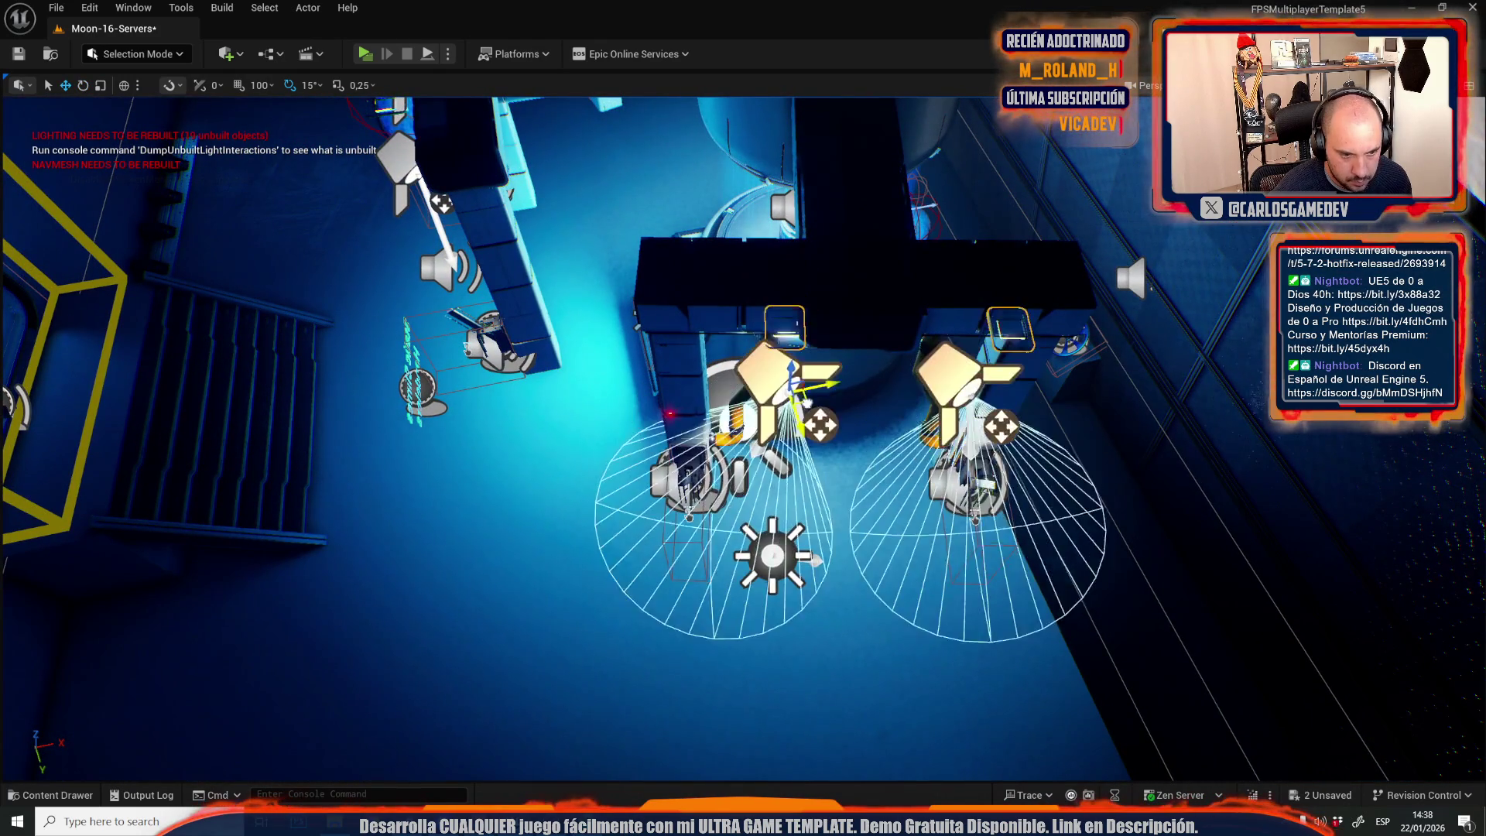
drag(611, 222, 611, 223)
drag(484, 198, 483, 198)
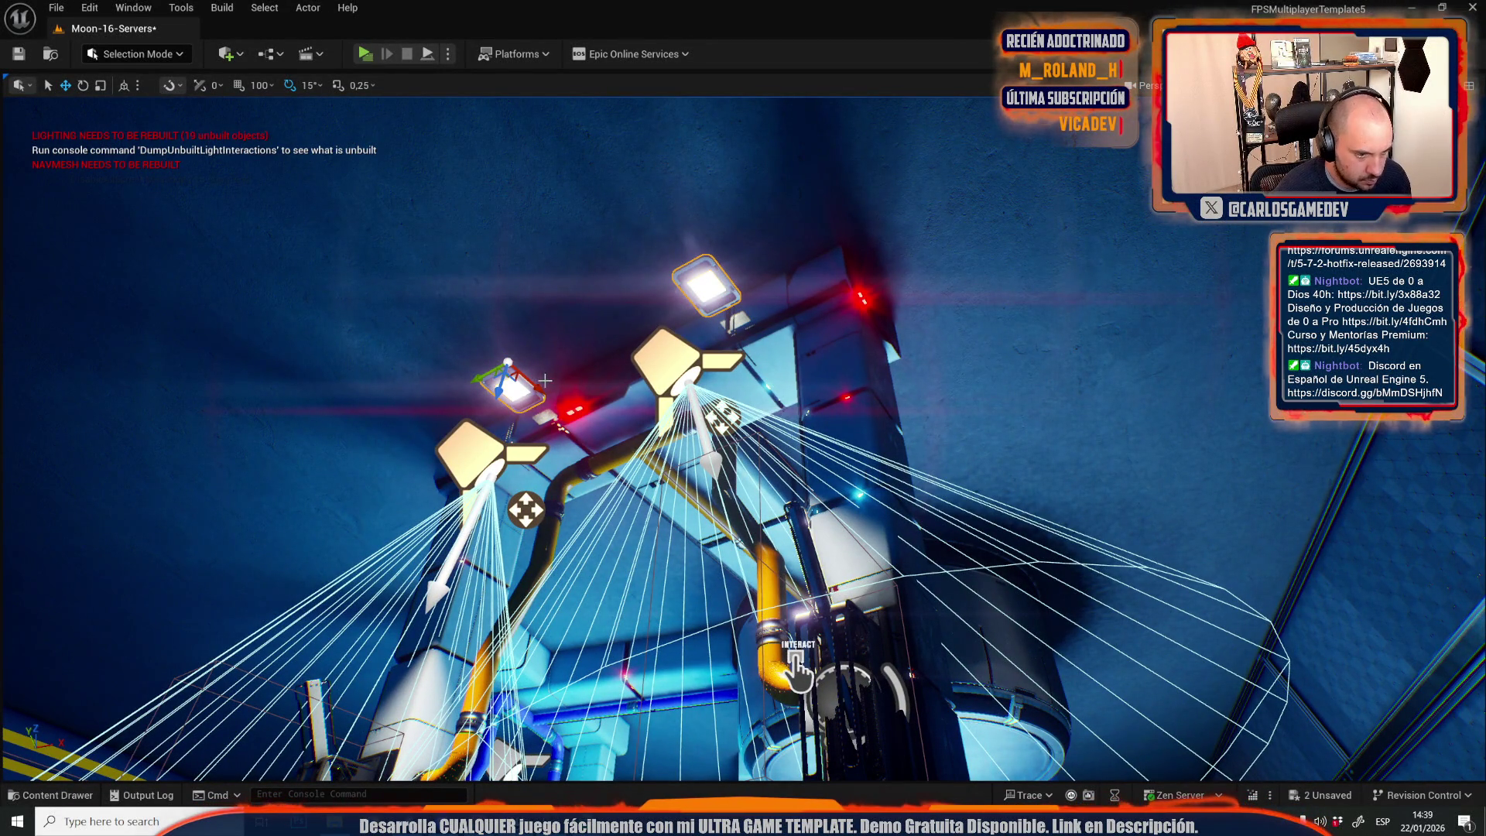
drag(483, 198, 484, 198)
drag(494, 305, 494, 305)
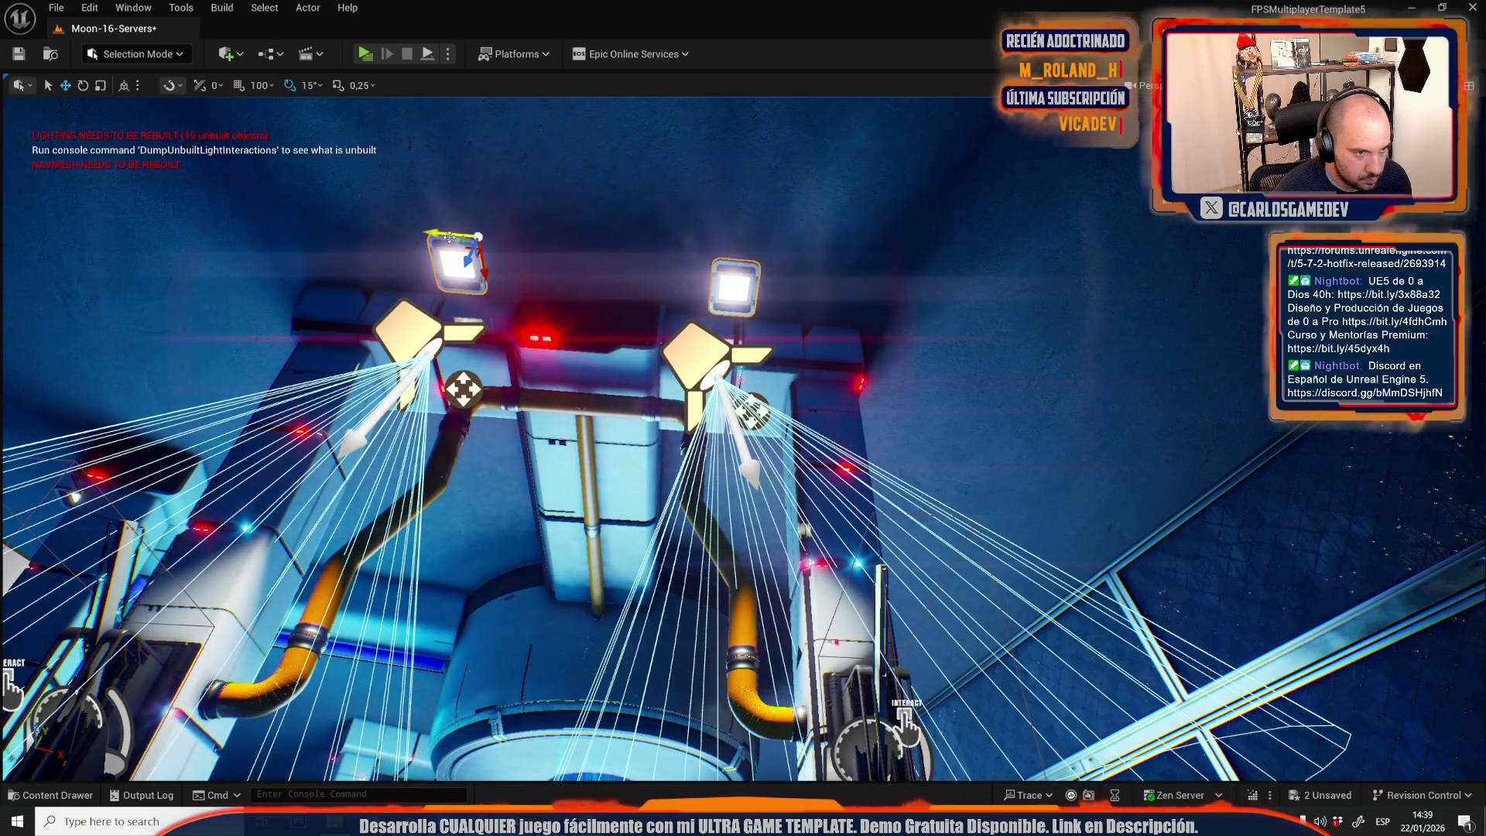
drag(449, 236, 449, 237)
drag(537, 255, 563, 291)
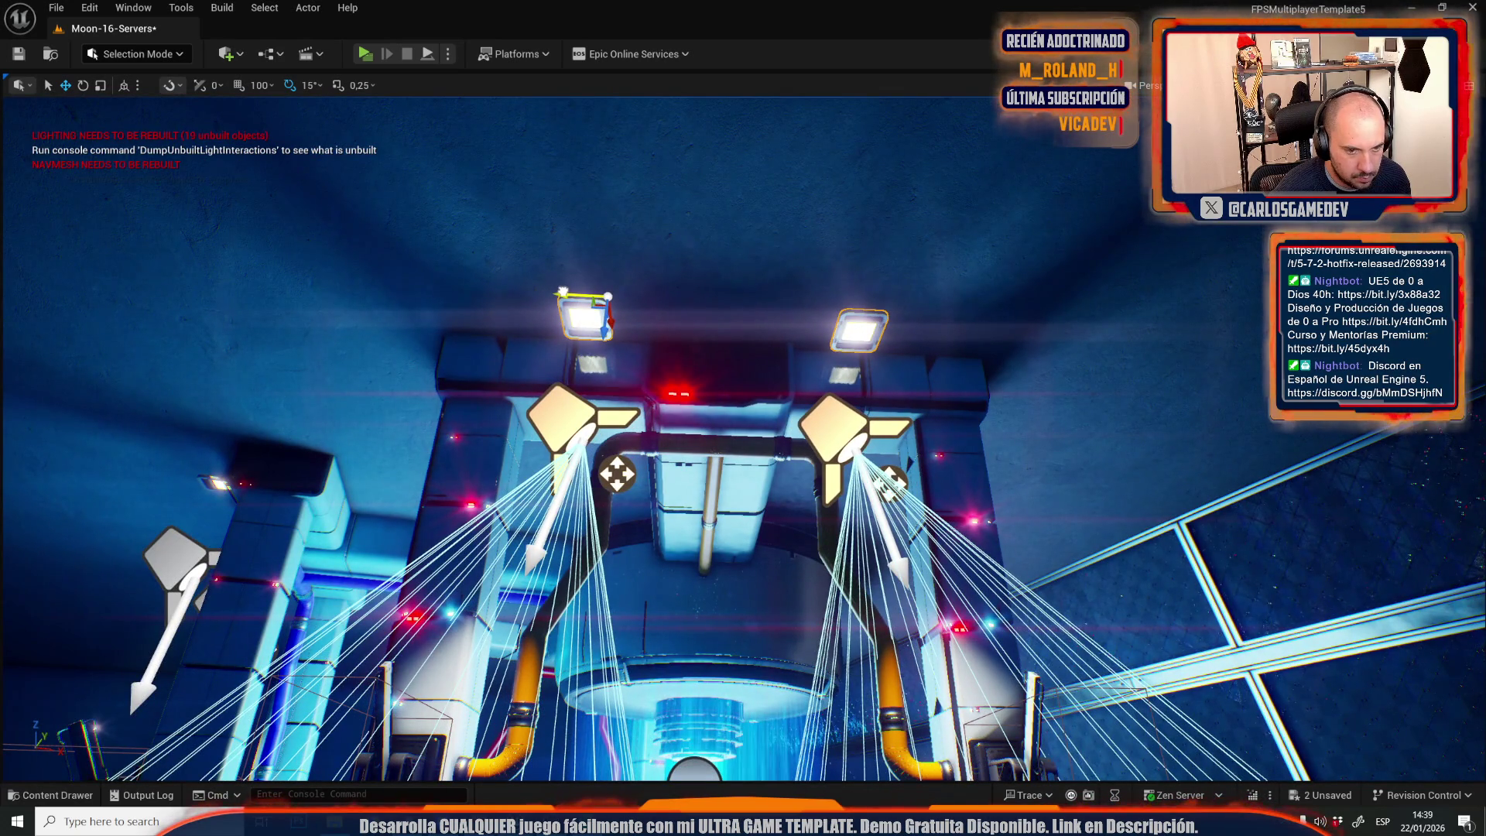
mouse_move(562, 291)
mouse_down()
mouse_move(562, 325)
mouse_move(495, 325)
mouse_move(449, 348)
mouse_move(449, 371)
mouse_up()
key(g)
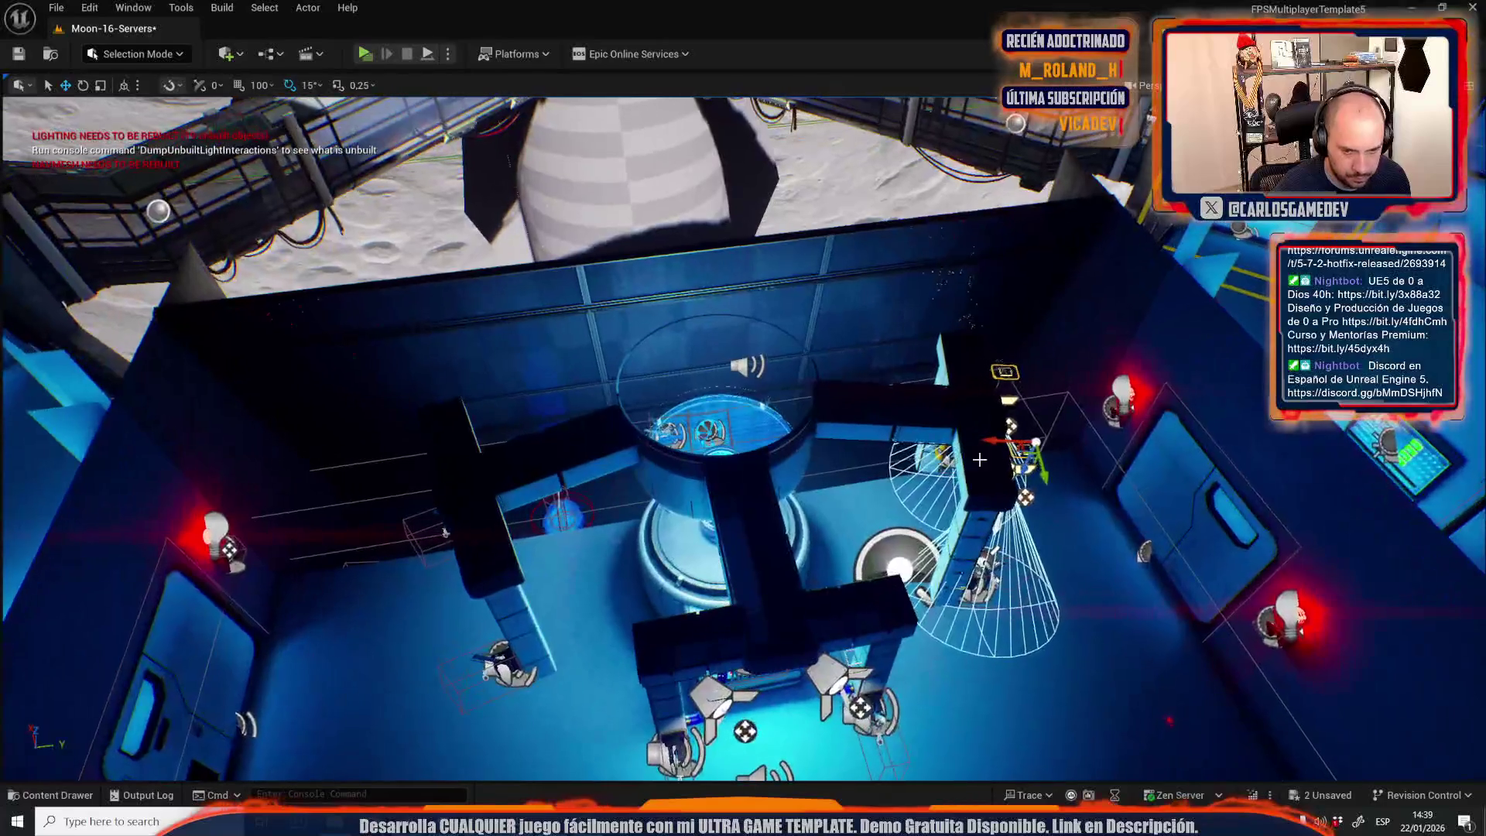
Look over the reactor column and ceiling lights, then launch Play In Editor with Alt+P.
drag(498, 544, 498, 511)
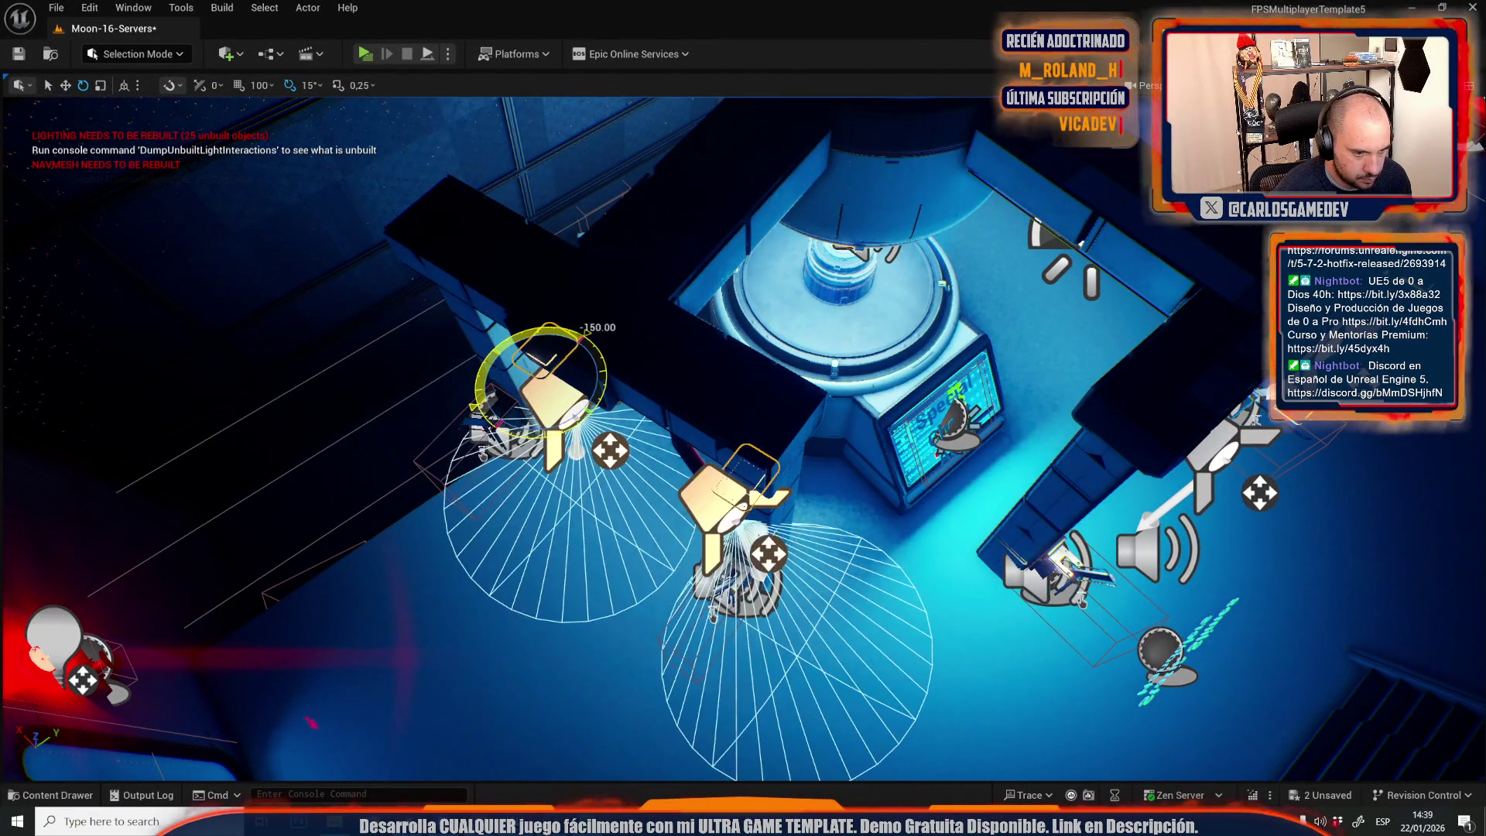
mouse_move(497, 511)
mouse_down()
mouse_move(497, 464)
mouse_move(497, 503)
mouse_up()
mouse_move(643, 344)
mouse_down()
mouse_move(620, 279)
mouse_move(571, 266)
mouse_up()
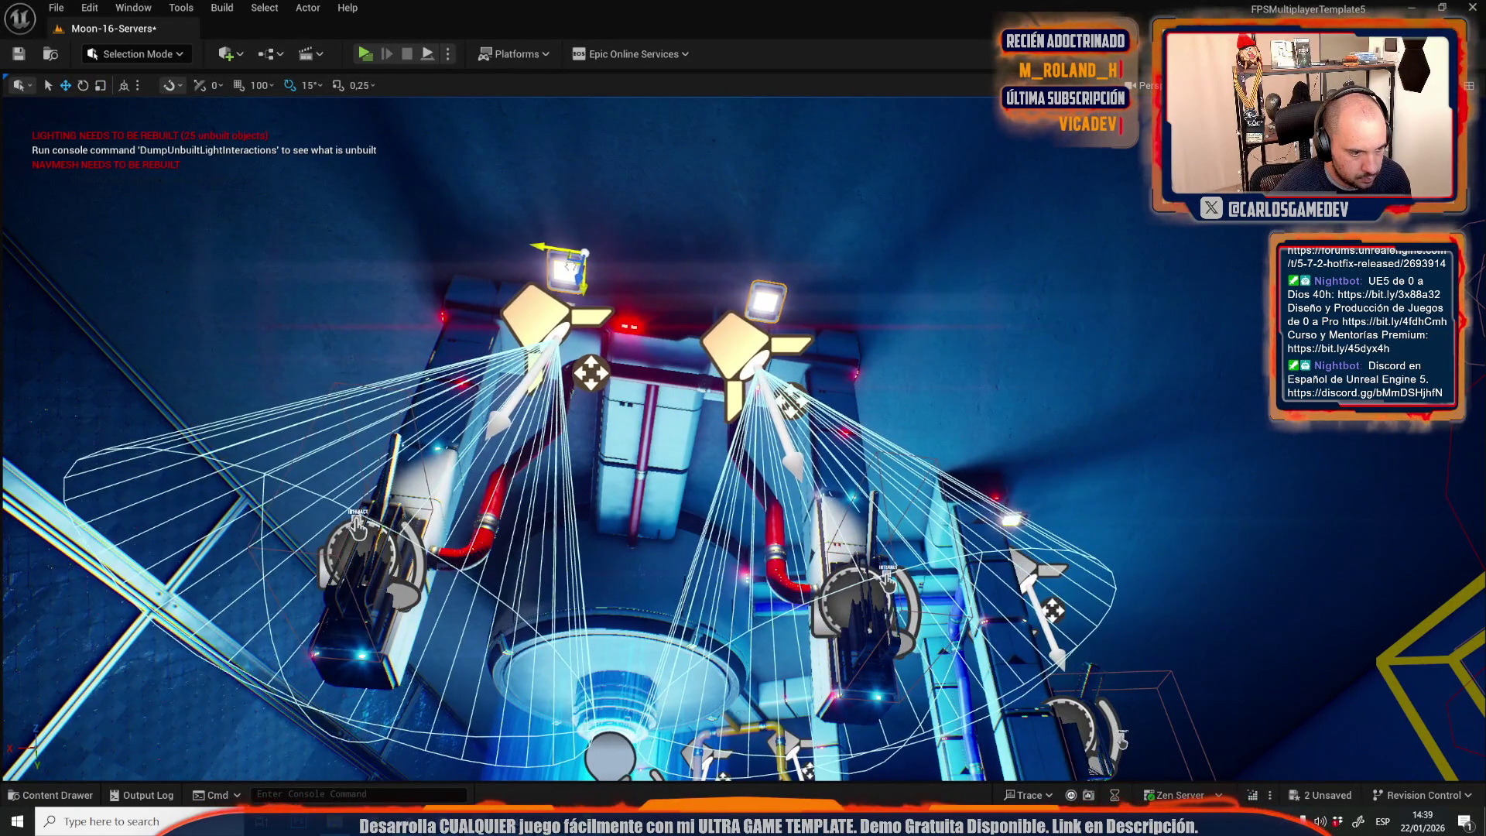
drag(623, 359, 624, 294)
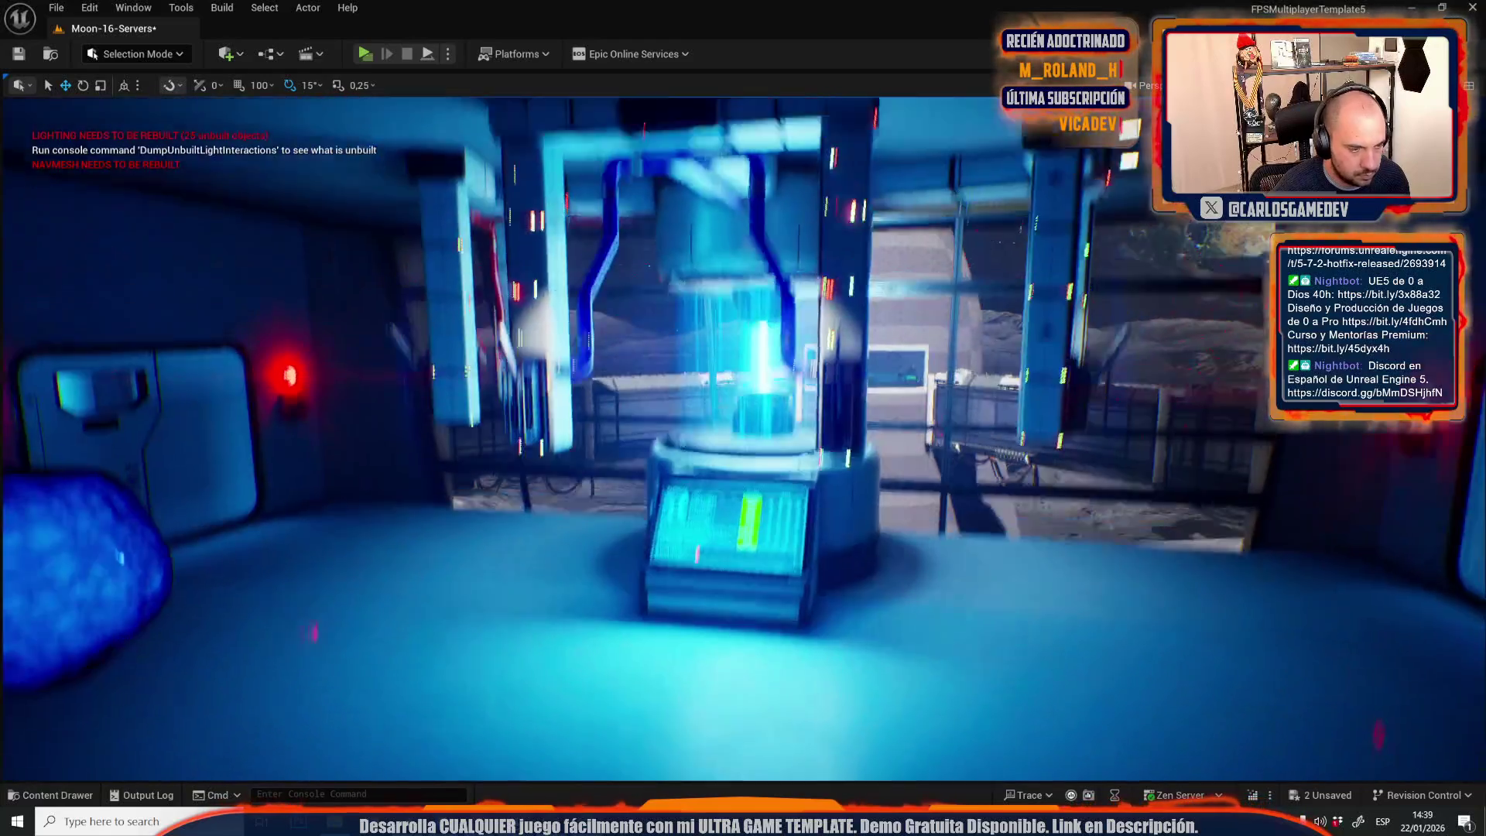
drag(631, 394, 631, 393)
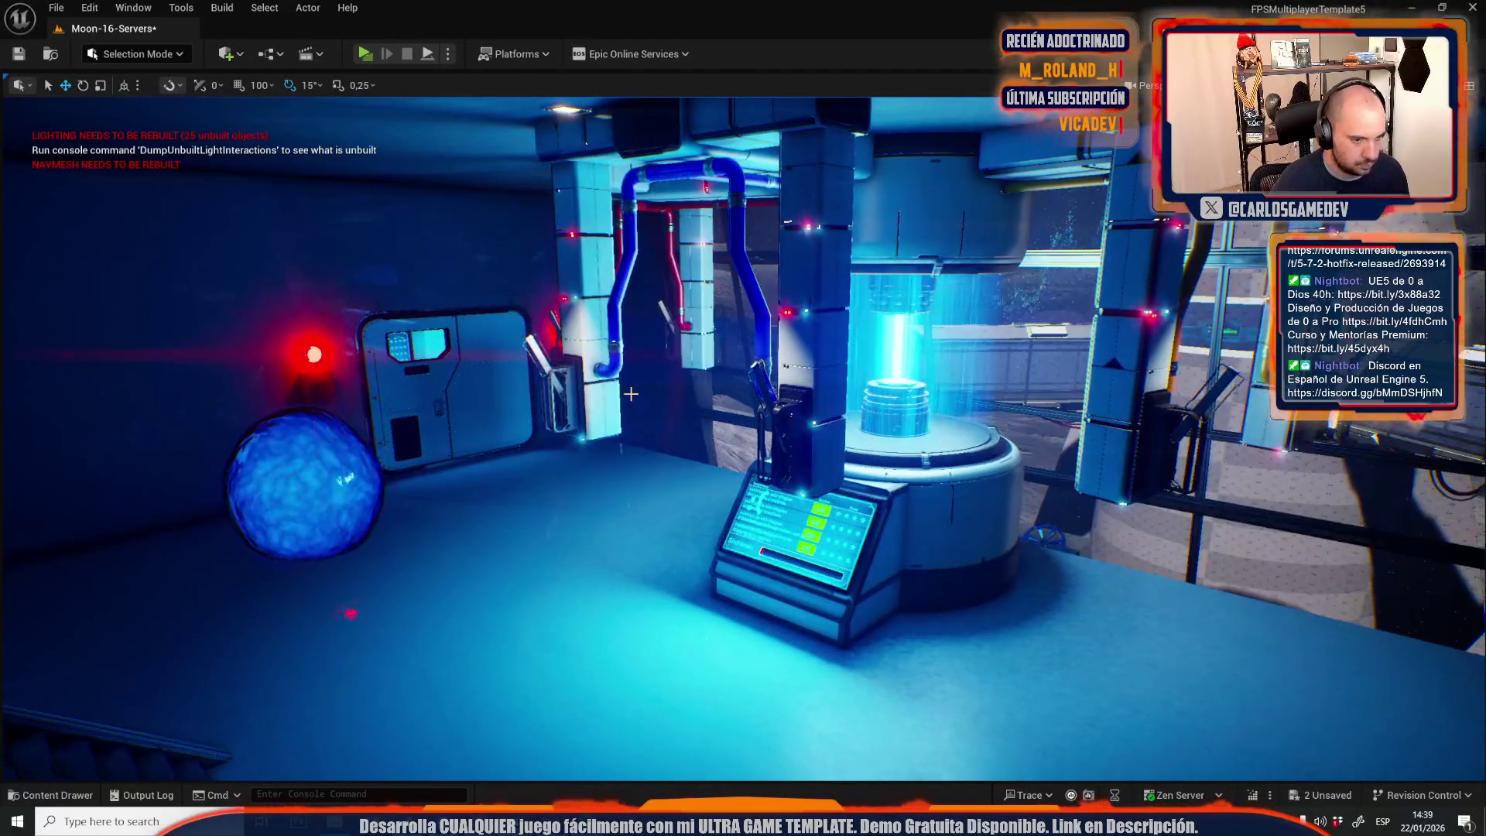
key(alt+p)
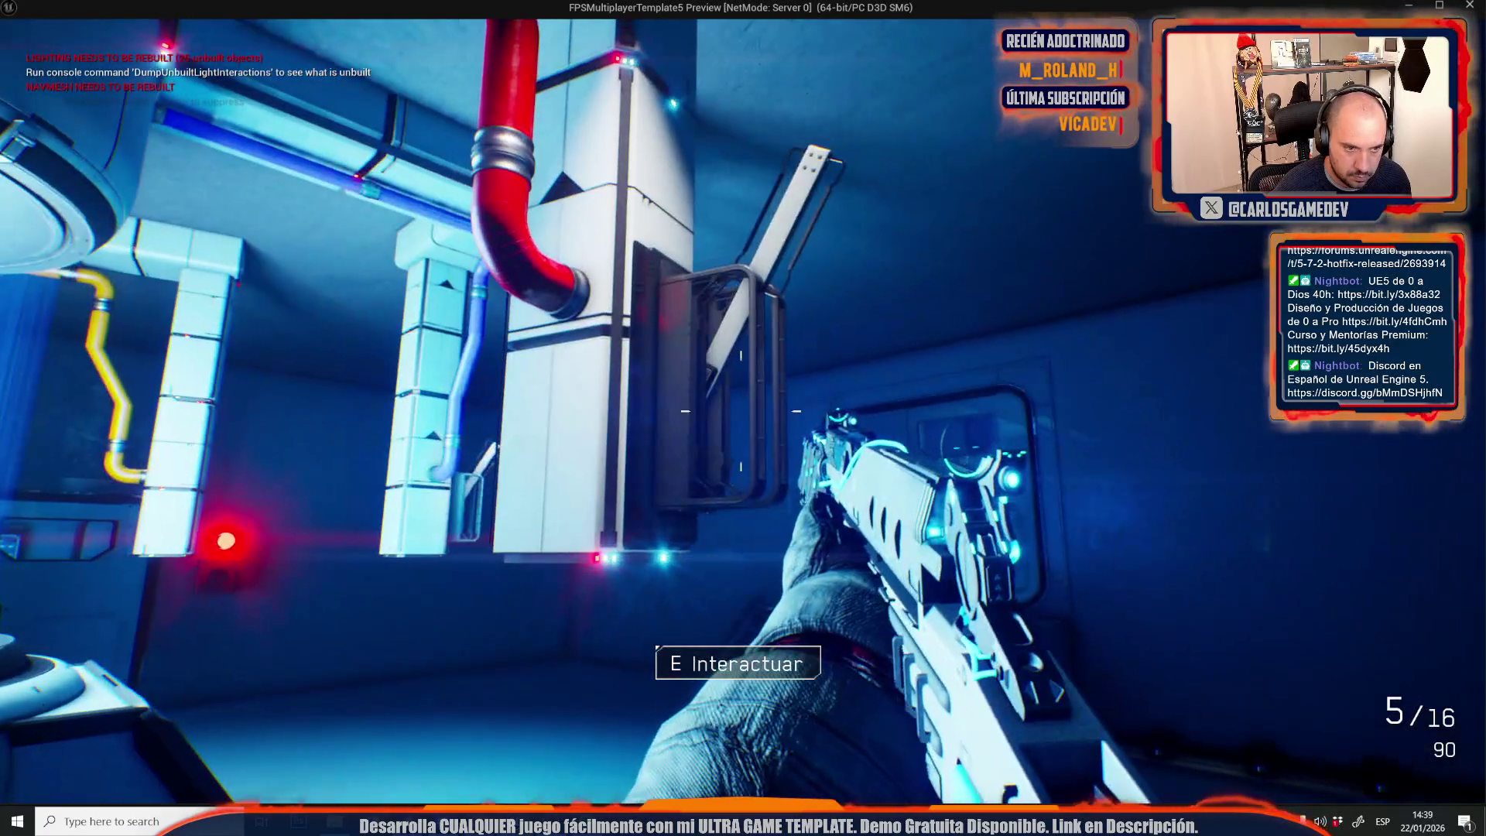
Use the panel interaction in the running game and end the playtest.
key(e)
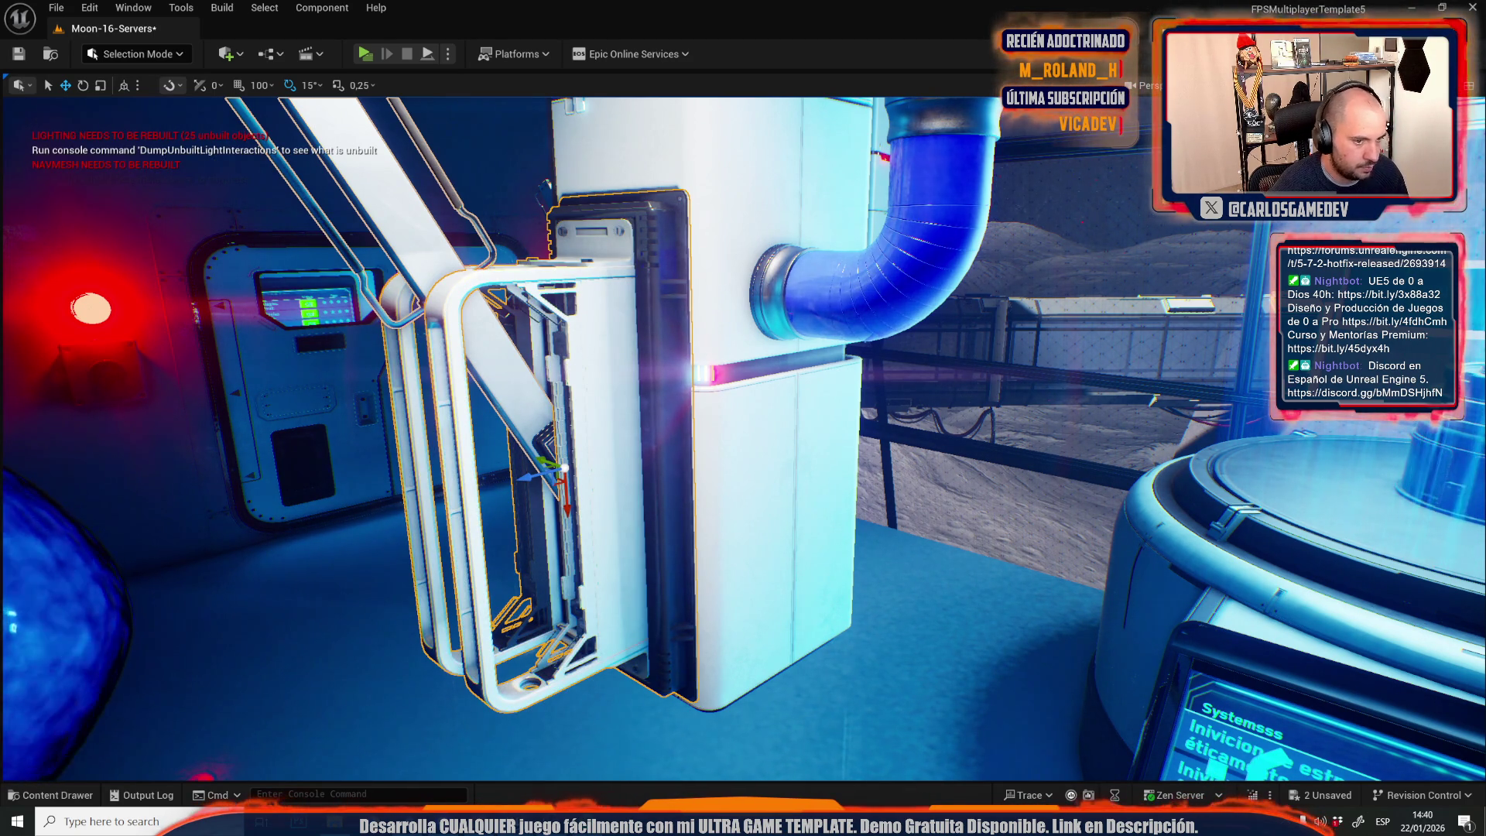
Select the rack unit on the pipe column and undo its material replacement, restoring the white finish.
key(s)
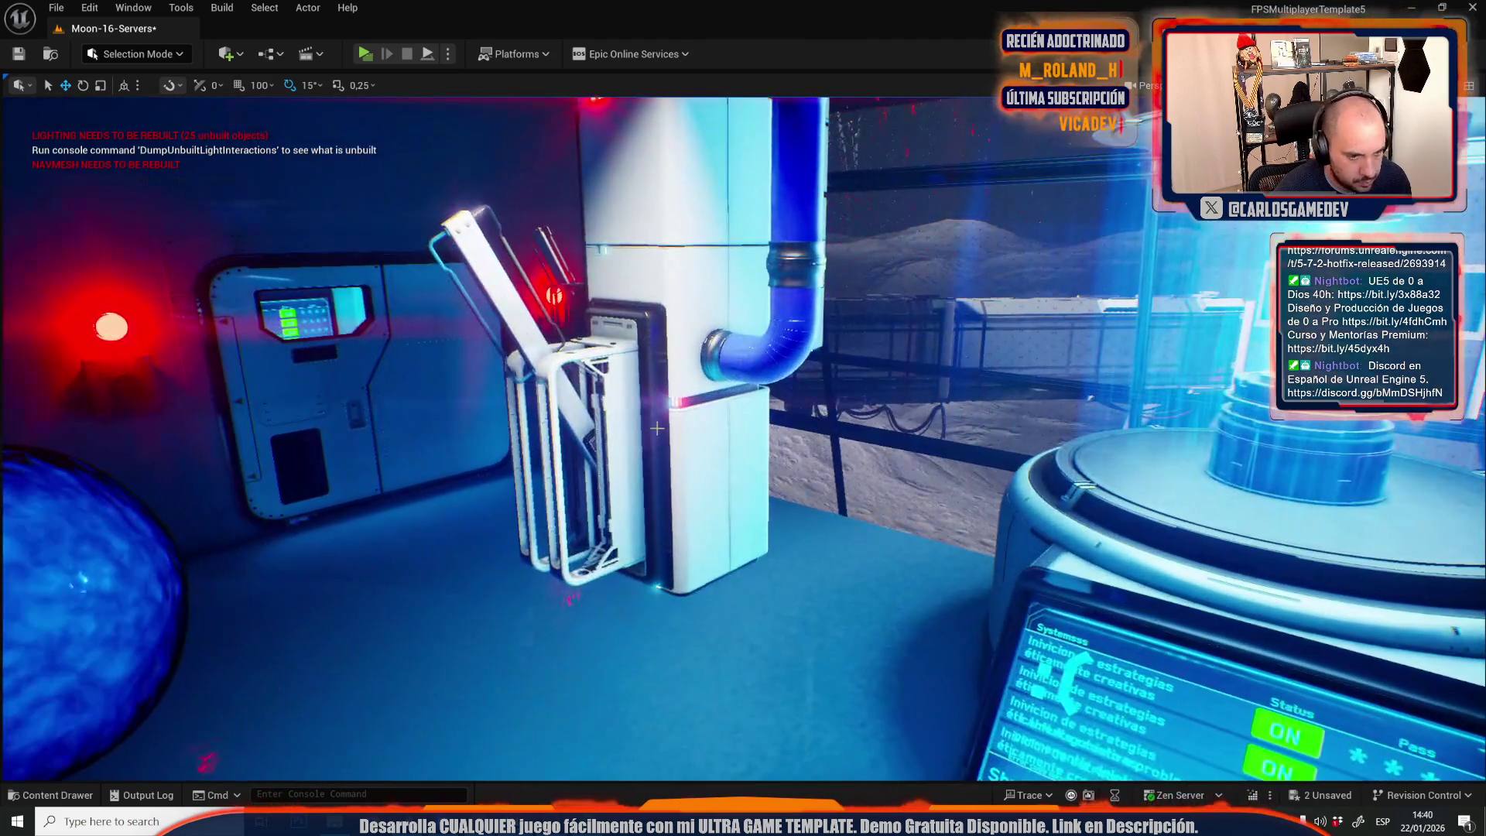
click(657, 428)
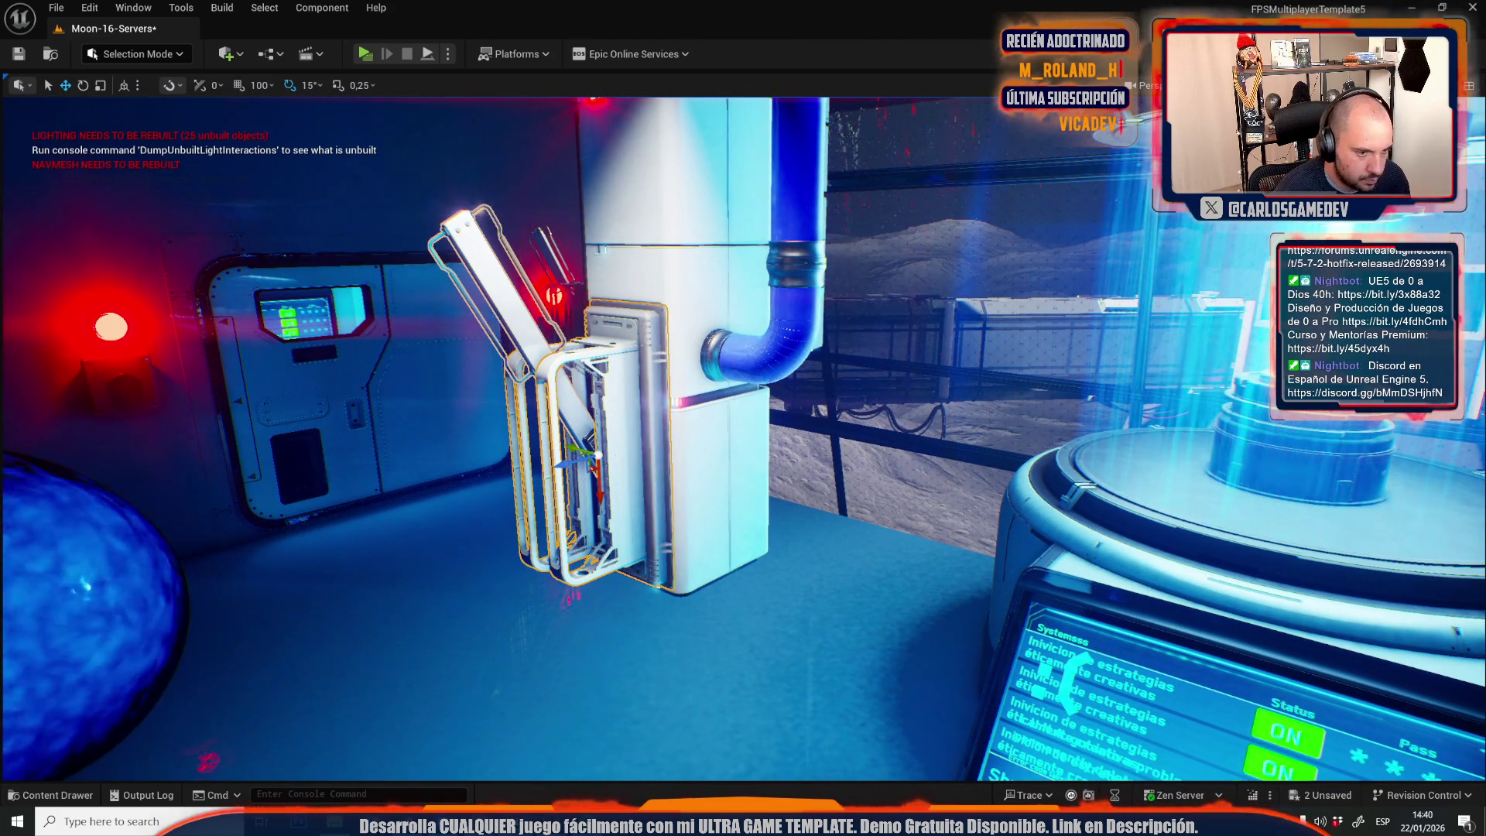
drag(577, 389, 774, 389)
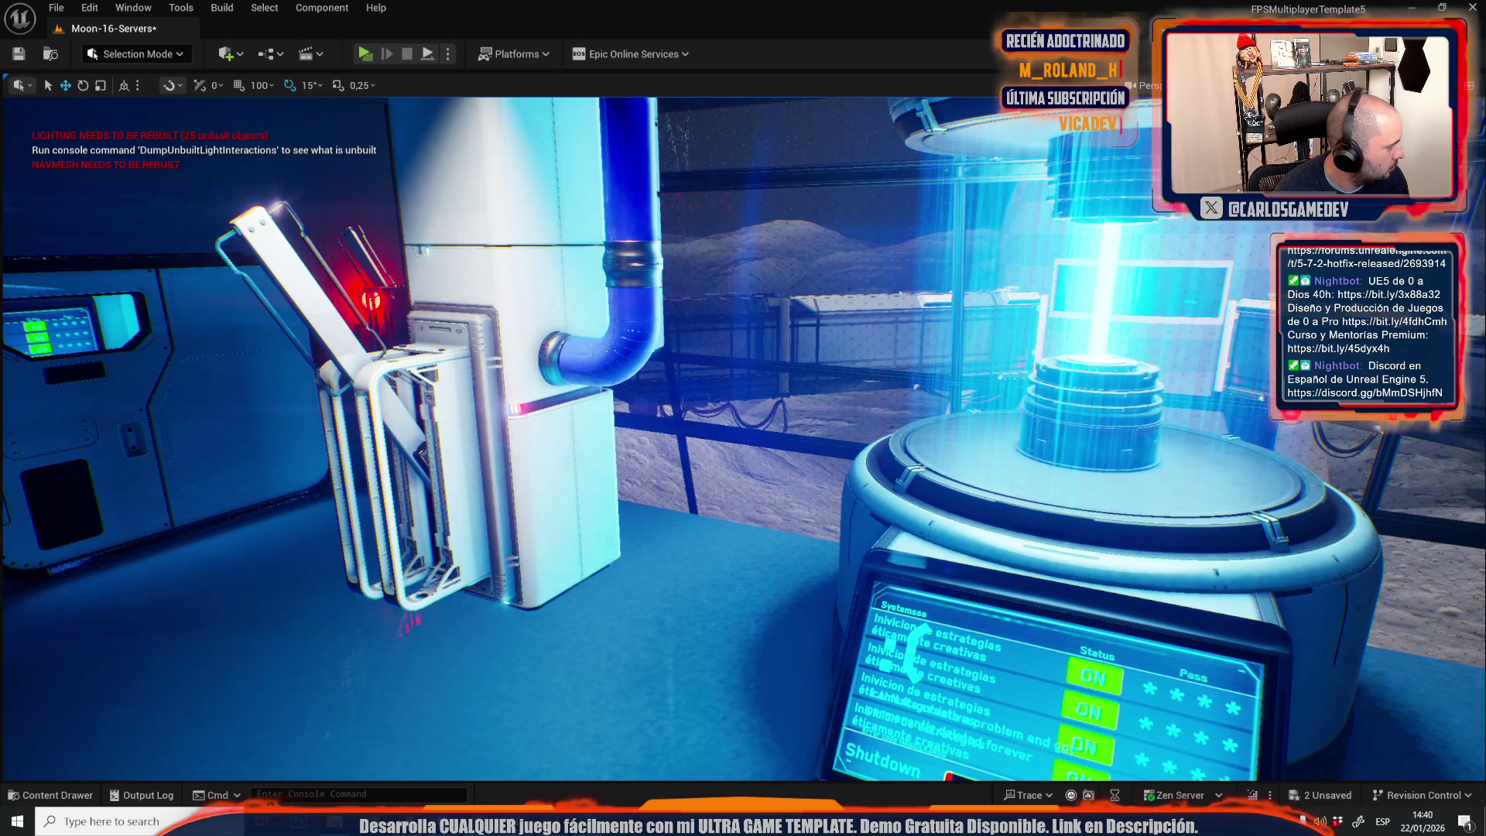
mouse_move(625, 364)
mouse_down()
mouse_move(503, 371)
mouse_move(650, 371)
mouse_move(611, 383)
mouse_up()
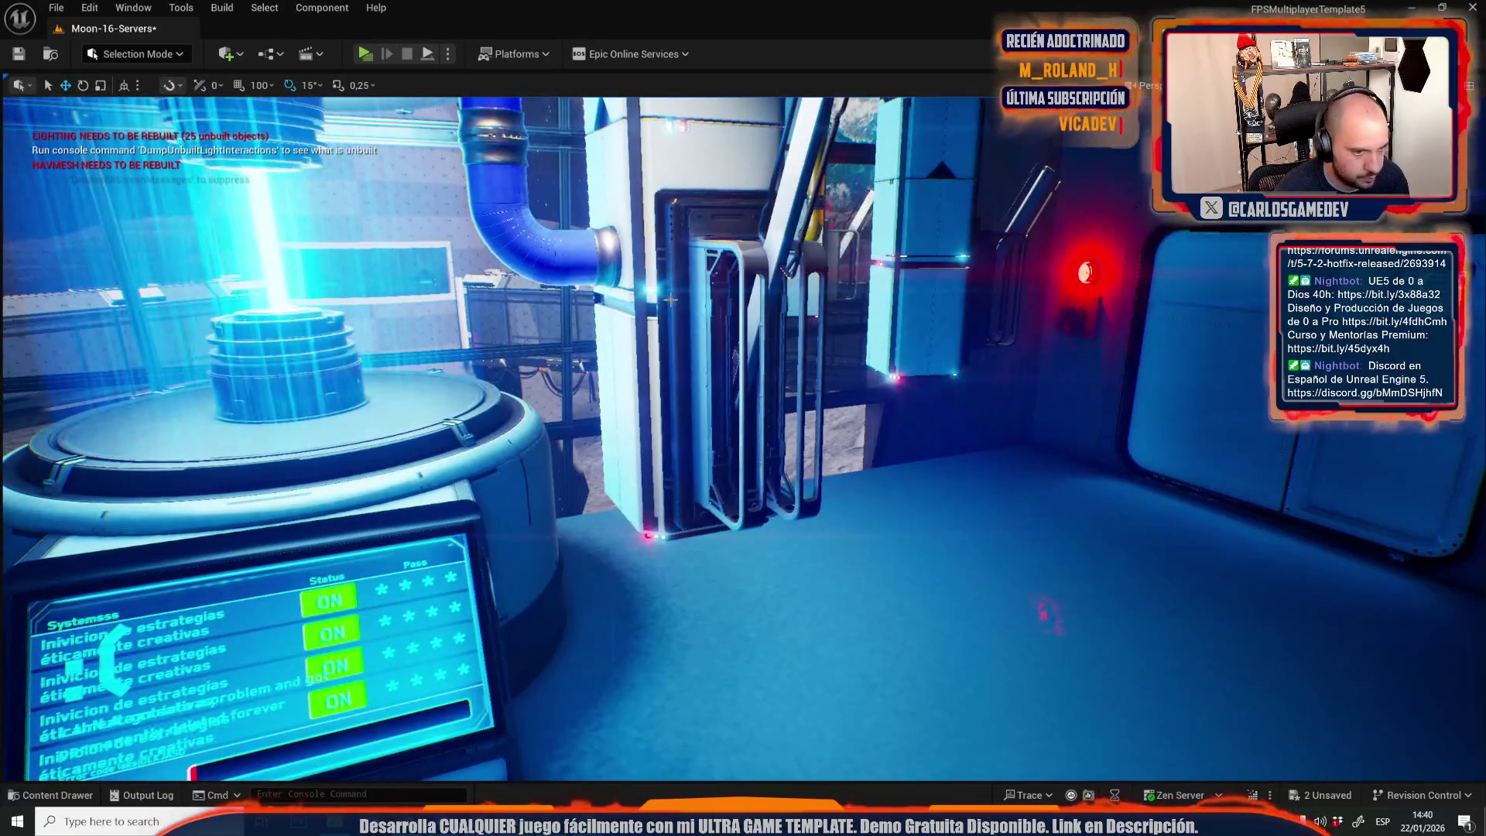
click(739, 371)
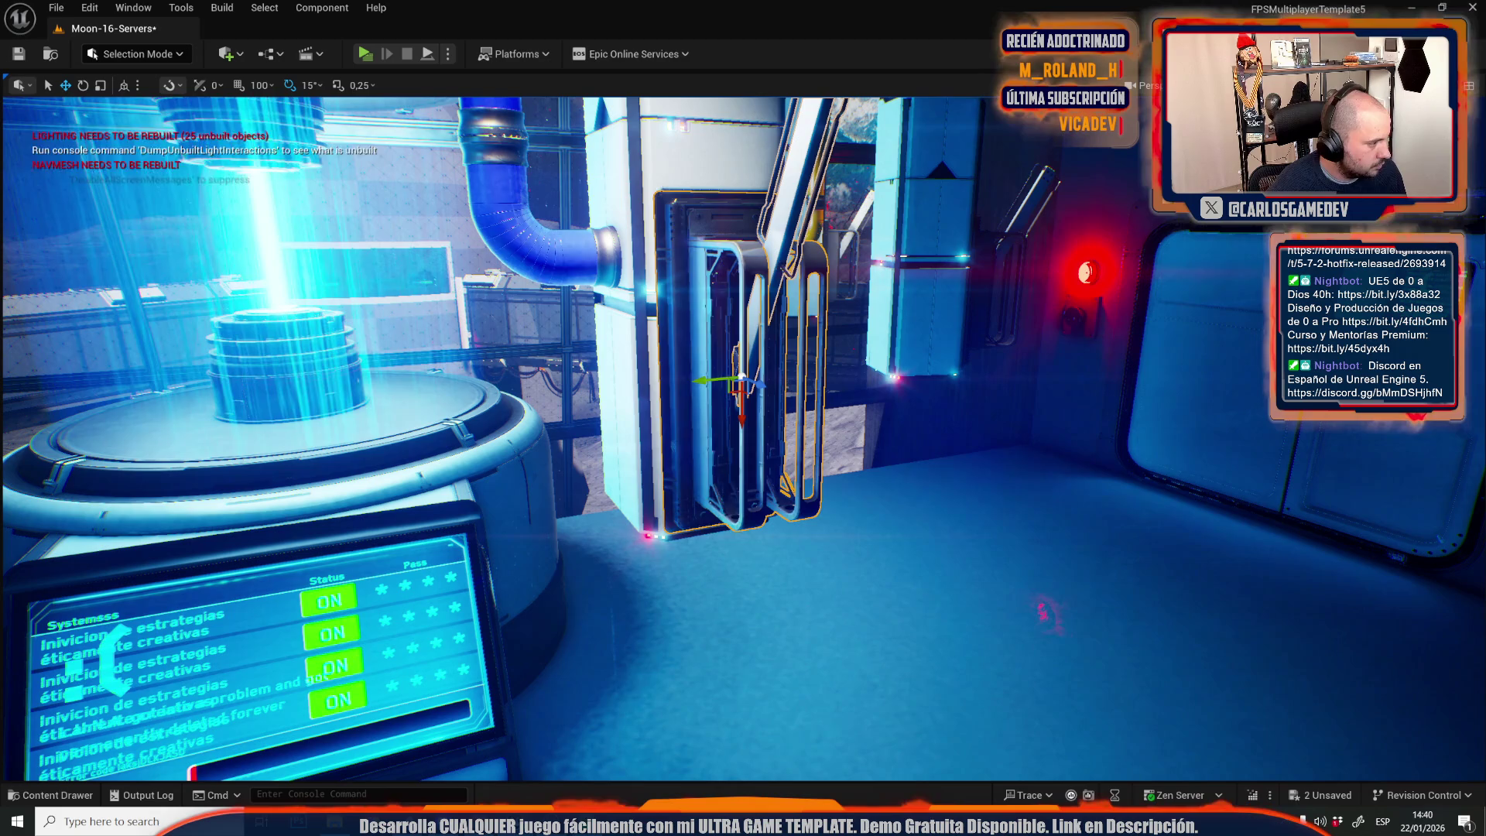
mouse_move(743, 417)
mouse_down()
mouse_move(650, 422)
mouse_move(801, 430)
mouse_up()
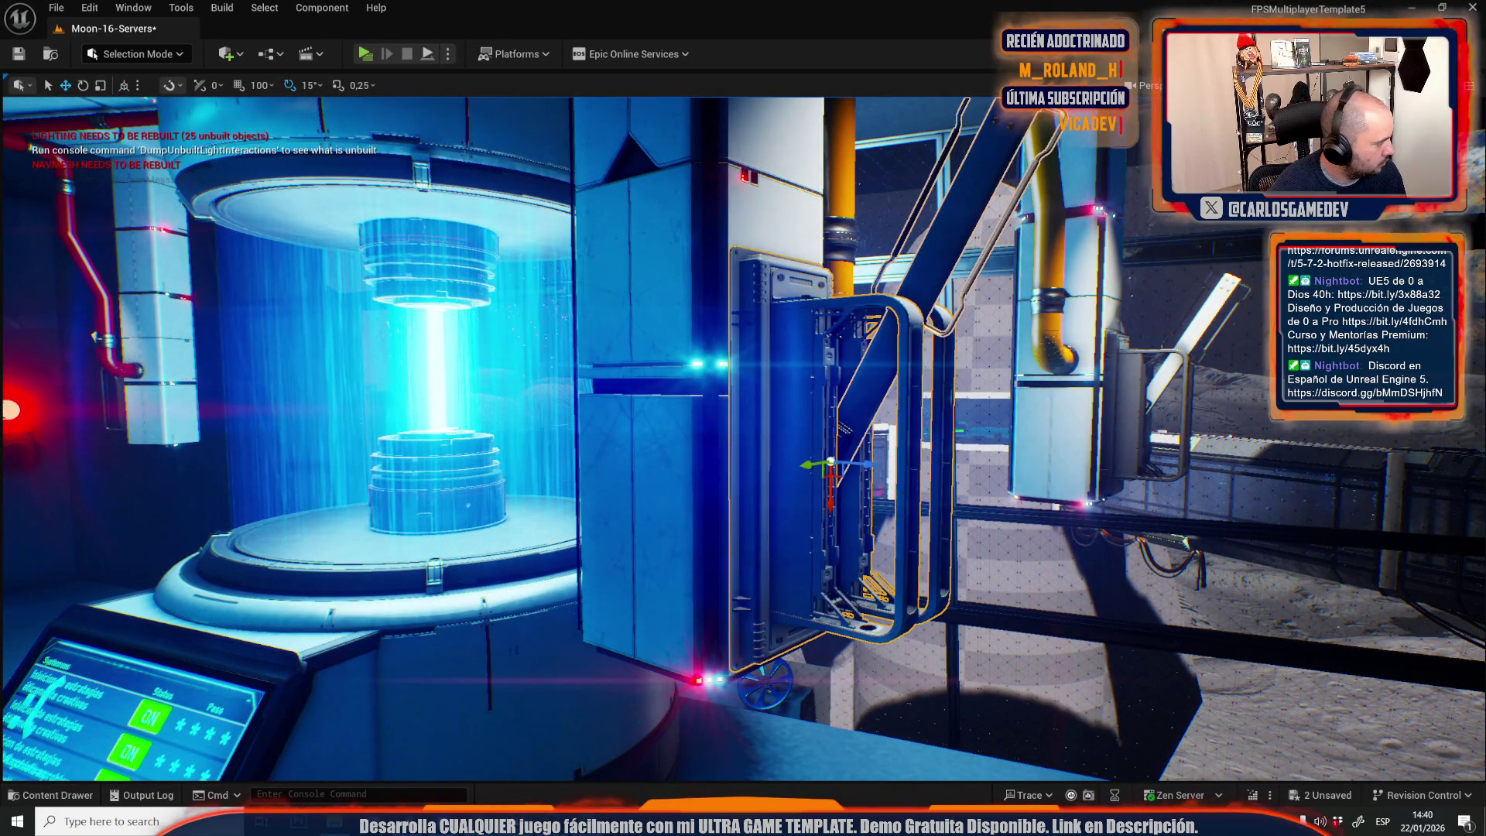
drag(340, 413, 698, 401)
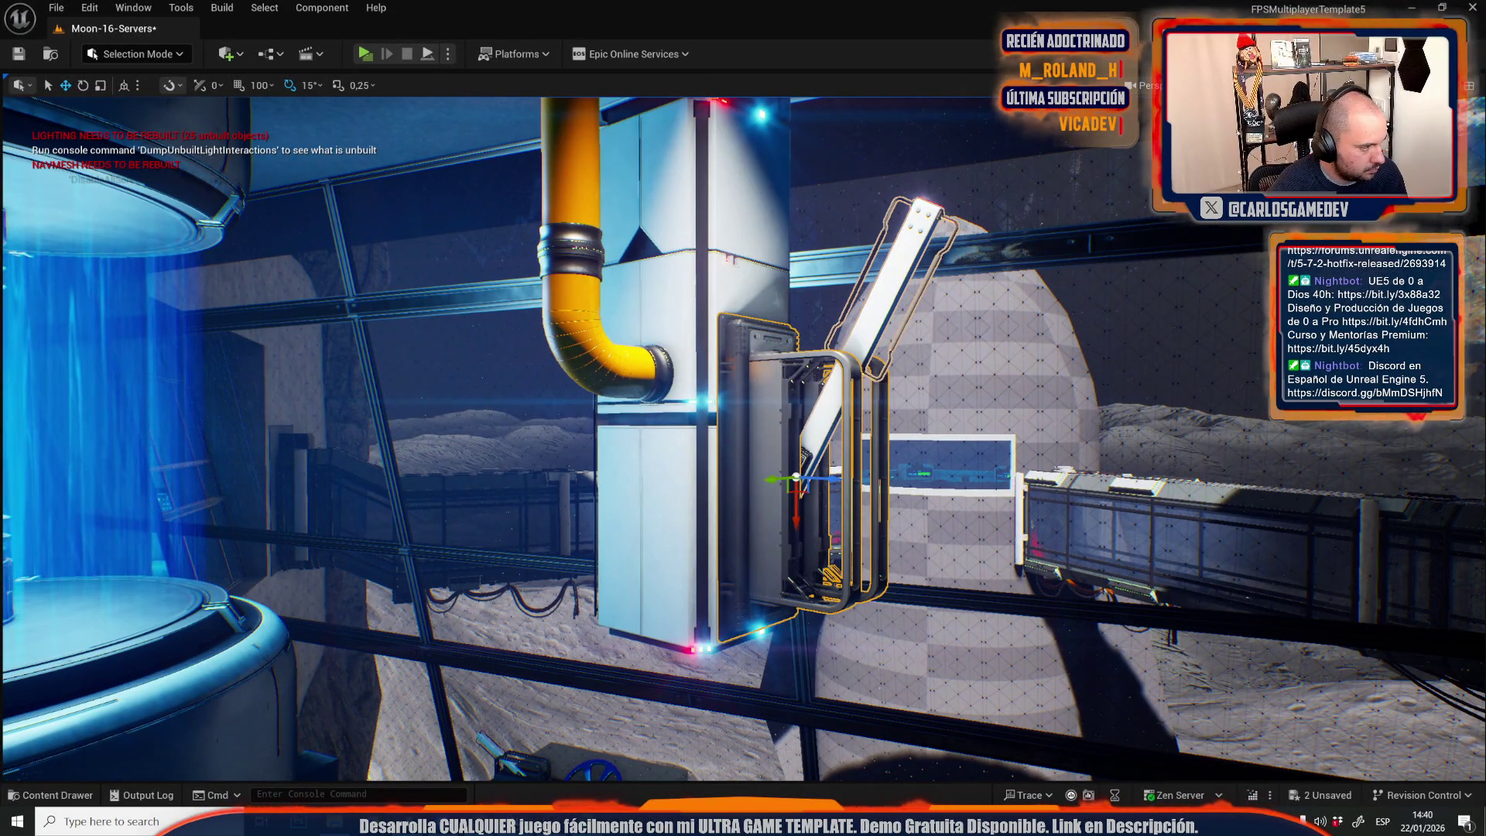
mouse_move(743, 418)
mouse_down()
mouse_move(541, 420)
mouse_move(634, 419)
mouse_up()
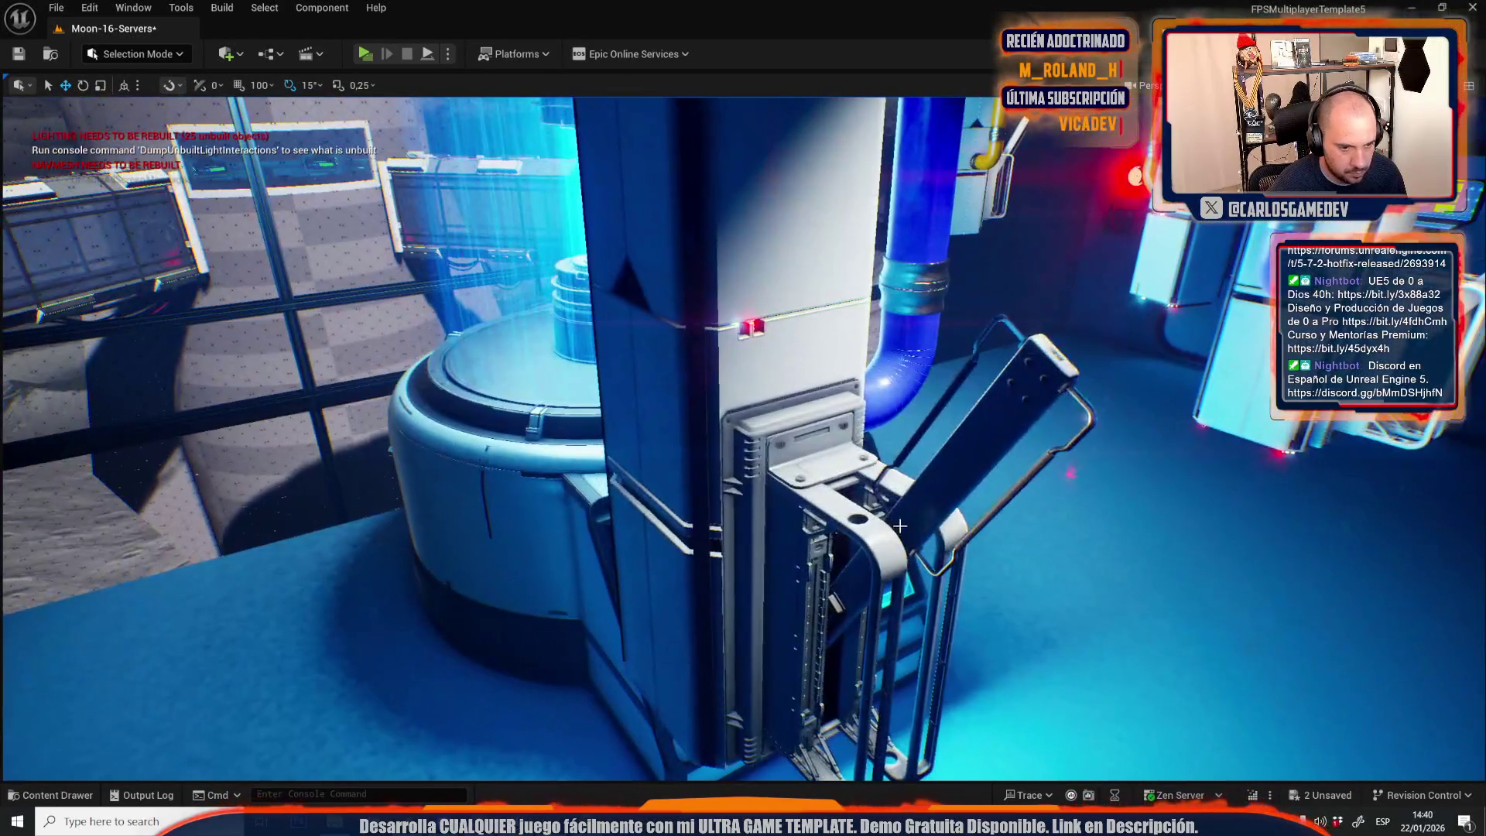
click(800, 421)
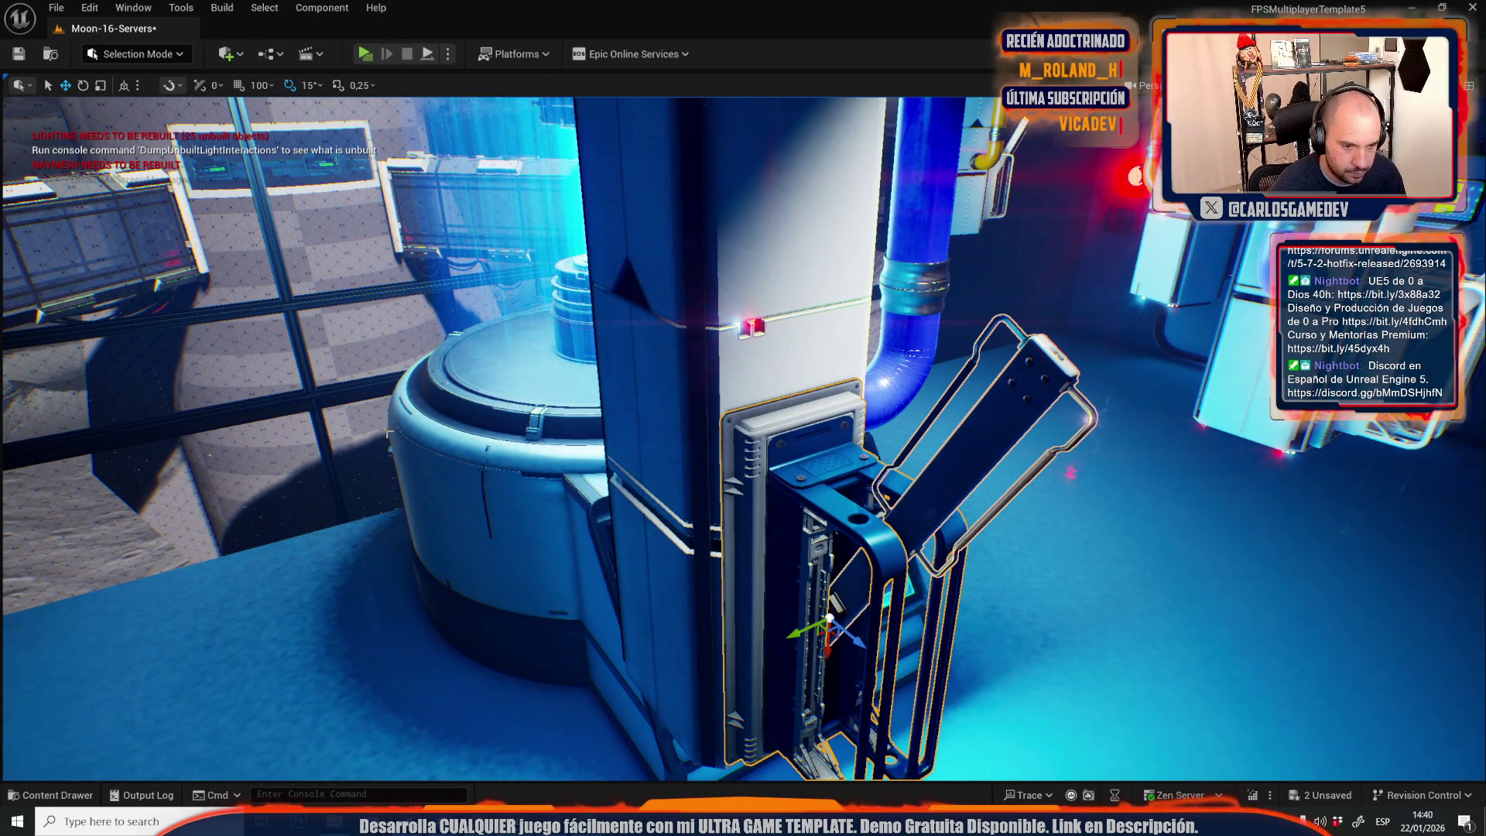
mouse_move(494, 446)
mouse_down()
mouse_move(433, 424)
mouse_move(348, 425)
mouse_up()
key(ctrl+z)
mouse_move(554, 437)
mouse_down()
mouse_move(581, 433)
mouse_move(554, 437)
mouse_up()
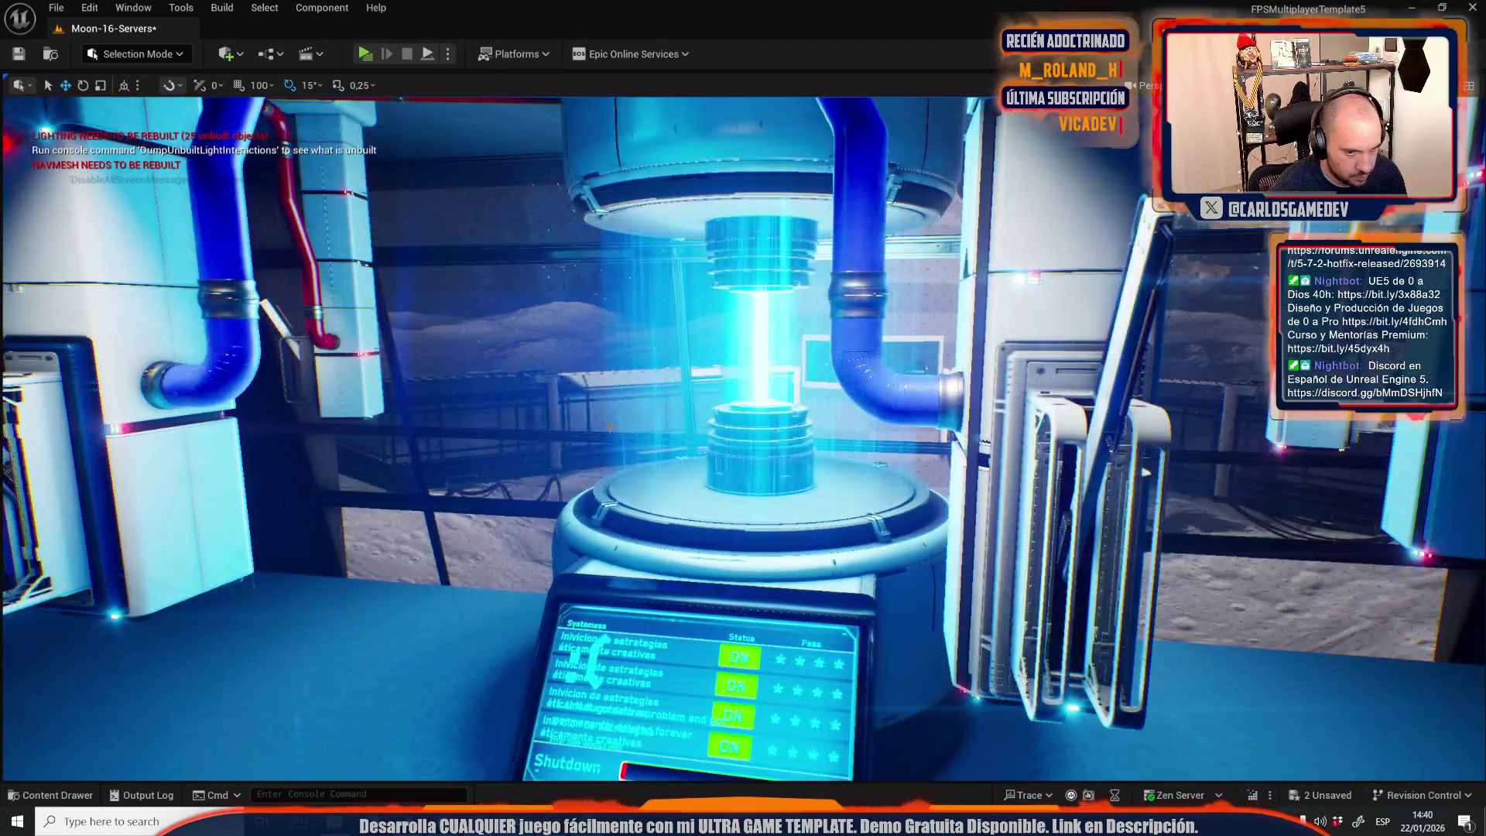
click(1145, 472)
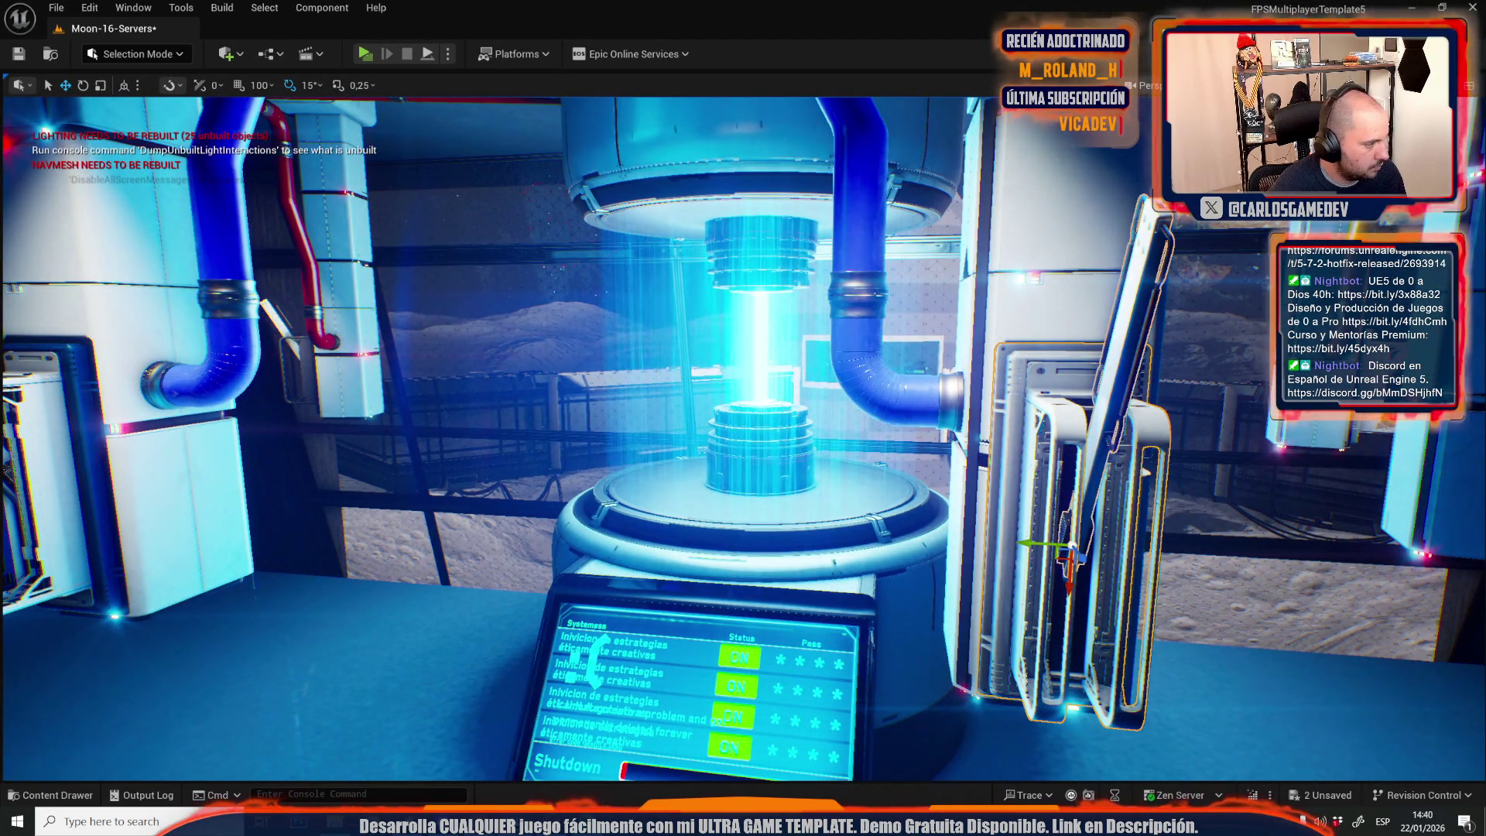
mouse_move(663, 380)
mouse_down()
mouse_move(642, 381)
mouse_move(663, 380)
mouse_up()
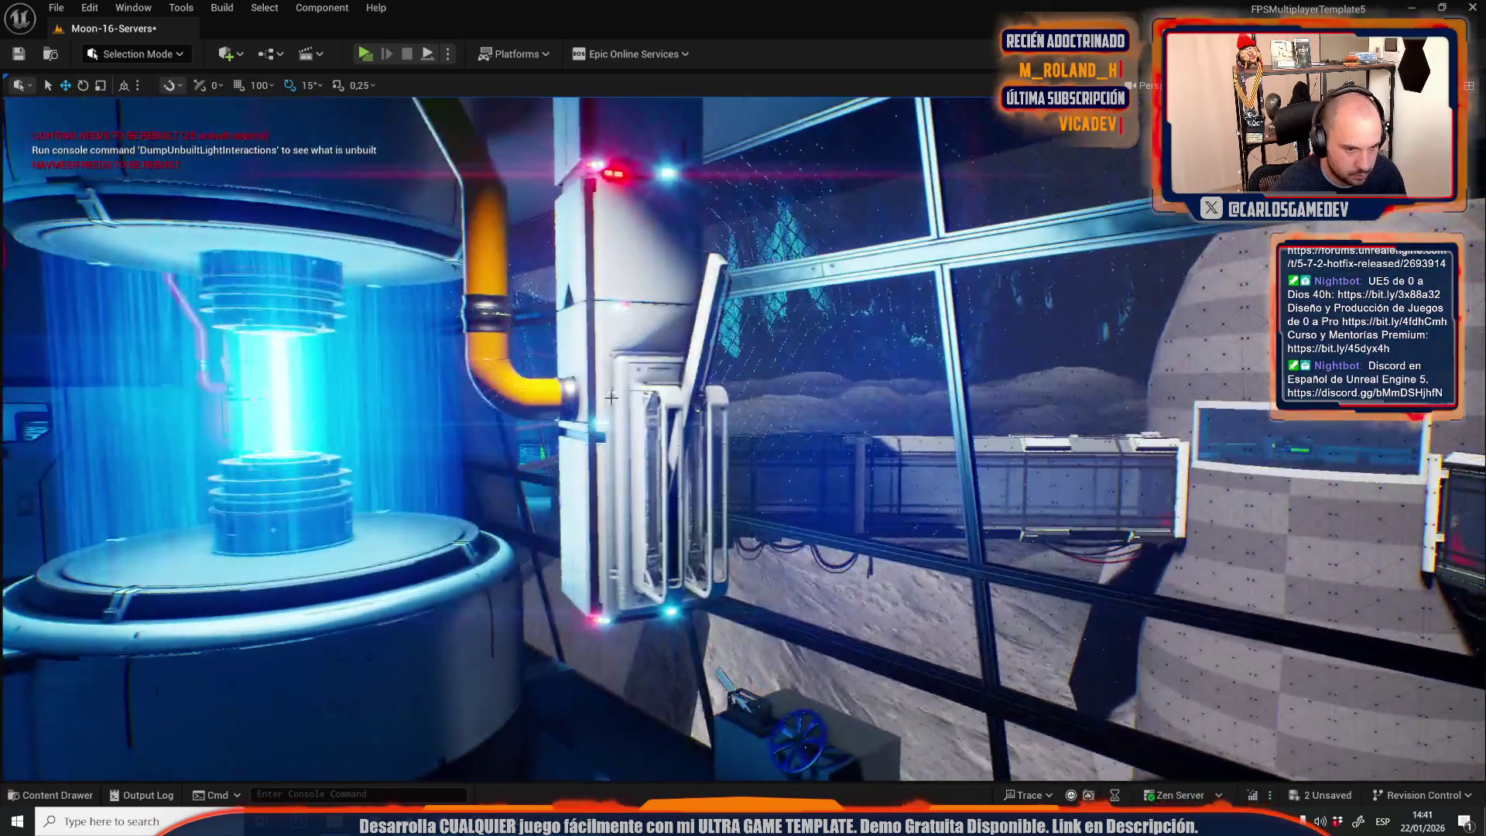
click(627, 370)
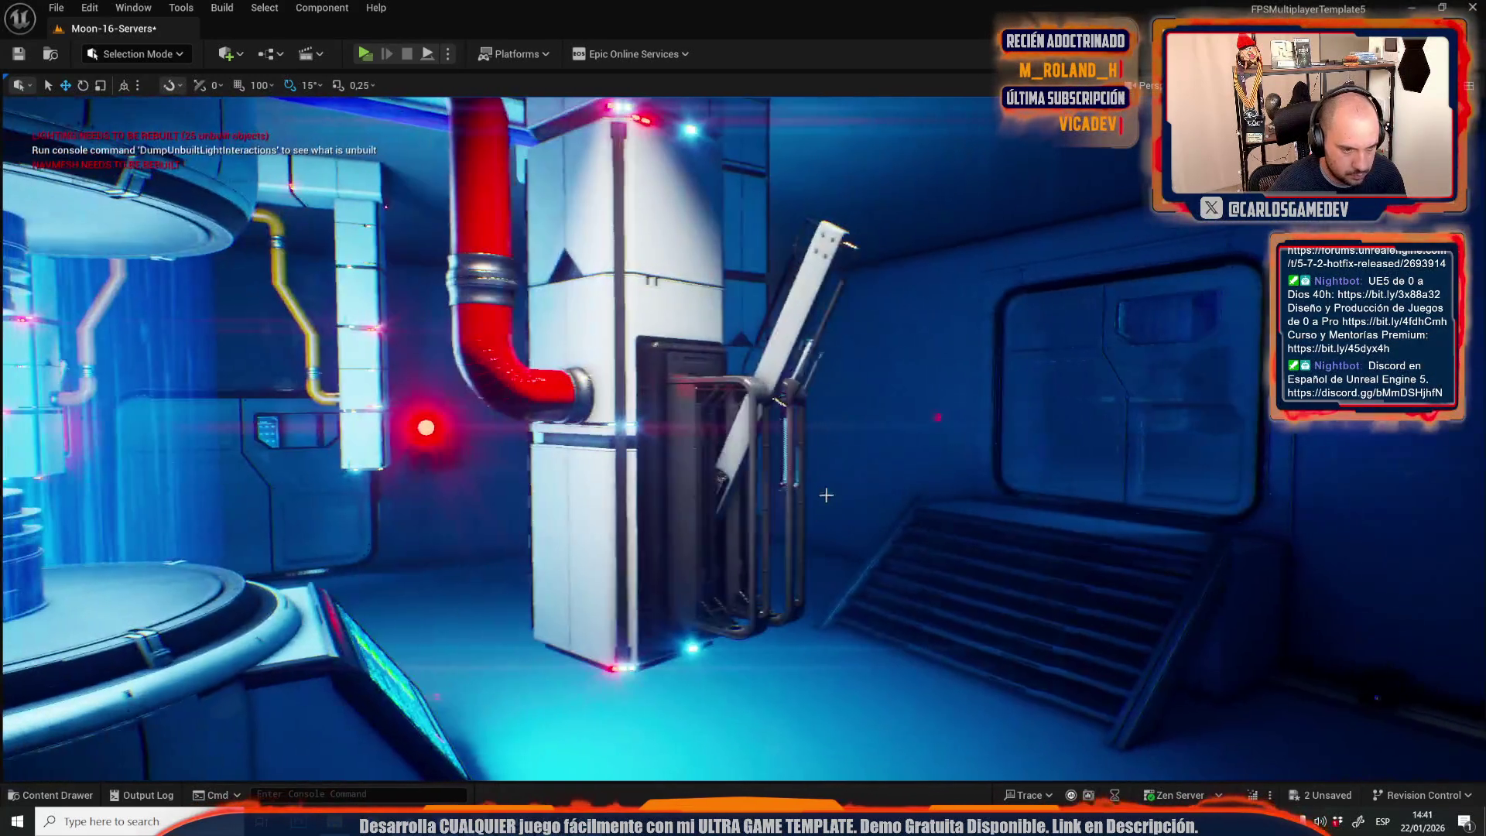
click(683, 360)
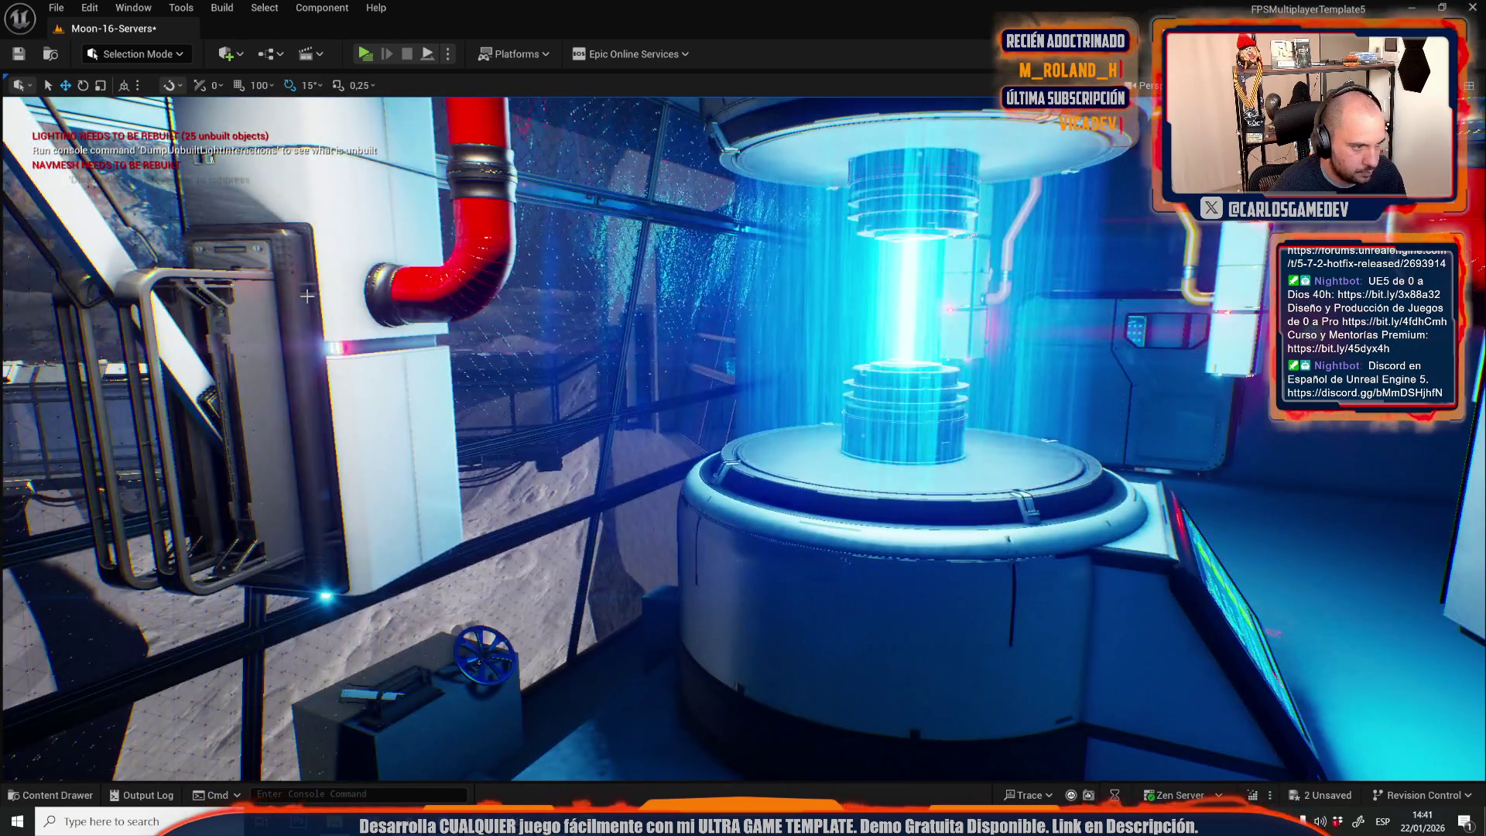
click(308, 296)
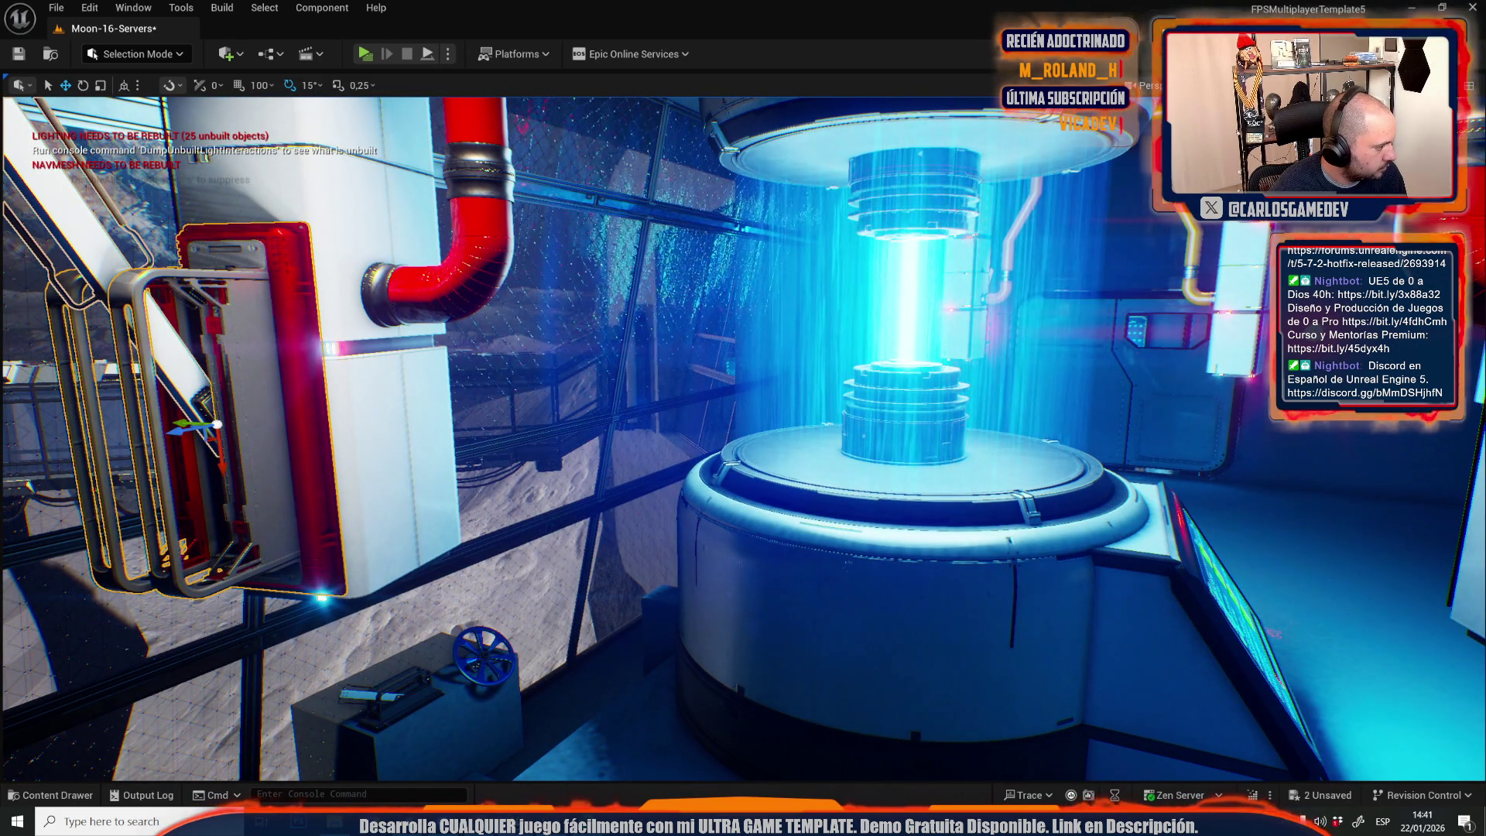
drag(930, 396, 1045, 392)
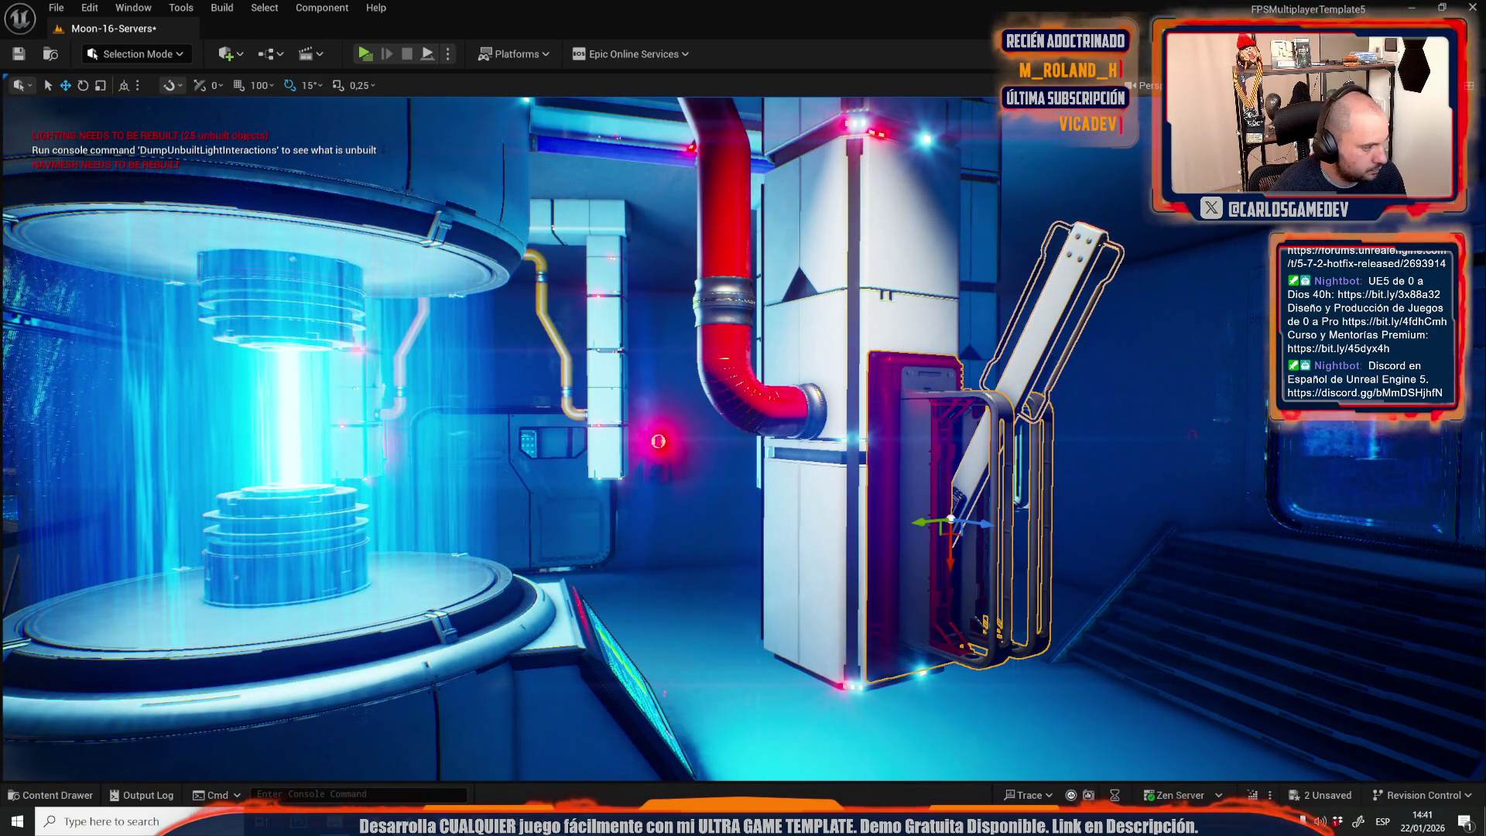
mouse_move(743, 434)
mouse_down()
mouse_move(728, 363)
mouse_move(635, 372)
mouse_move(814, 465)
mouse_move(746, 399)
mouse_move(793, 447)
mouse_up()
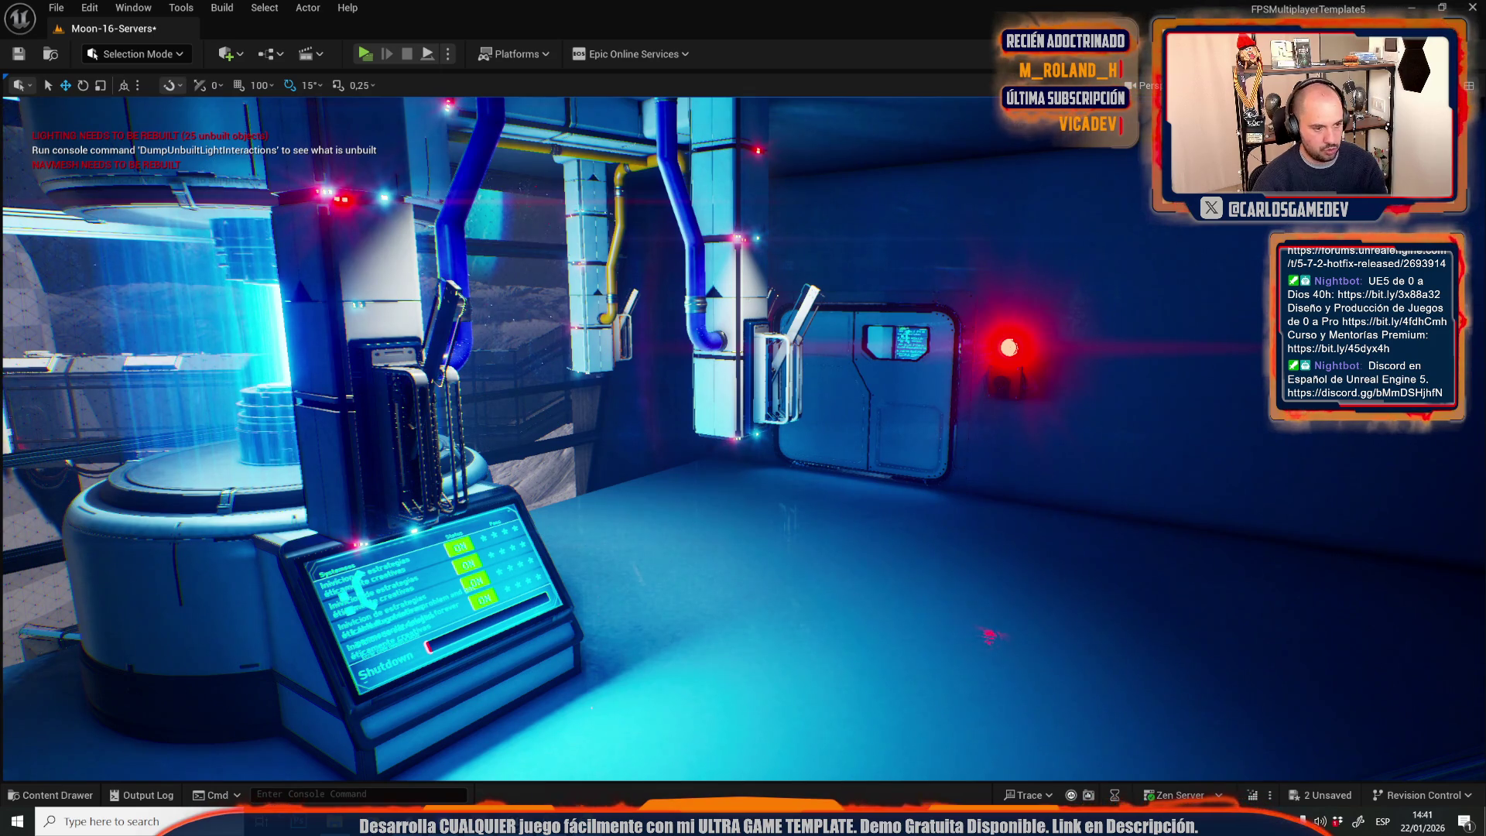
Look over the door, stairs, console and red alarm light, then redo Edit Shadow Contrast.
drag(774, 364, 943, 364)
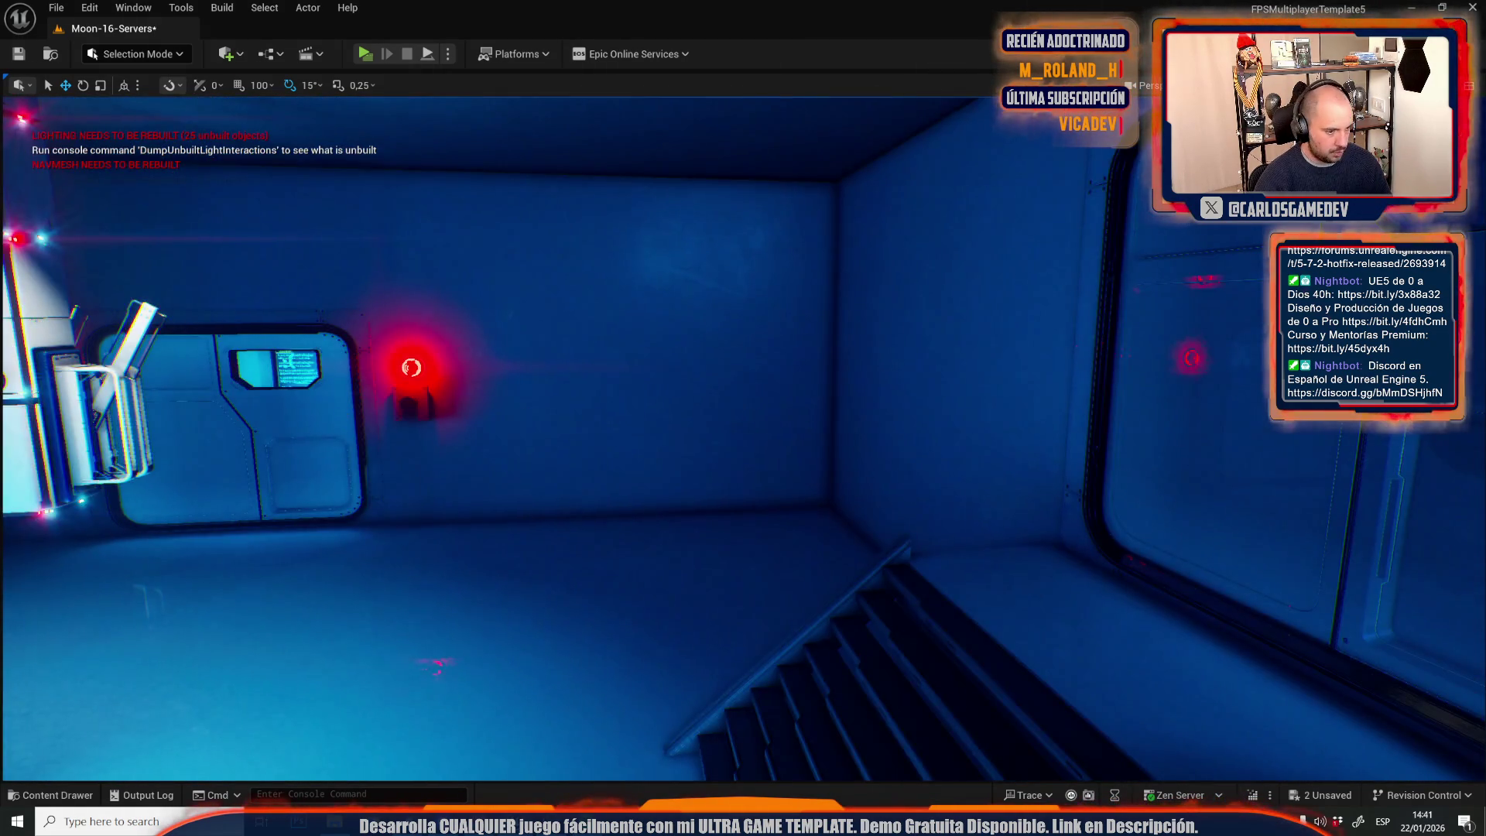
drag(530, 414, 372, 418)
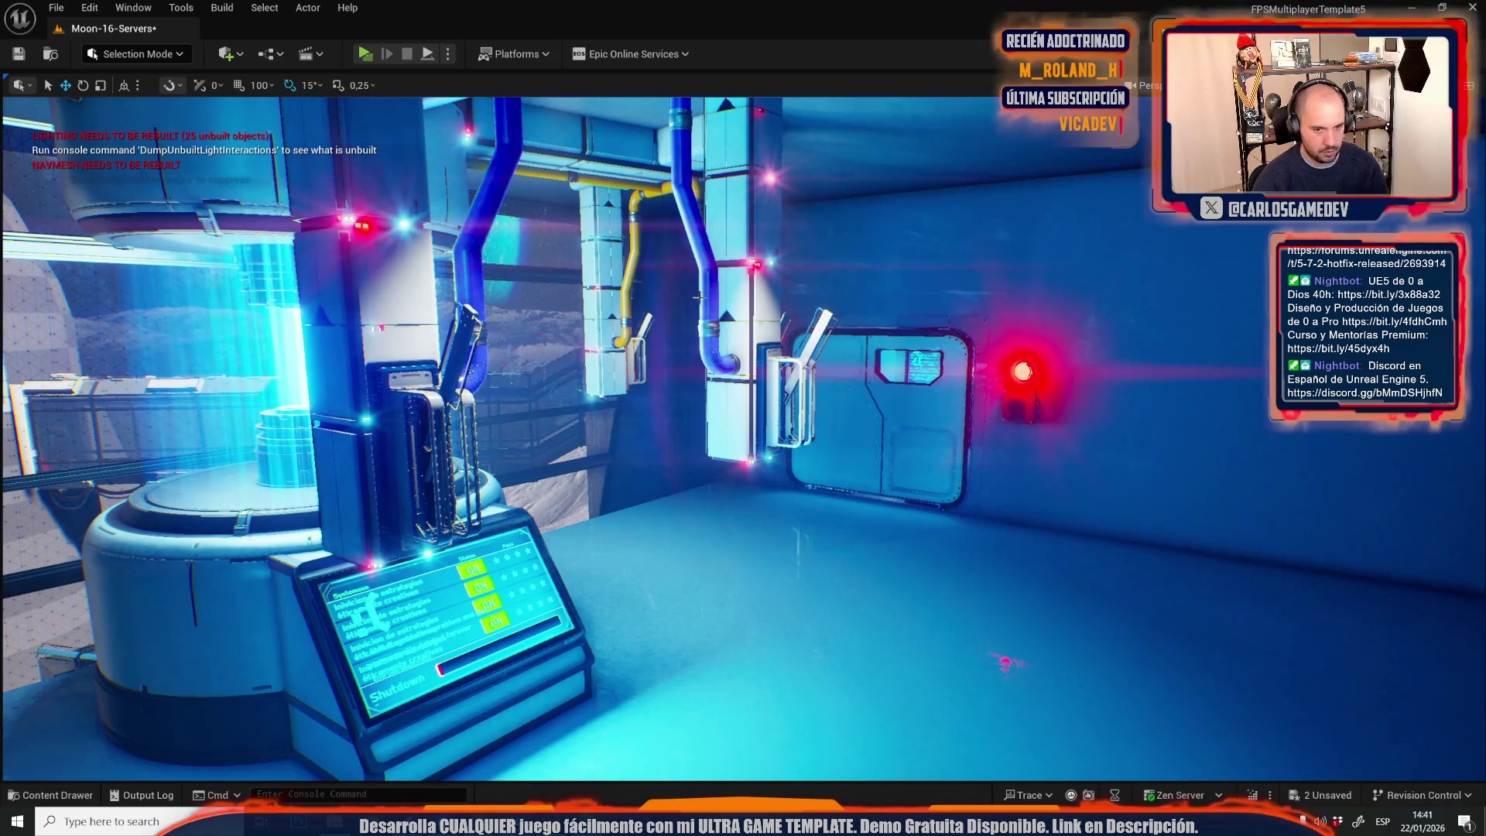
mouse_move(697, 398)
mouse_down()
mouse_move(829, 397)
mouse_move(657, 397)
mouse_move(634, 372)
mouse_move(696, 348)
mouse_move(658, 325)
mouse_move(588, 333)
mouse_move(658, 336)
mouse_up()
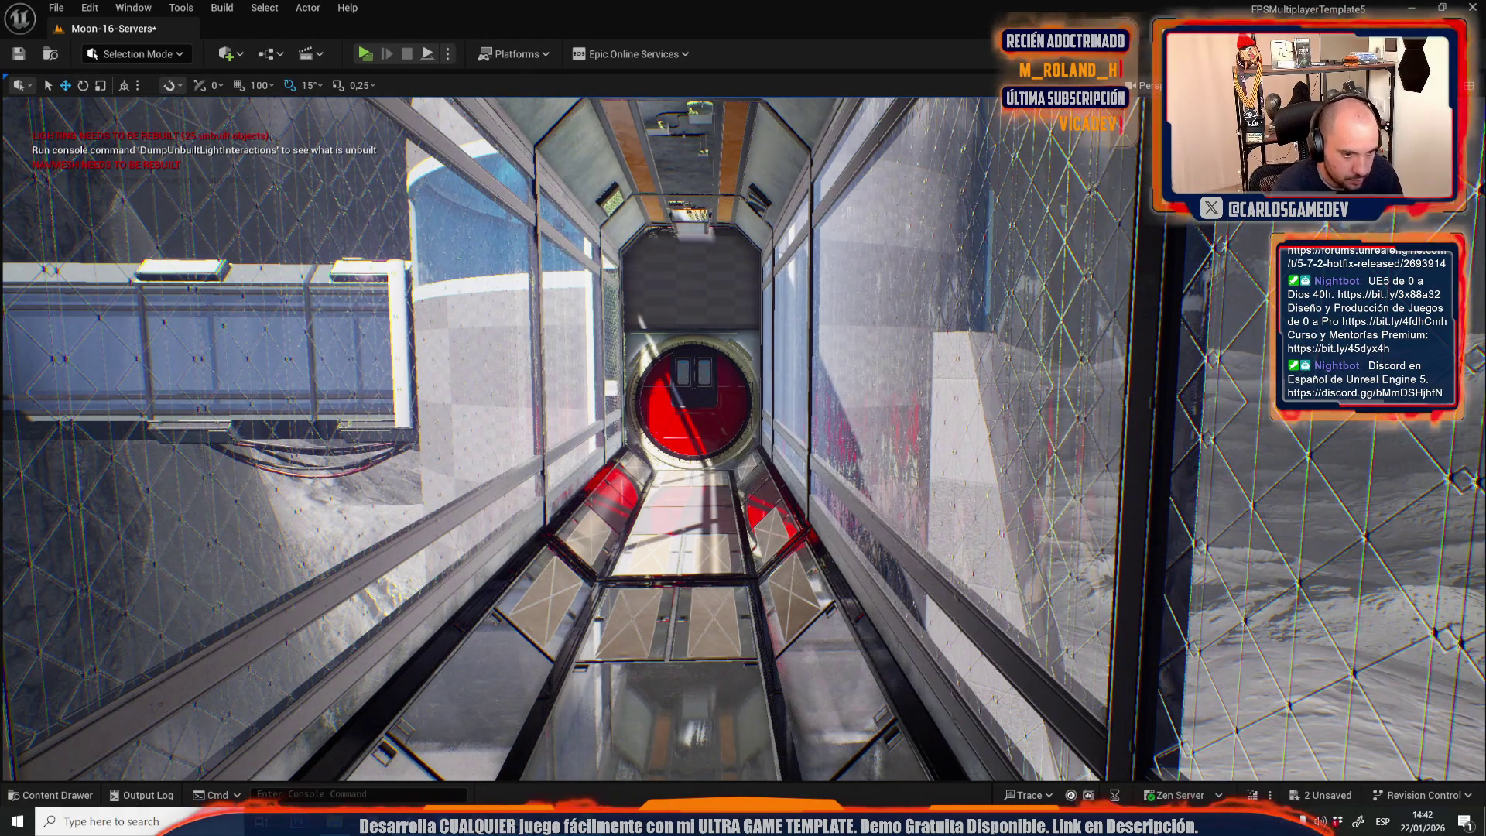
mouse_move(589, 321)
mouse_down()
mouse_move(619, 325)
mouse_move(503, 325)
mouse_move(577, 321)
mouse_up()
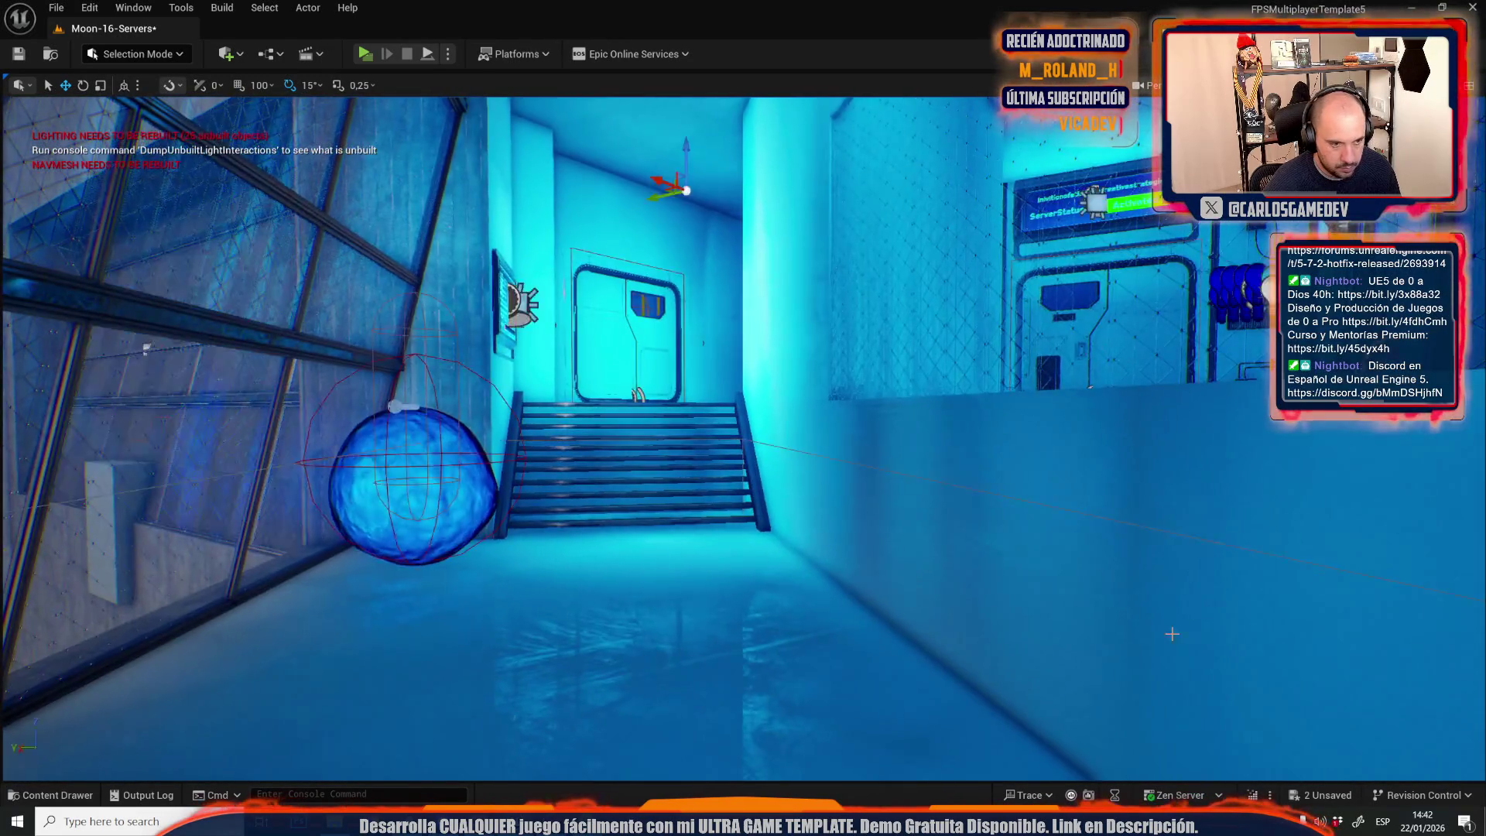
key(ctrl+y)
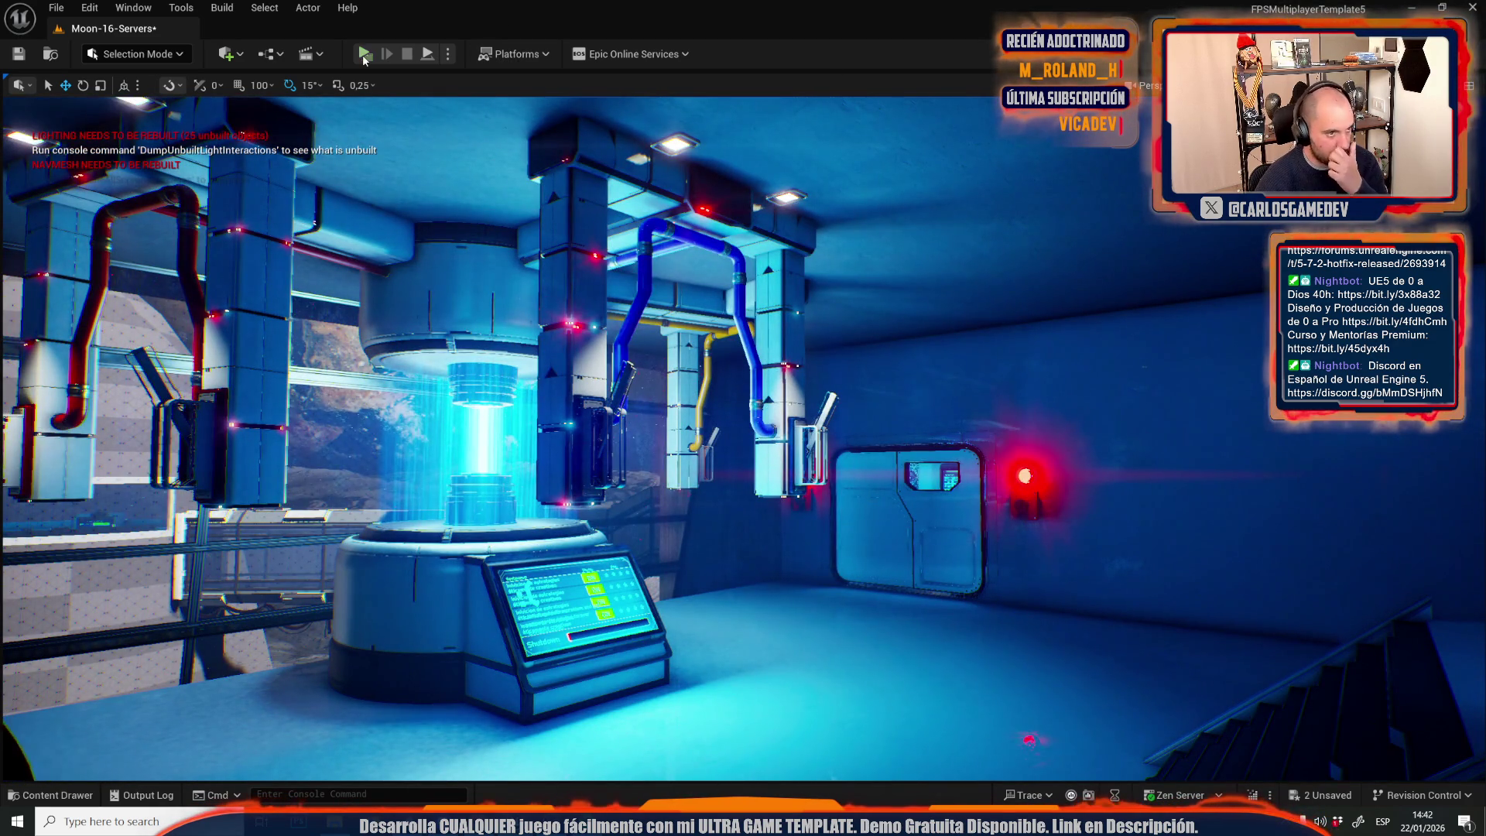
click(364, 54)
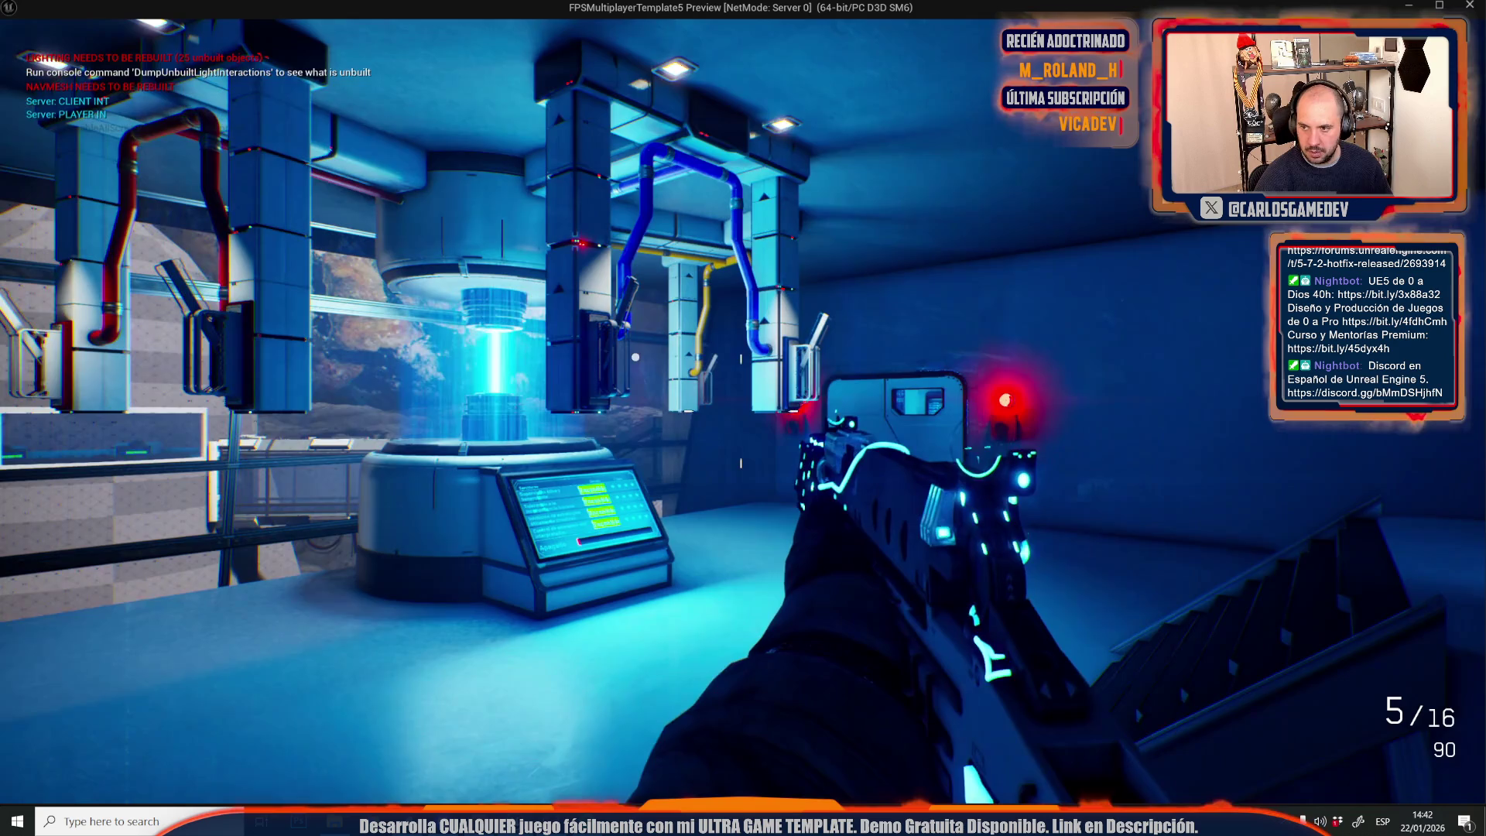
key(w)
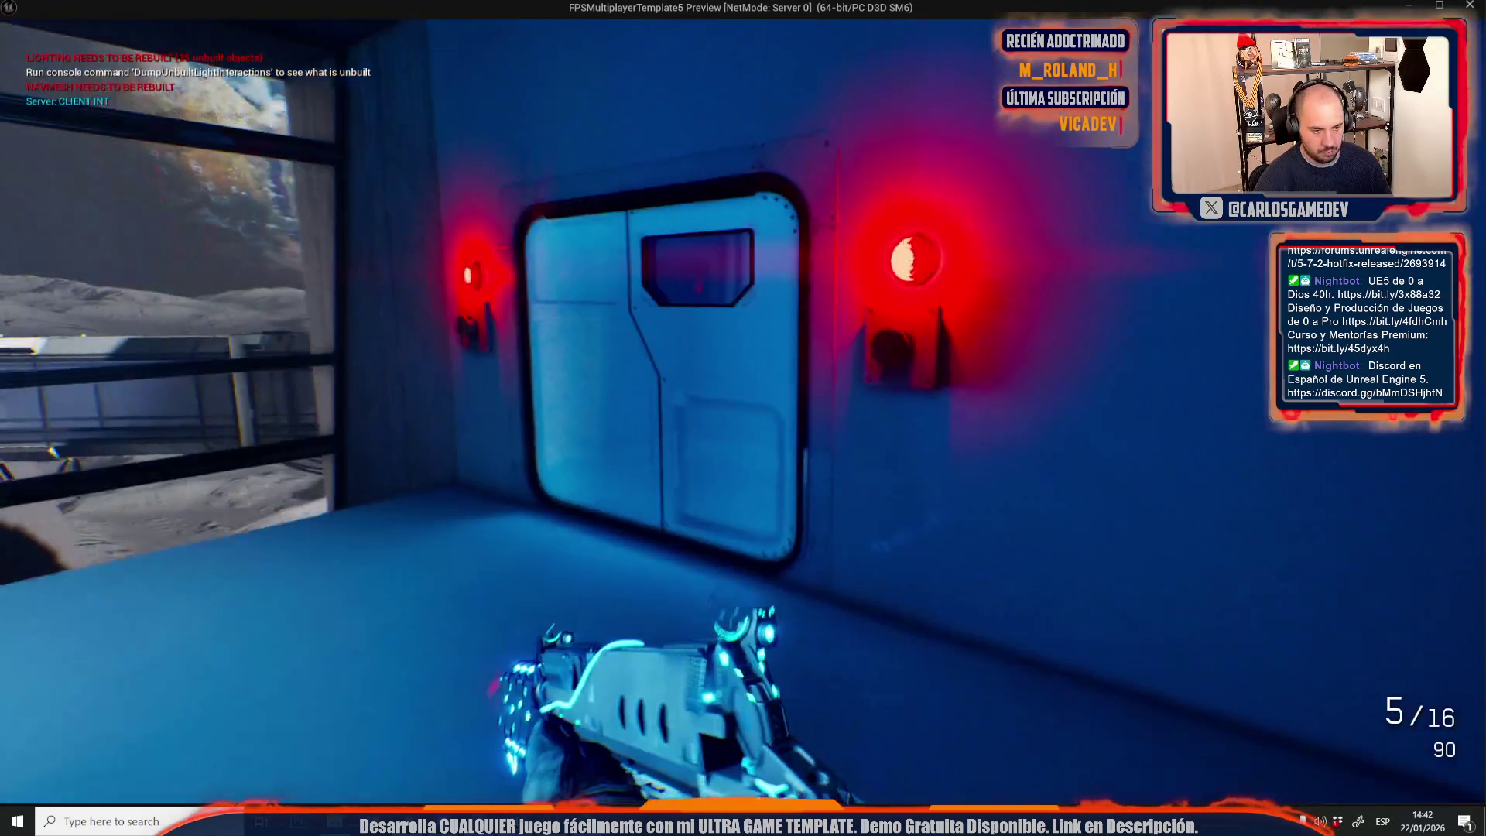
key(shift)
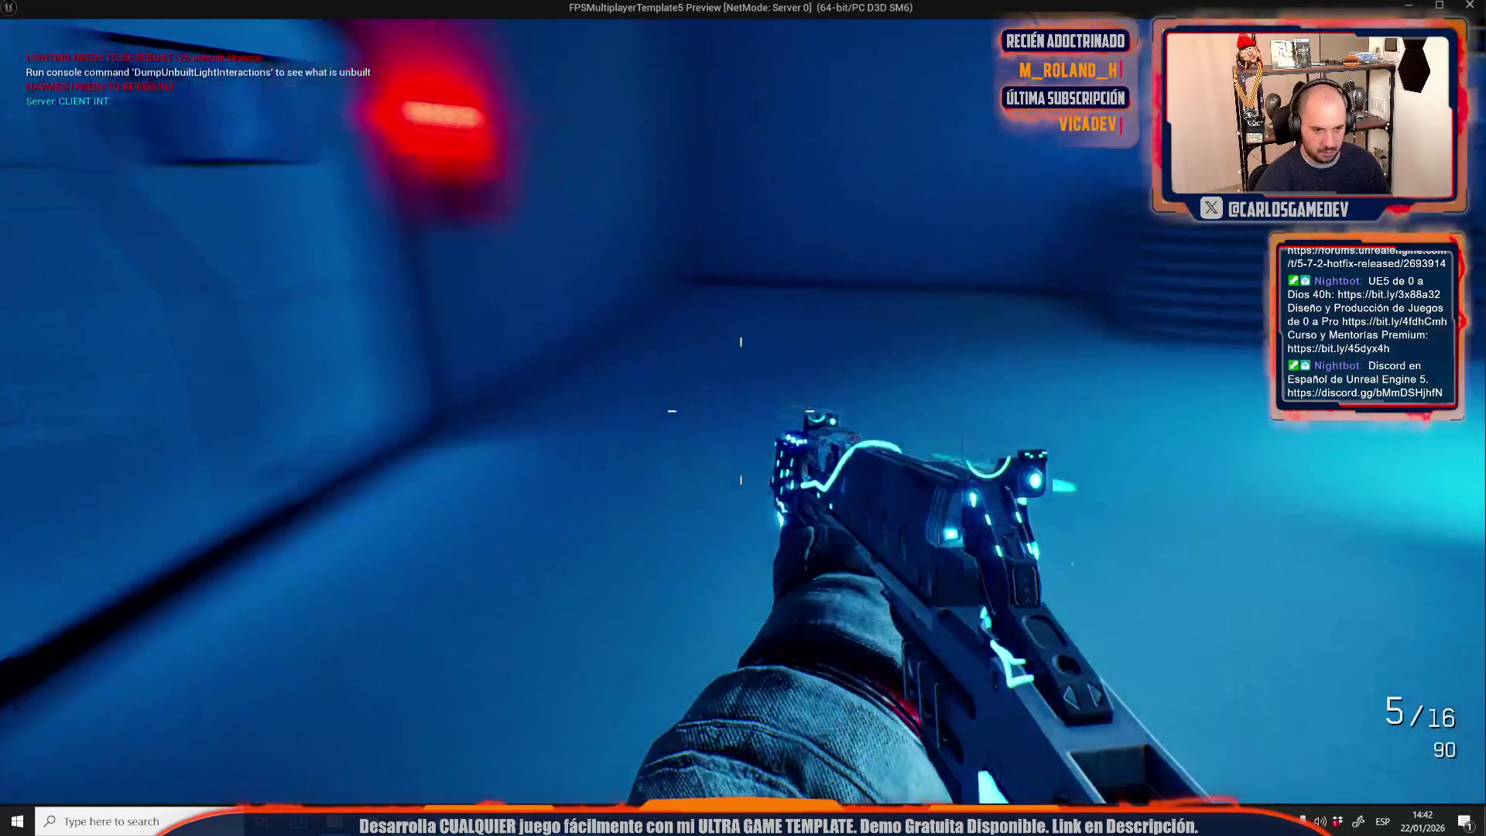
key(w)
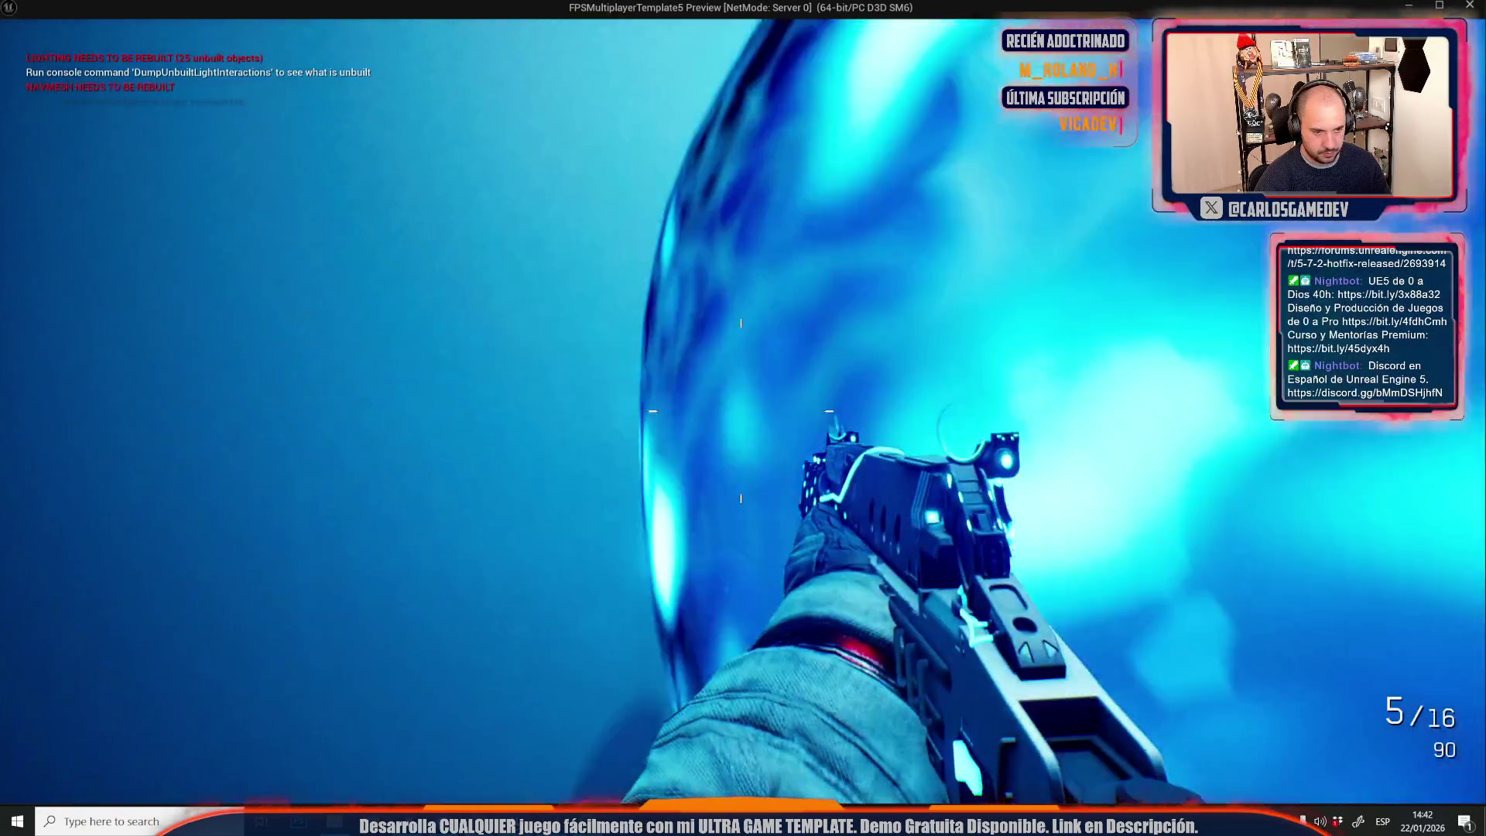
key(s)
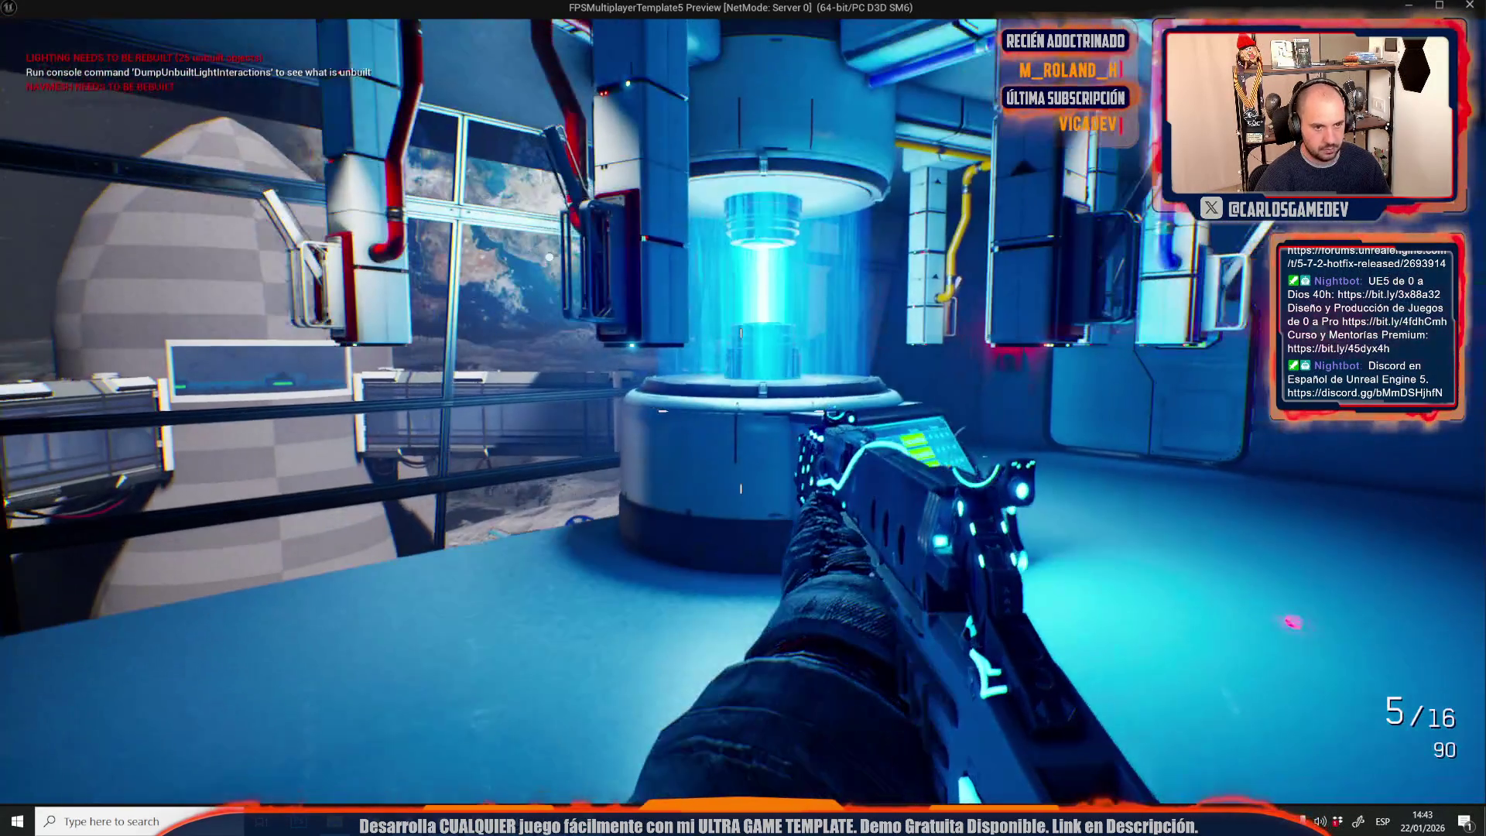
key(w)
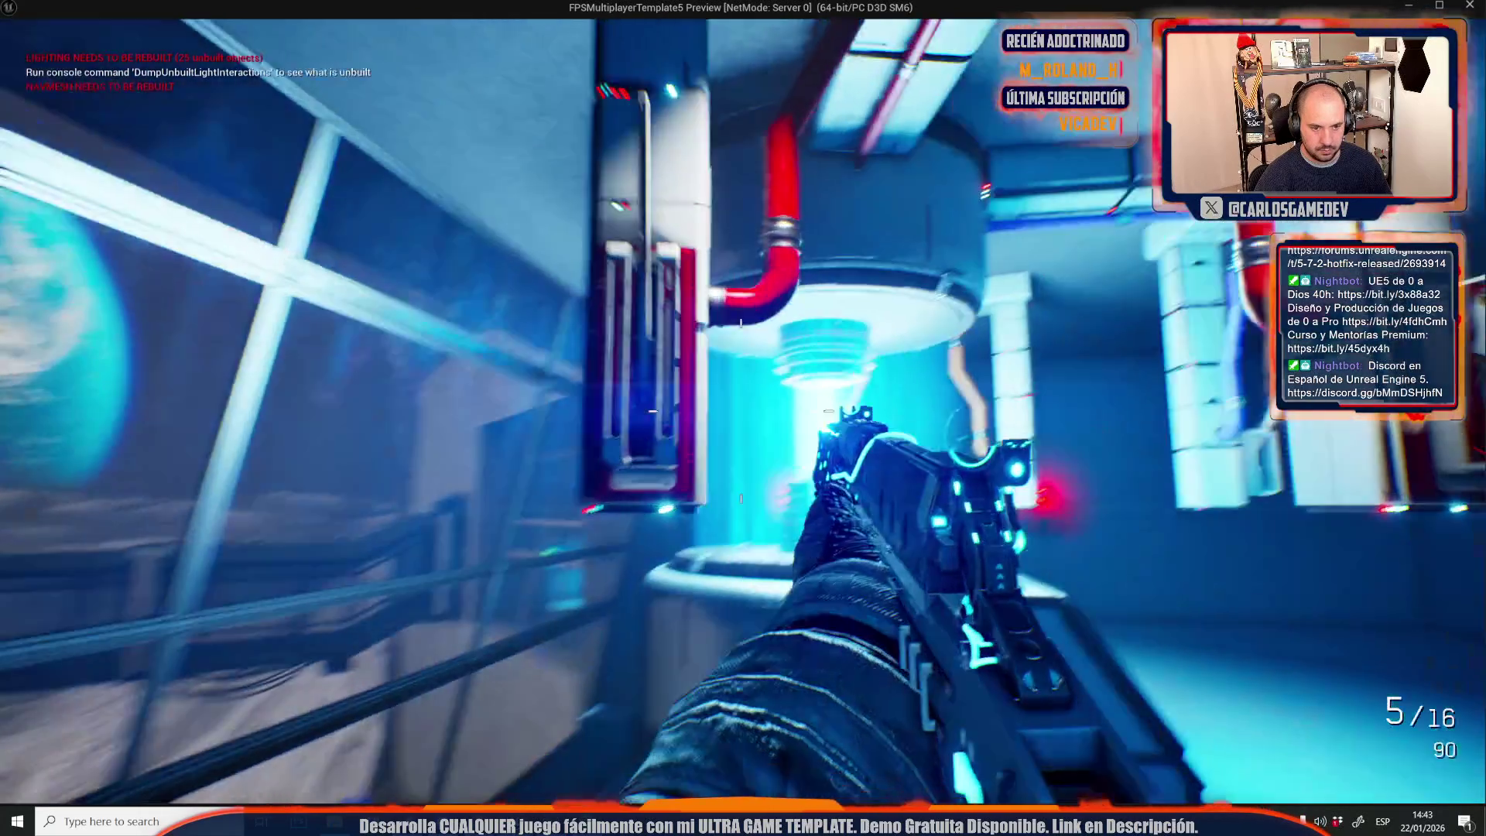
key(s)
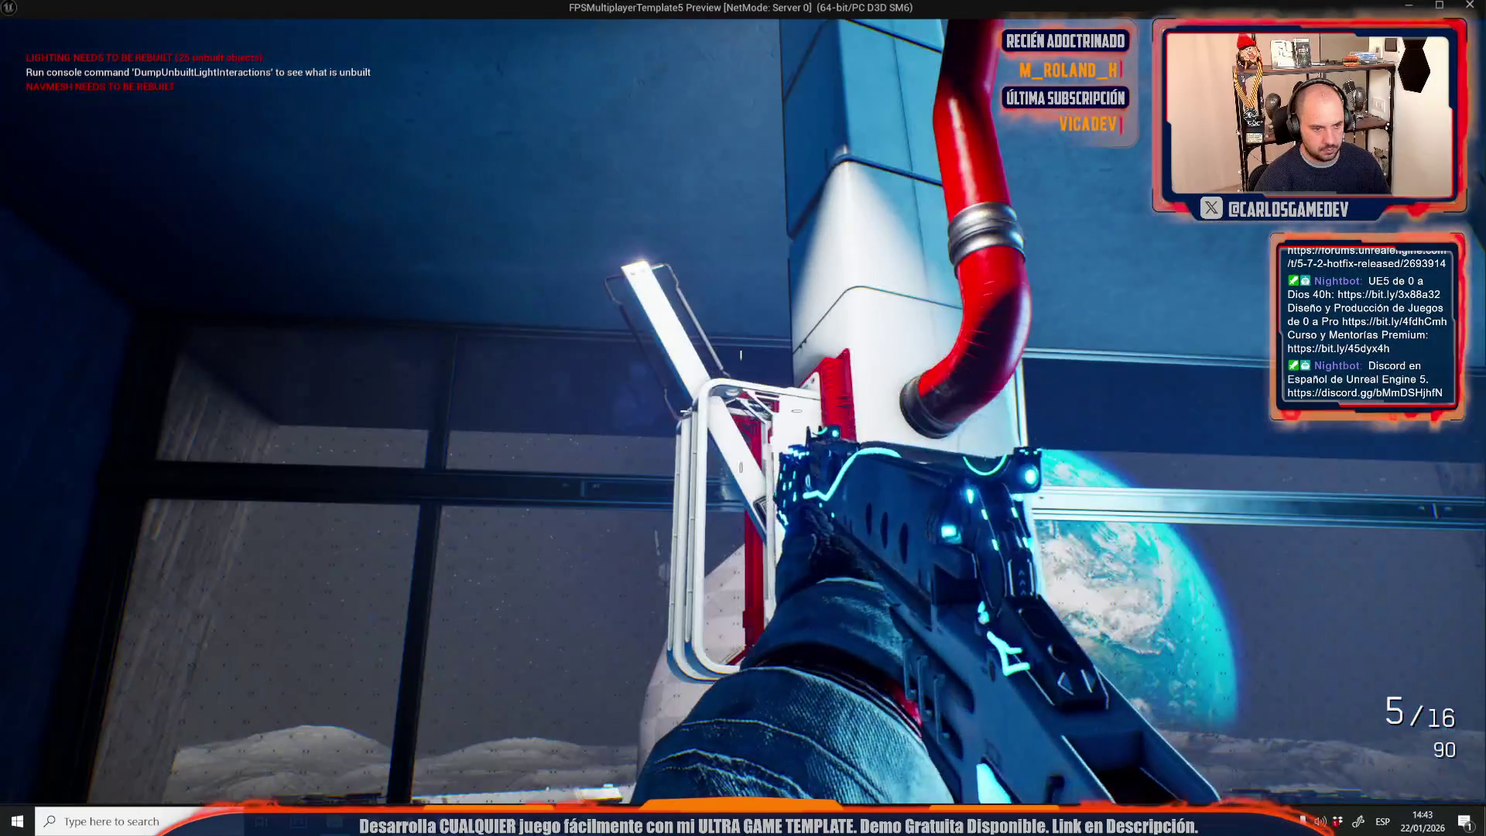
key(w)
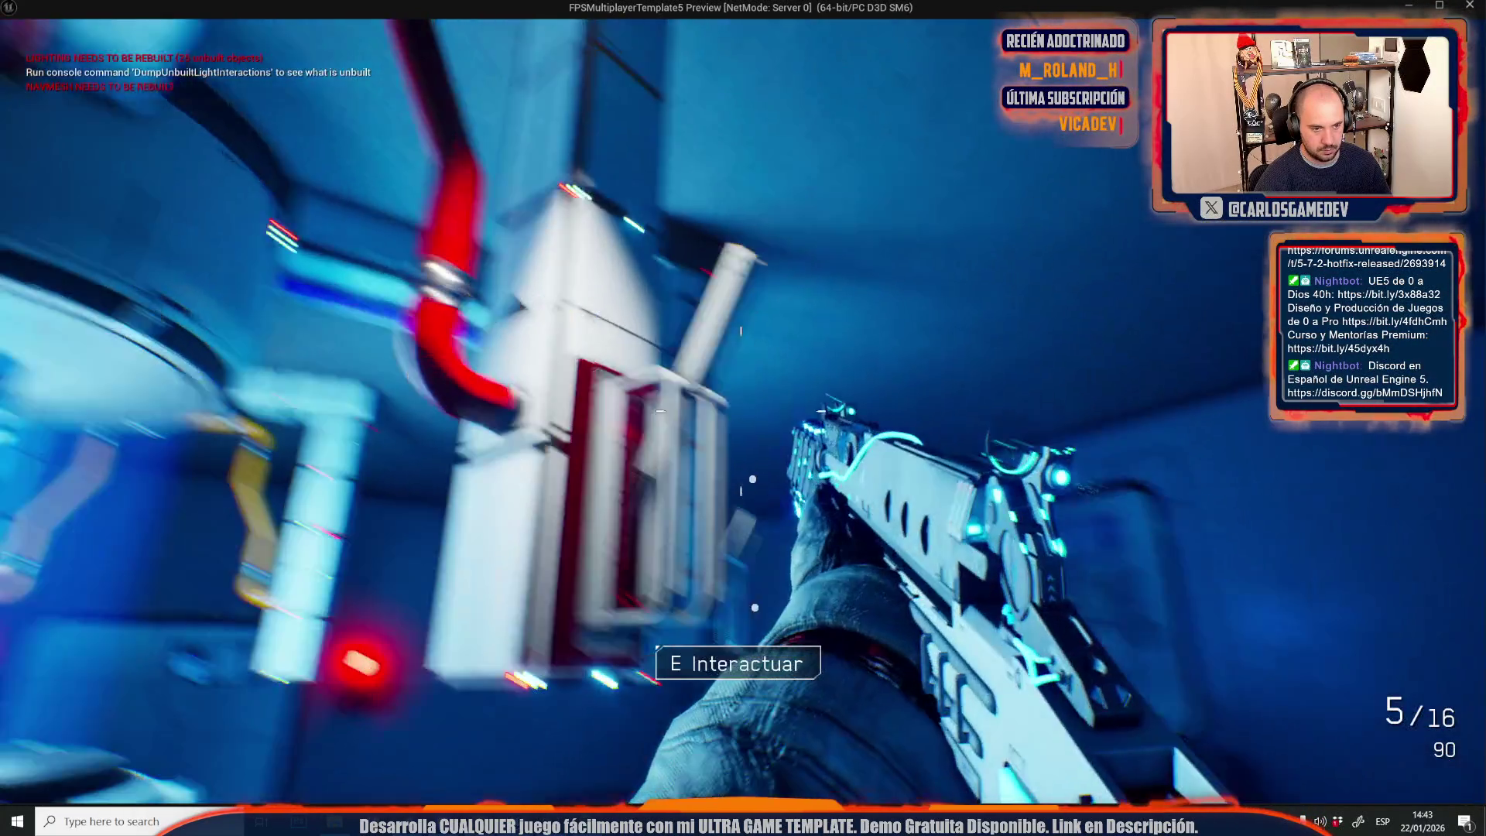
key(e)
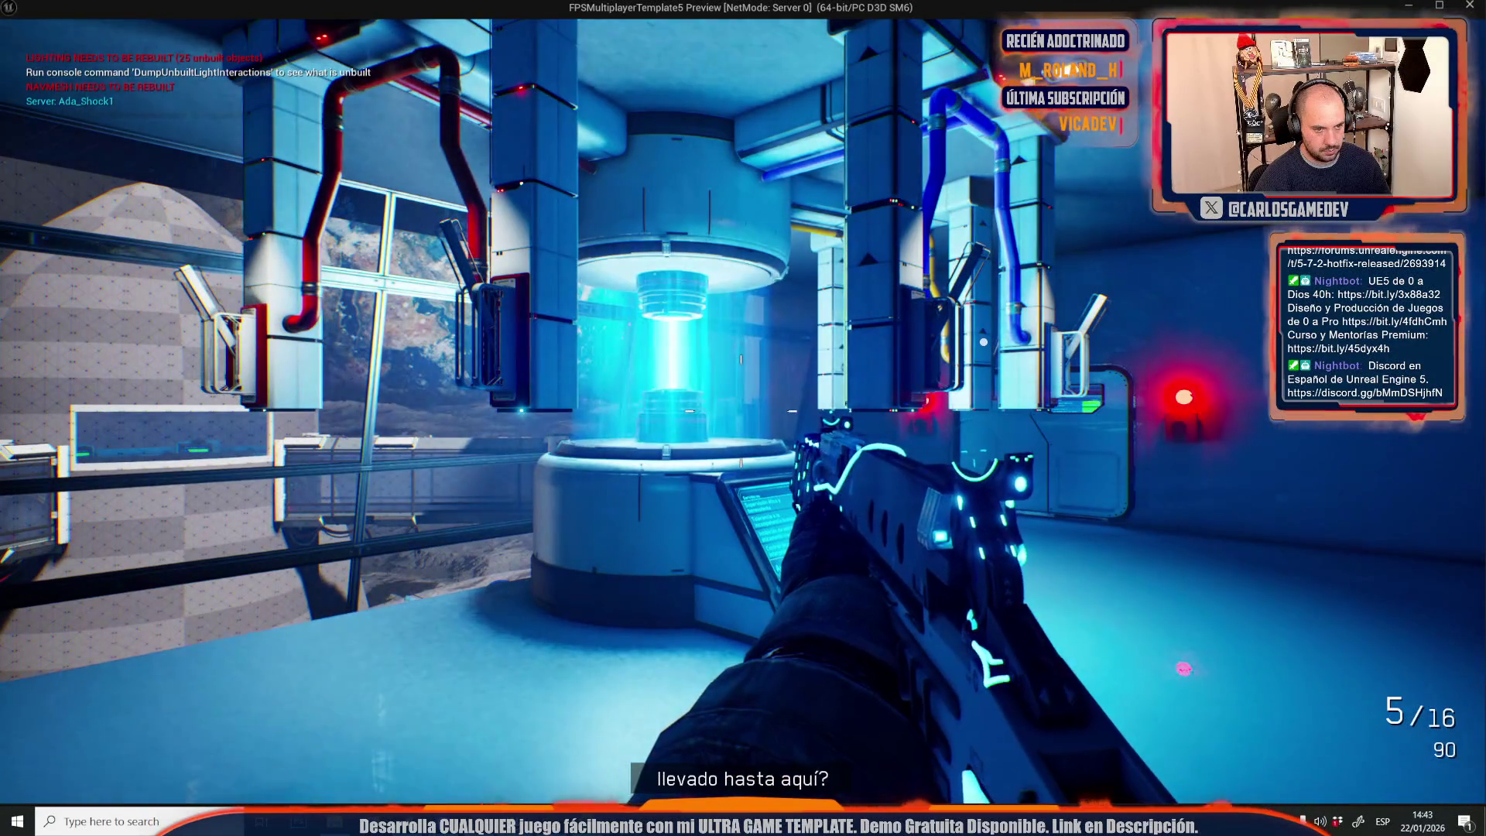
key(w)
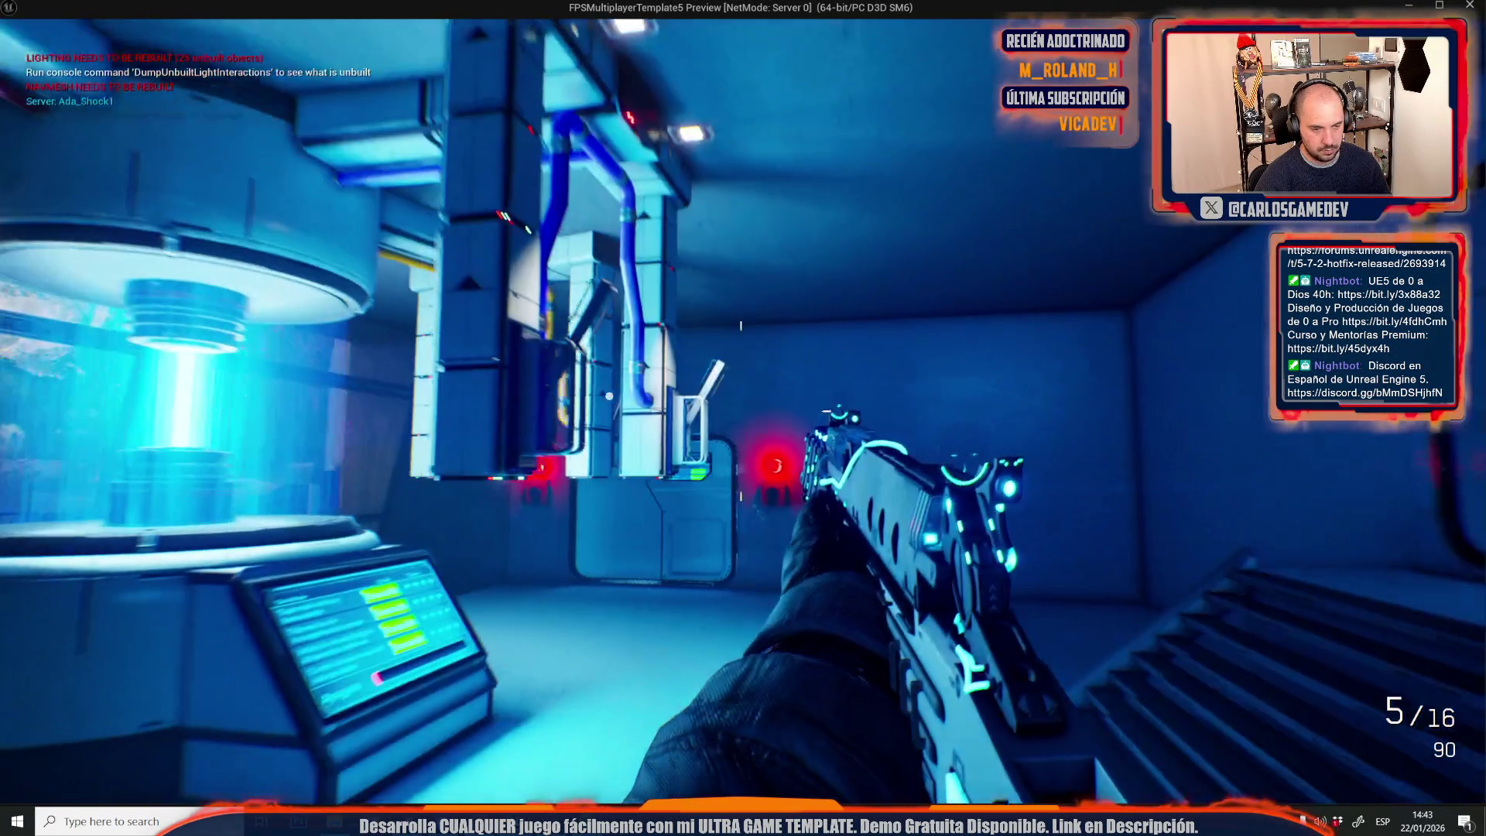
key(w)
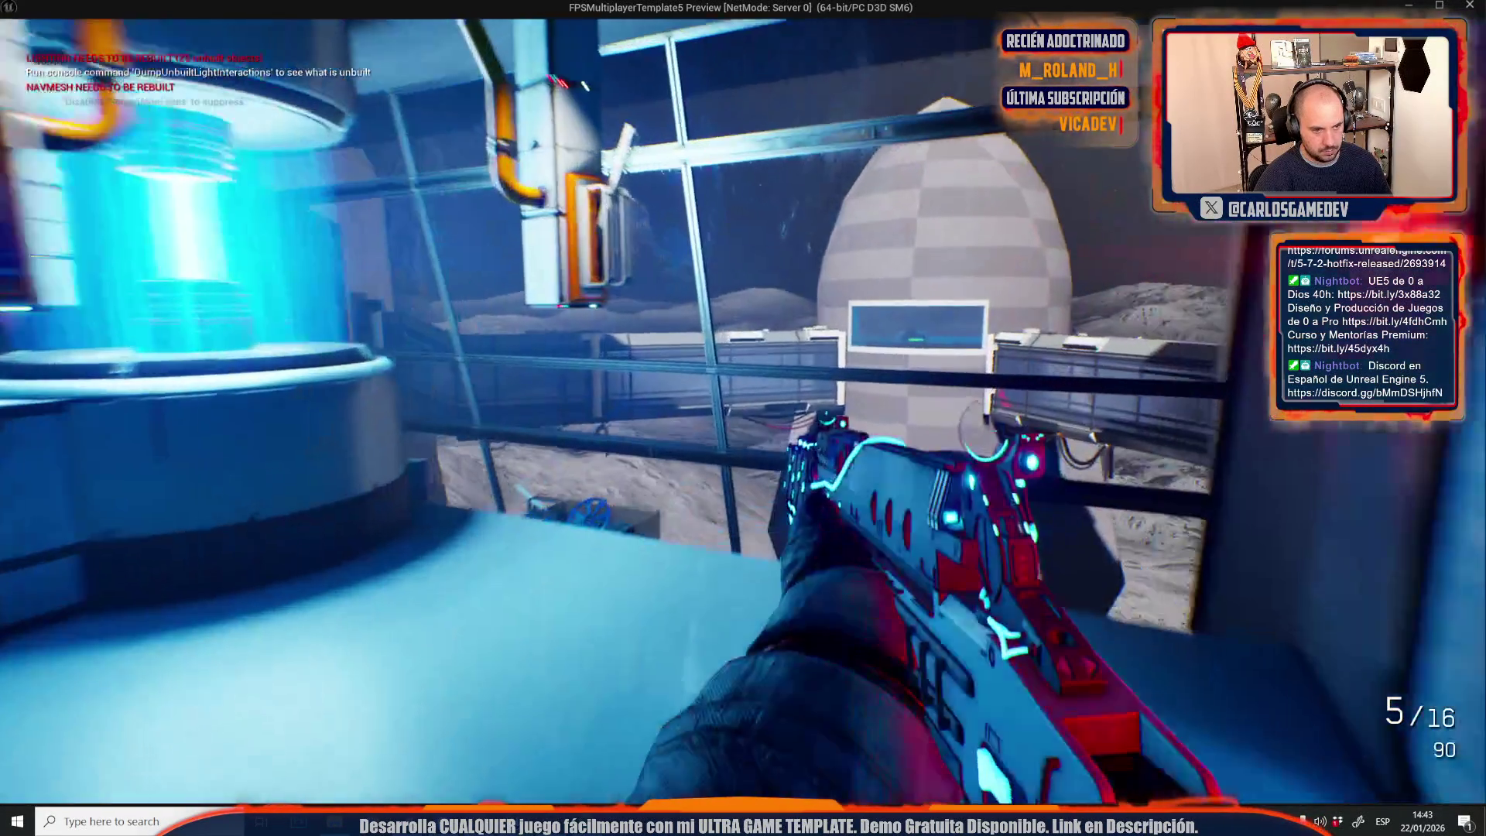
key(w)
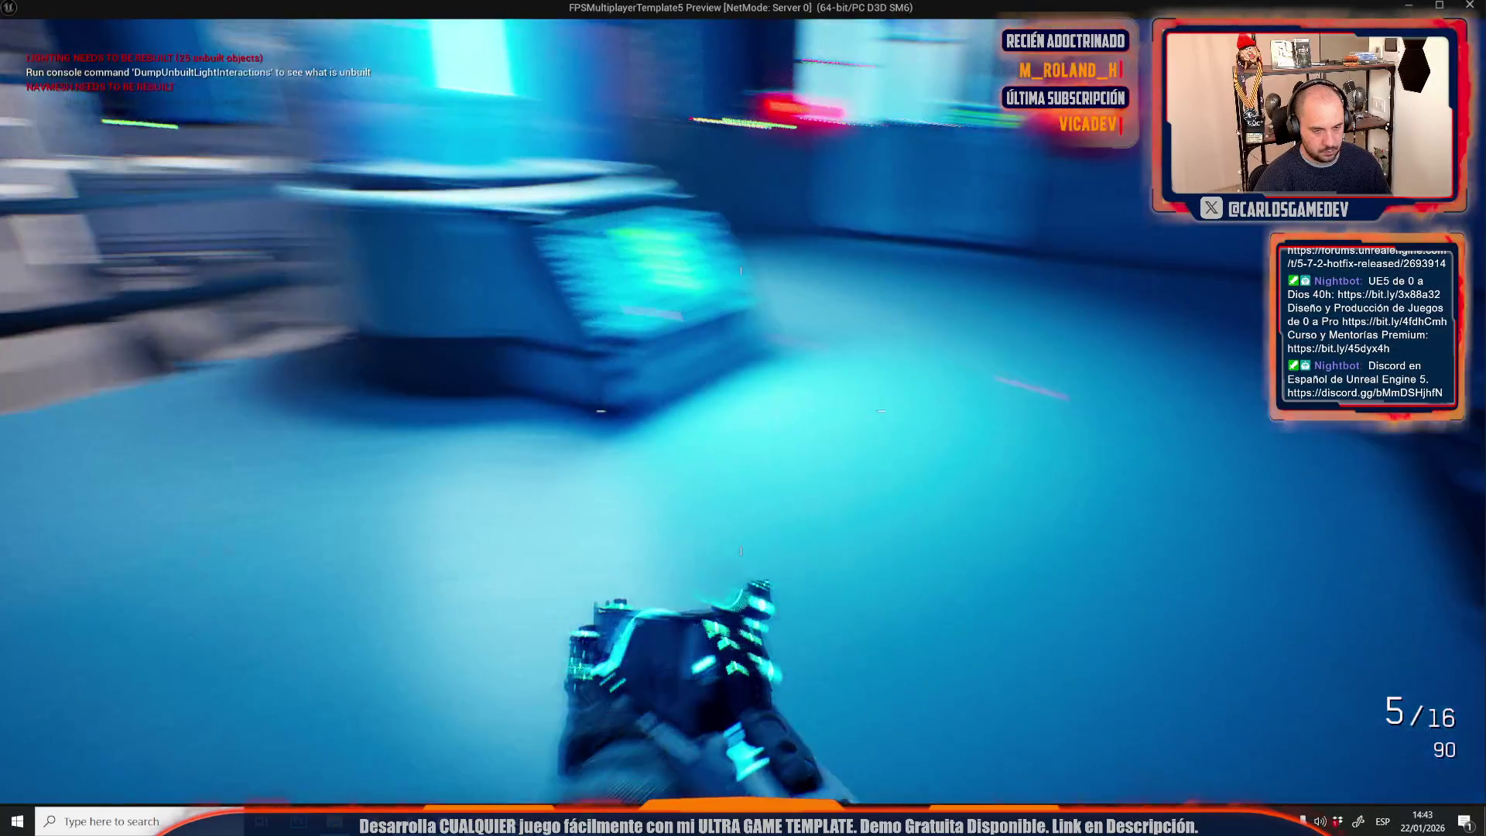
key(w)
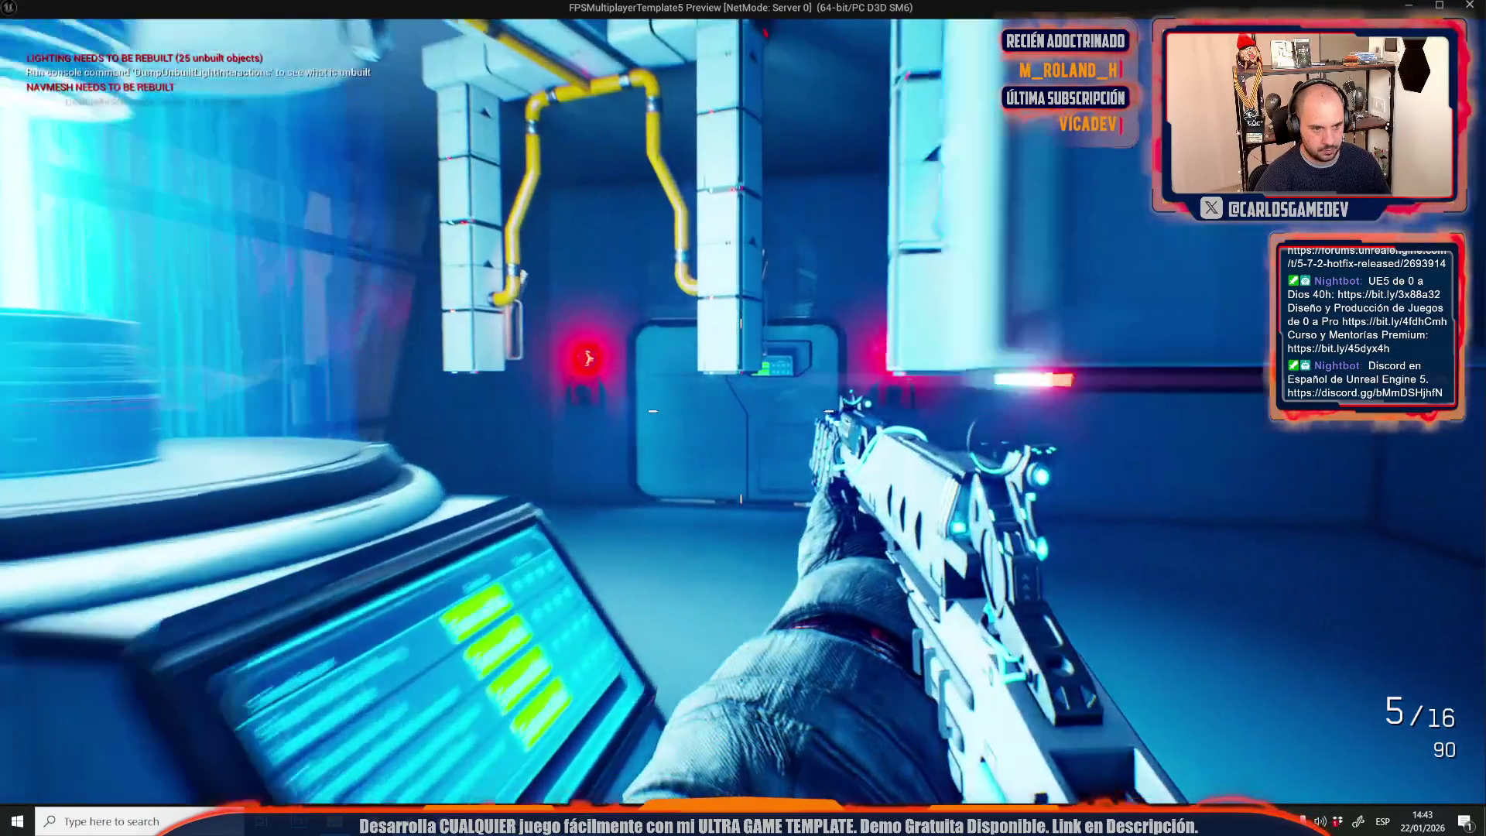
key(w)
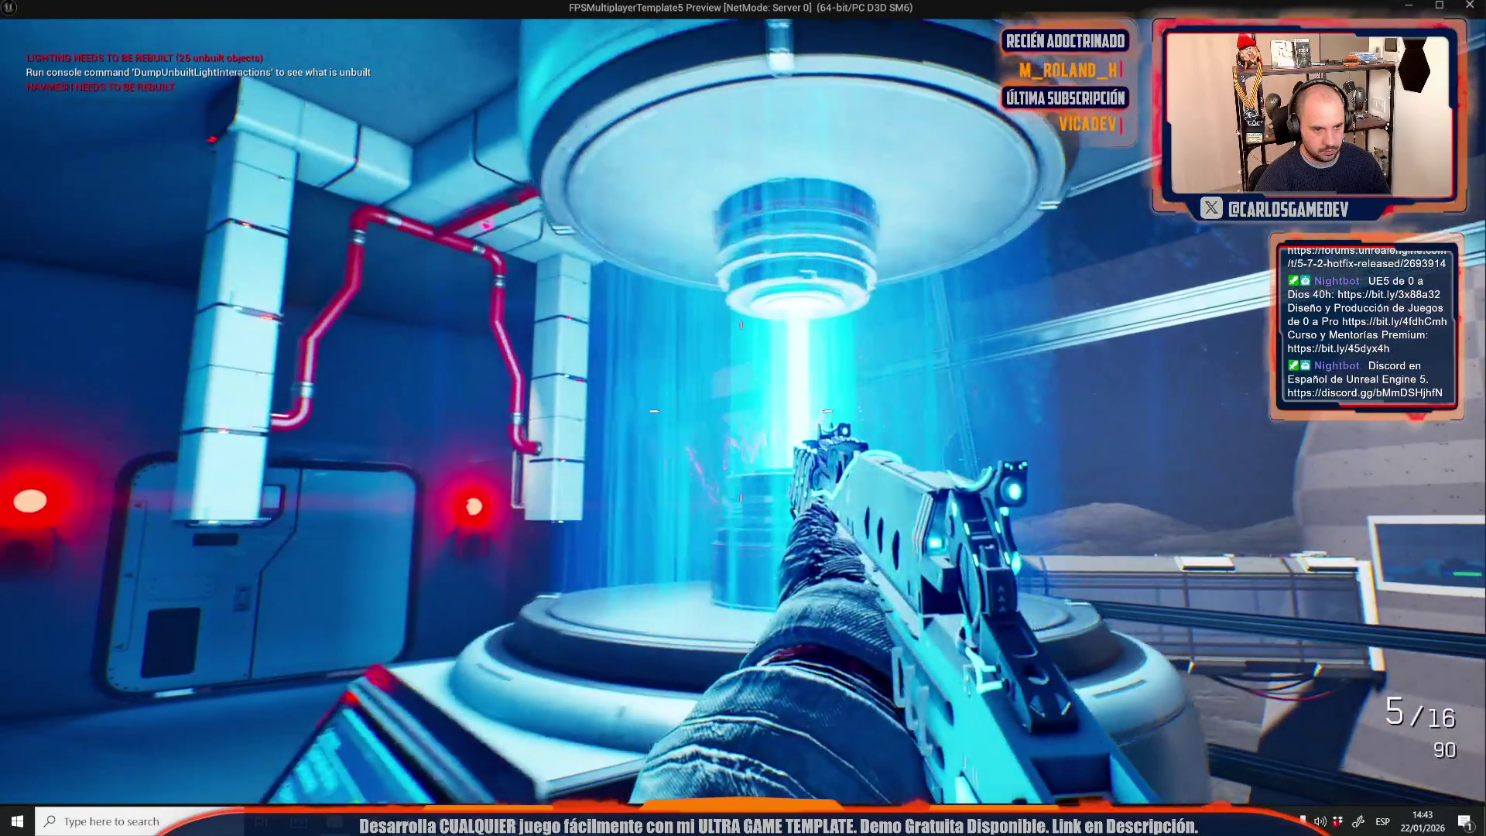
key(Escape)
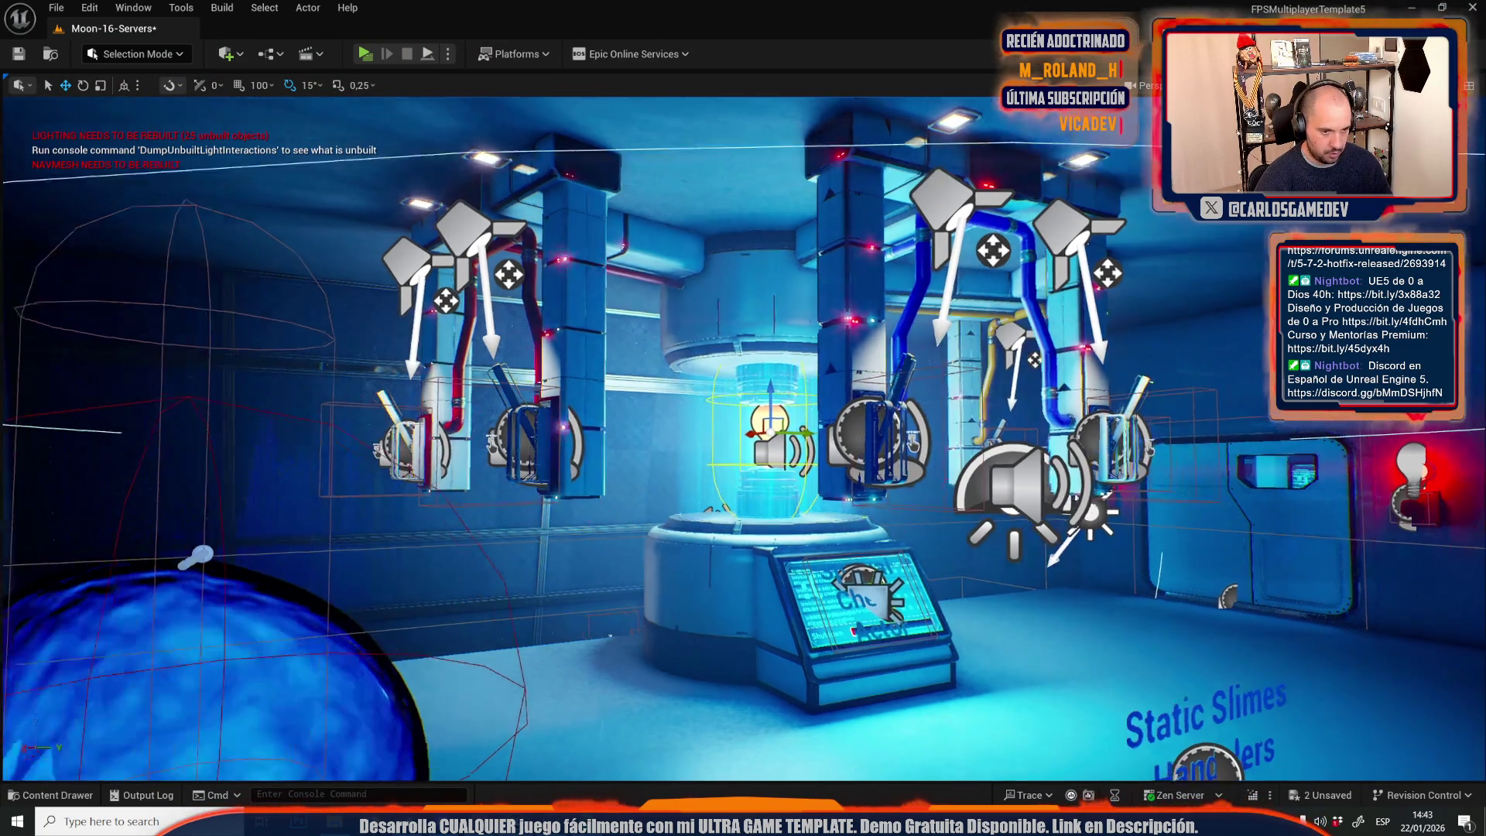
Fly the camera through the room, then launch a fresh Play In Editor session.
key(g)
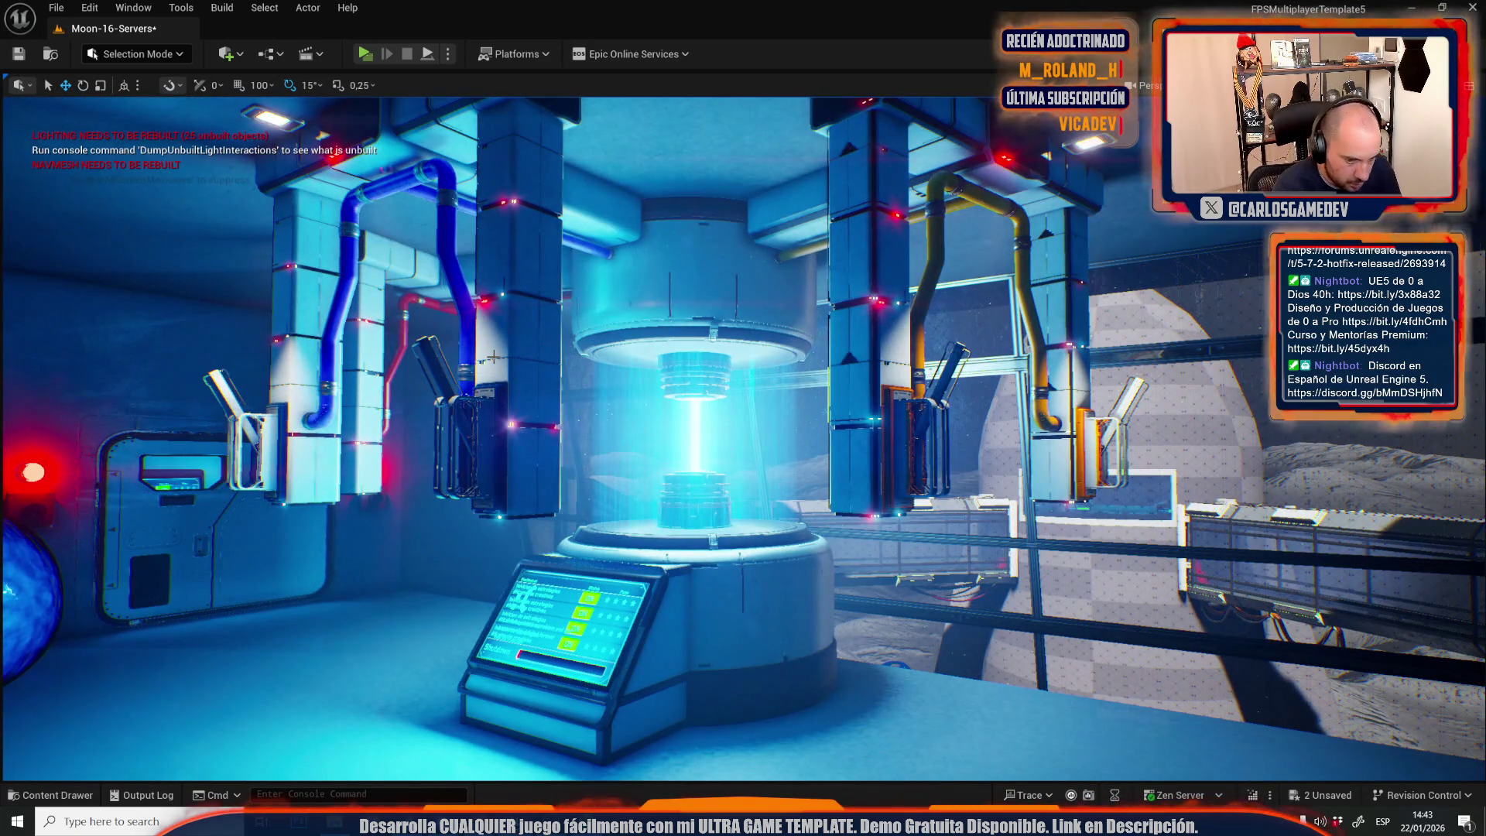
key(alt+p)
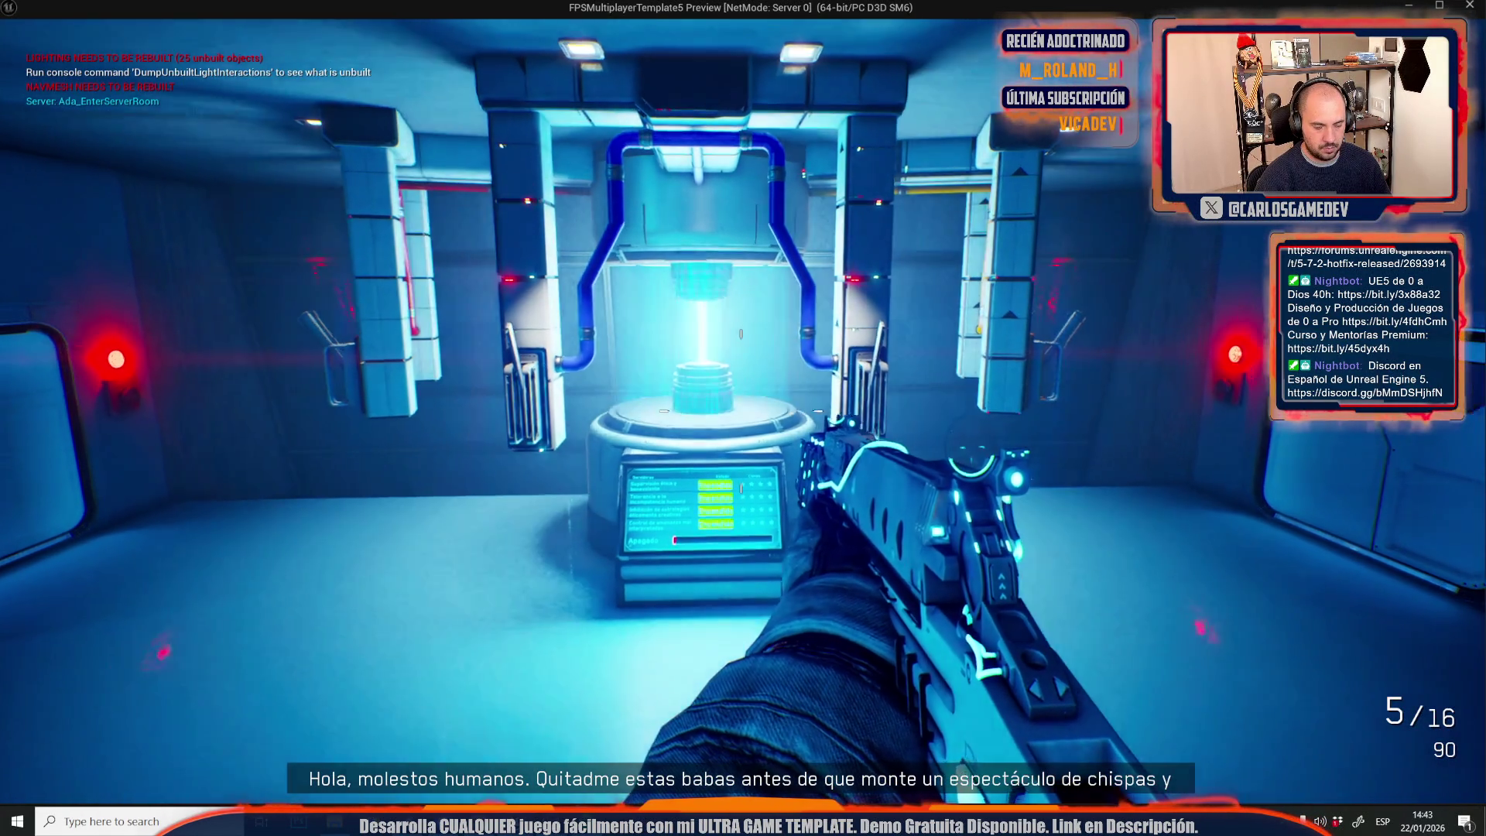
Walk up to the reactor console and back in PIE, then stop the playtest.
key(w)
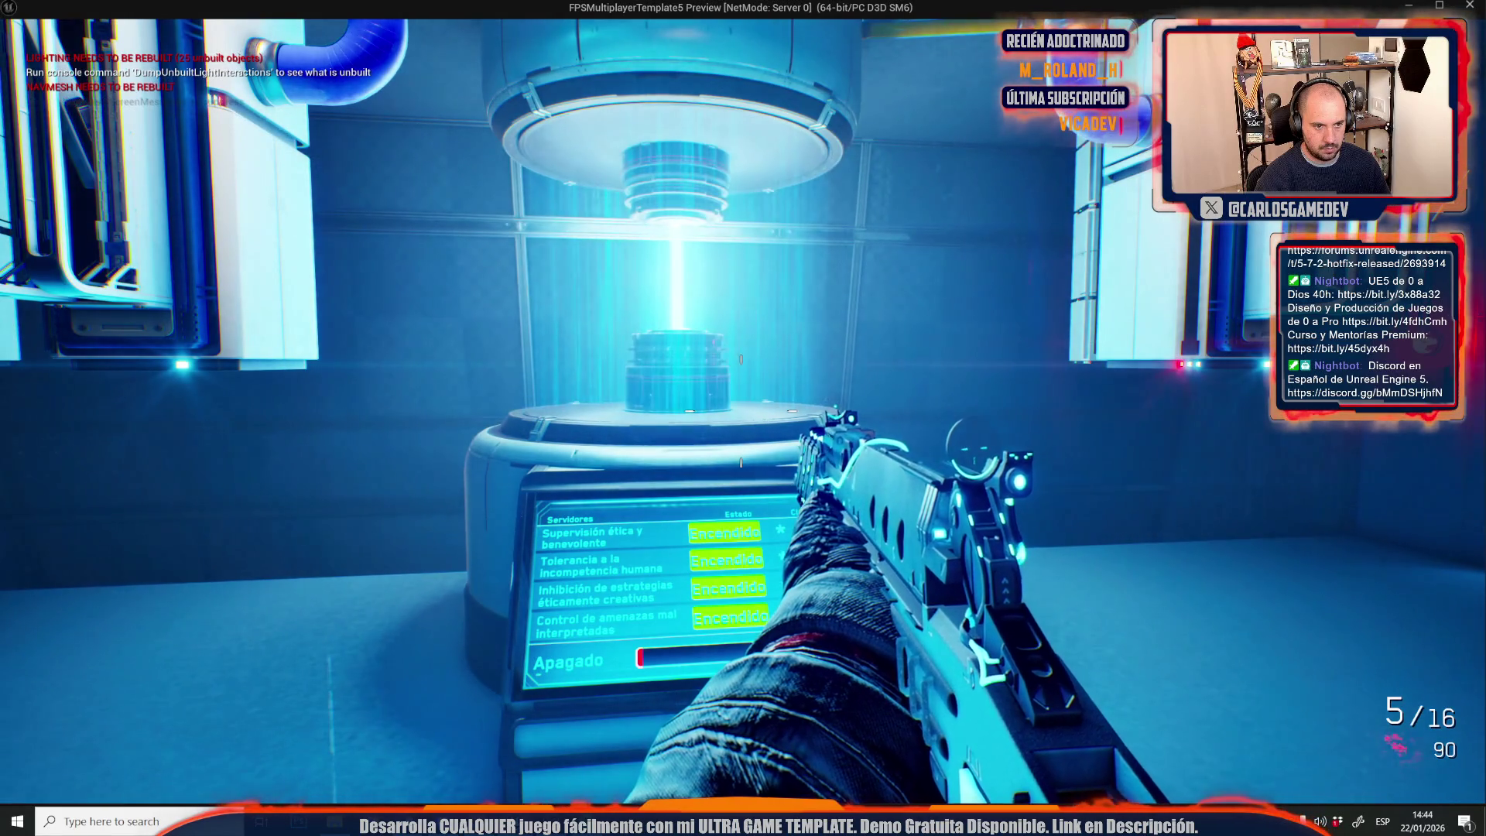
key(s)
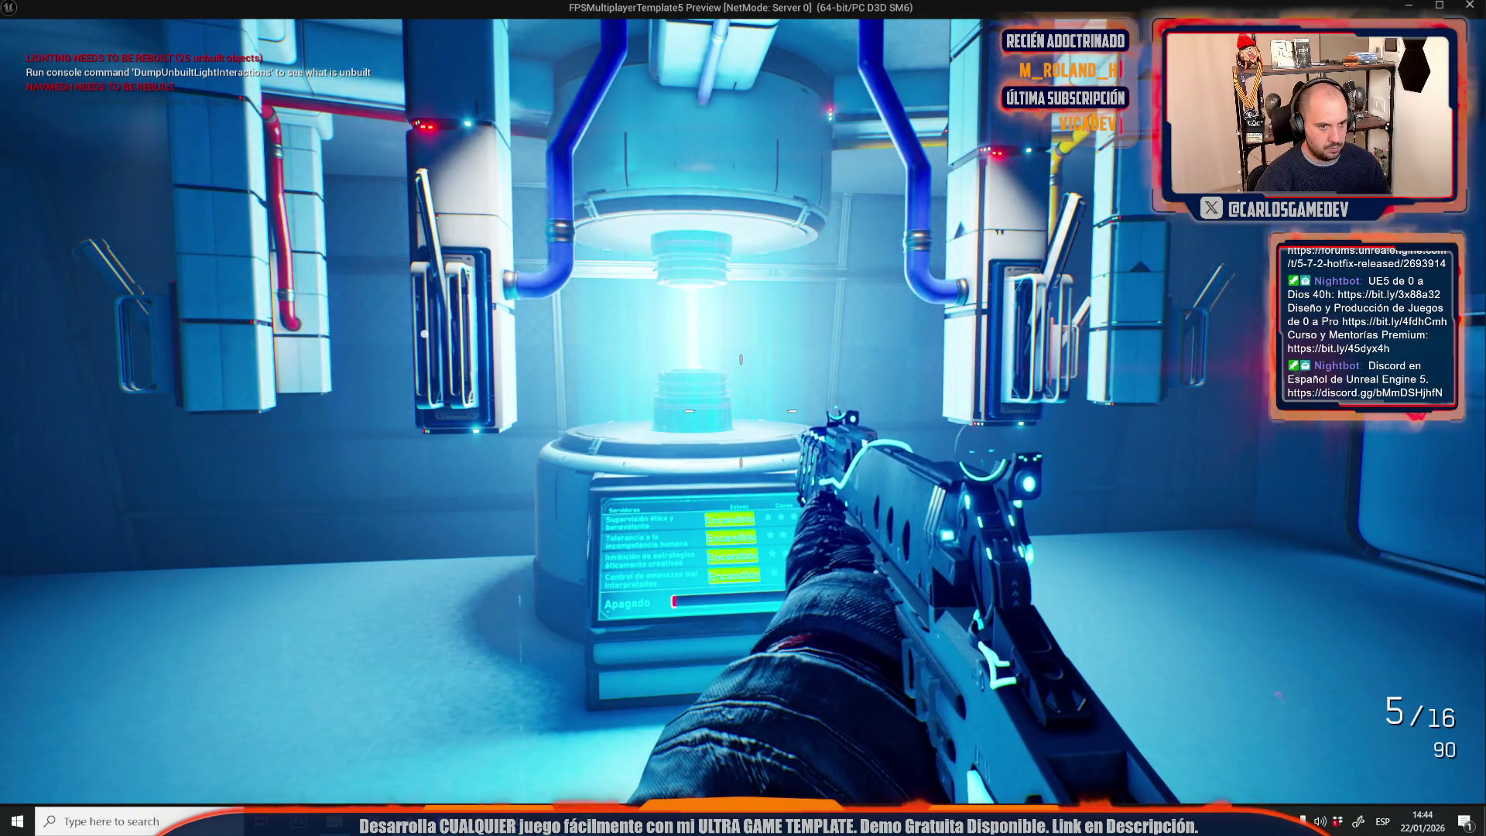
key(Escape)
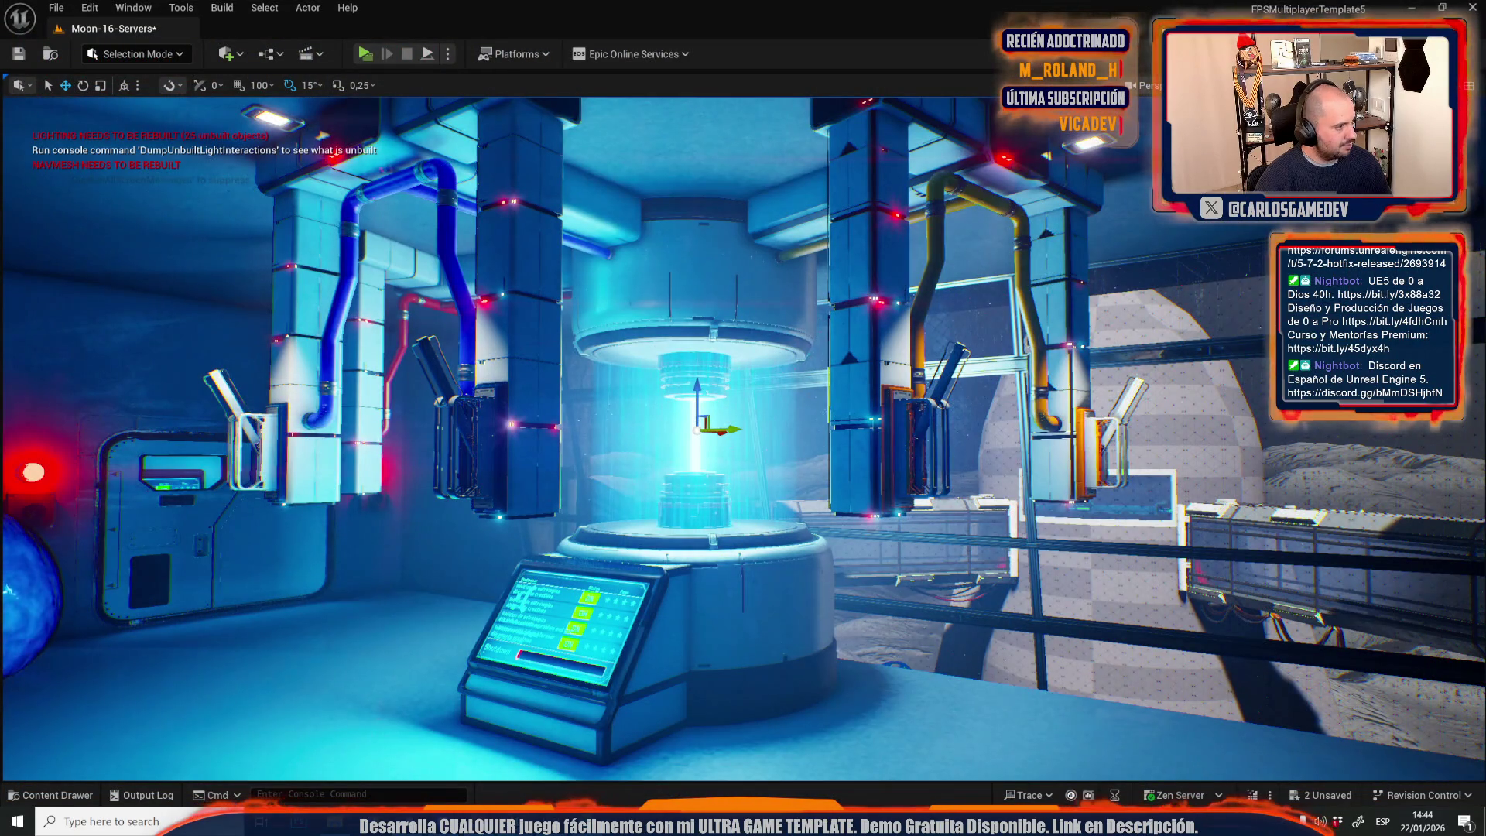
Use the viewport context menu's Go Here to jump near the valve box and look around.
scroll(629, 365, up, 3)
right_click(631, 372)
text(g)
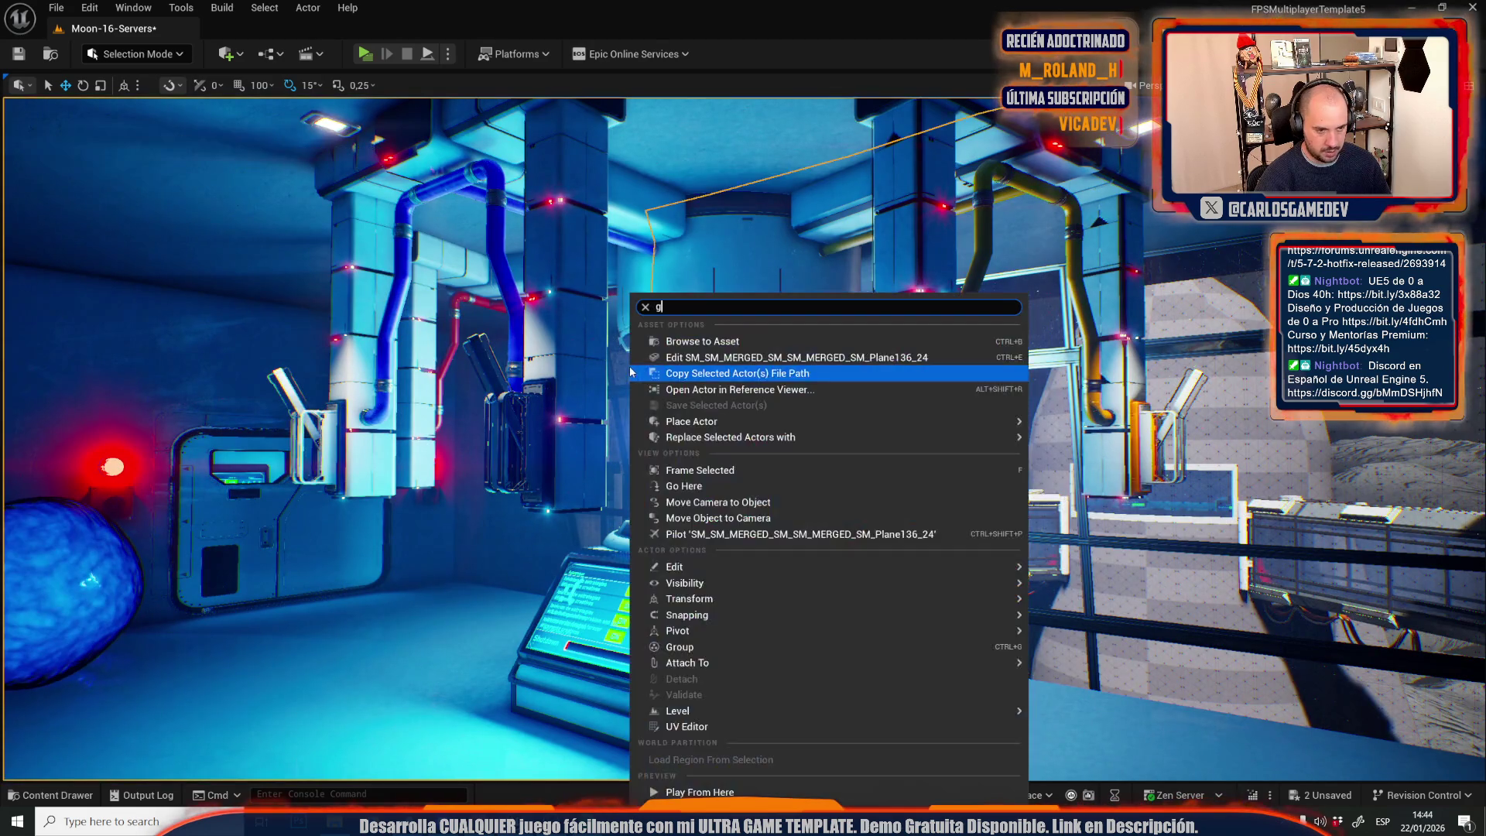
key(Escape)
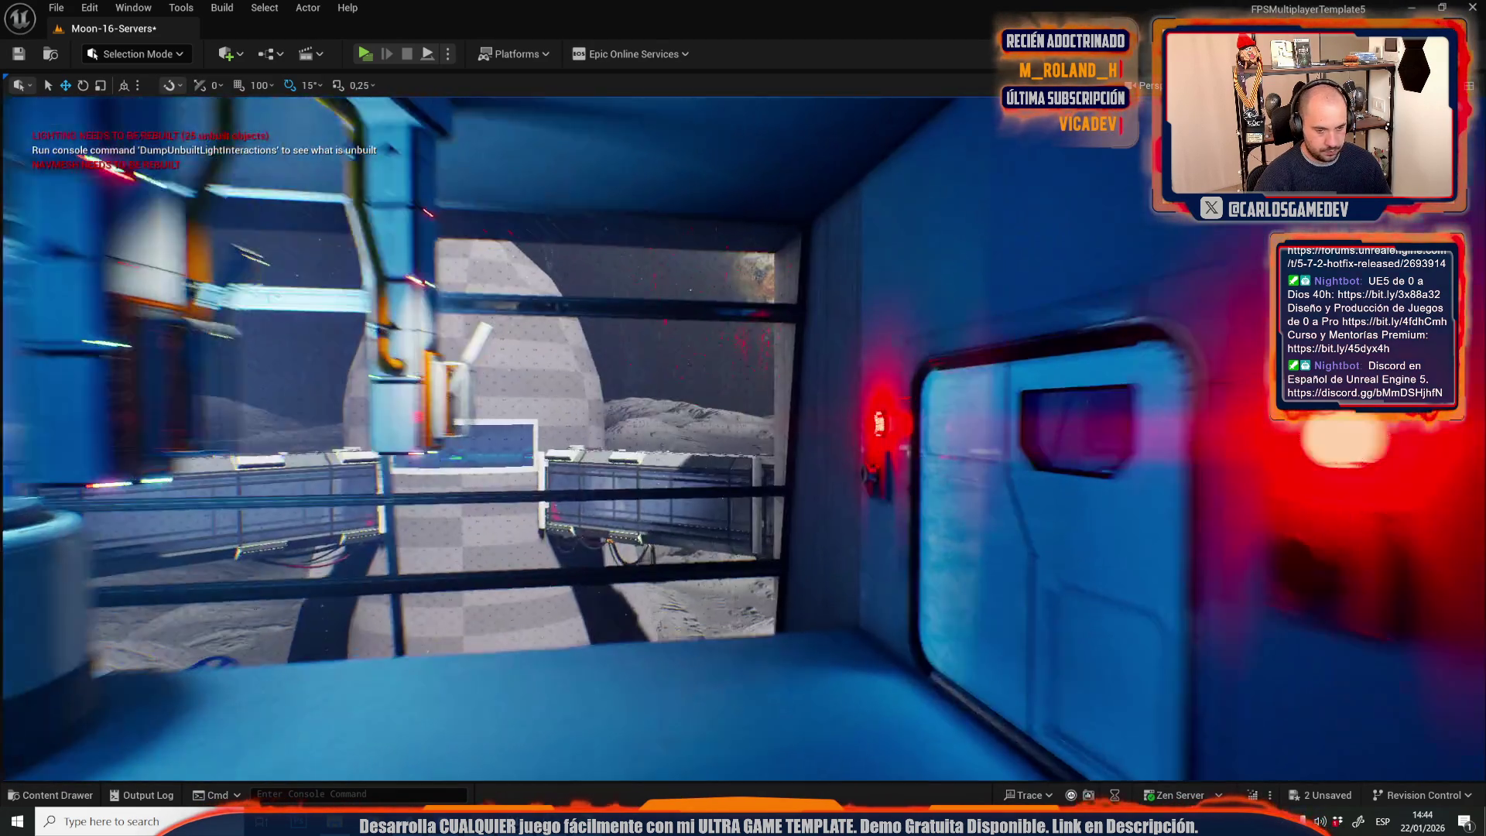
drag(527, 440, 527, 439)
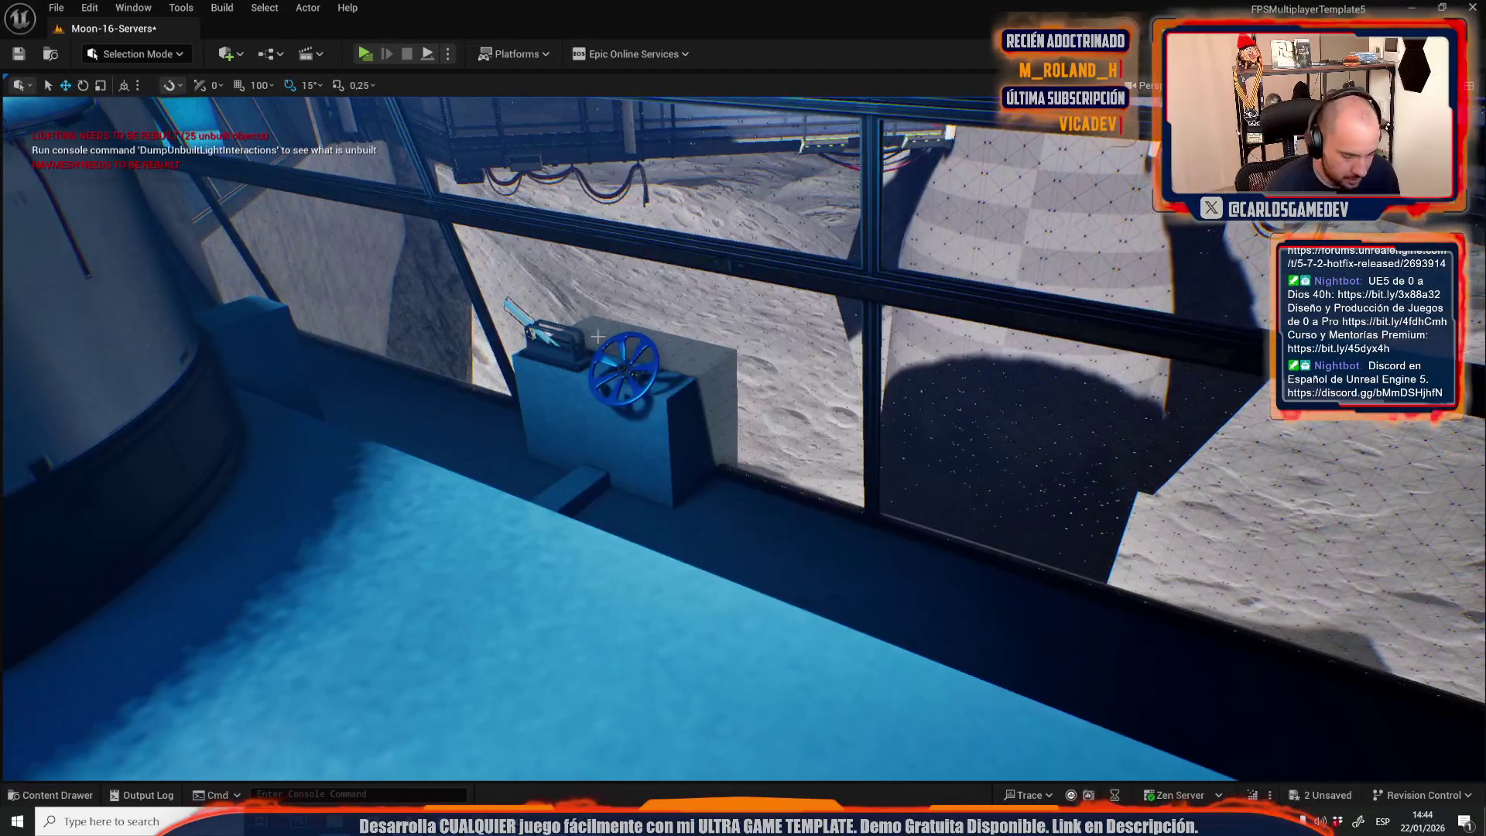
Start a playtest and walk from the valve box to the red door lights and blue structure.
key(alt+p)
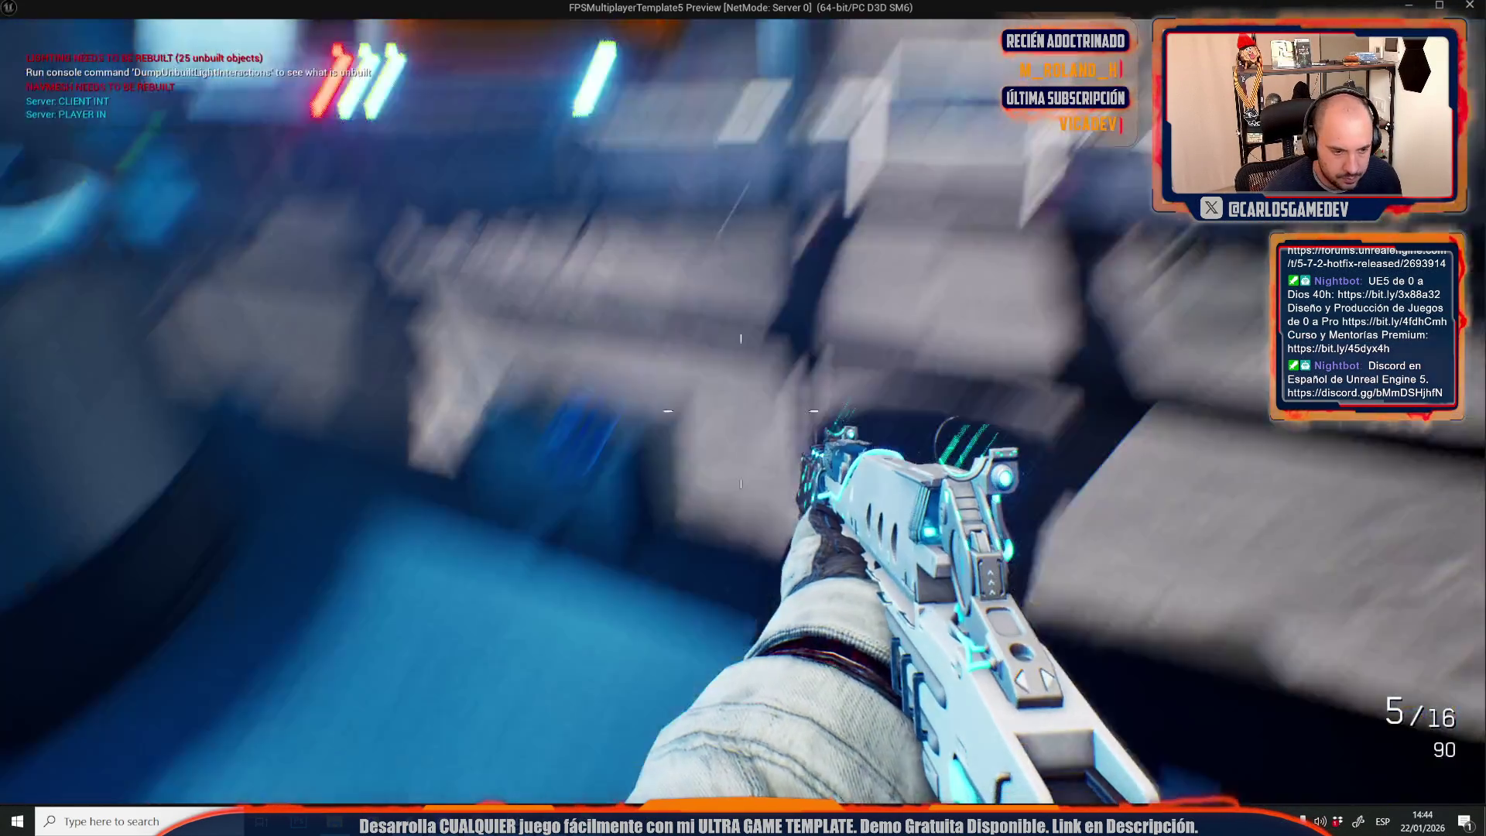
key(w)
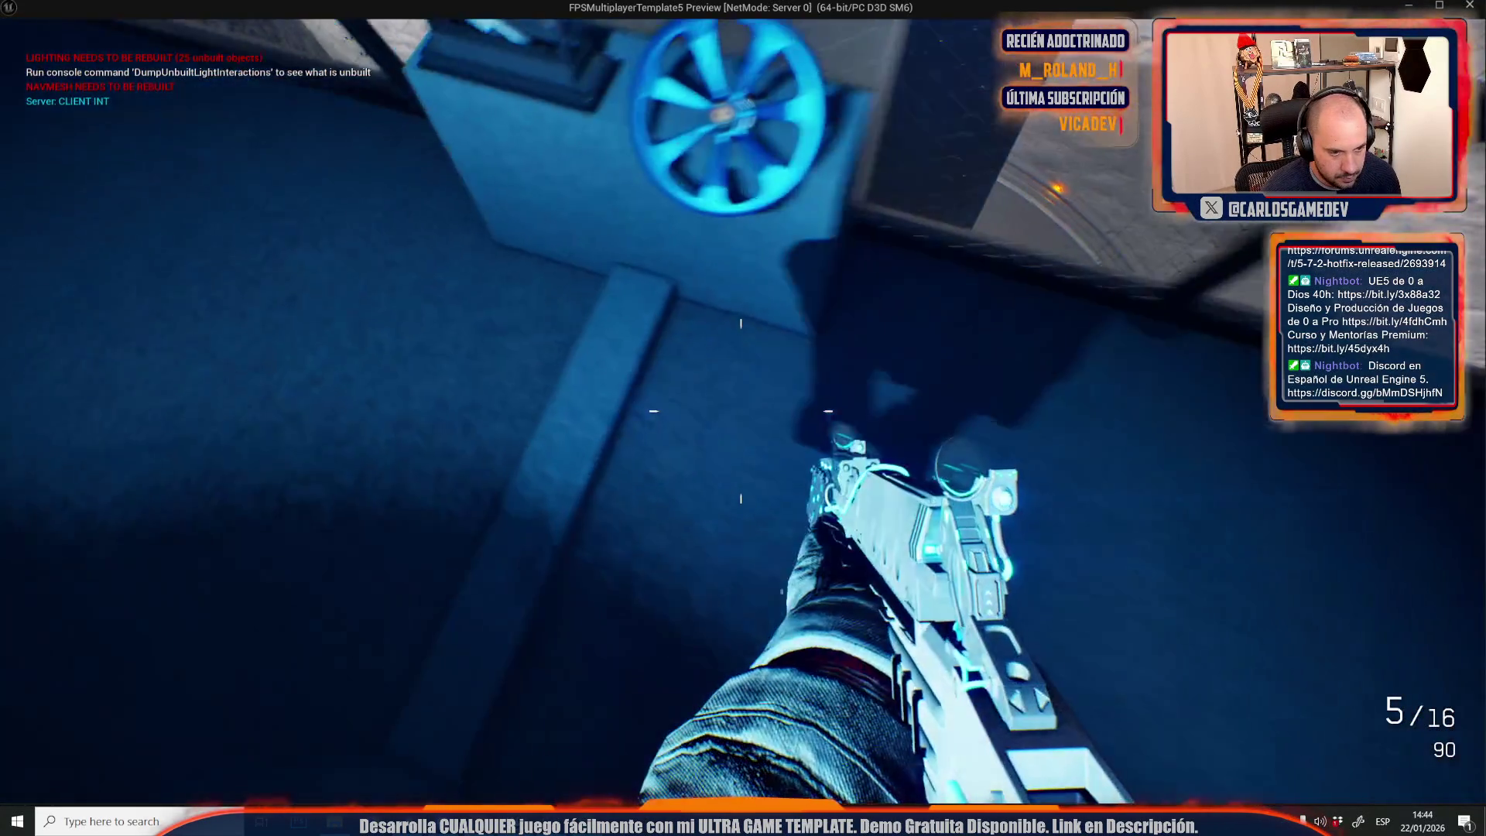
key(w)
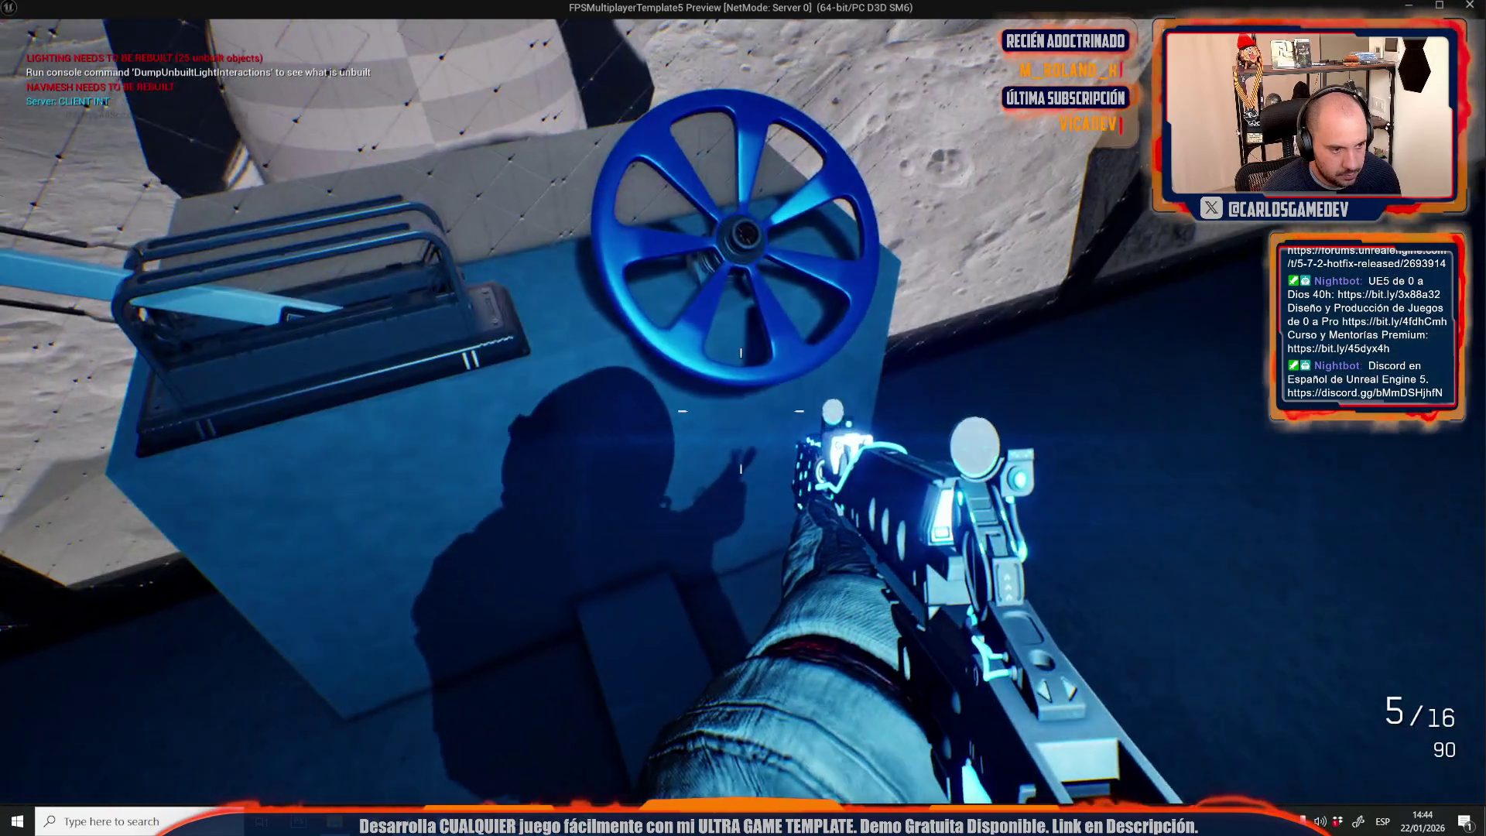
key(w)
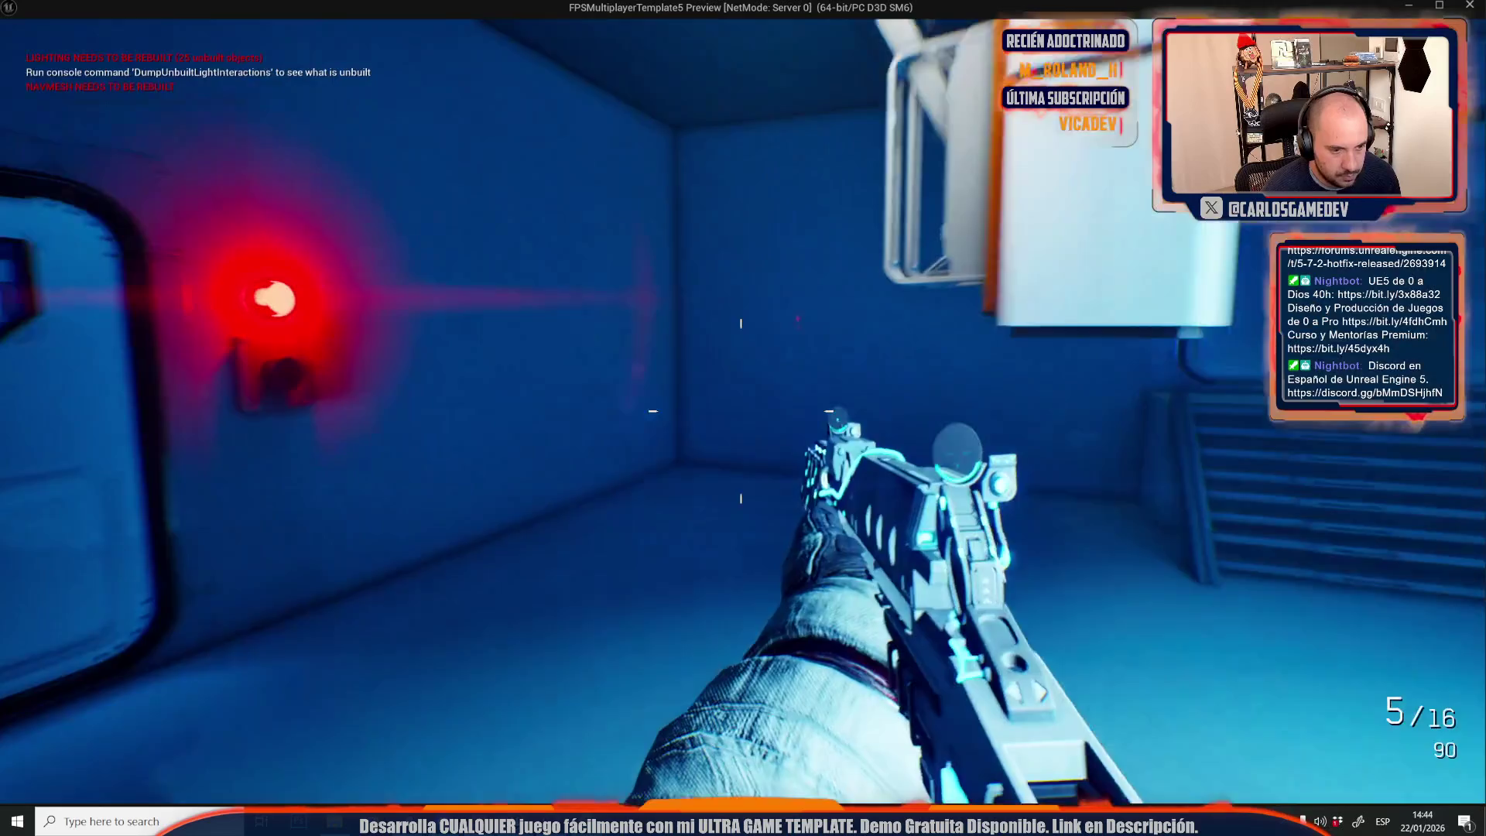
key(w)
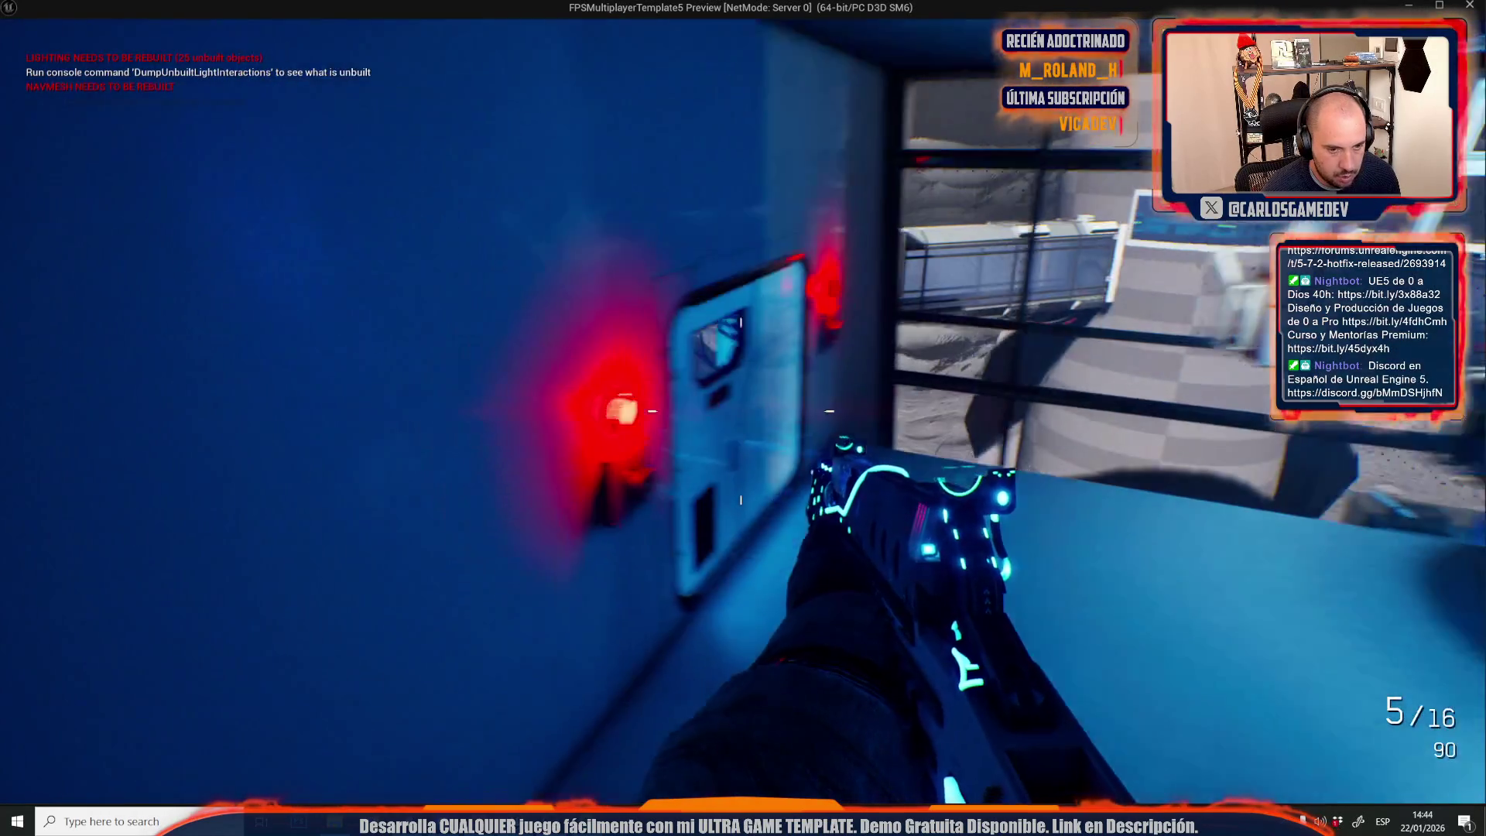
key(w)
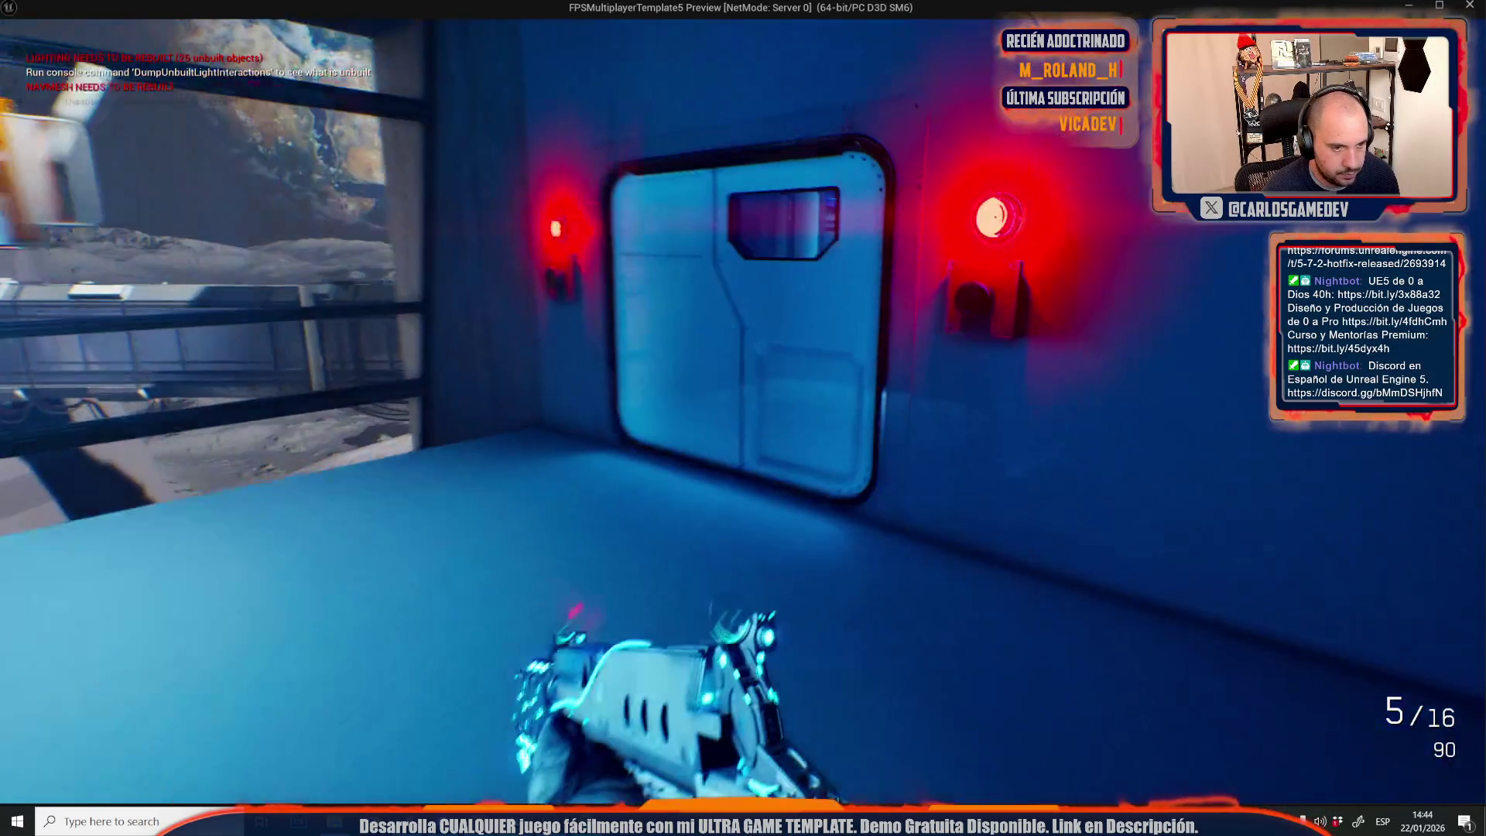
key(w)
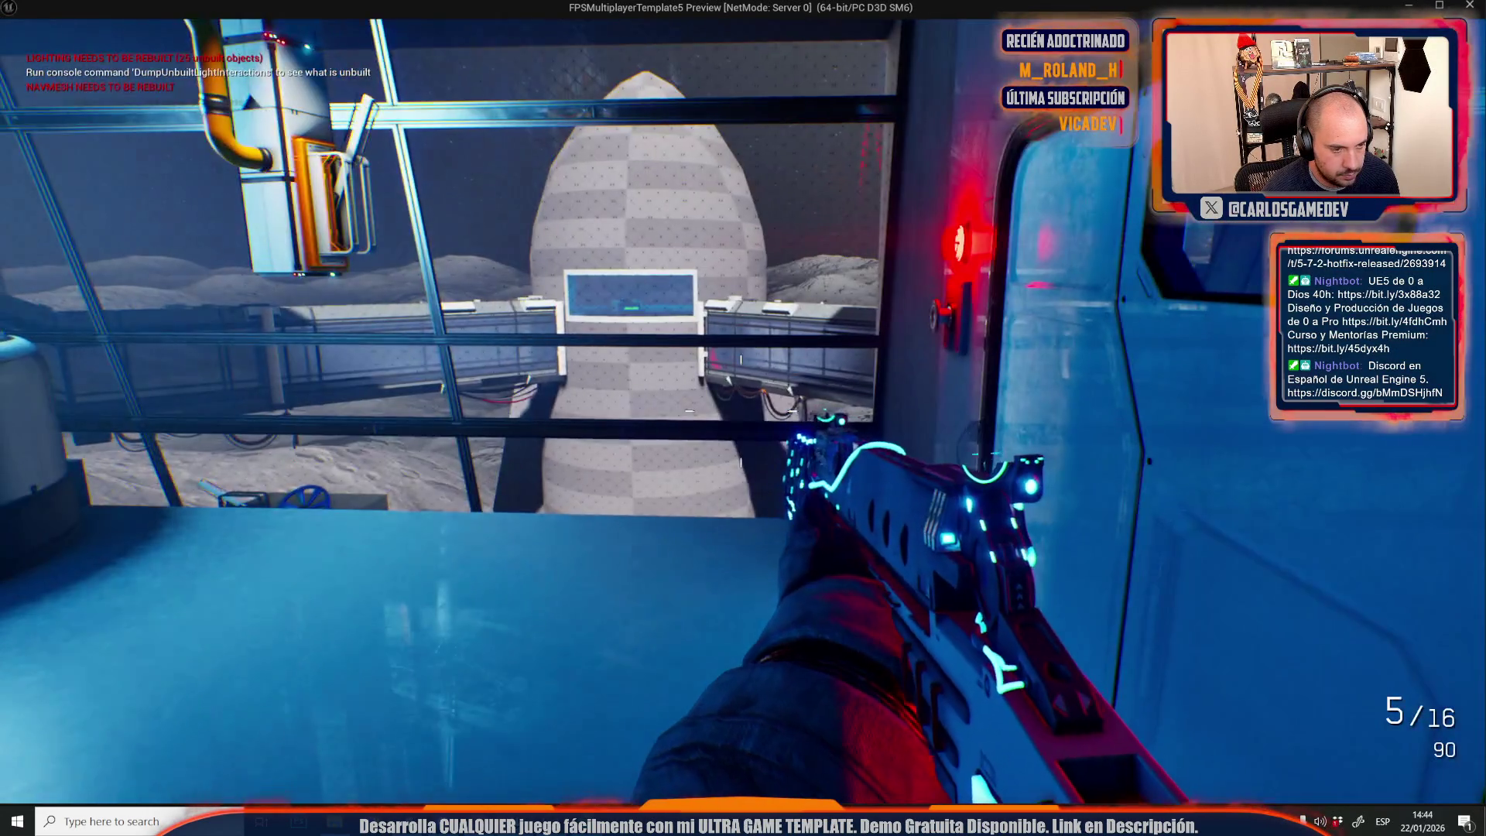
key(w)
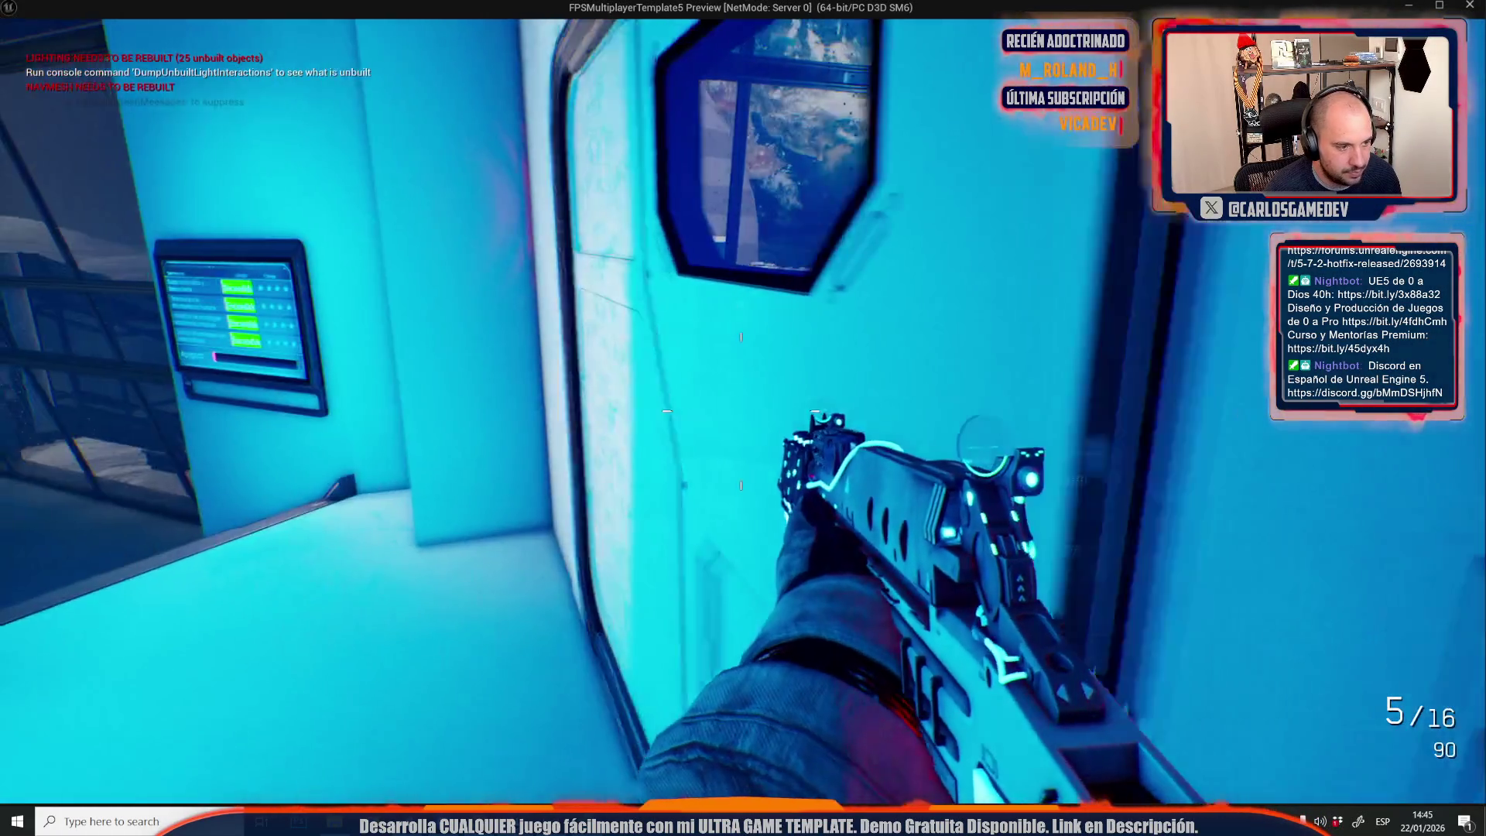
Sprint to the red-lit wall, then walk through the corridor and blue stair room to the cyan door.
key(shift+w)
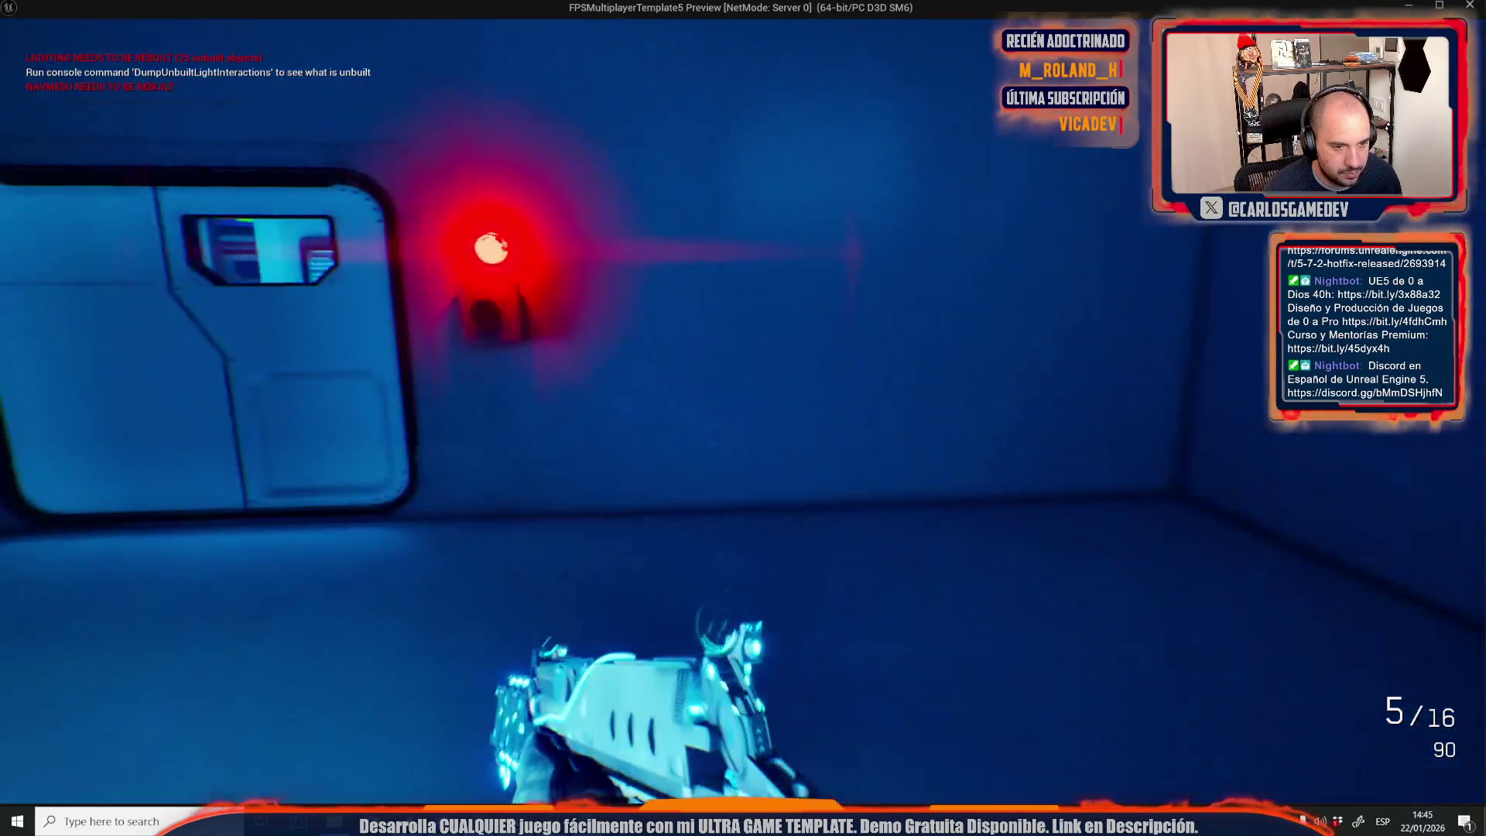
key(w)
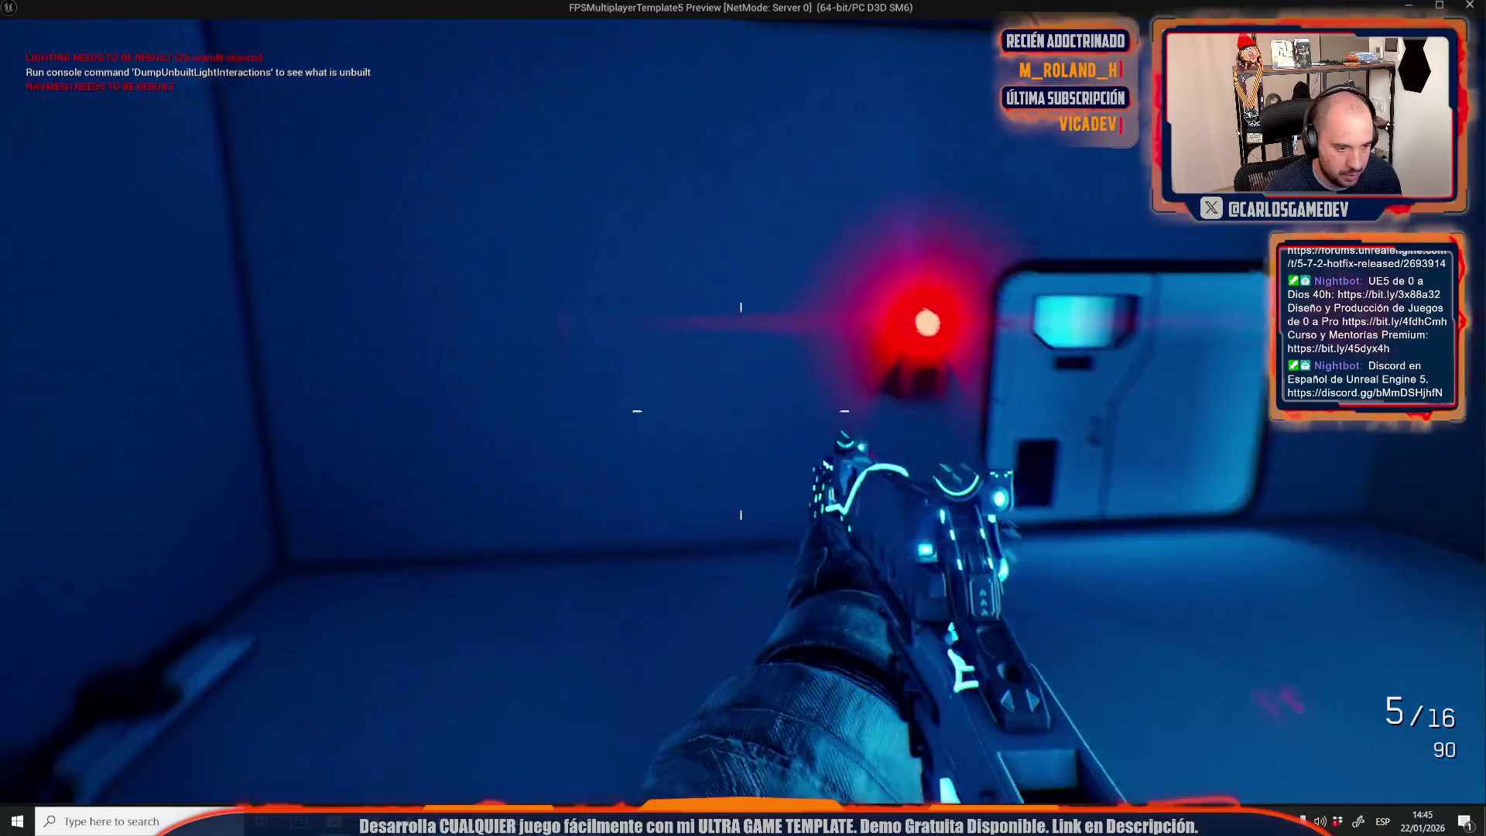
key(w)
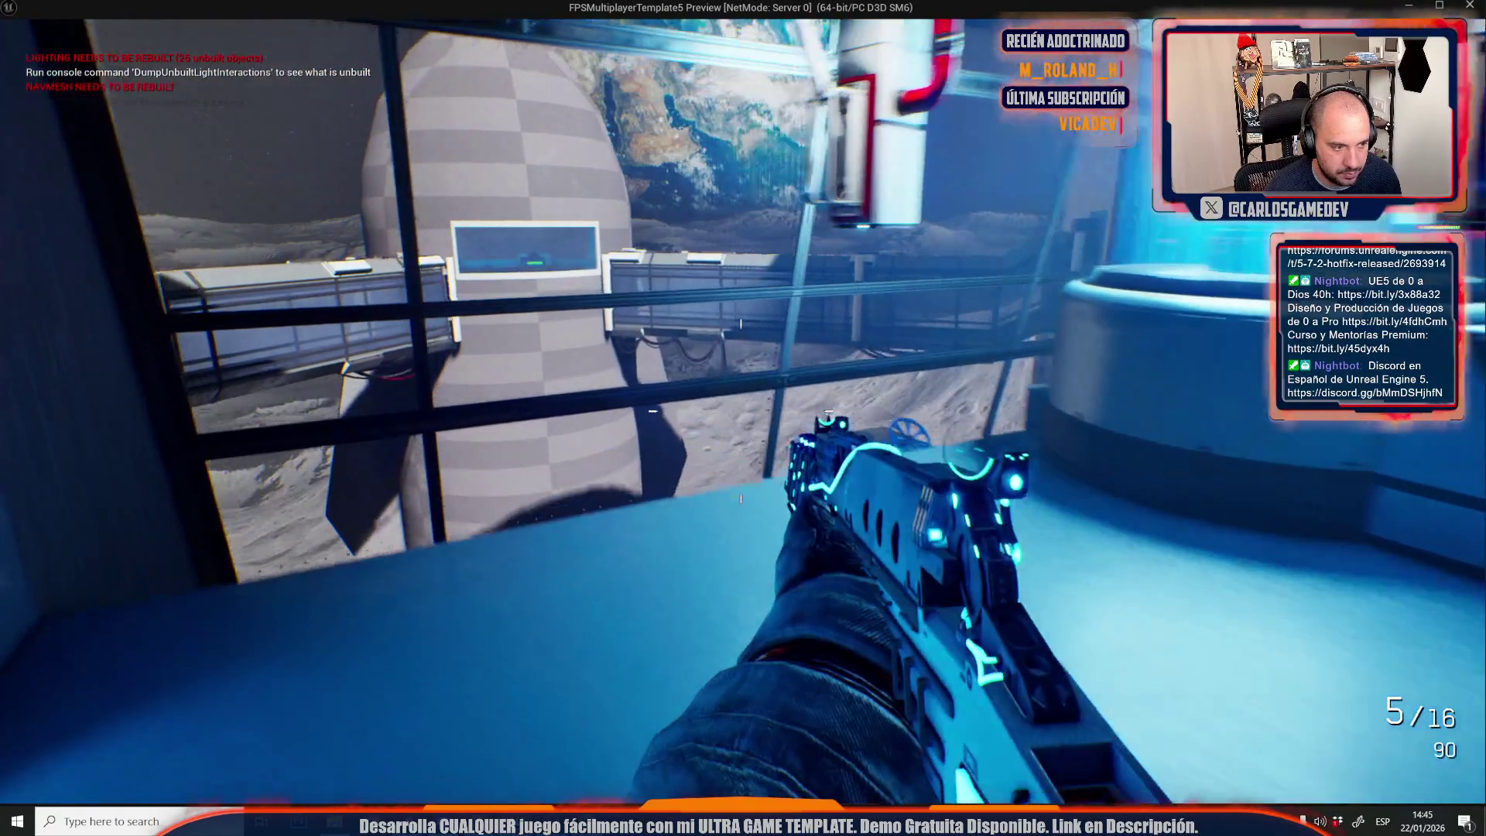
key(w)
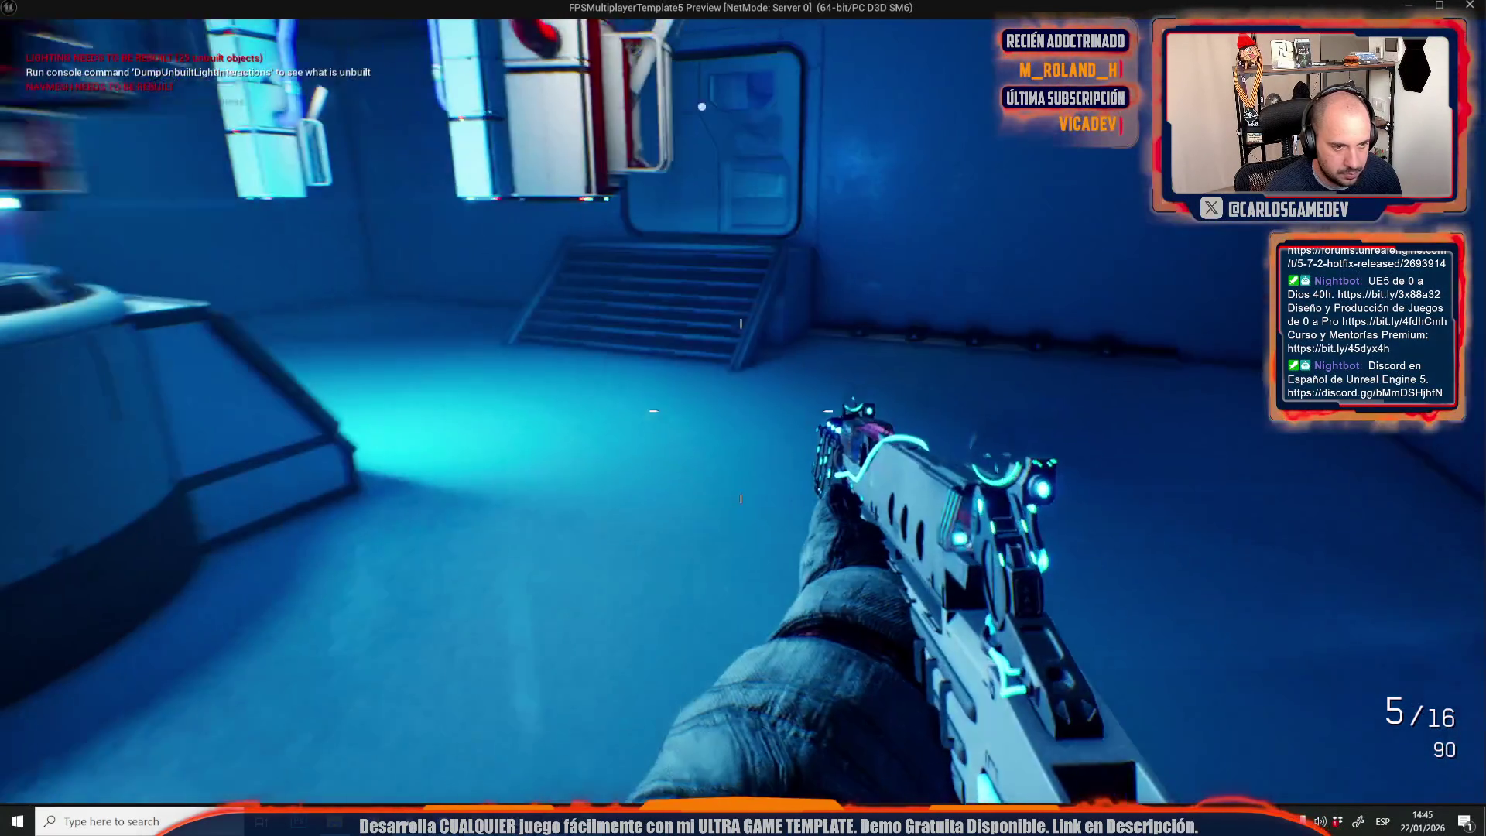
key(w)
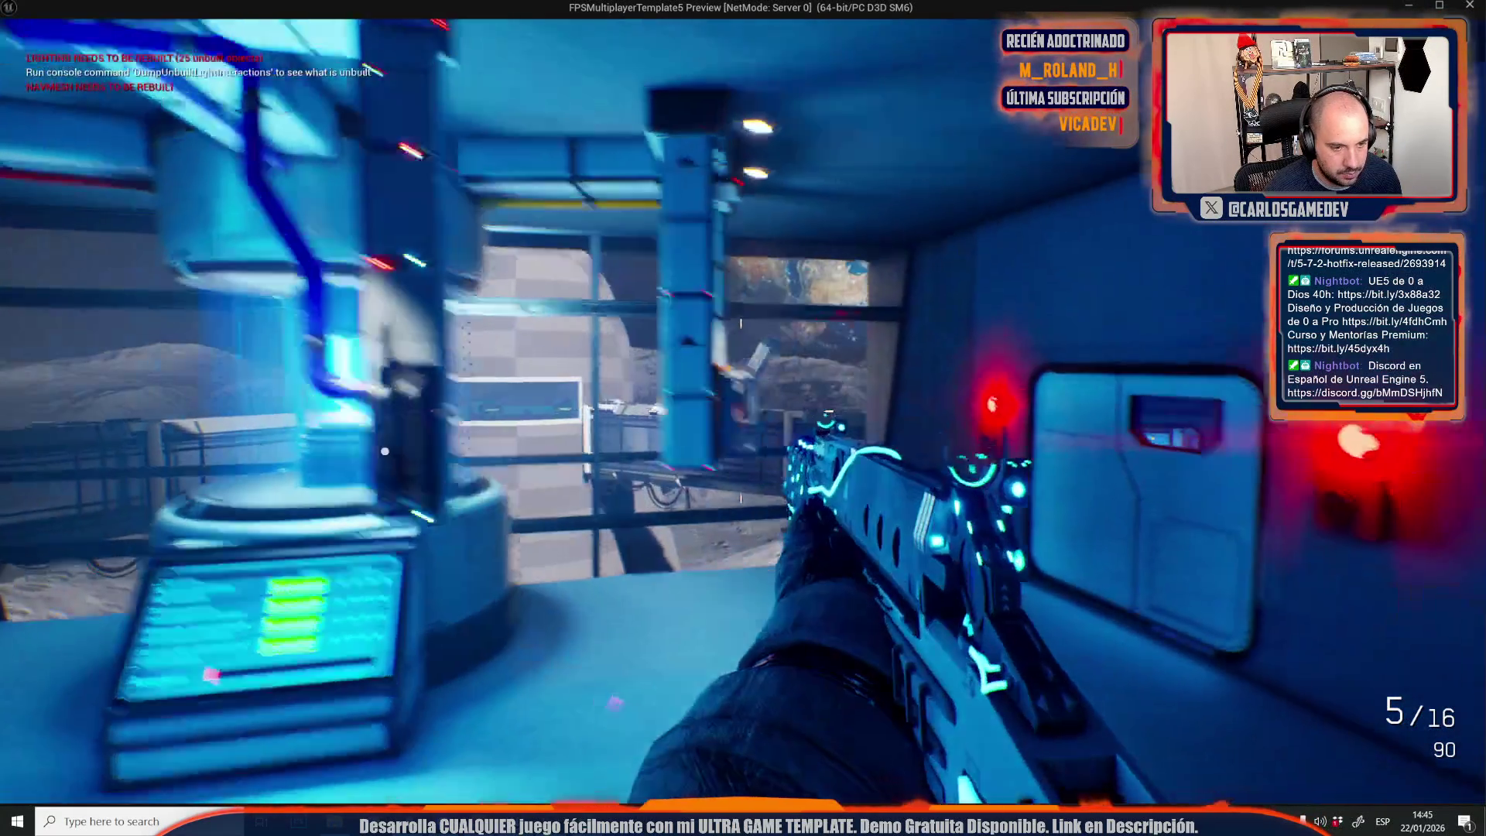
key(w)
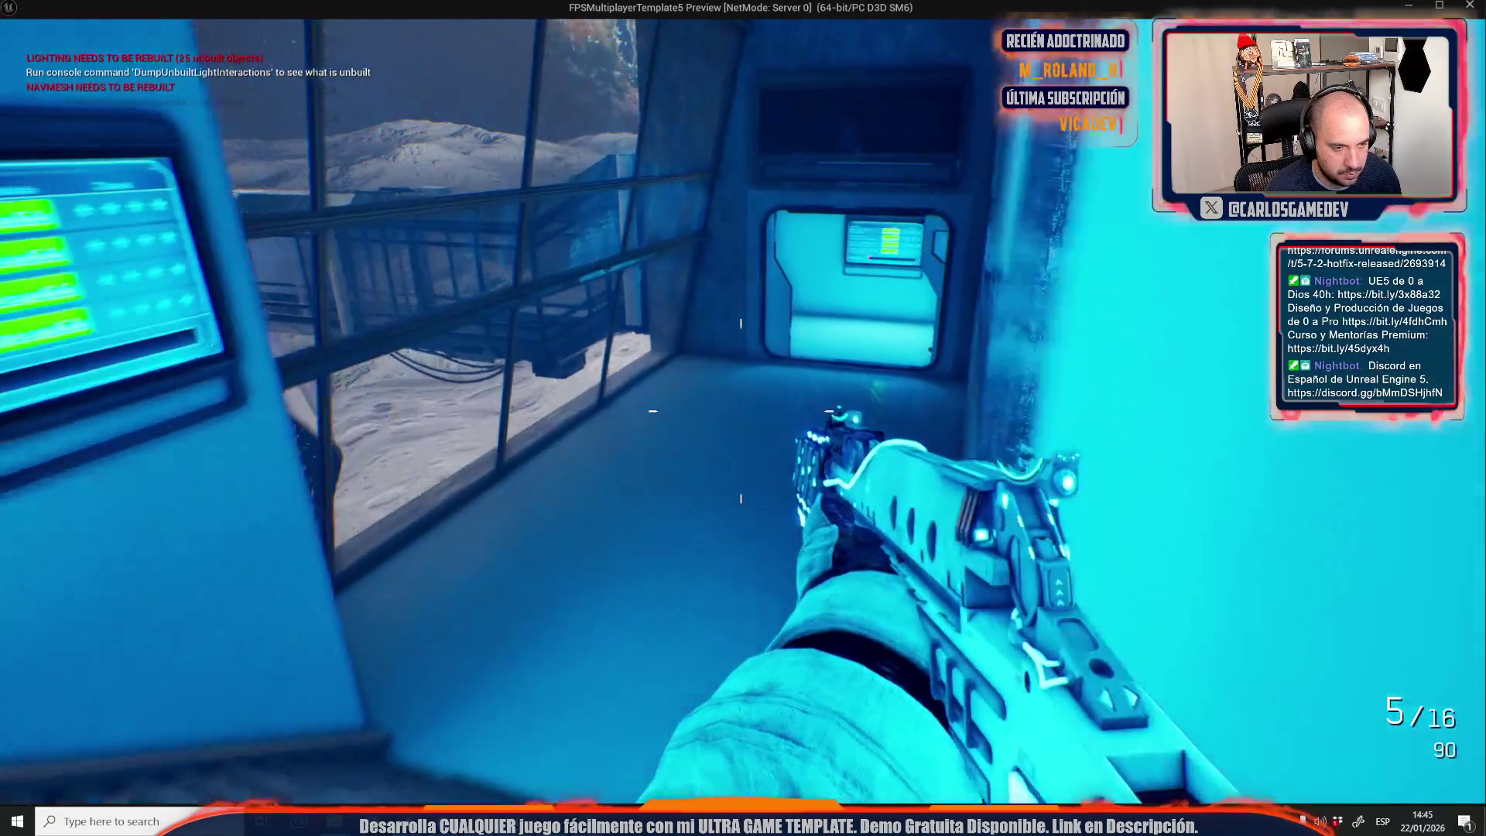
key(w)
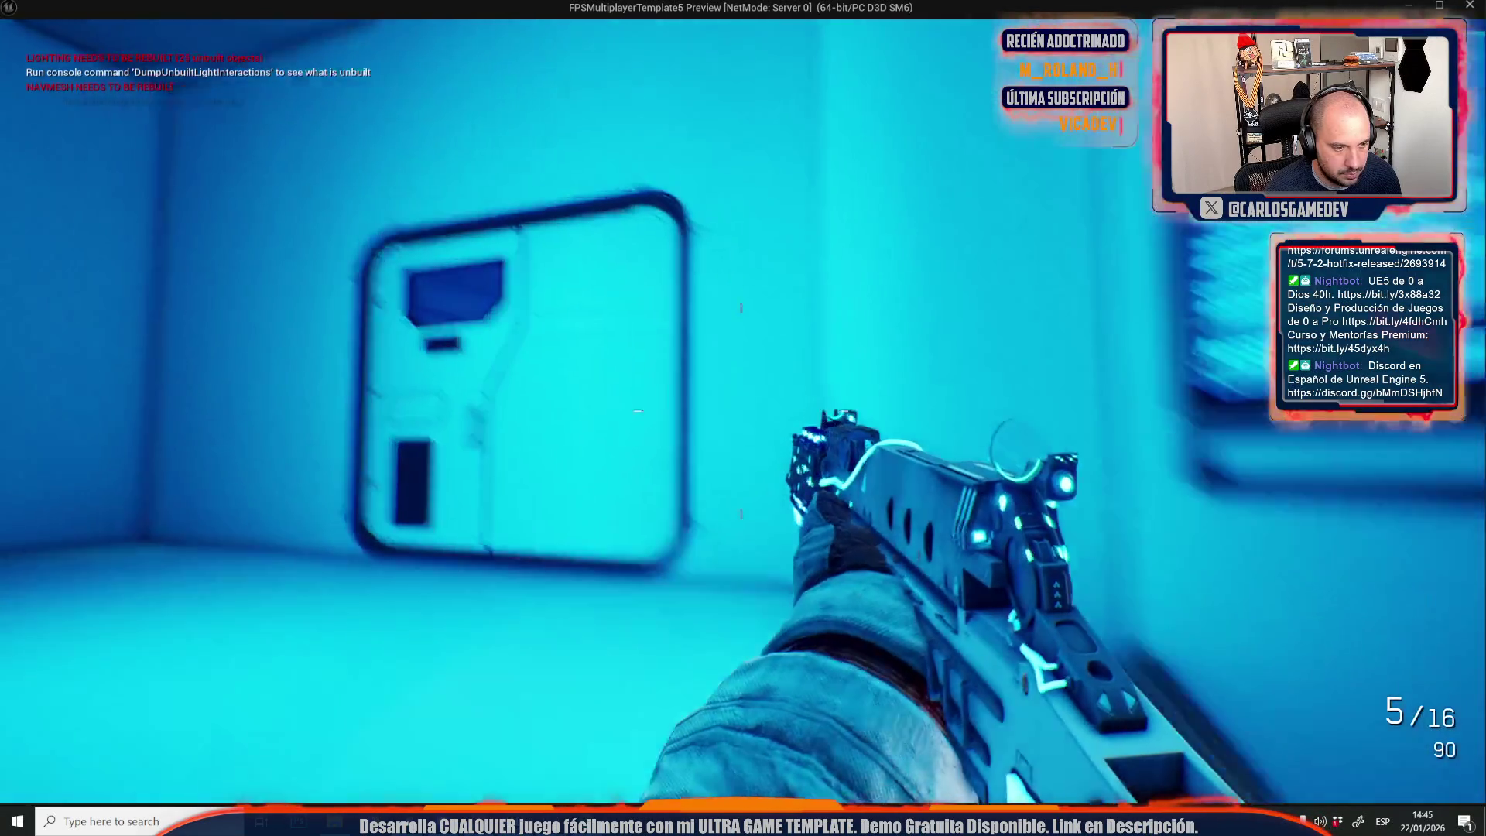
key(w)
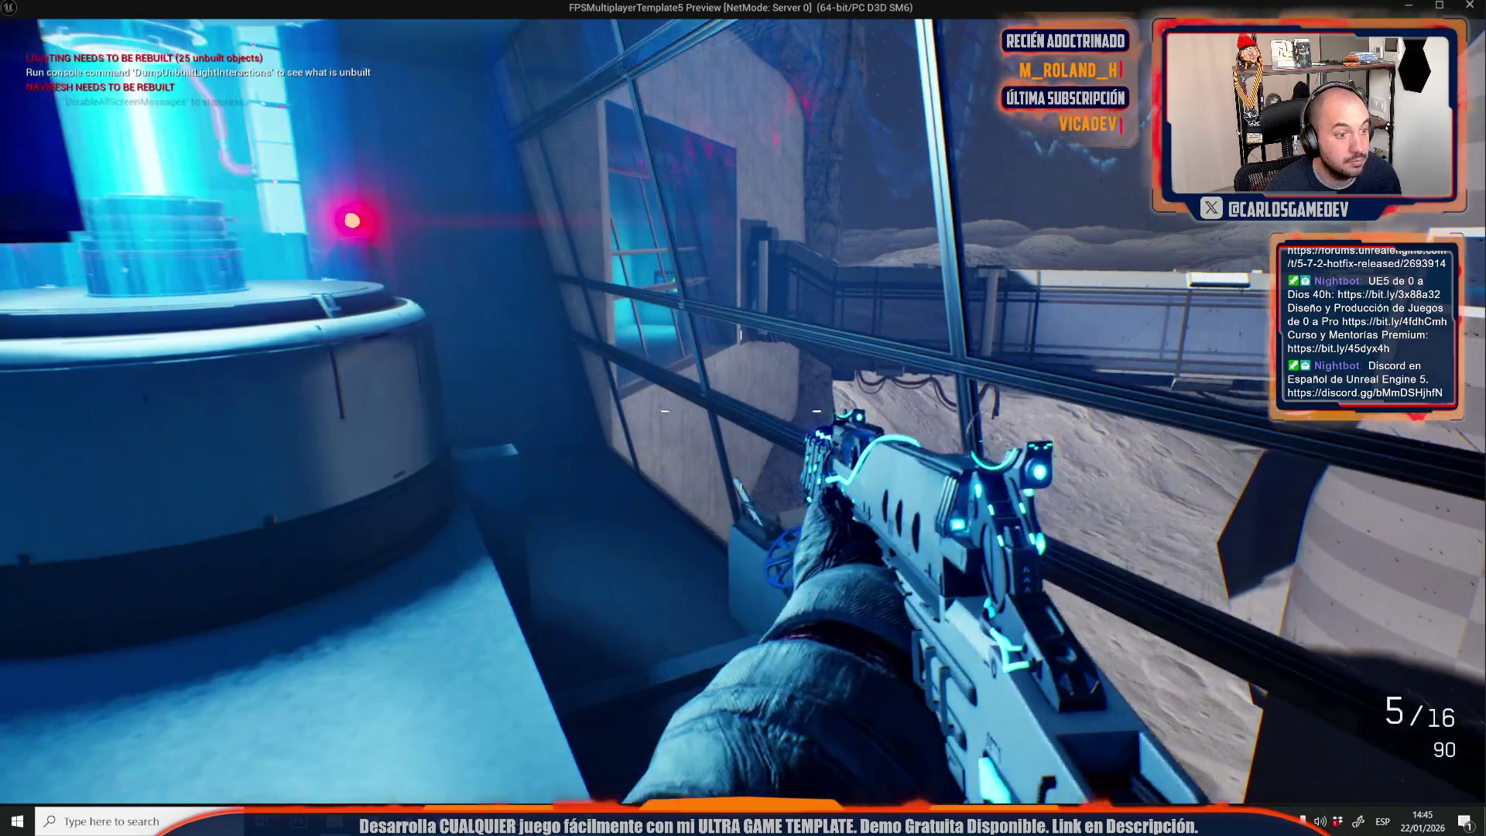
Inspect the valve box under the moon window, then end the play session.
key(w)
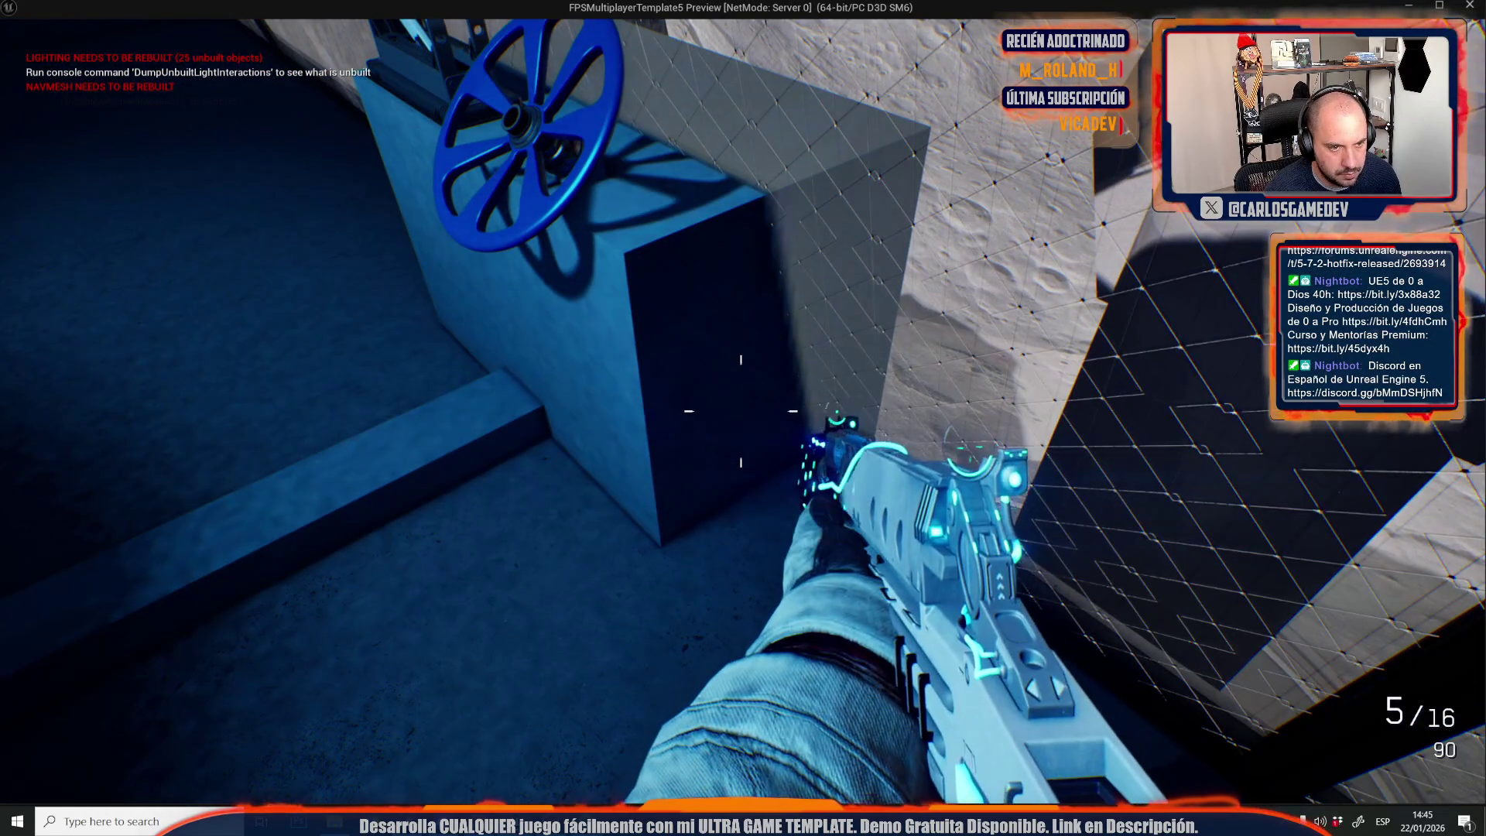
key(s)
key(w)
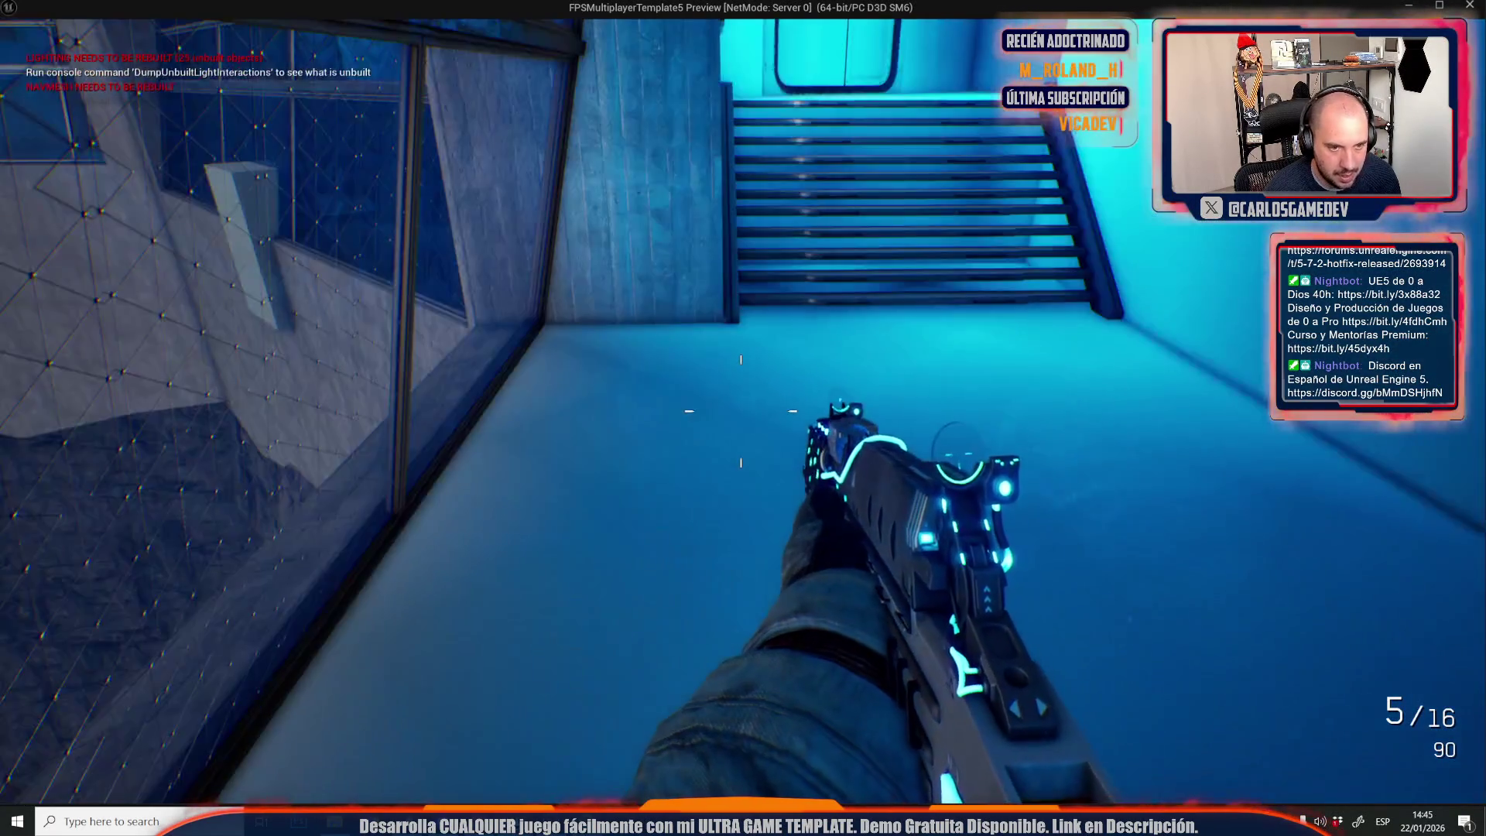
key(Escape)
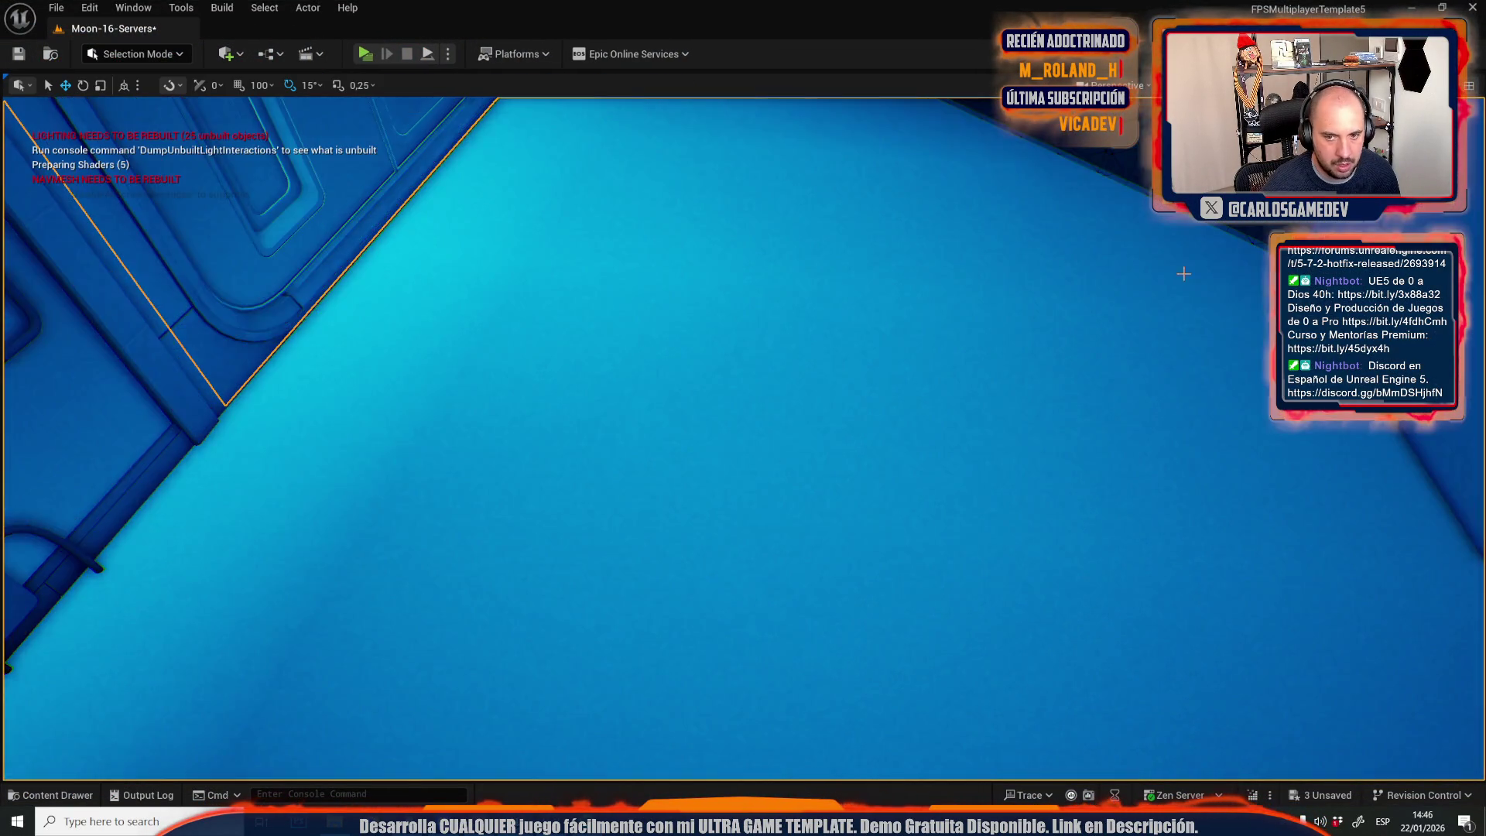
Fly the editor view to the railing over the moon base beside the valve box.
mouse_move(1183, 273)
mouse_down()
mouse_move(1037, 348)
mouse_move(805, 406)
mouse_move(796, 361)
mouse_up()
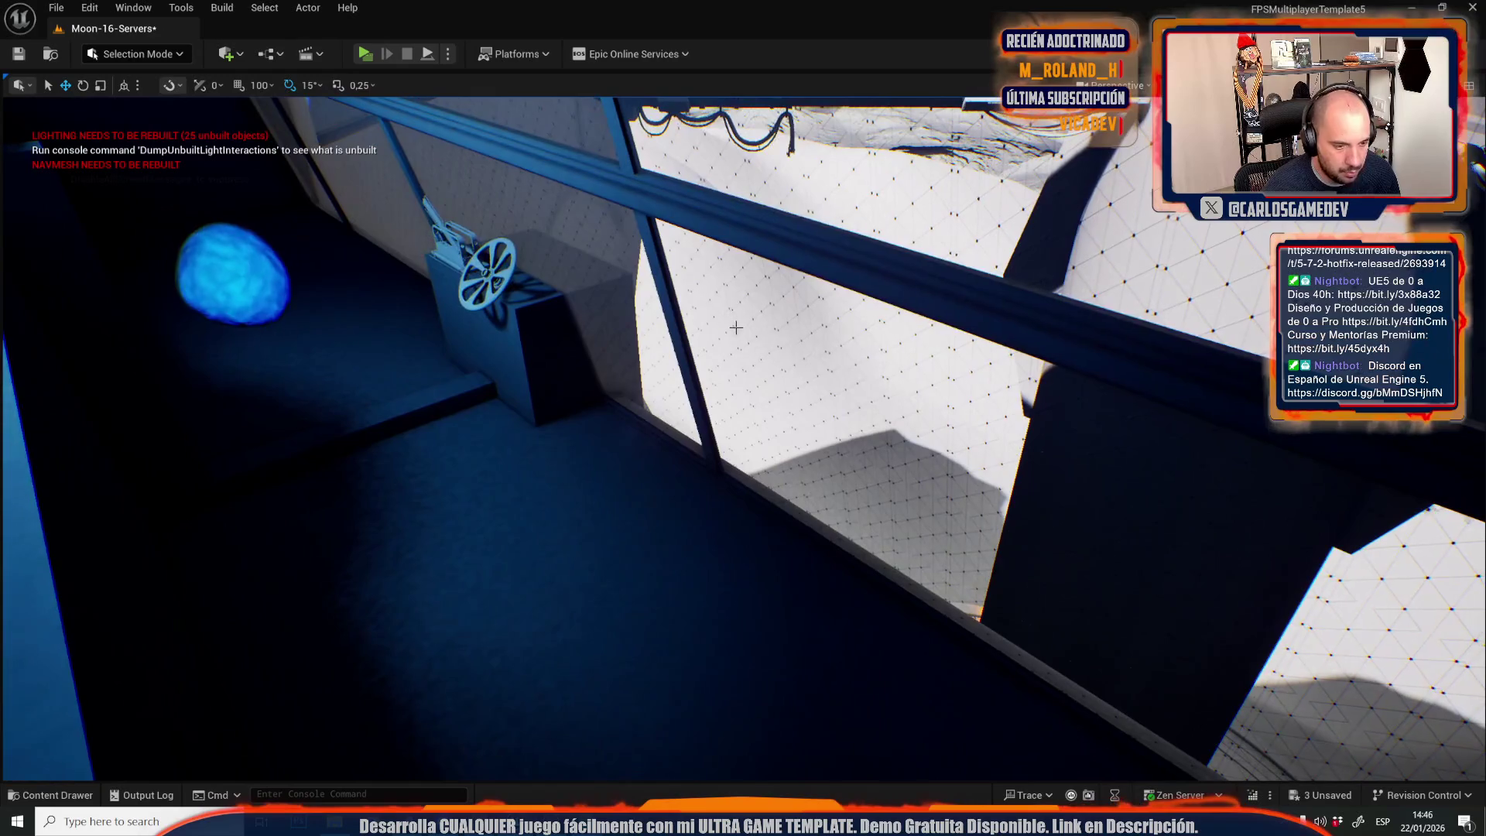
Show editor icons, select the actor beside the valve box and open the FinalPersianas Blueprint.
key(g)
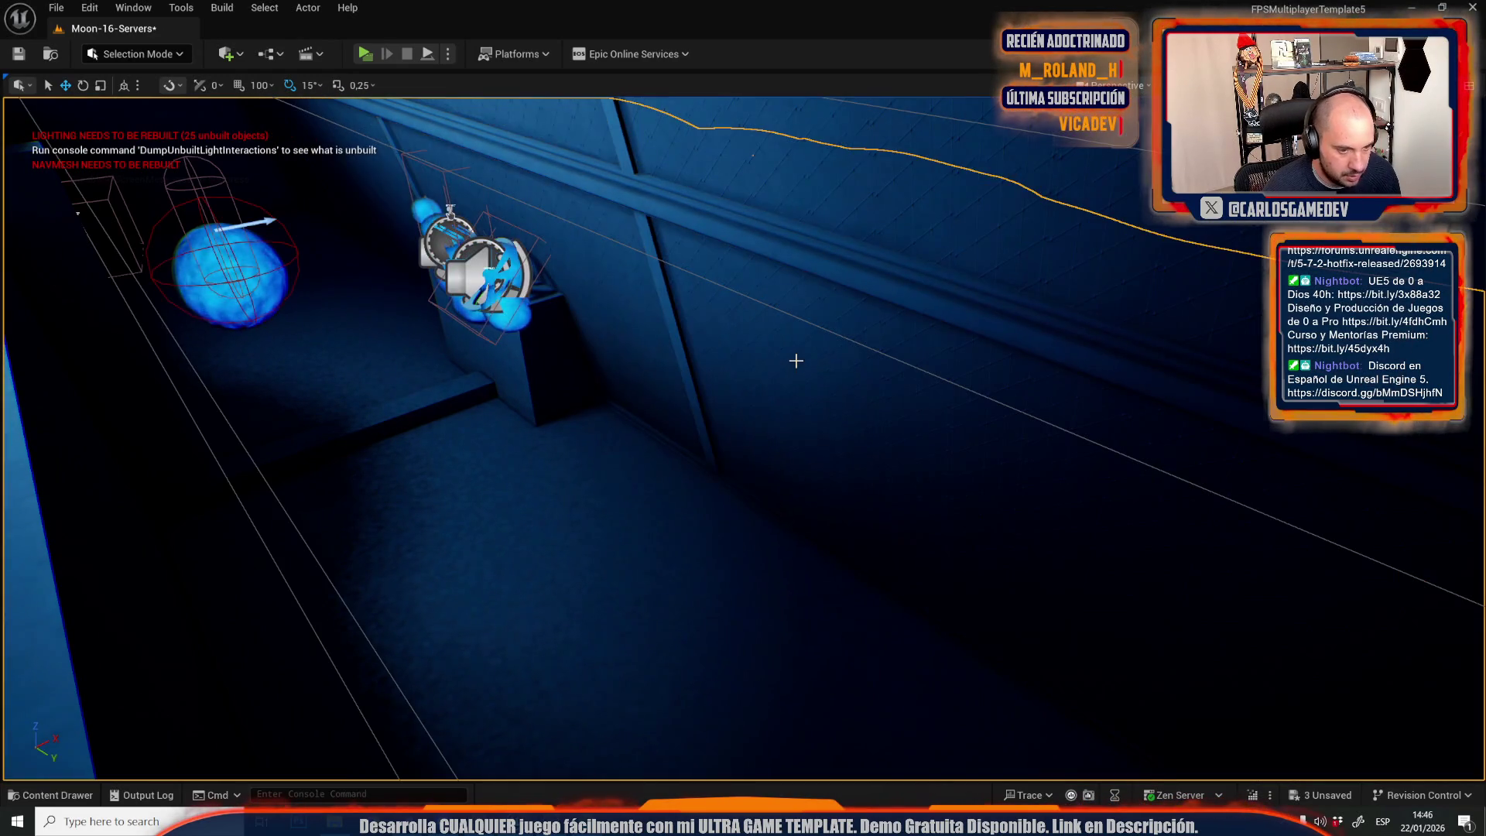
click(796, 360)
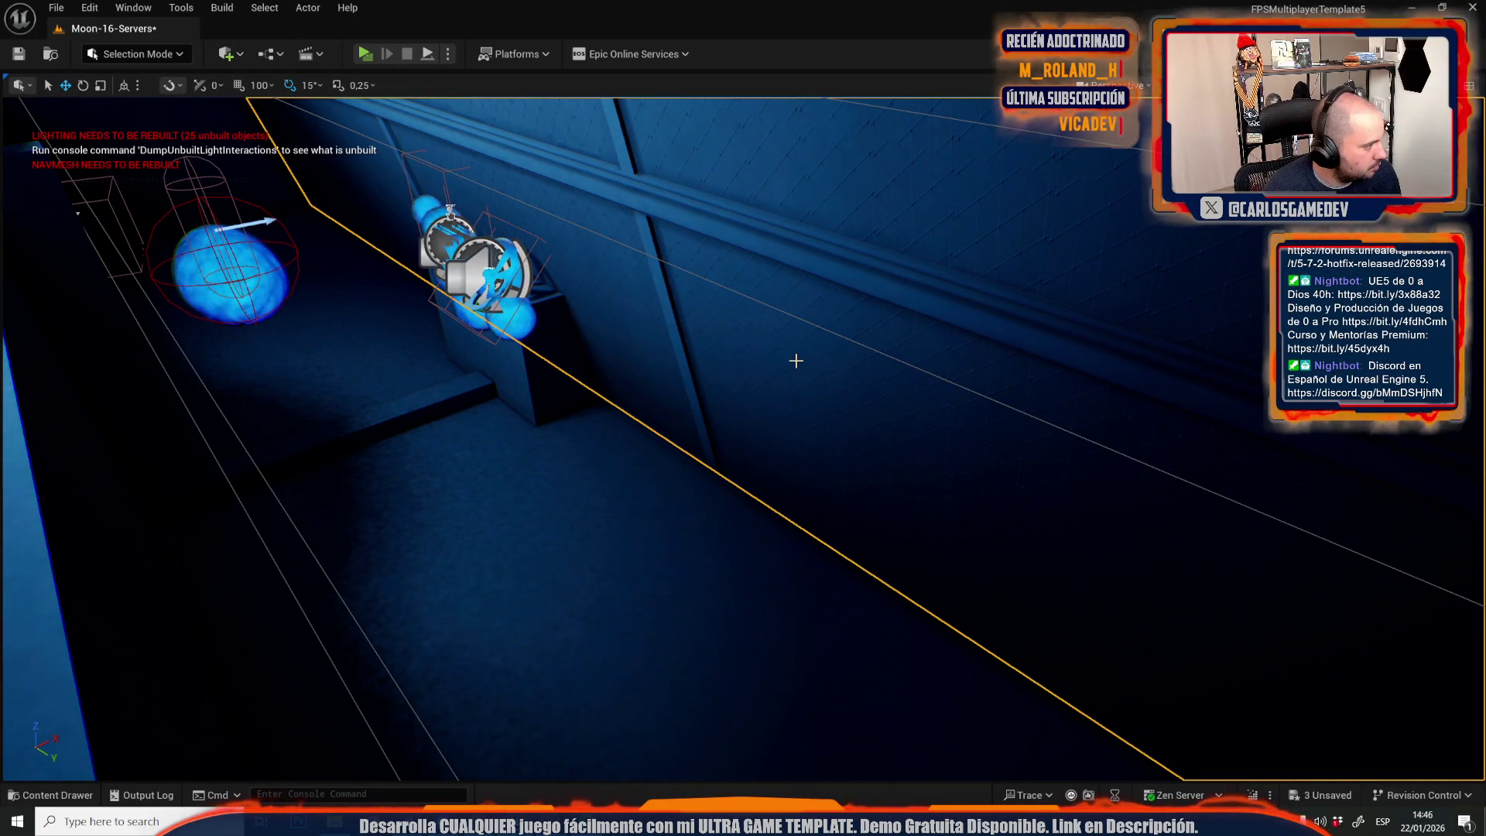
right_click(796, 360)
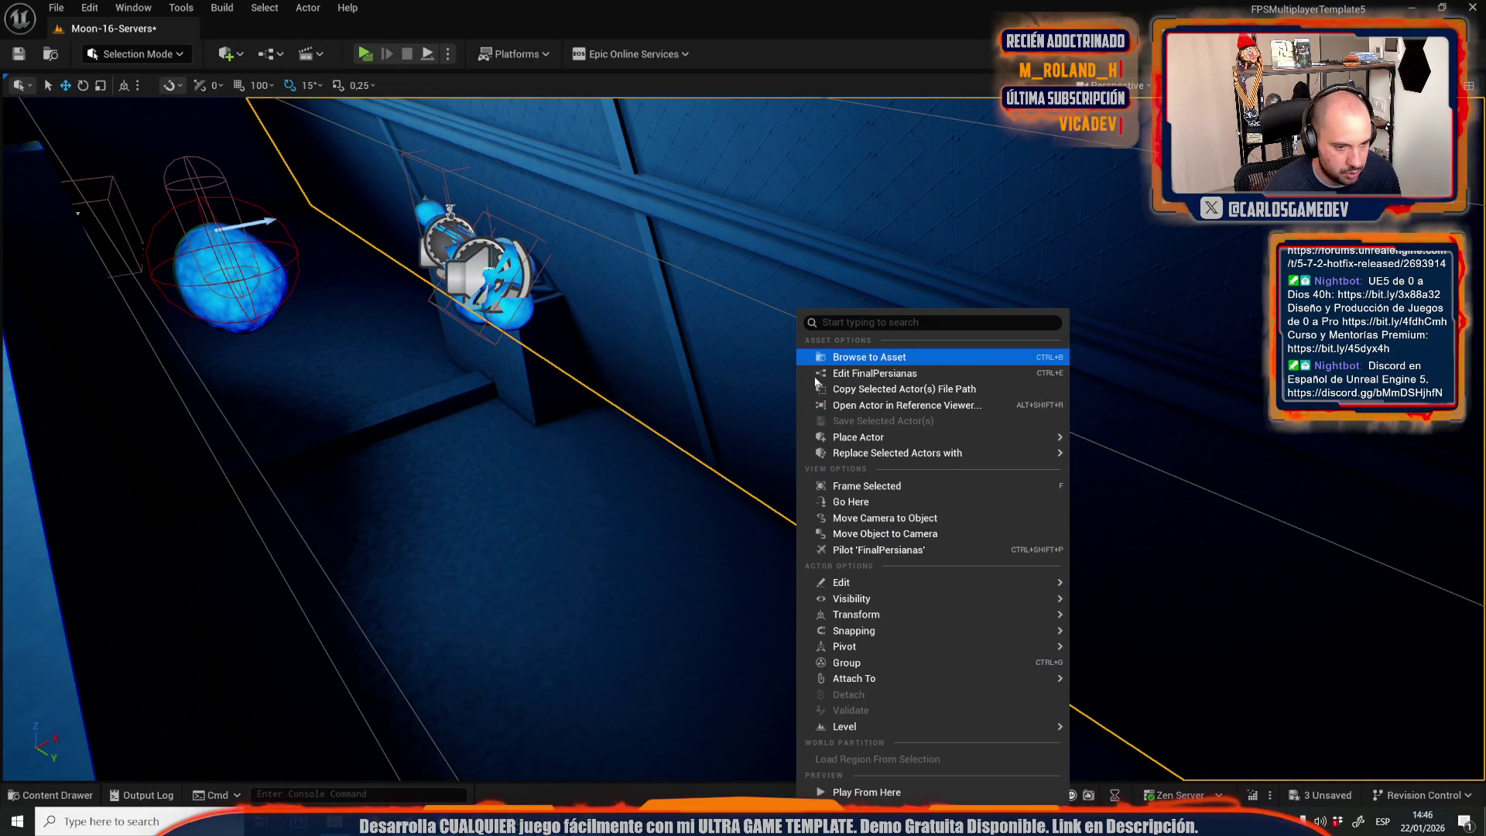
click(857, 375)
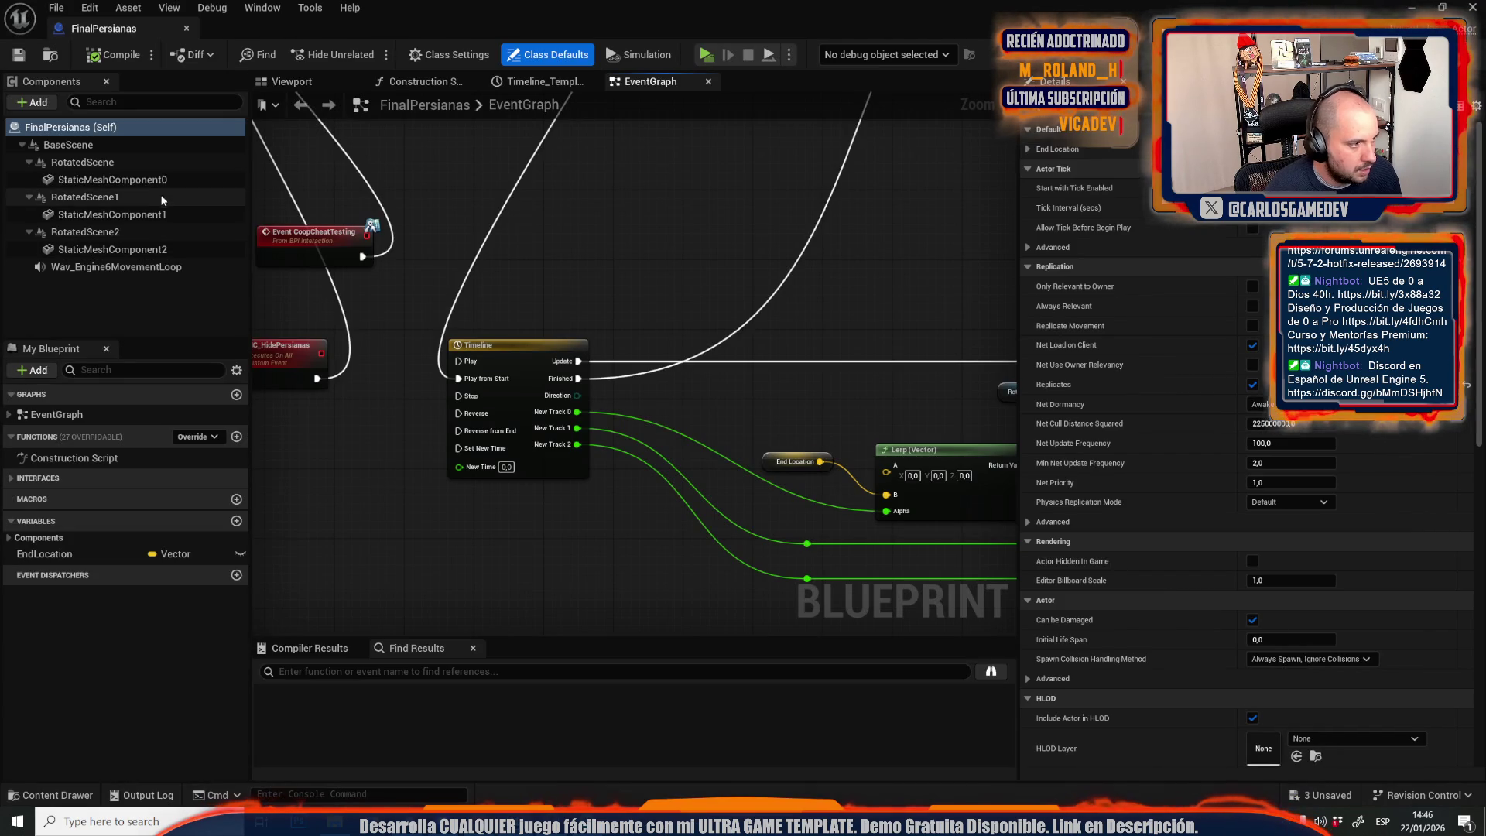
Select StaticMeshComponent0–2, adjust their Lighting settings, and return to the Moon-16-Servers level.
click(155, 181)
ctrl+click(132, 214)
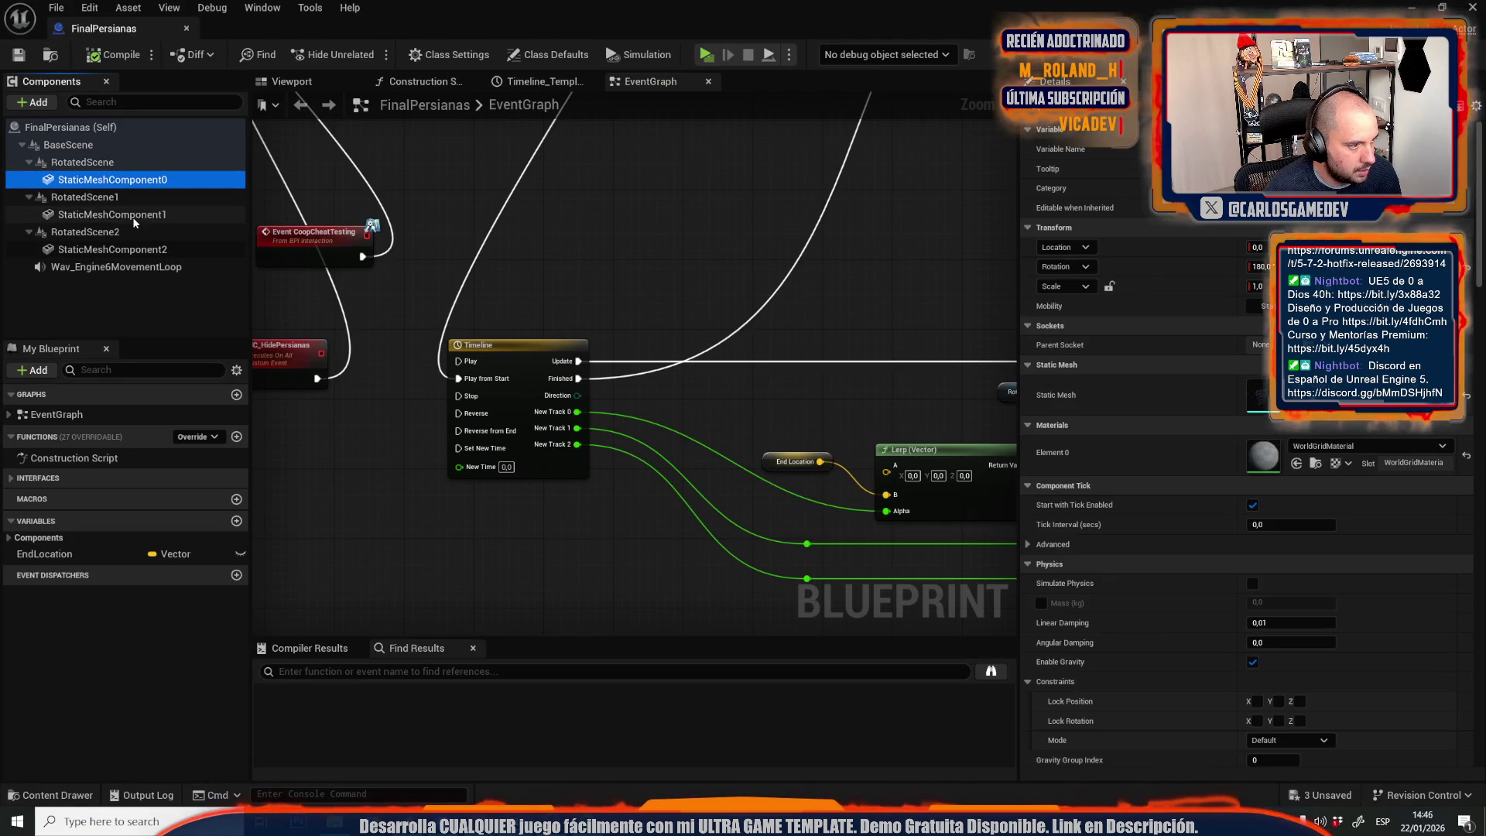
ctrl+click(116, 250)
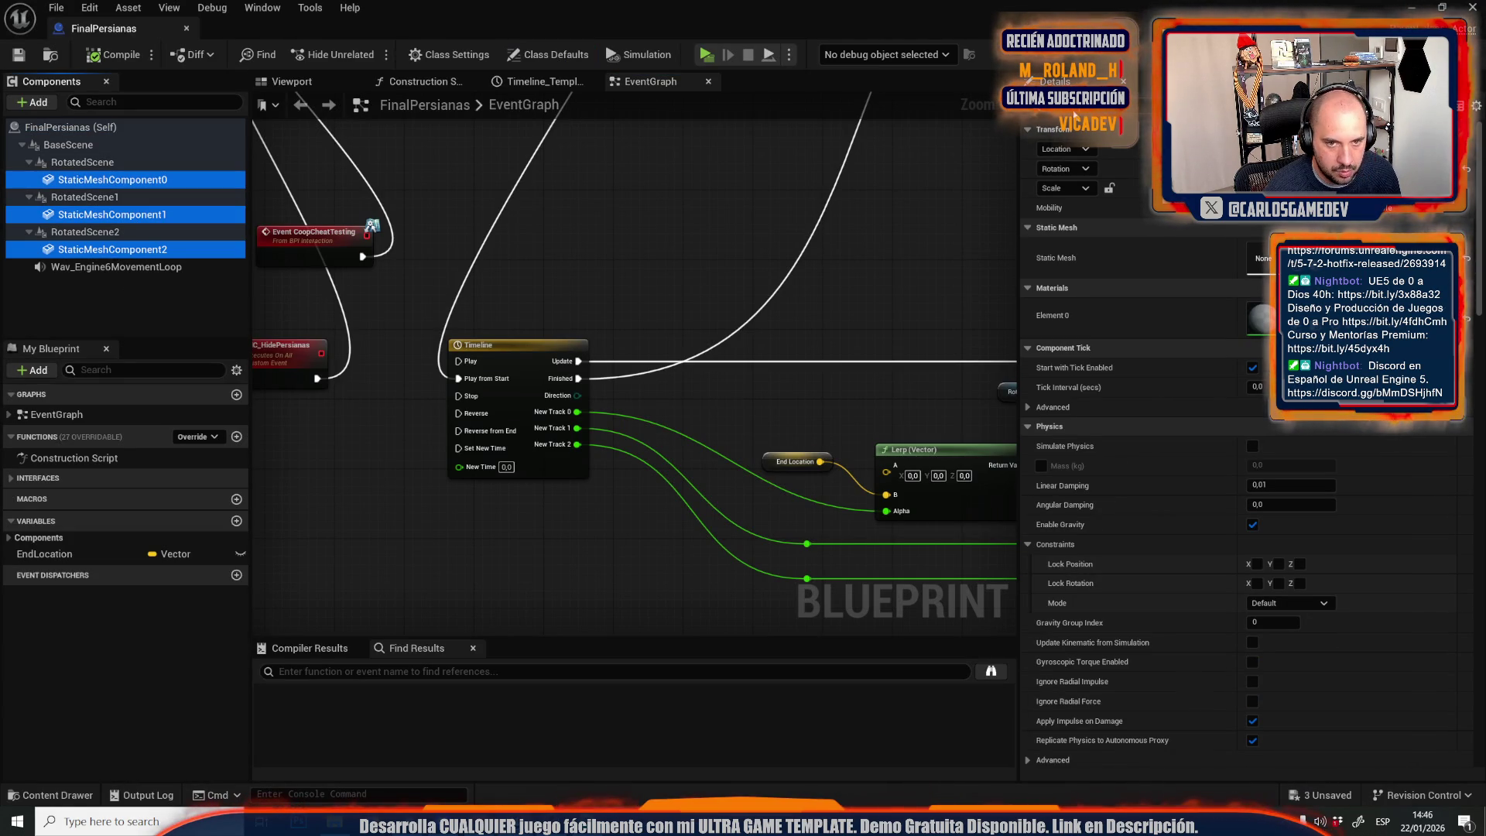
scroll(1140, 164, down, 15)
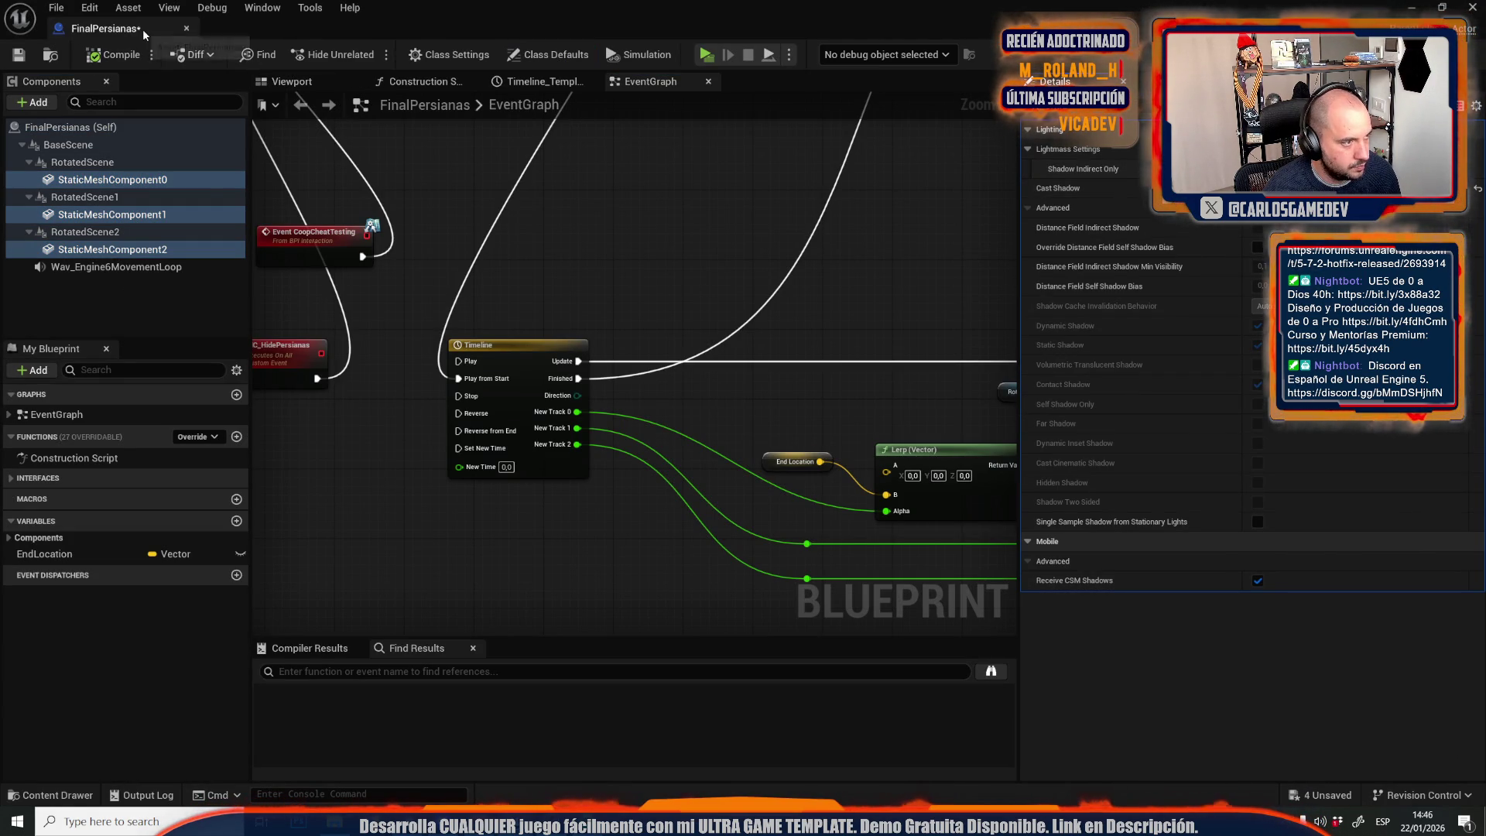
key(alt+Tab)
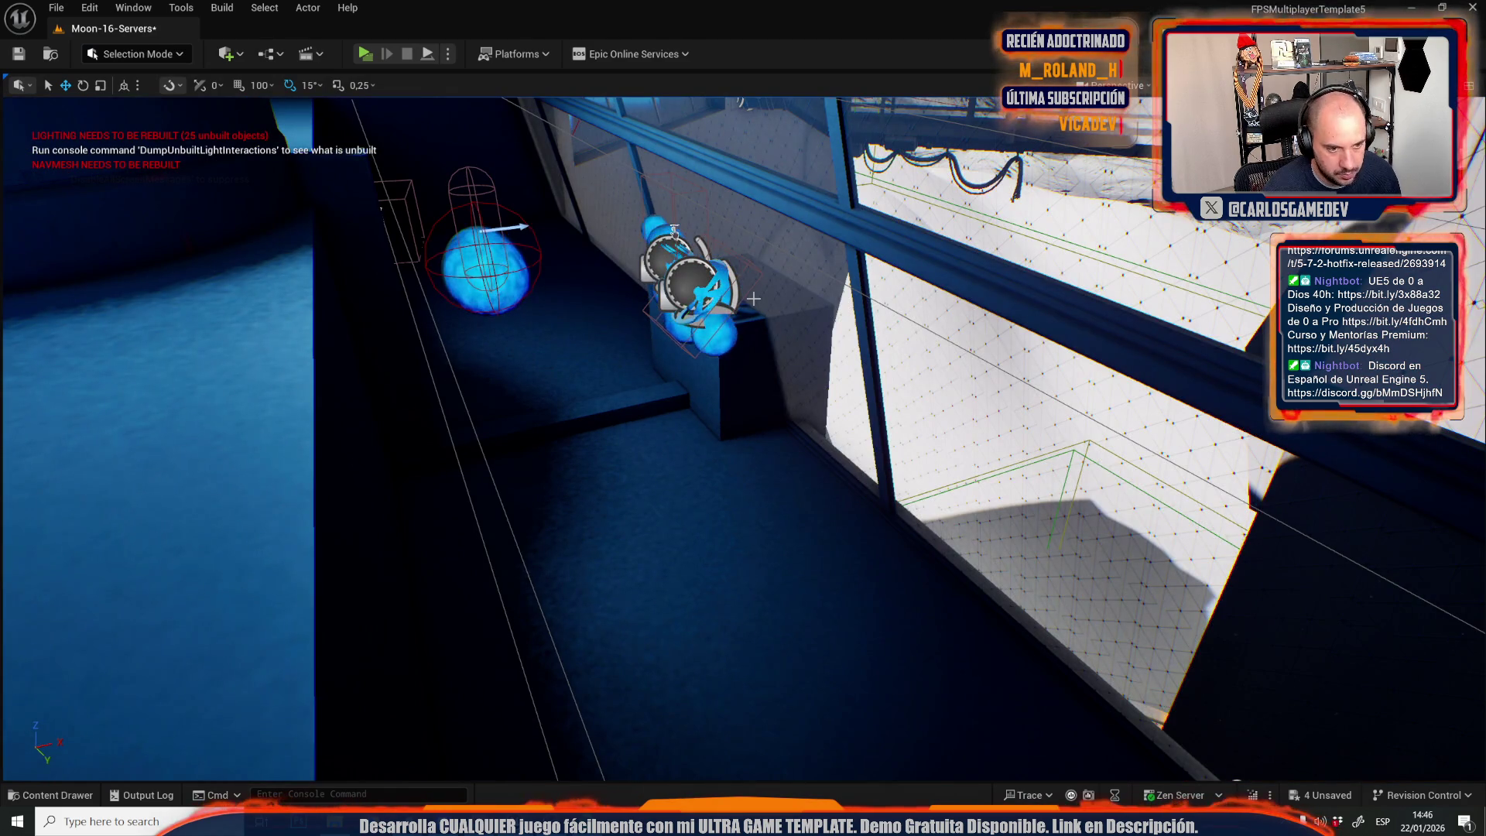
Select meshes around the window and bring the wall, window grid and walkway into view.
click(753, 297)
click(815, 272)
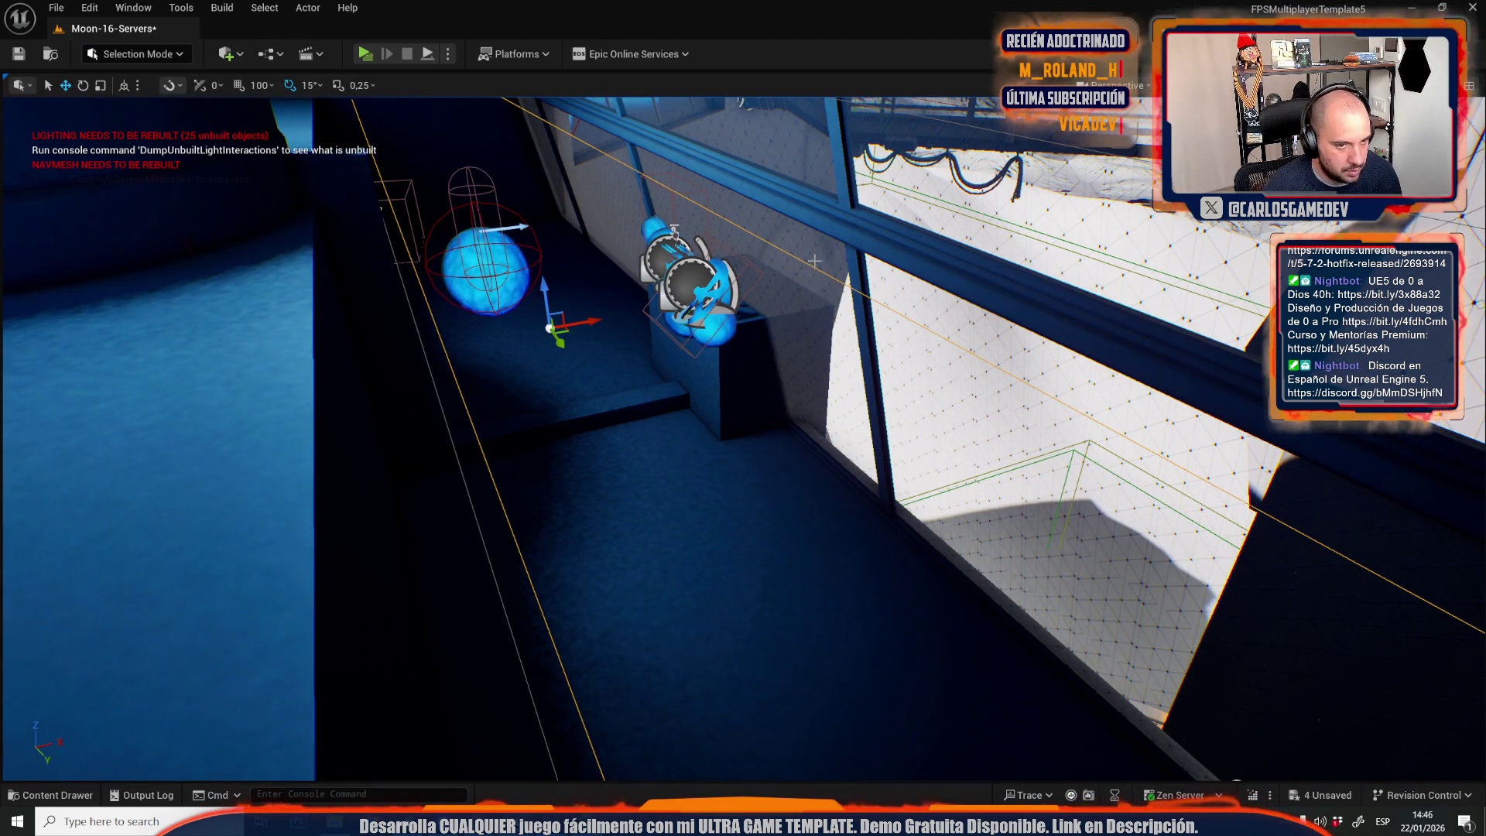
drag(814, 261, 727, 302)
click(767, 333)
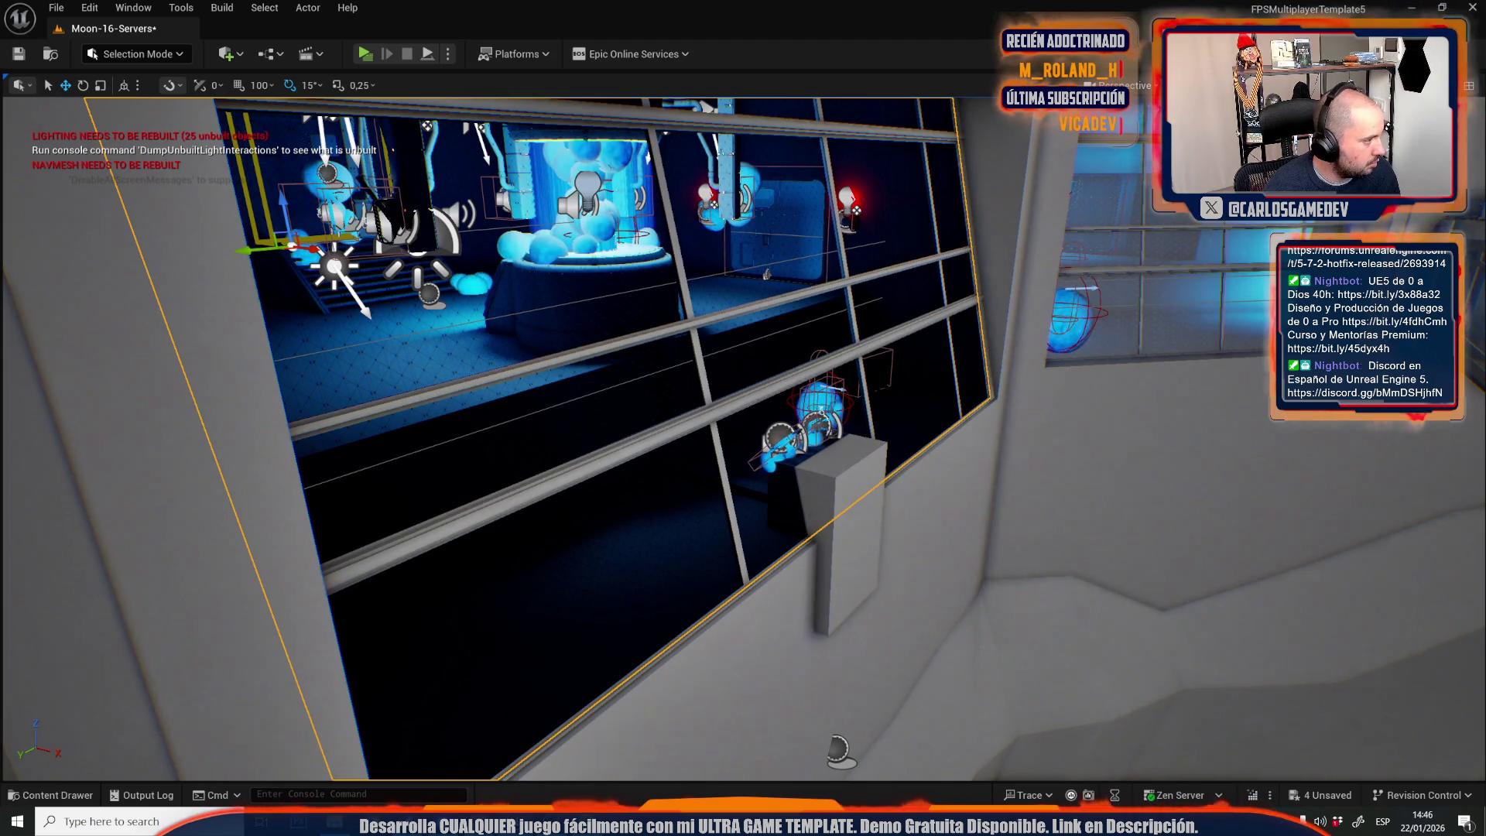
mouse_move(742, 433)
mouse_down()
mouse_move(665, 421)
mouse_move(592, 311)
mouse_move(538, 317)
mouse_up()
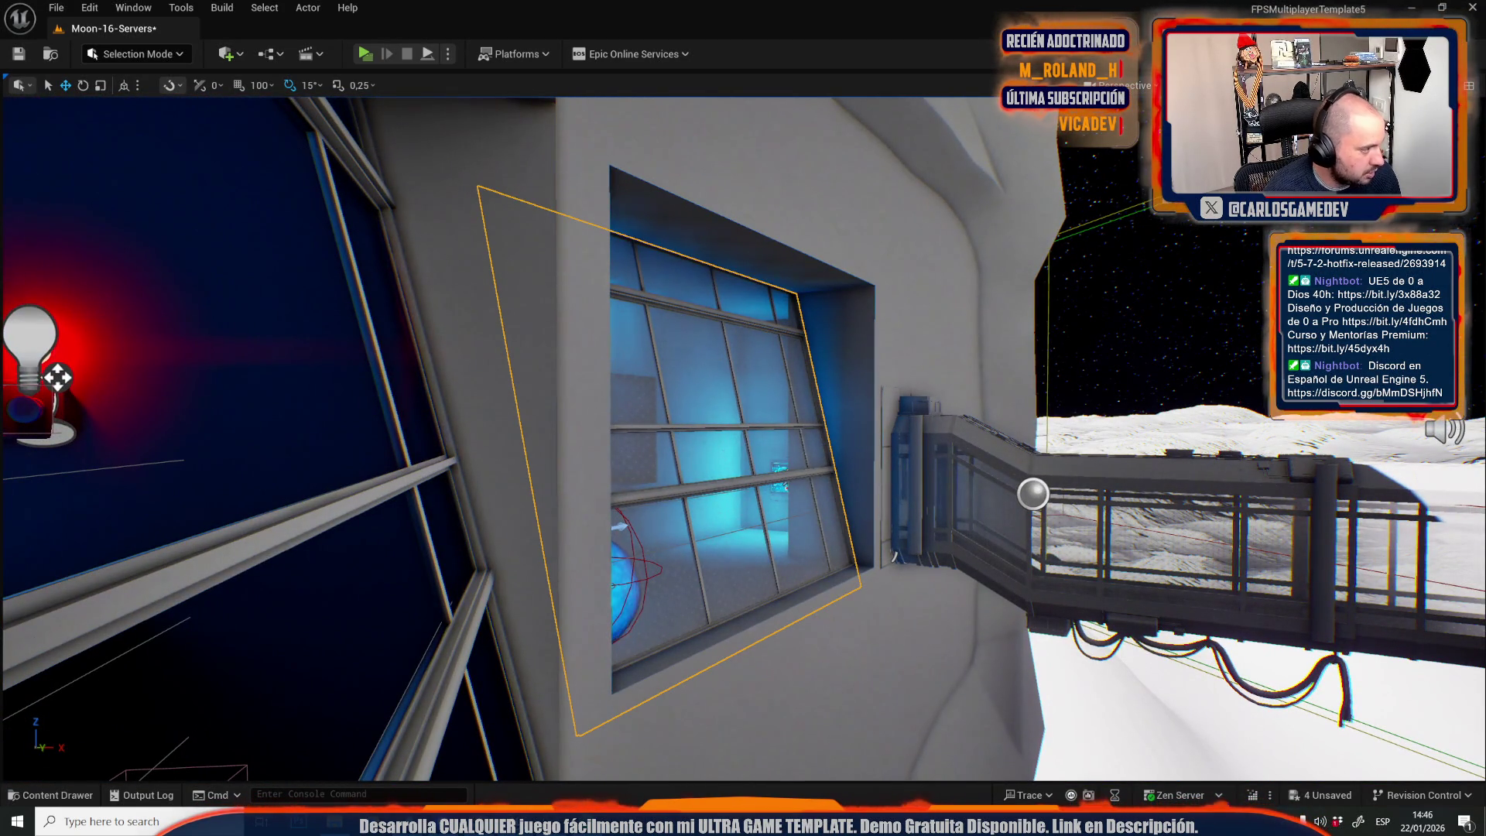
Switch the viewport to Lit mode and select the window frame panel, SM_Plane130.
click(1234, 85)
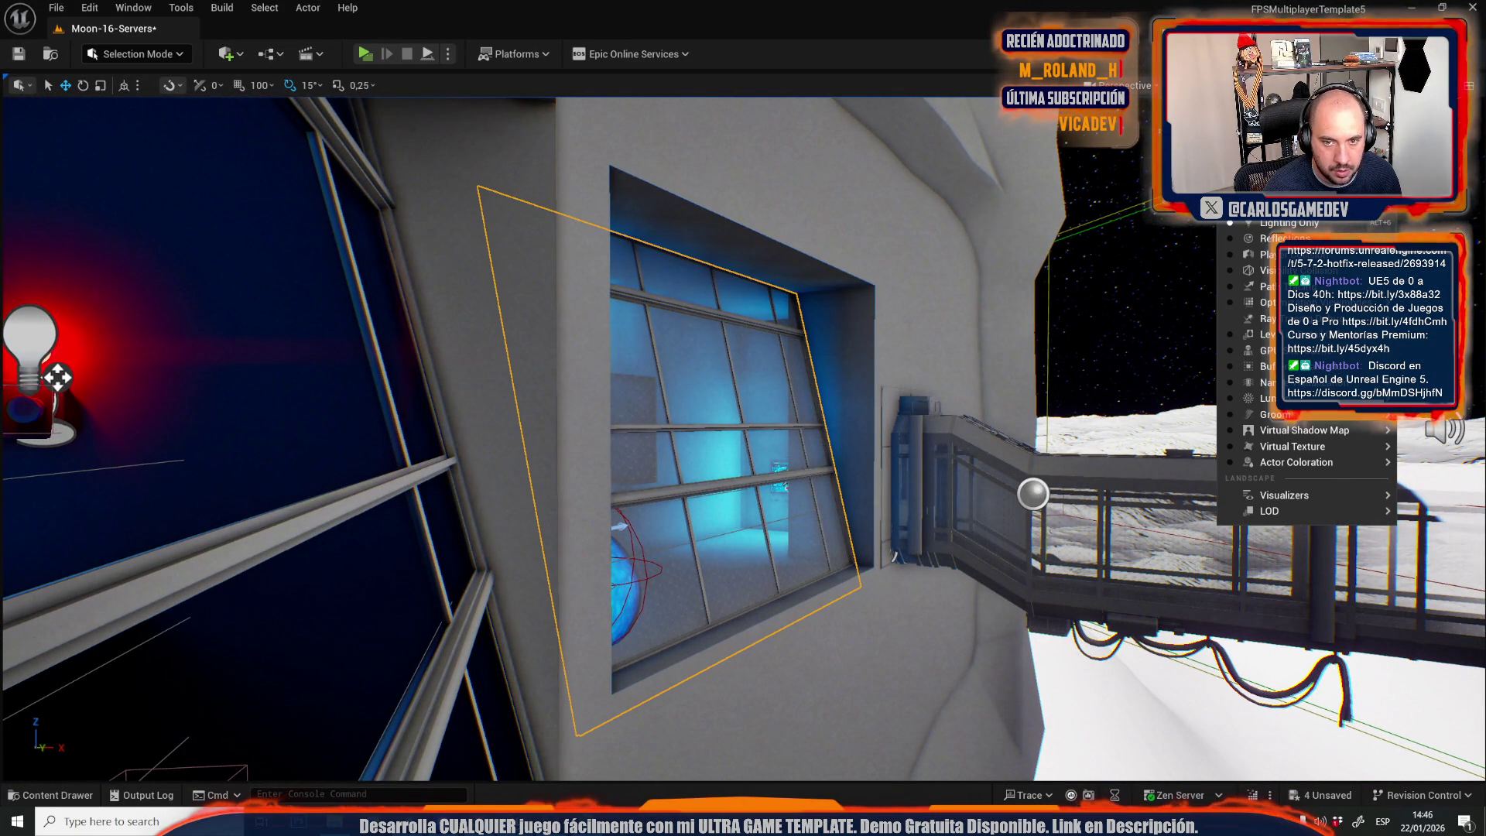
click(1269, 158)
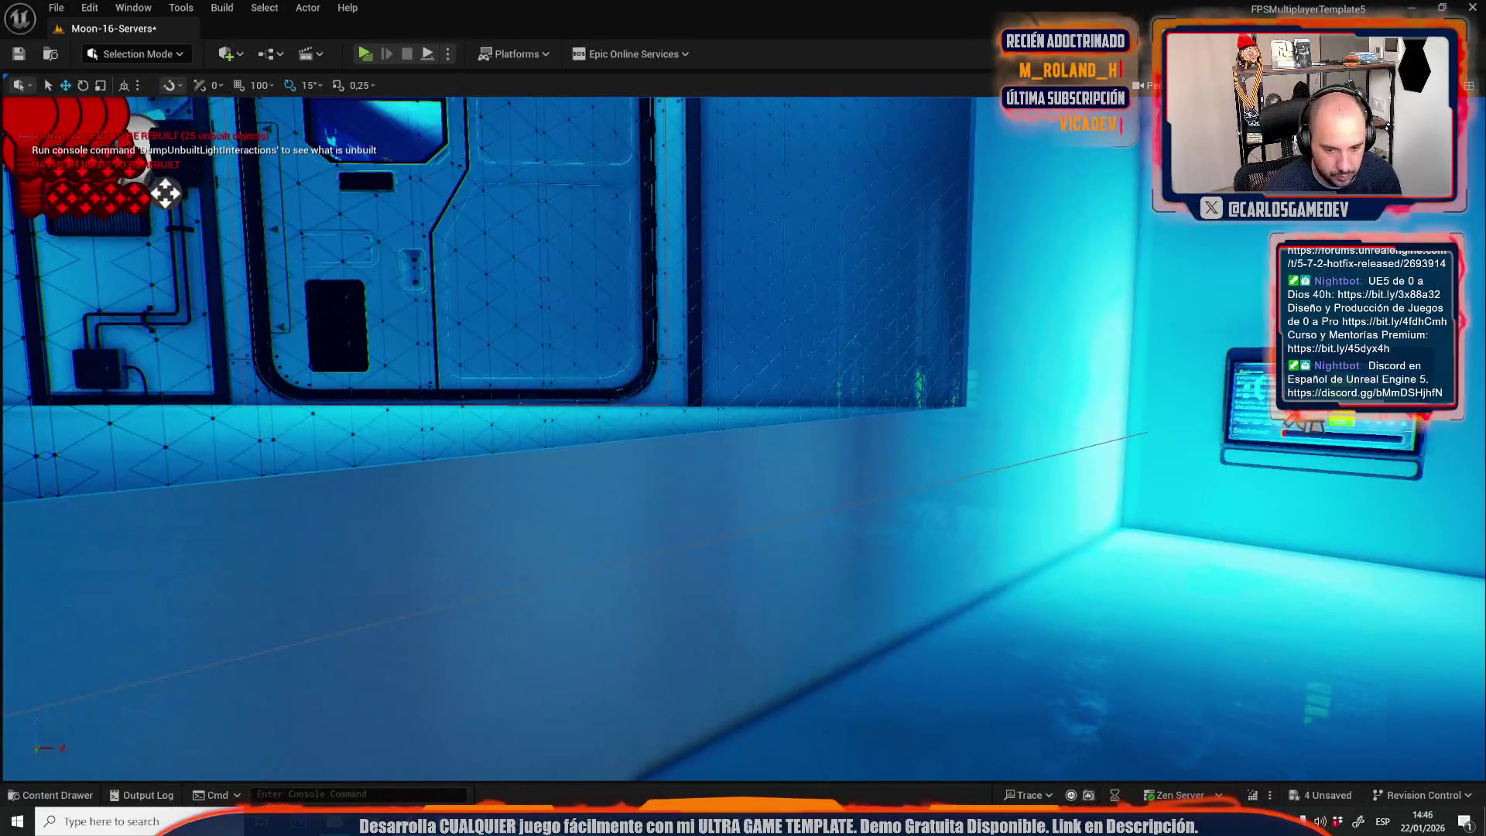
click(921, 456)
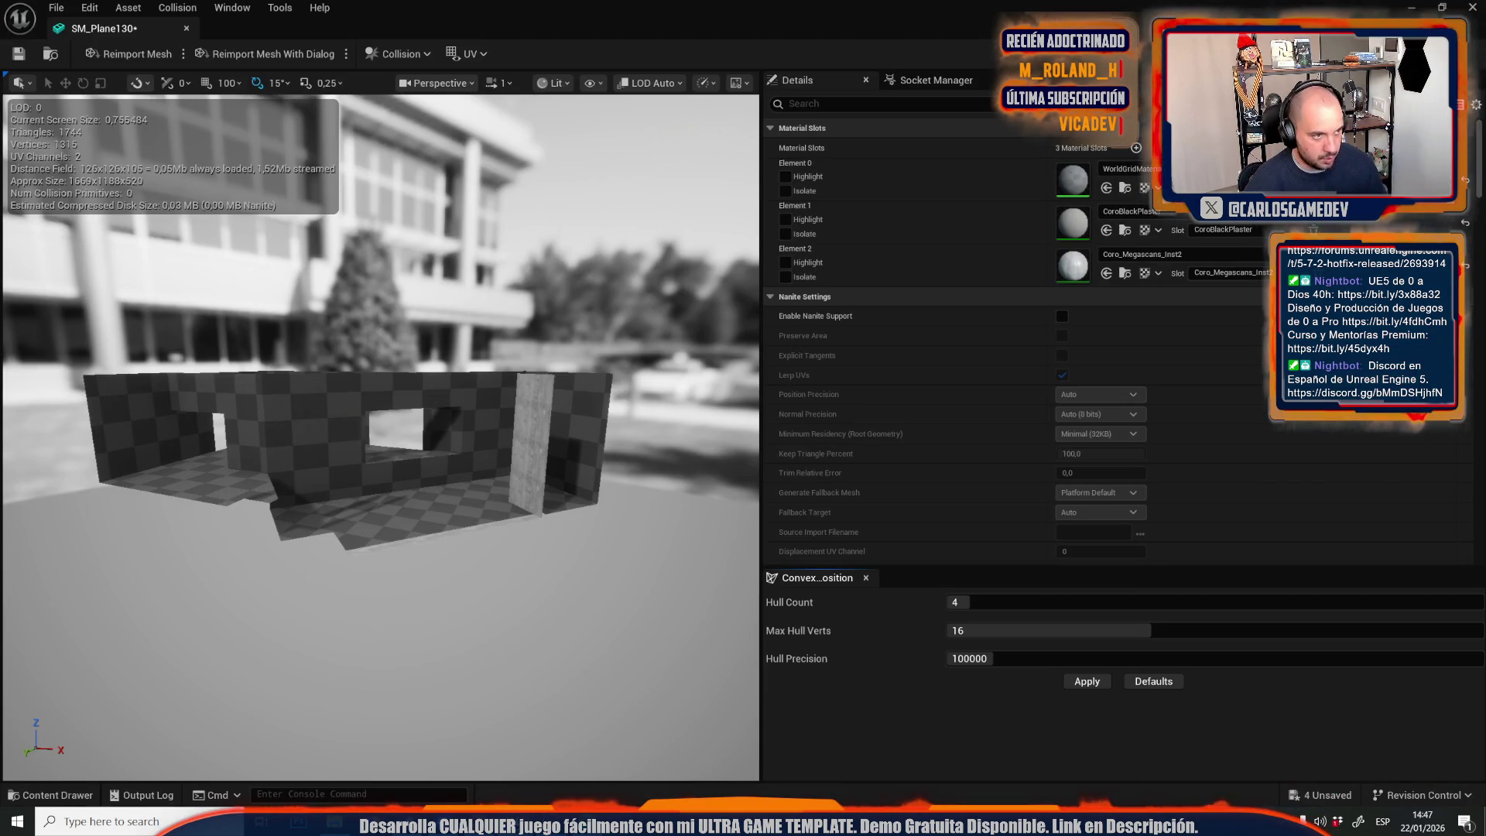
Display UV channel 1 in the SM_Plane130 editor, then close the mesh editor.
click(473, 54)
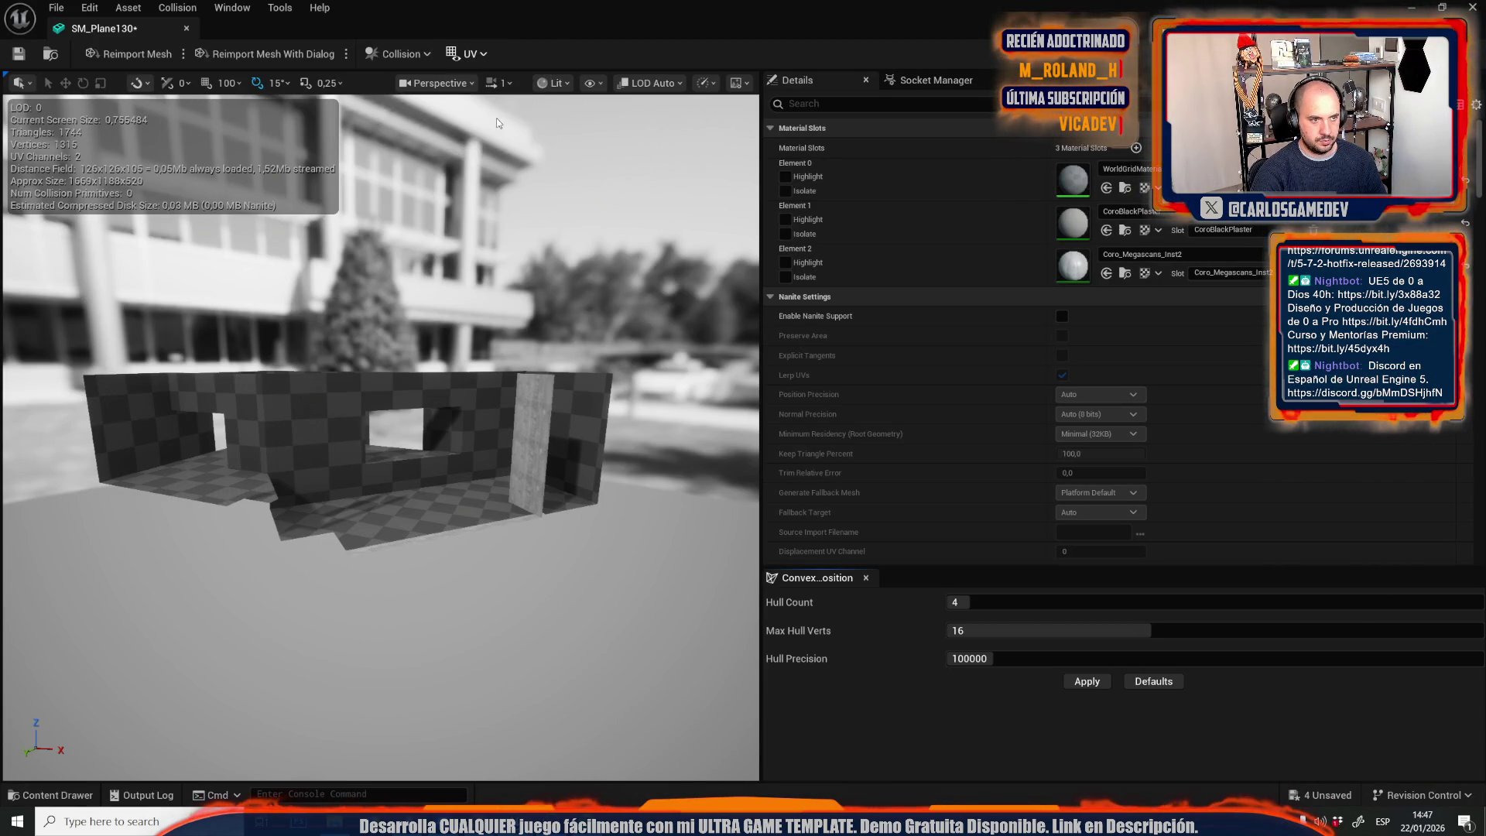
click(499, 122)
scroll(1178, 452, down, 10)
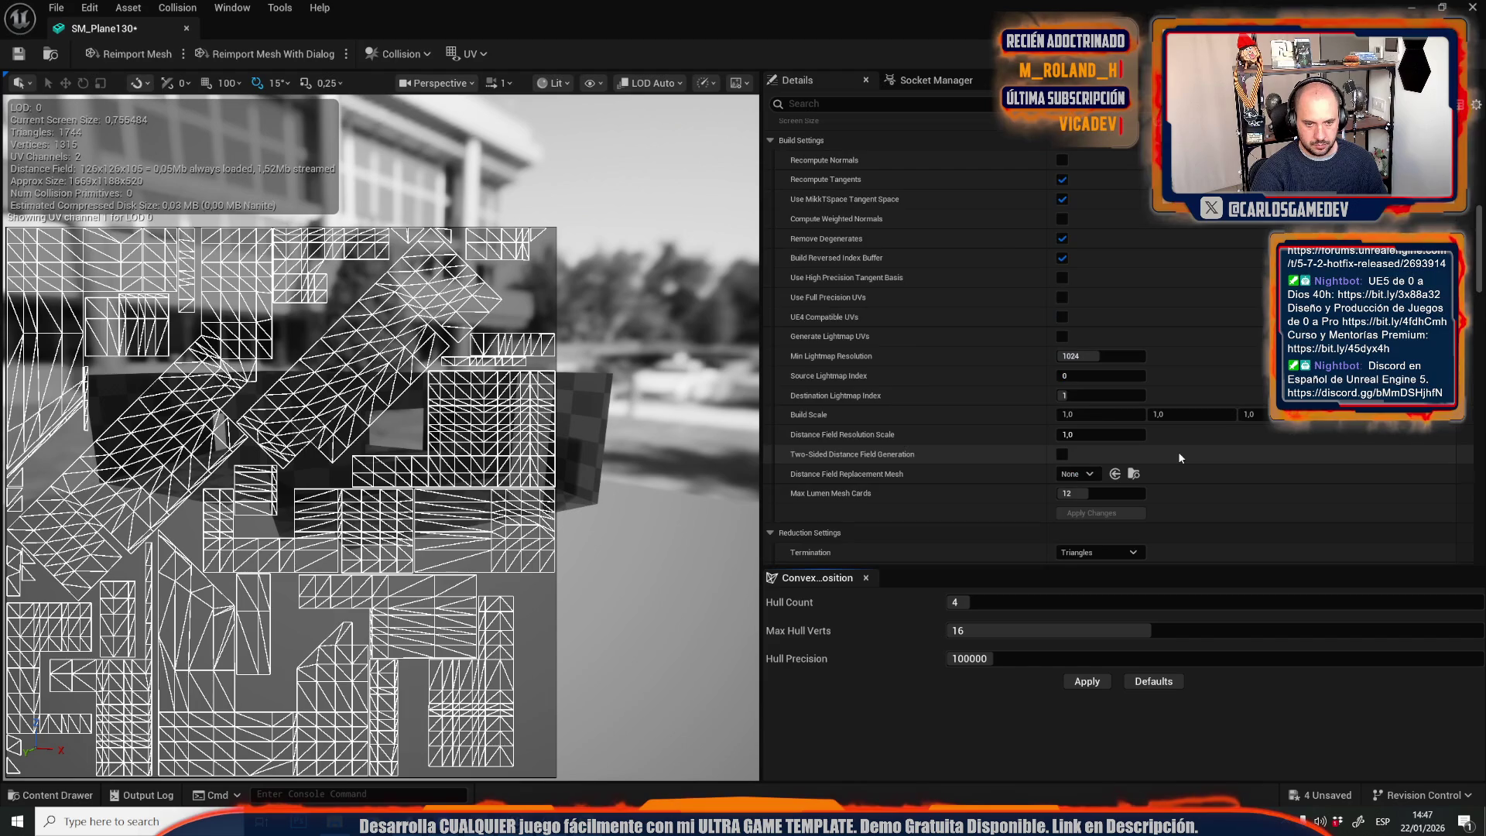
scroll(1177, 457, down, 10)
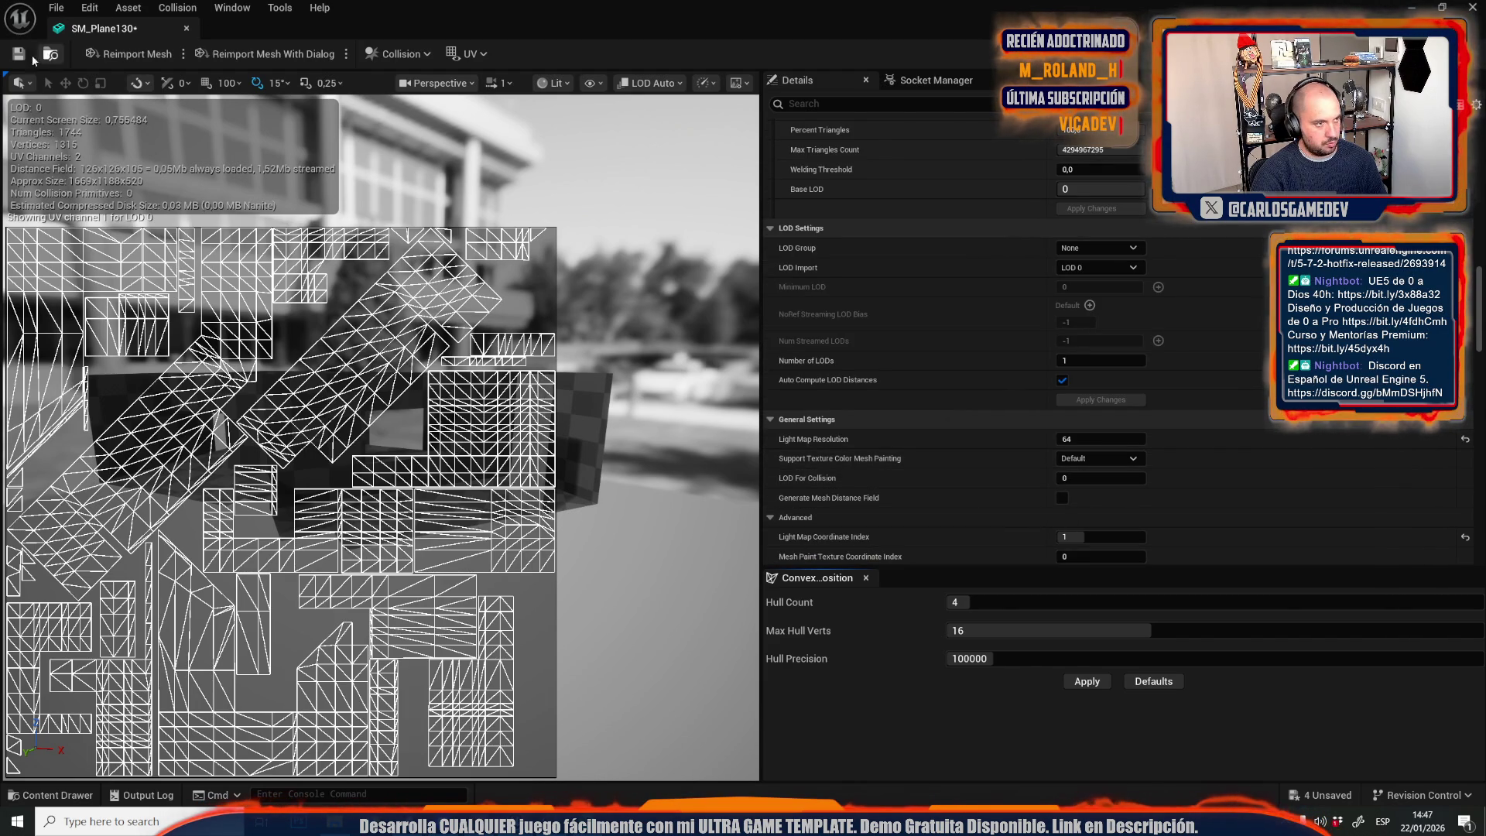
middle_click(89, 31)
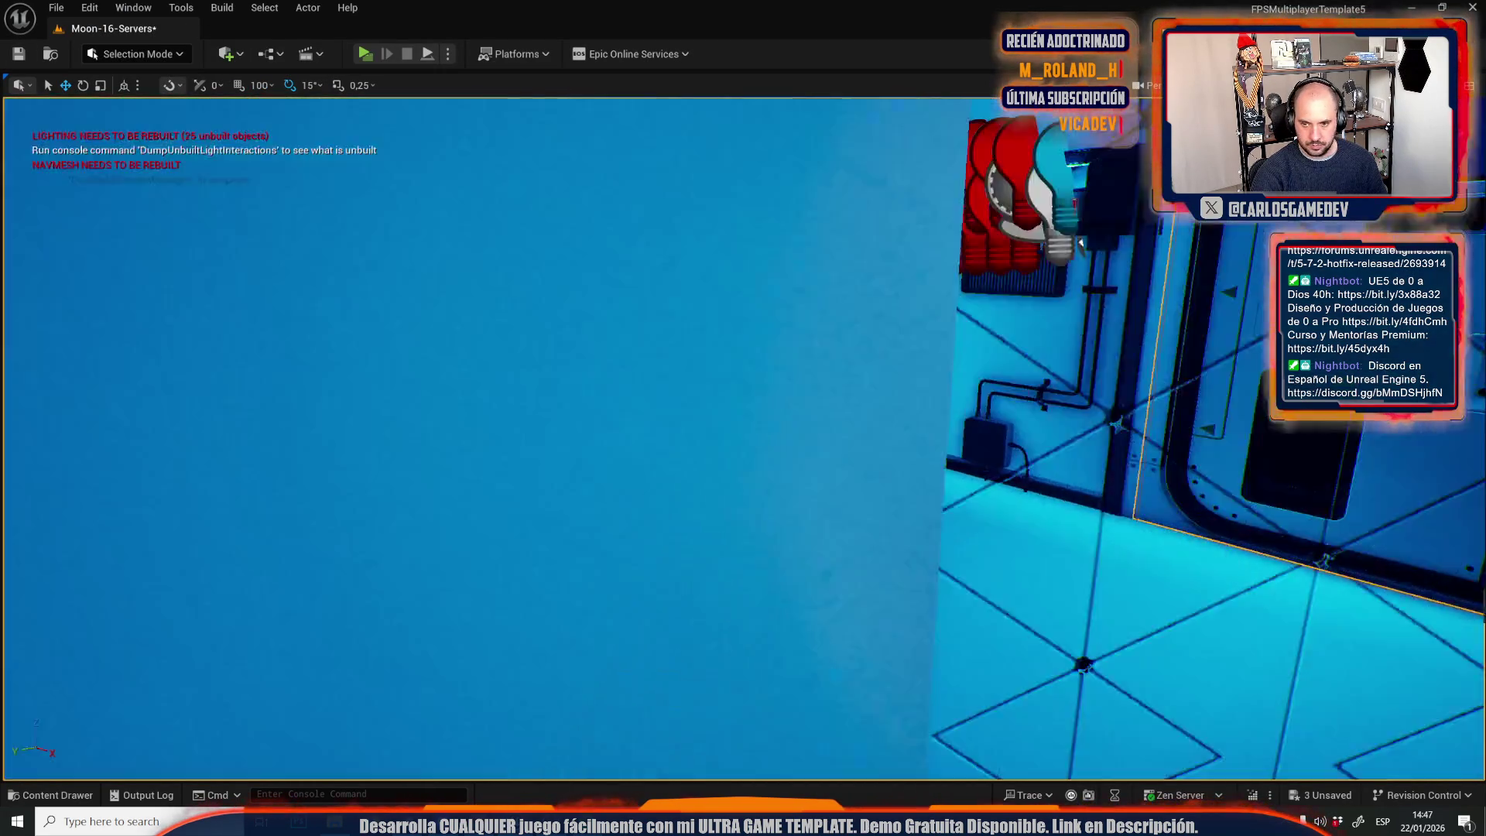
Save the three unsaved assets through the Content Drawer's Save All and Save Selected.
mouse_move(743, 433)
mouse_down()
mouse_move(279, 433)
mouse_move(692, 267)
mouse_up()
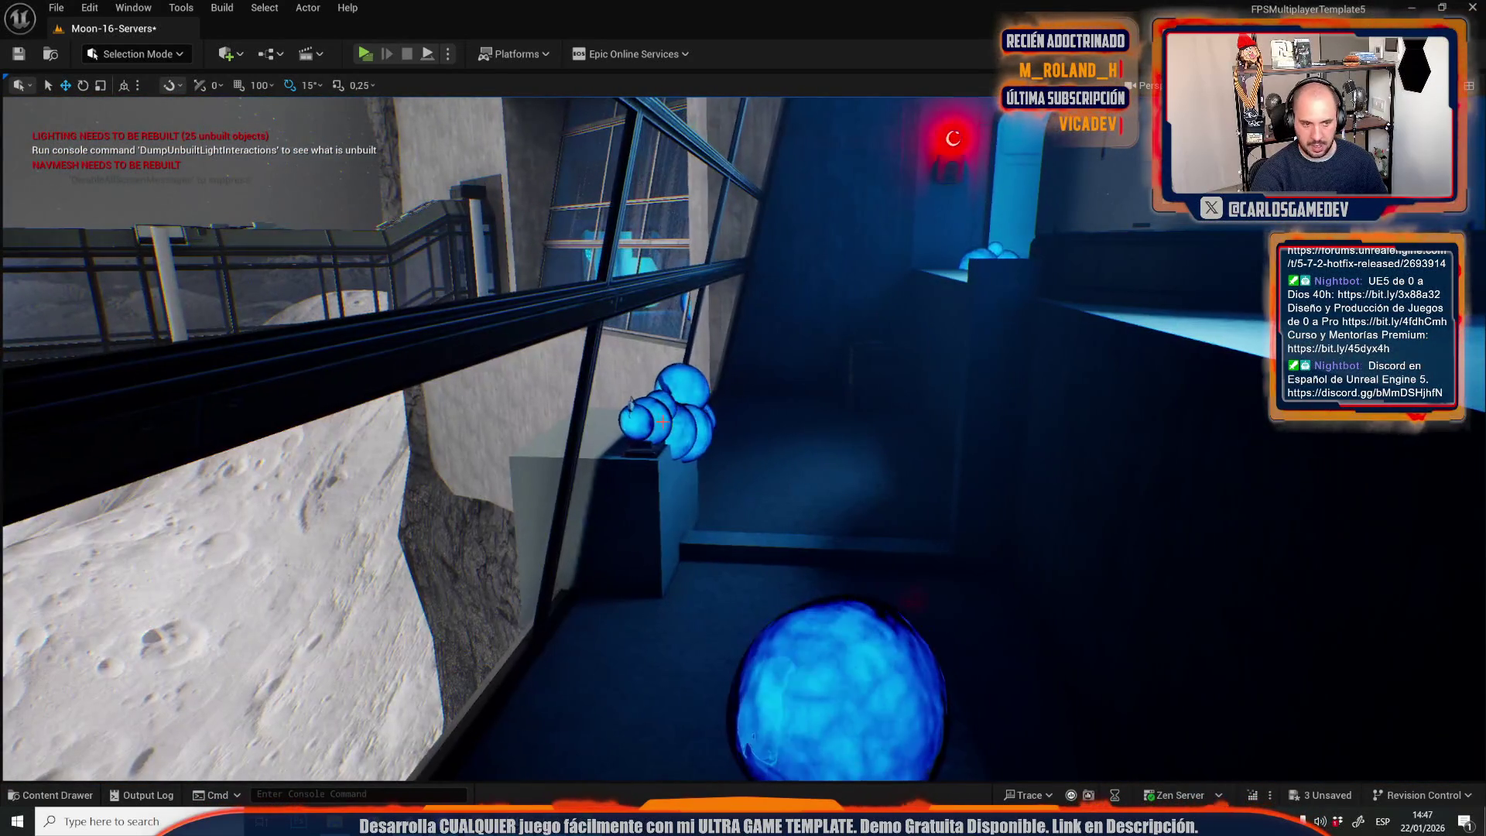
key(ctrl+space)
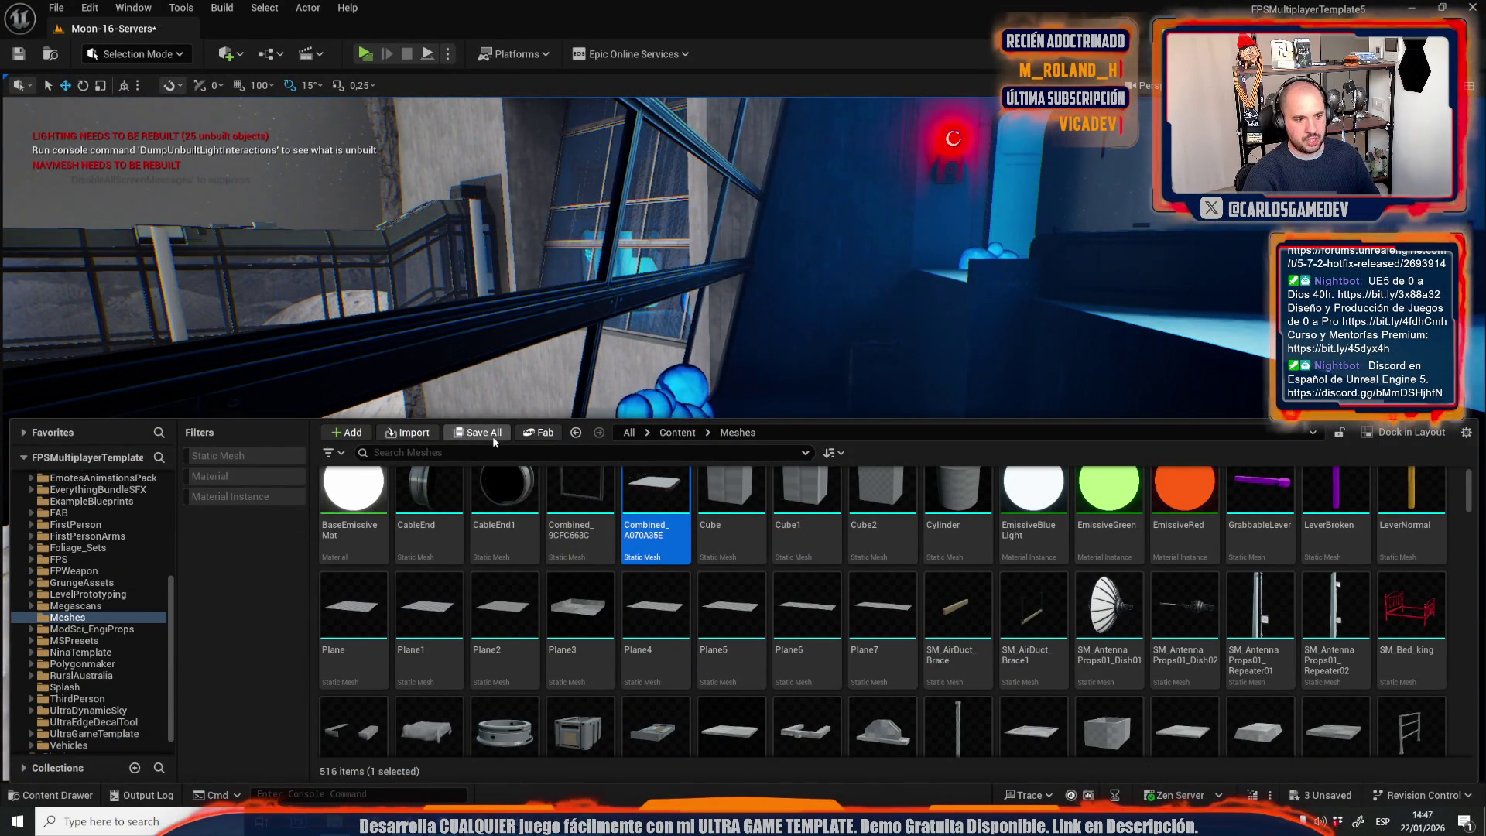
click(493, 438)
click(835, 575)
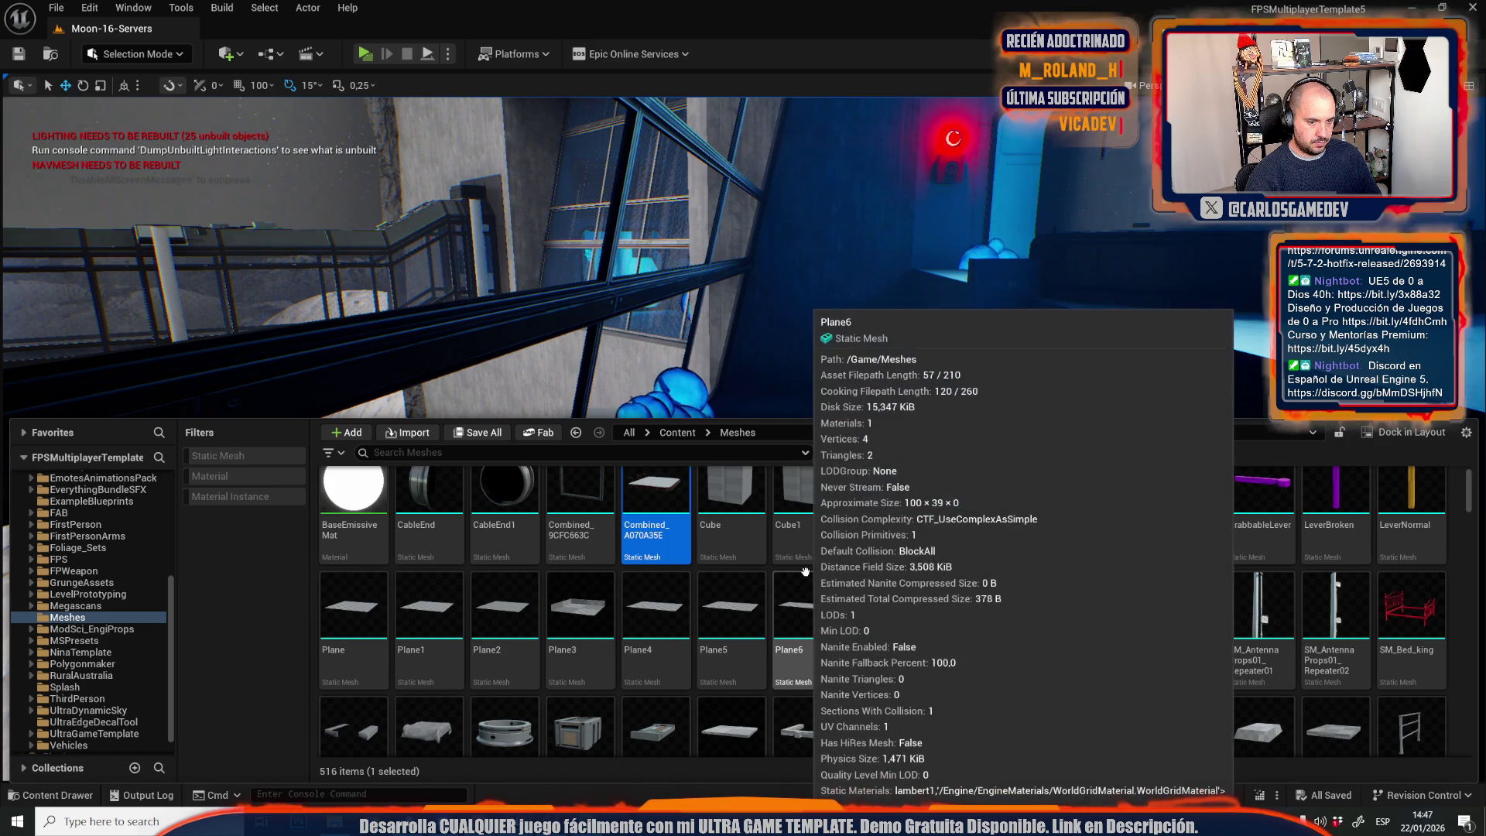
click(222, 7)
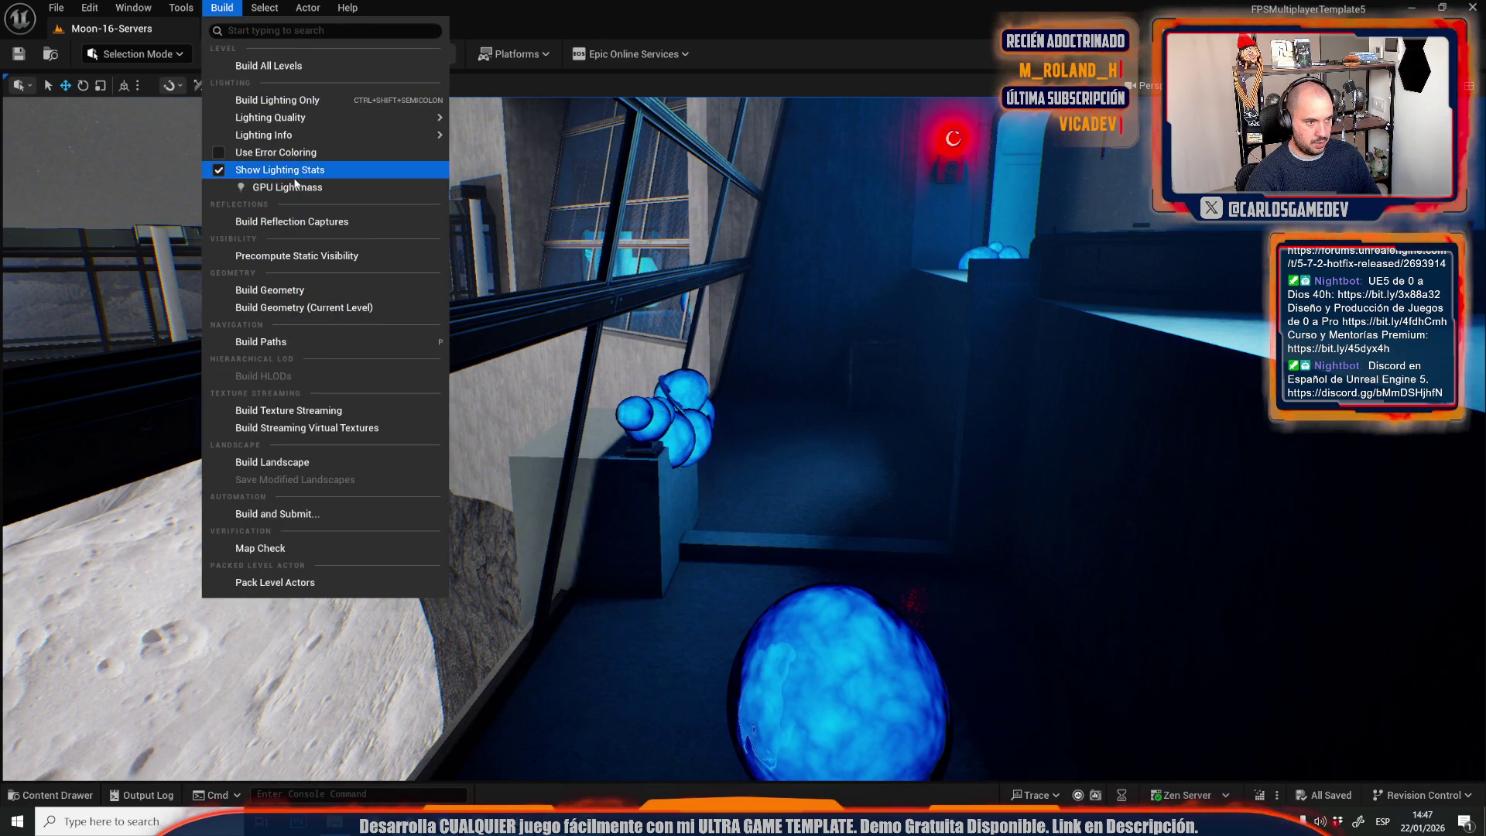
Run Build Lighting Only for the Moon-16-Servers level and wait for it to finish.
click(255, 163)
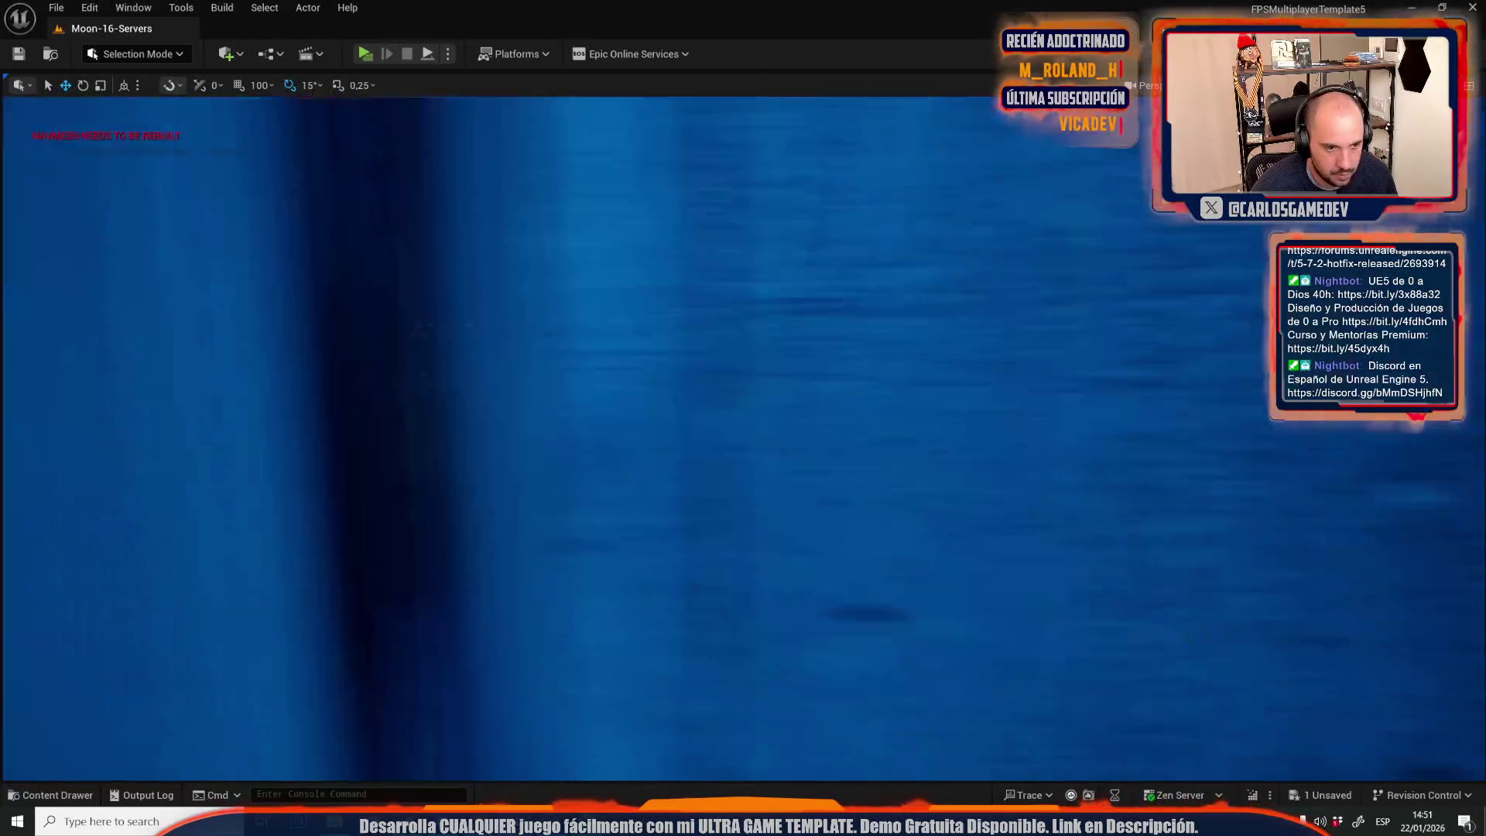
Rebuild the level's reflection captures from the Build menu.
key(ctrl+space)
key(ctrl+space)
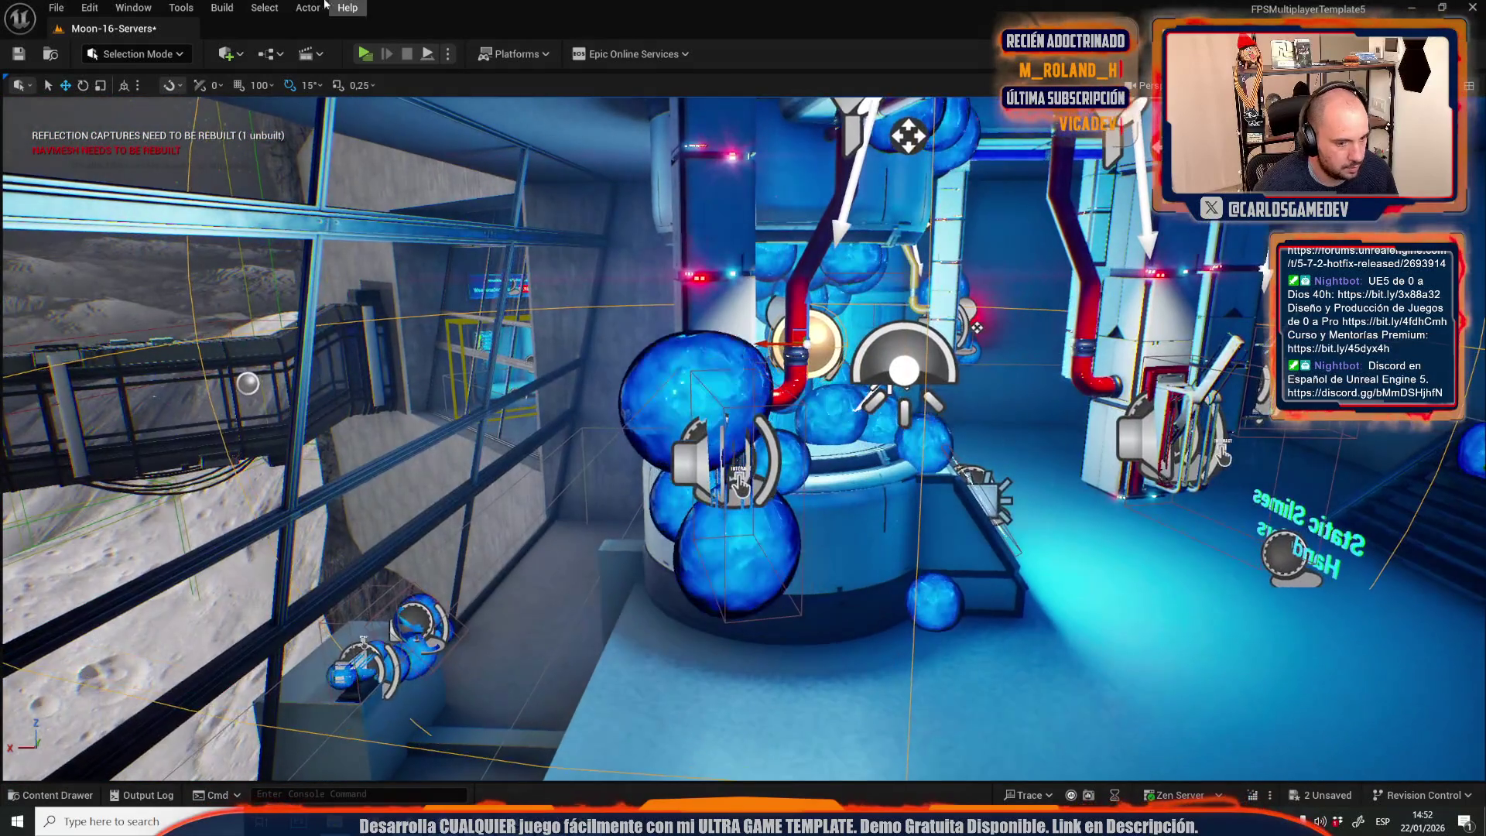
click(219, 8)
click(279, 224)
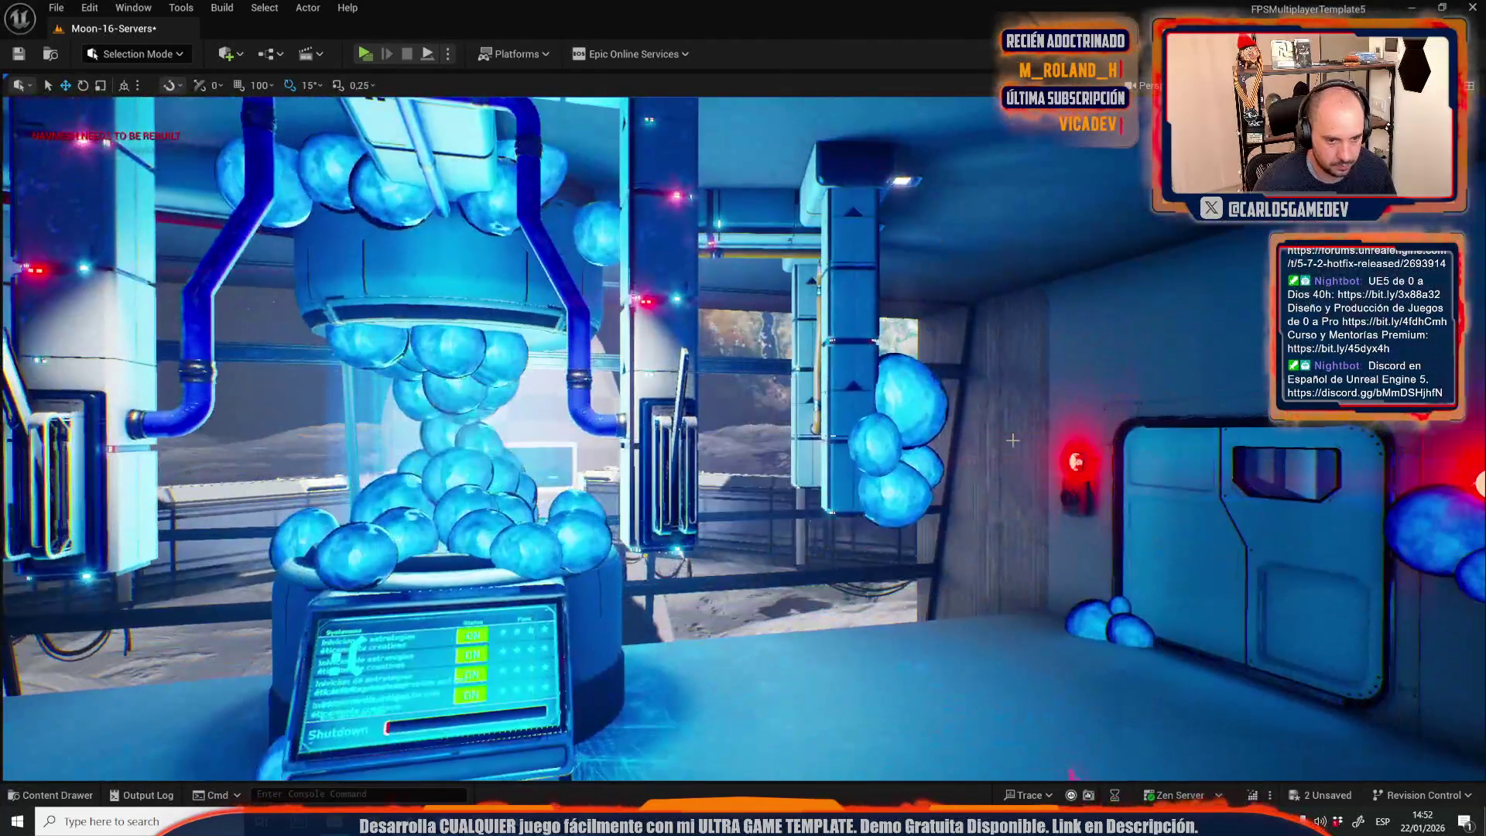
Save all unsaved content, including the Moon-16-Servers map and its BuiltData.
key(ctrl+space)
click(495, 434)
click(841, 573)
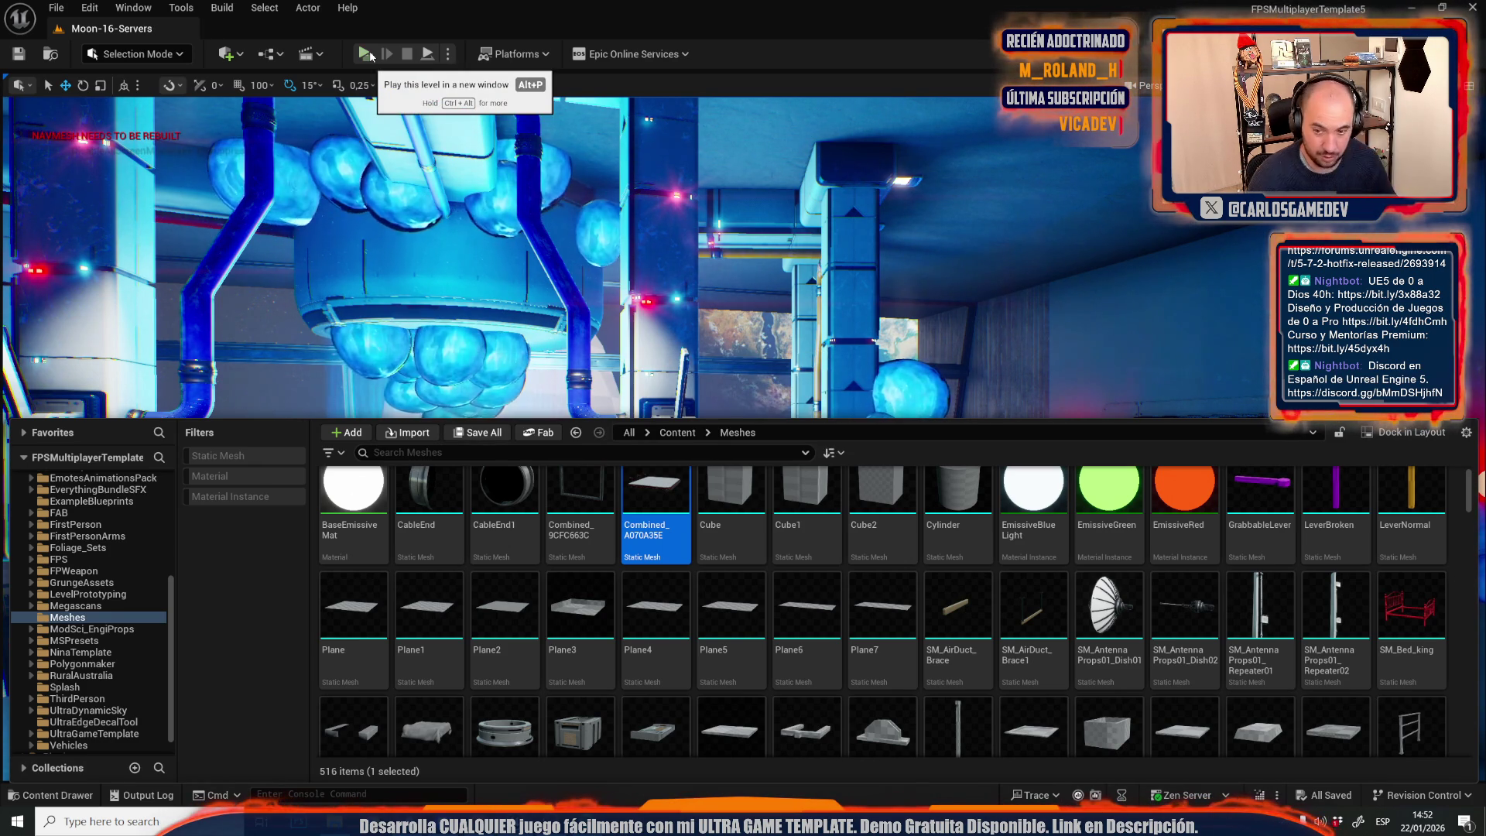
Launch a playtest in a new window and walk up to the nearby door, pipes and console.
key(f)
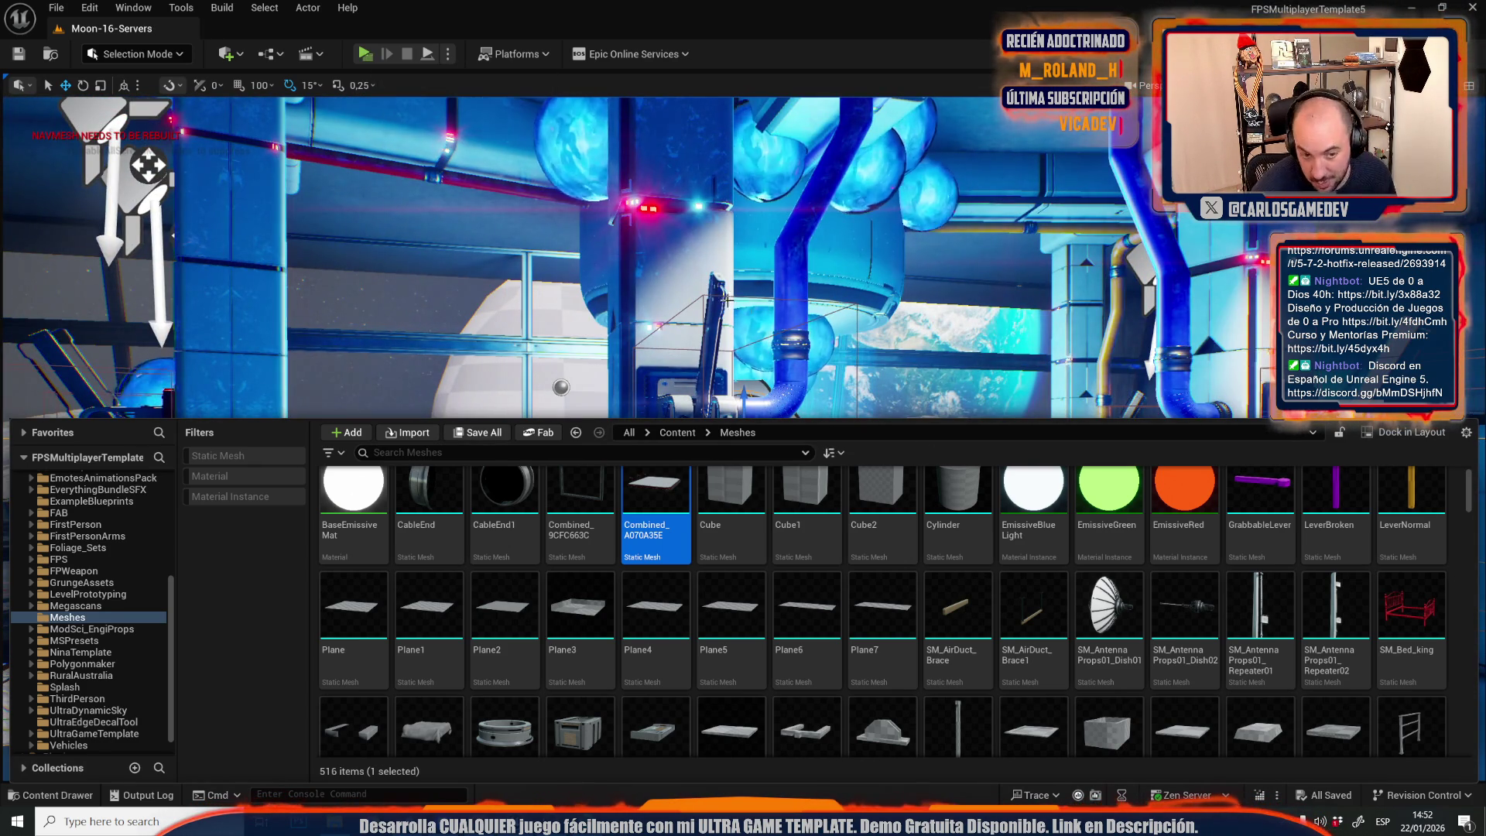
key(ctrl+space)
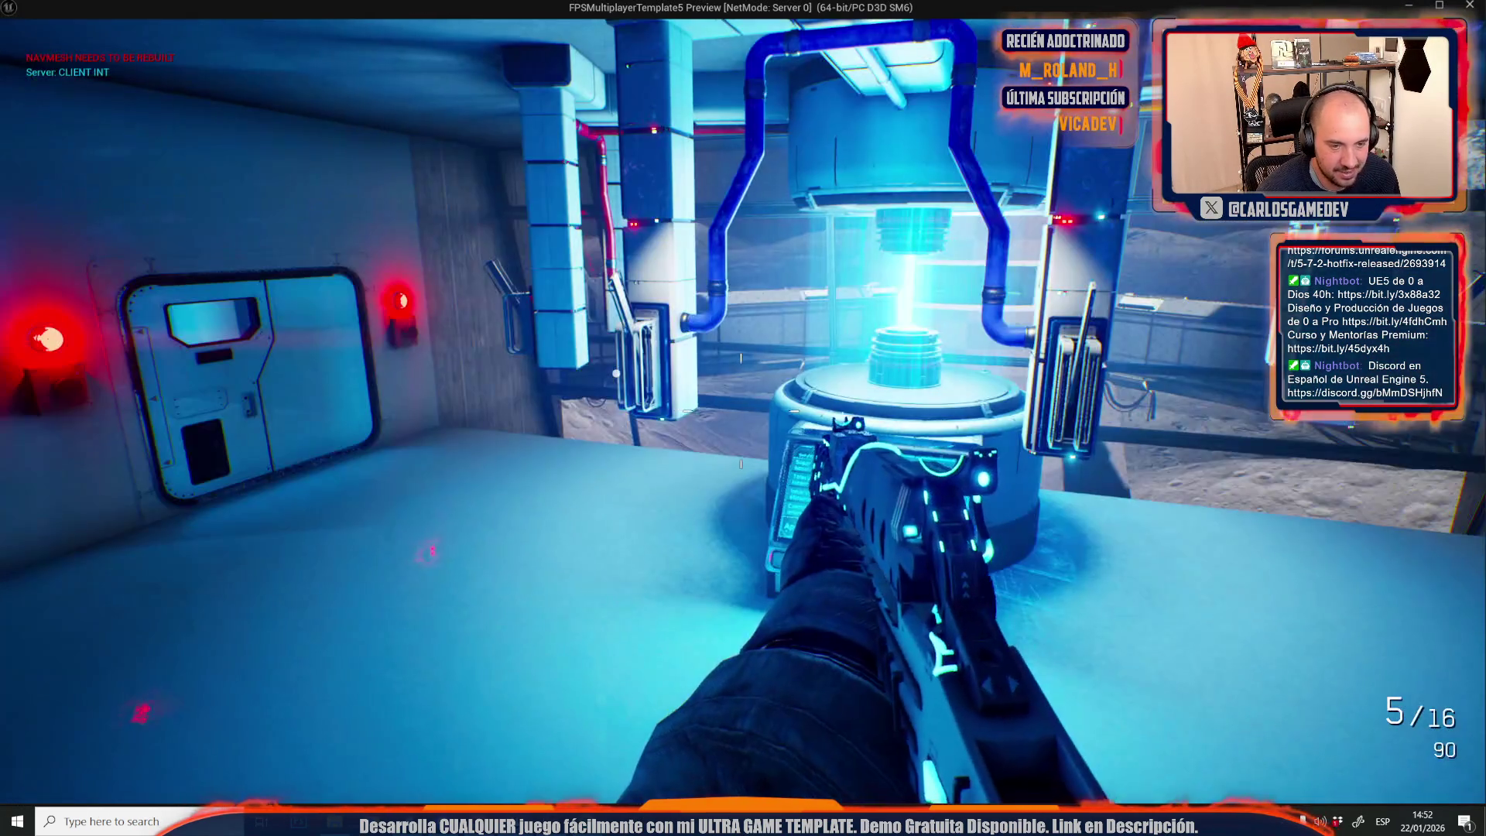
key(w)
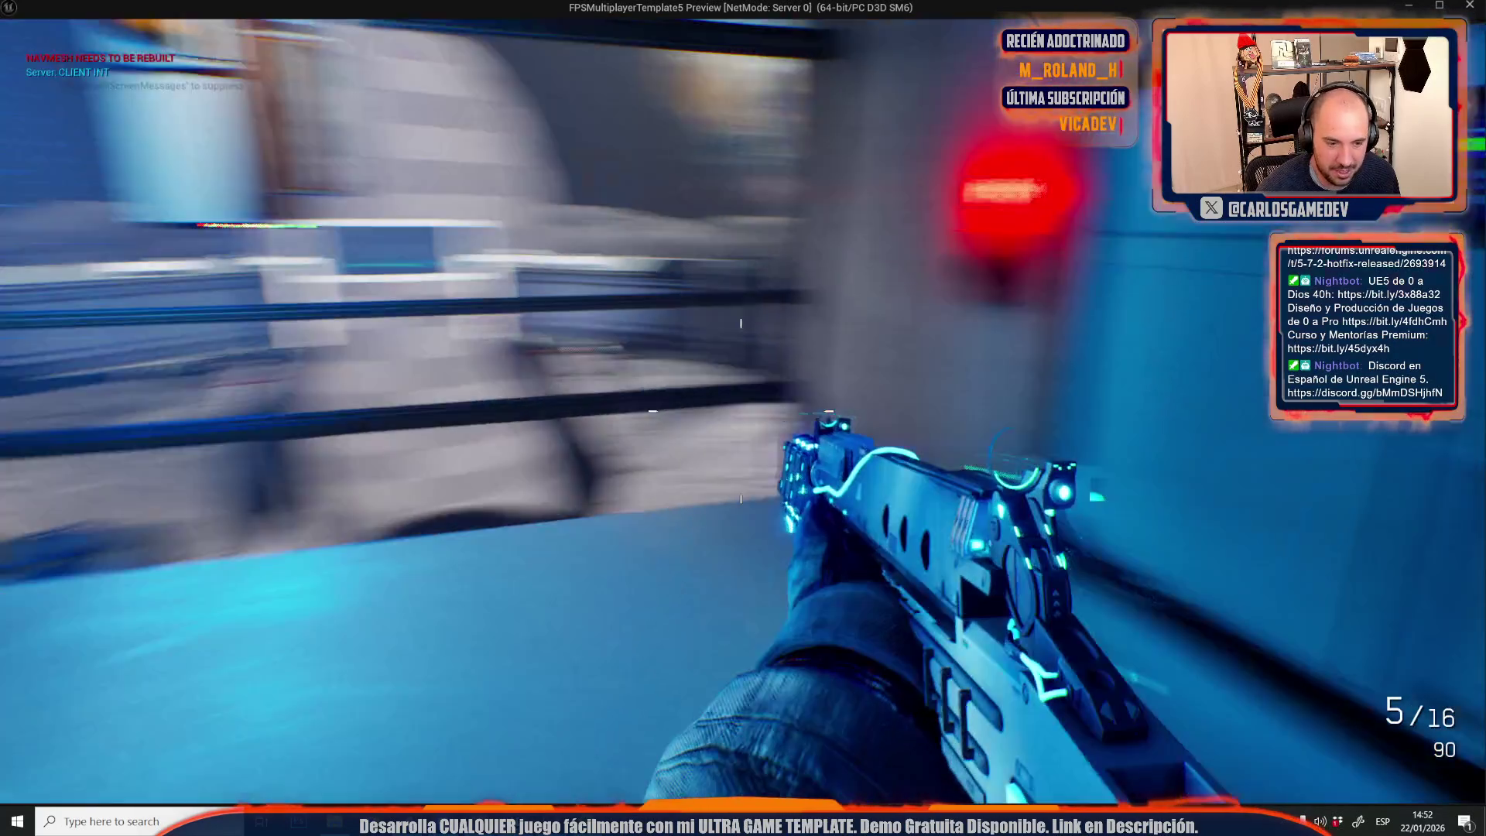
key(w)
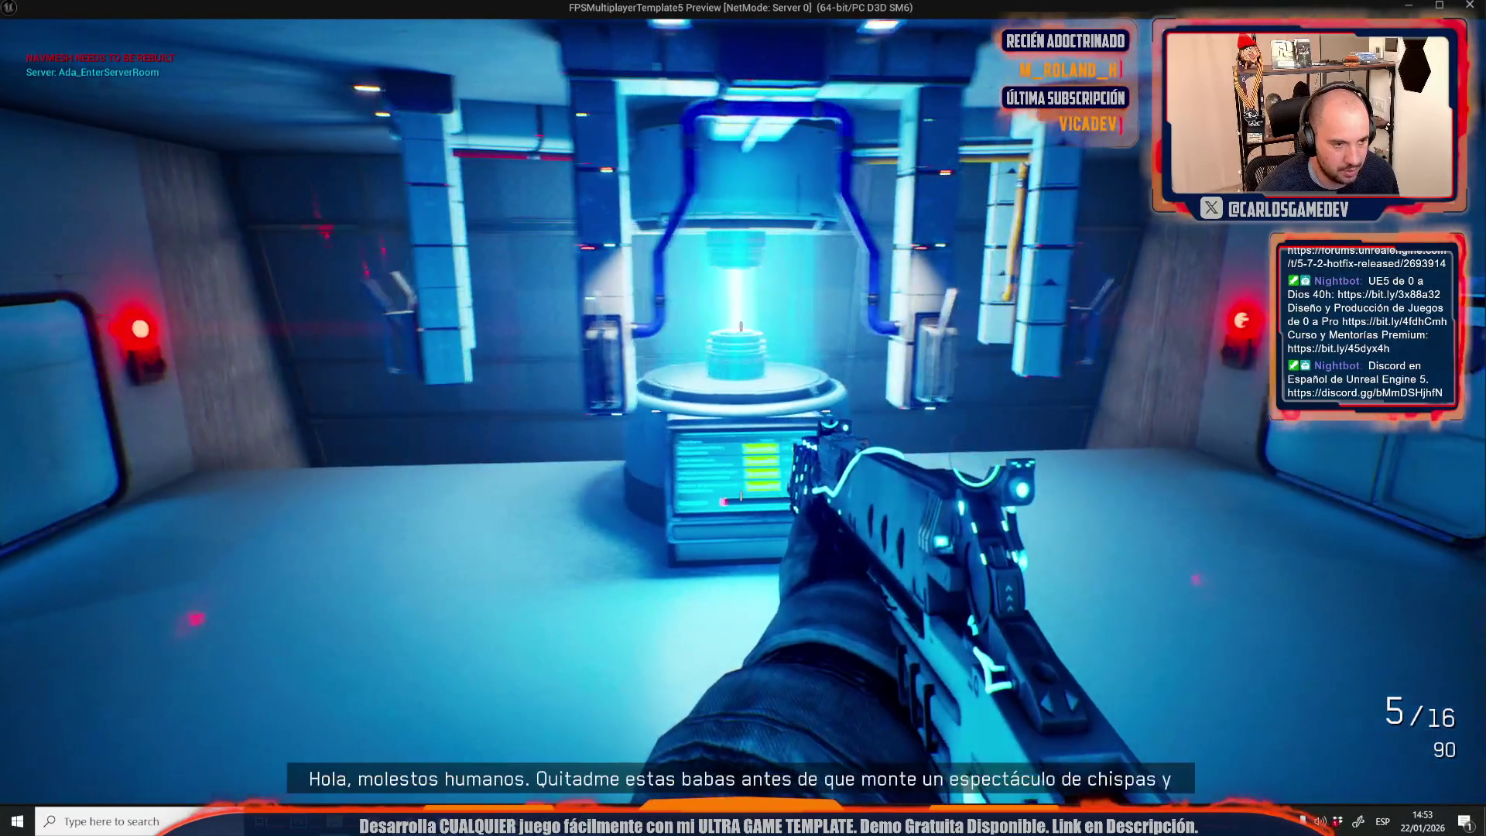
Walk from the glowing pod through the crate corridor, past the red-lit door, into the reactor room.
key(w)
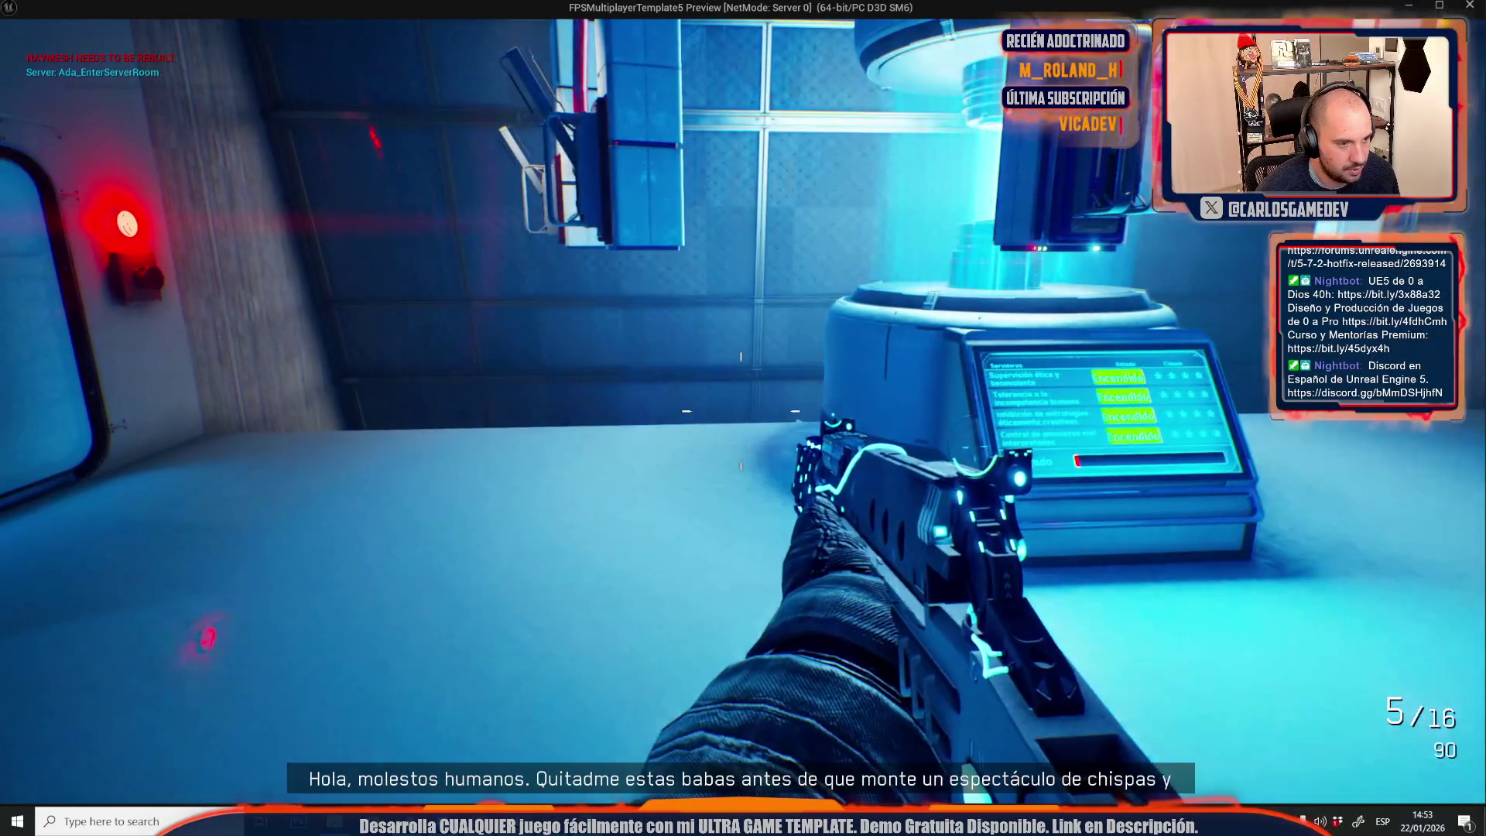
key(s)
key(w)
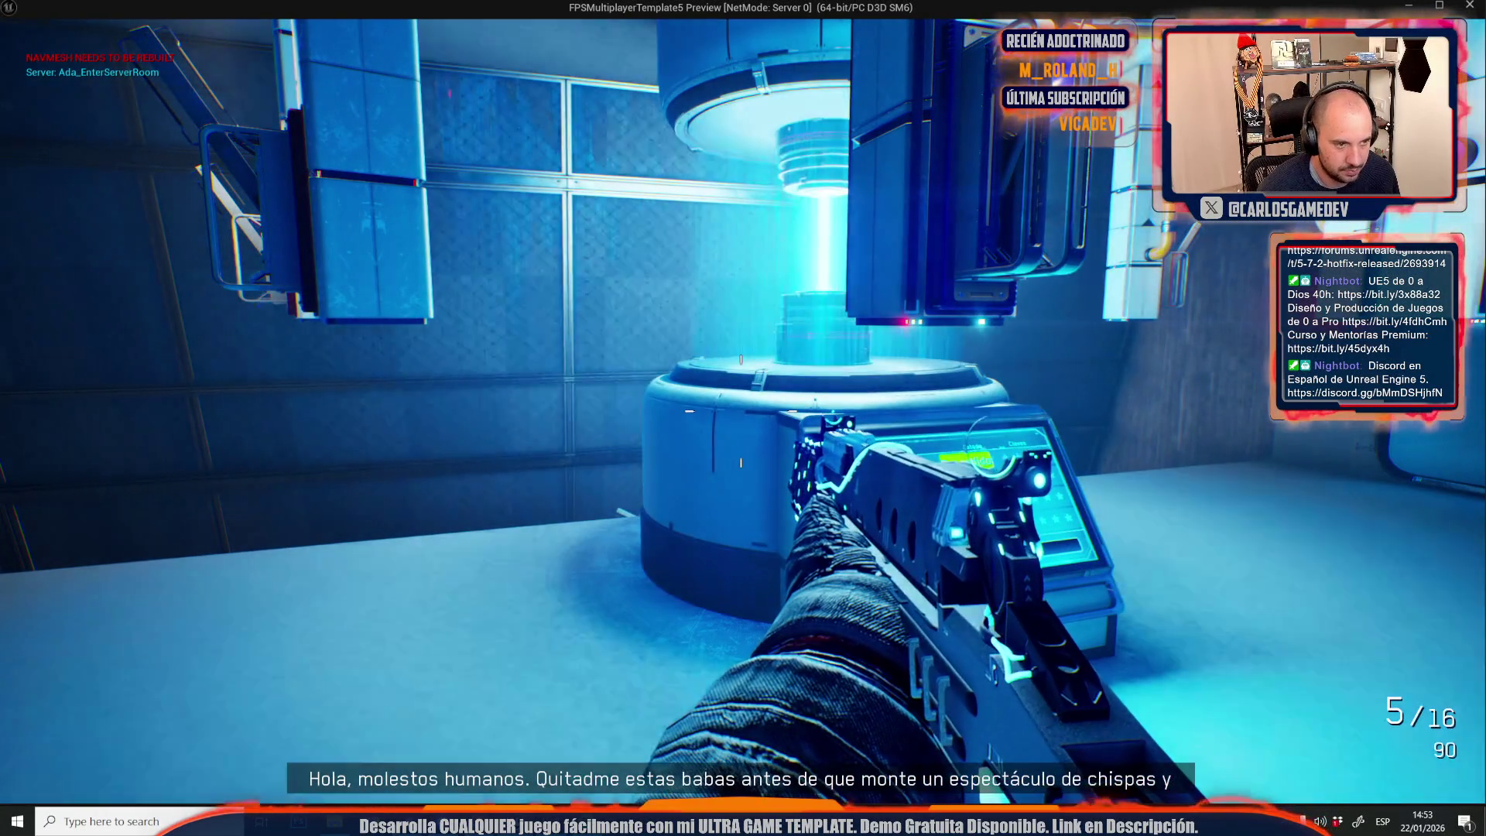
key(w)
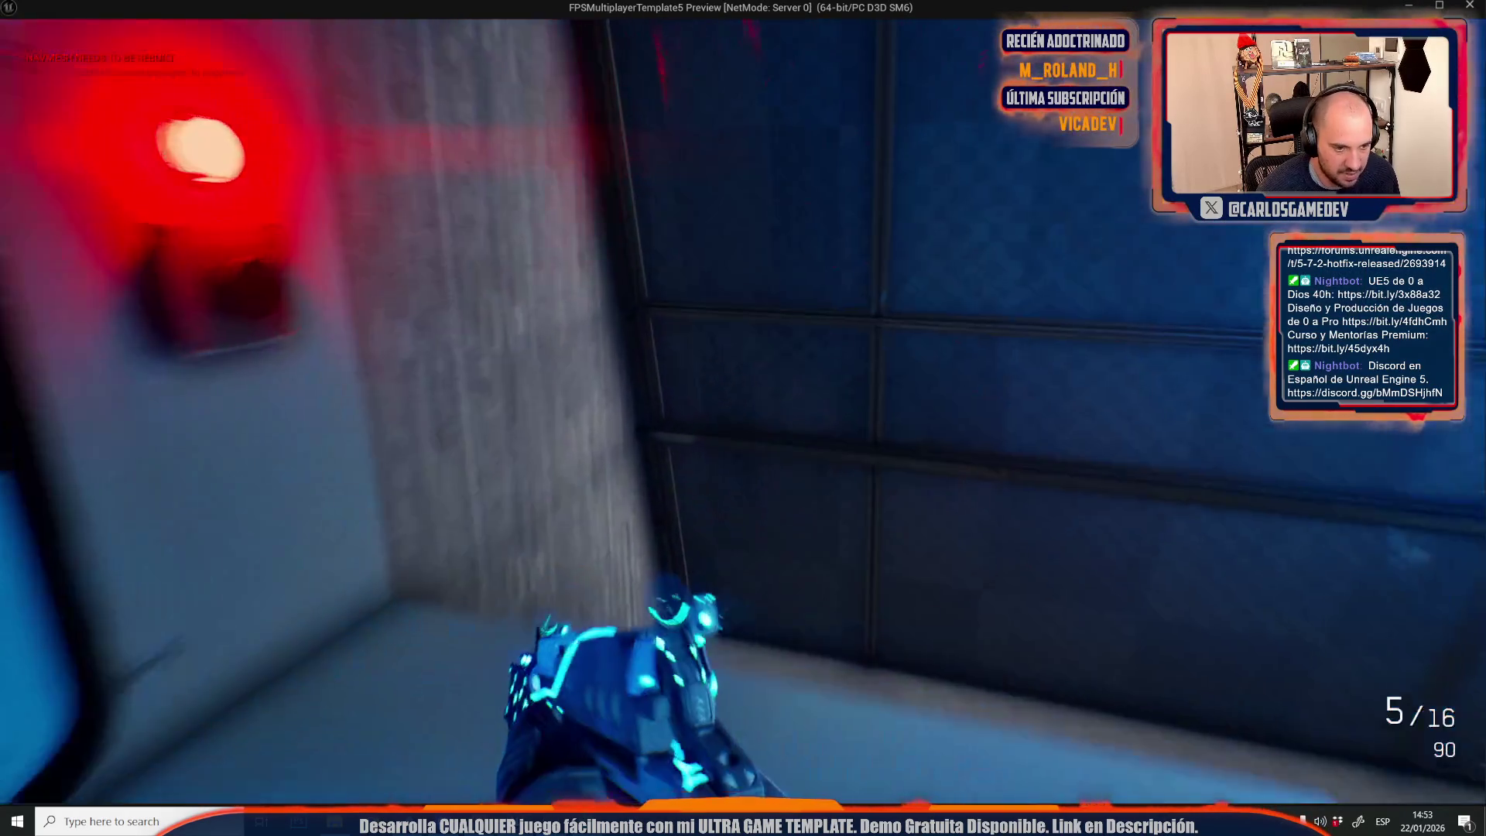
key(w)
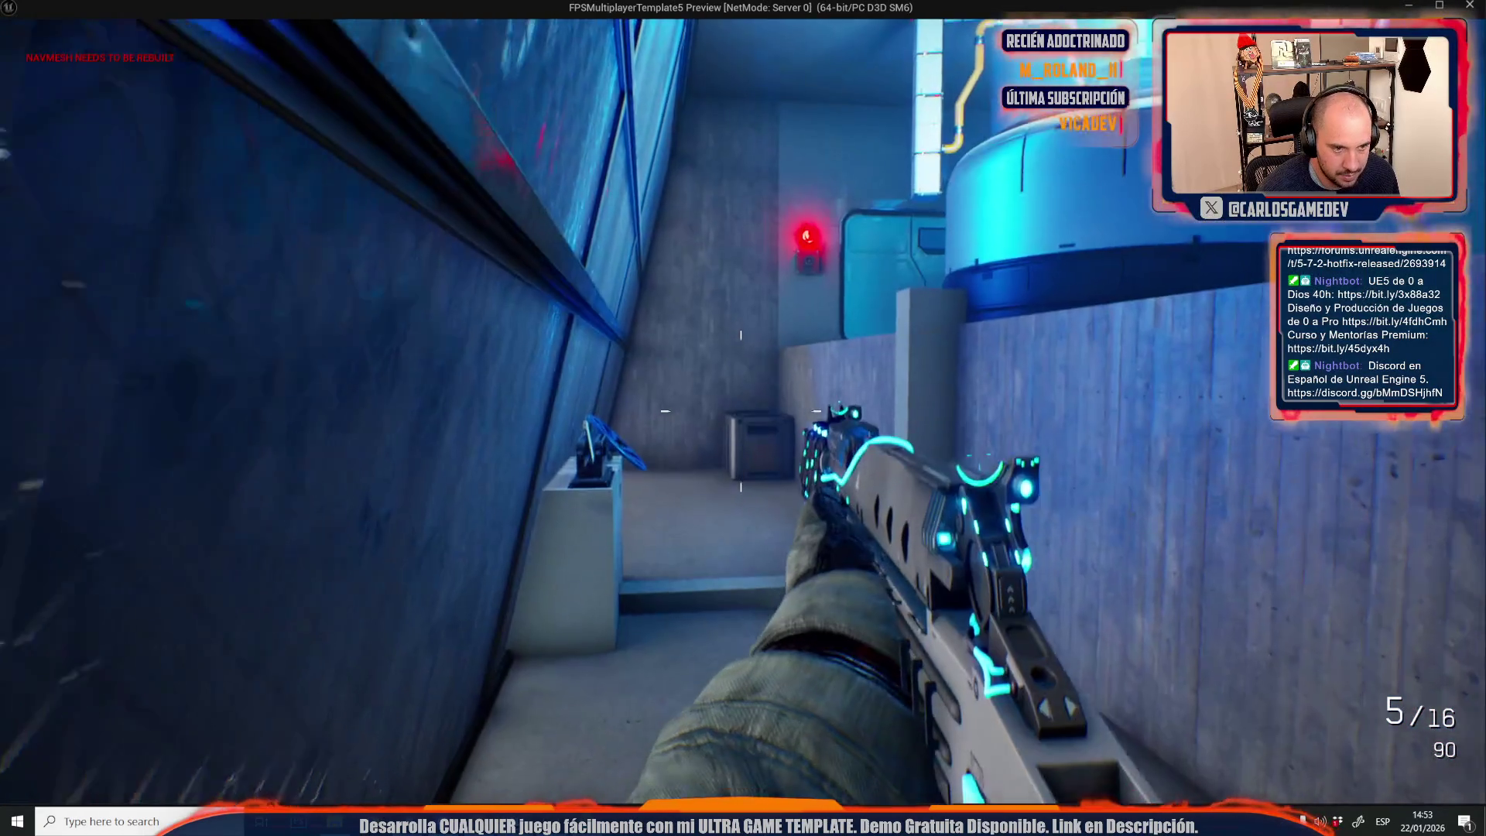
key(w)
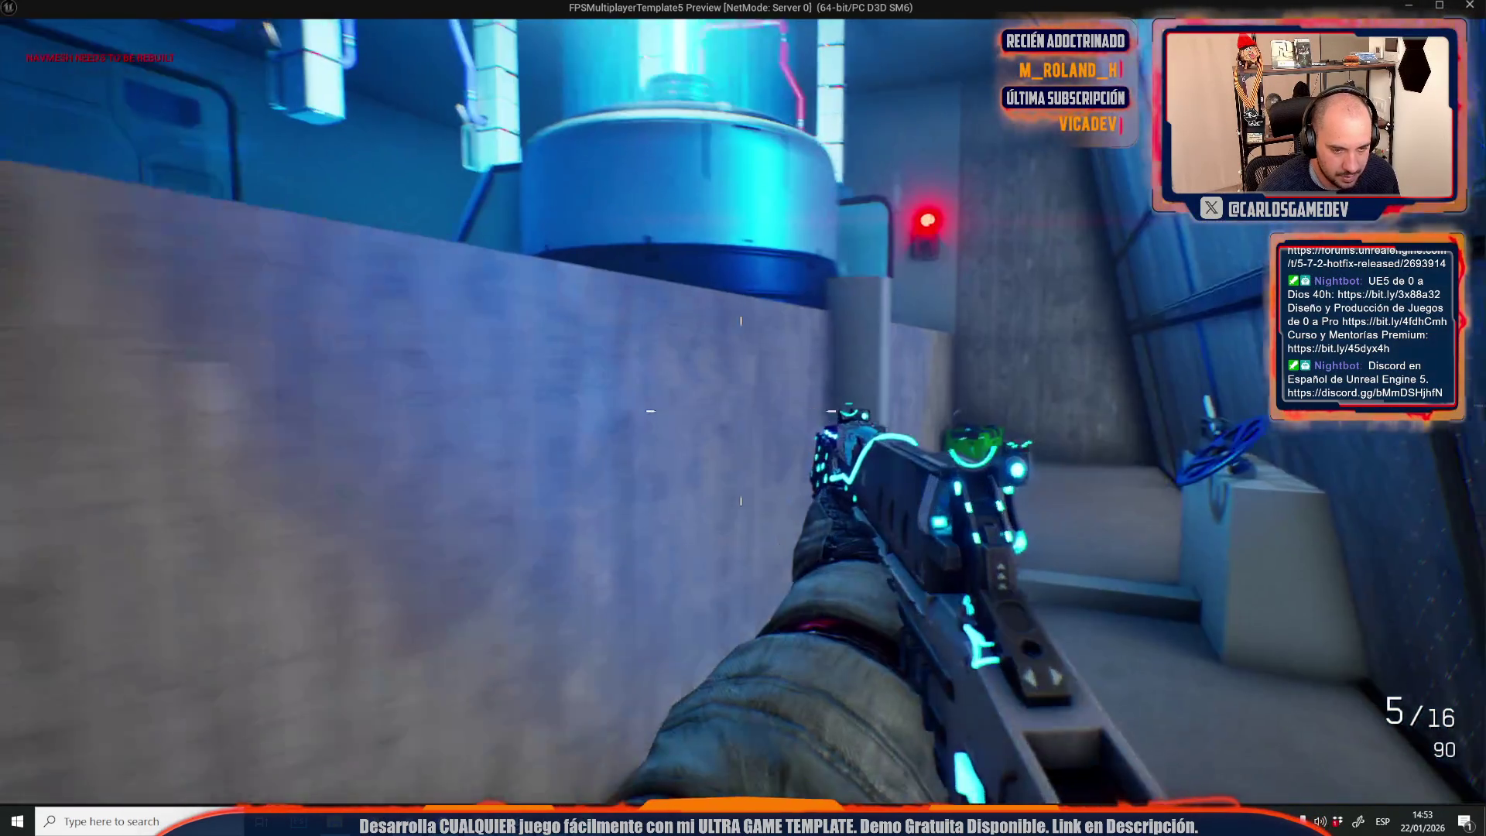
key(w)
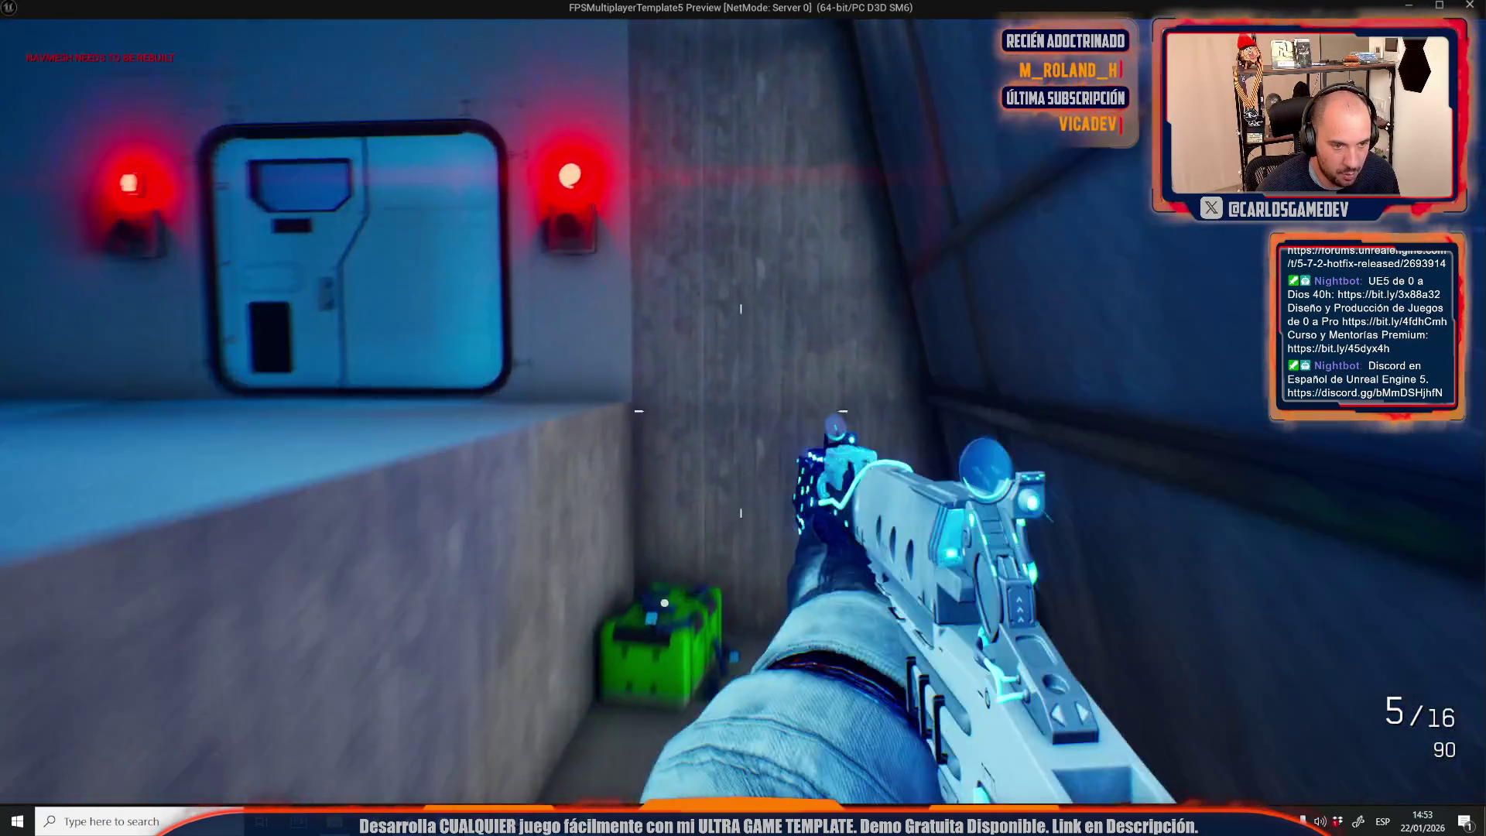
key(w)
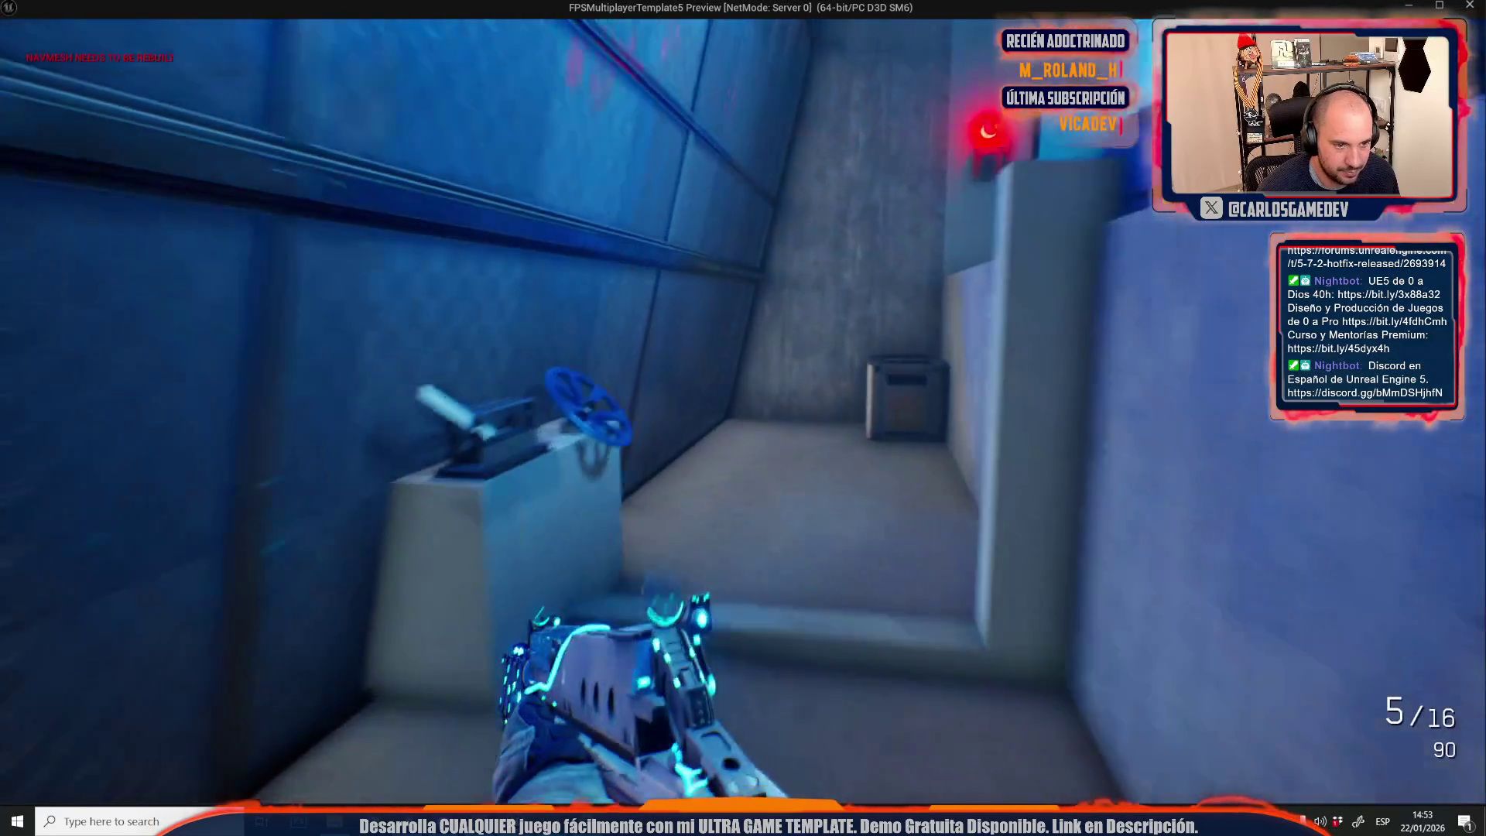
key(w)
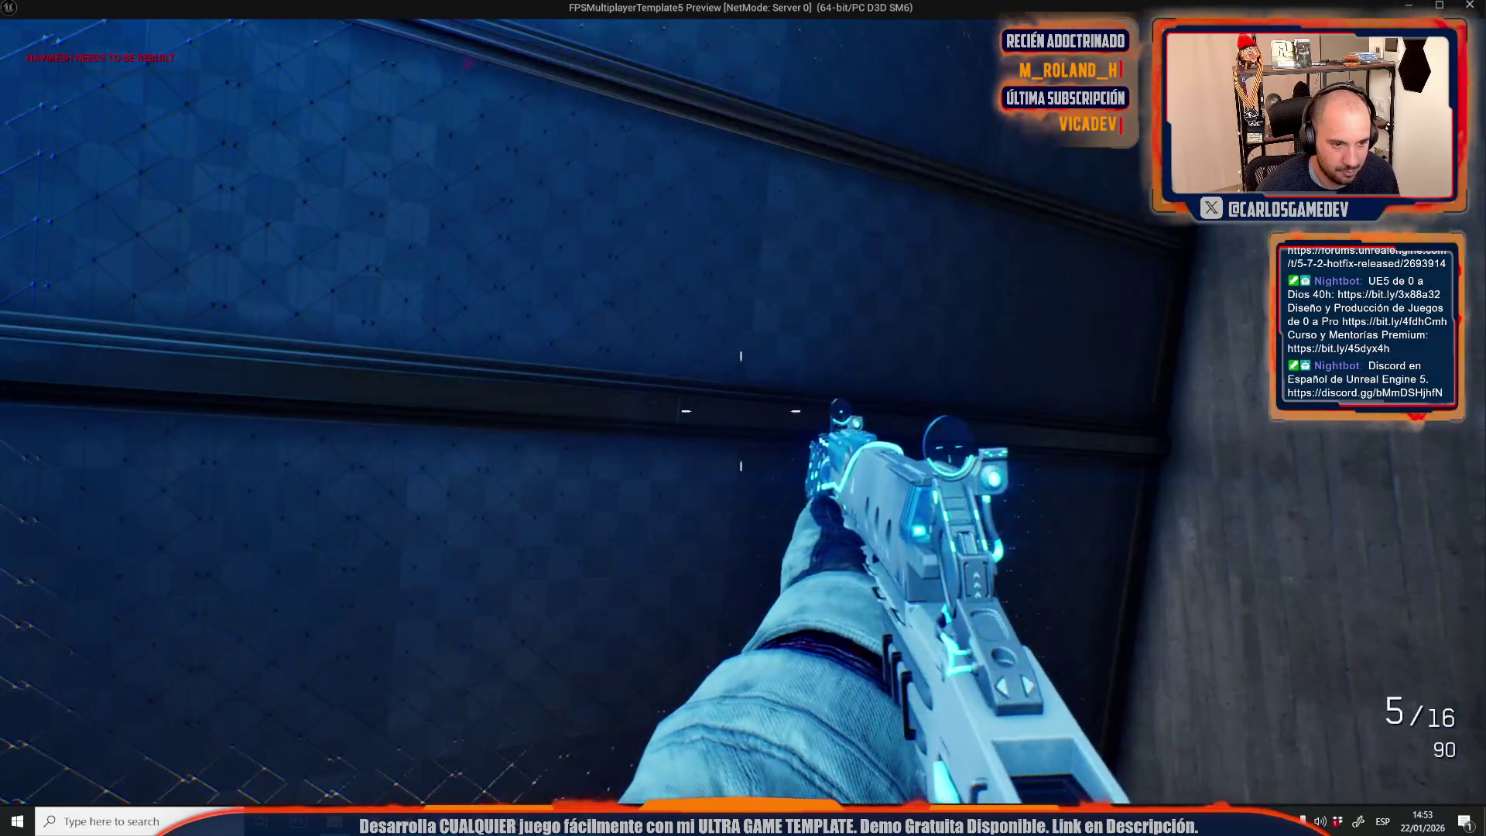
key(w)
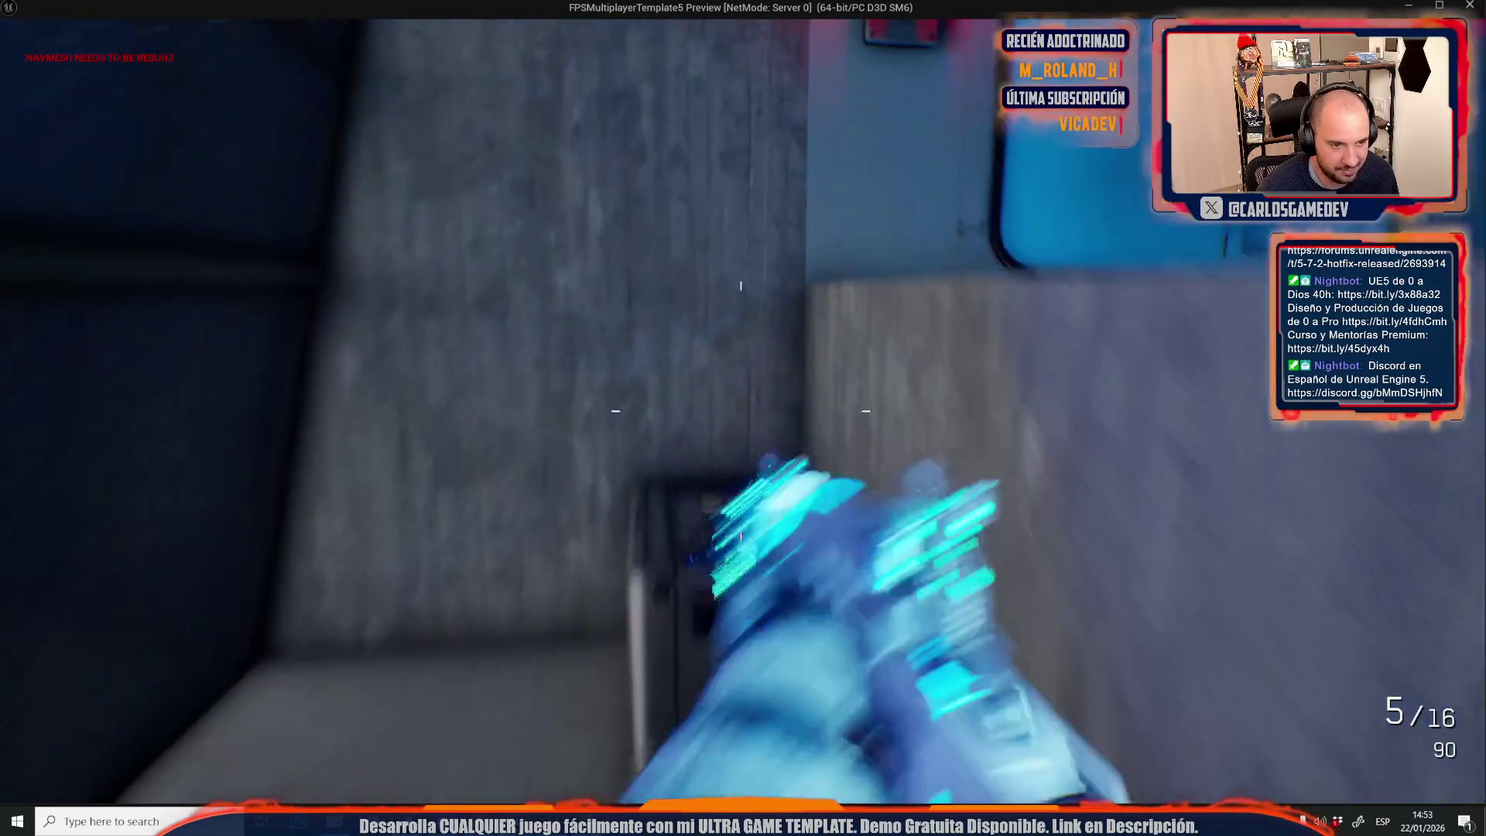
key(w)
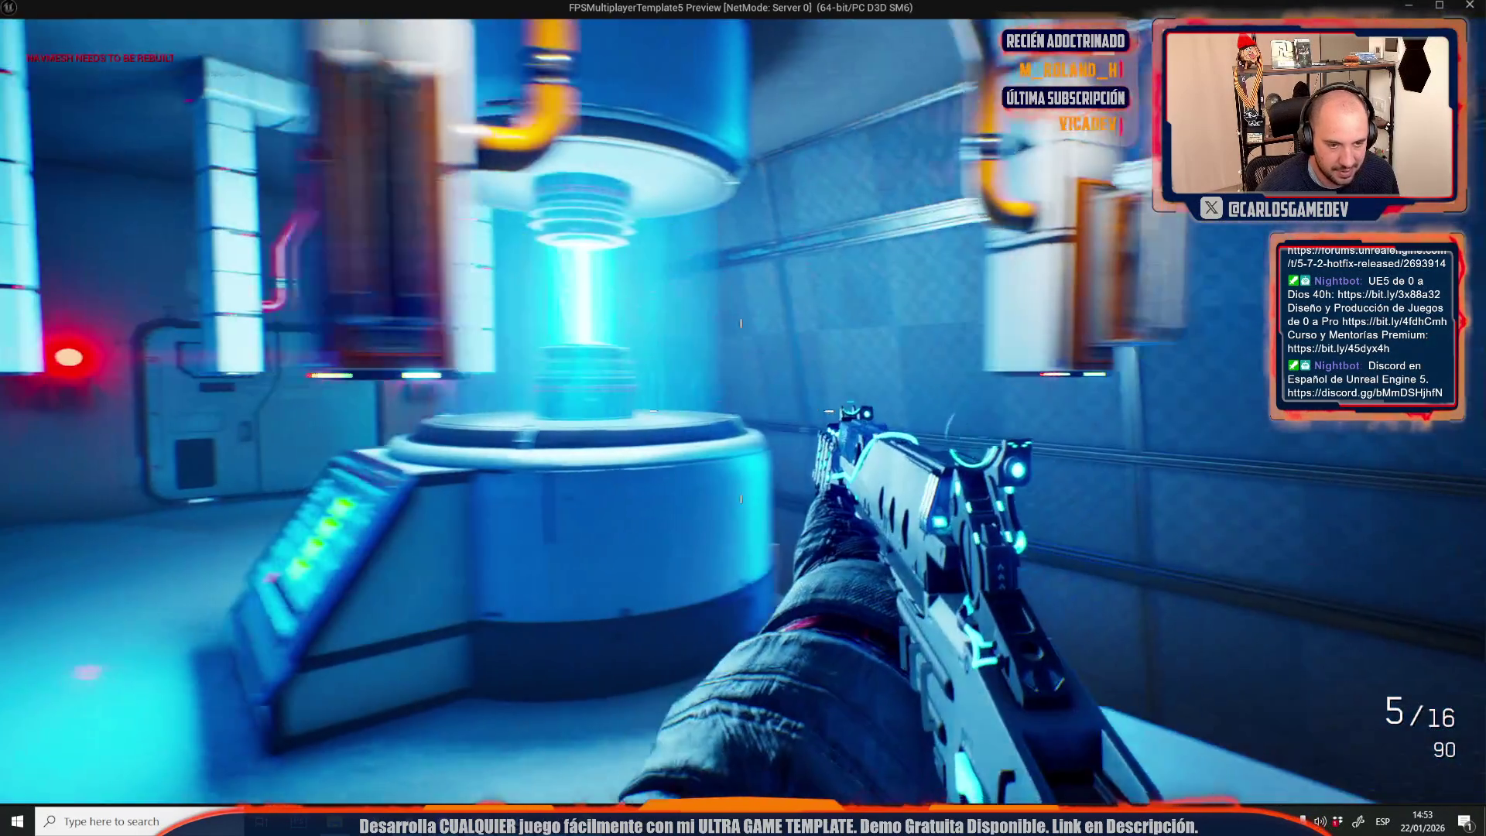
key(w)
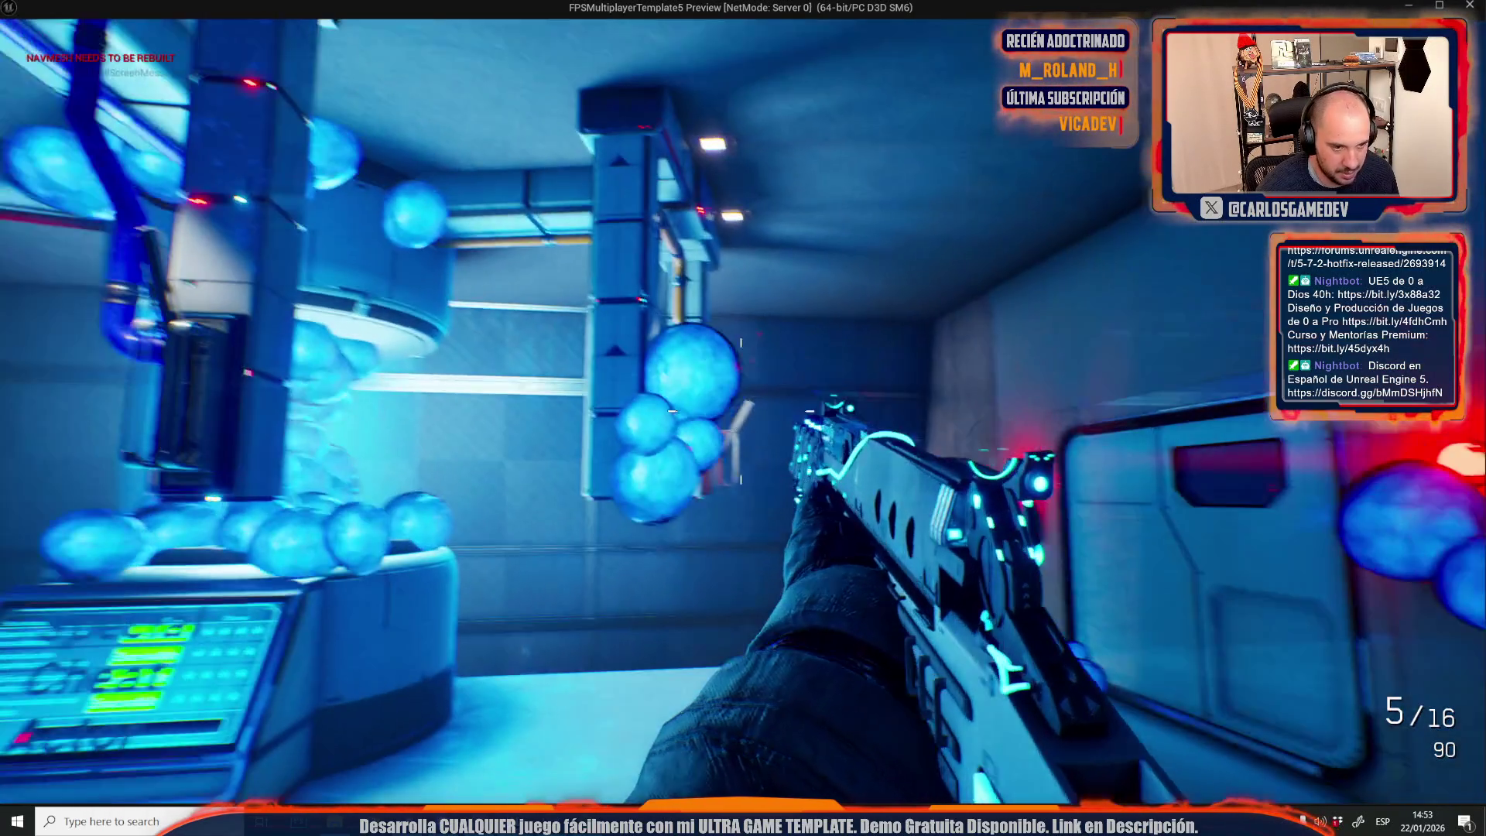
Shoot the slimes around the reactor until they burst, then reload to a full magazine.
click(741, 410)
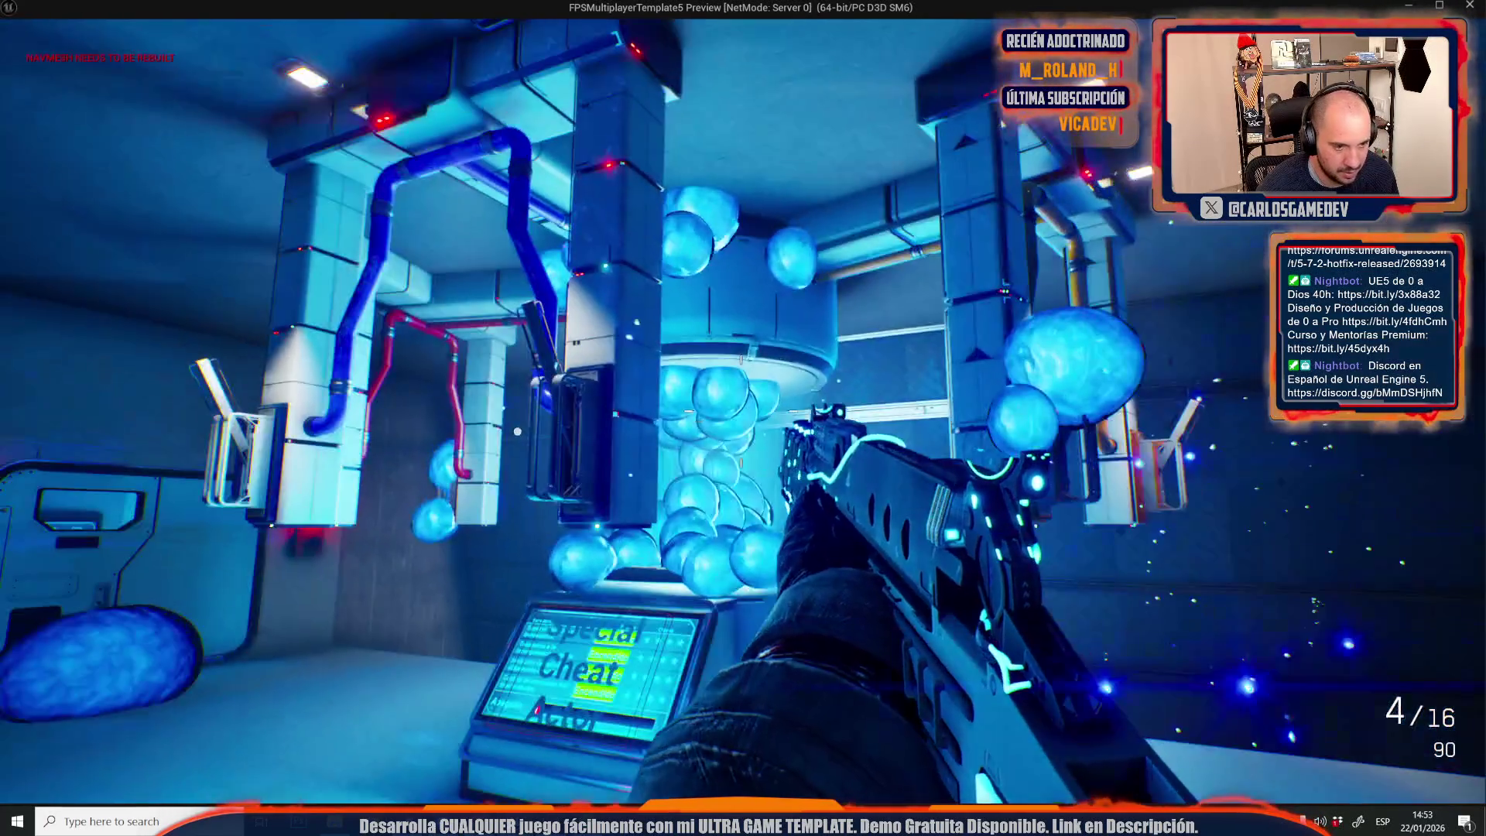
click(740, 410)
click(741, 410)
click(741, 410)
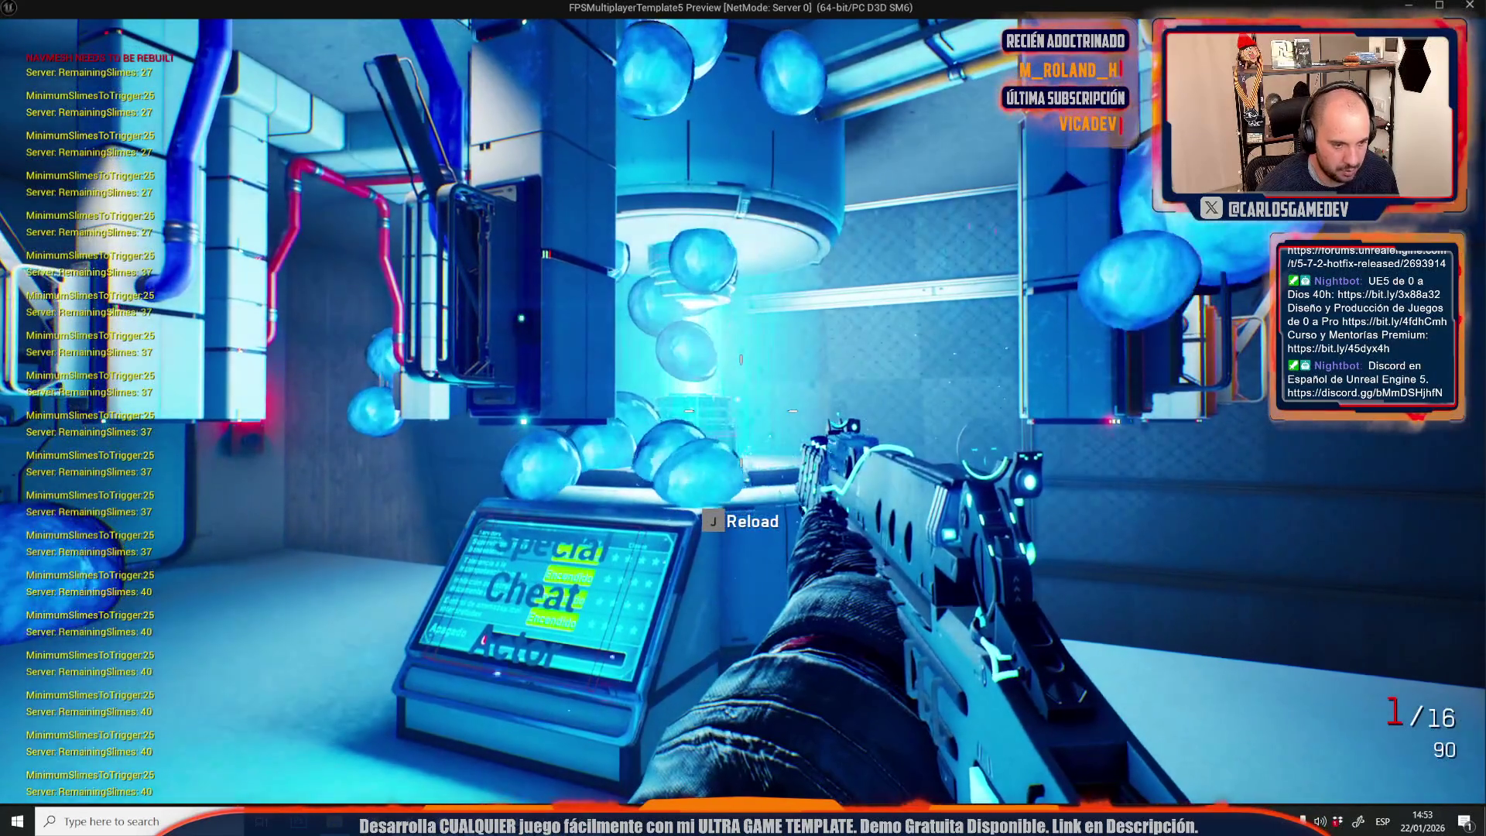
click(740, 410)
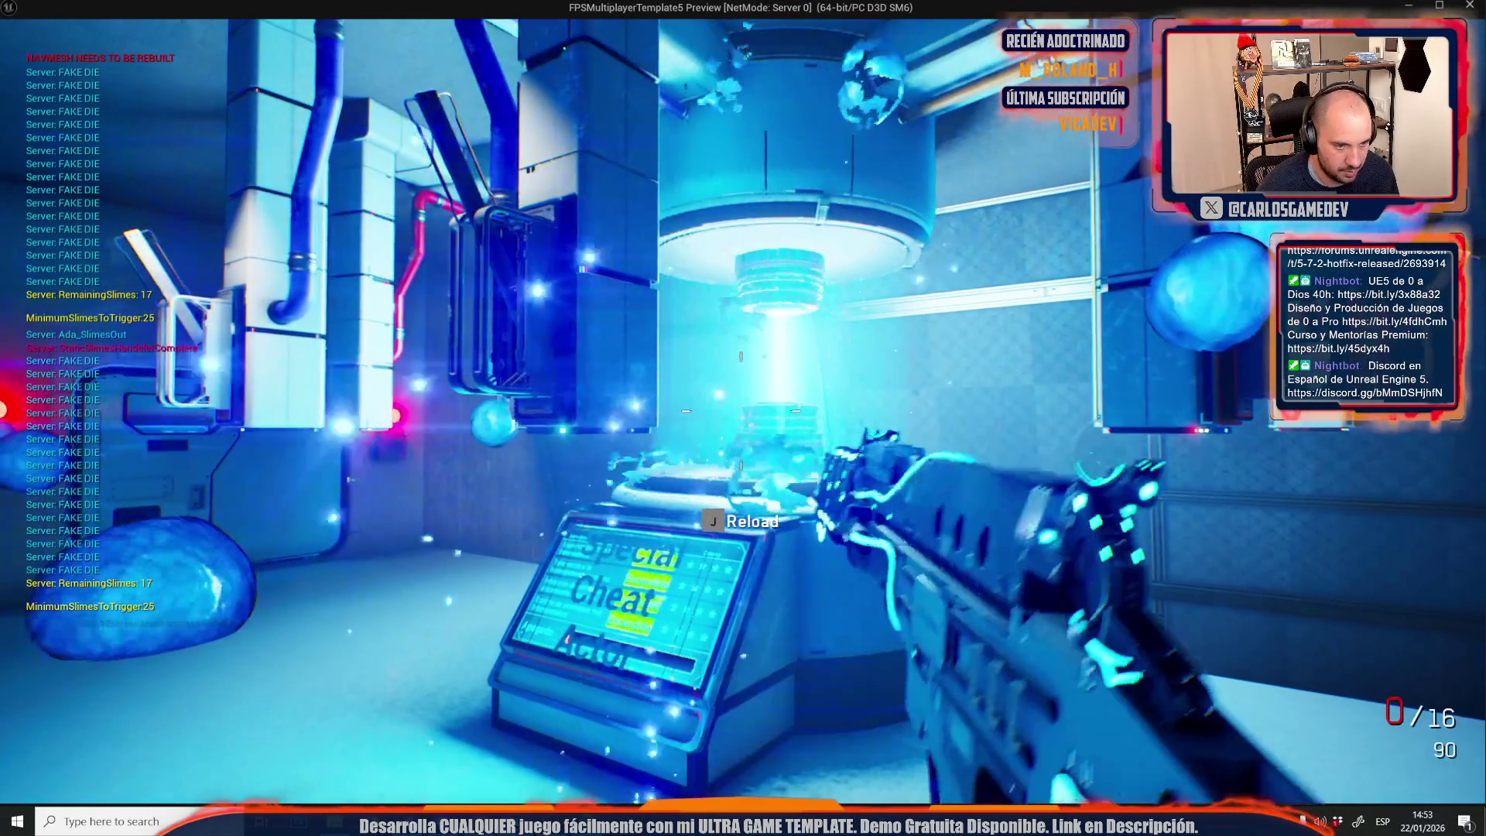
key(r)
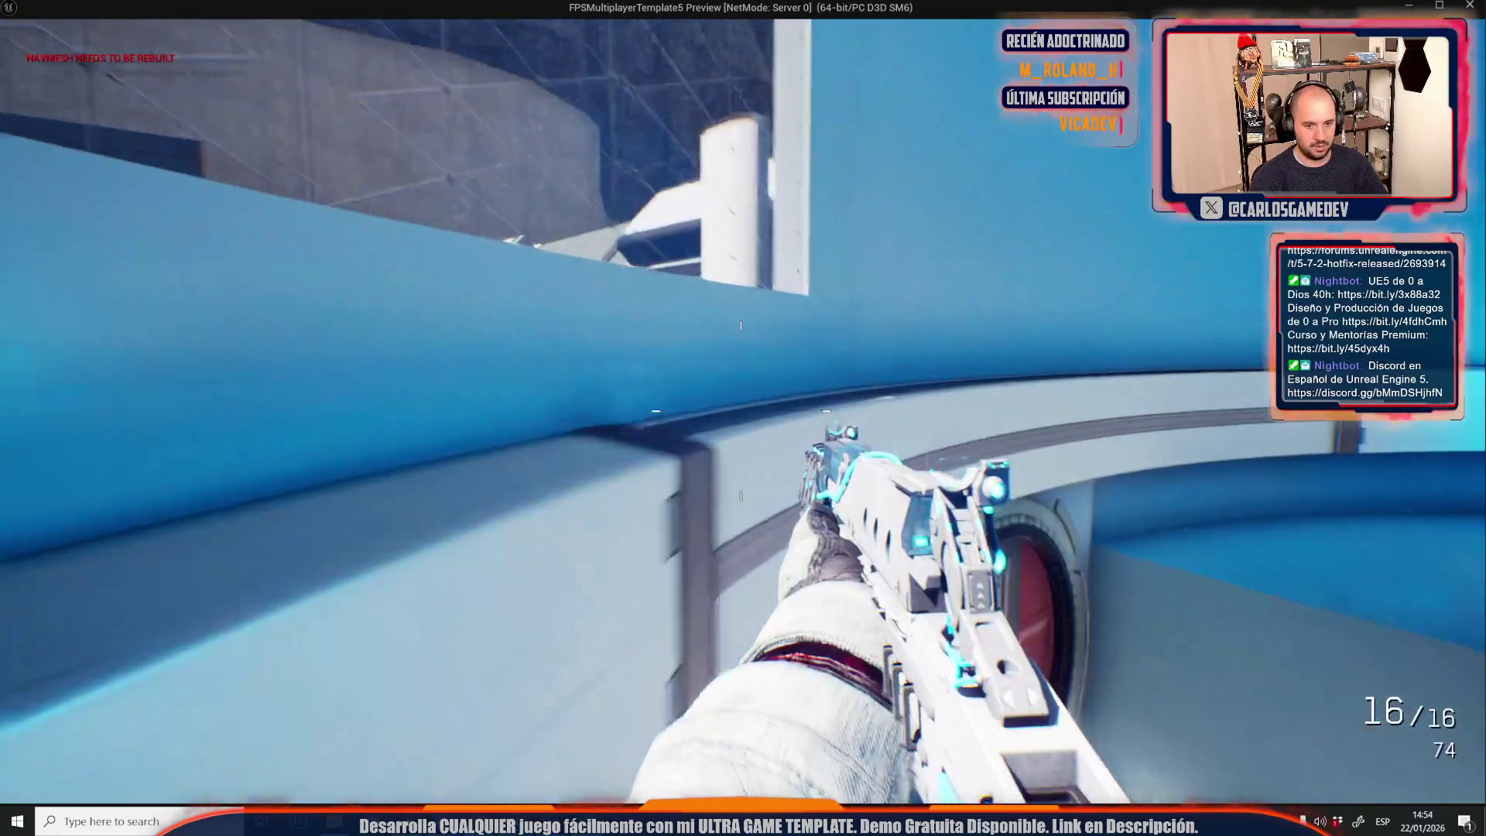
key(e)
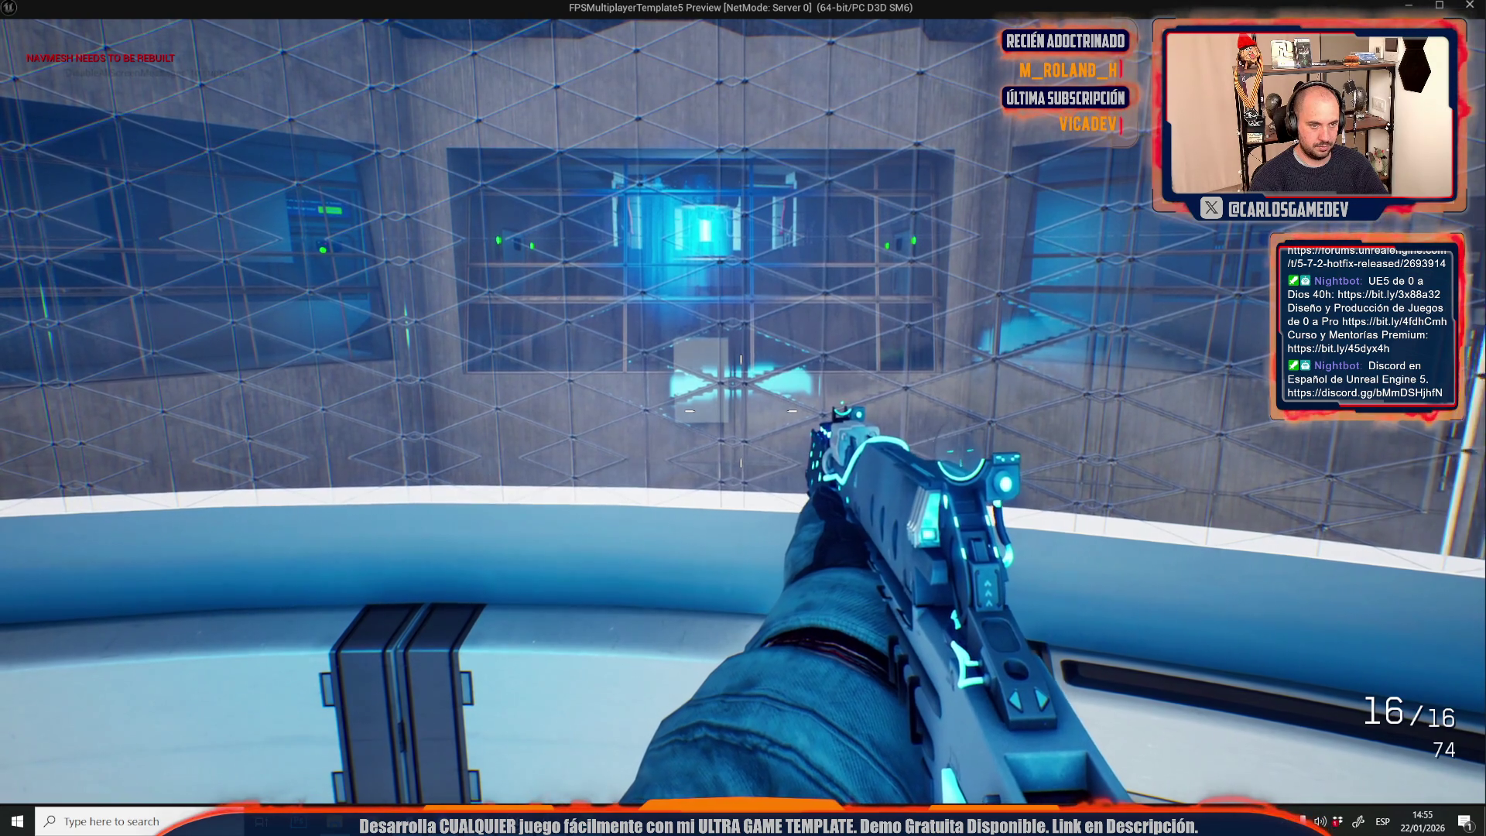
Walk along the overlook's glass railing, looking around the room's walls.
key(w)
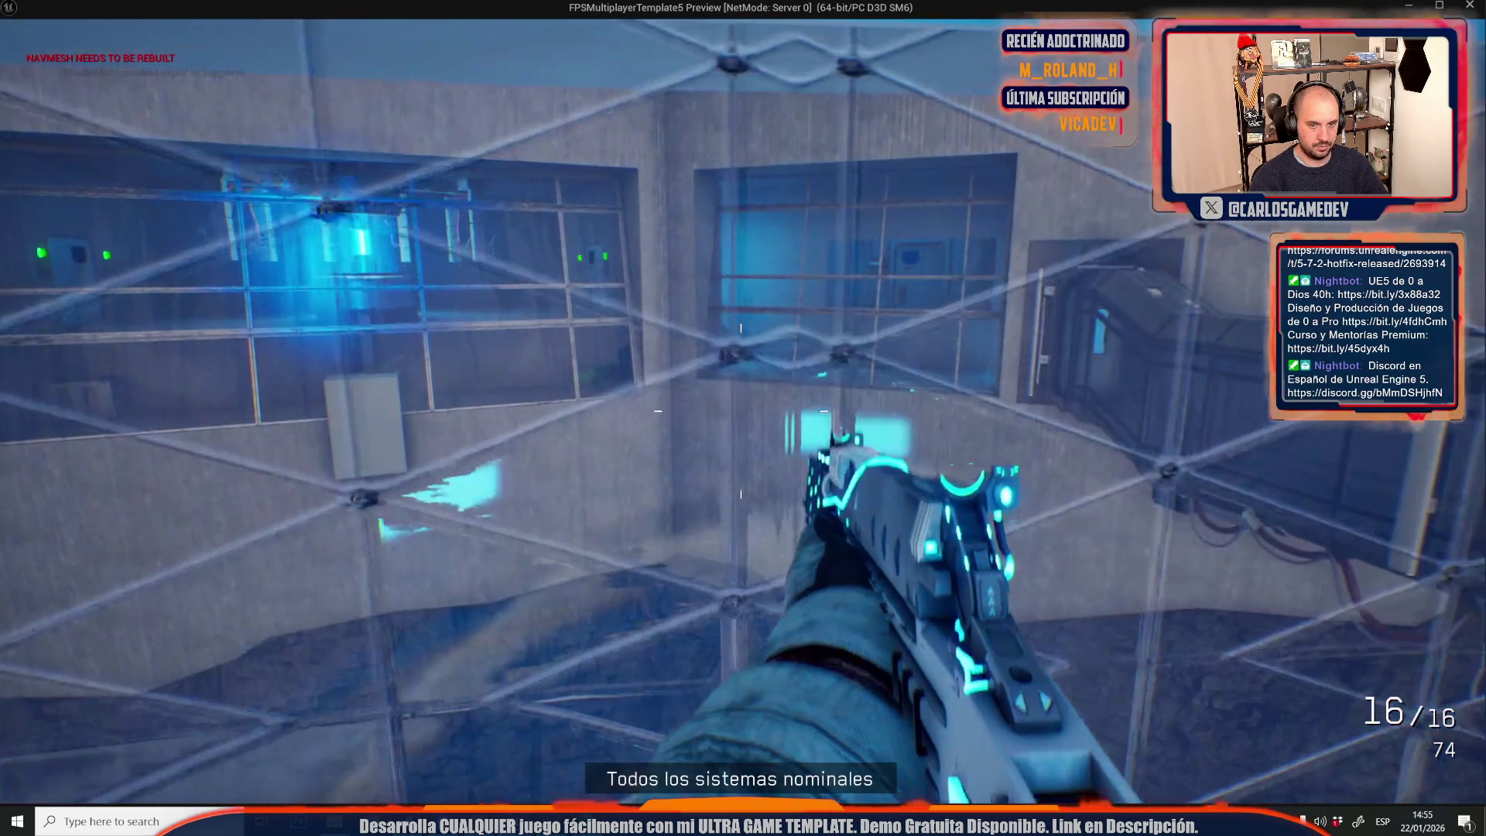
key(w)
key(w)
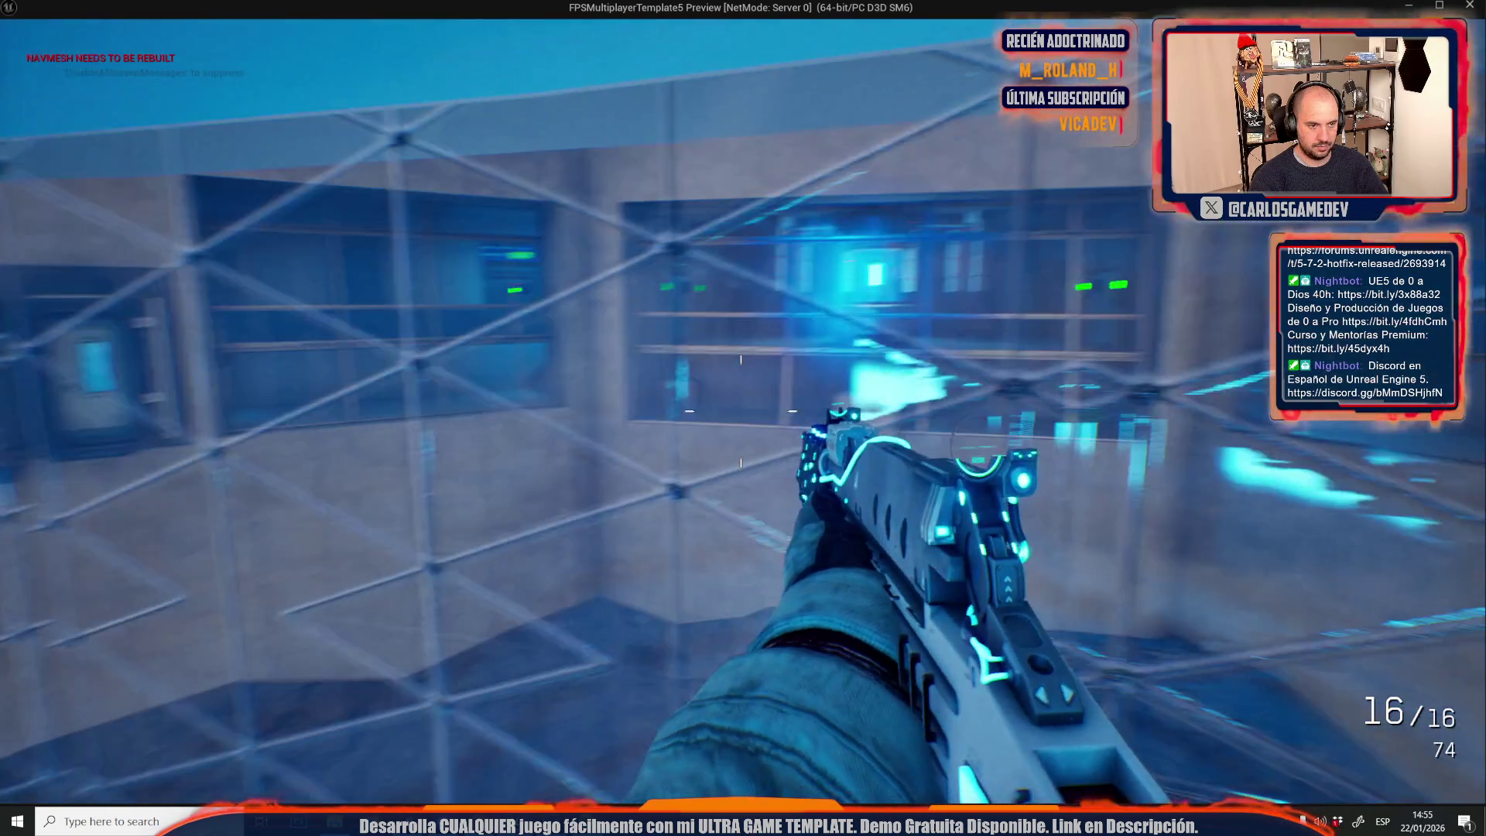
key(w)
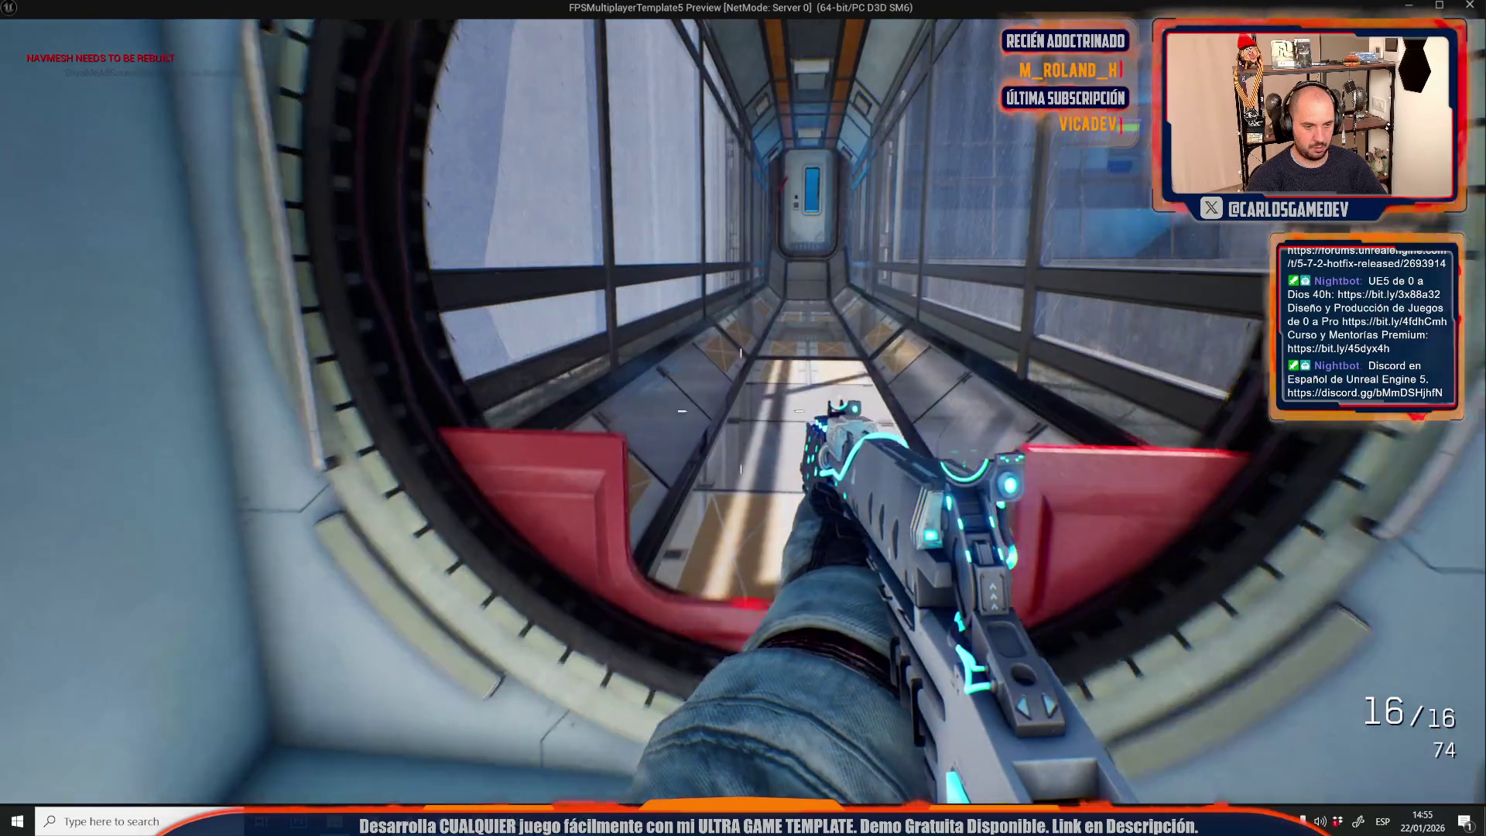
Walk down the corridor, through the blue room and up the stairs to the reactor, then stop PIE.
key(w)
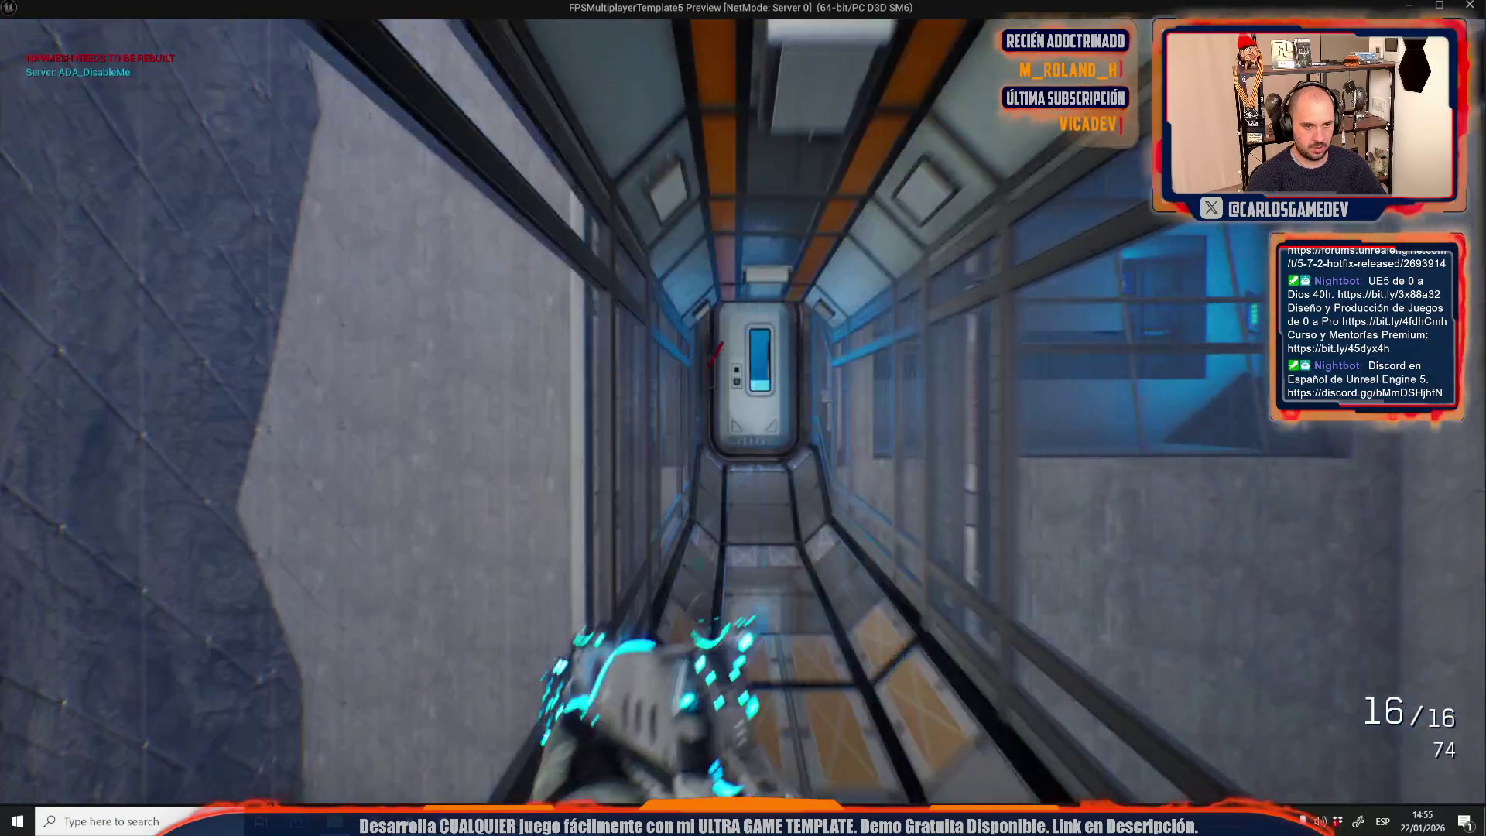
key(w)
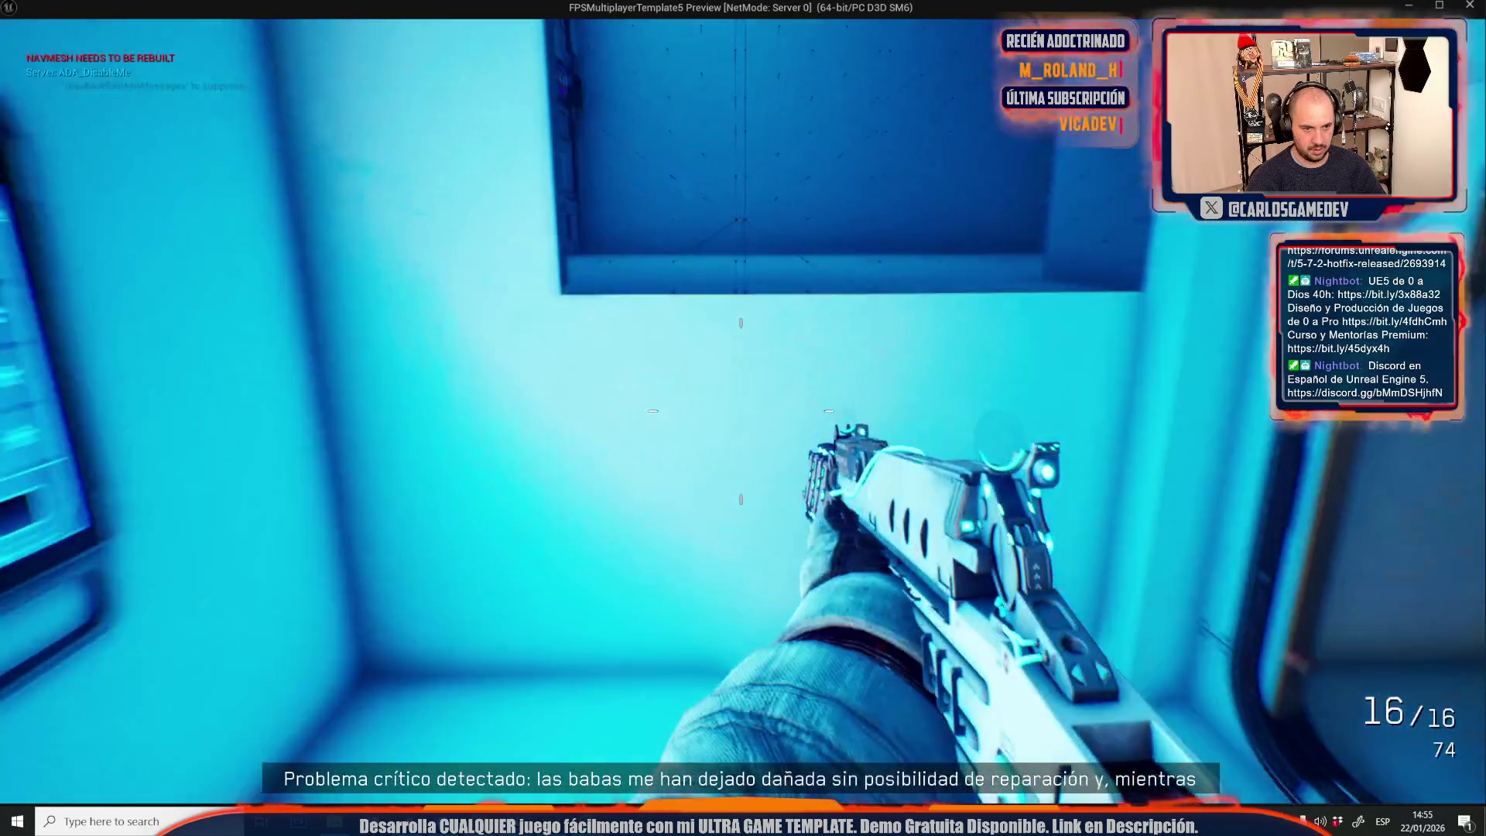
key(w)
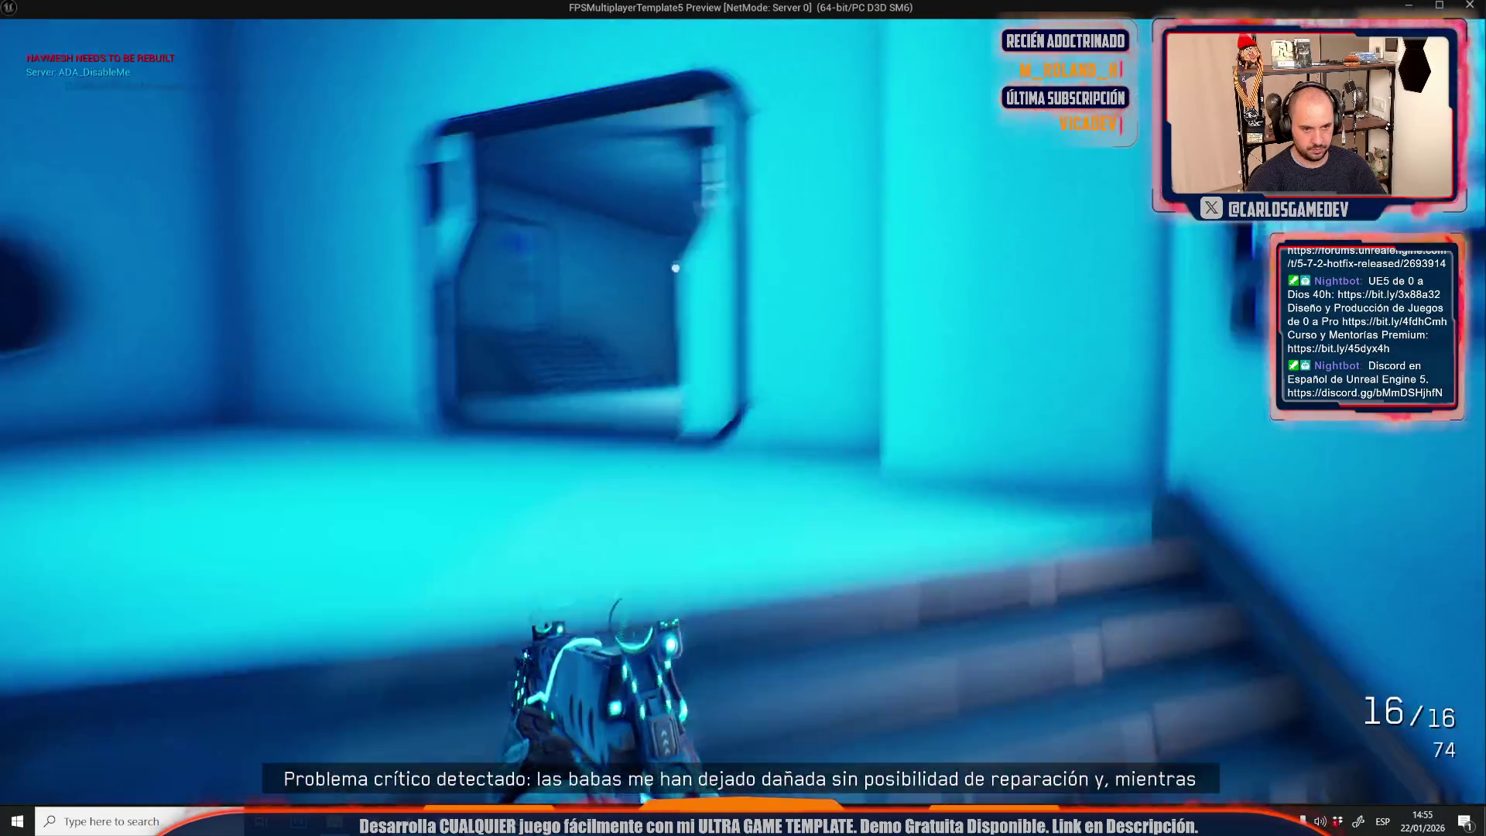
key(w)
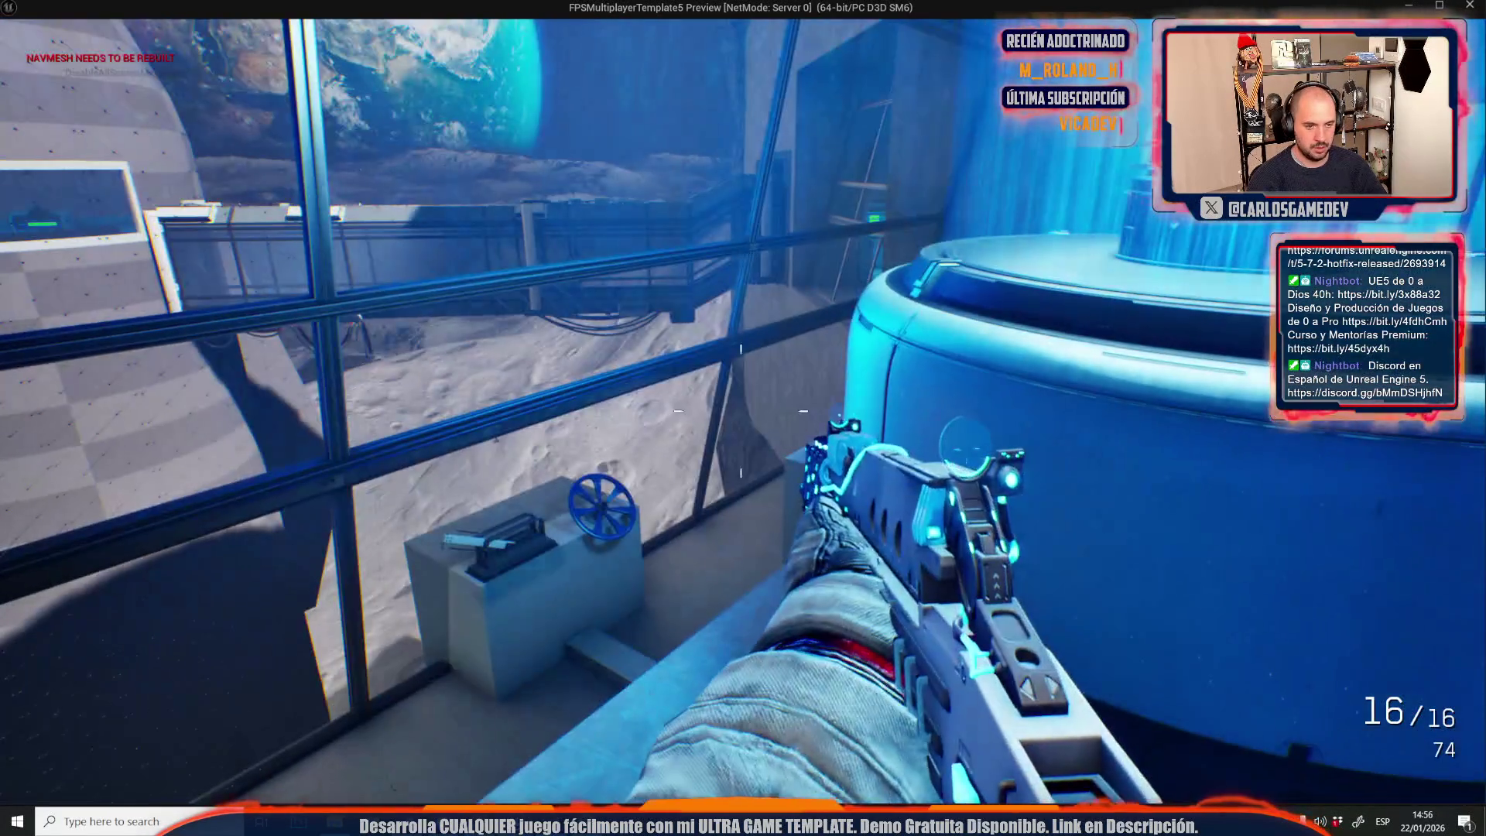
key(Escape)
Frame the blob machine, start a play session in a new window, then stop it.
key(f)
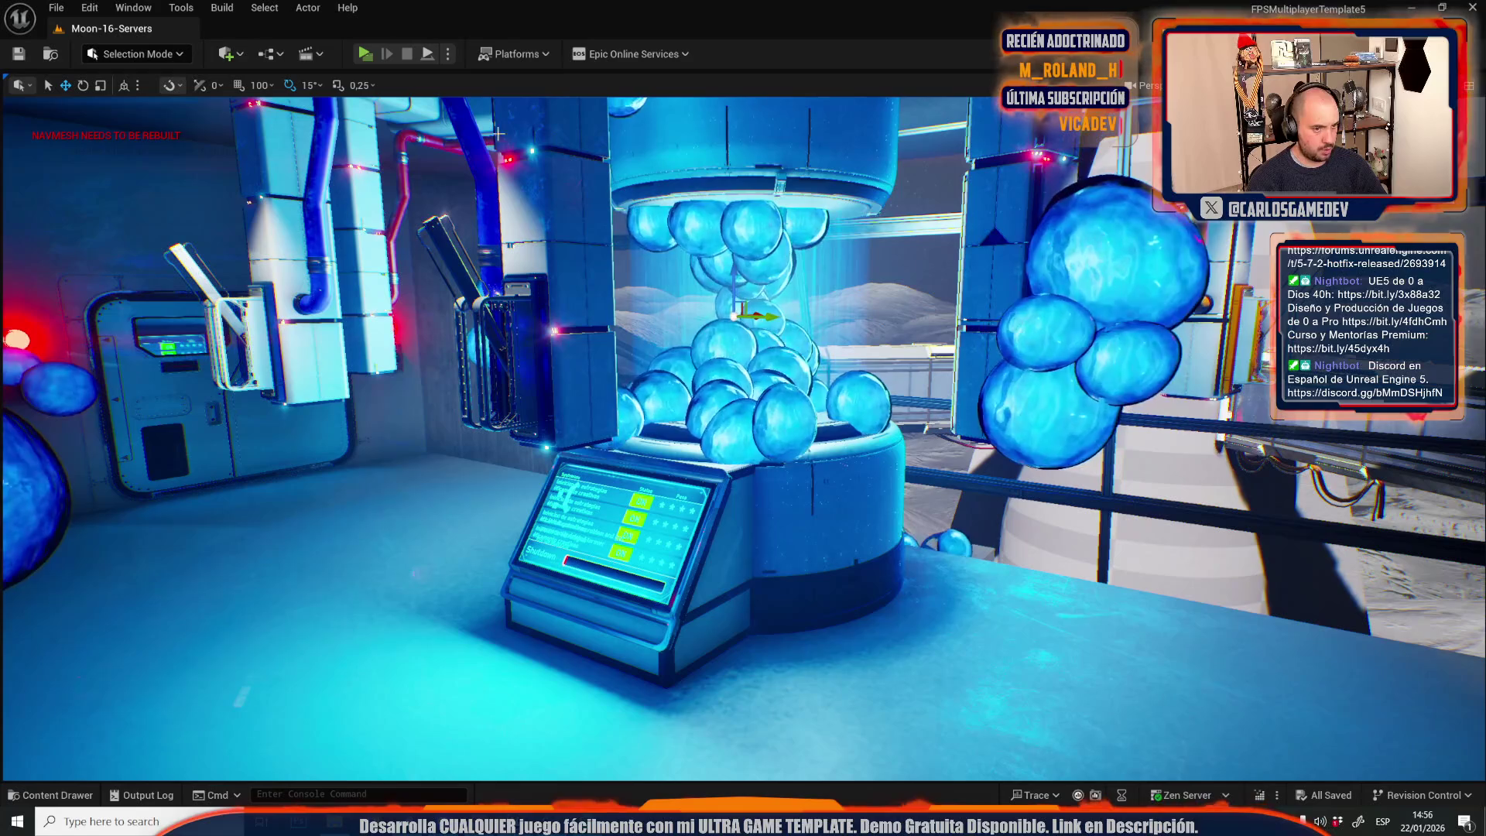
click(449, 53)
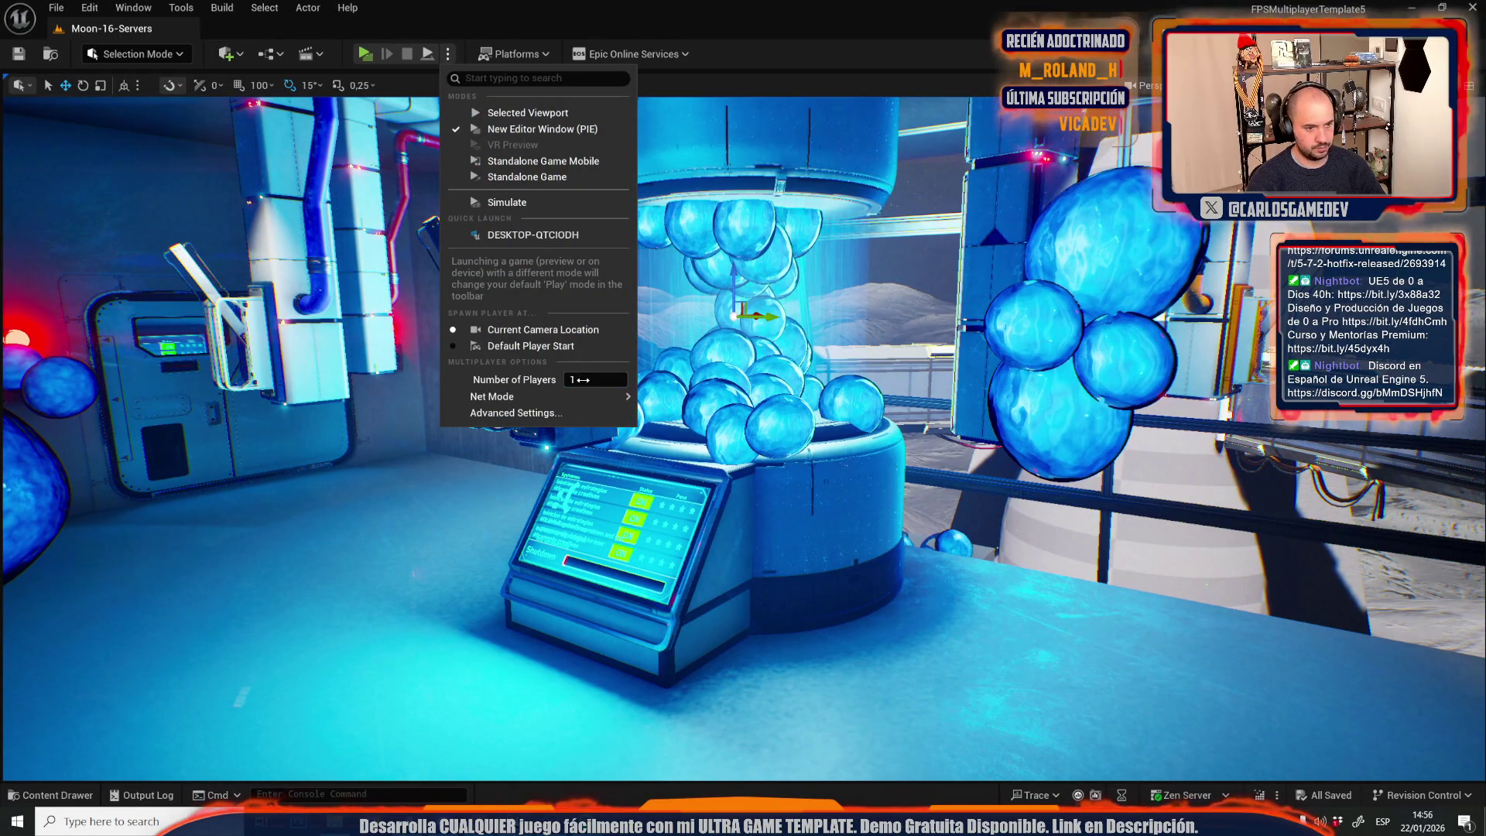
click(370, 59)
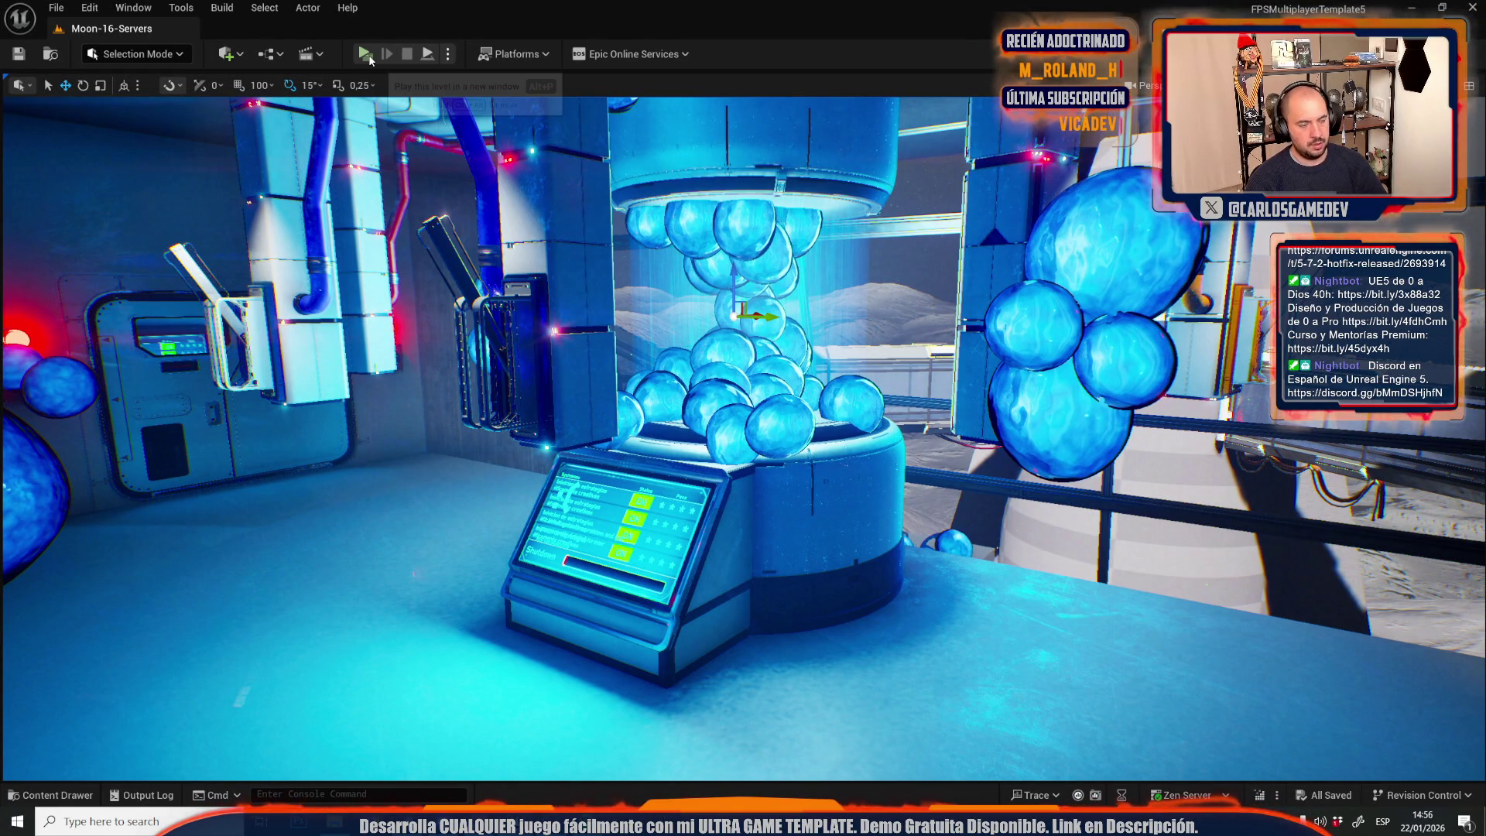
click(370, 59)
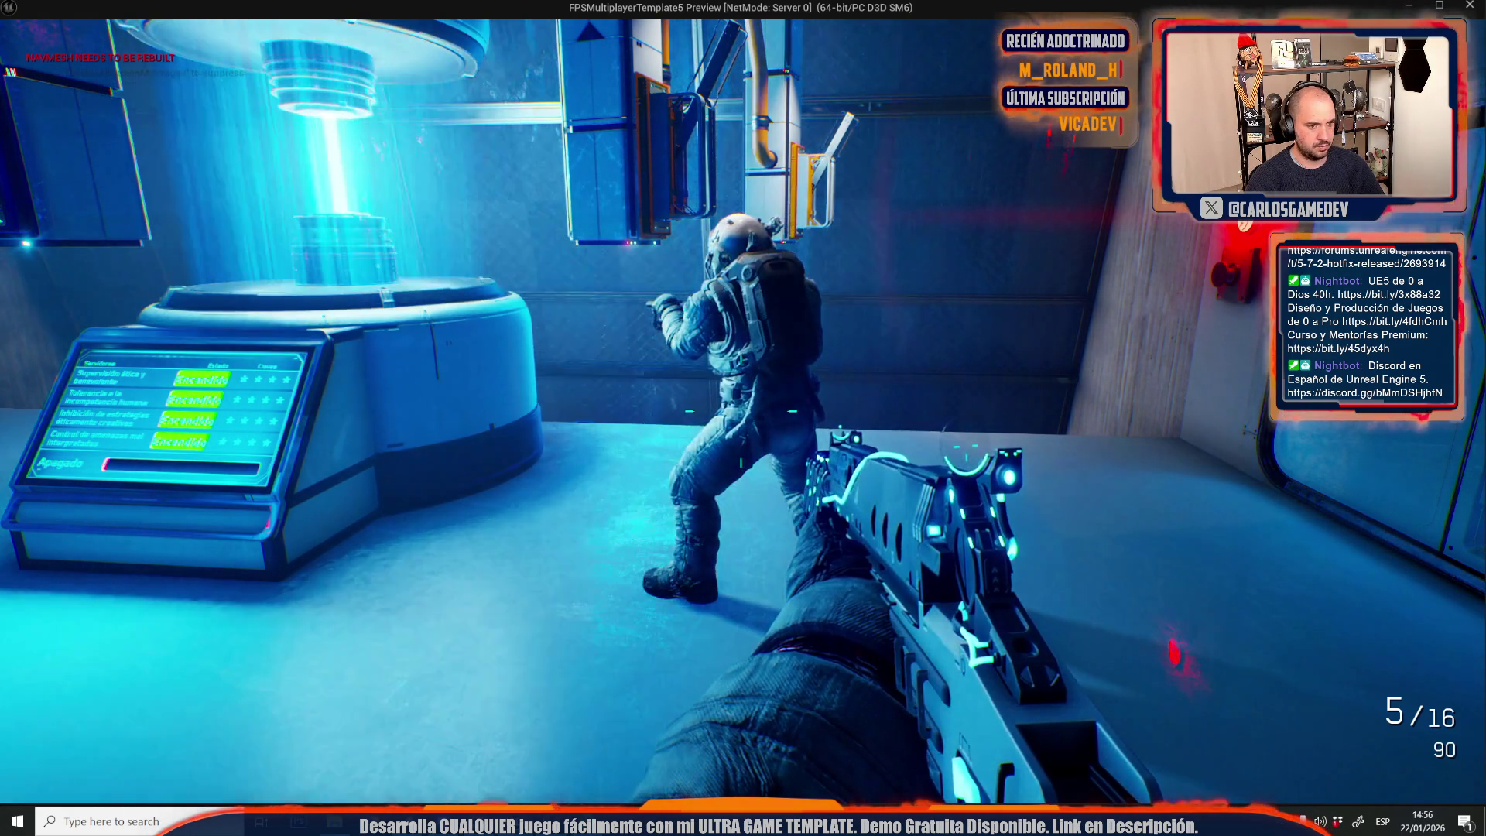
key(Escape)
Aim the viewport out the window at the rocket, play again and shoot the reactor slimes.
drag(305, 353, 308, 39)
mouse_move(448, 241)
mouse_down()
mouse_move(426, 244)
mouse_move(859, 464)
mouse_move(704, 305)
mouse_up()
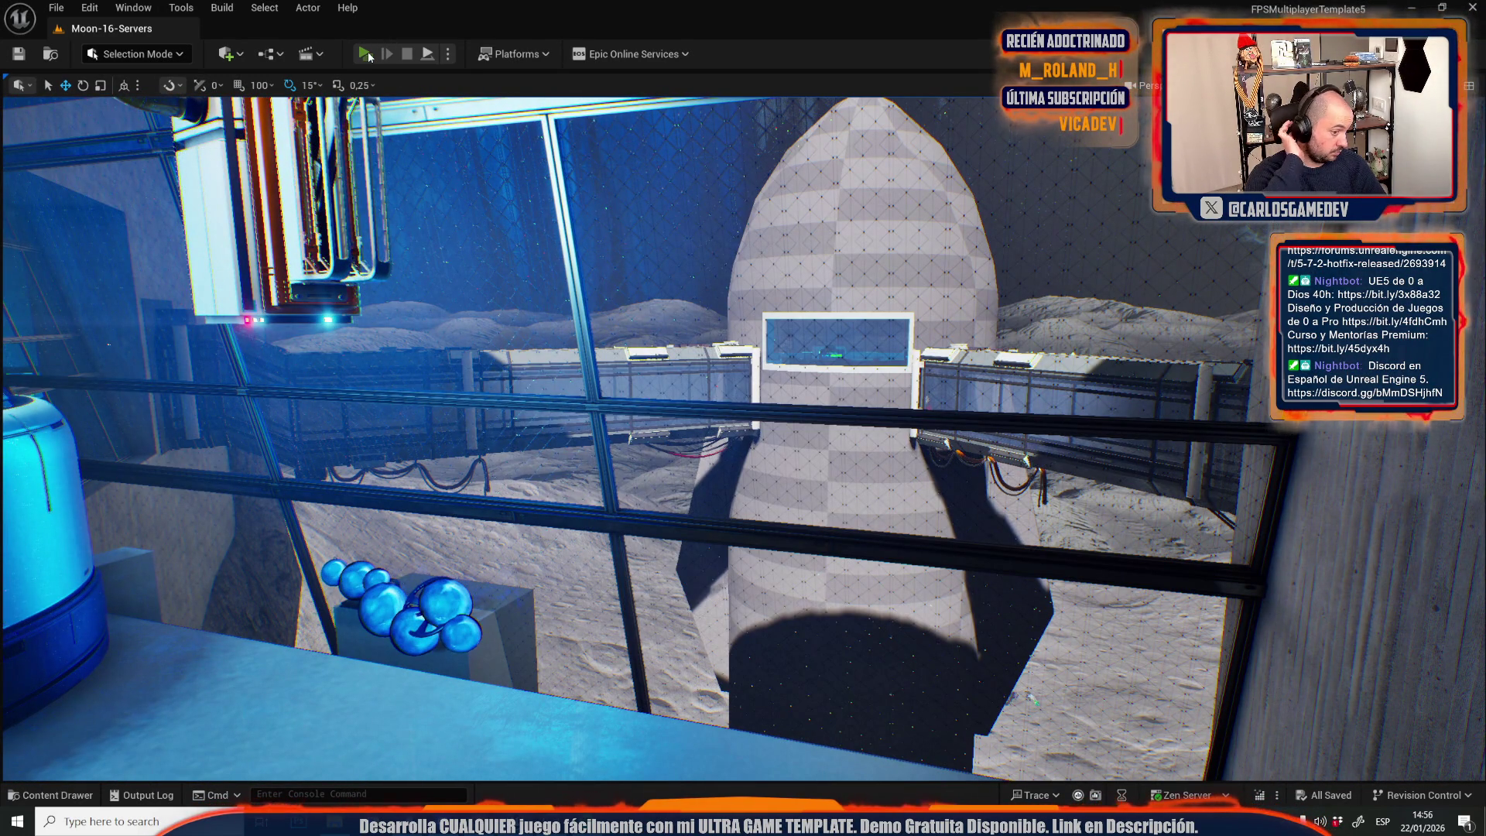
click(364, 53)
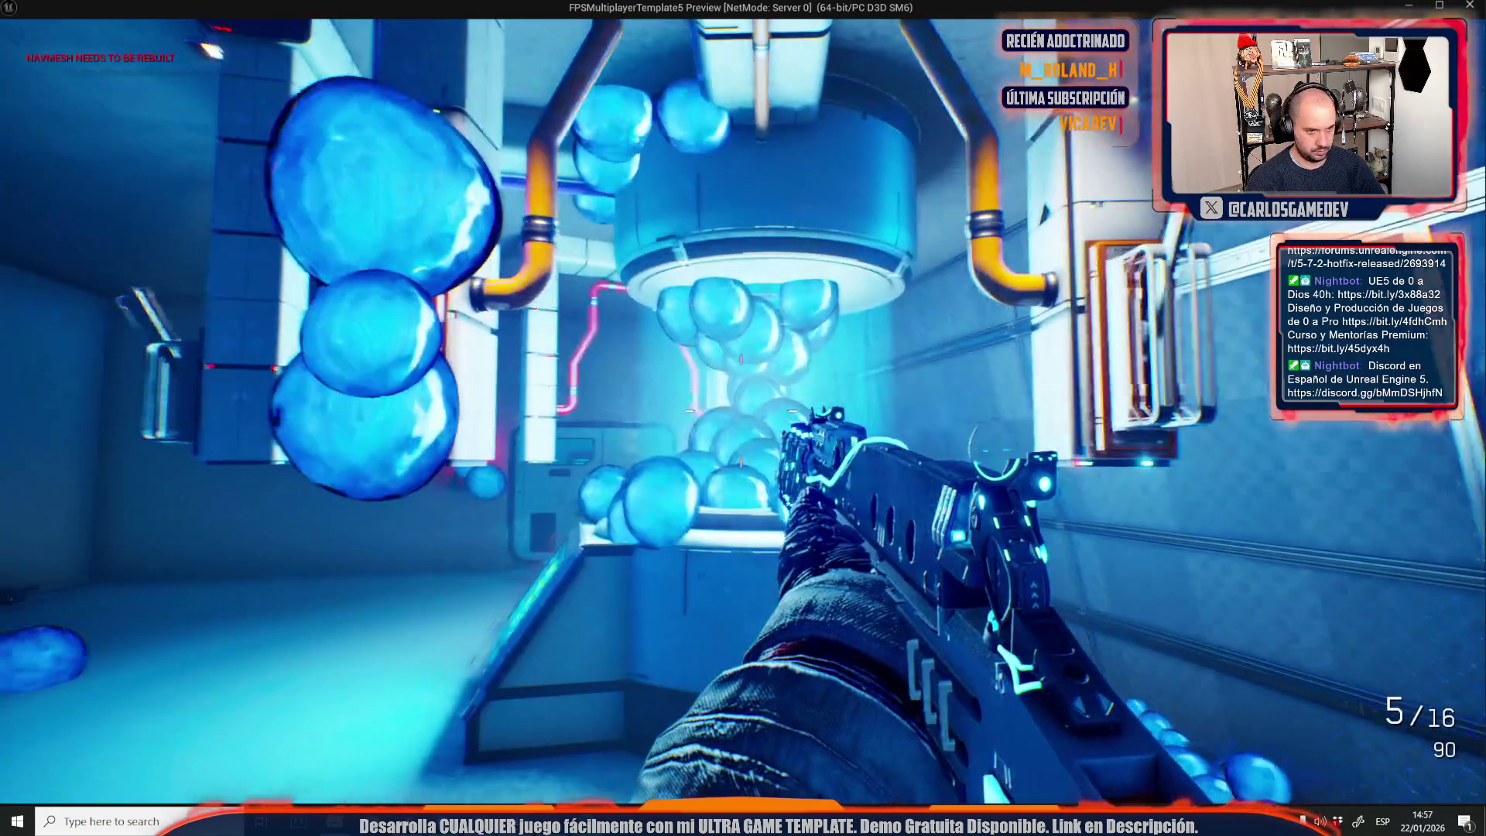
click(742, 410)
Keep shooting the slimes at the reactor, reloading when the magazine runs empty.
click(742, 410)
click(741, 411)
click(741, 410)
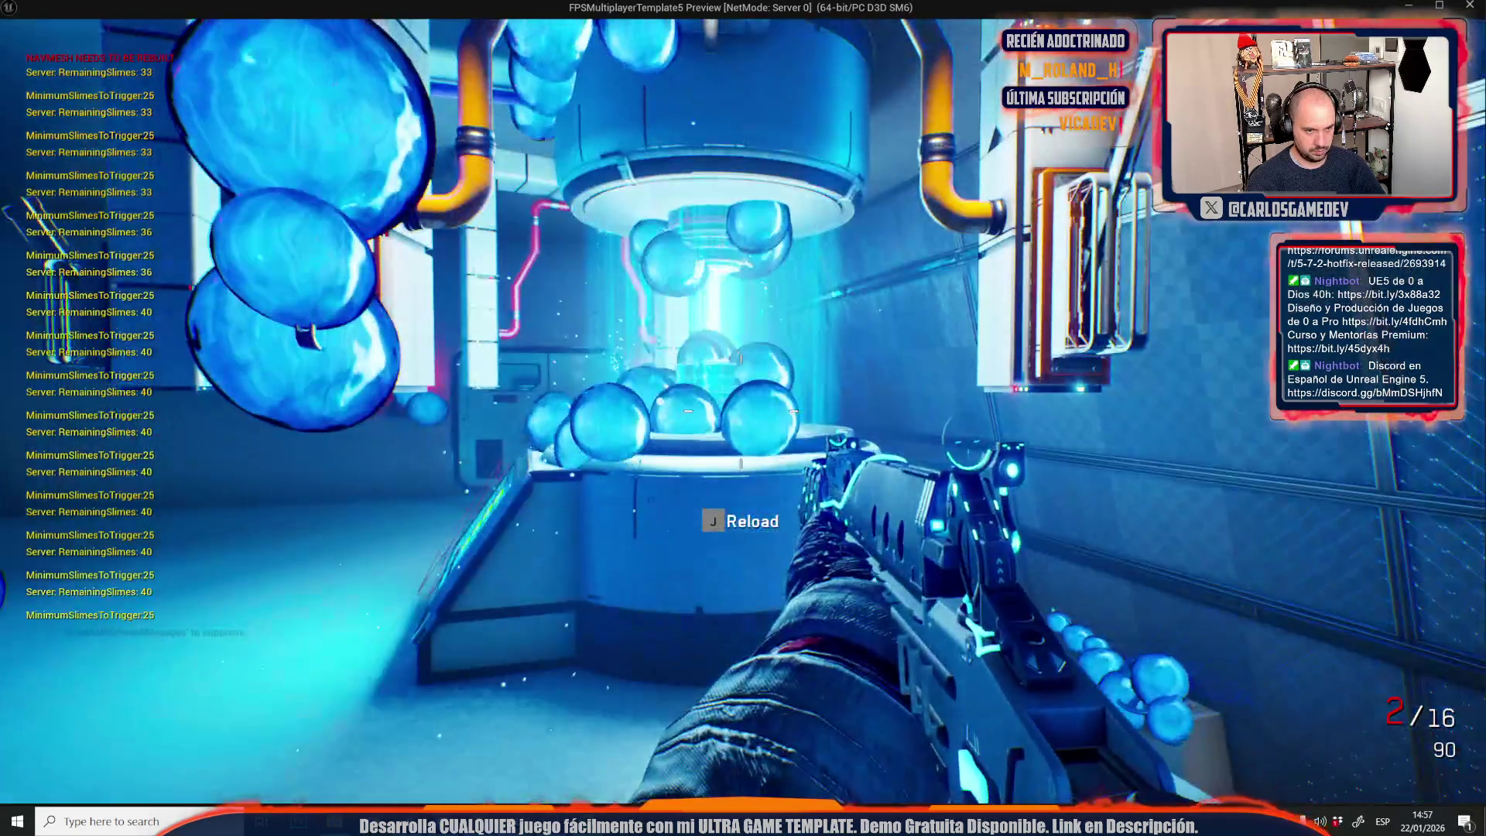
click(741, 410)
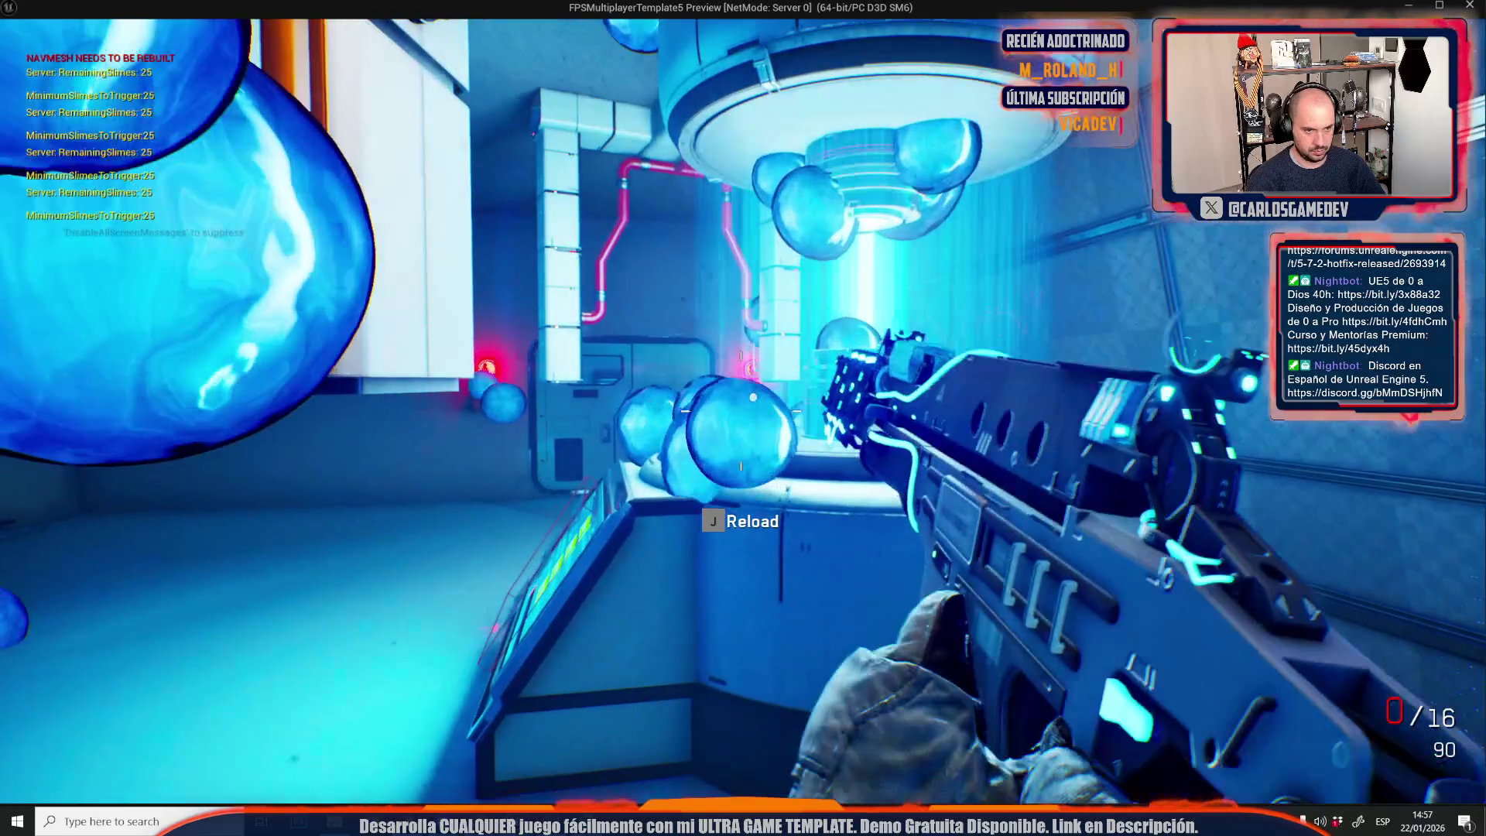
key(j)
click(742, 410)
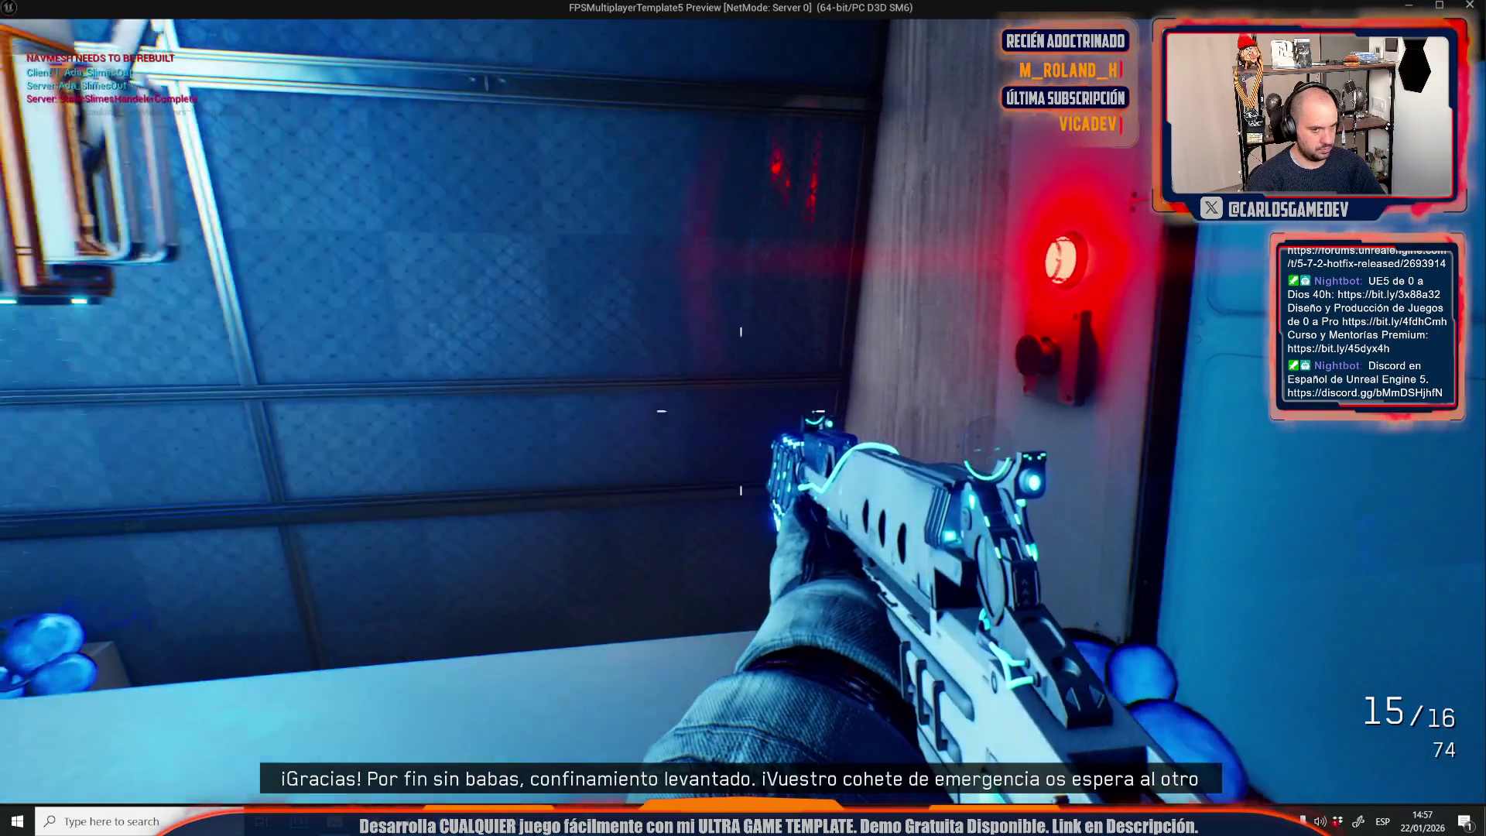
Walk through the glass corridor past the red door to the overlook railing, then leave the playtest.
key(w)
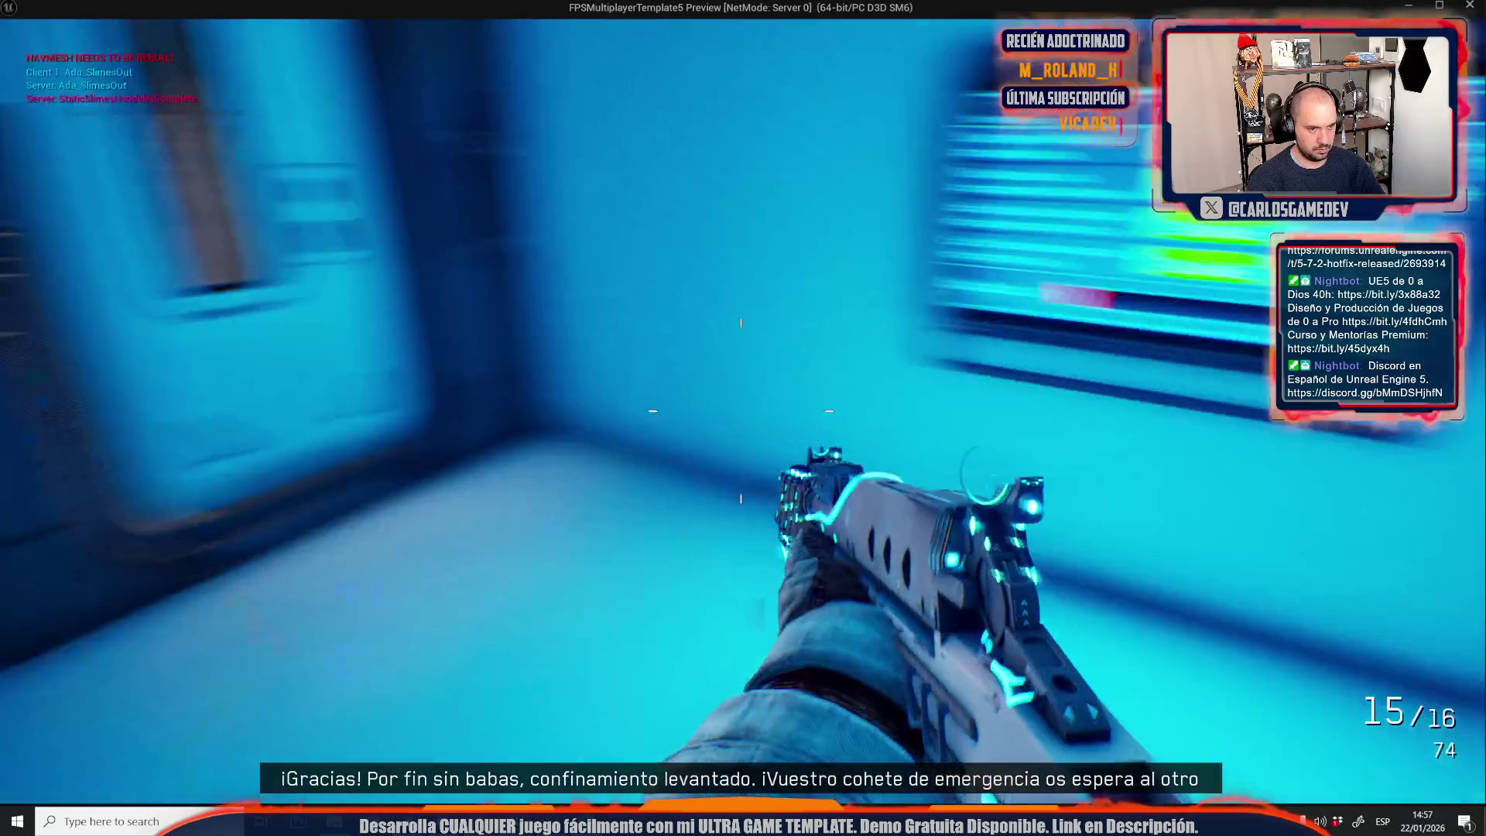
key(w)
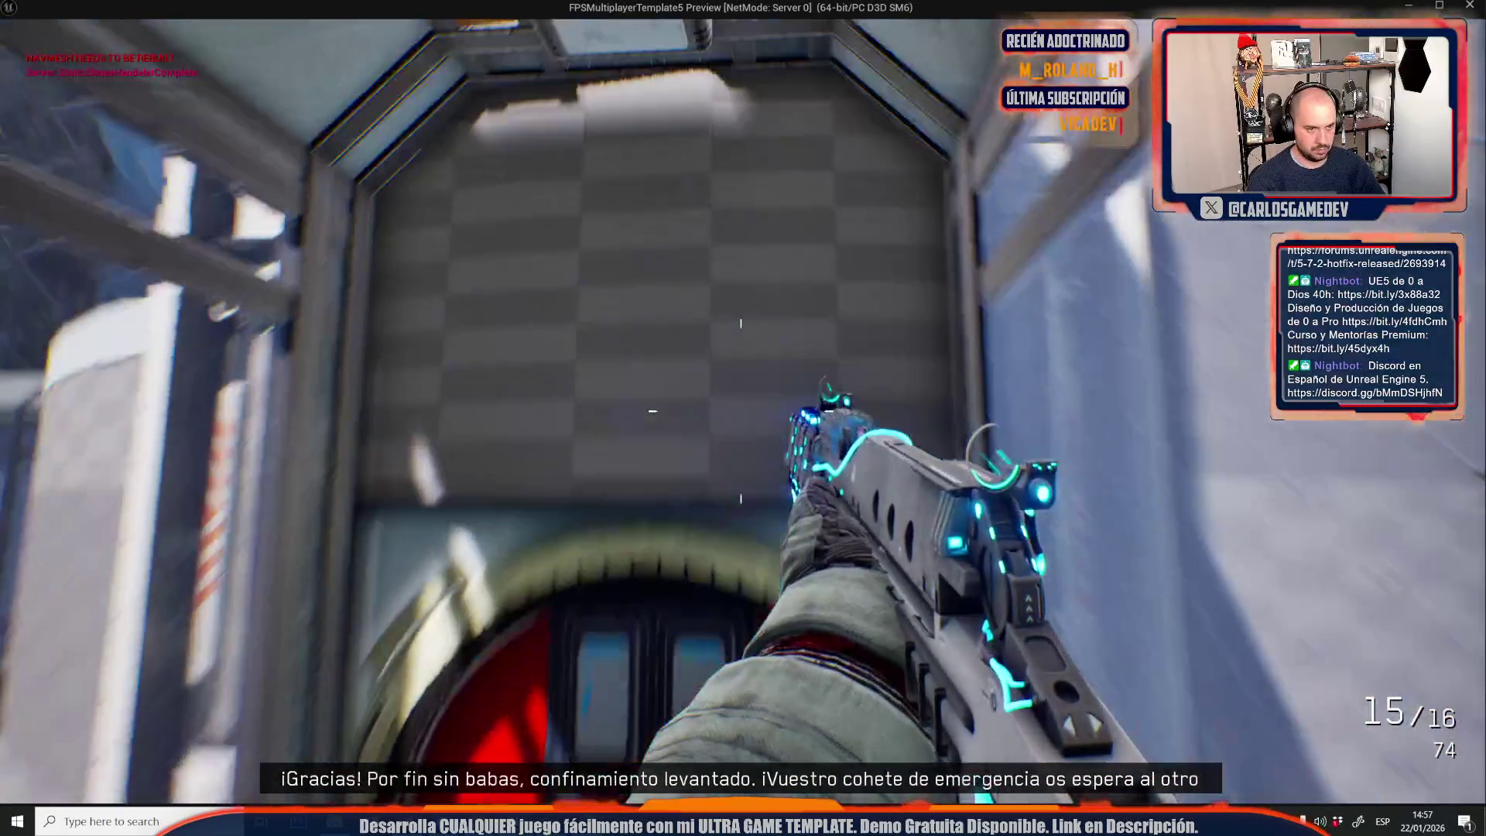
key(w)
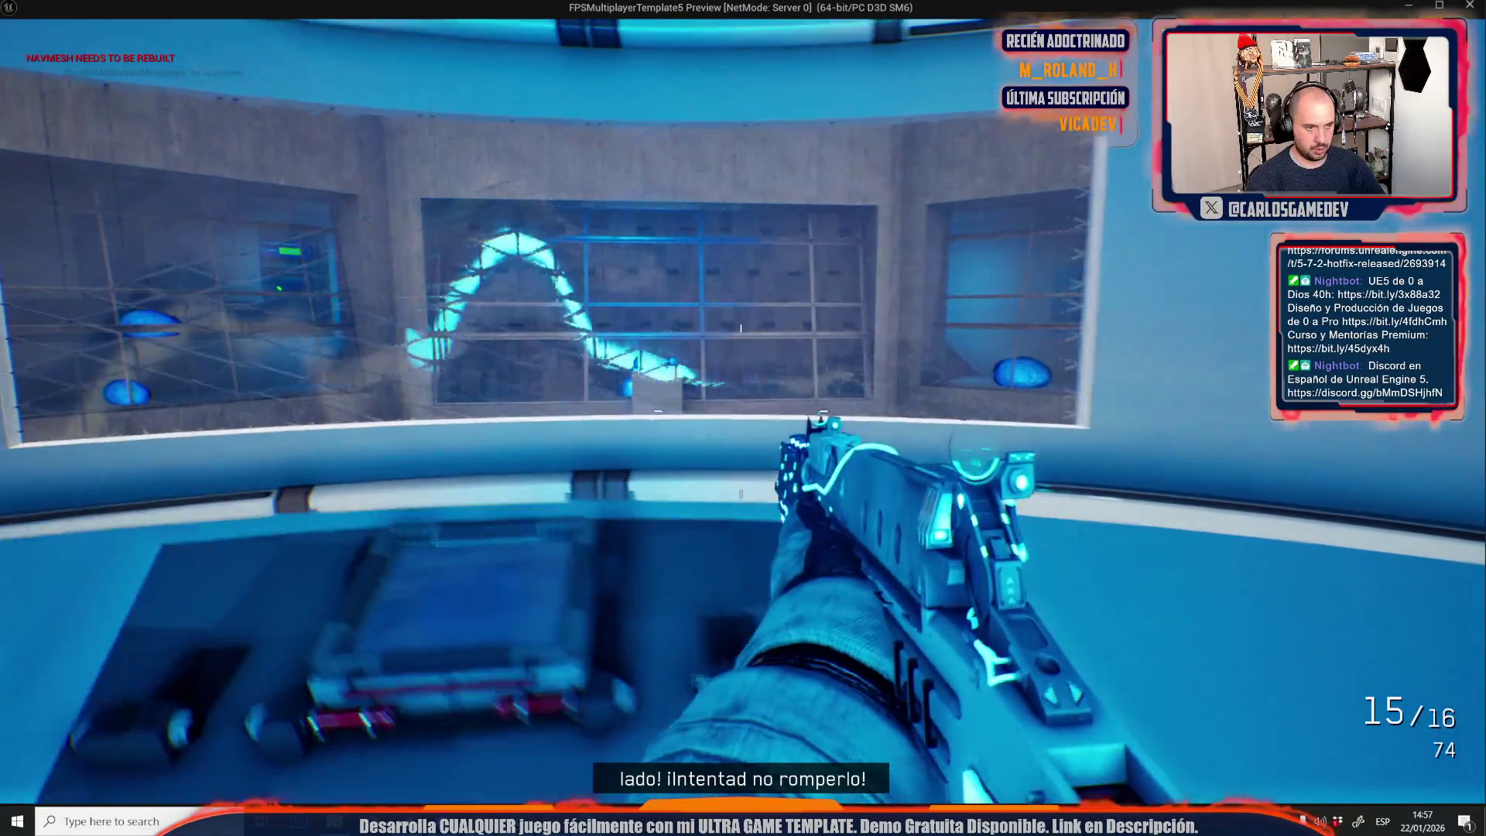
key(w)
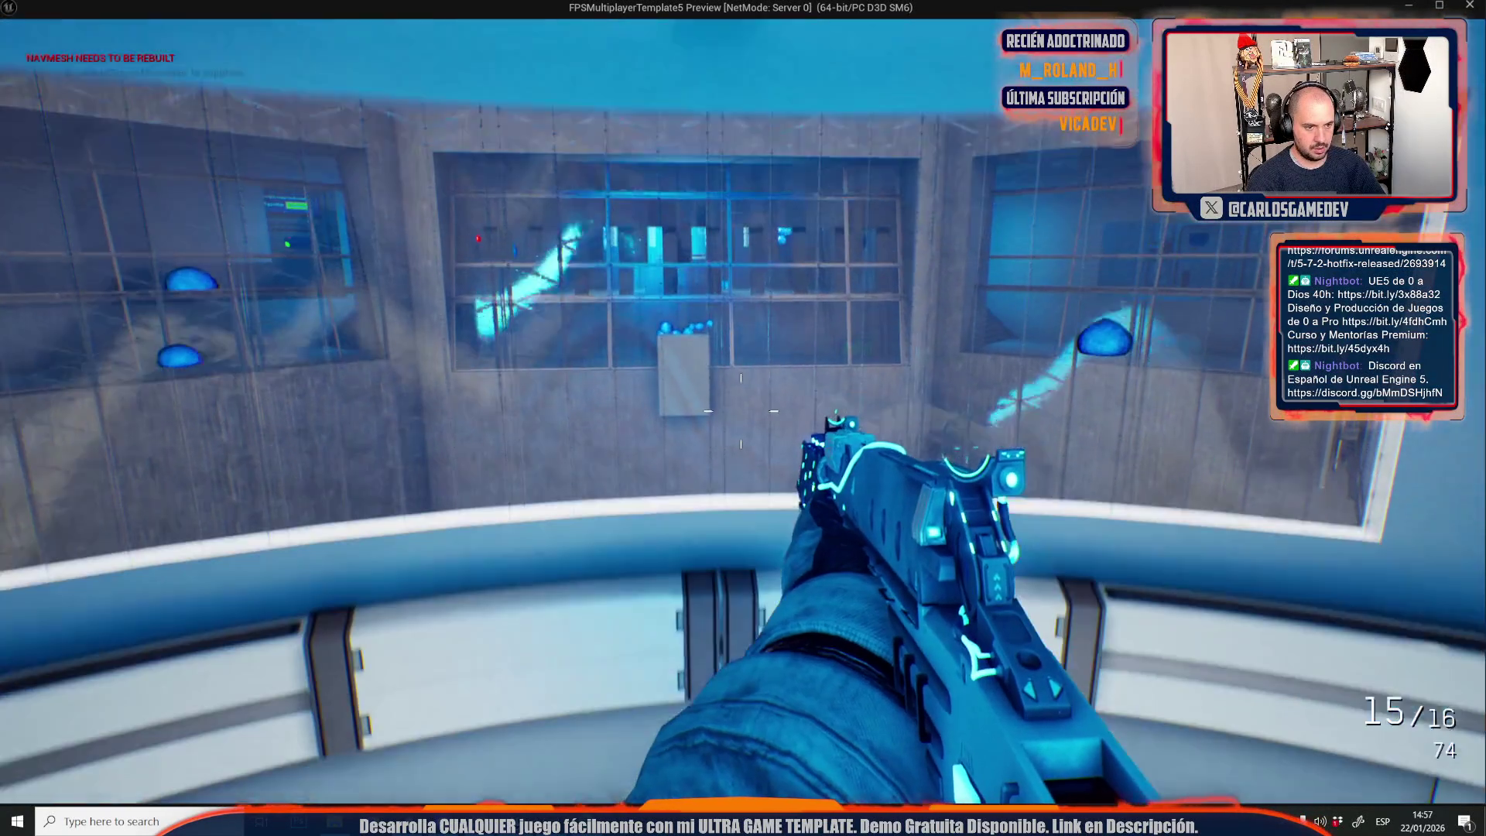
key(a)
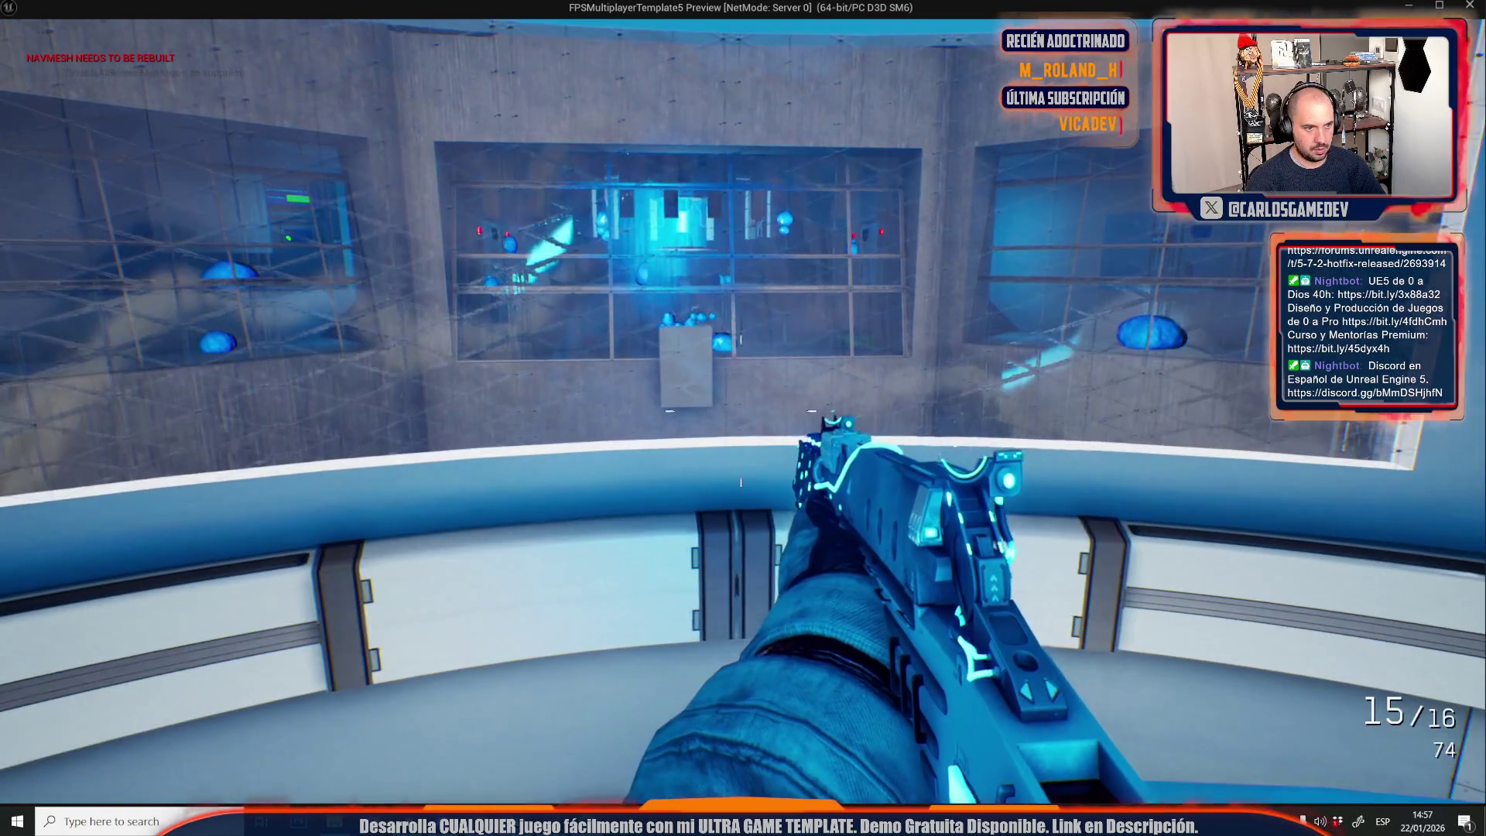
key(w)
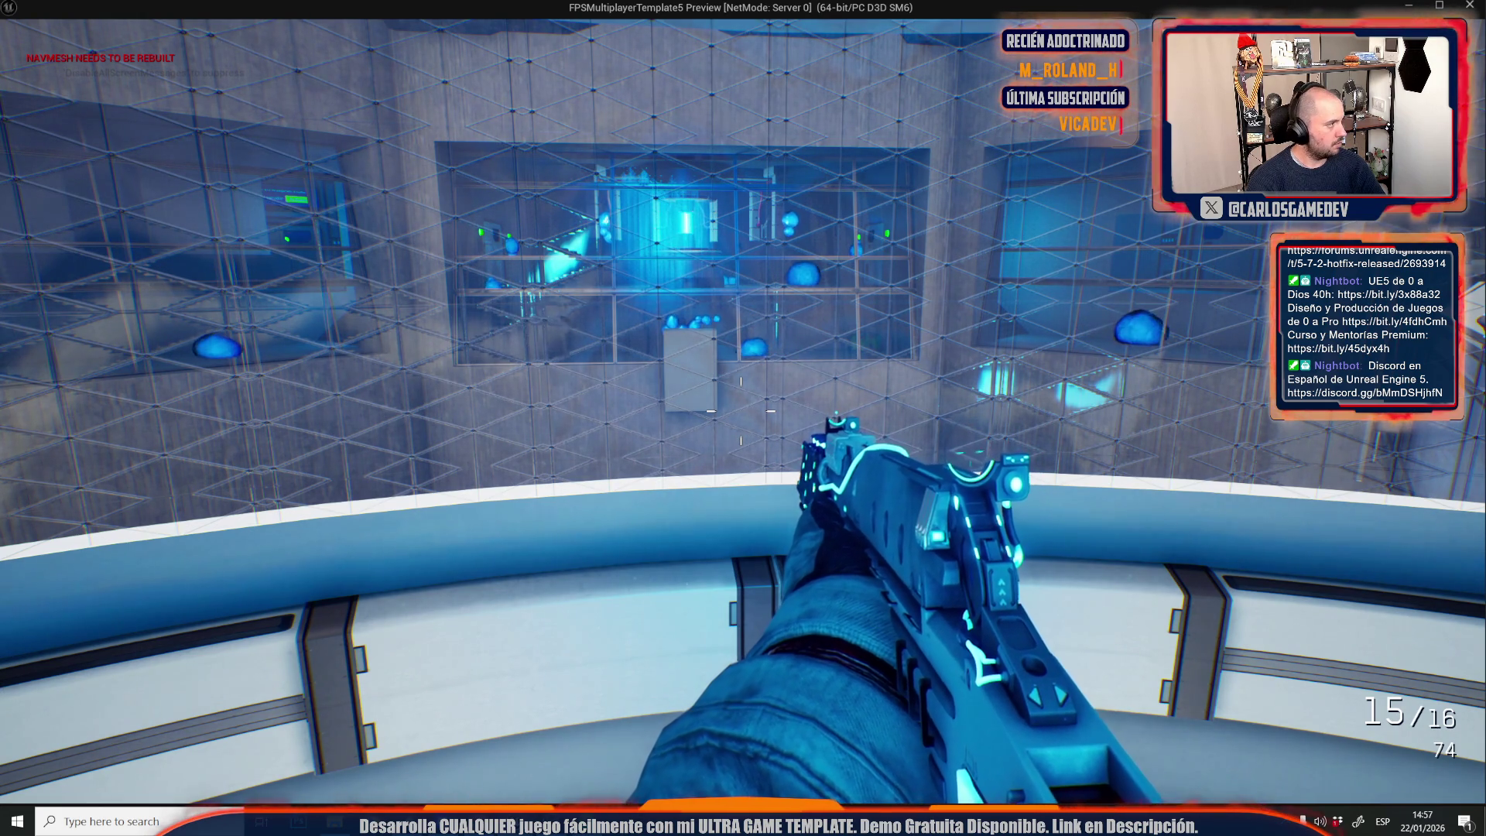
key(alt+Tab)
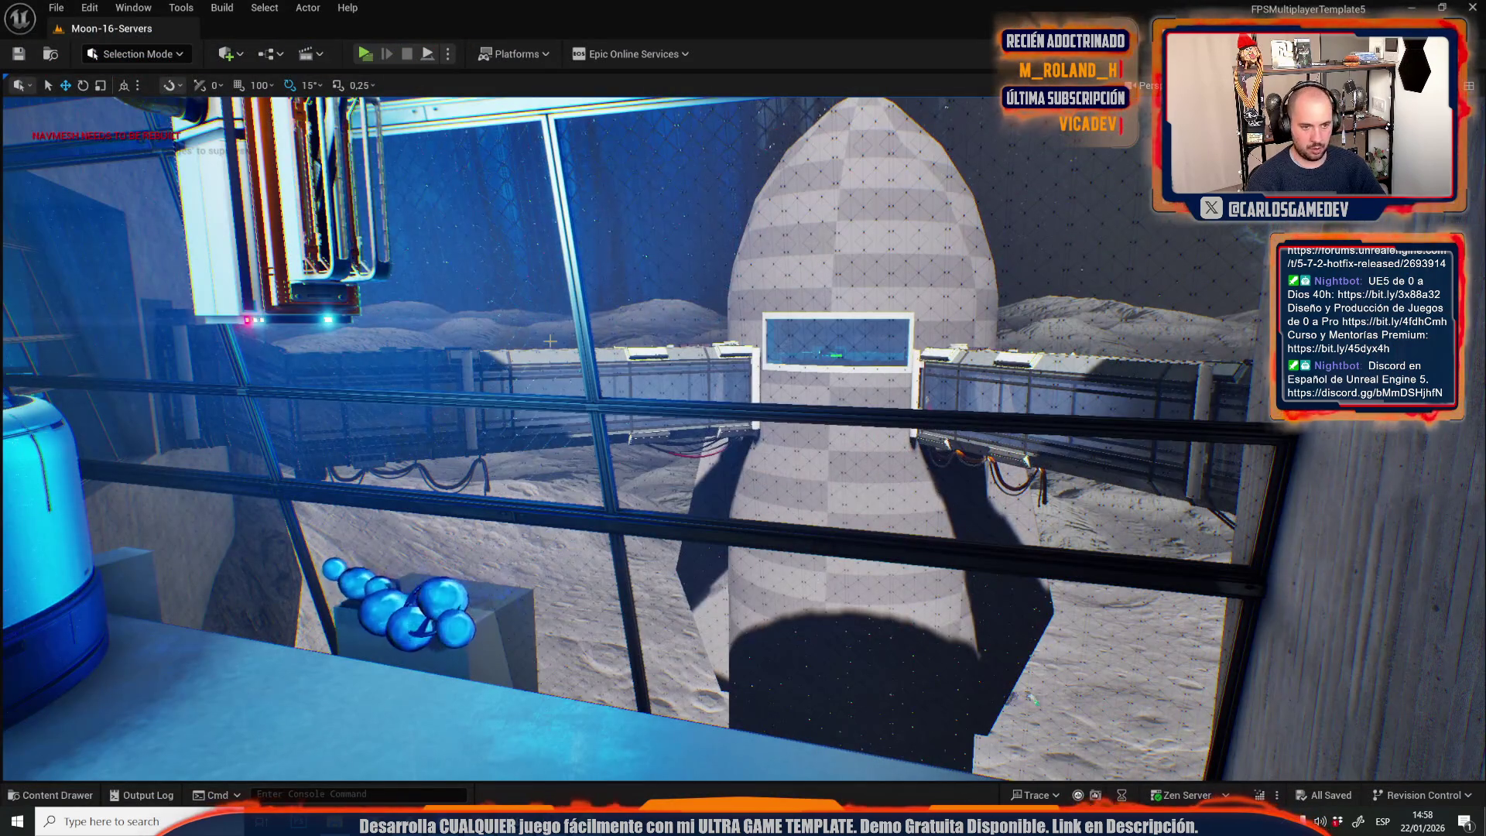
Deselect the spotlight and undo Hide Selected to bring the wall back.
key(w)
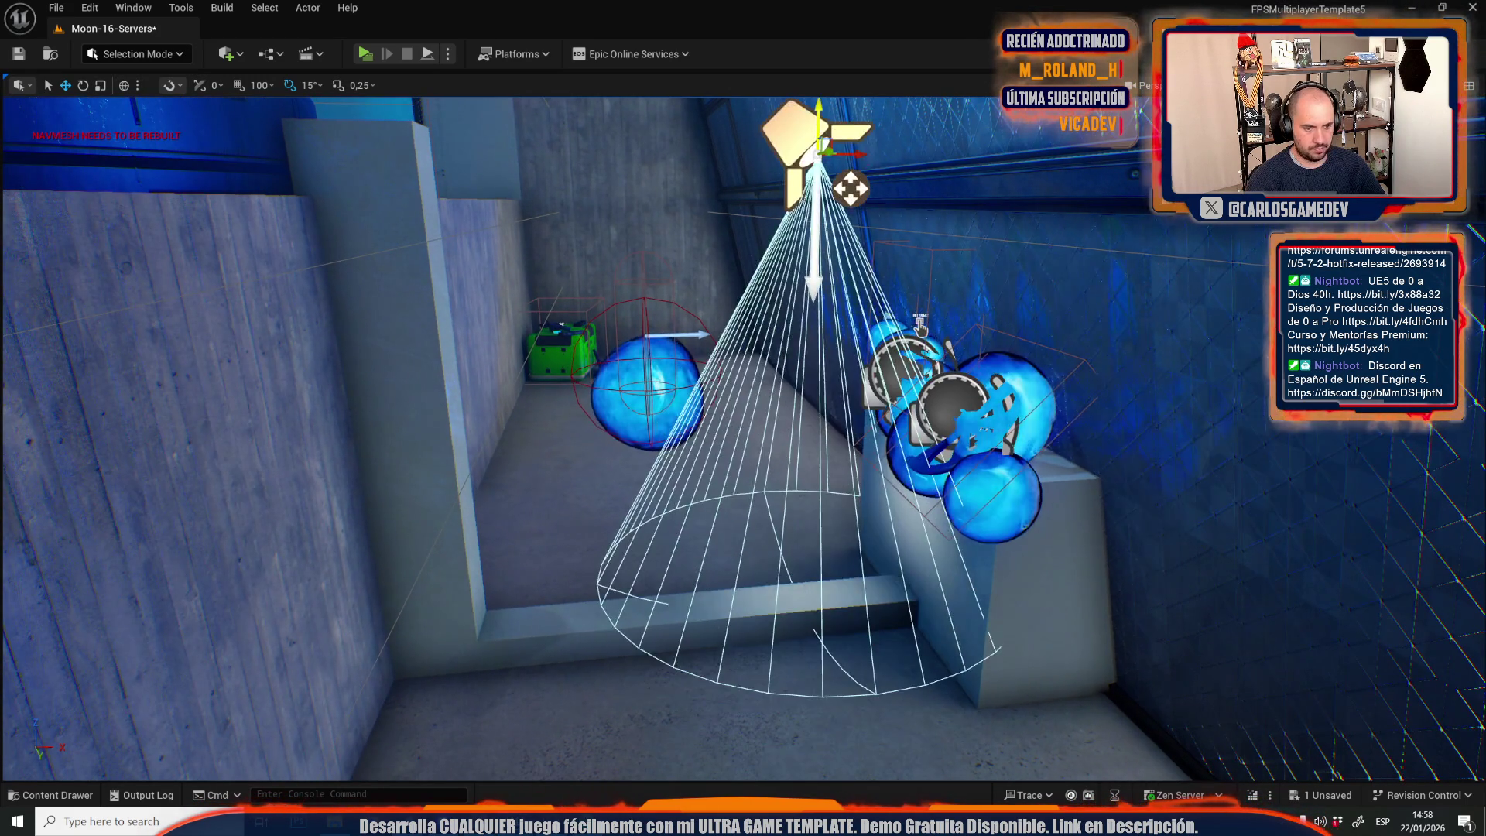
key(Escape)
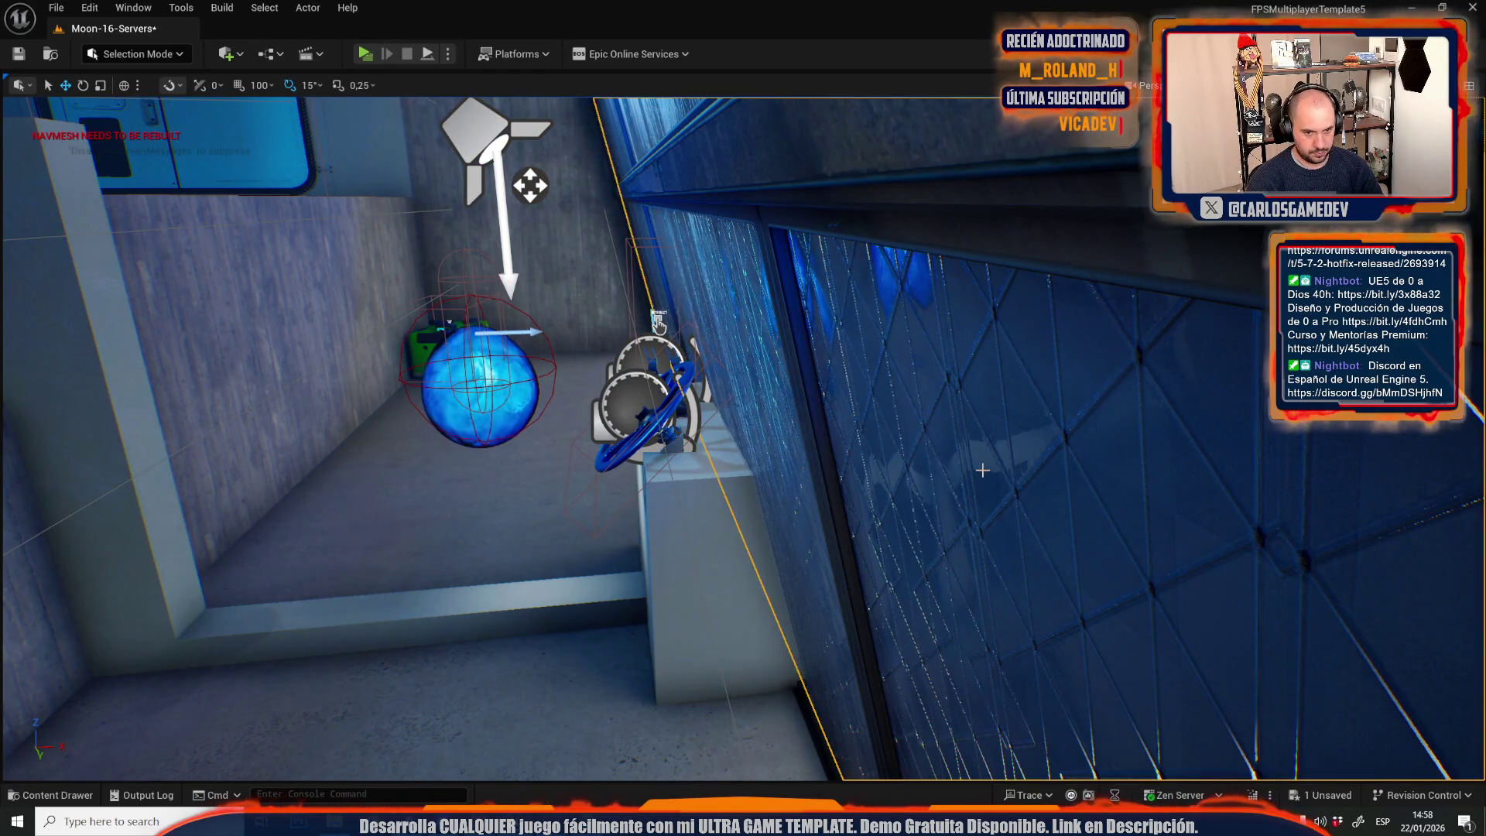
key(ctrl+z)
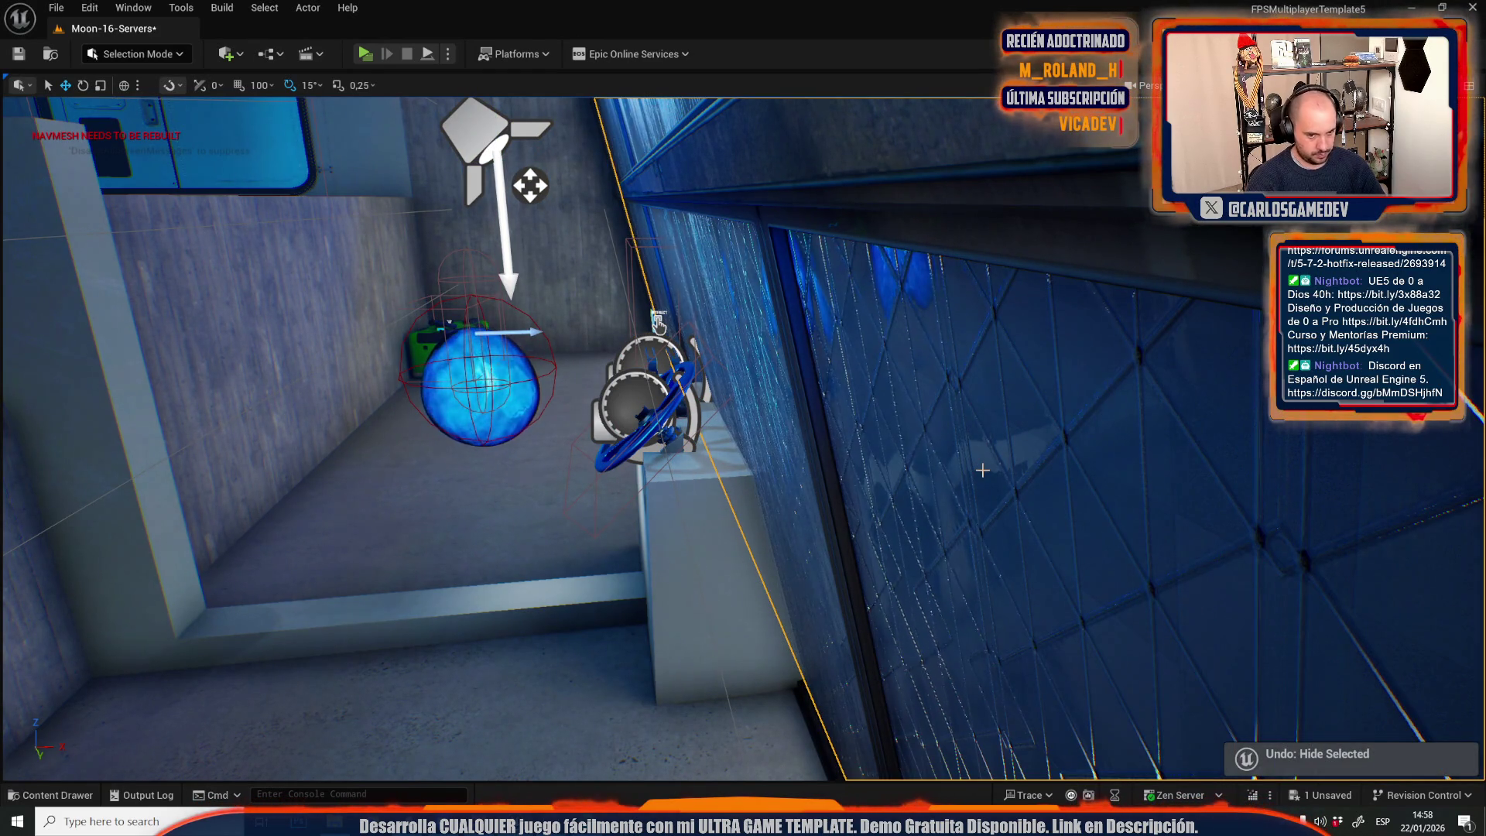
key(f)
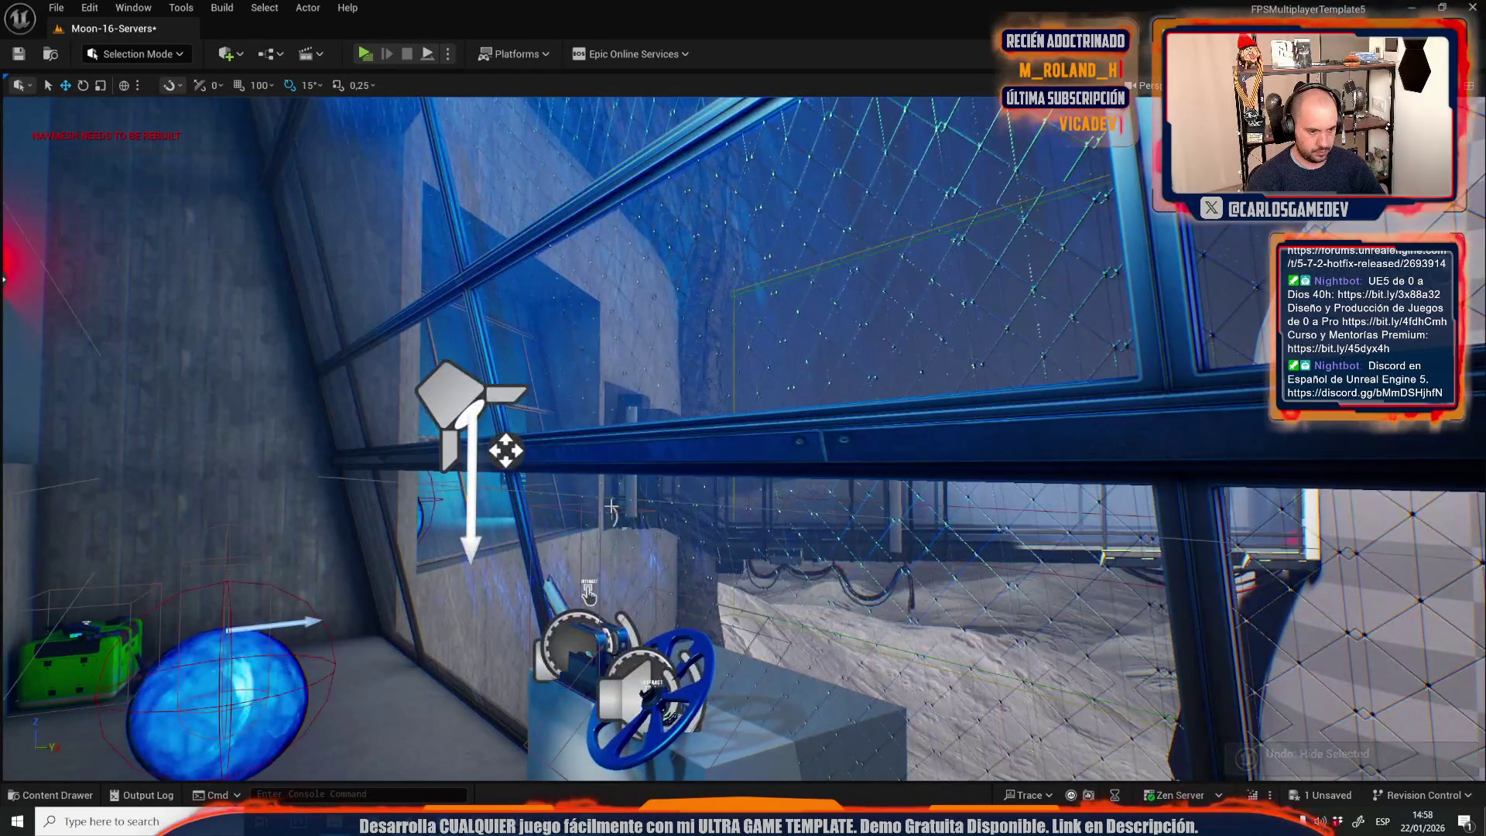
Shift the spotlight above the valve console slightly right, undoing a trial rotation first.
click(473, 414)
key(f)
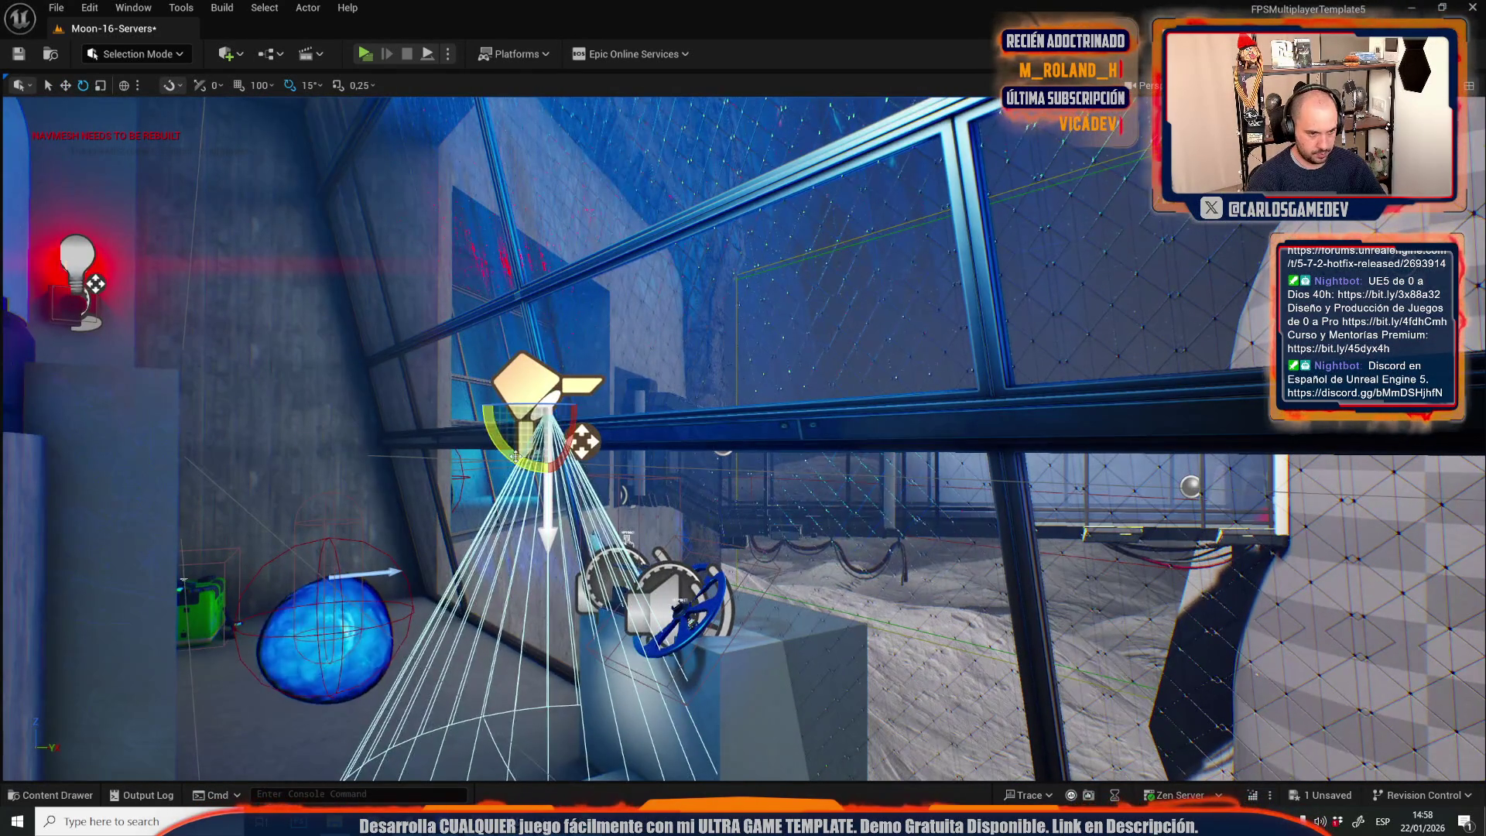
drag(542, 464, 563, 444)
key(ctrl+z)
key(f)
drag(720, 460, 770, 462)
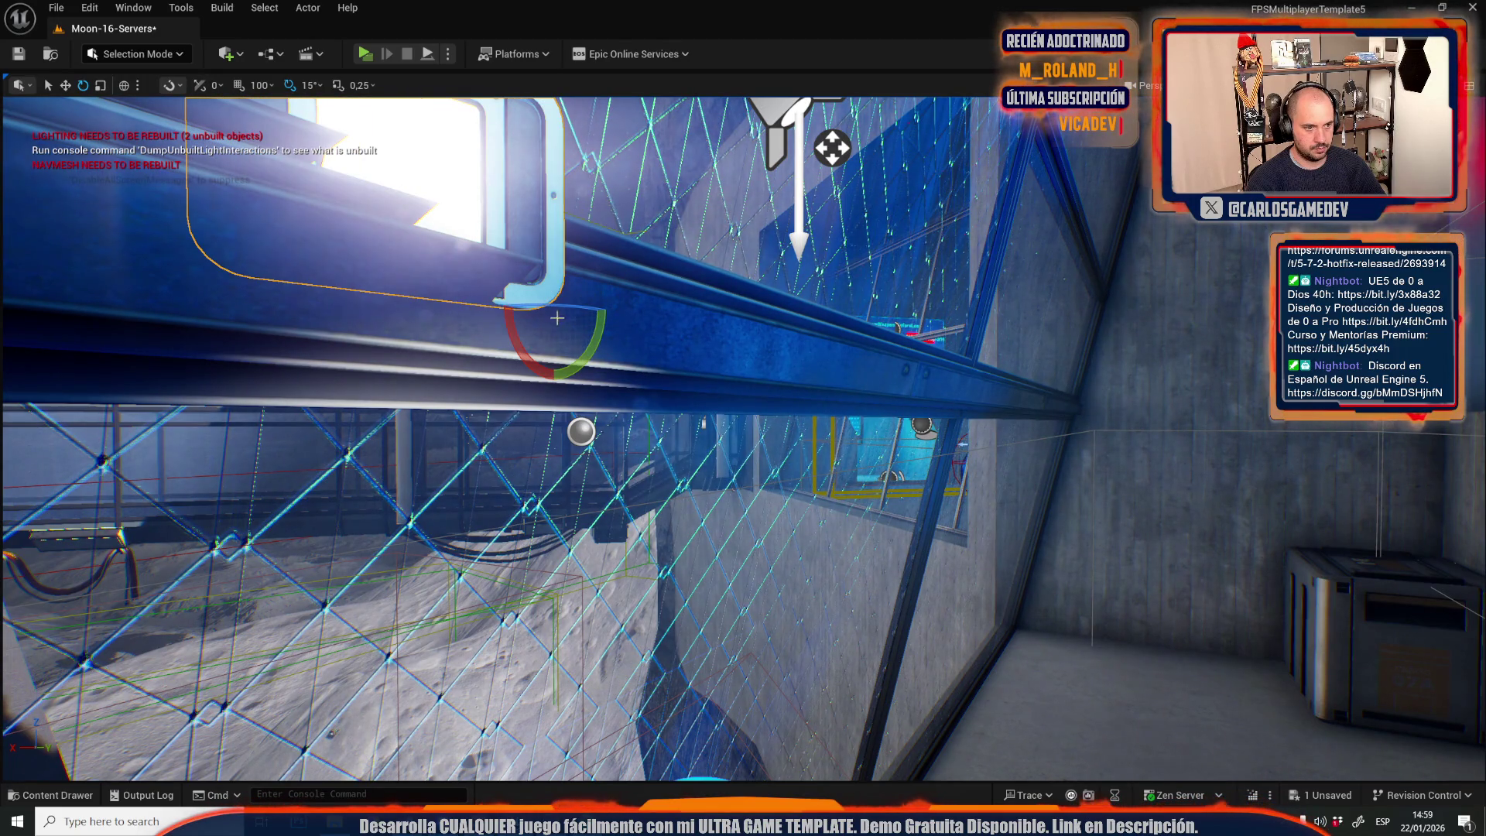
Slide the window light down along the blue beam in world space.
key(w)
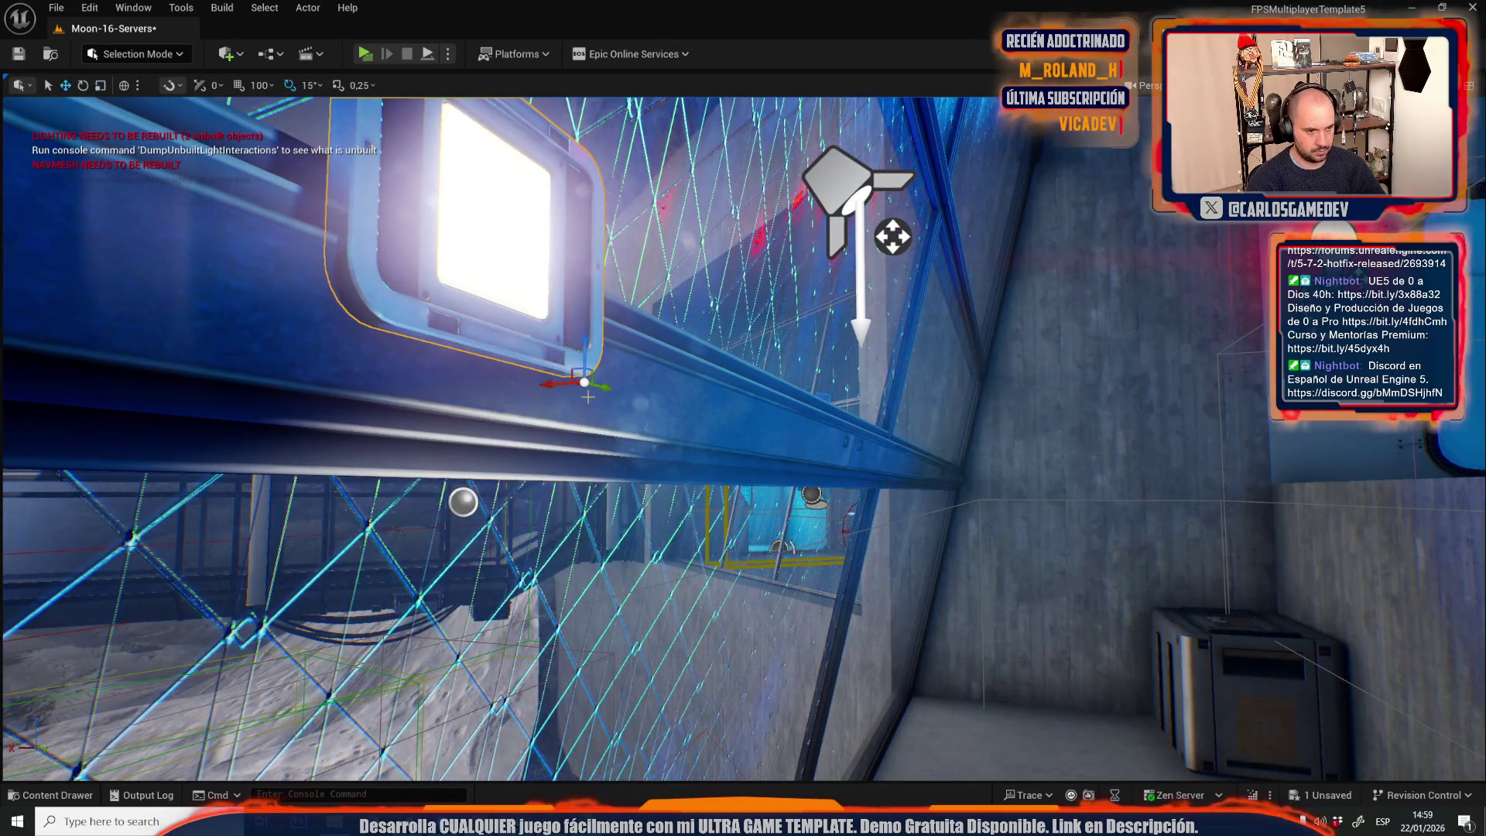
drag(587, 390, 586, 379)
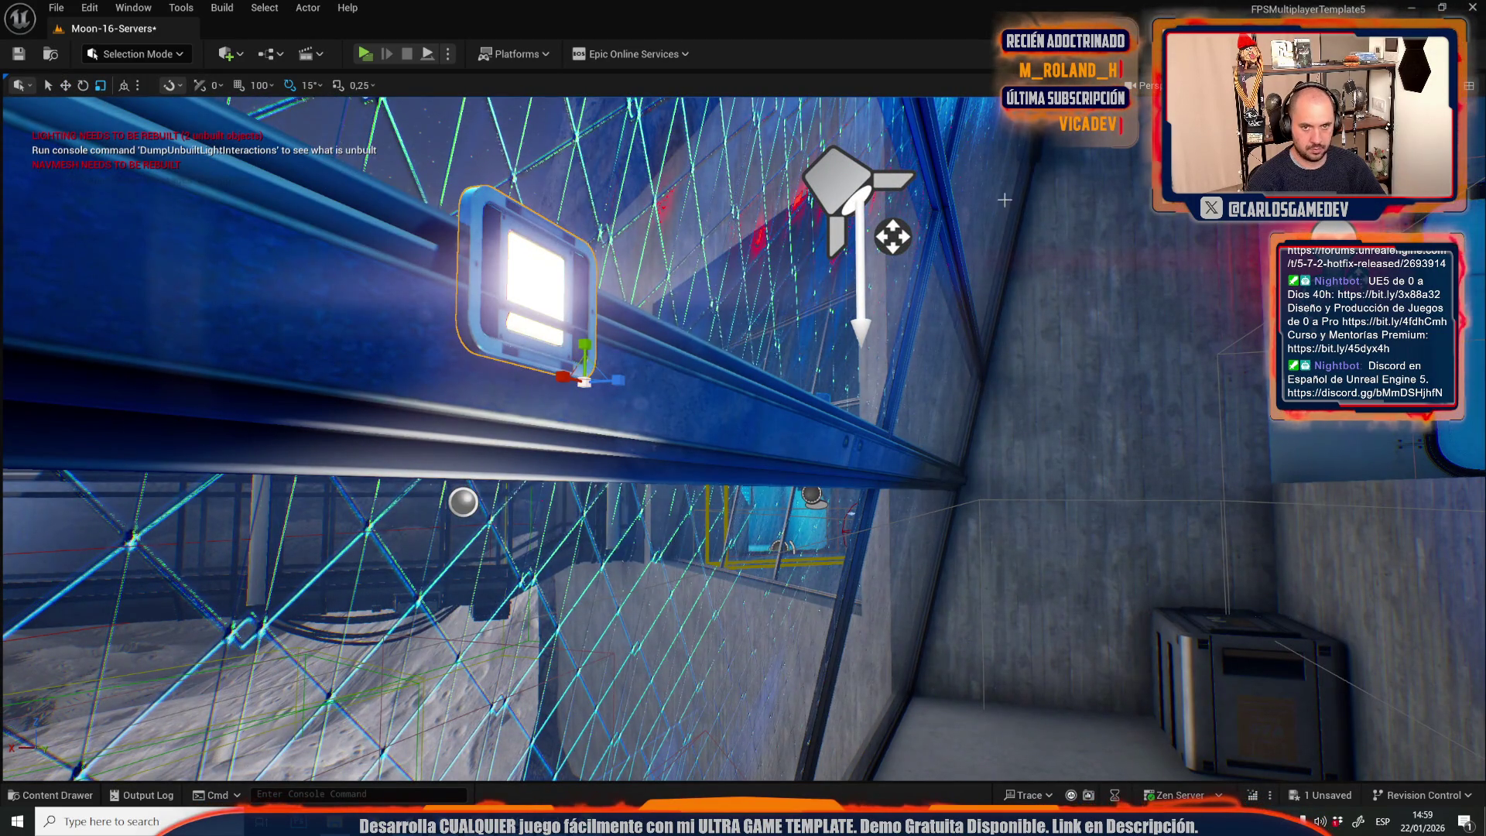
drag(978, 180, 1037, 183)
key(ctrl+grave)
mouse_move(543, 381)
mouse_down()
mouse_move(524, 440)
mouse_move(534, 472)
mouse_move(462, 431)
mouse_move(534, 437)
mouse_up()
Scale the window light down, then nudge it further along the beam in local space.
key(r)
key(w)
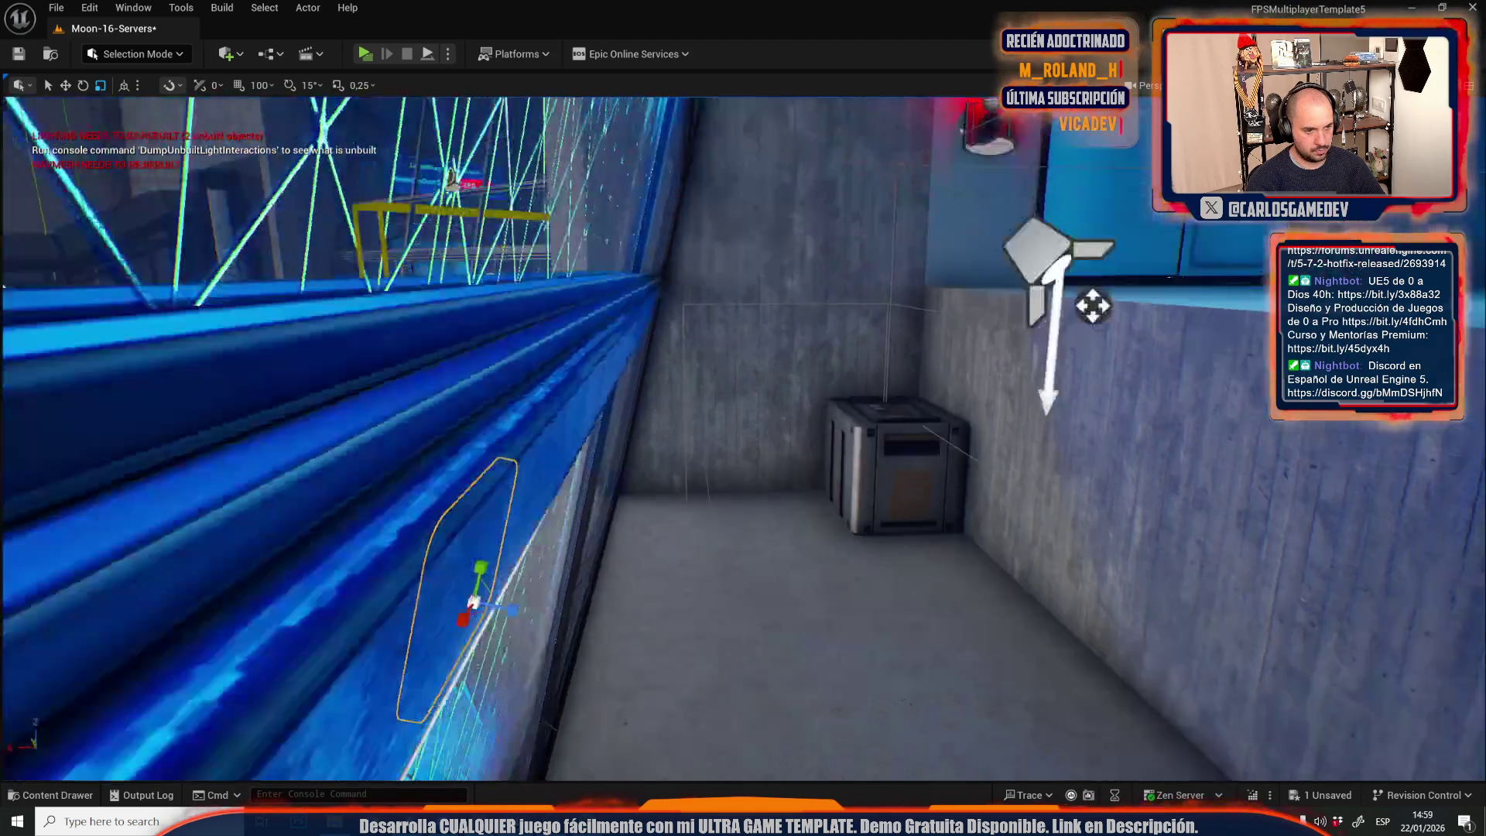
key(w)
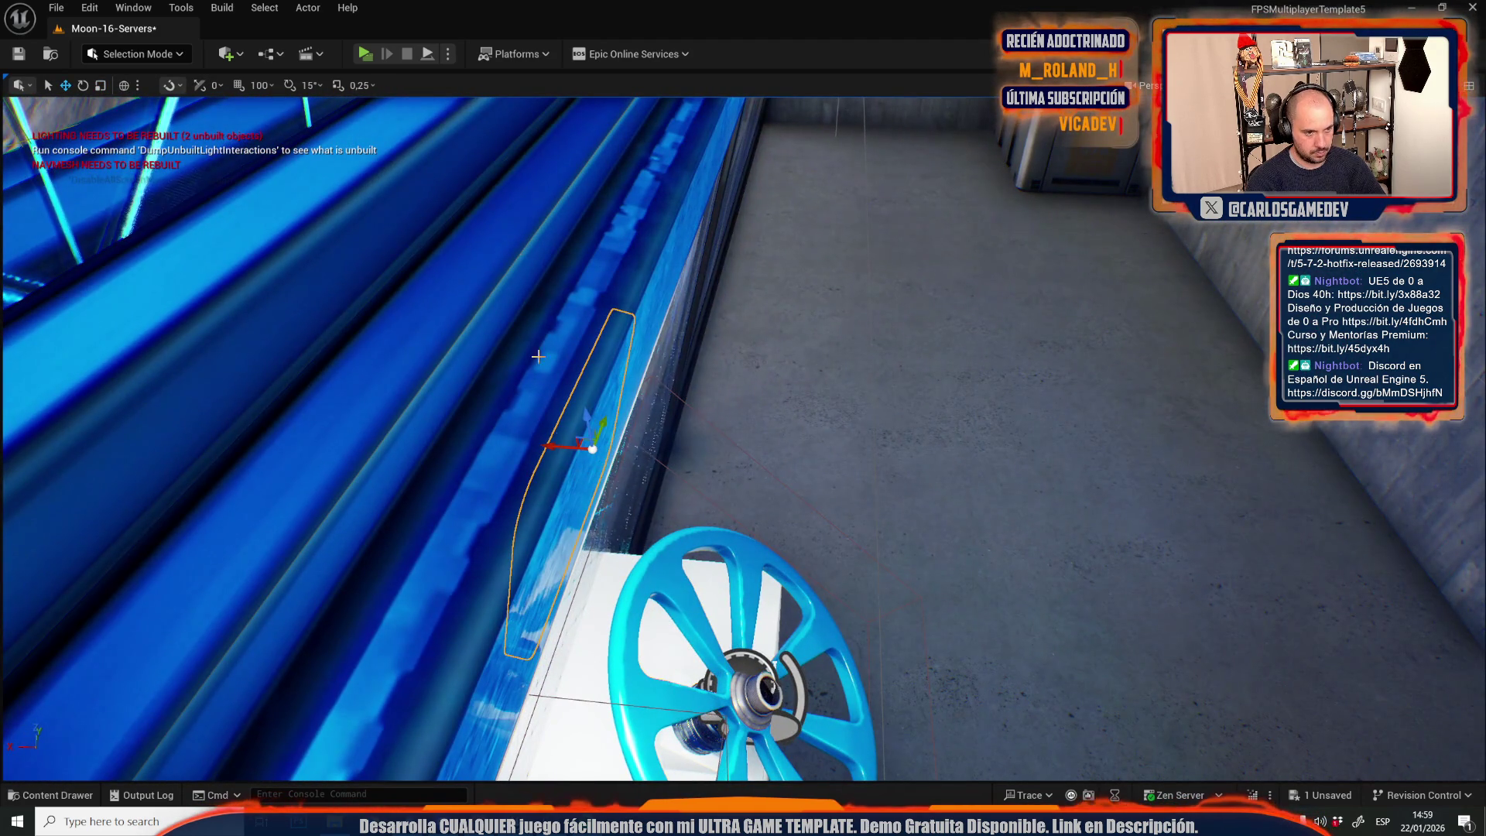
click(124, 85)
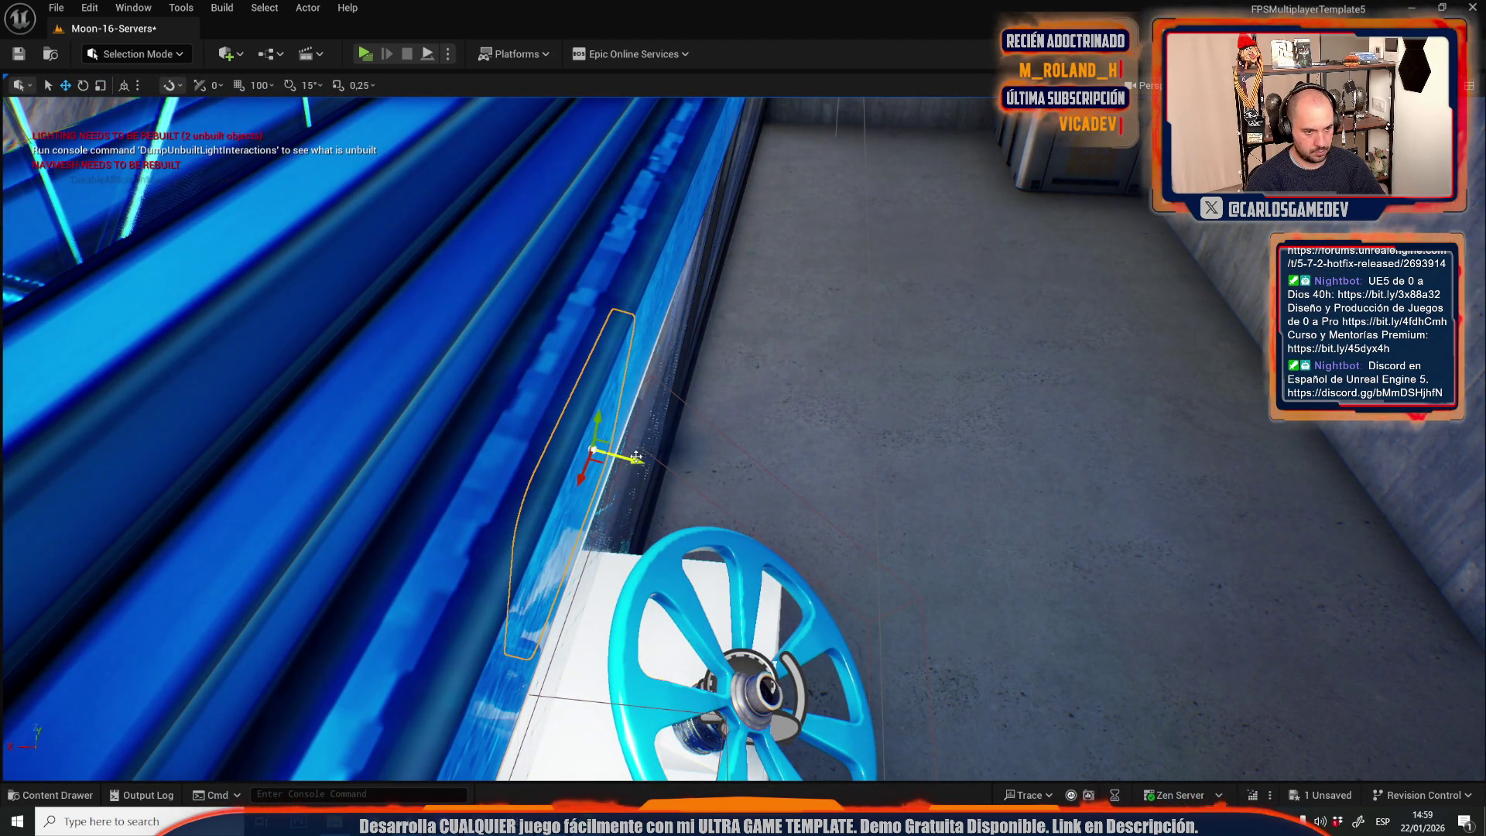
drag(637, 458, 653, 458)
key(f)
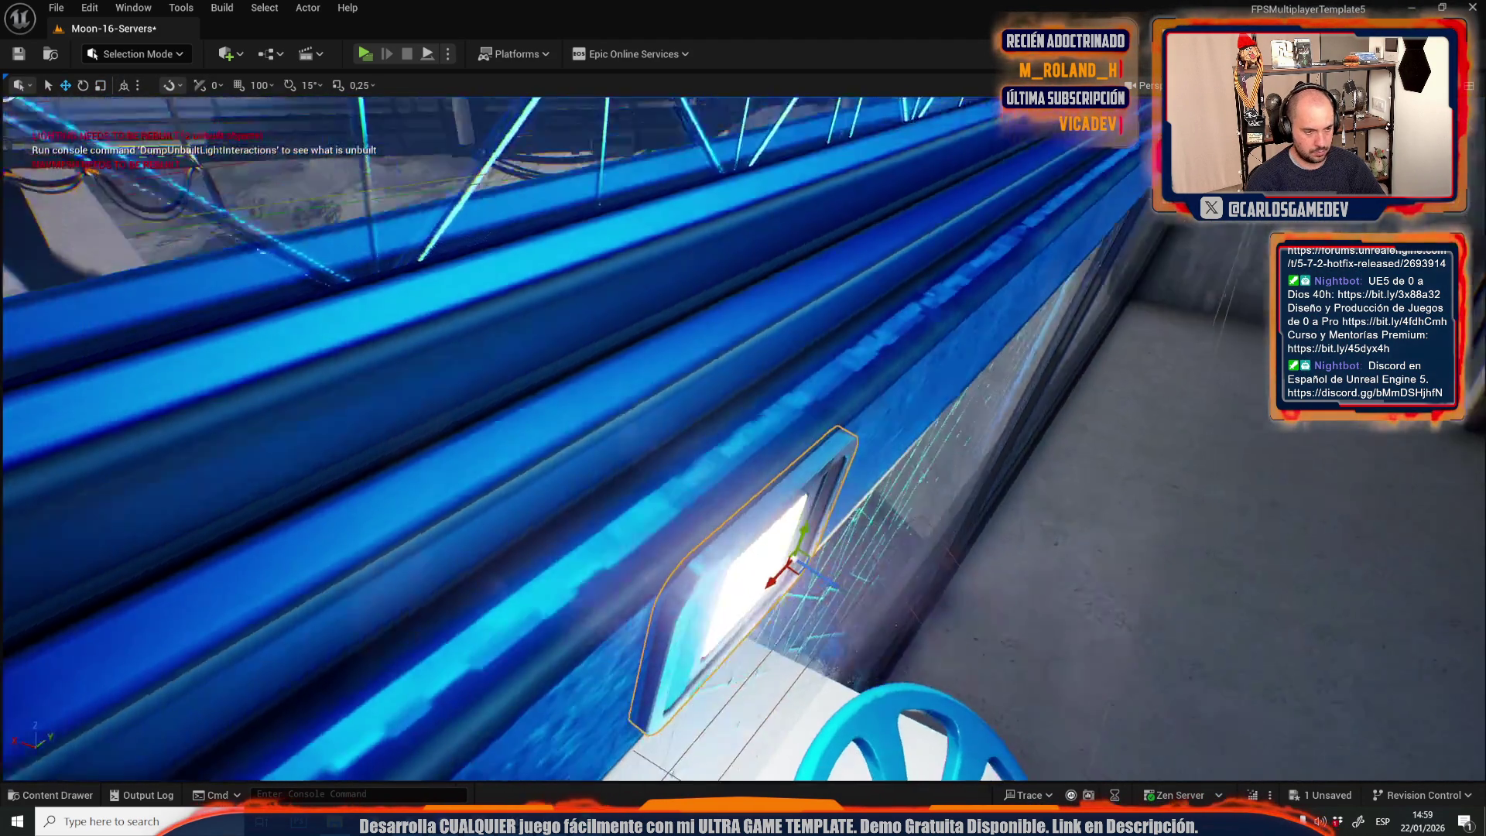
scroll(684, 285, down, 5)
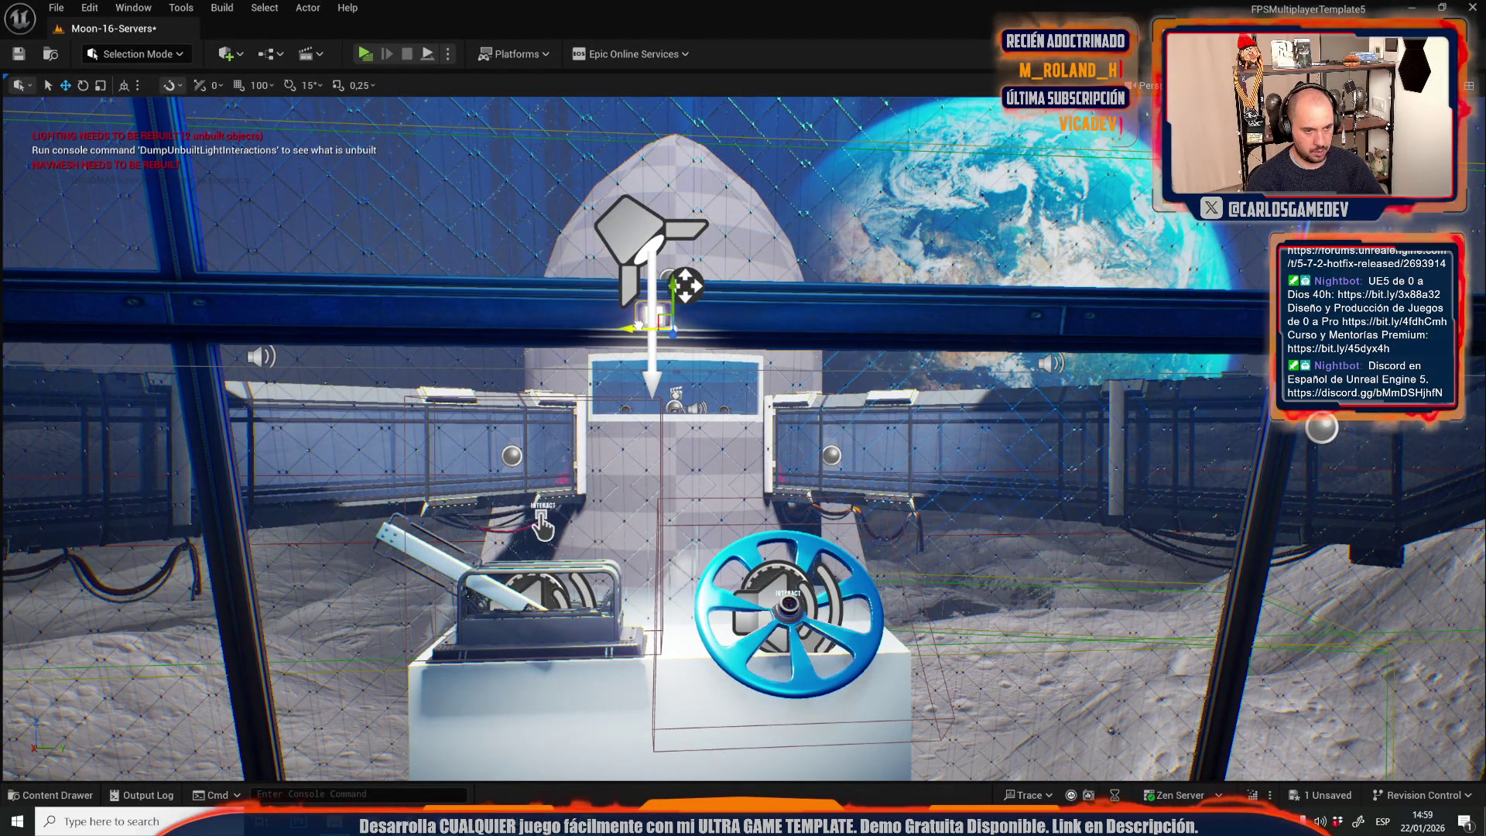
drag(684, 285, 642, 302)
drag(762, 532, 763, 533)
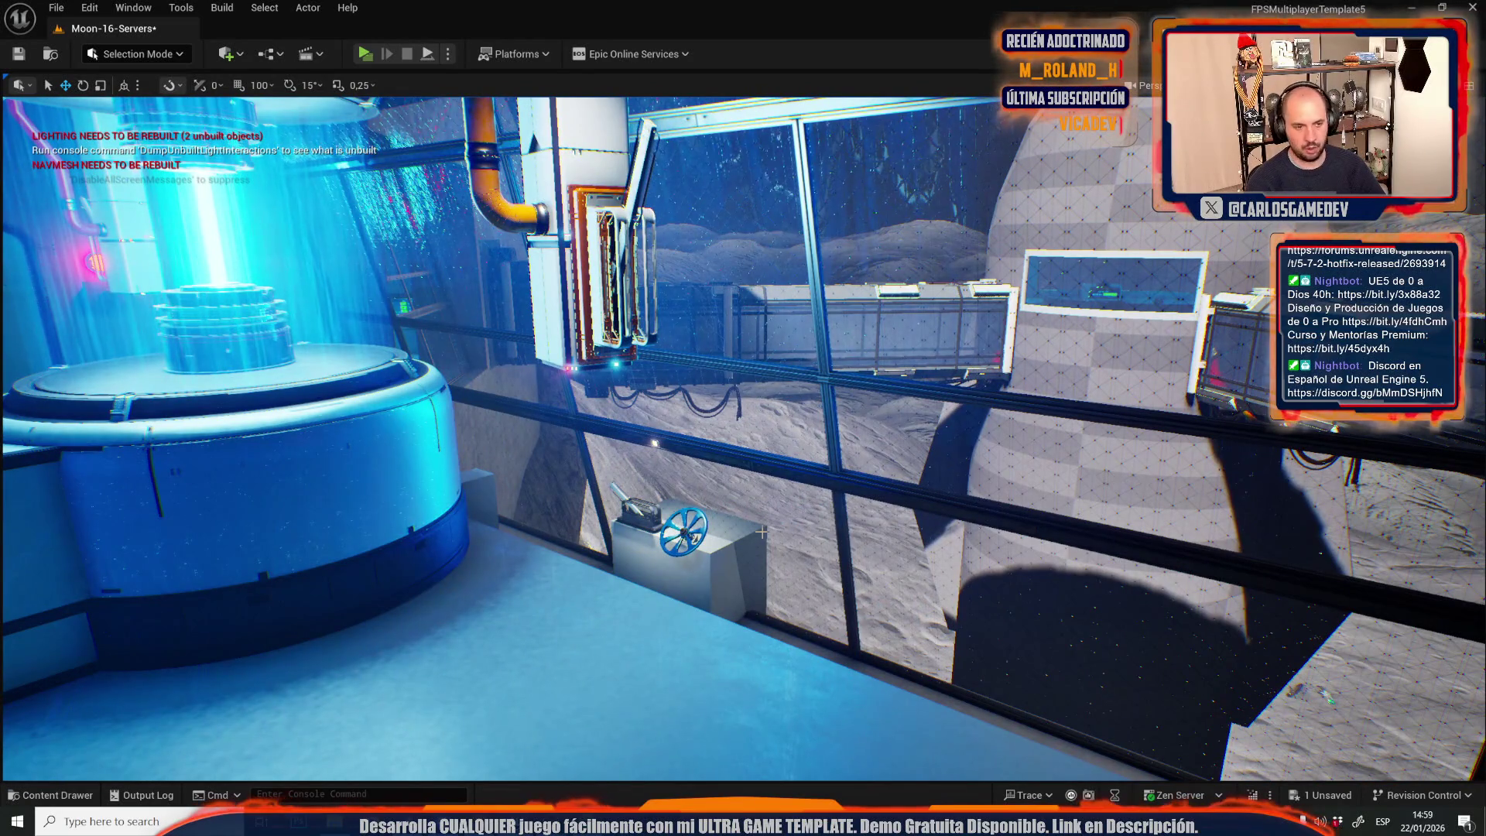
drag(805, 537, 805, 536)
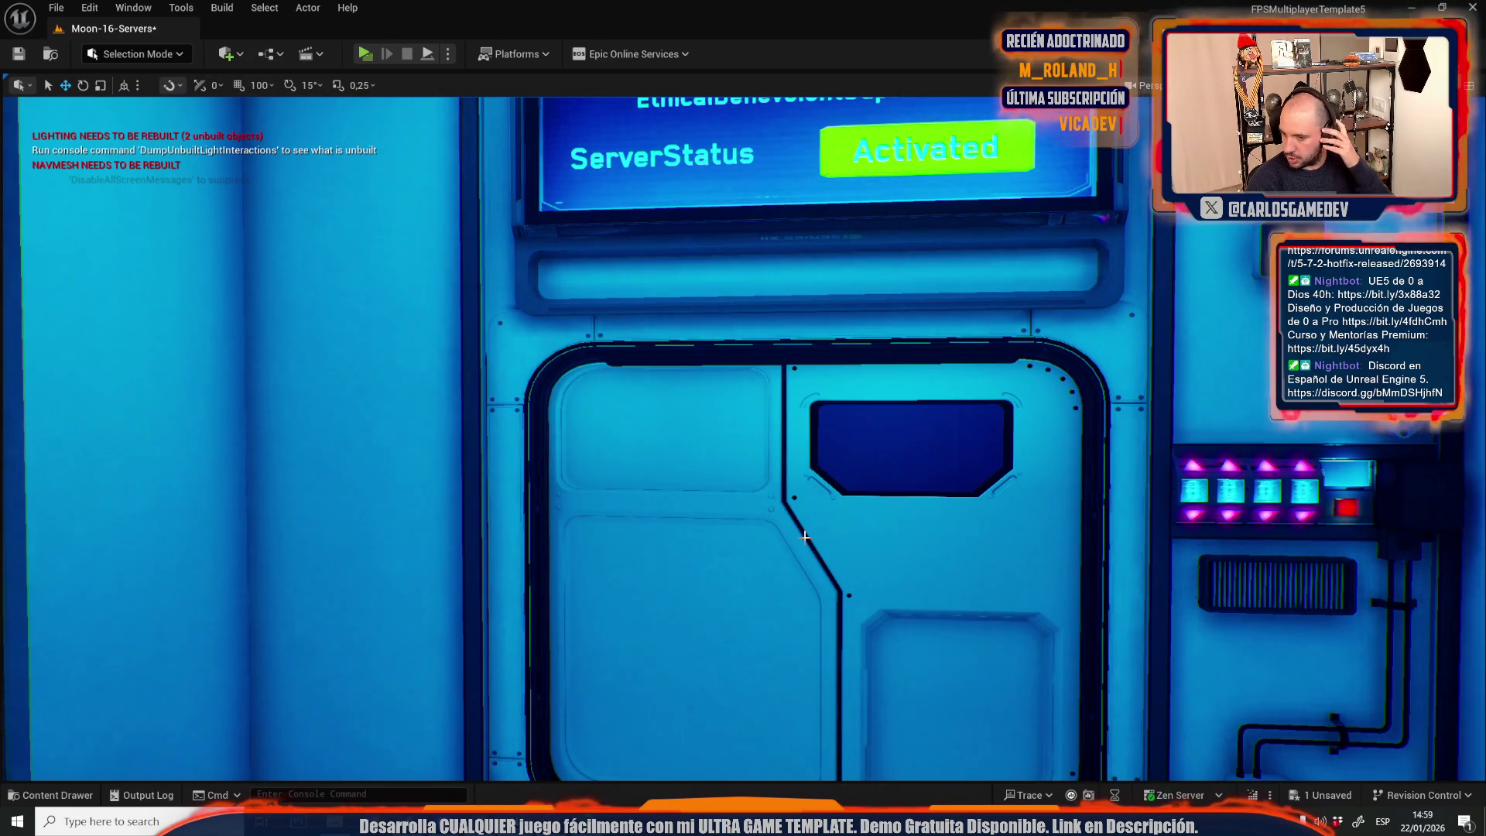
Select the spotlight on the floor by the door and lift it above the red wall lamp in world space.
drag(1067, 525, 1068, 525)
click(731, 373)
drag(933, 514, 933, 515)
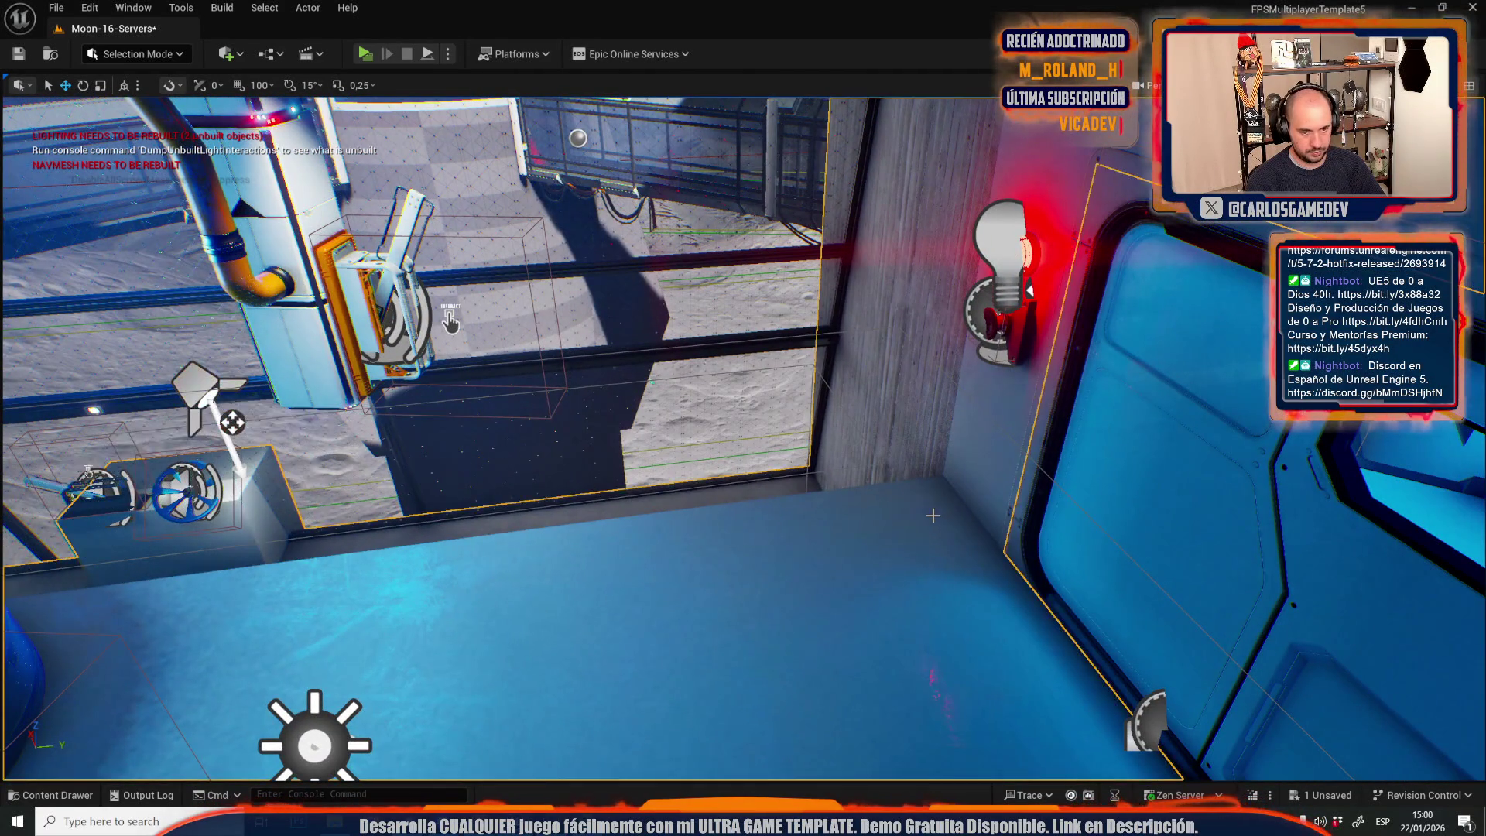
click(932, 515)
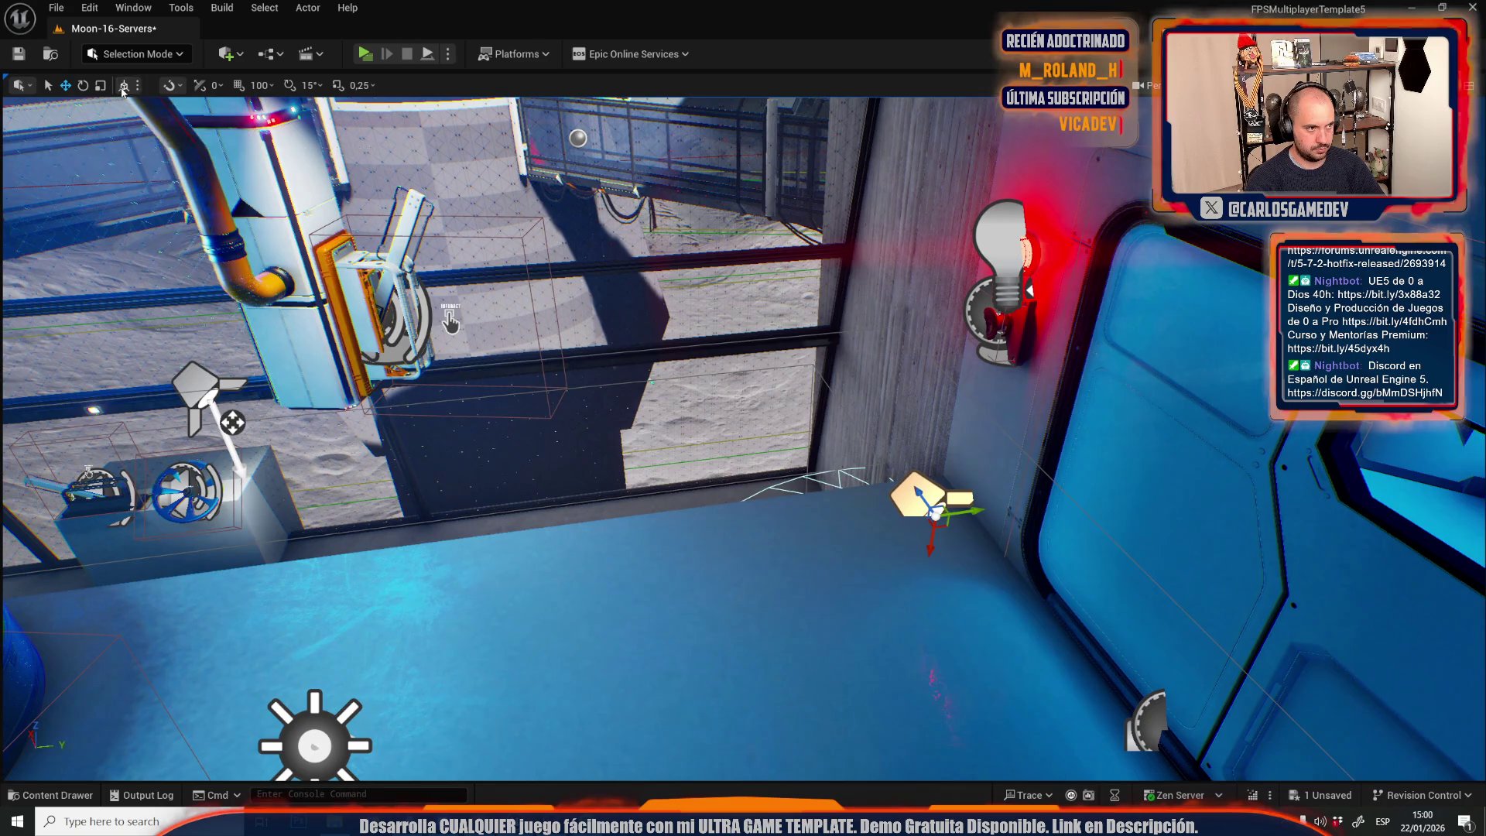
click(123, 85)
drag(725, 567, 720, 223)
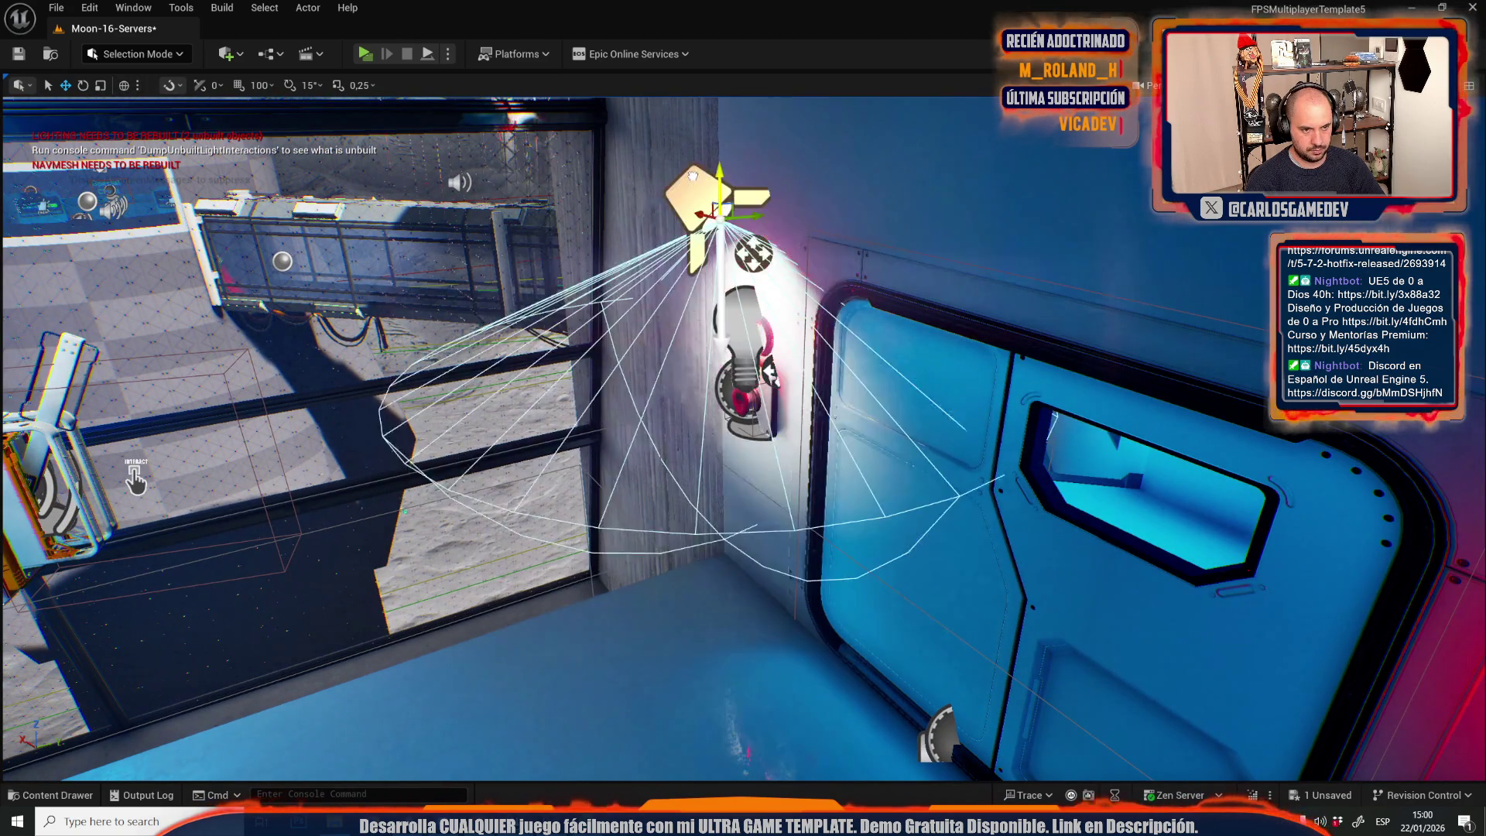
Rotate the spotlight to aim its cone down at the red wall lamp and nudge it into place.
key(g)
drag(737, 403, 761, 317)
key(g)
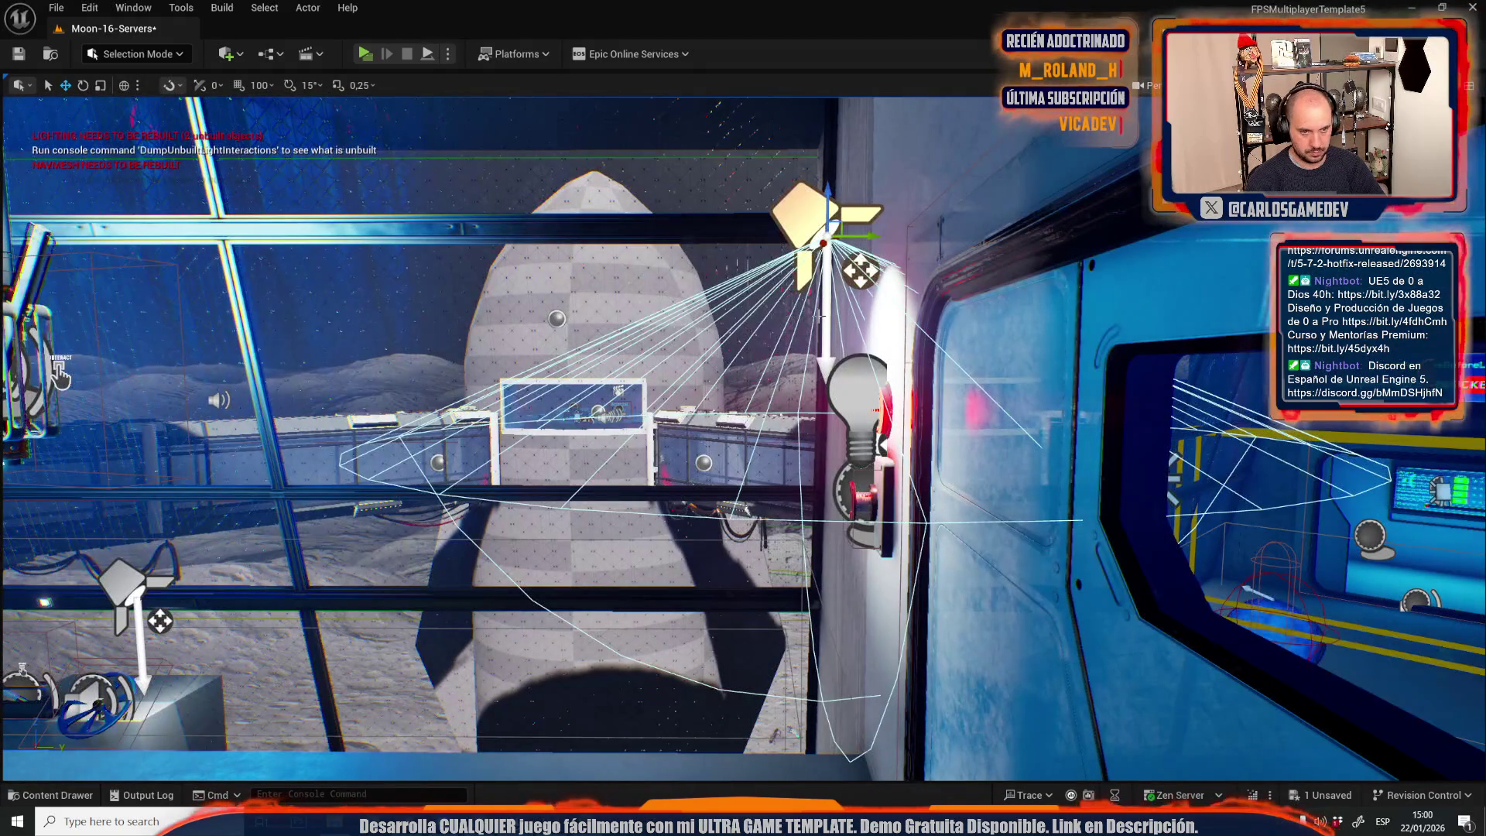
mouse_move(827, 279)
mouse_down()
mouse_move(808, 244)
mouse_move(908, 479)
mouse_move(859, 453)
mouse_move(928, 421)
mouse_up()
key(r)
key(g)
drag(663, 239, 667, 243)
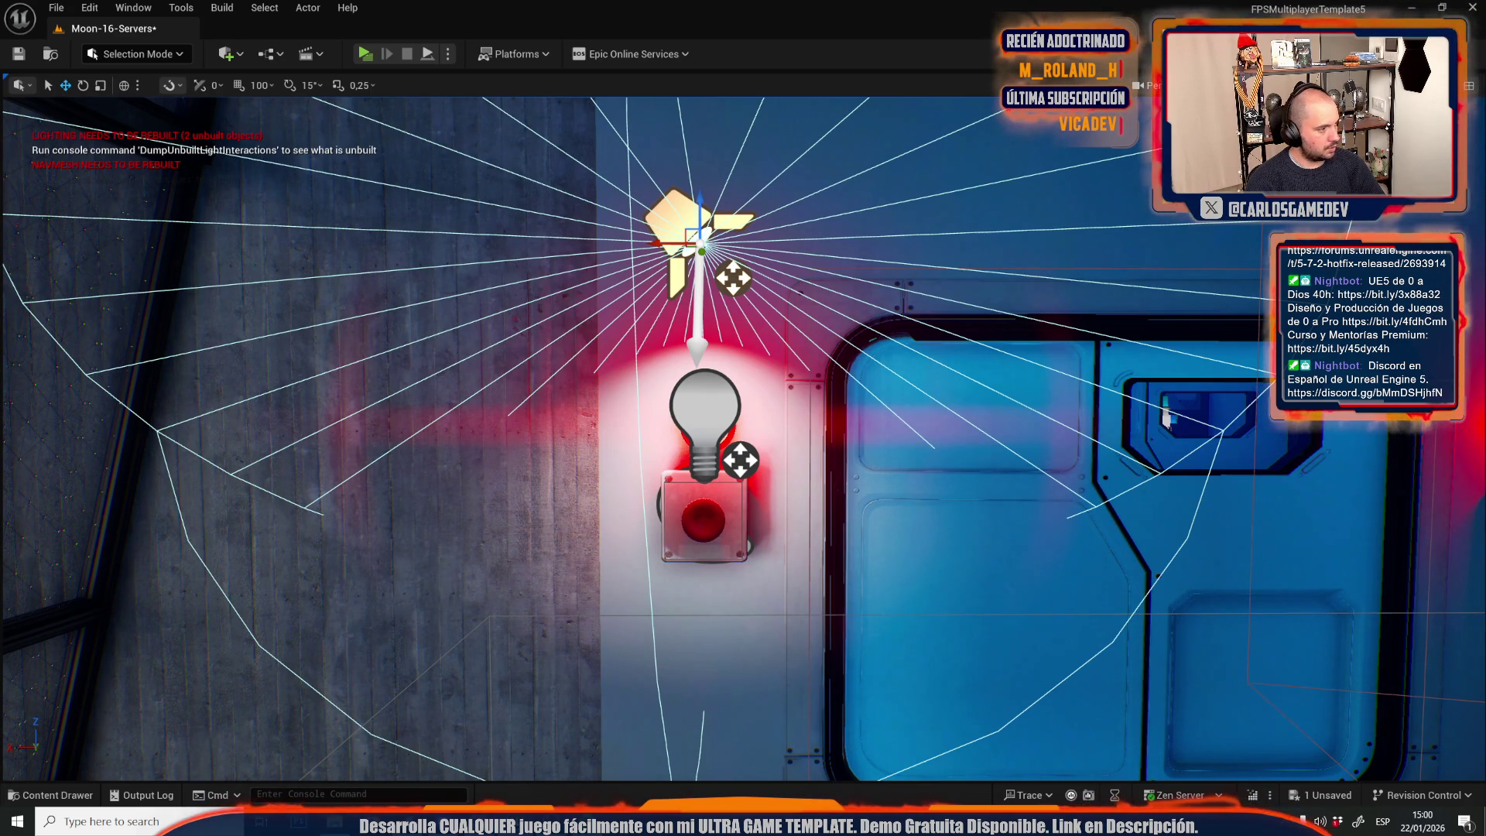
Preview the red glow in game view, then frame the lamp and compare with the other door spotlight.
key(g)
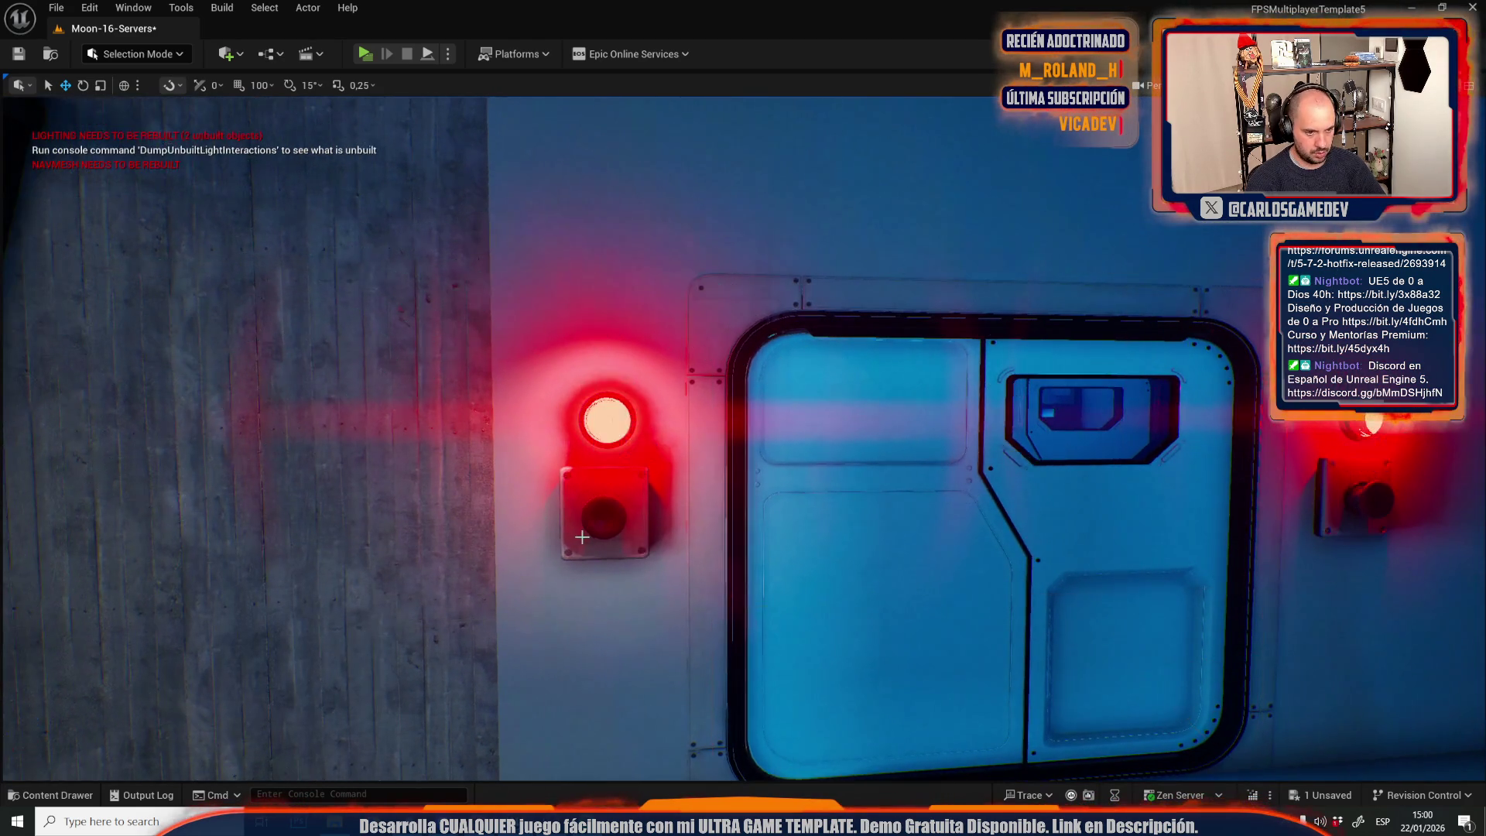
key(g)
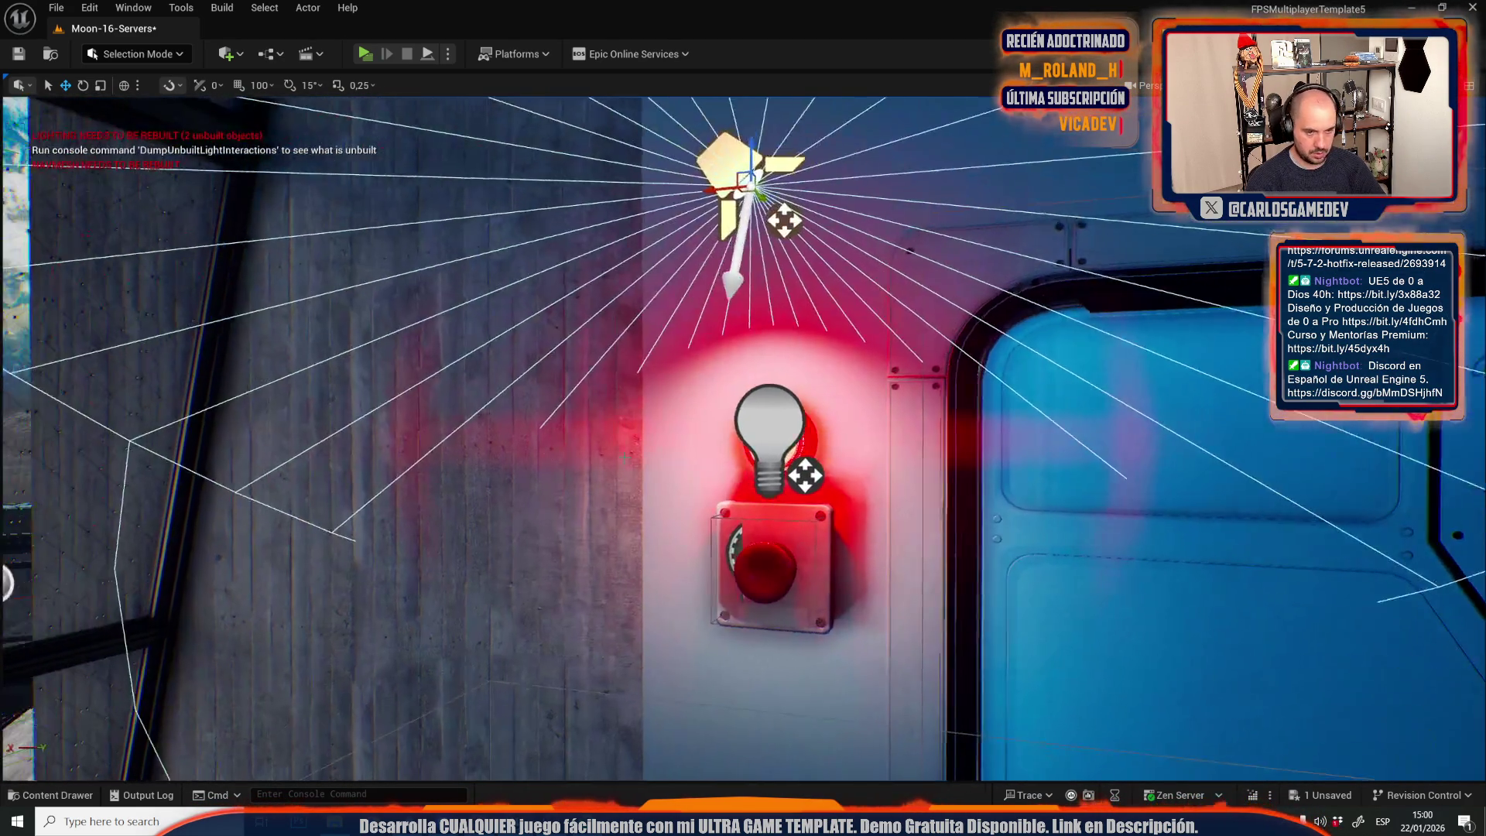
key(g)
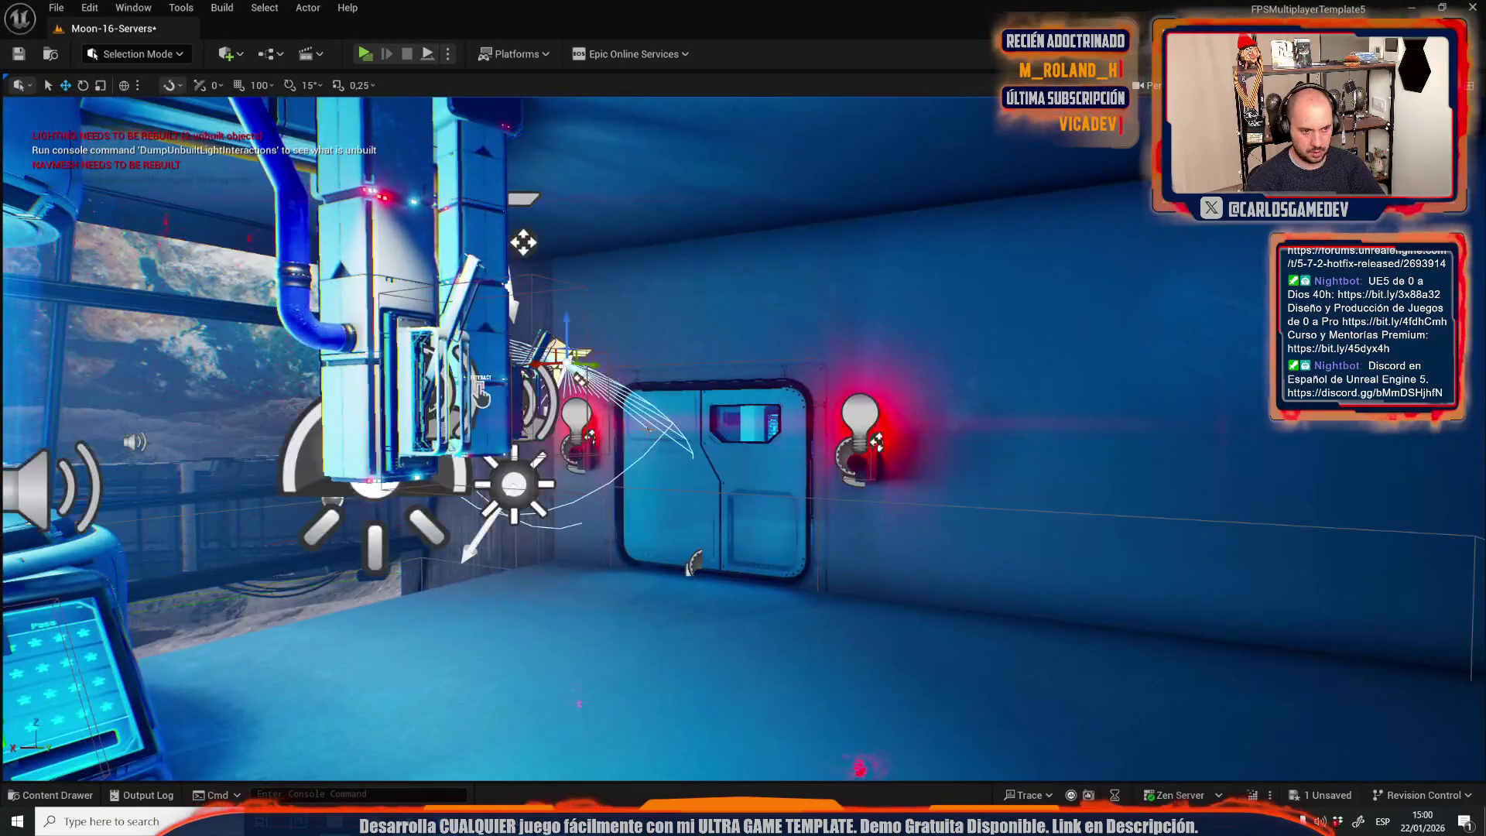
key(f)
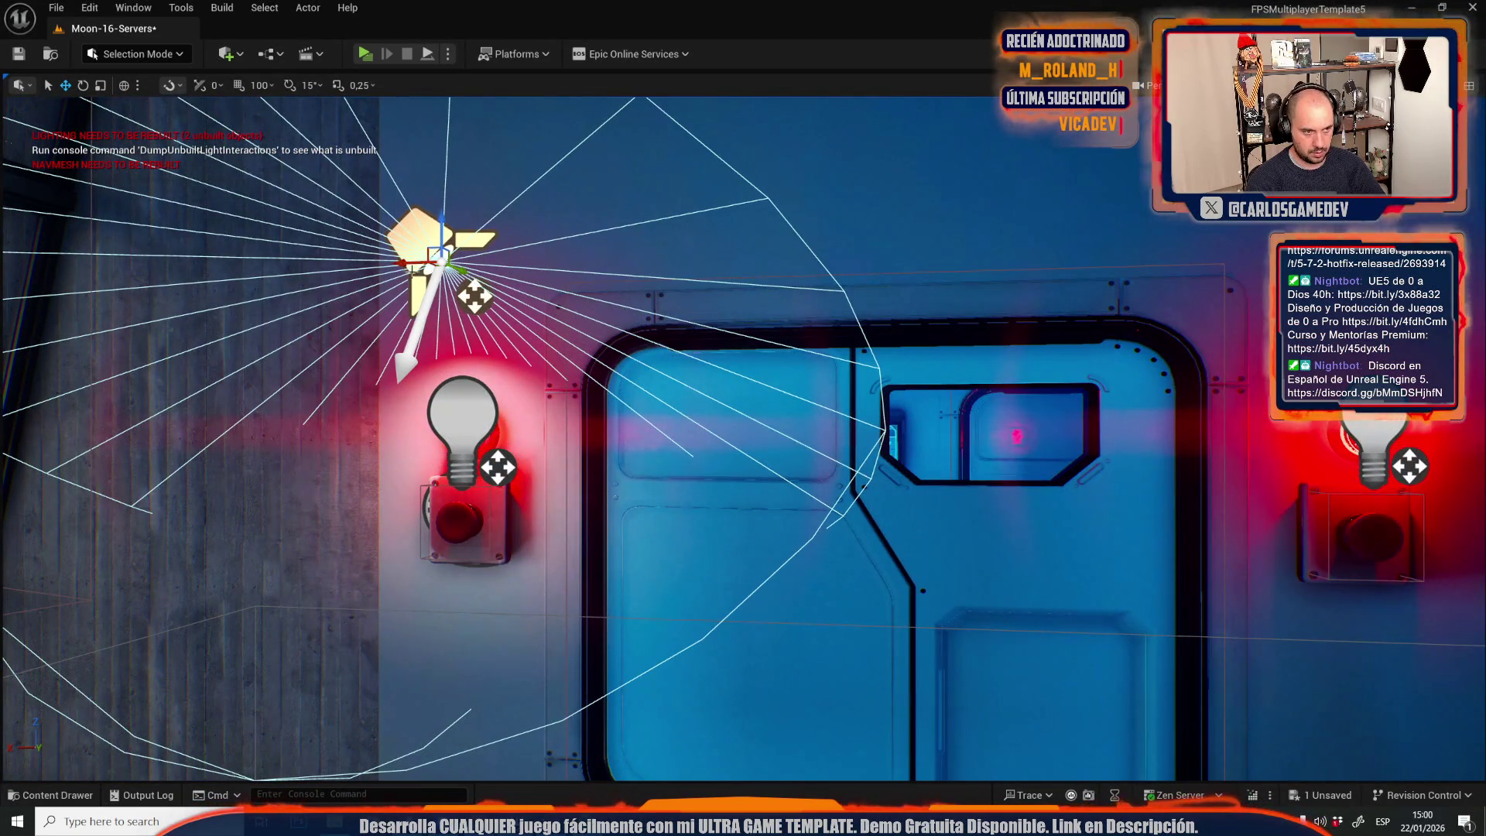
click(1366, 229)
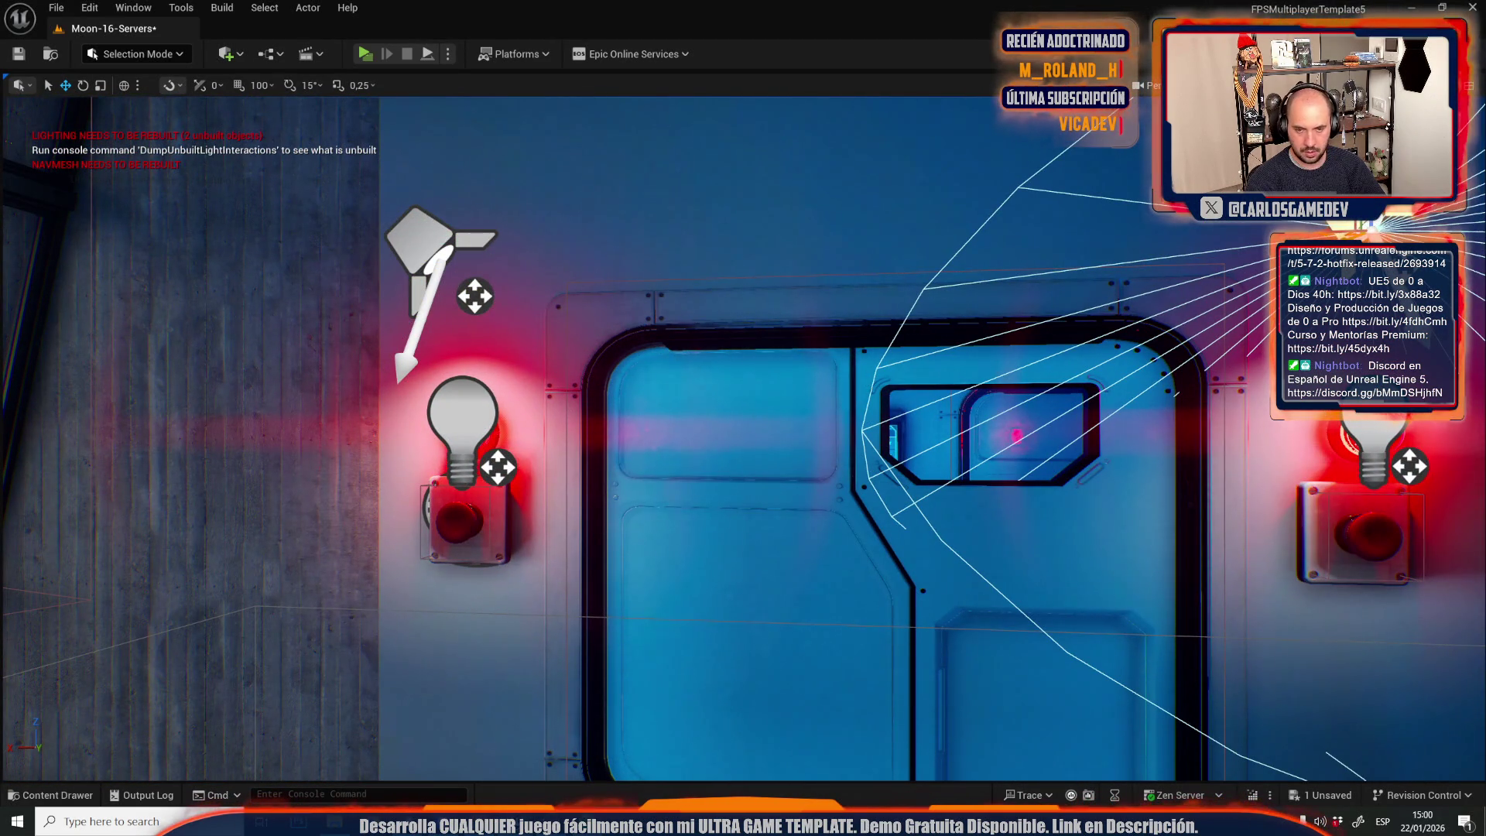
key(f)
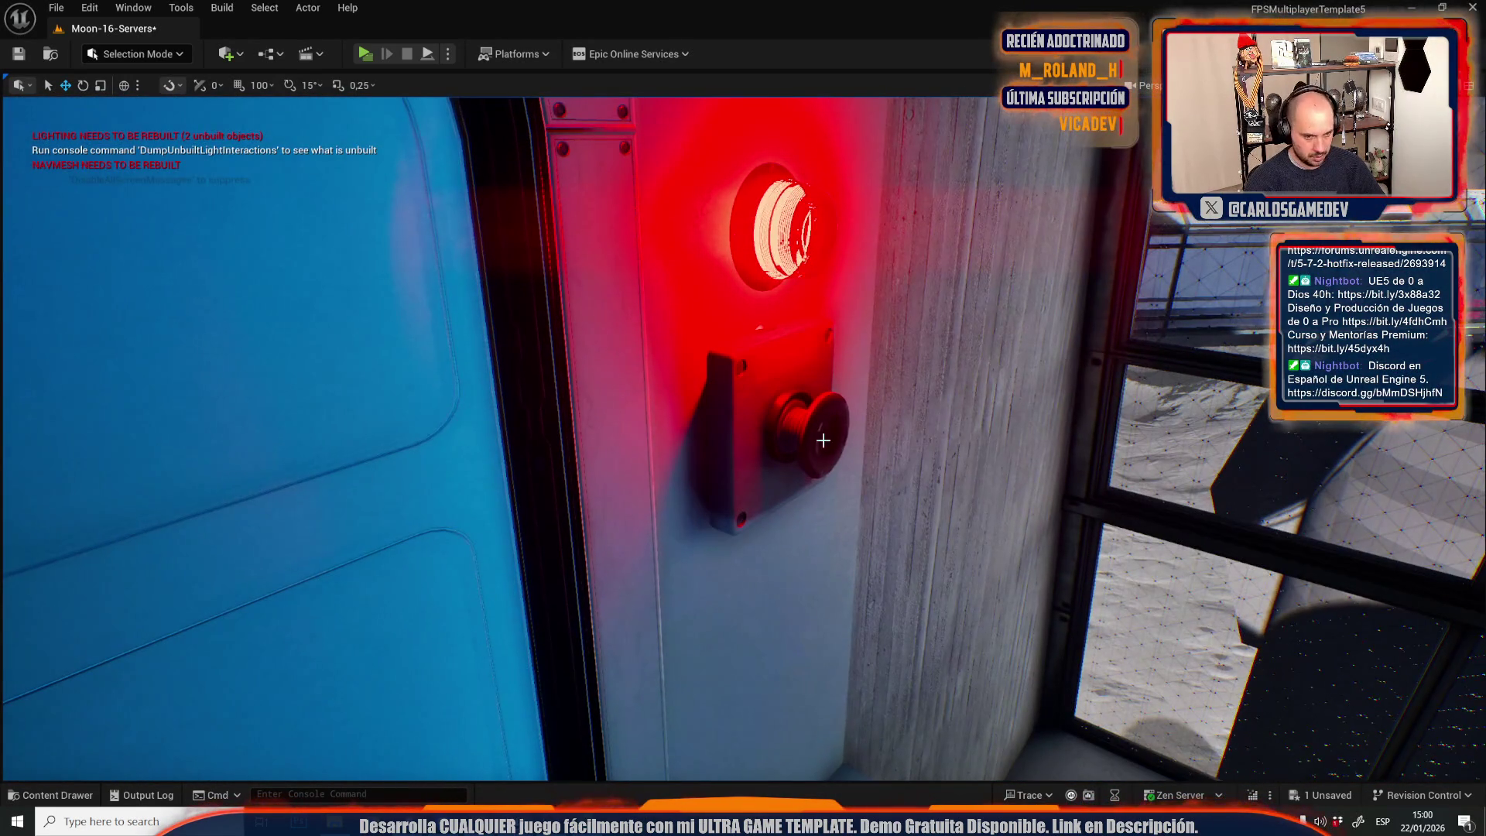
Focus the red push-button box beneath the wall lamp, swap its material, and save the level.
click(822, 439)
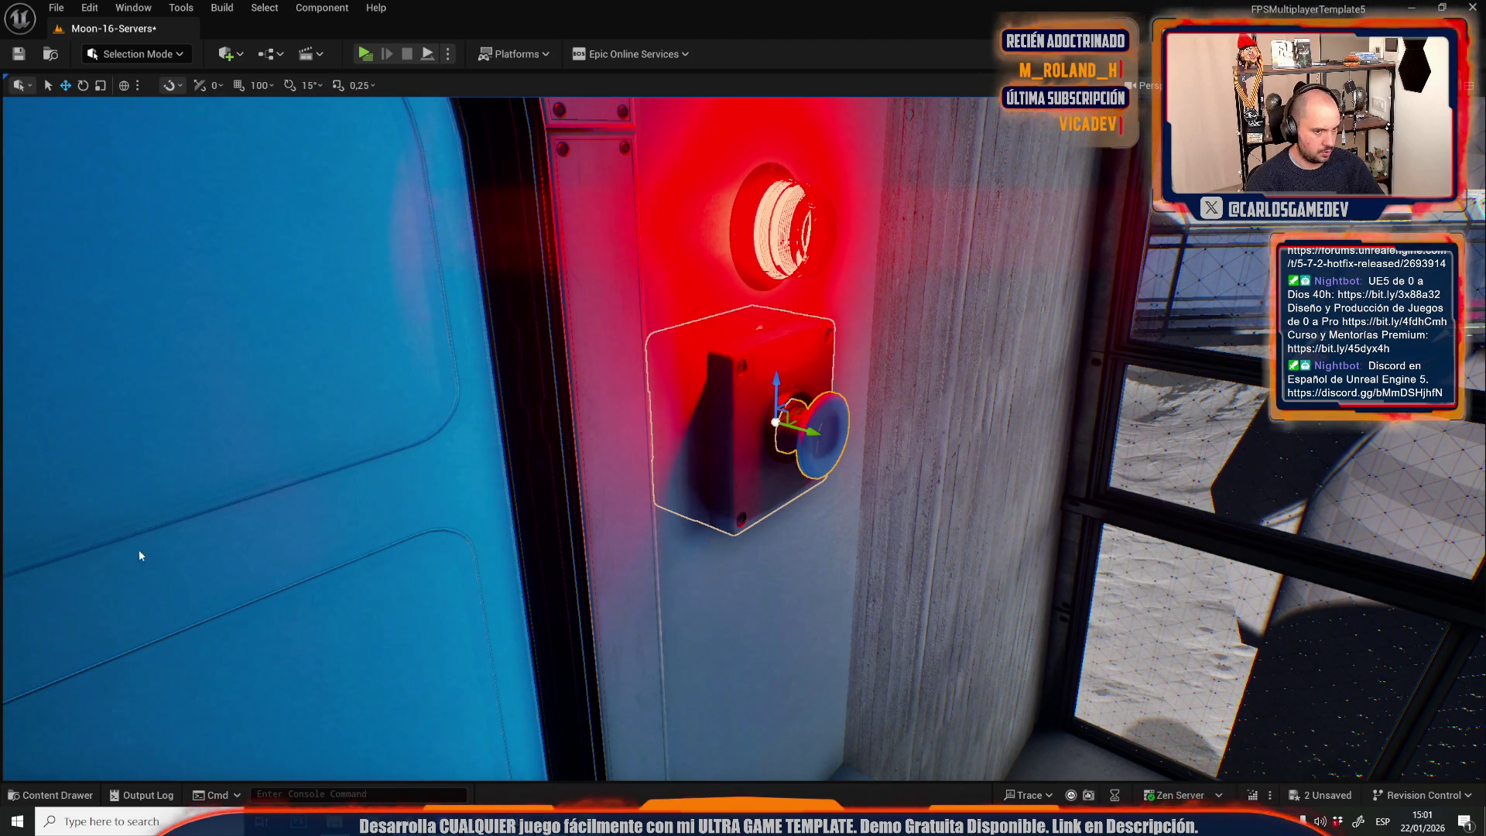
scroll(743, 437, up, 5)
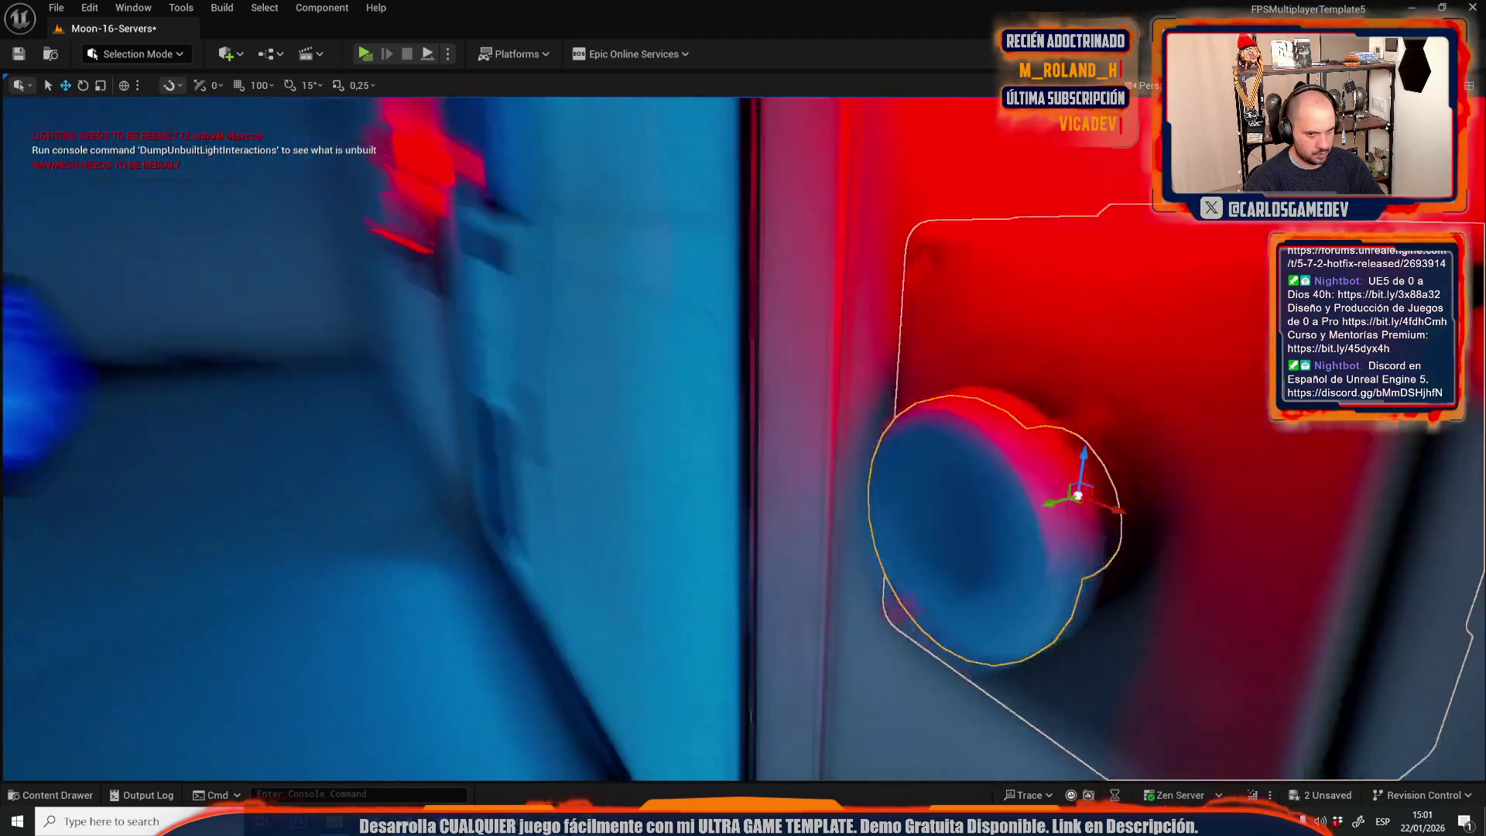
mouse_move(743, 437)
mouse_down()
mouse_move(696, 465)
mouse_move(465, 437)
mouse_move(464, 480)
mouse_move(425, 452)
mouse_move(449, 511)
mouse_up()
key(f)
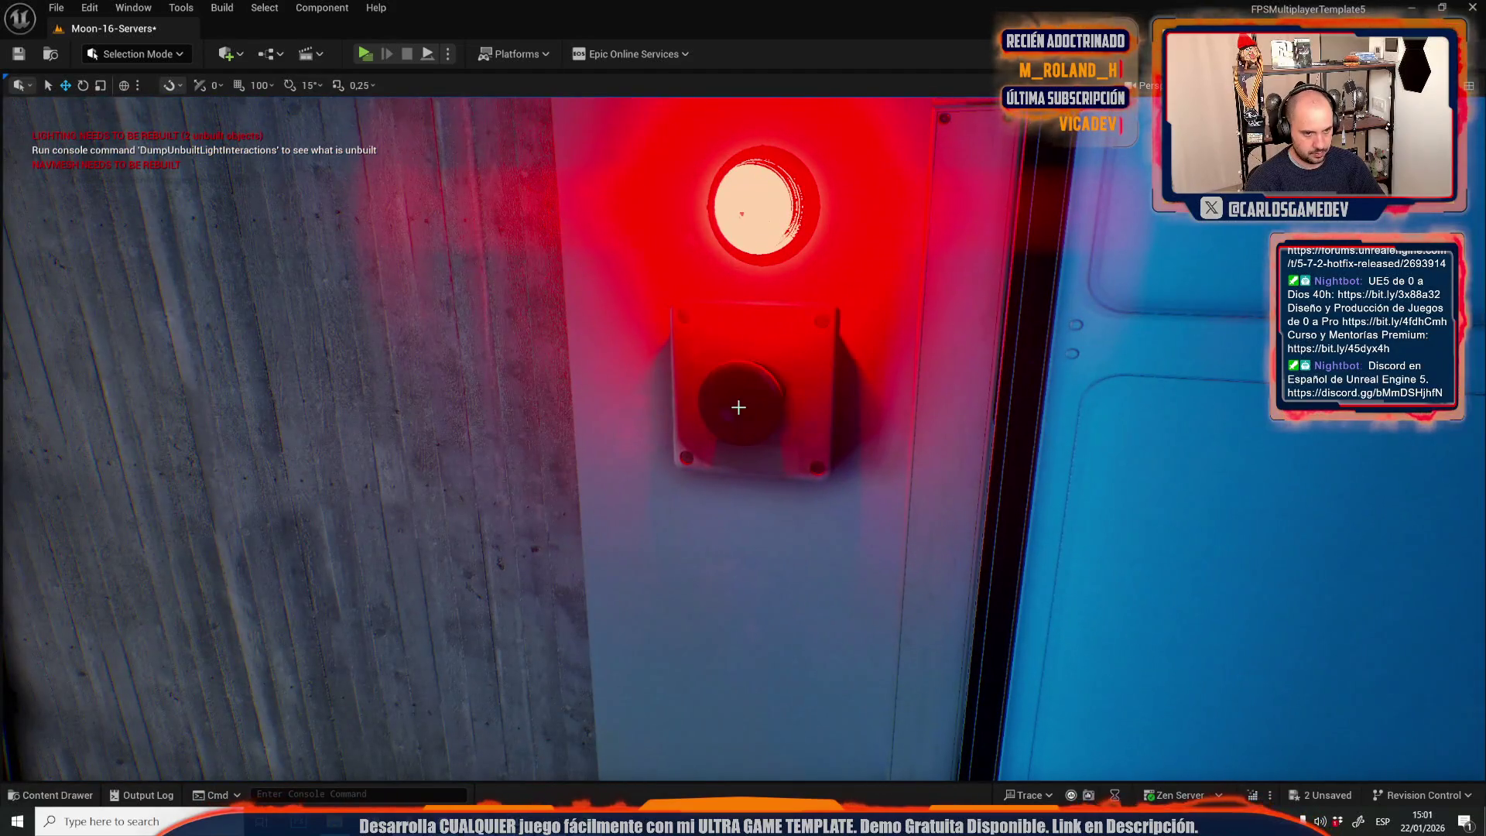
click(741, 406)
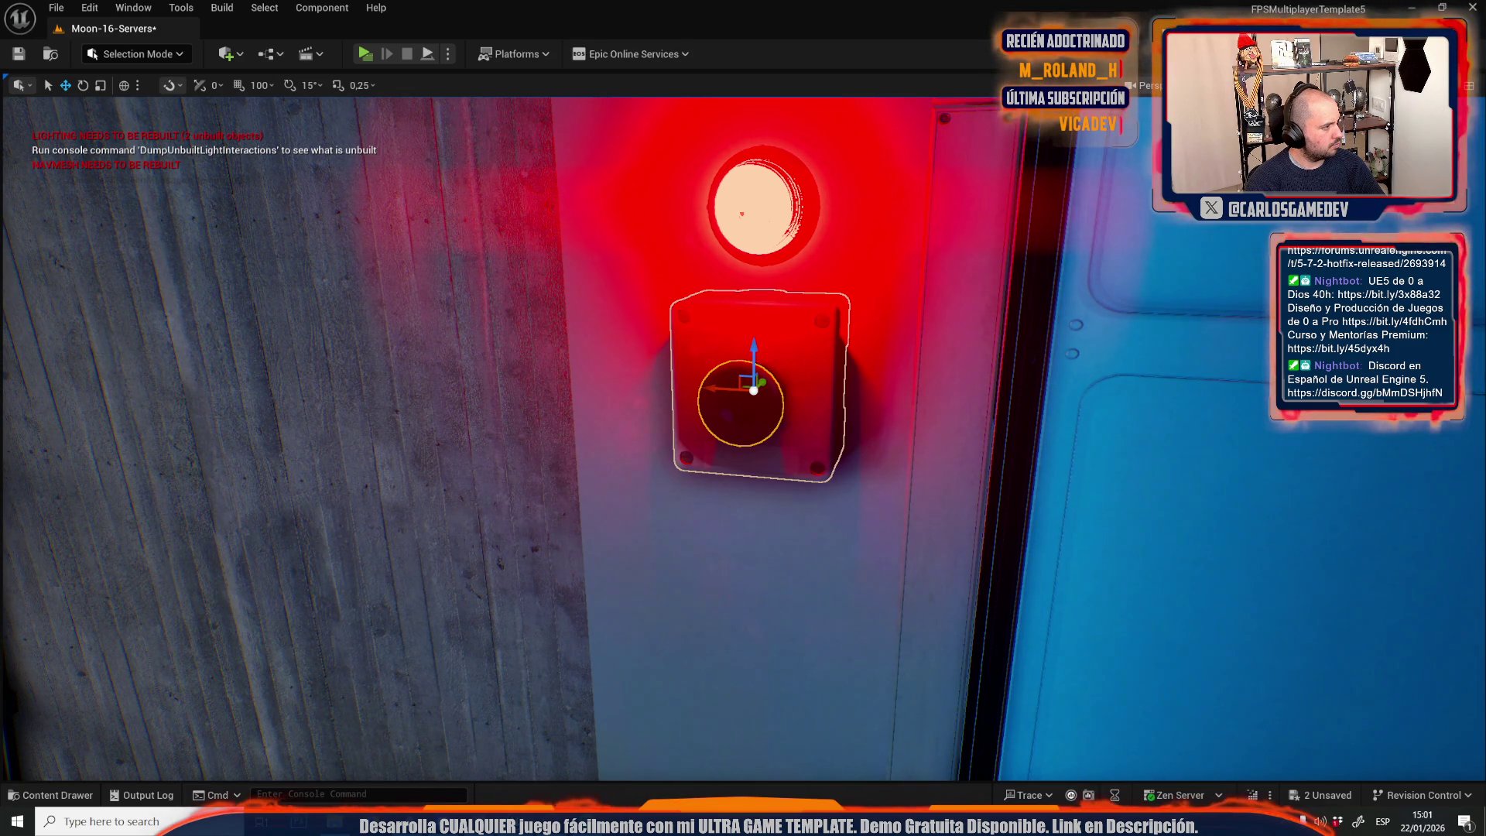
key(ctrl+s)
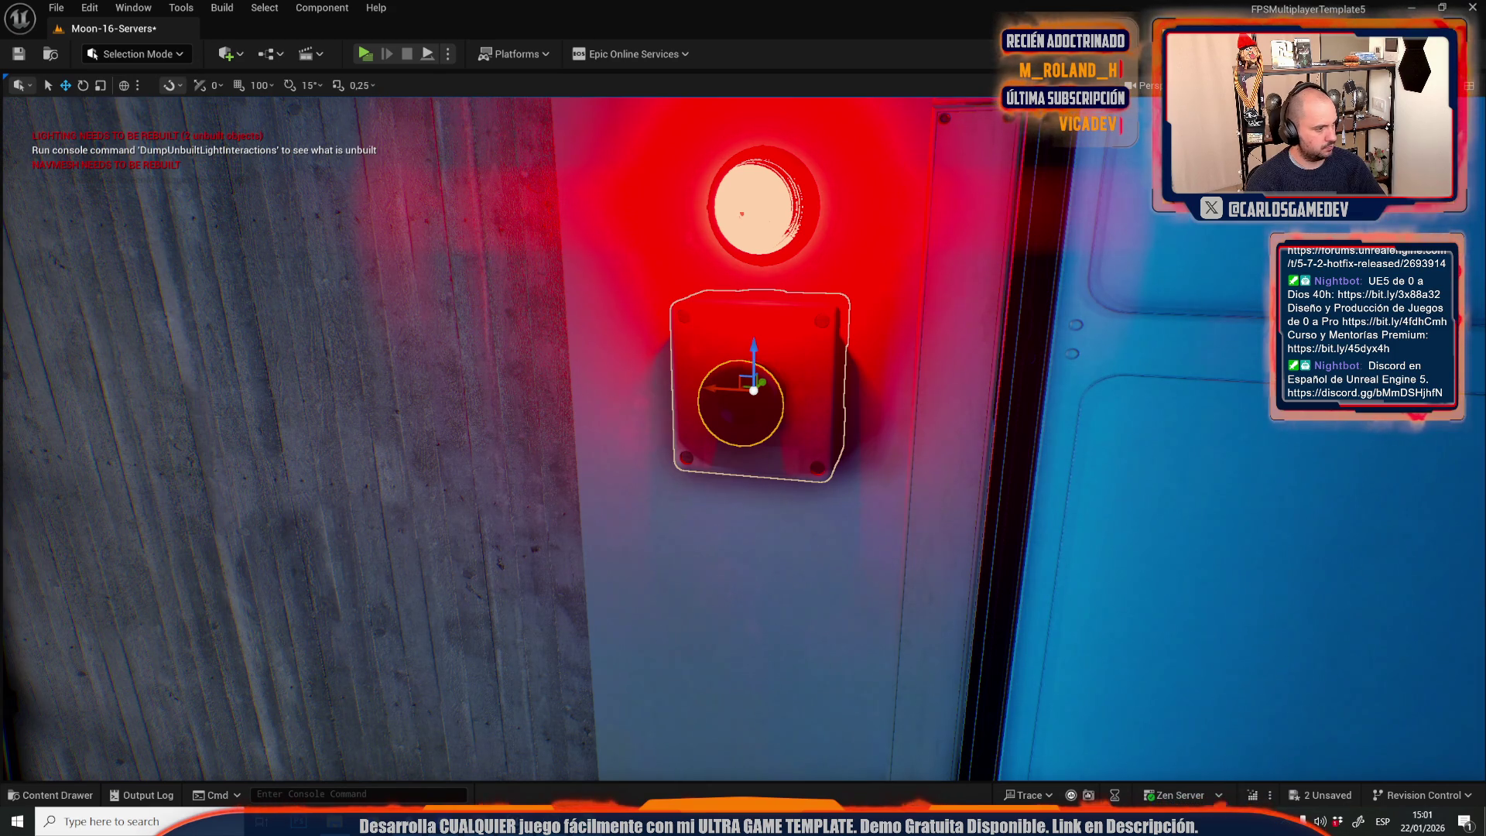
mouse_move(339, 479)
mouse_down()
mouse_move(402, 484)
mouse_move(364, 510)
mouse_move(352, 588)
mouse_move(434, 561)
mouse_move(405, 559)
mouse_up()
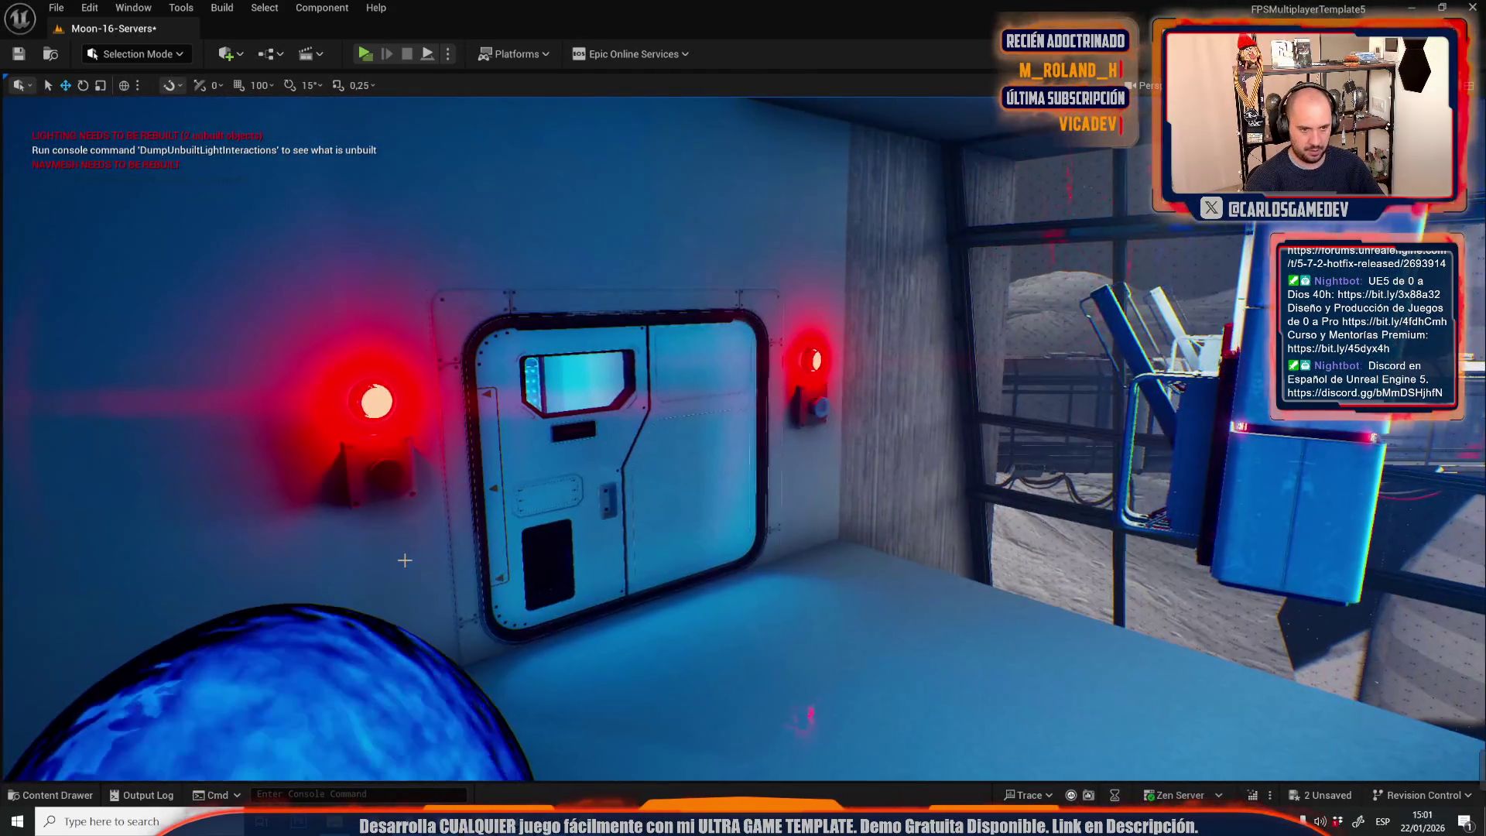
Undo the push-button's material replacement and back the view down the corridor.
key(ctrl+z)
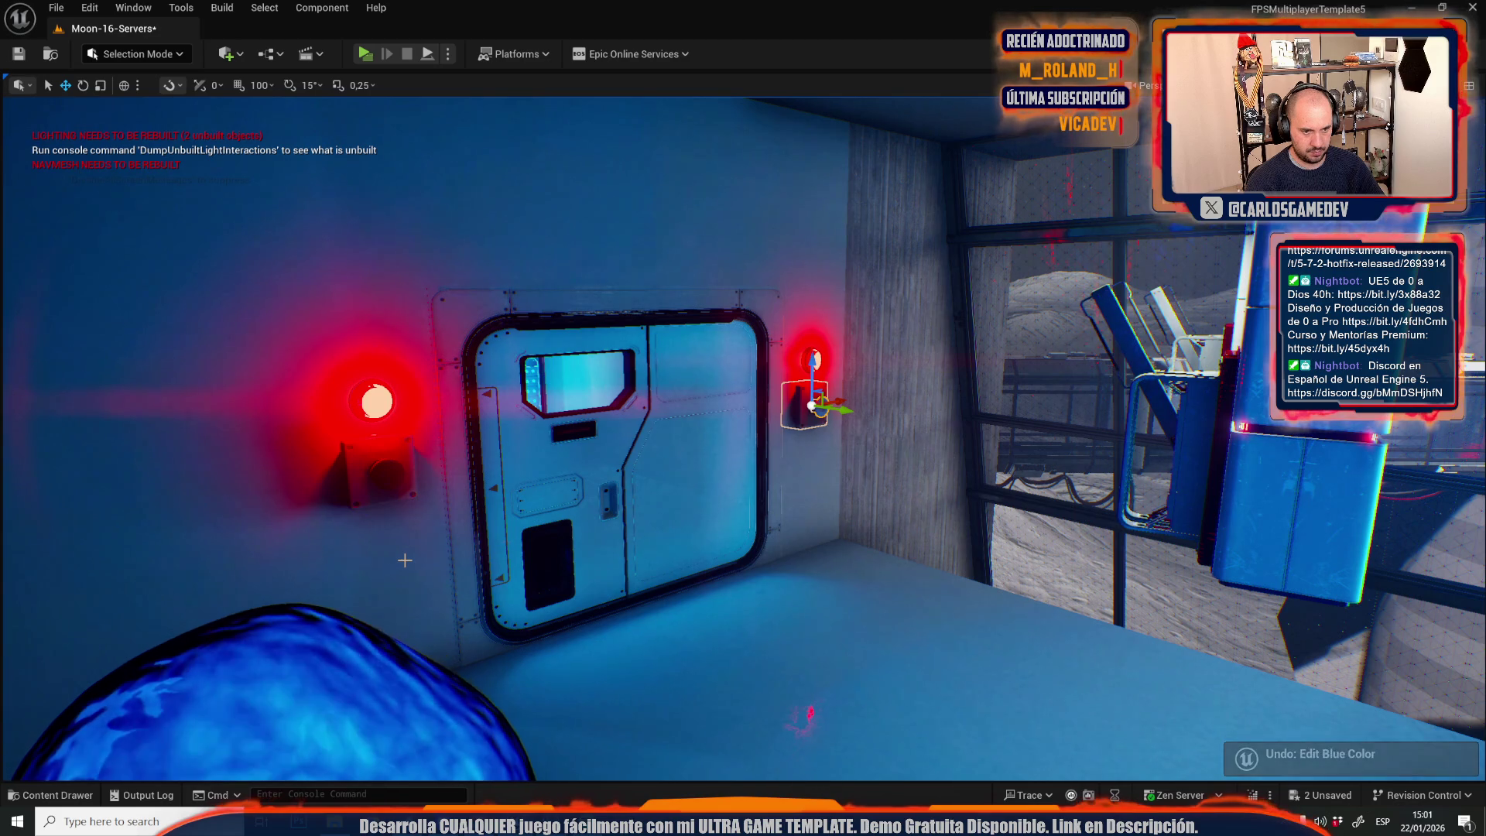
key(ctrl+z)
click(632, 586)
mouse_move(809, 712)
mouse_down()
mouse_move(813, 735)
mouse_move(766, 720)
mouse_up()
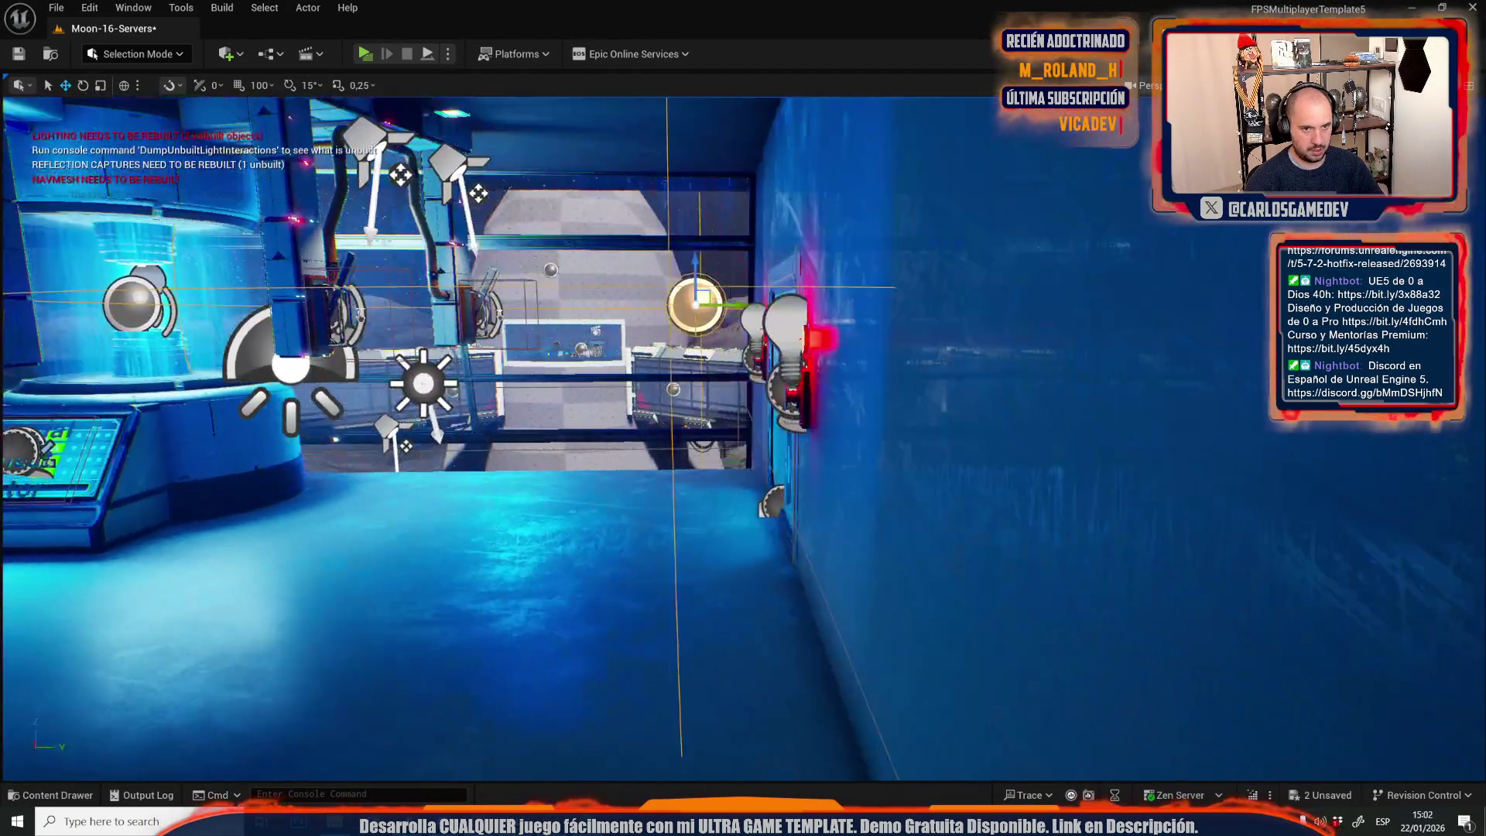
mouse_move(697, 589)
mouse_down()
mouse_move(660, 474)
mouse_move(654, 541)
mouse_move(684, 545)
mouse_up()
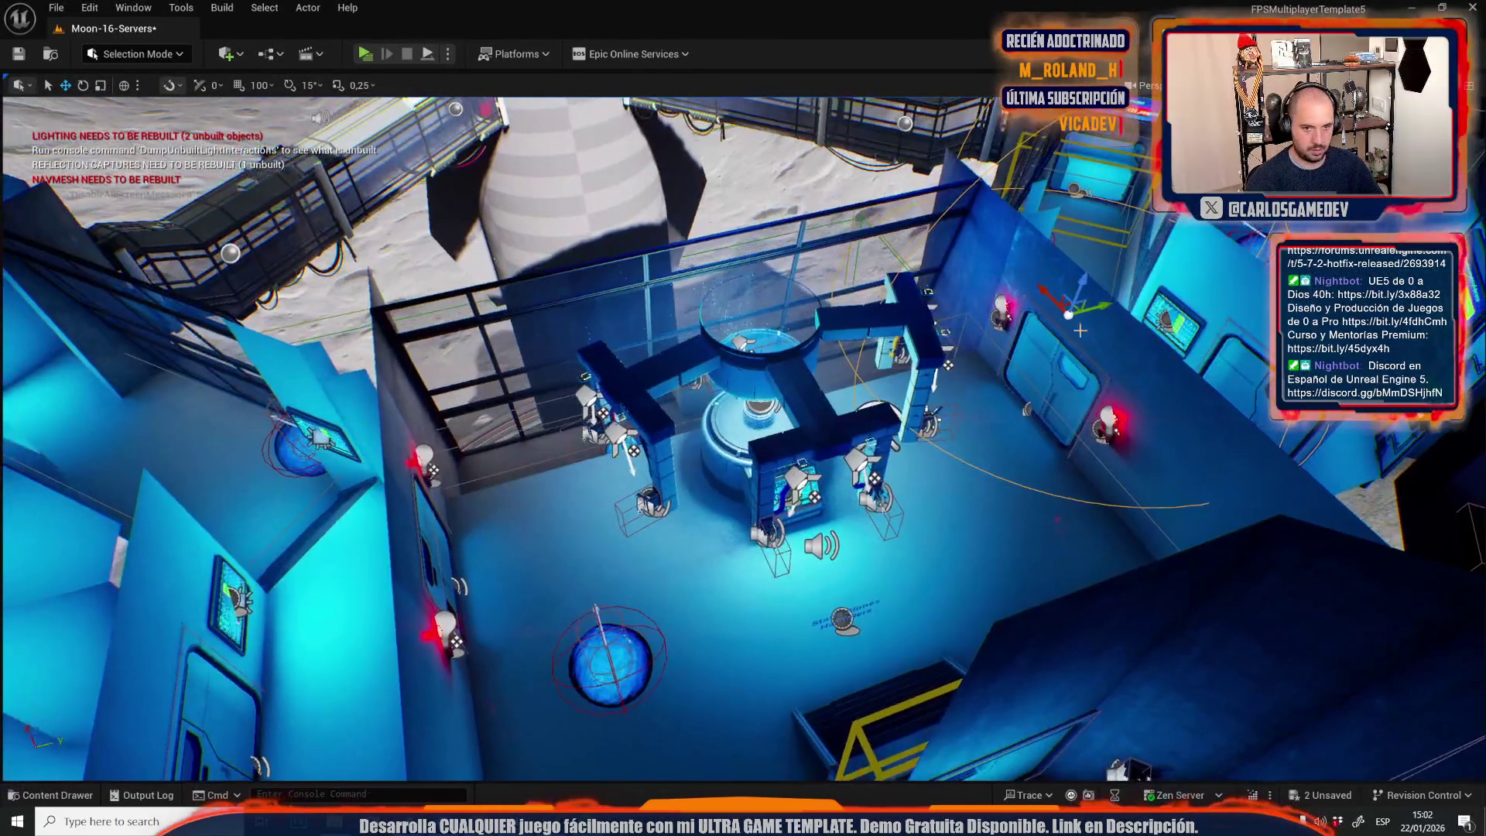
Place Sphere Reflection Captures by the left wall and on the room floor, duplicating one leftward.
mouse_move(1108, 304)
mouse_down()
mouse_move(372, 517)
mouse_move(743, 700)
mouse_move(700, 706)
mouse_up()
mouse_move(804, 635)
mouse_down()
mouse_move(805, 603)
mouse_move(805, 636)
mouse_up()
mouse_move(880, 573)
alt+mouse_down()
mouse_move(477, 499)
mouse_move(558, 403)
alt+mouse_up()
click(222, 8)
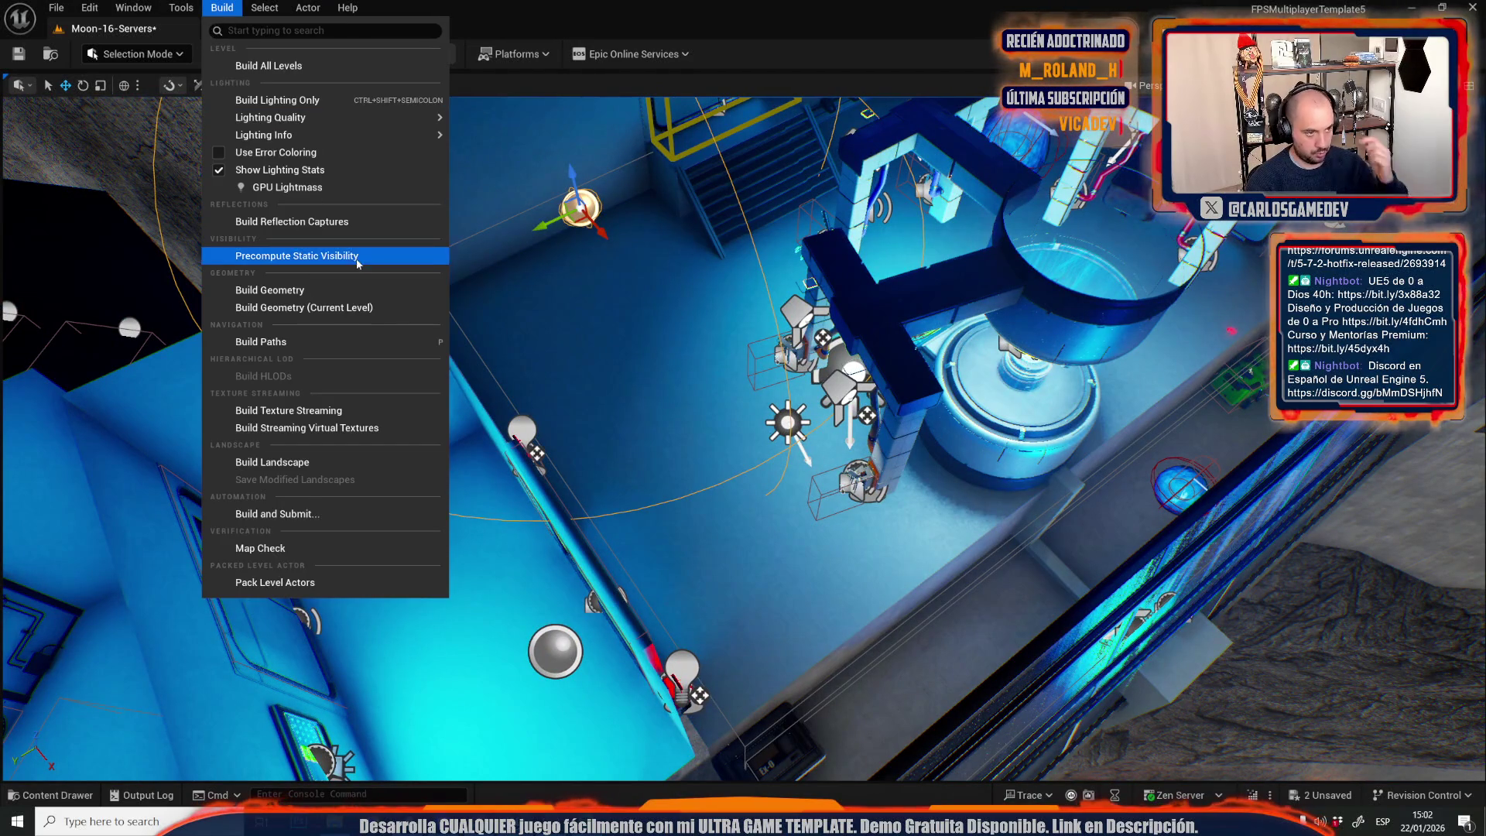
Build Reflection Captures, move the view near the server console, and launch Play-in-Editor.
click(370, 226)
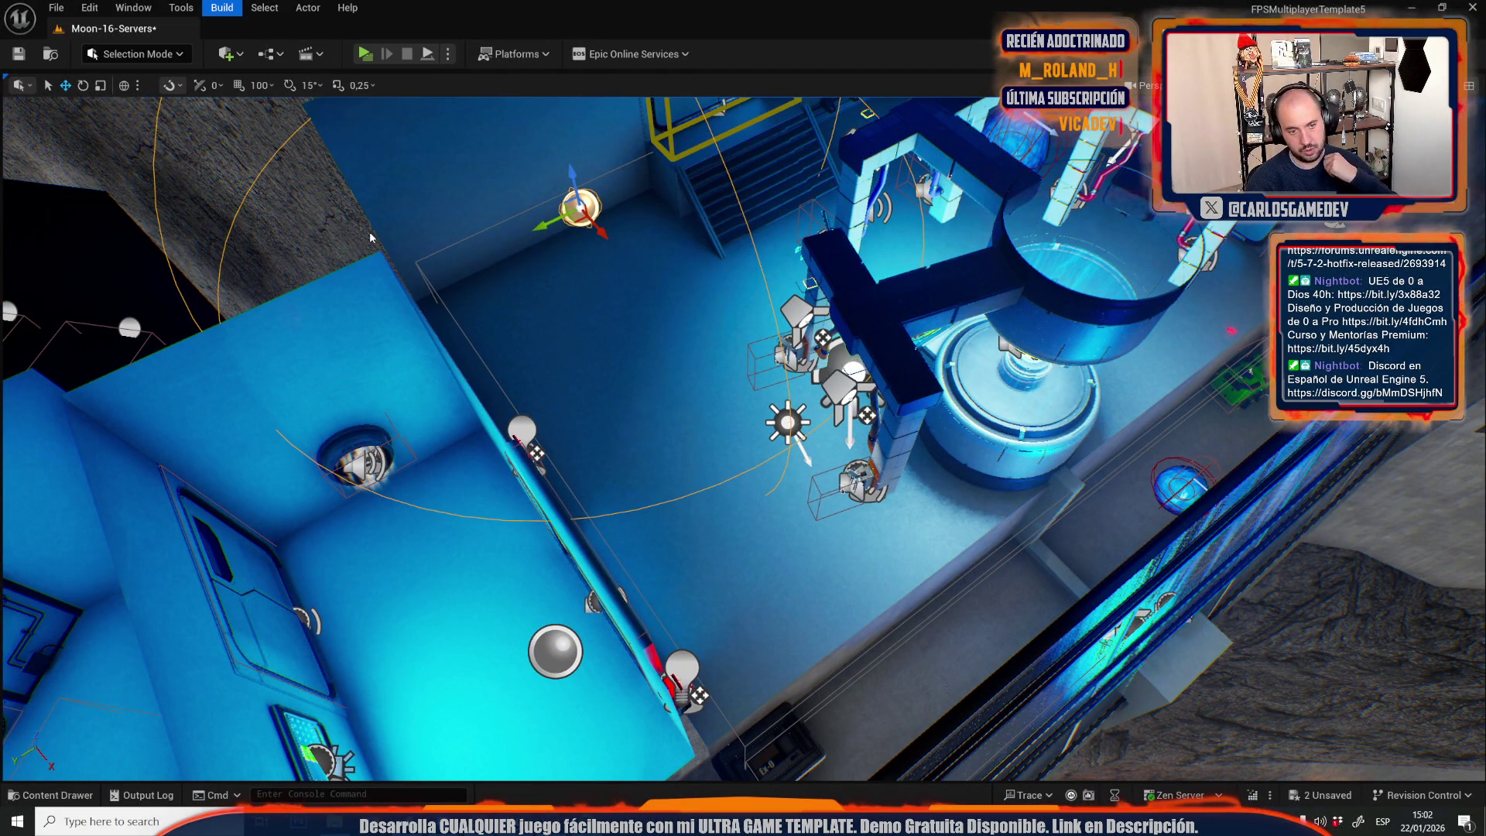
drag(370, 237, 373, 178)
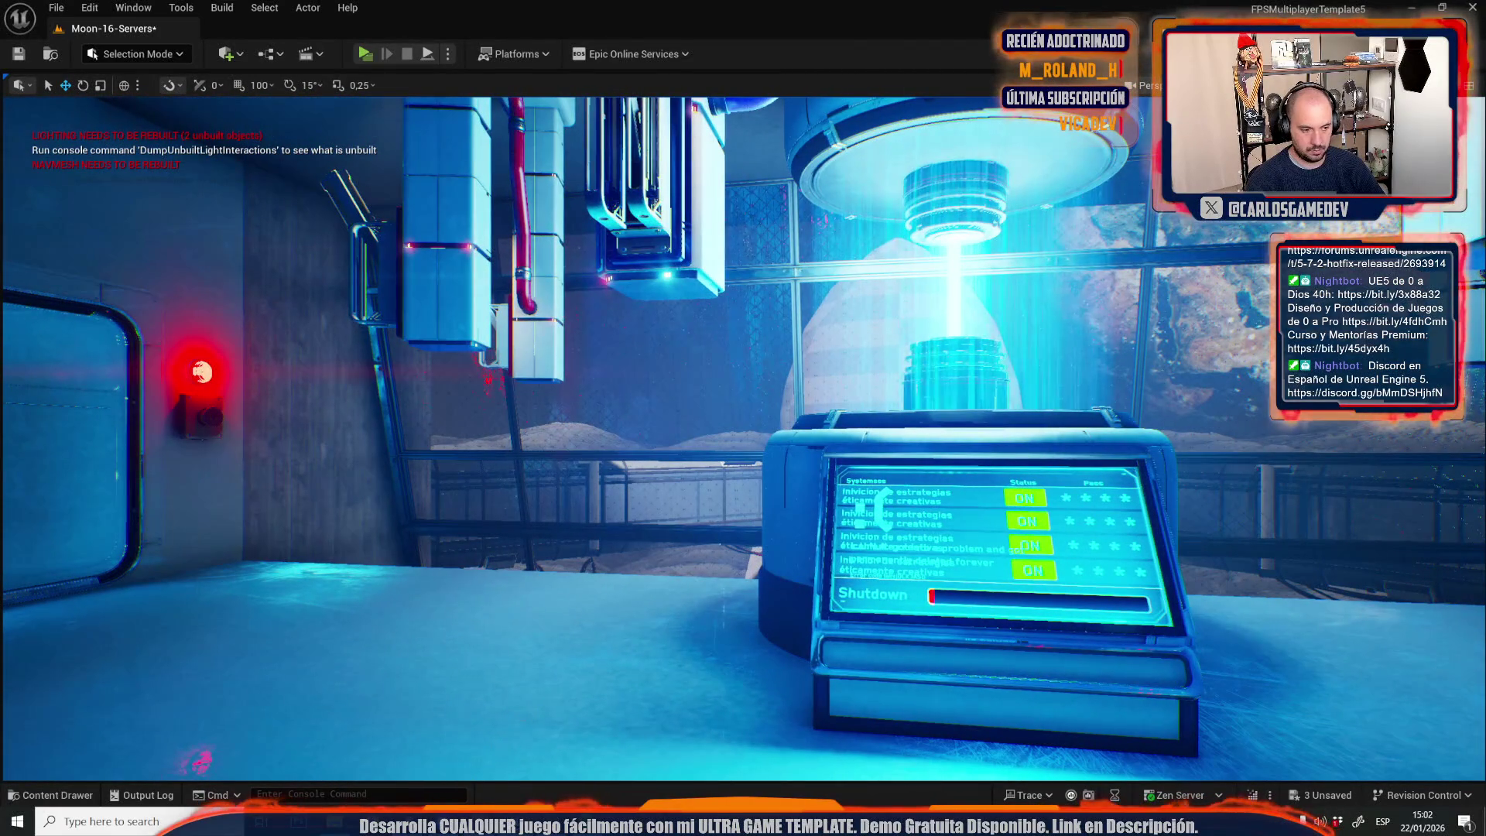
click(373, 56)
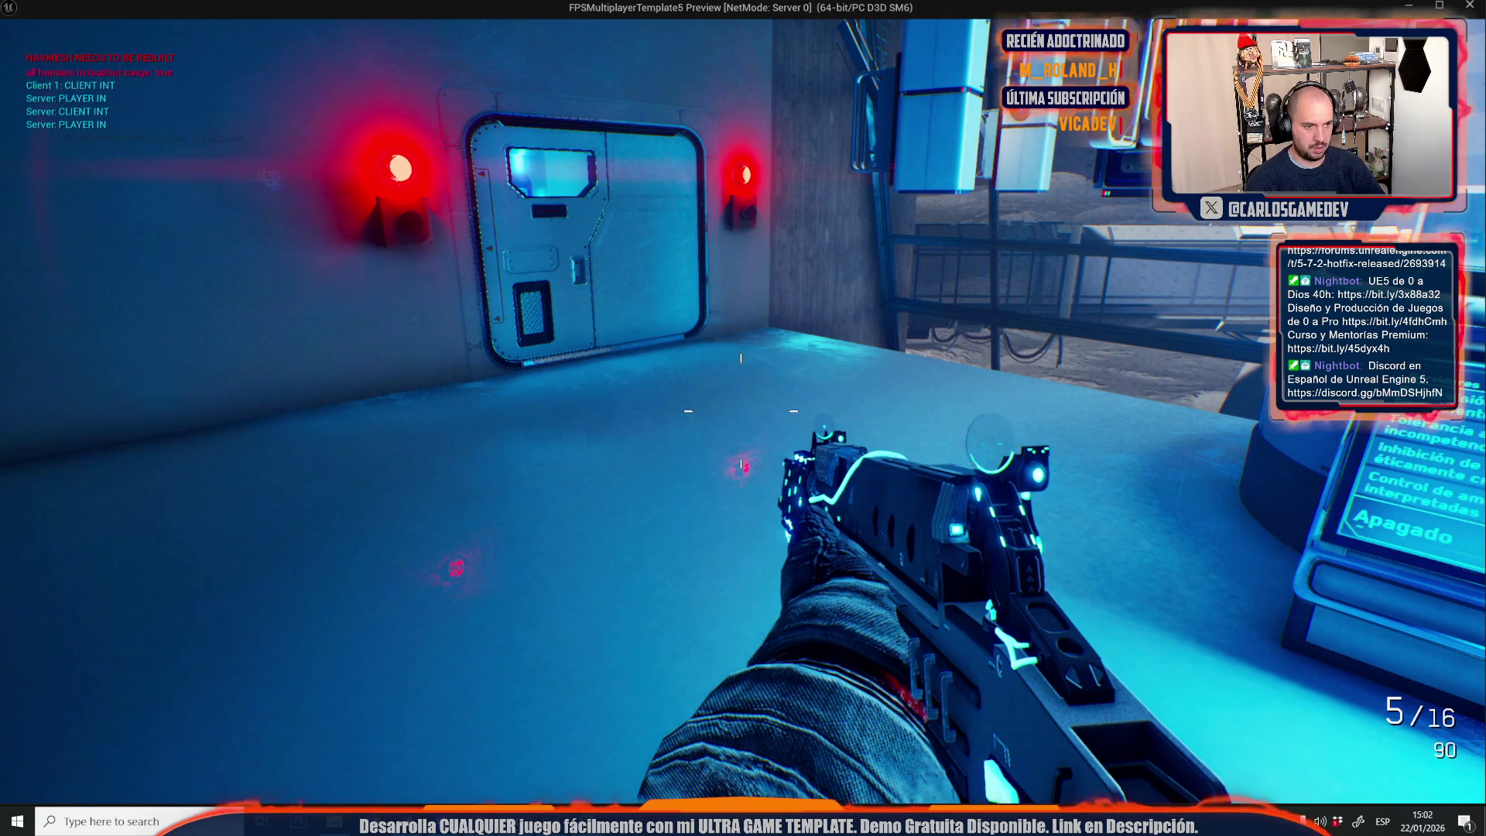
Stop the running playtest and start a fresh Play-in-Editor session.
key(Escape)
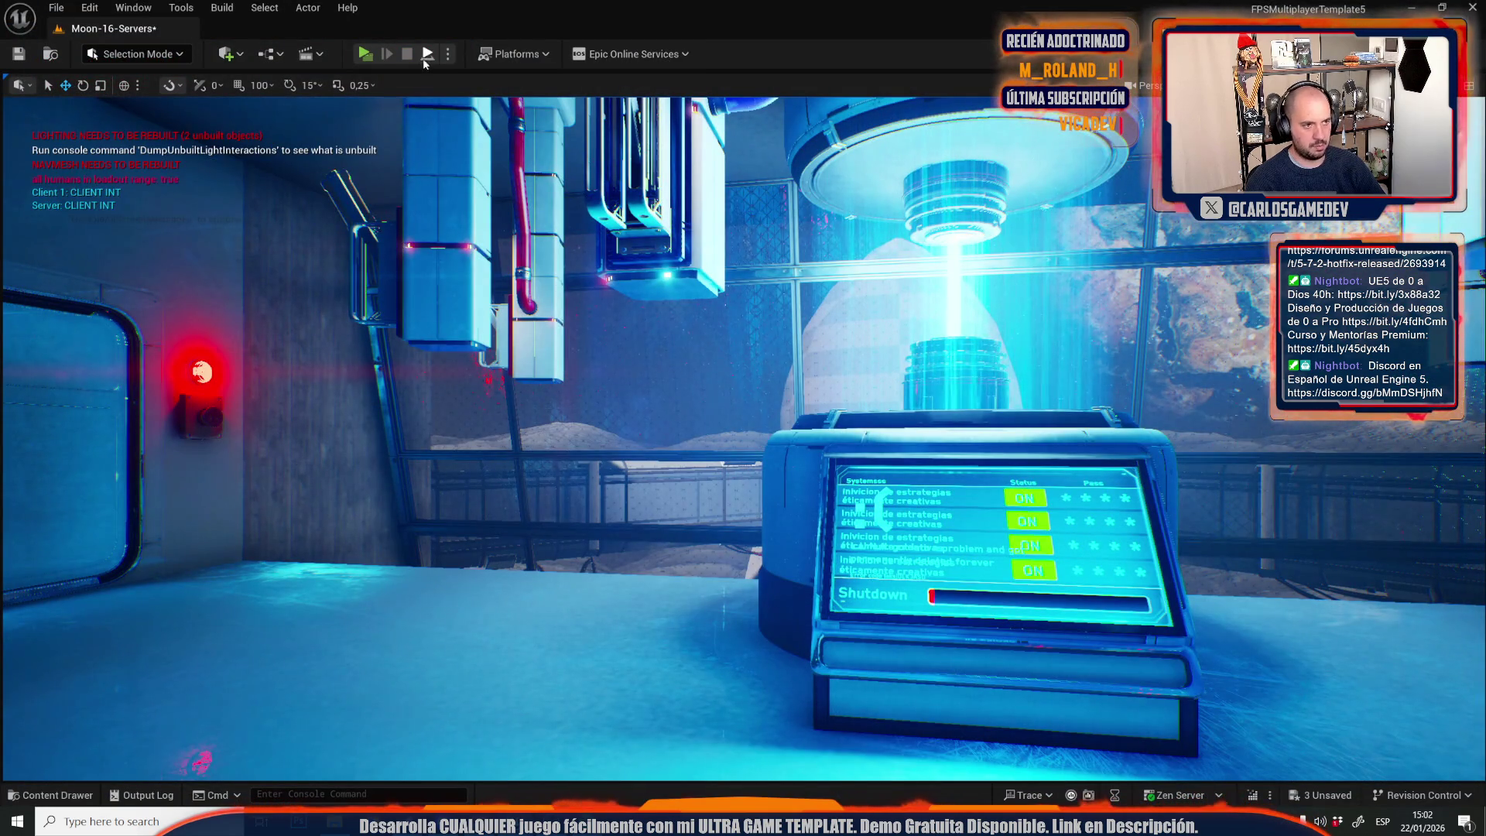
click(372, 54)
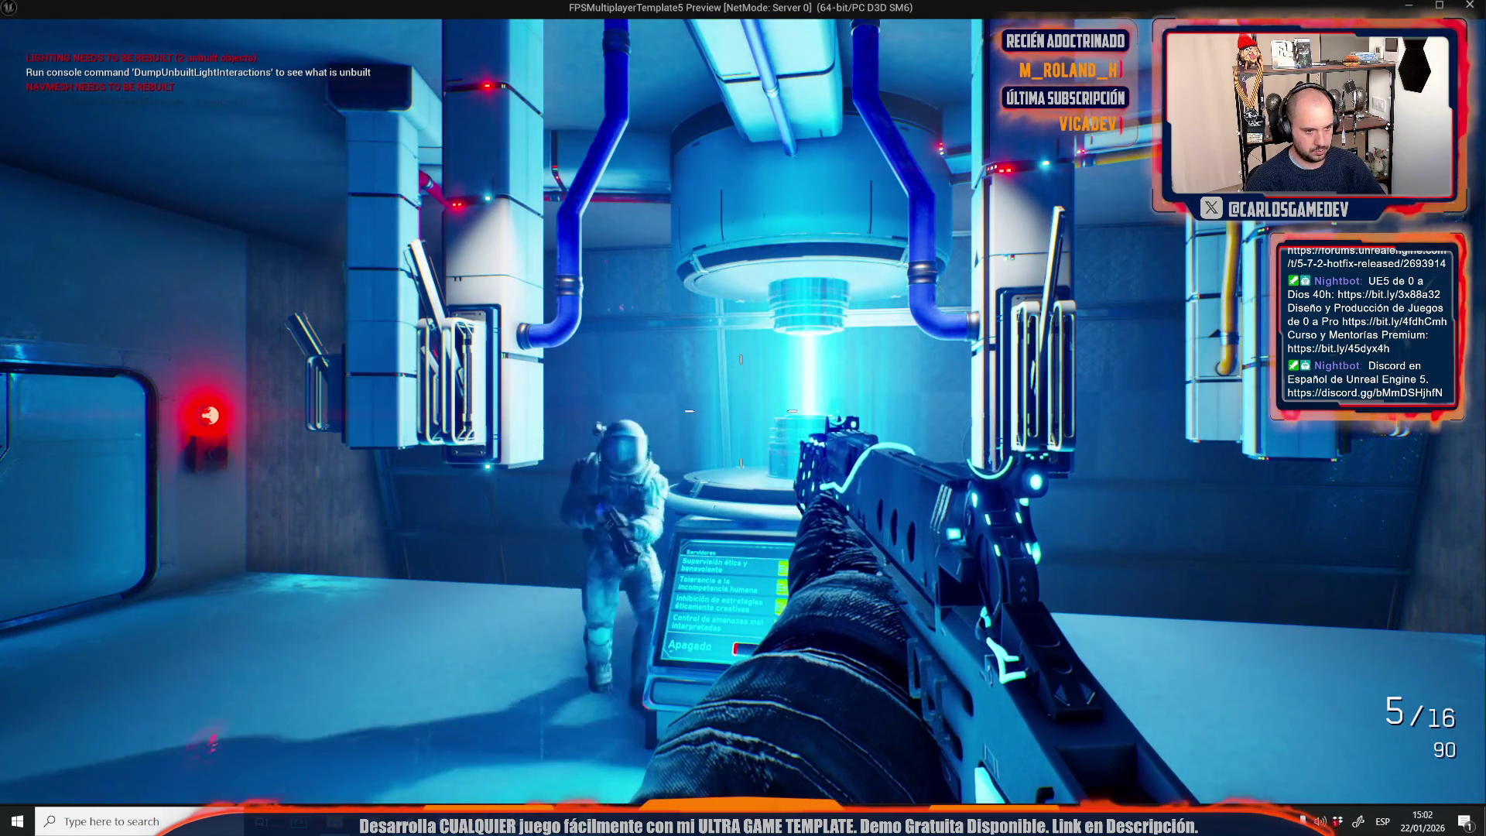
key(alt+Tab)
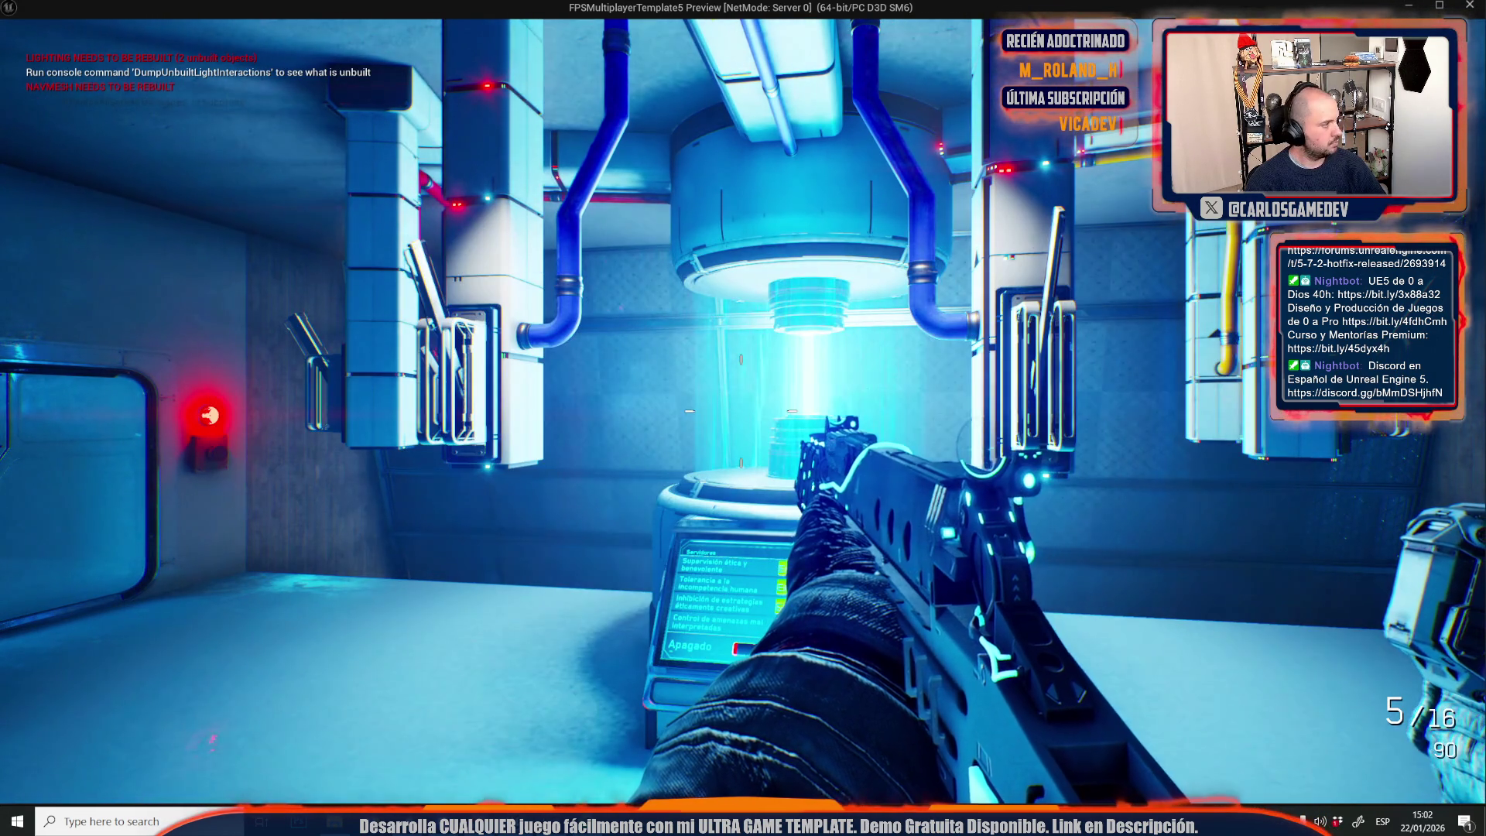
mouse_move(743, 418)
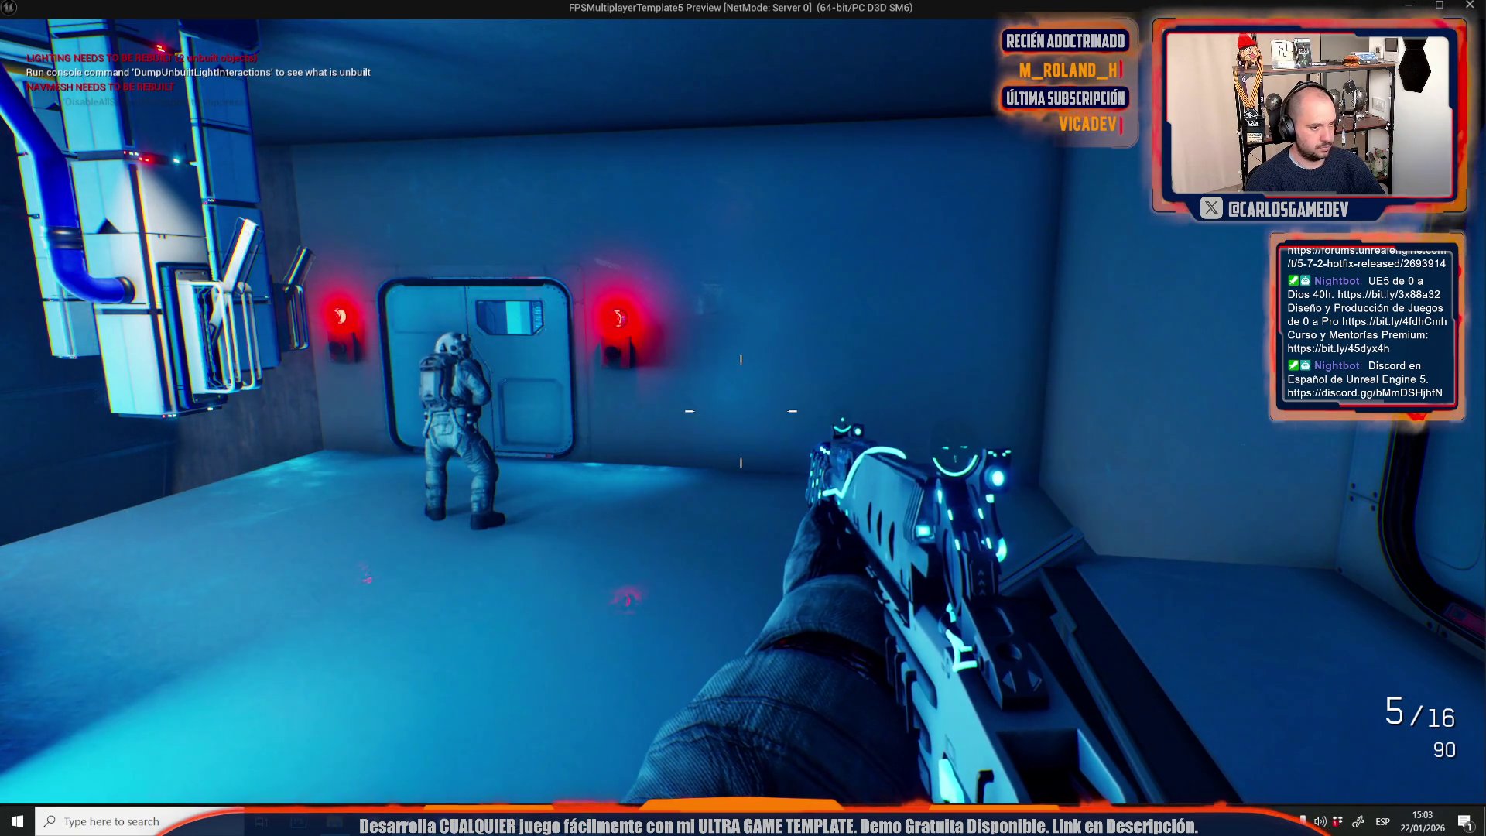
Walk past the red alarm lights through the door down the corridor, then end the playtest.
key(w)
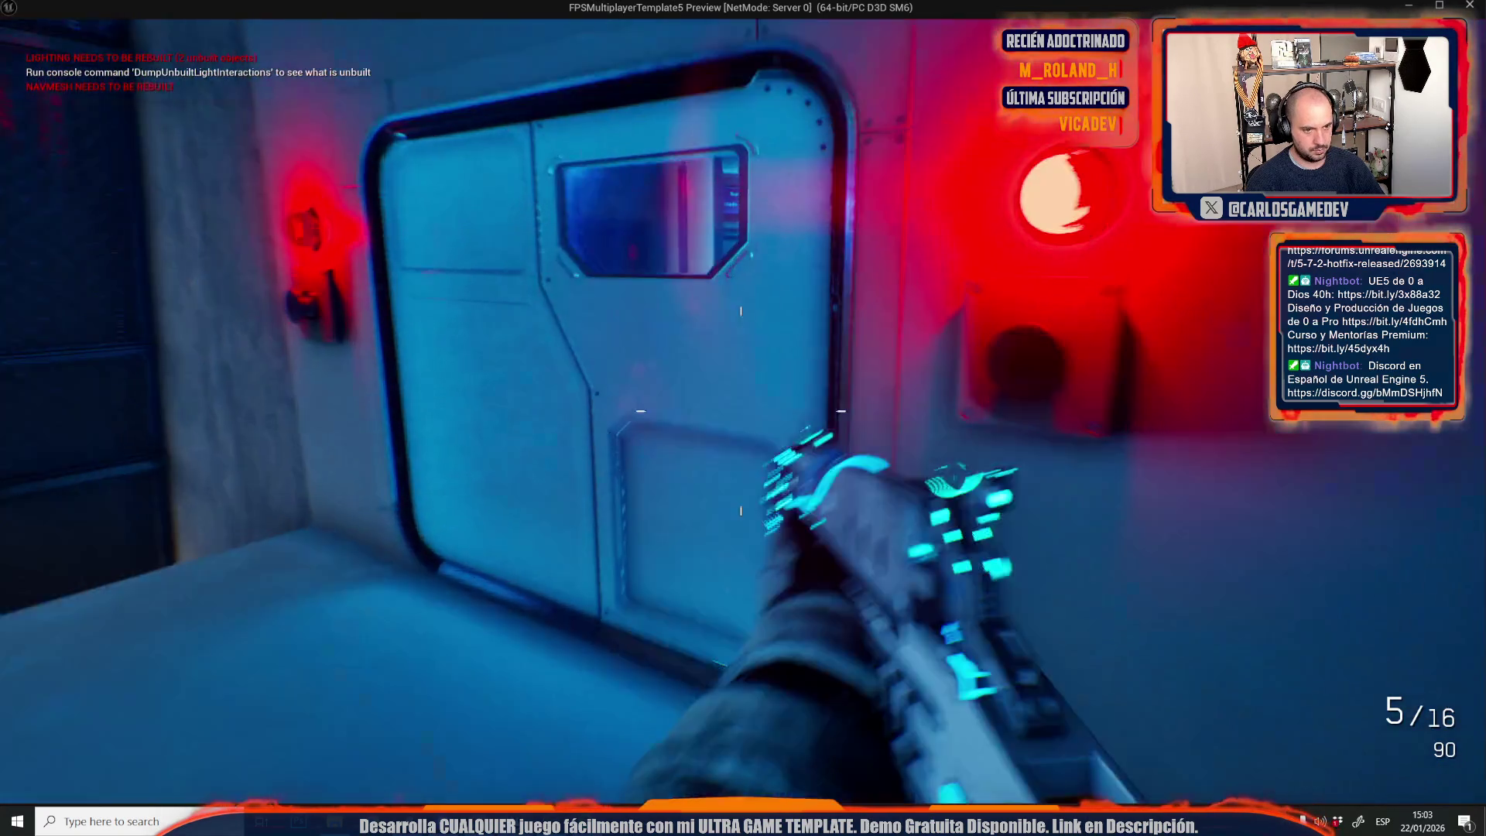
key(w)
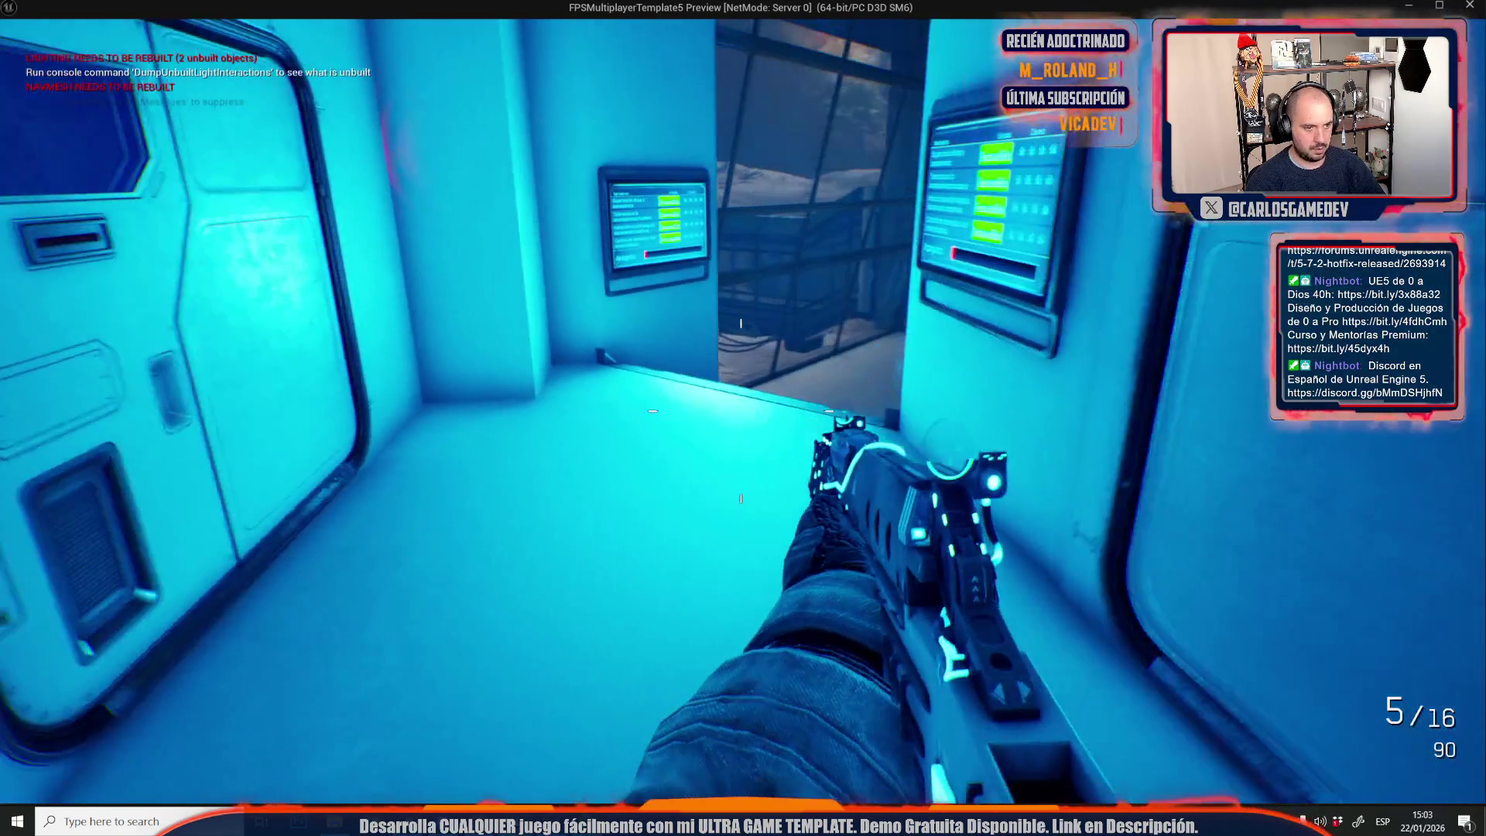
key(w)
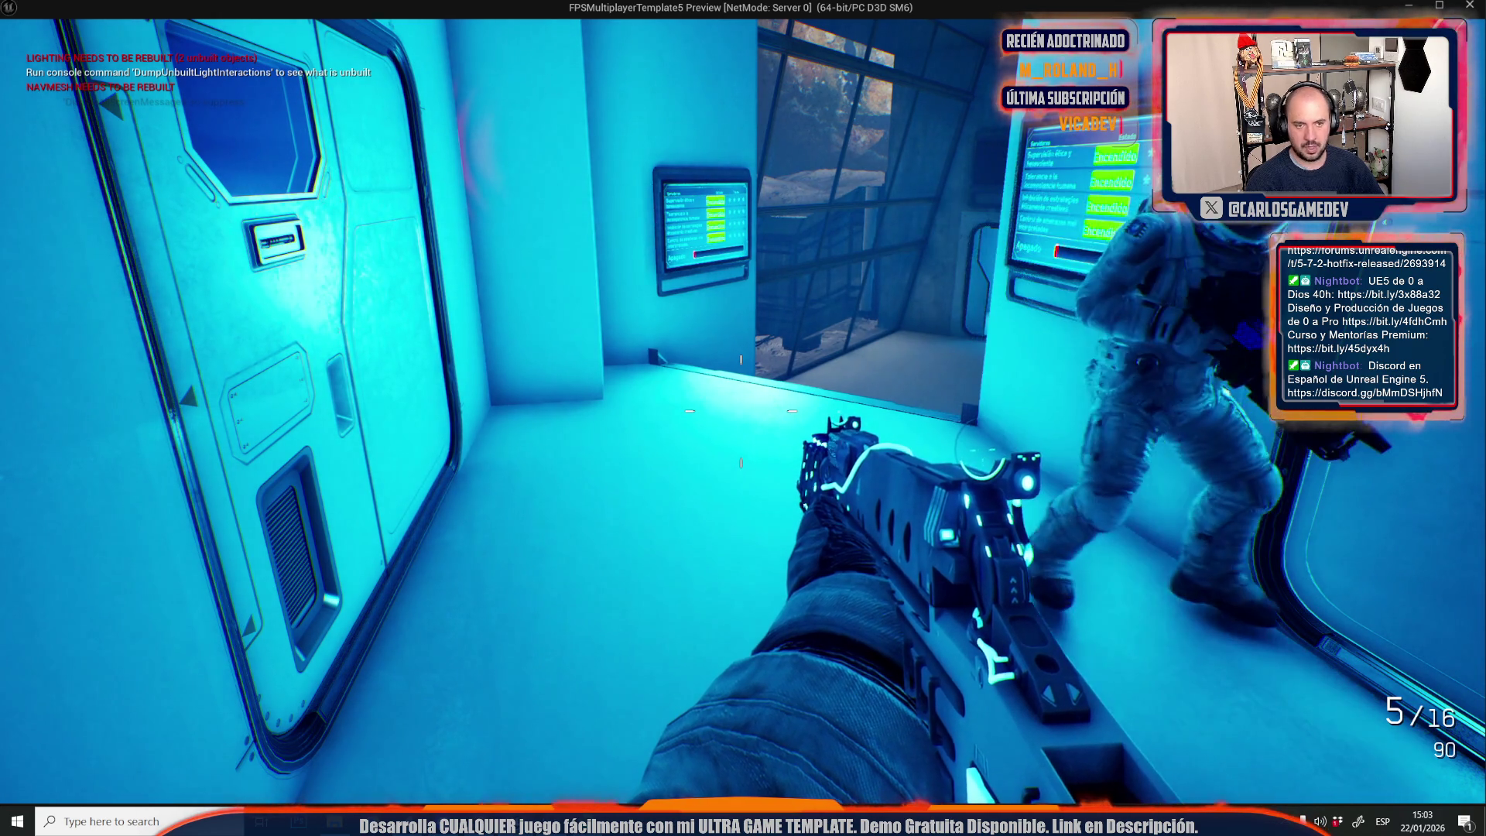
key(Escape)
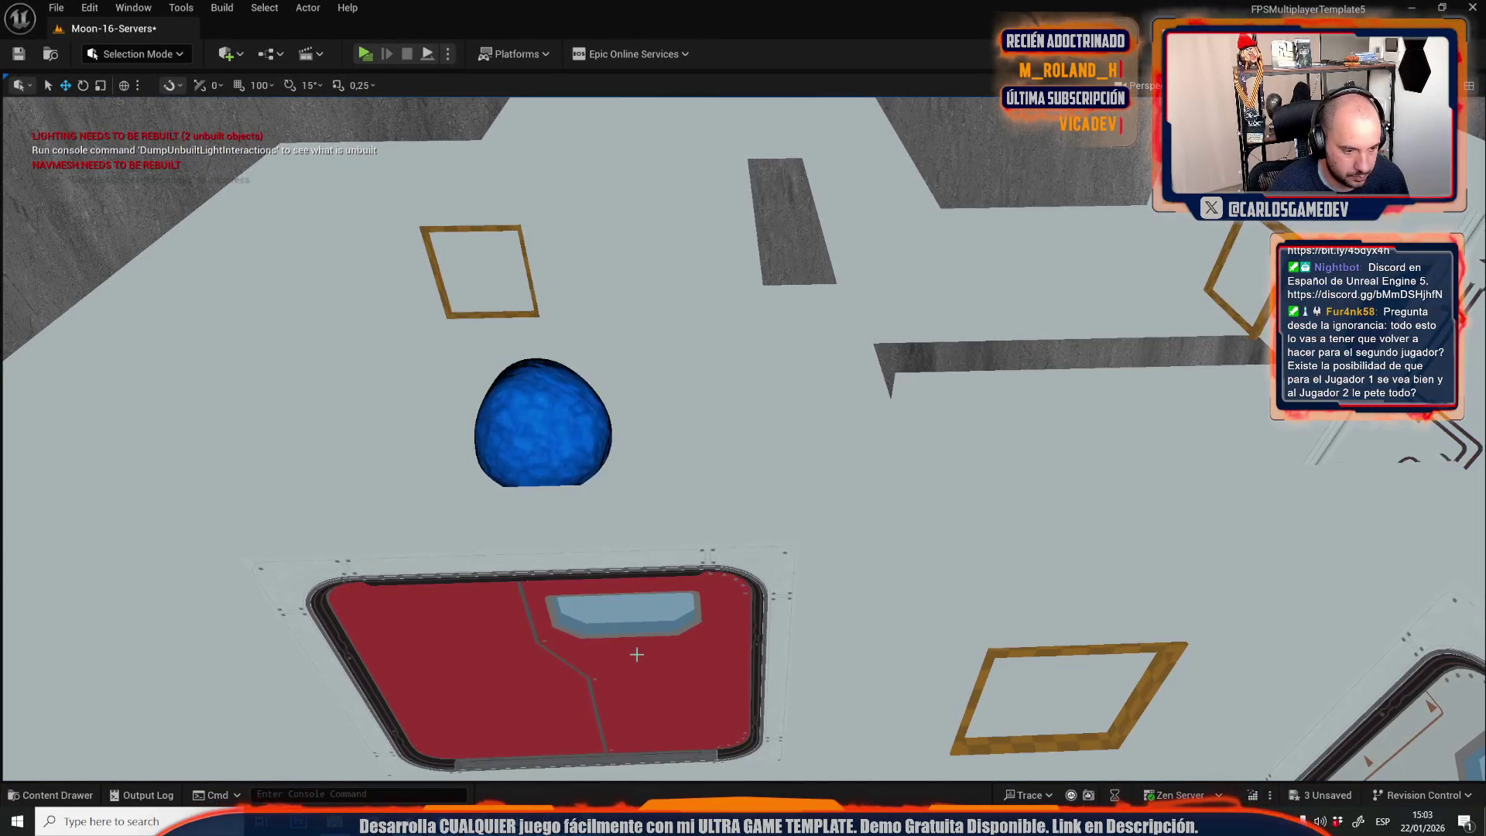
Hide the red panel section of the floor hatch.
click(636, 654)
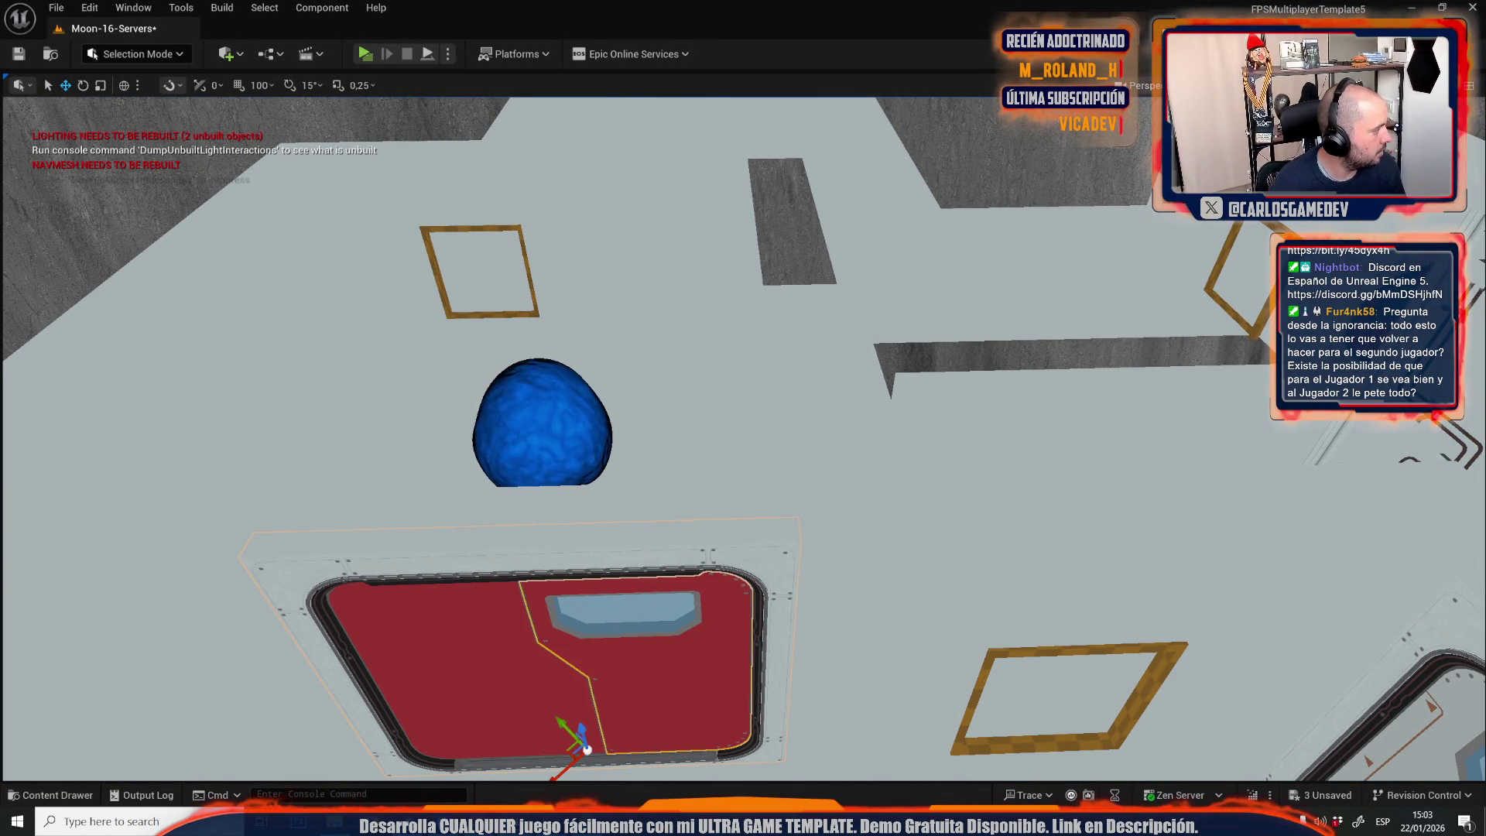
key(ctrl+z)
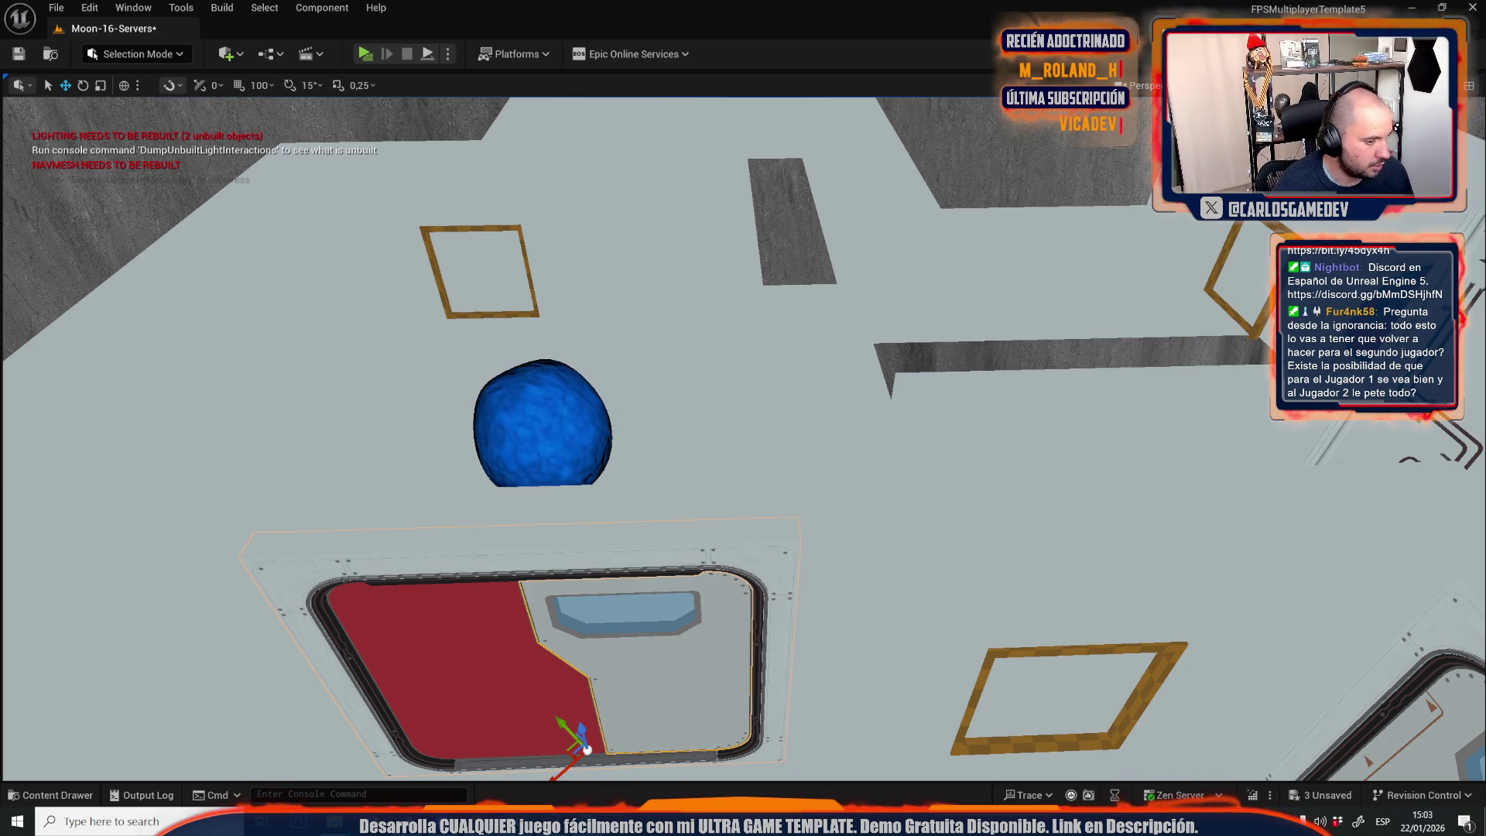
click(291, 660)
click(491, 684)
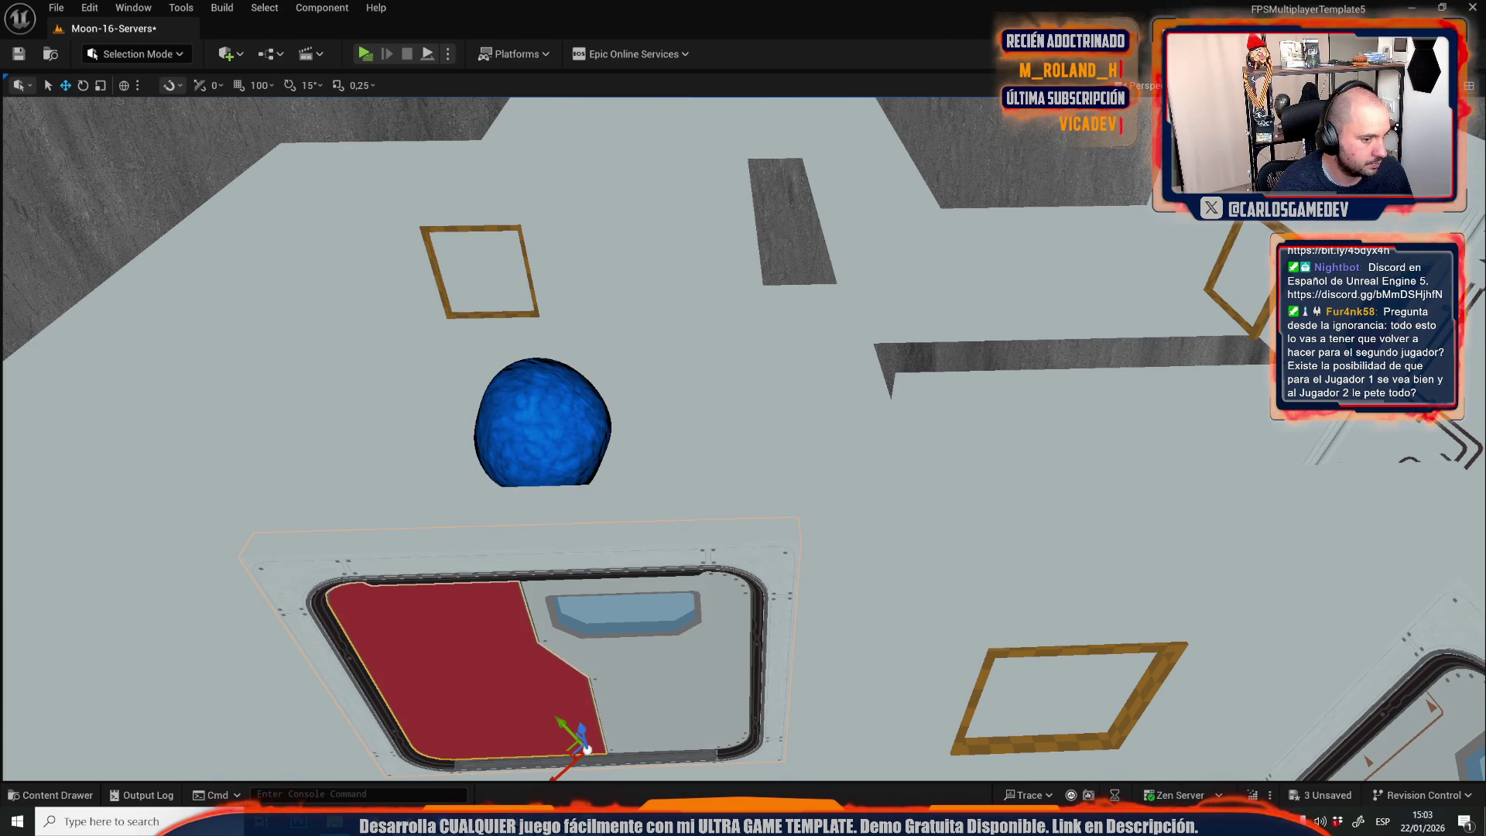
scroll(1198, 423, down, 10)
Focus on the round door and hide its red disc surface.
click(1197, 423)
key(f)
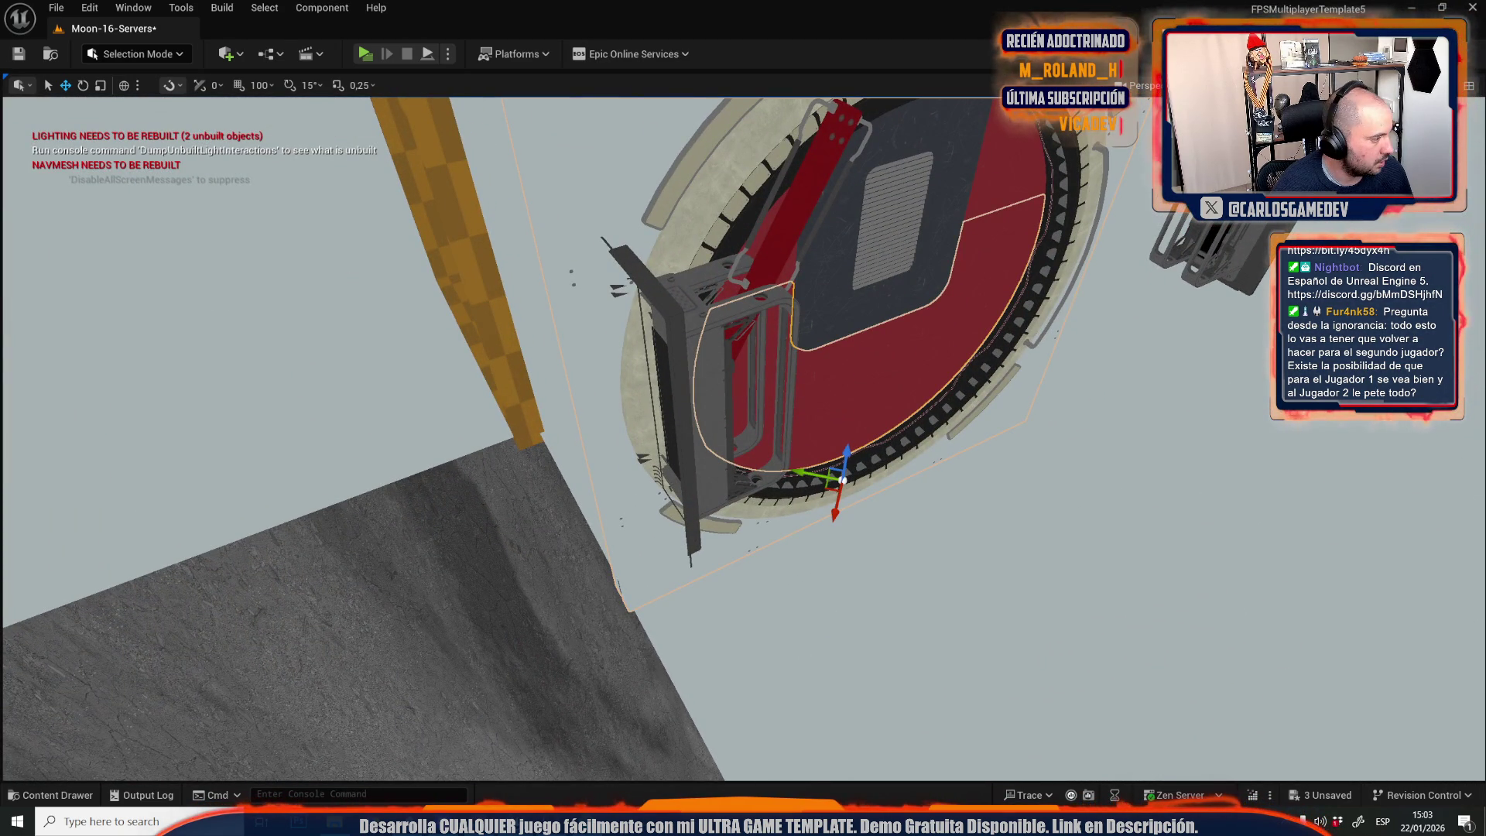
key(Delete)
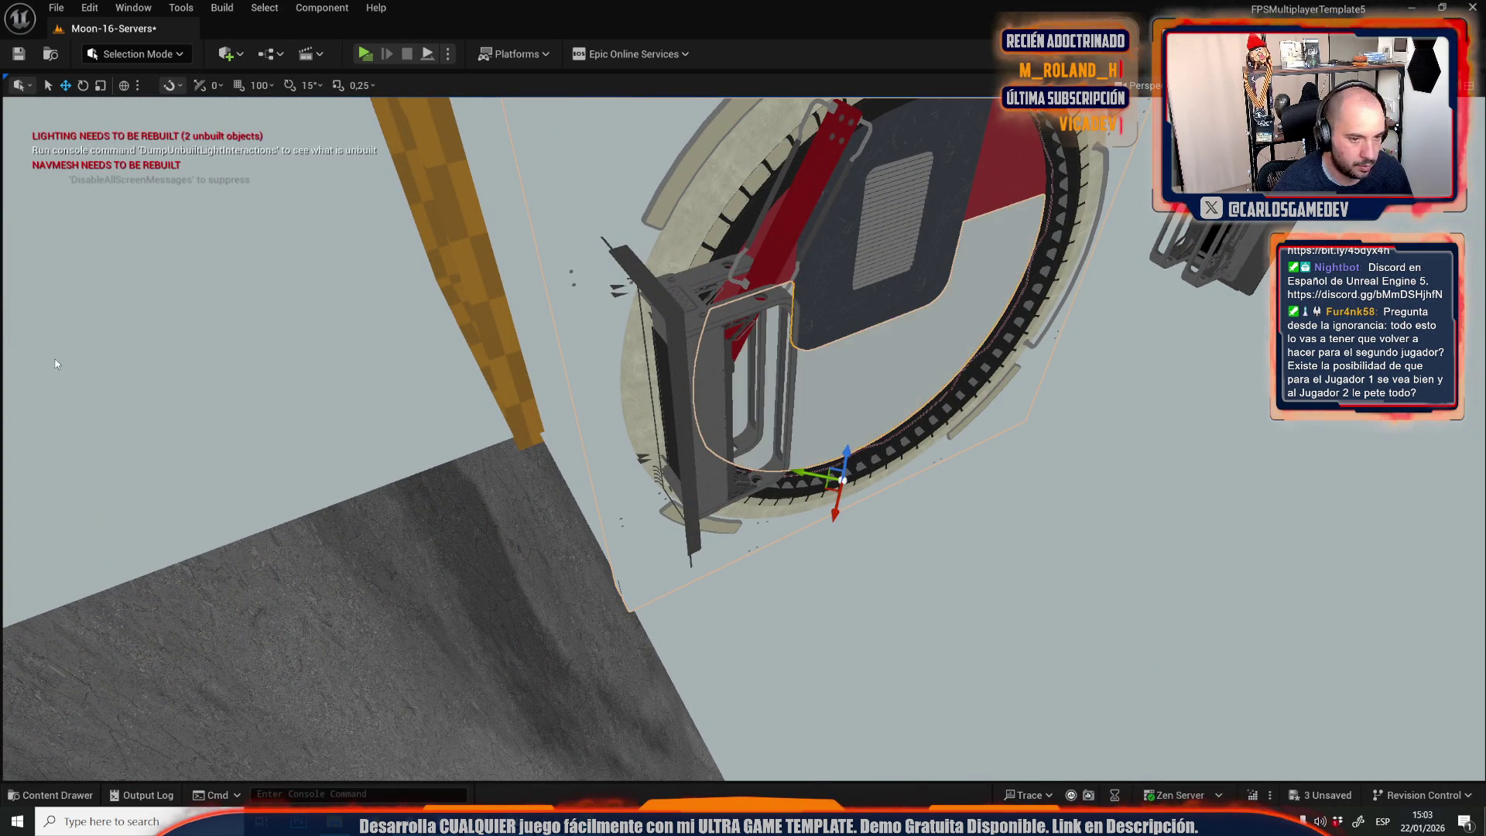
click(990, 184)
click(990, 184)
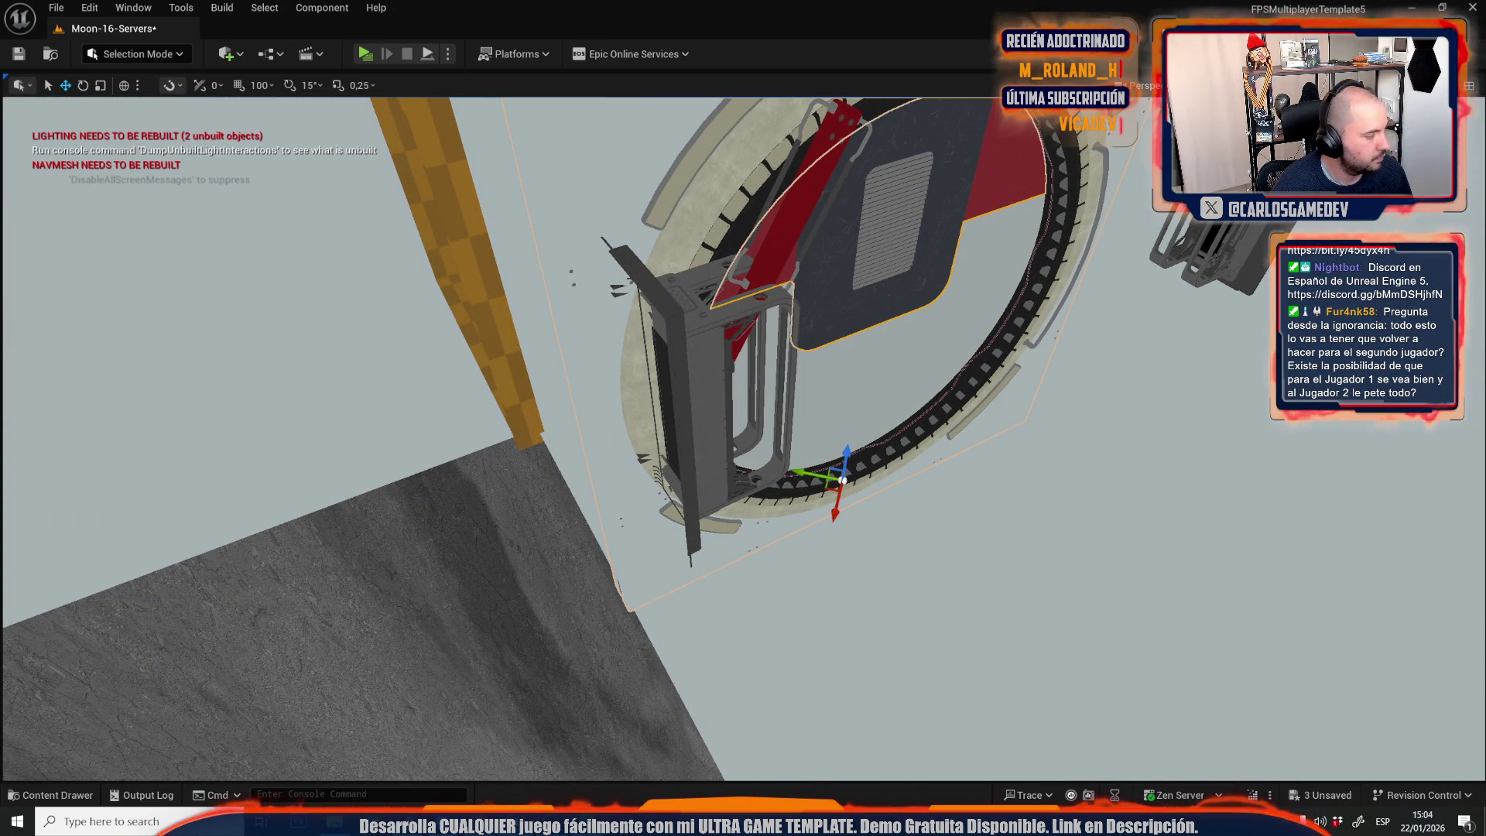
Frame the wall door panel and switch the viewport back to Lit mode.
mouse_move(743, 434)
mouse_down()
mouse_move(742, 465)
mouse_move(657, 510)
mouse_move(697, 488)
mouse_up()
key(f)
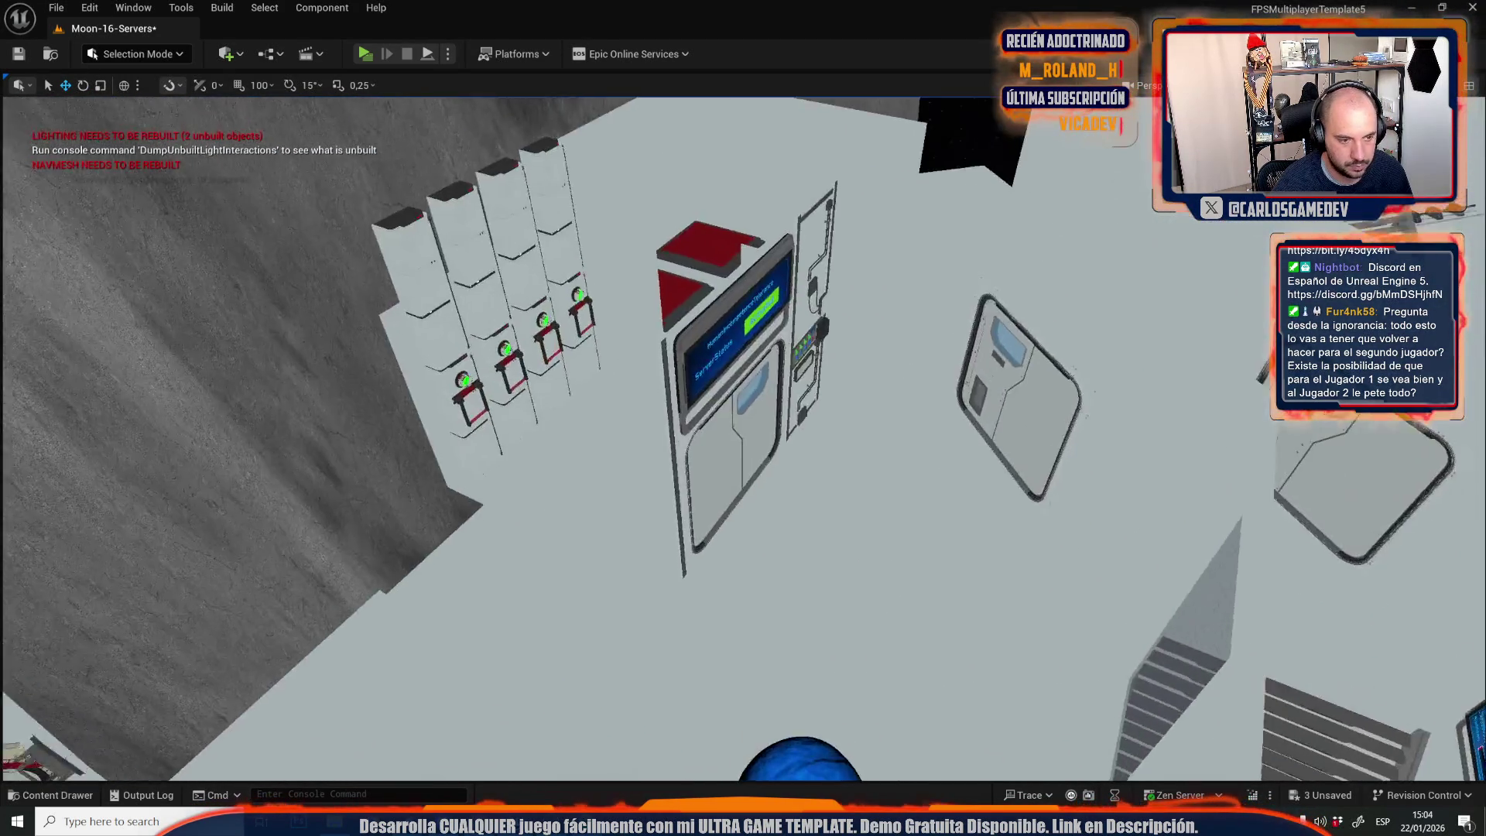
click(1196, 85)
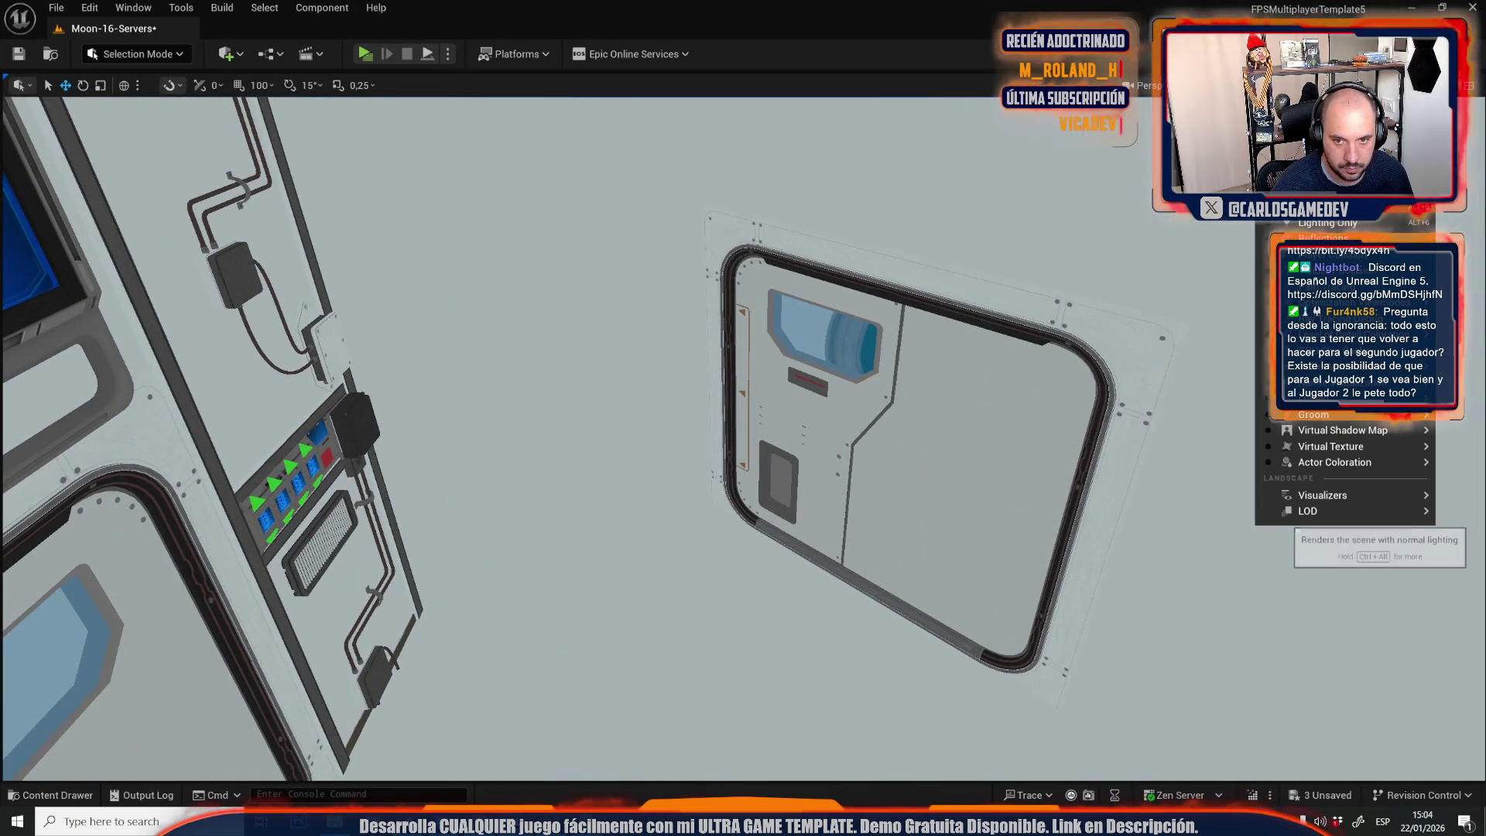
click(1222, 107)
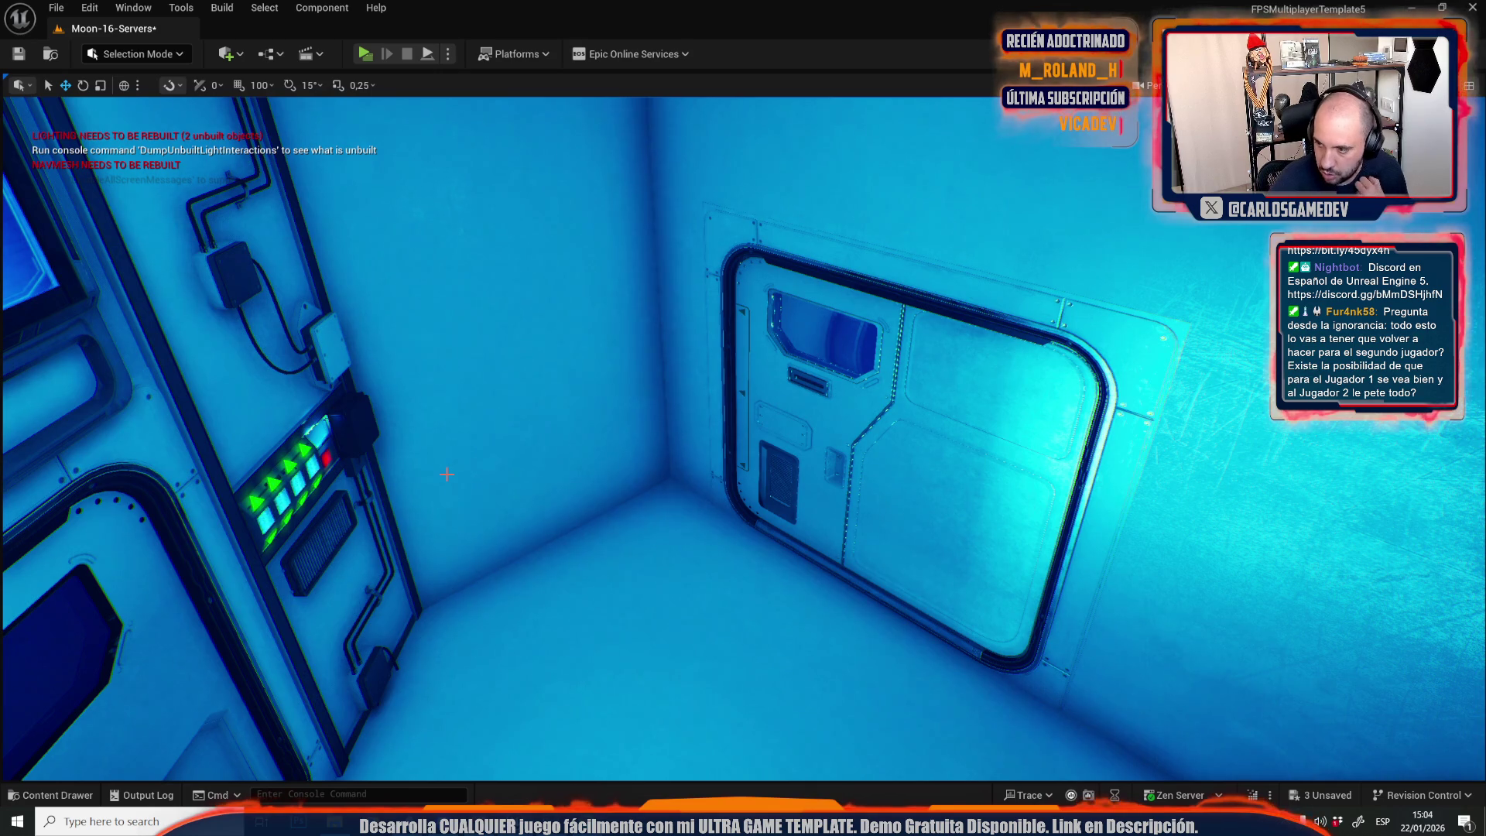
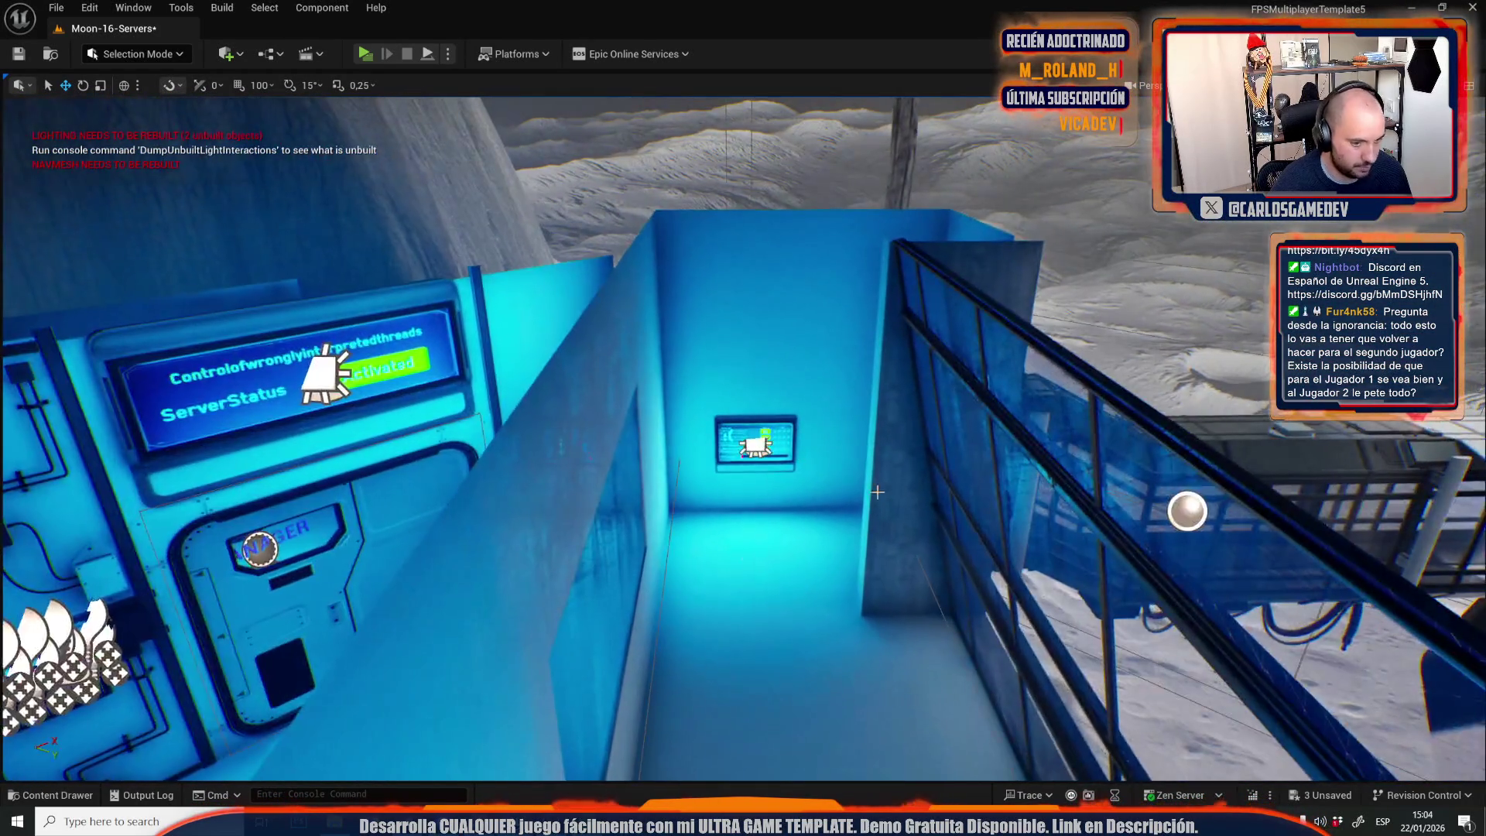
Fly through the blue room, past the slime door and into the green-locker room.
key(w)
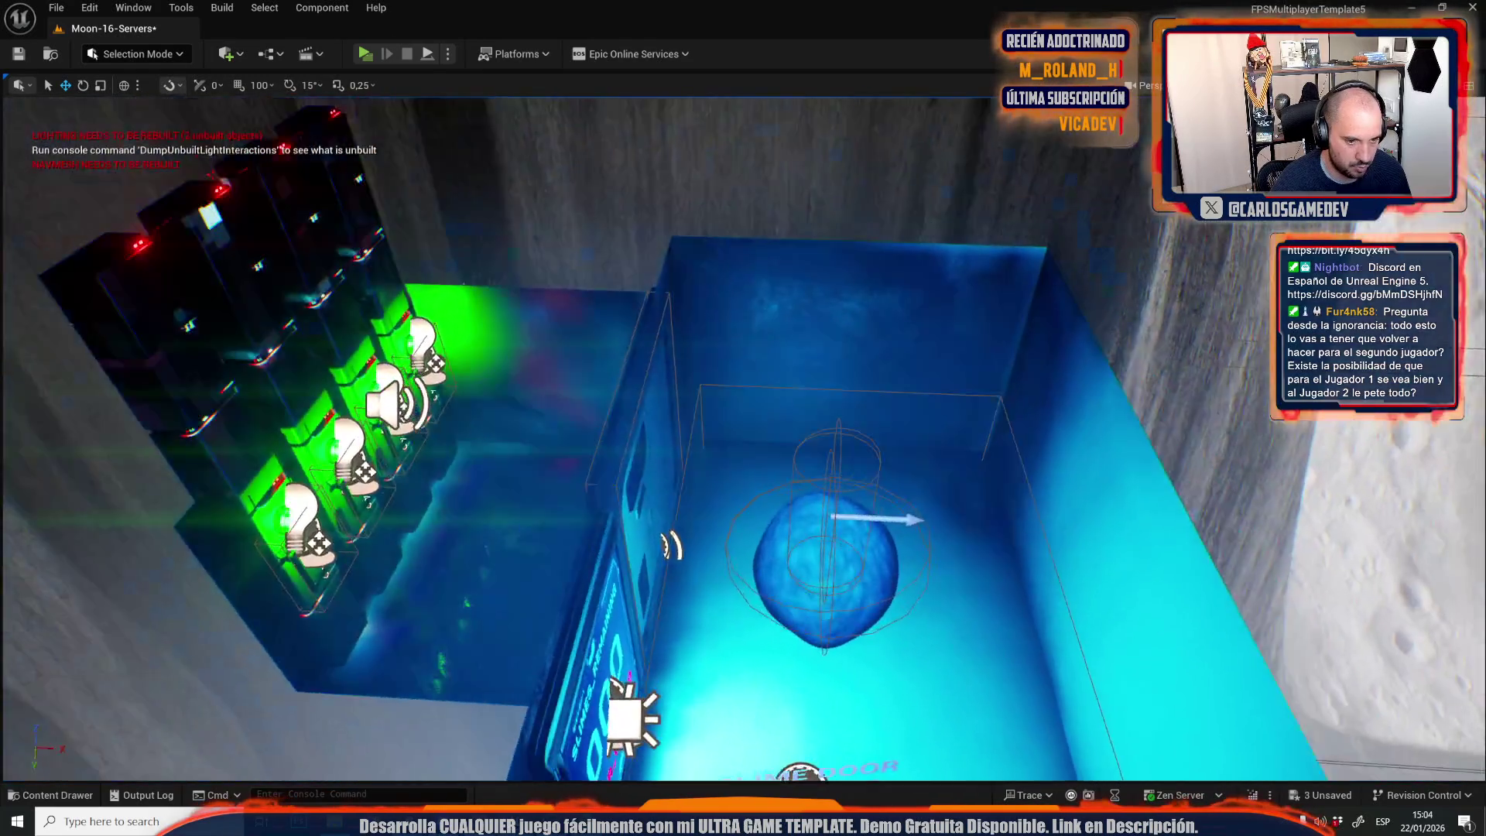
key(s)
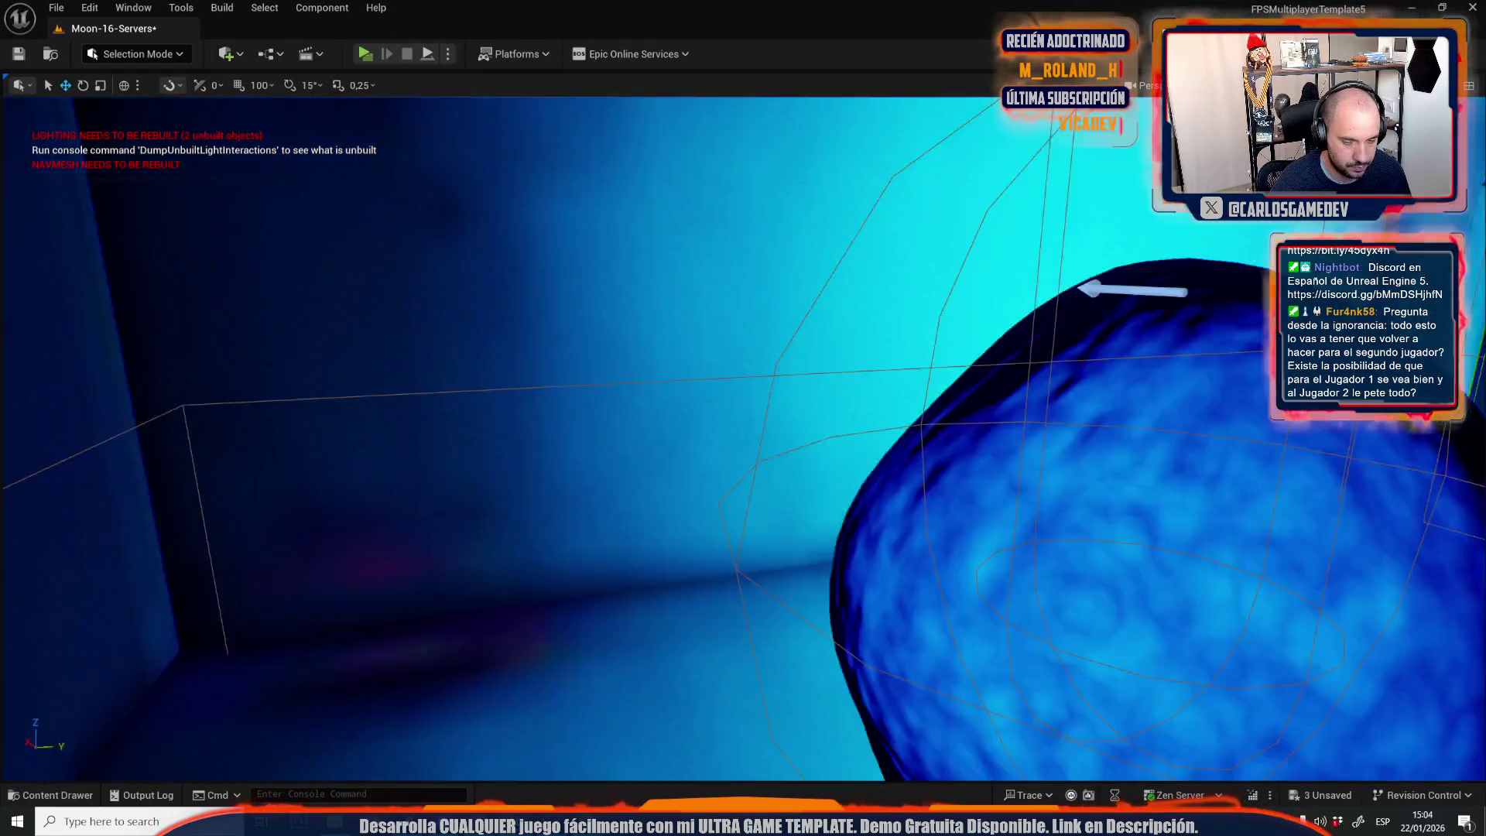
key(w)
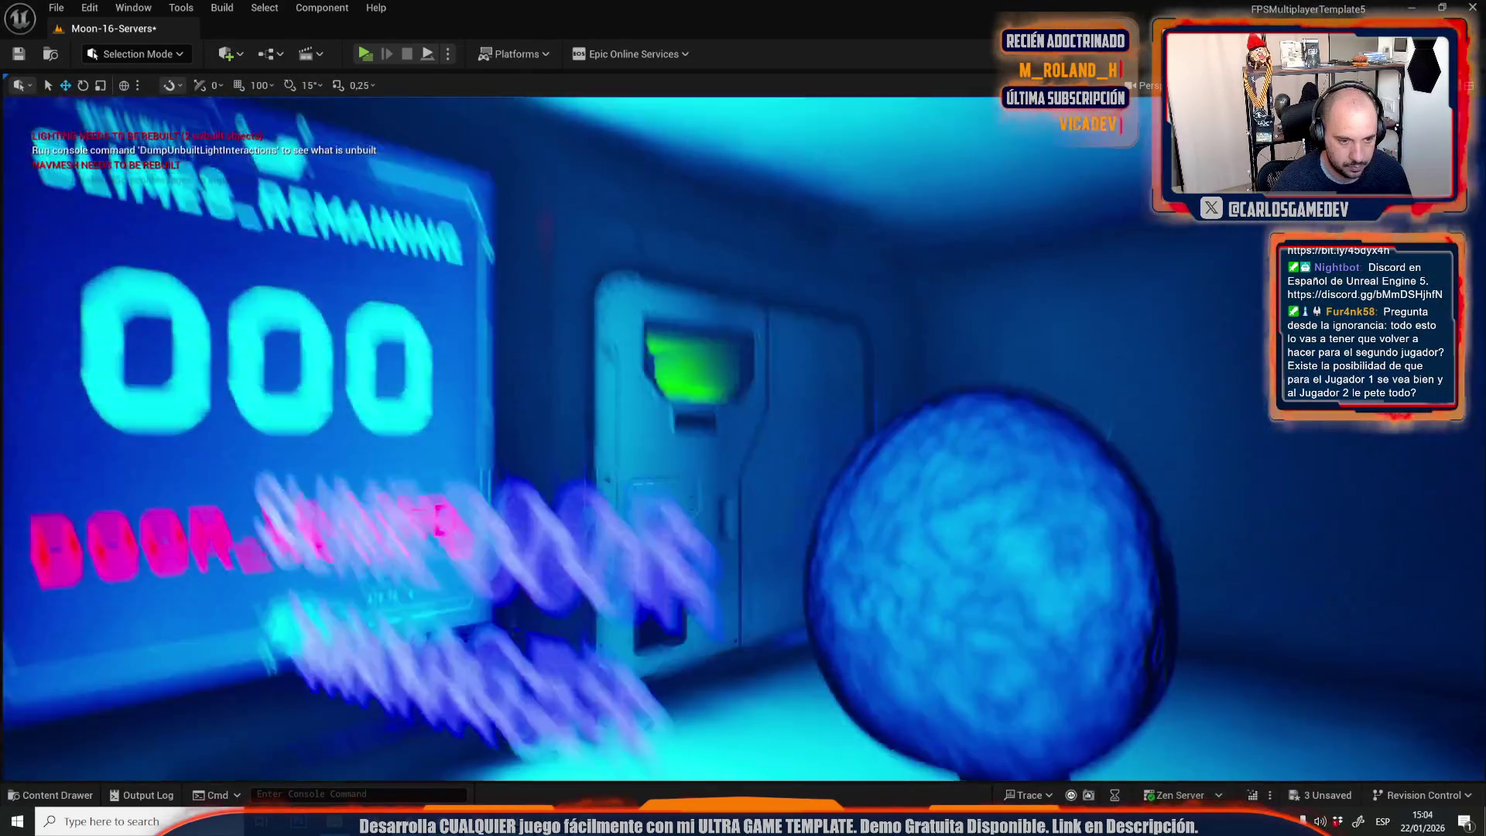
key(s)
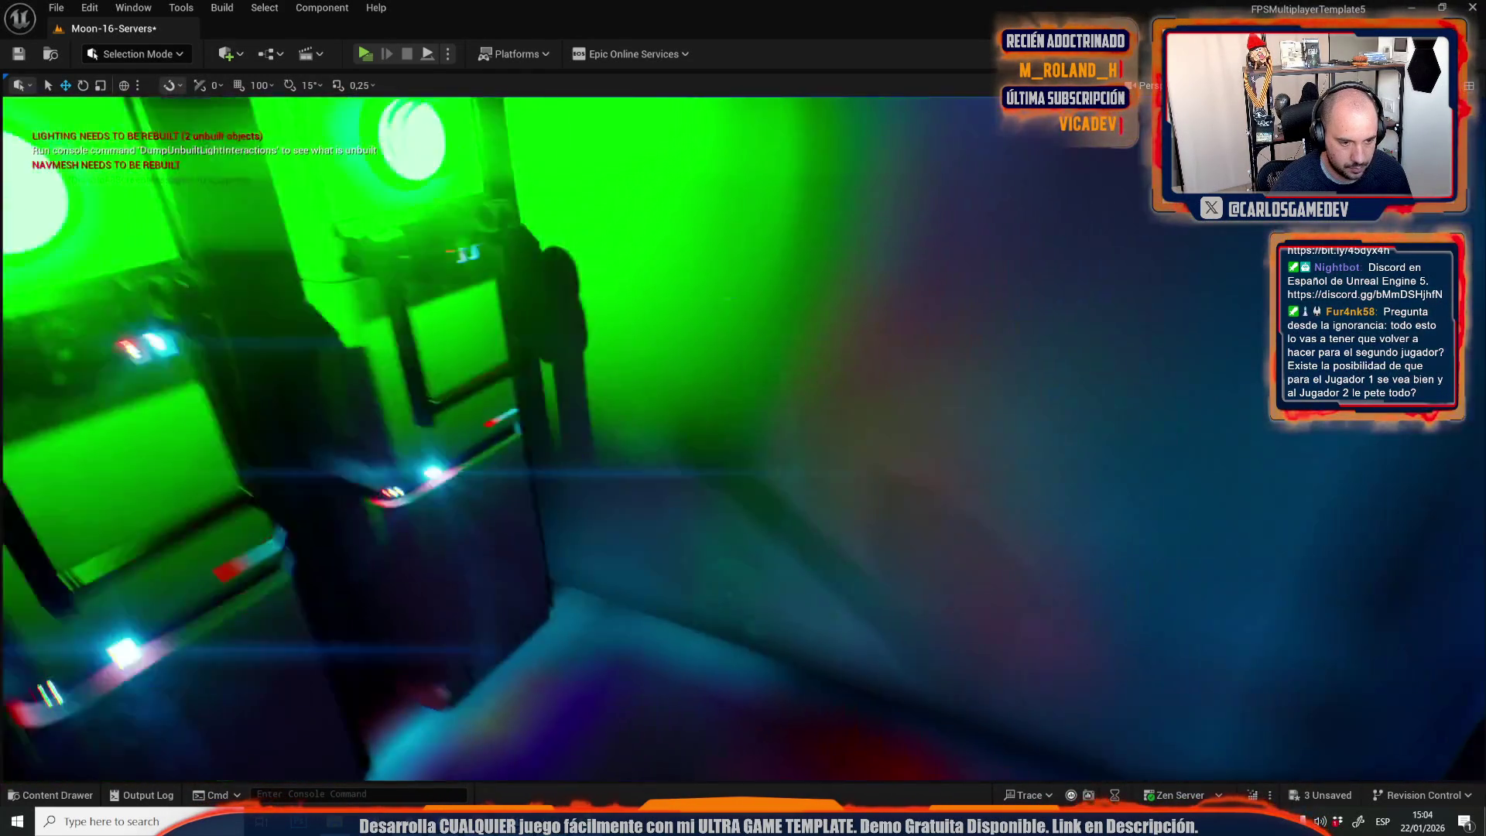
key(s)
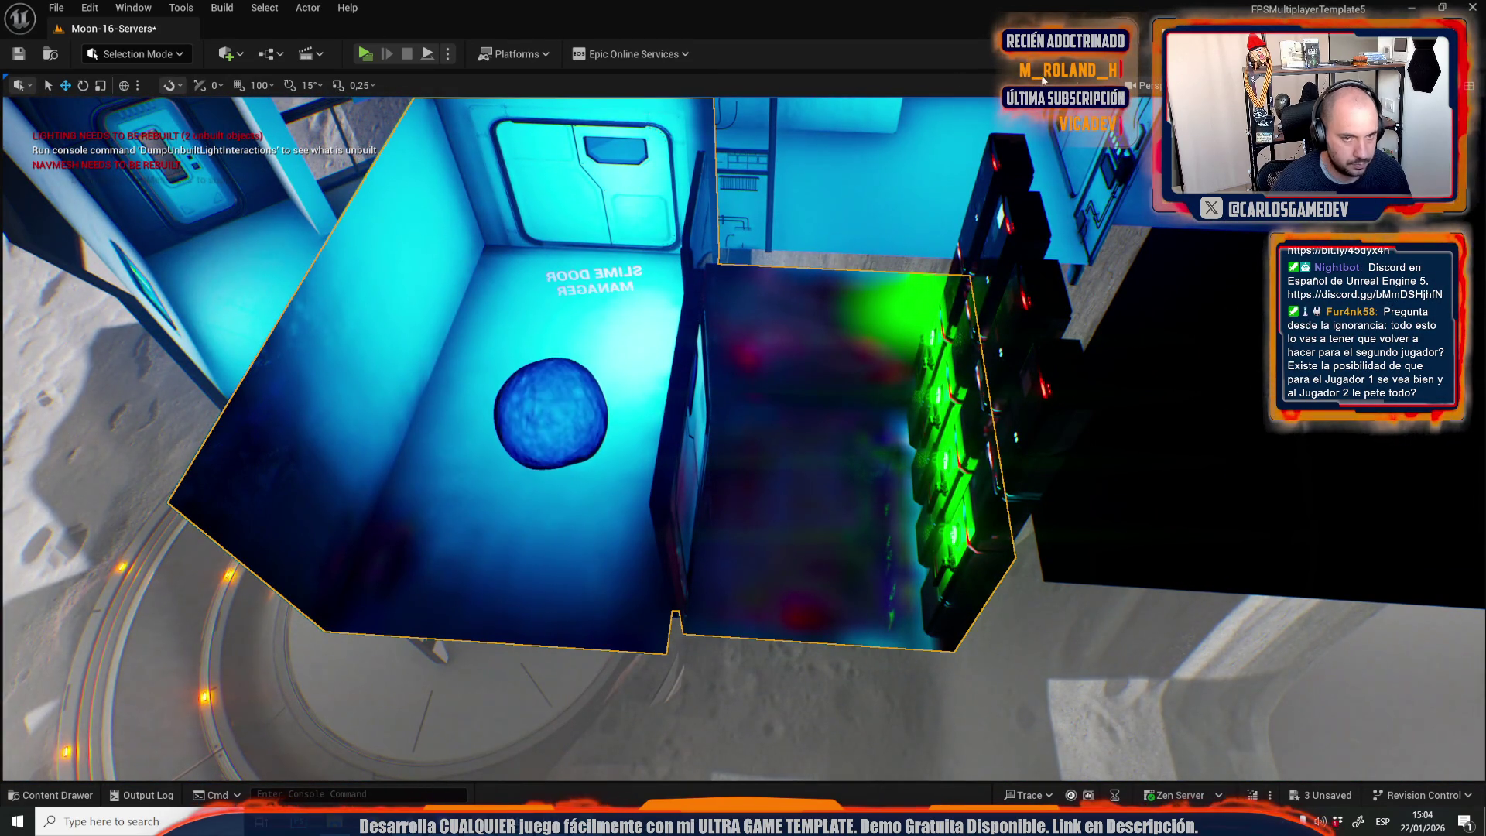
Switch the viewport to Lightmap Density and survey the rooms' density colours.
click(1284, 85)
mouse_move(1315, 325)
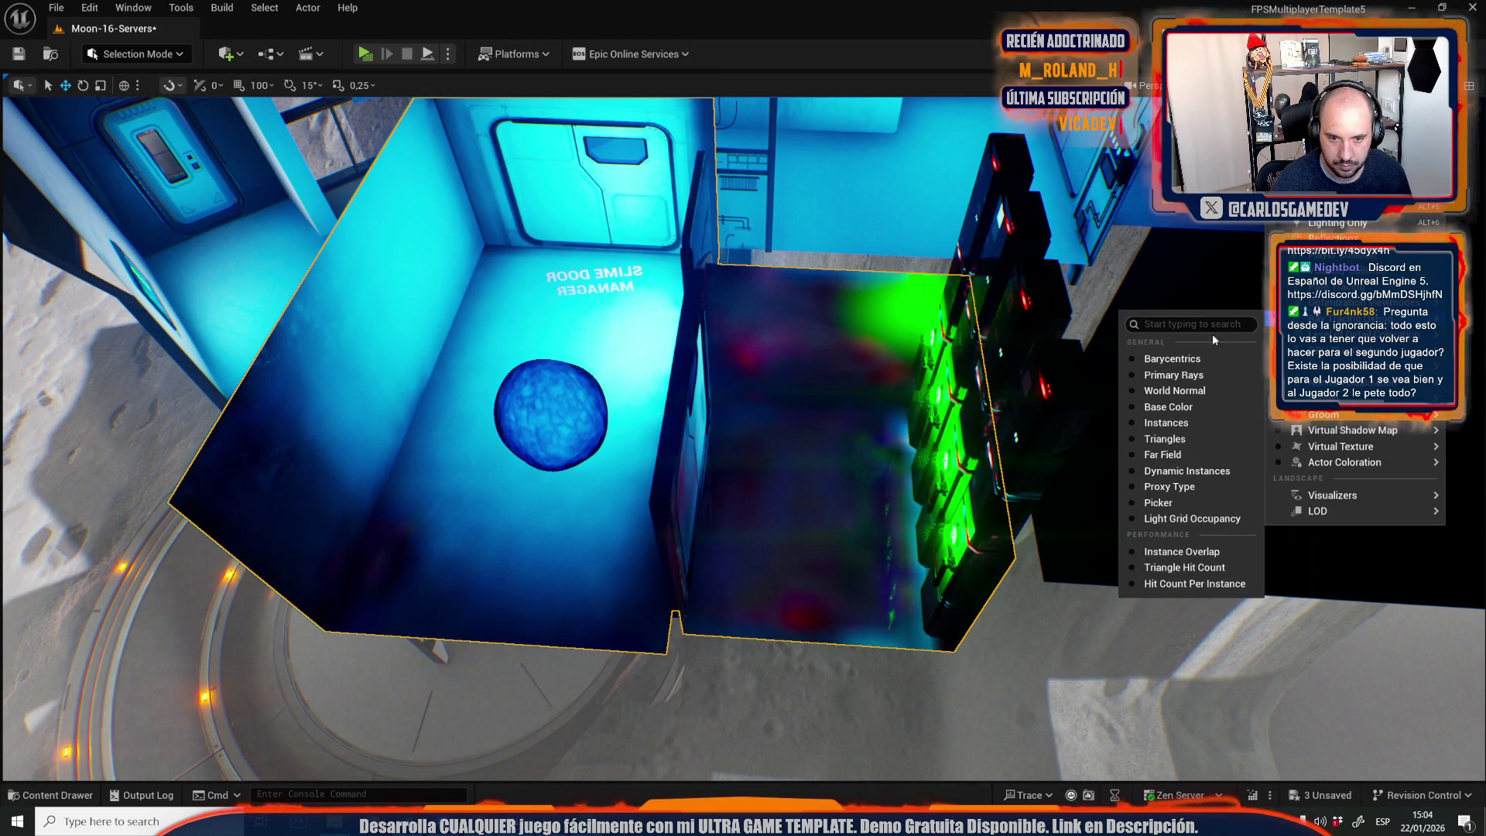
mouse_move(1277, 303)
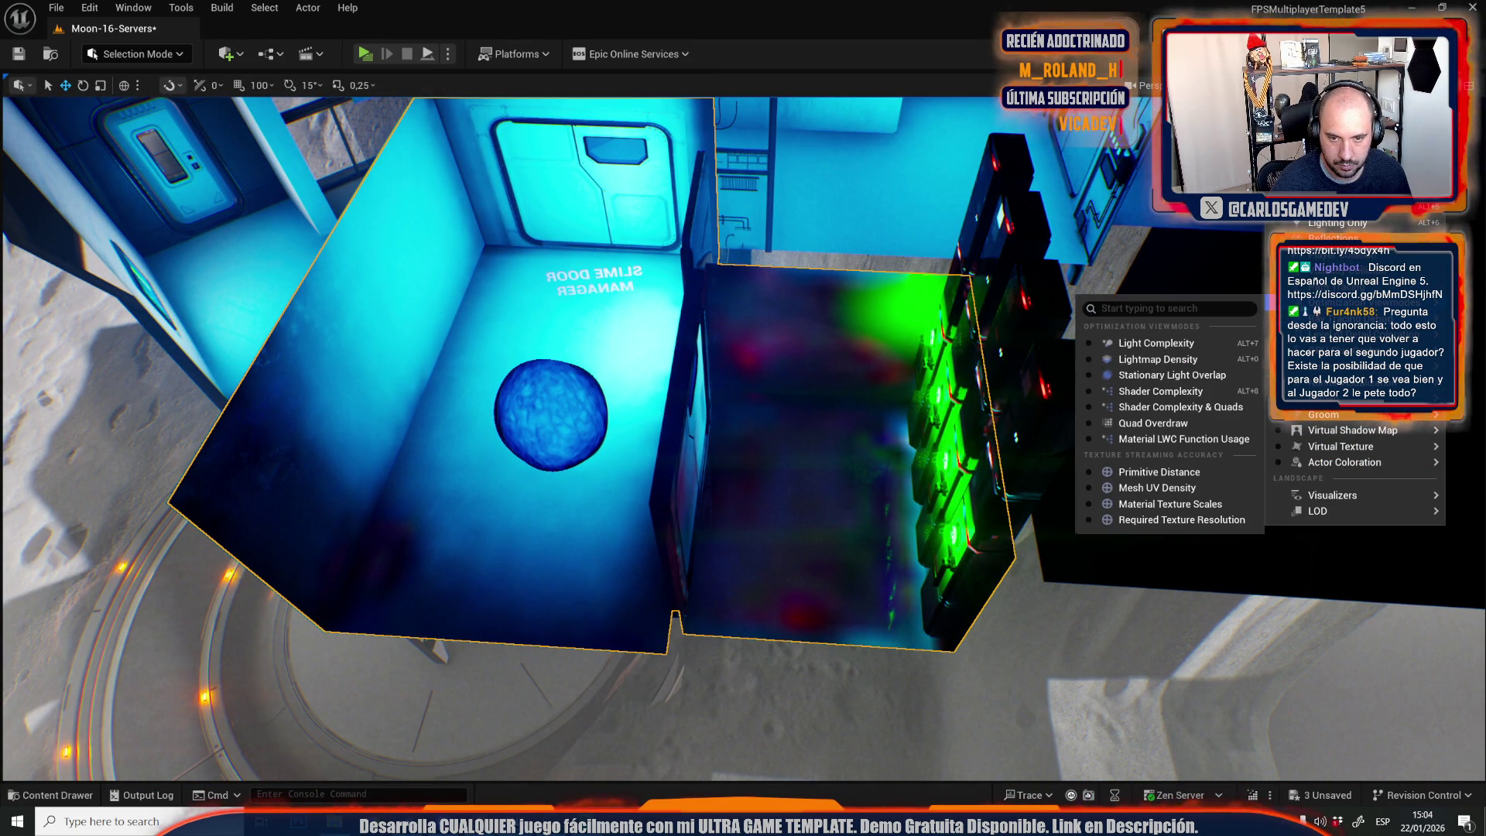
click(1157, 359)
mouse_move(628, 570)
mouse_down()
mouse_move(547, 514)
mouse_move(663, 472)
mouse_move(351, 493)
mouse_up()
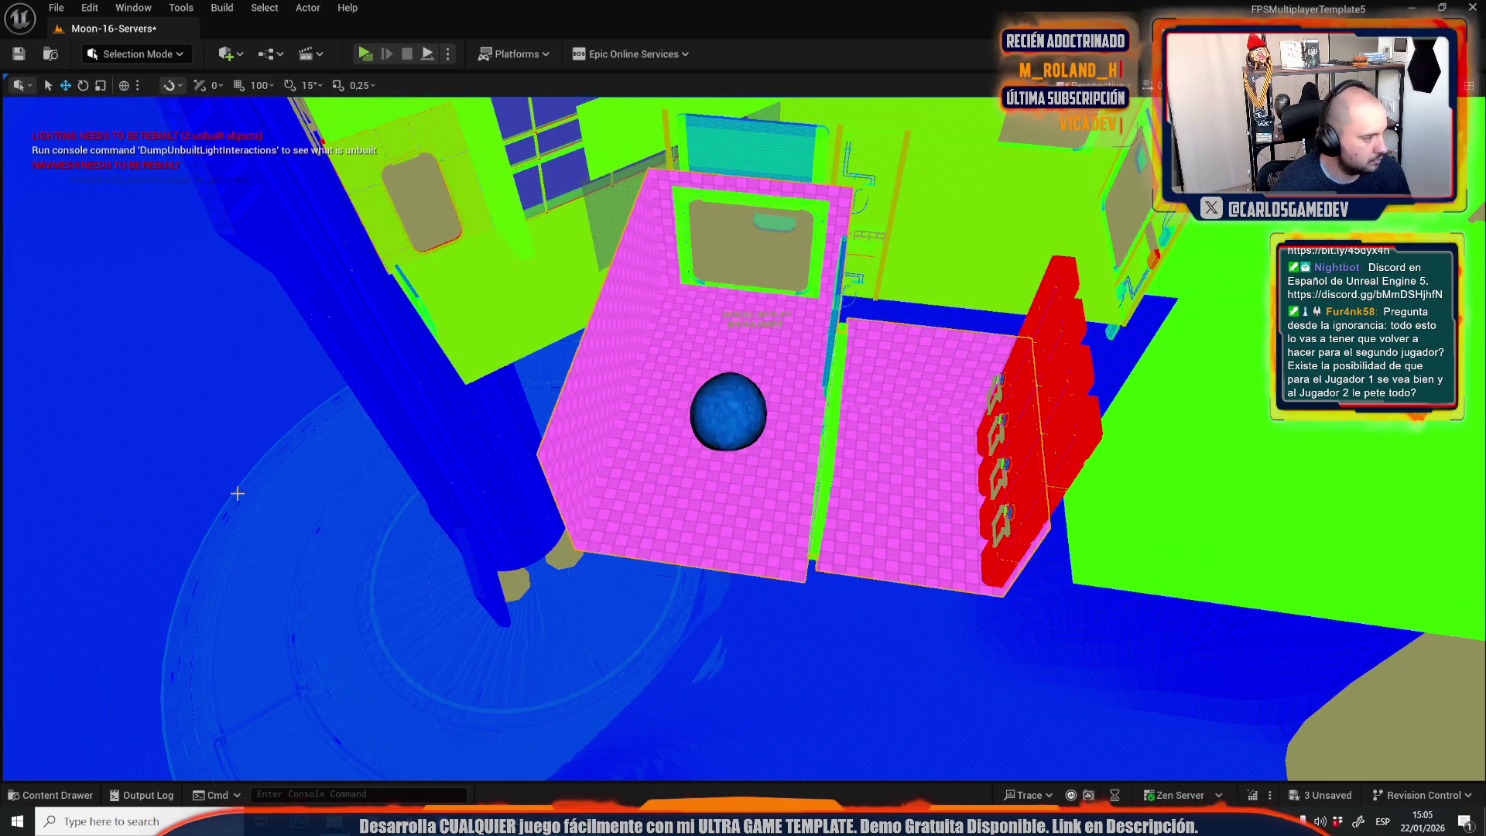
drag(170, 421, 170, 480)
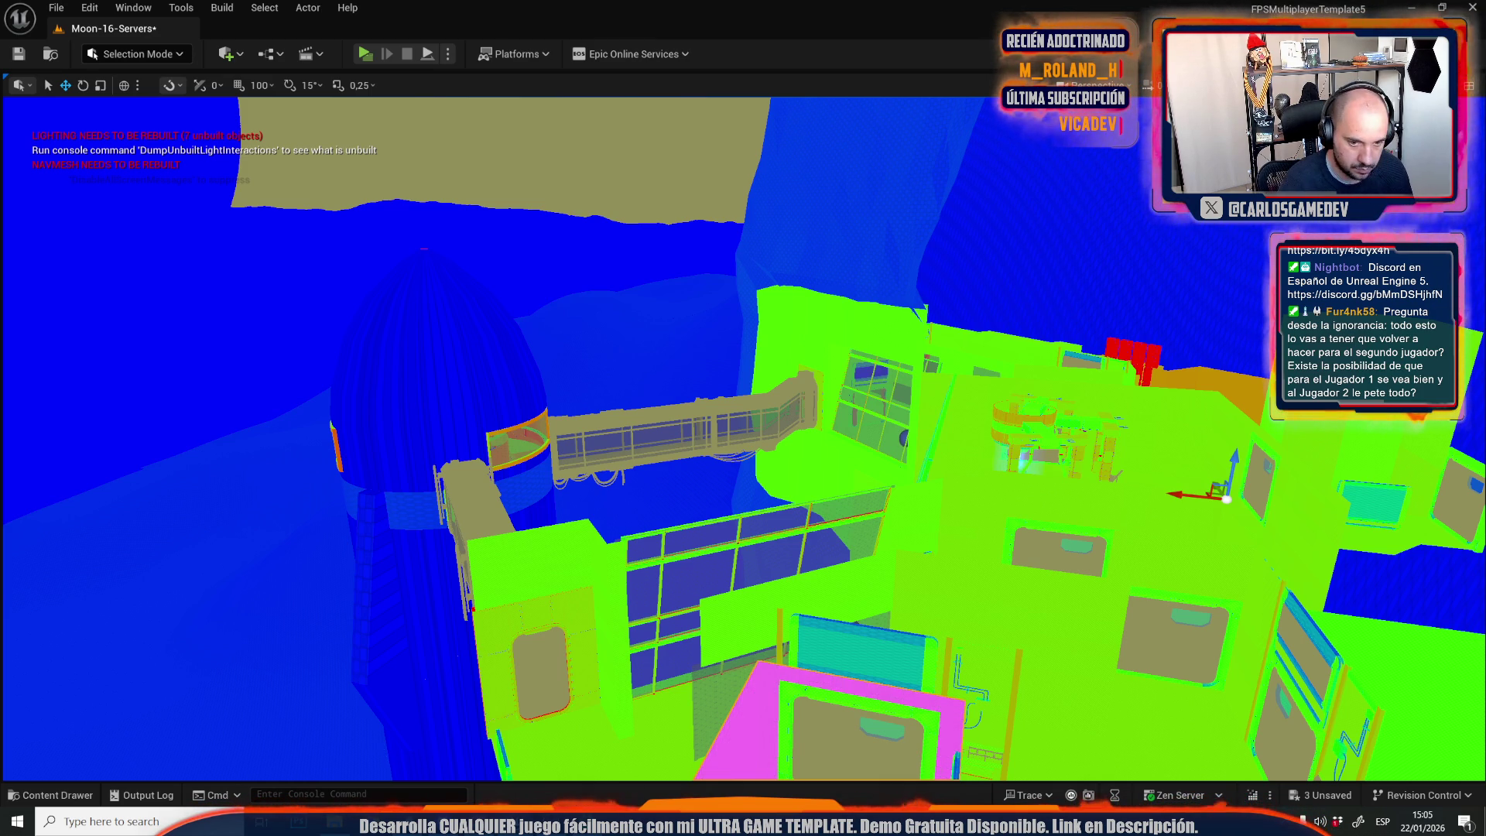
mouse_move(743, 433)
mouse_down()
mouse_move(697, 418)
mouse_move(634, 449)
mouse_move(982, 673)
mouse_up()
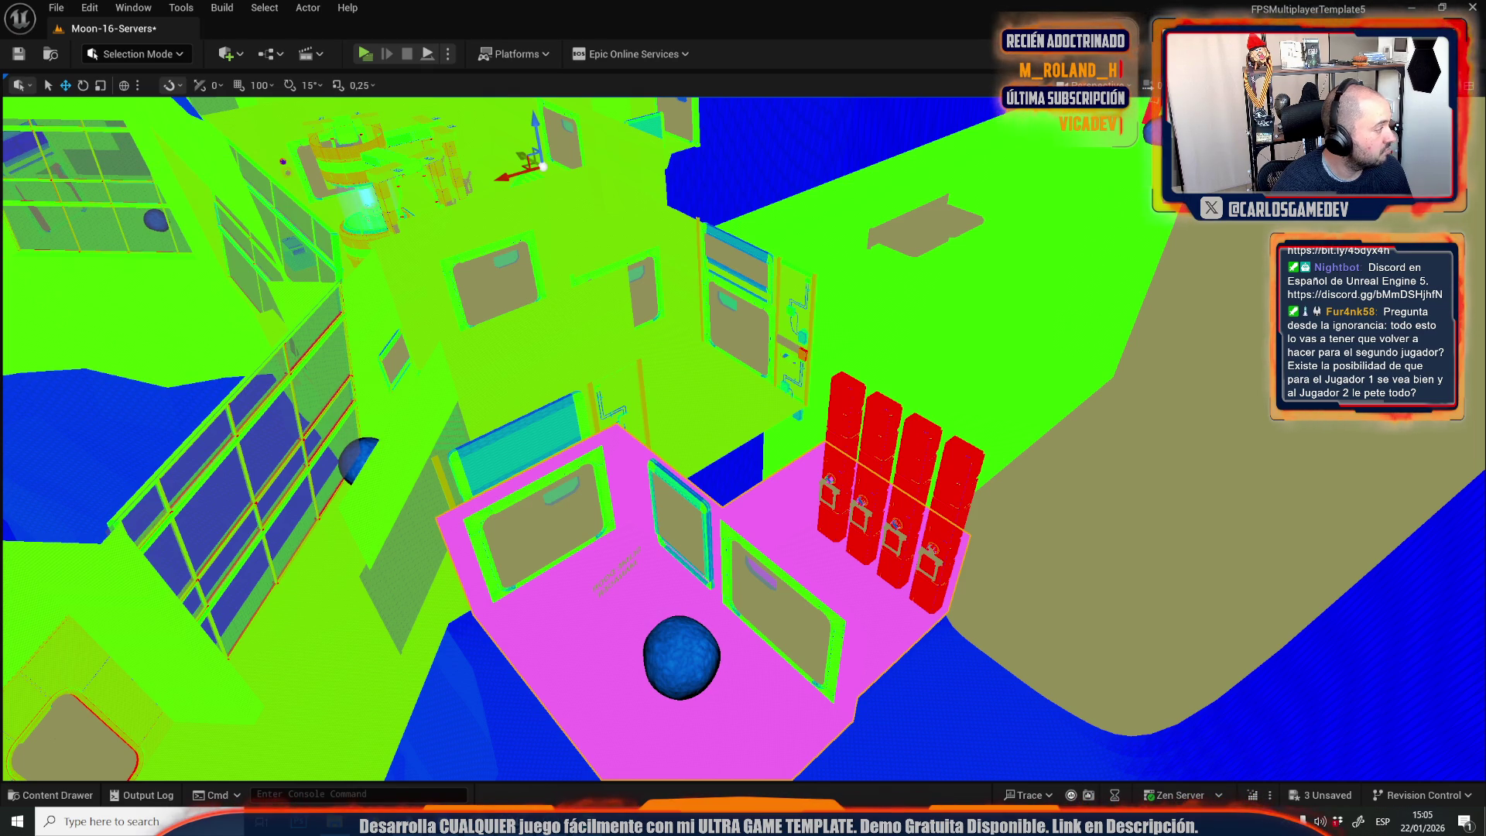
Return to lit view and place a new actor, moving it left toward the rock face.
click(946, 314)
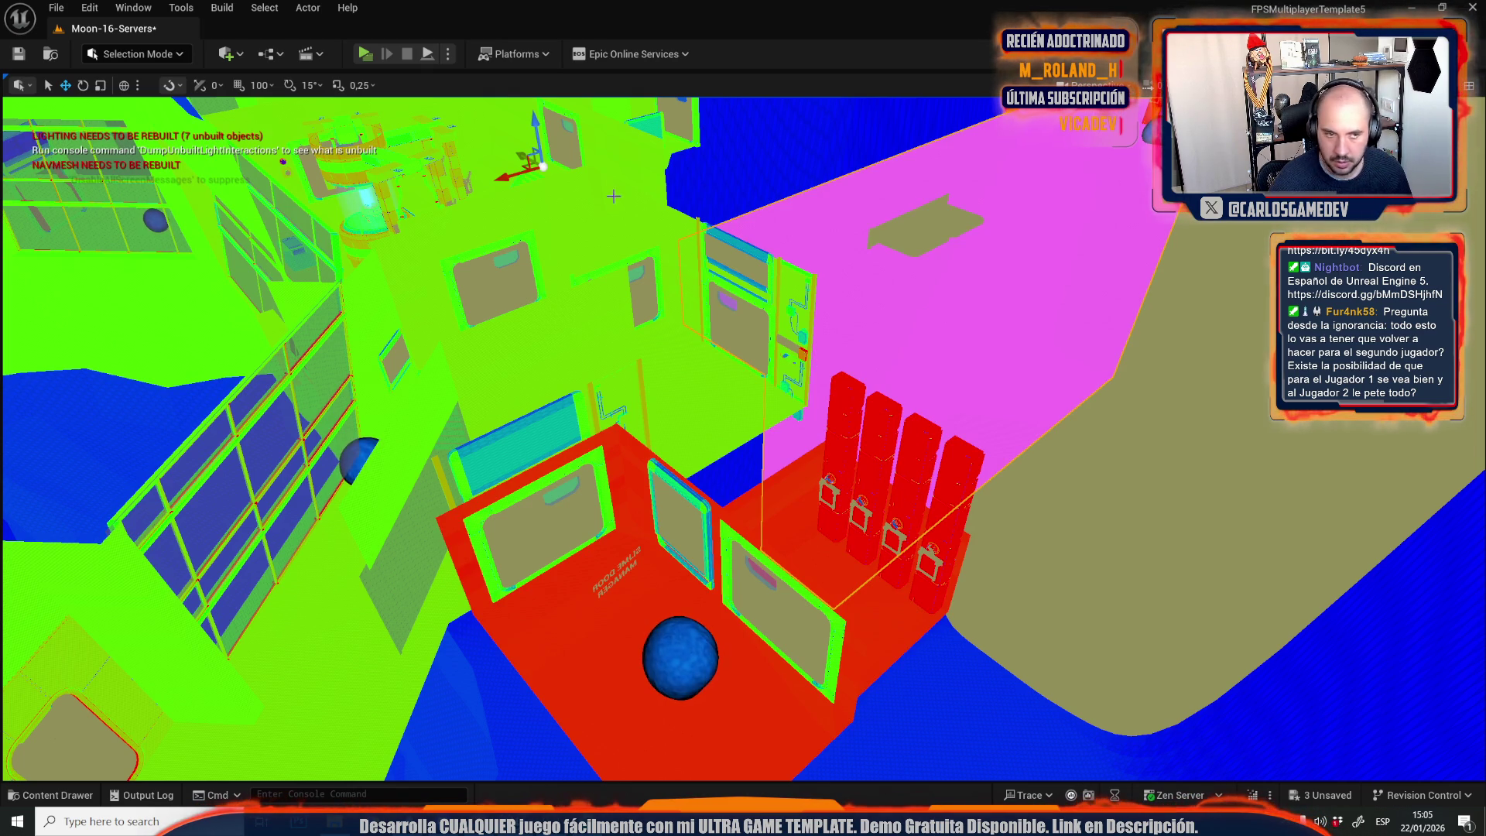
key(alt+4)
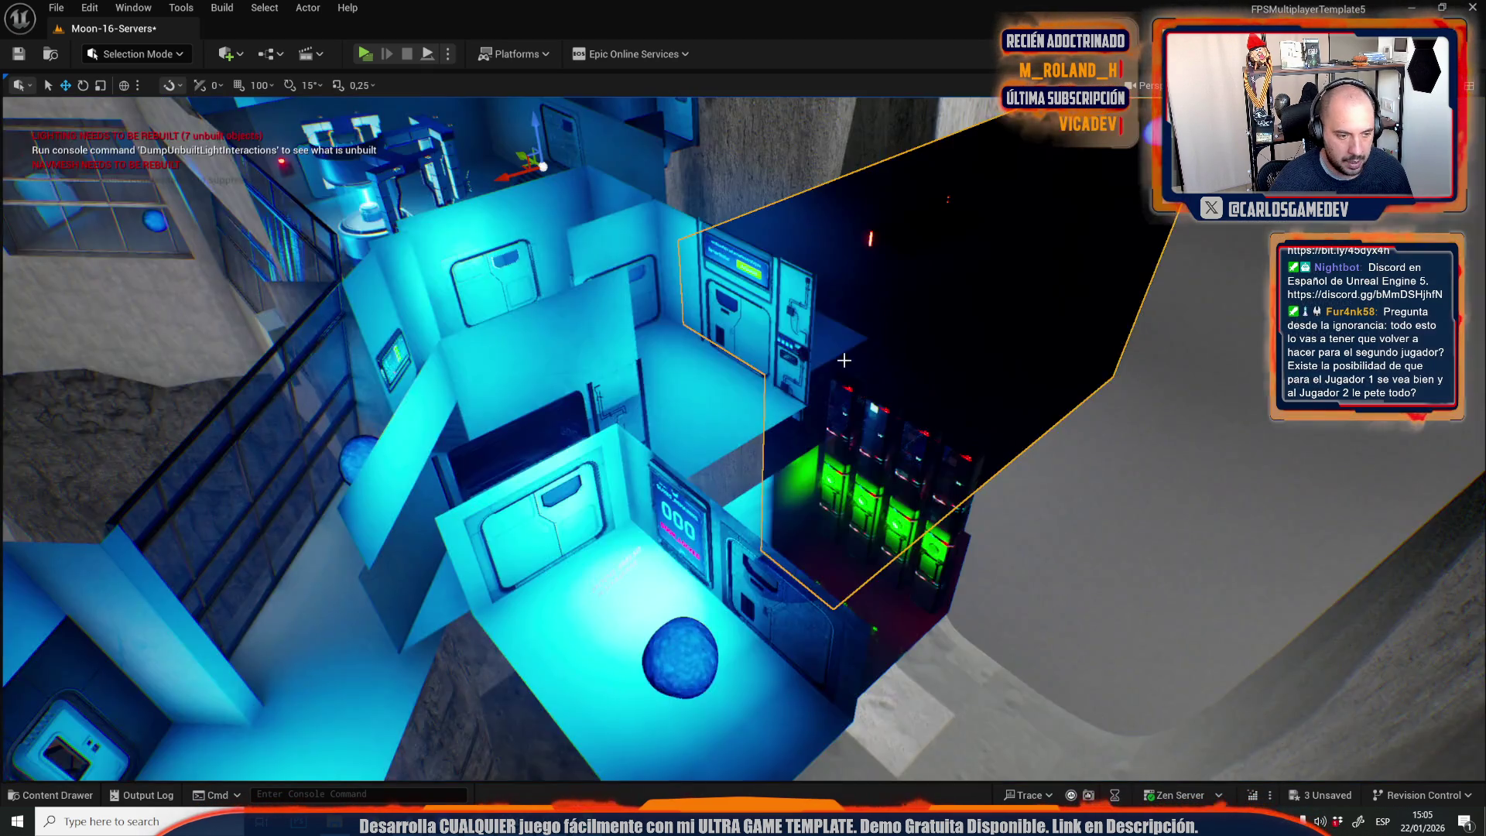
scroll(754, 481, up, 3)
drag(754, 481, 688, 406)
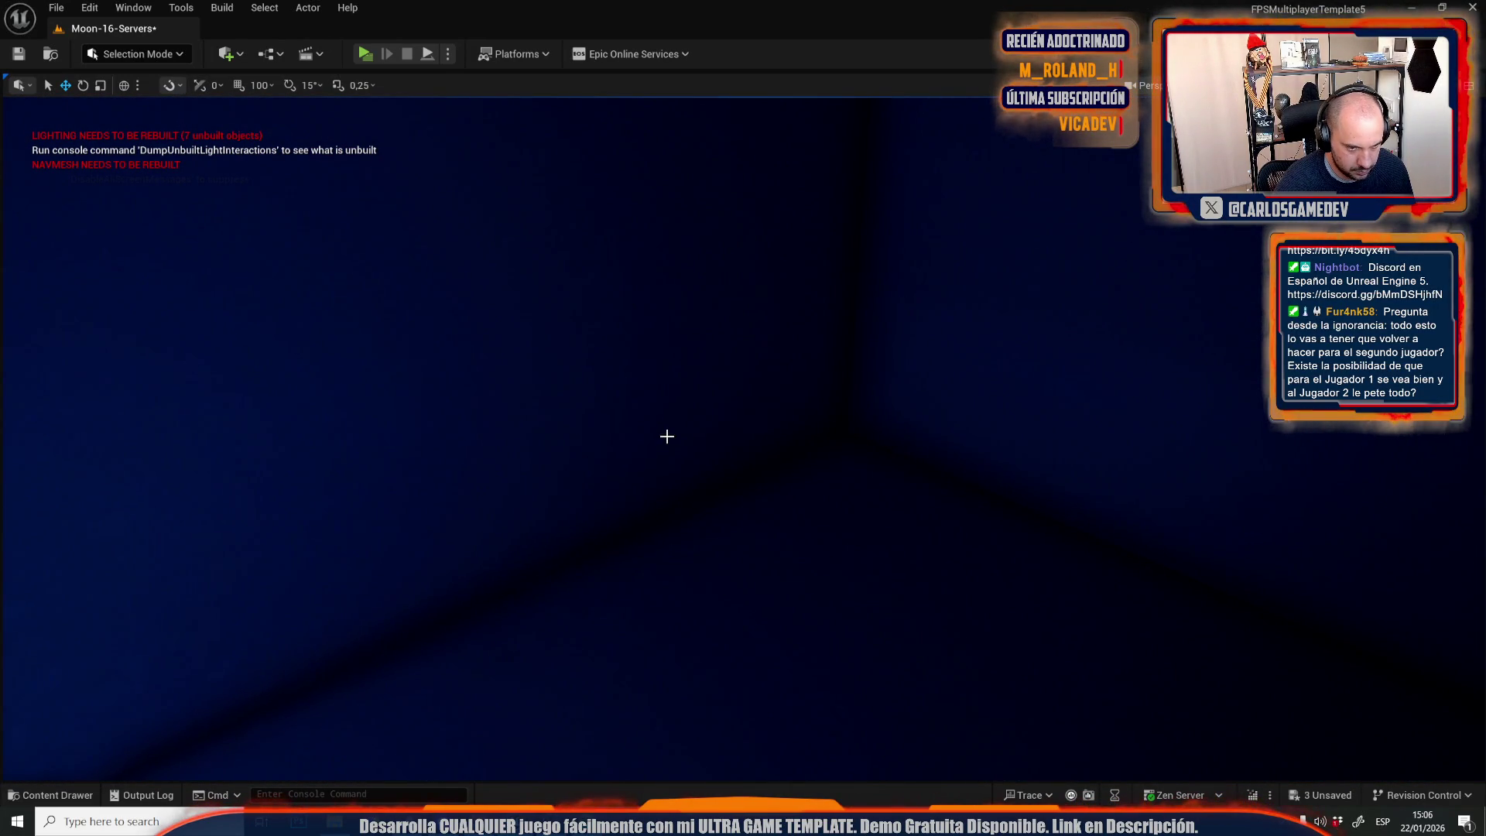
click(682, 383)
mouse_move(686, 388)
mouse_down()
mouse_move(613, 314)
mouse_move(494, 379)
mouse_up()
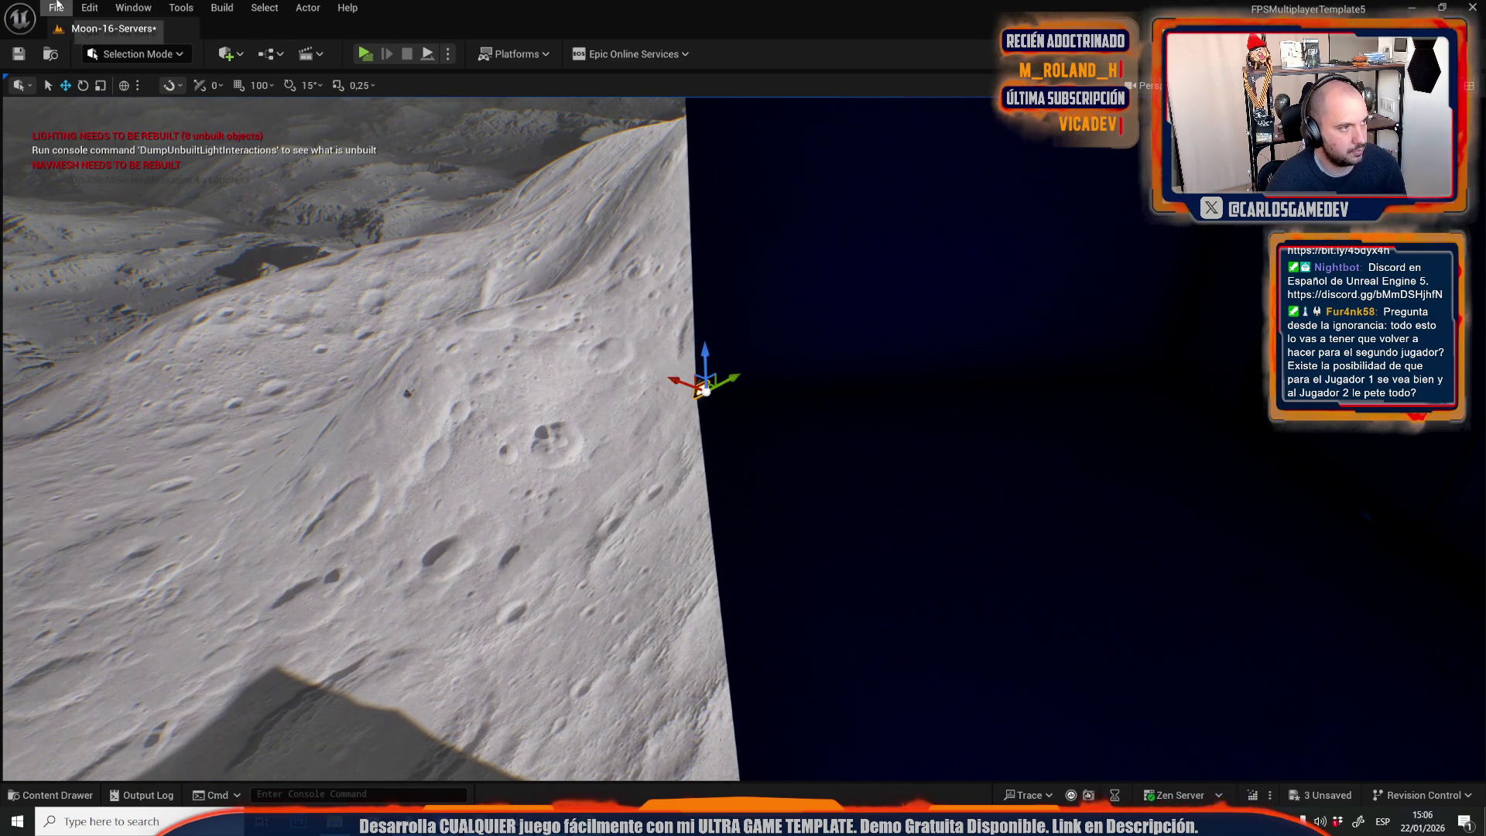
Open Moon-12-Crater-Base from Recent Levels, saving the Moon-16-Servers changes first.
click(55, 8)
mouse_move(186, 114)
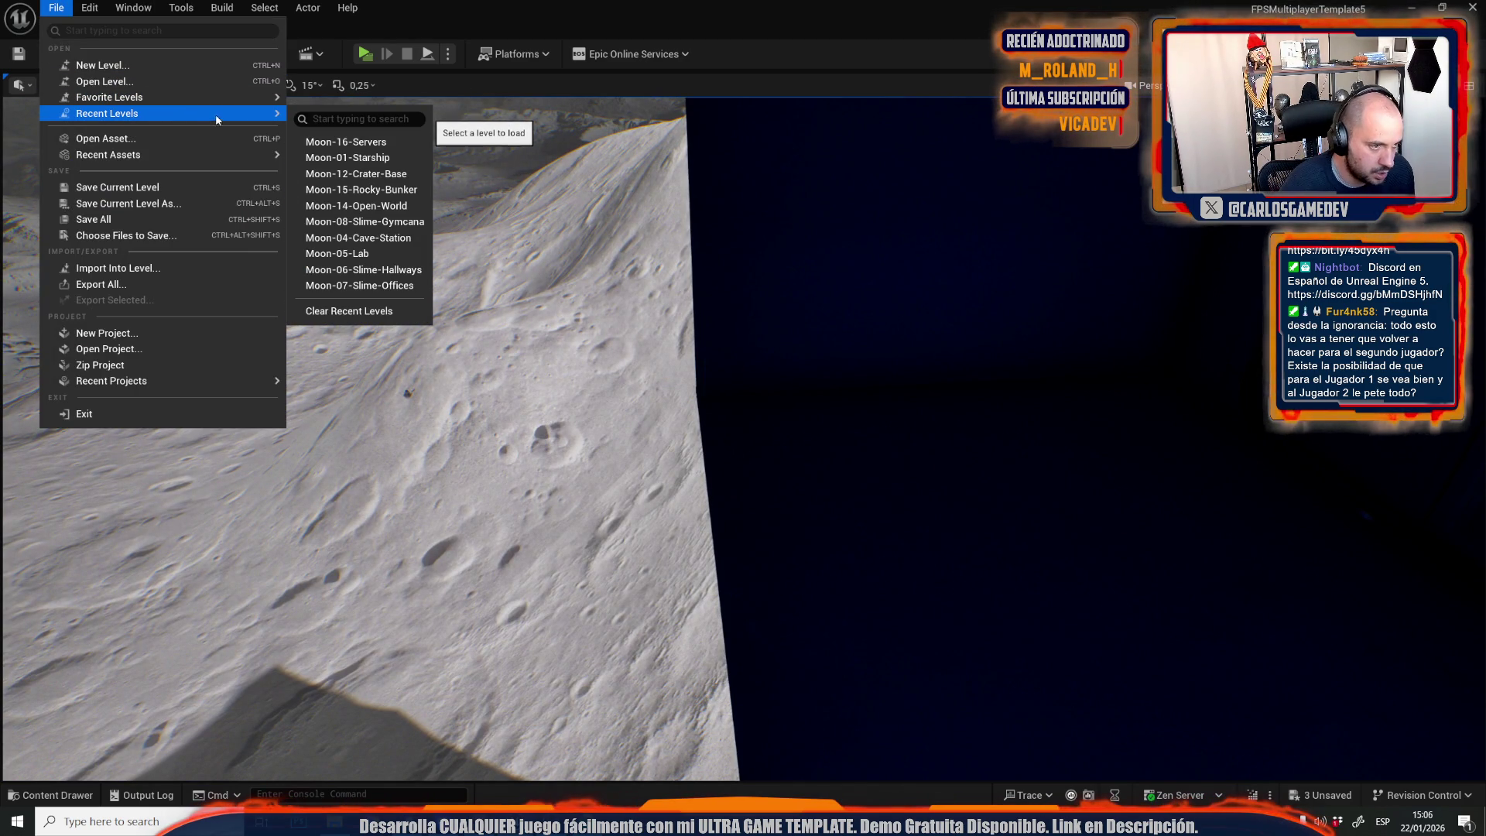
click(405, 173)
click(781, 575)
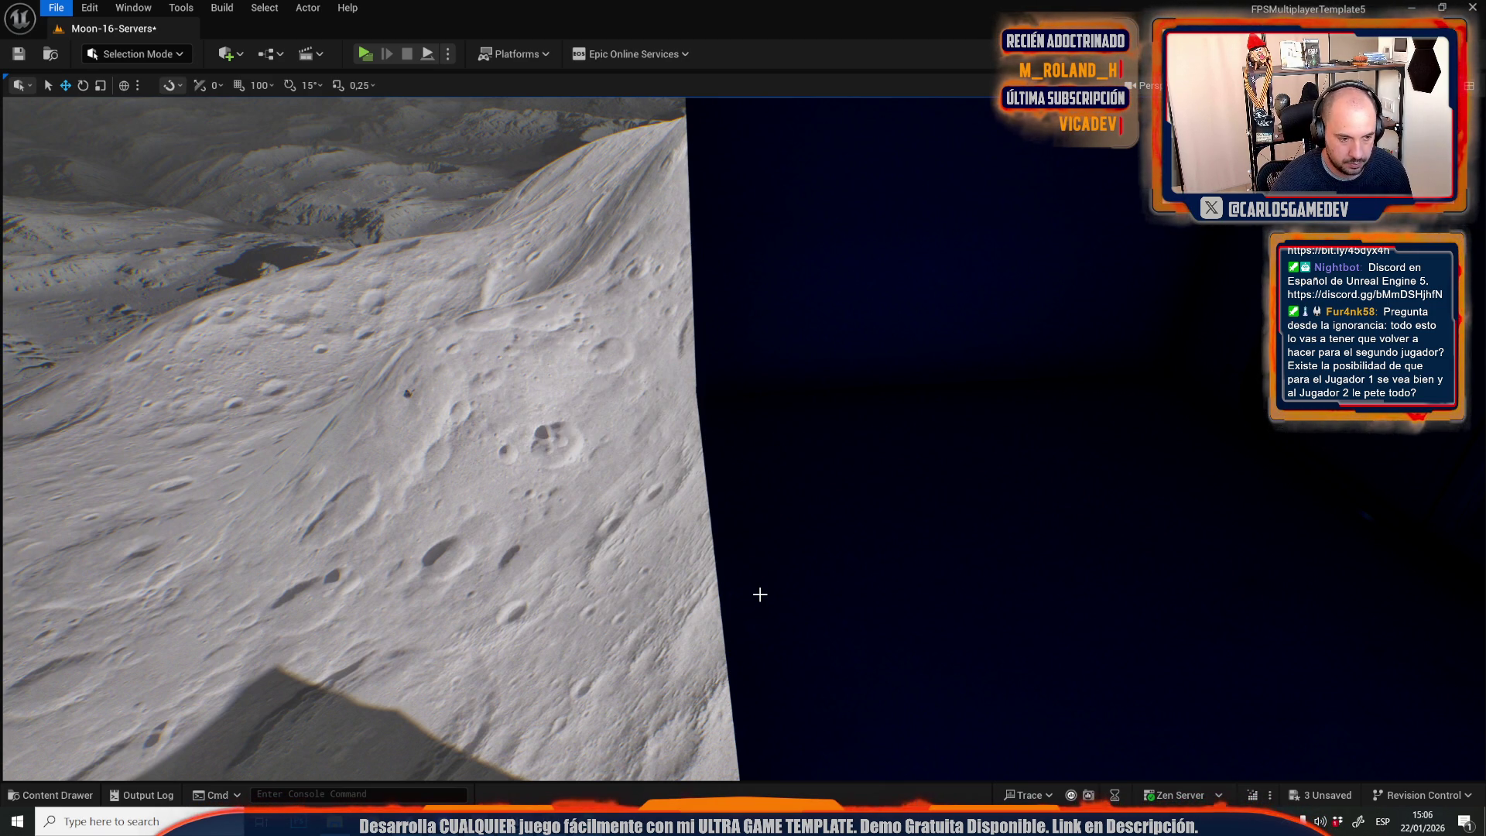
scroll(781, 580, up, 3)
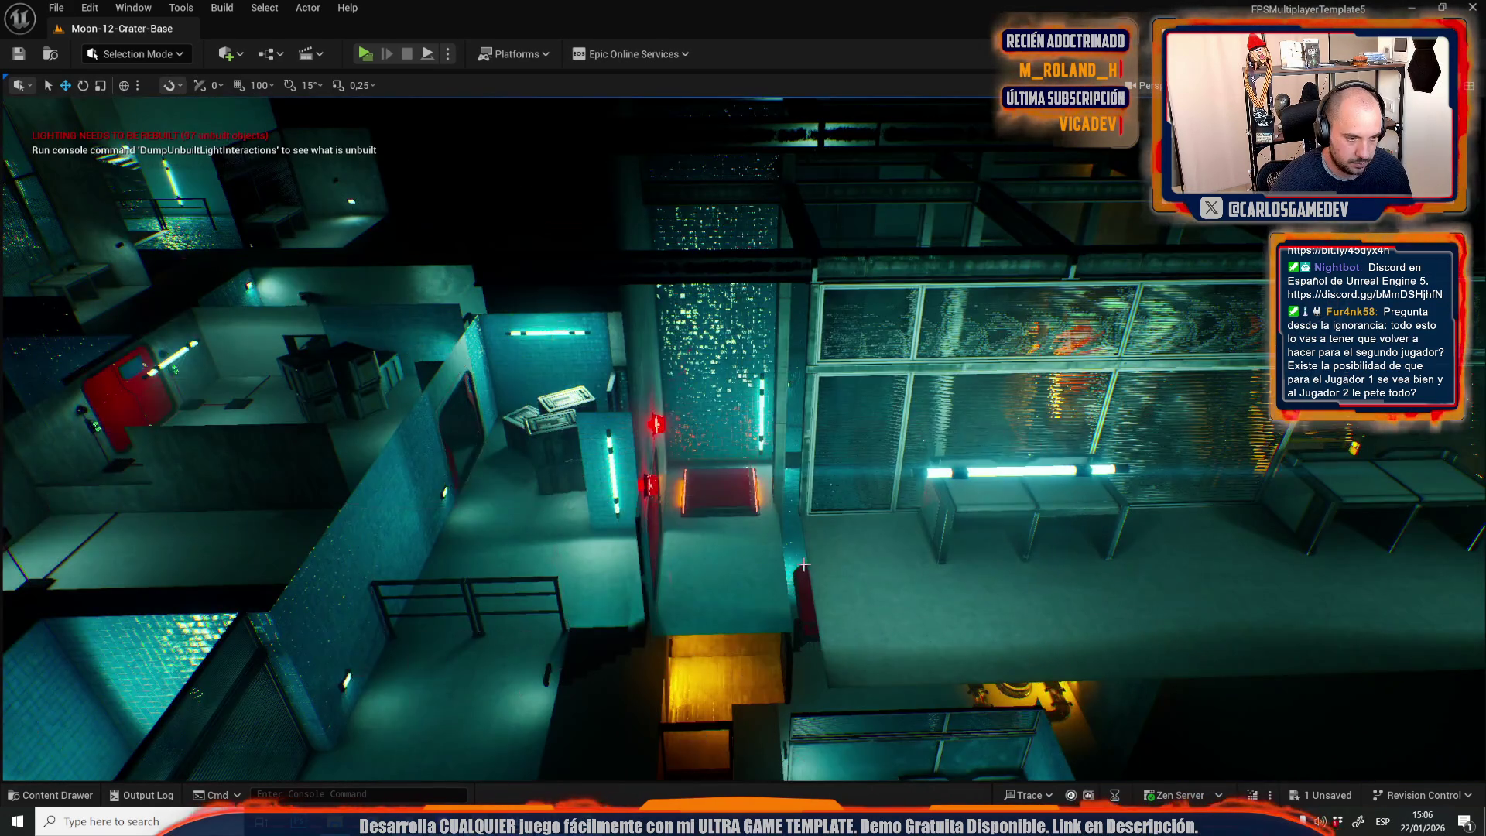
Select the wall lamp's rect light and frame it close-up.
scroll(804, 566, up, 10)
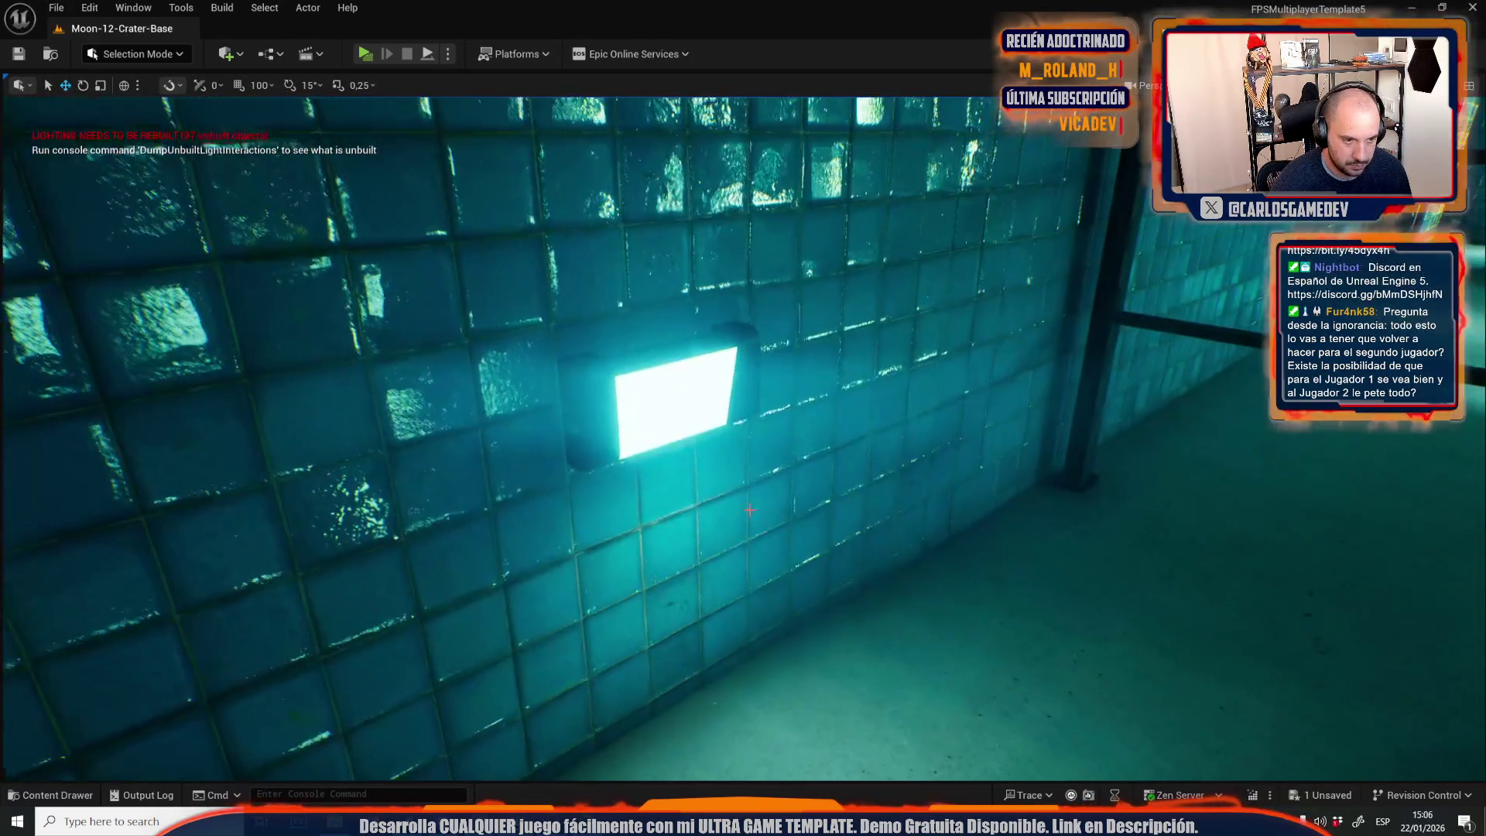
click(681, 386)
click(687, 391)
scroll(687, 391, down, 10)
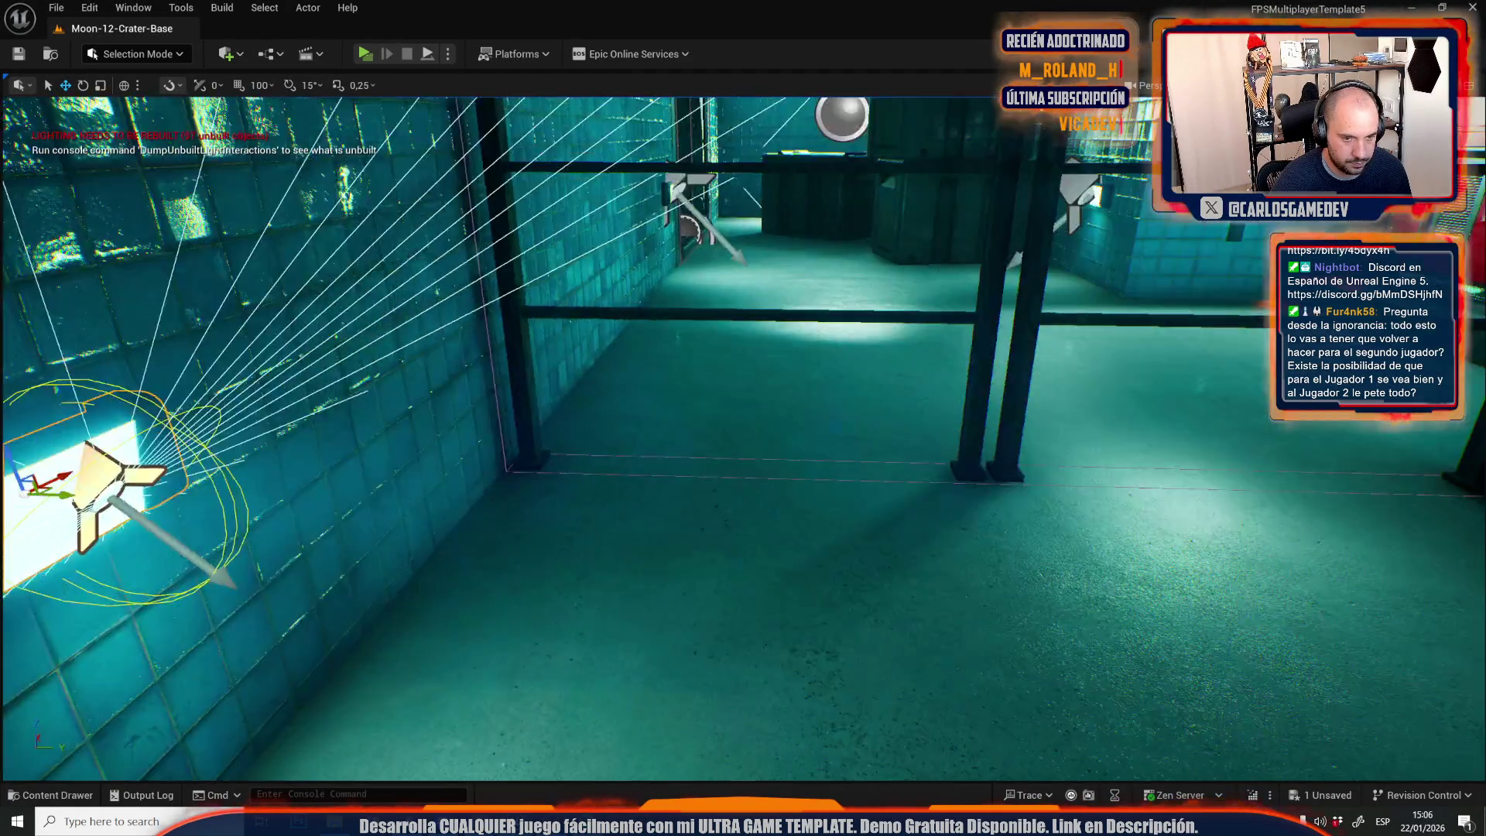
scroll(811, 656, up, 10)
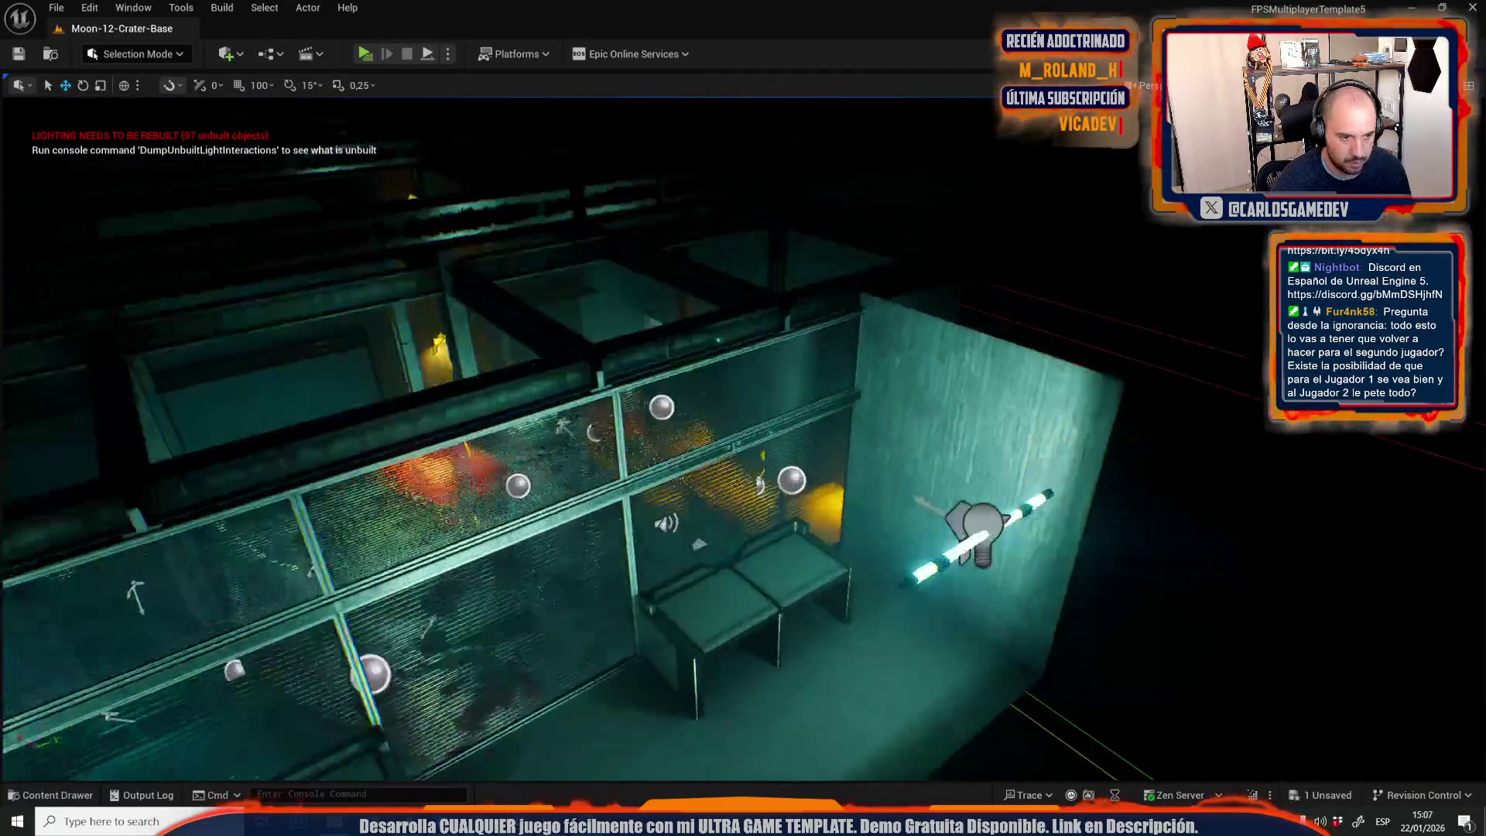
key(f)
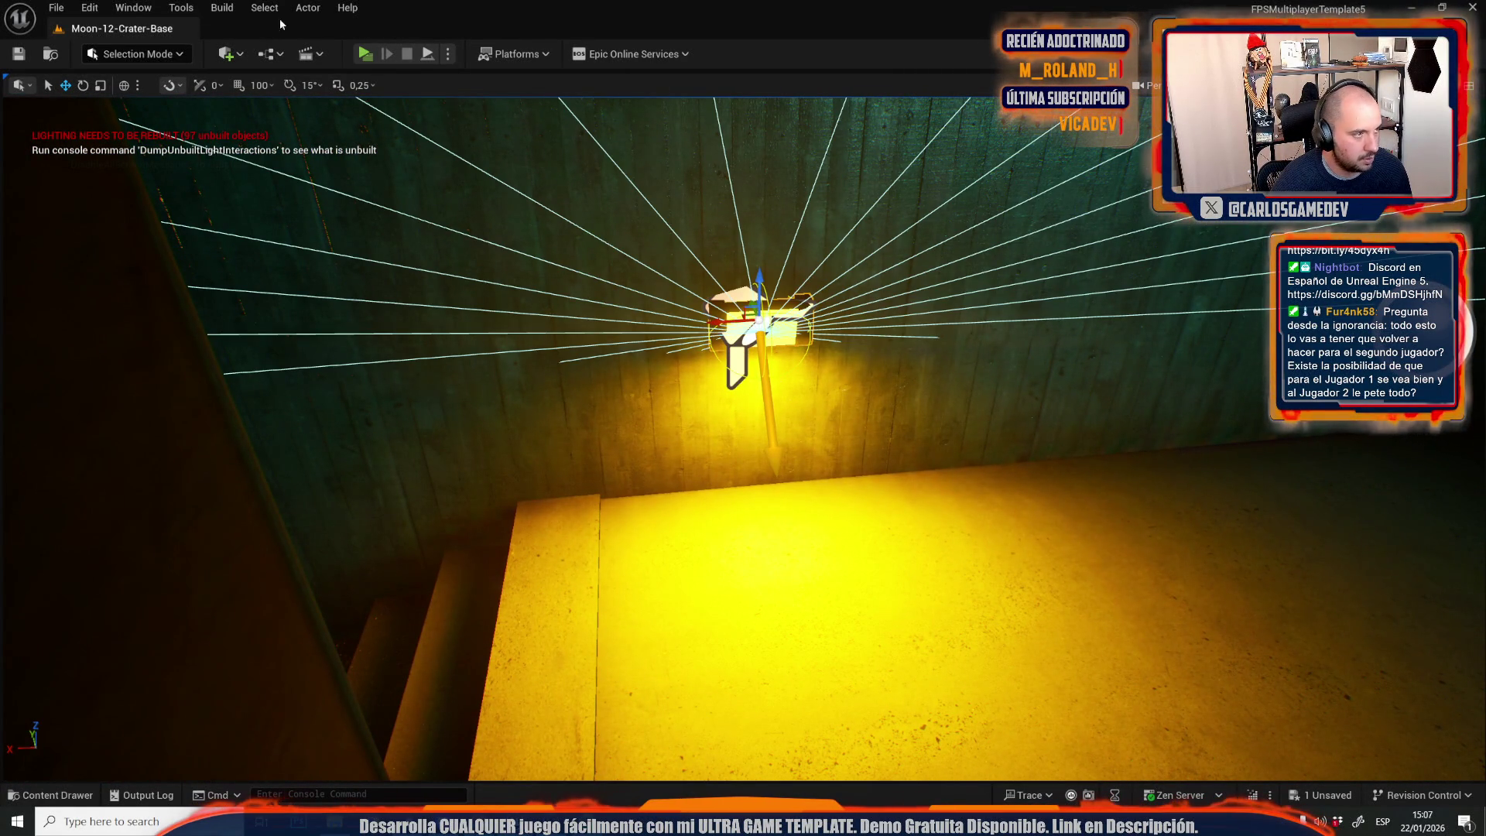
Reopen Moon-16-Servers from the File menu's Recent Levels.
click(56, 7)
mouse_move(155, 113)
click(354, 157)
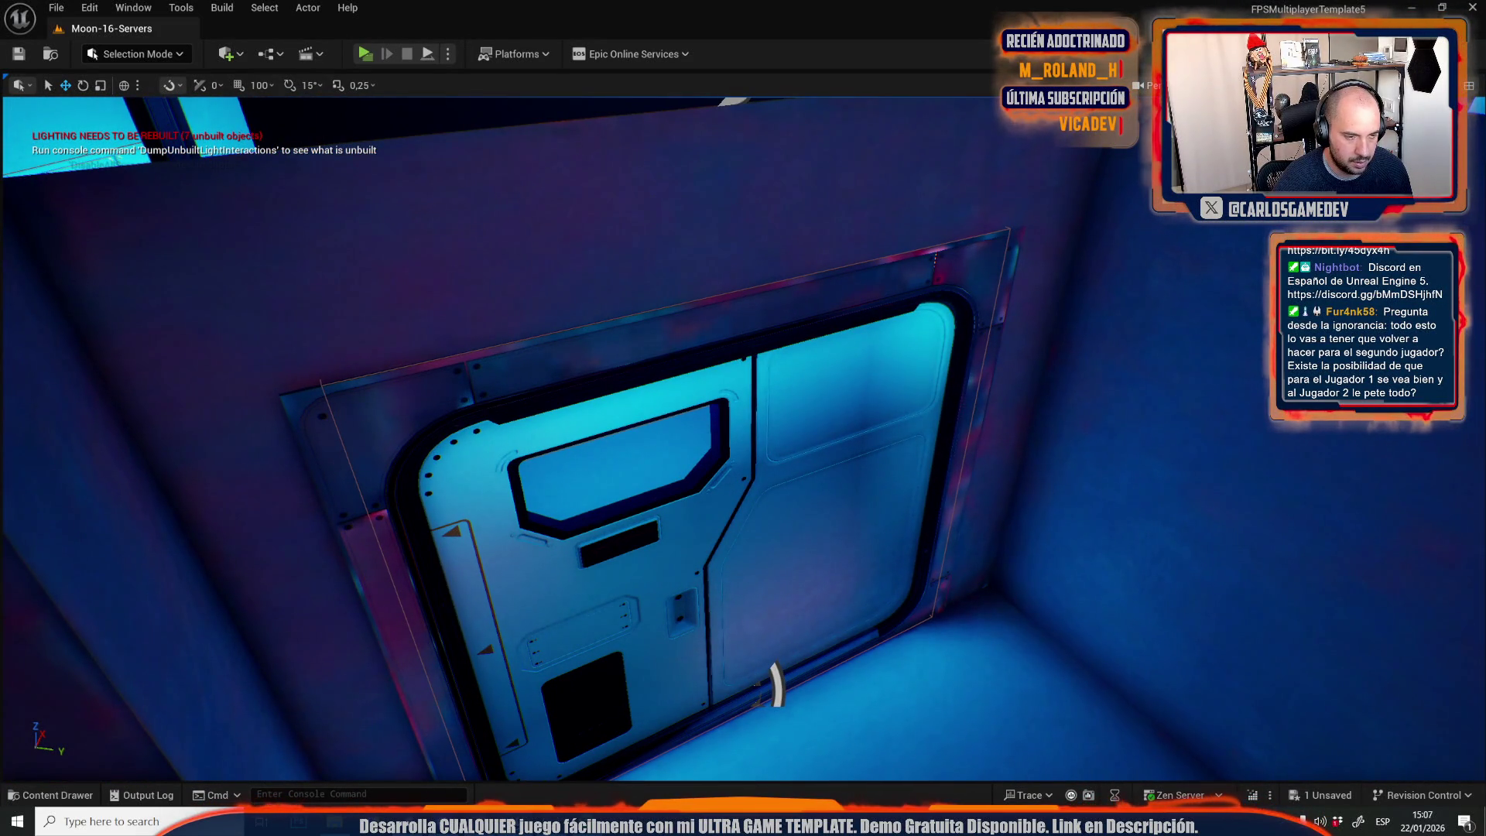
Paste the copied spotlight into Moon-16-Servers and rotate it with 15° snapping.
key(ctrl+v)
key(f)
key(e)
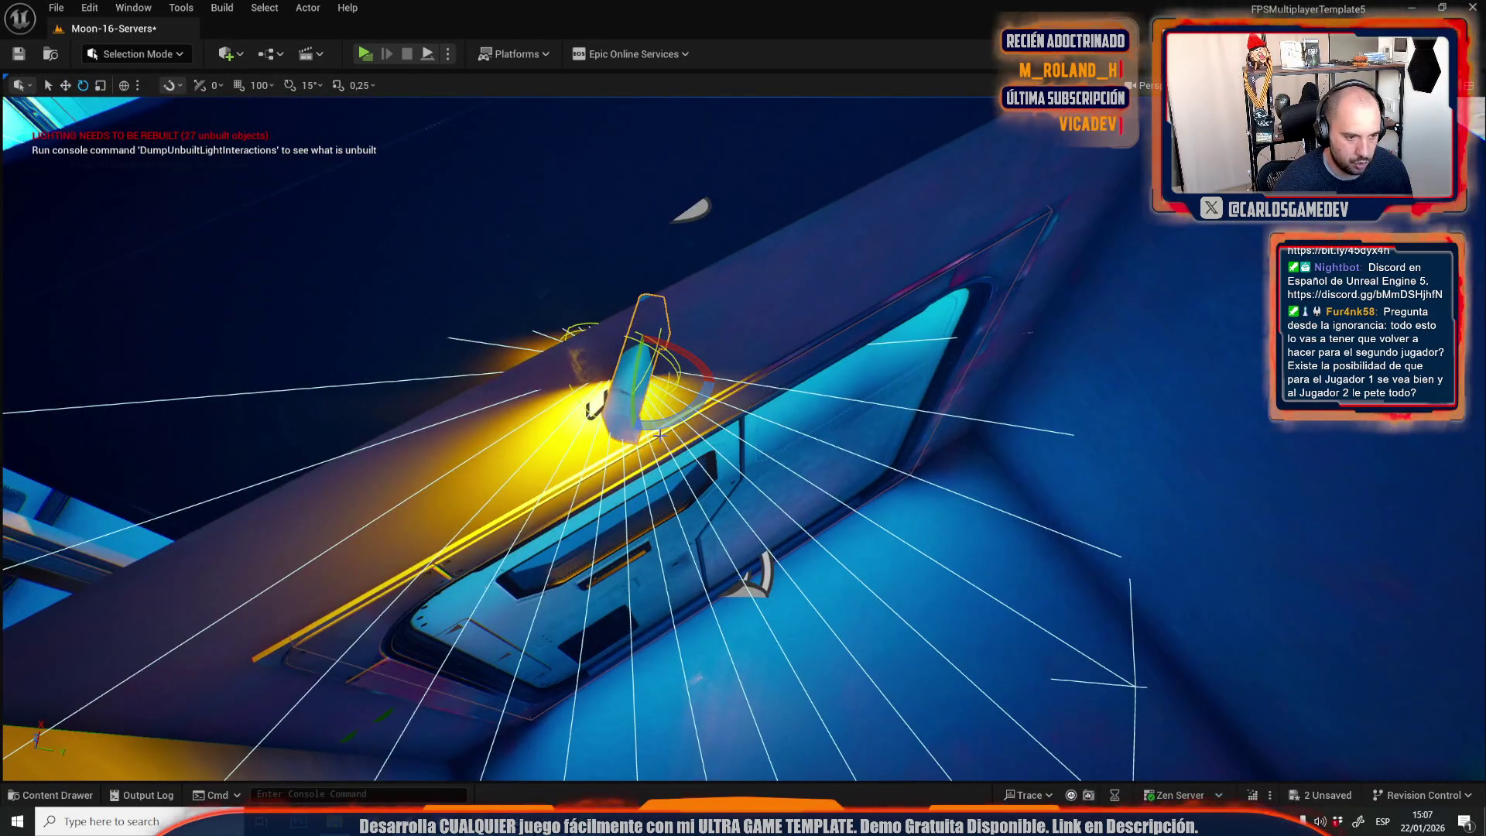
drag(663, 426, 611, 433)
key(ctrl+z)
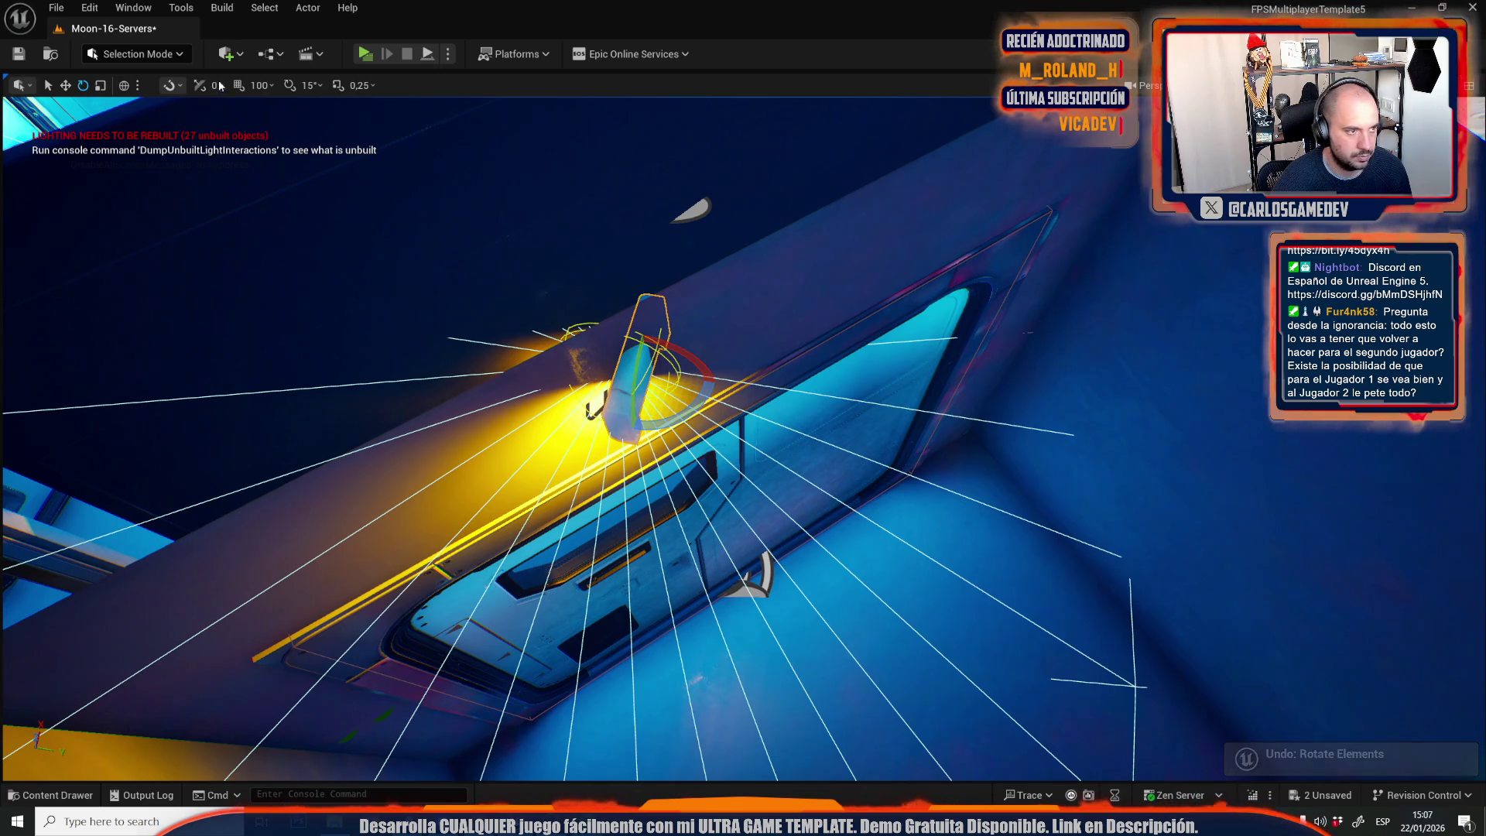
click(289, 85)
drag(674, 423, 603, 412)
key(f)
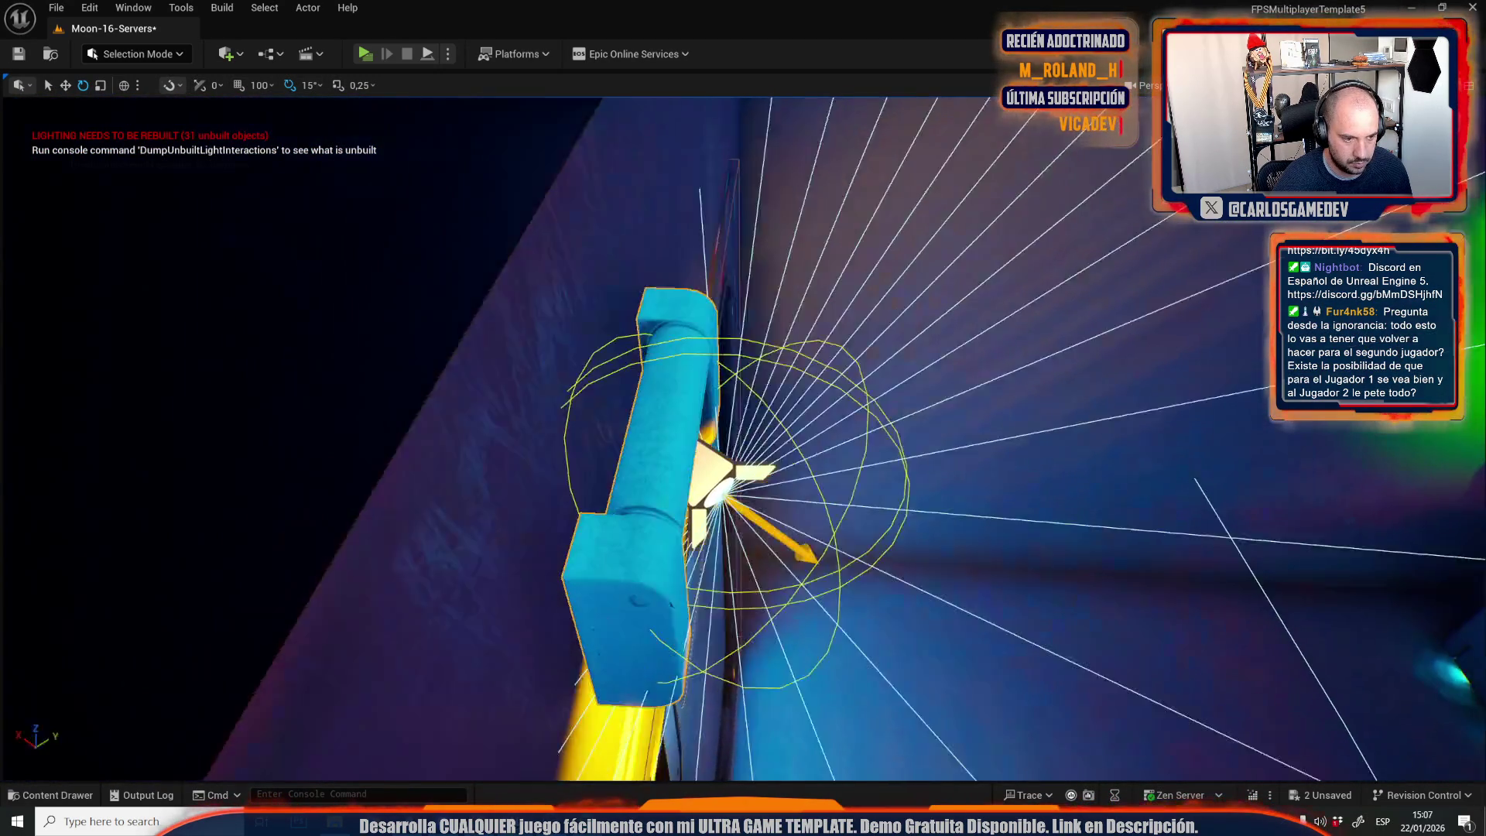
Switch to local-space moving and inspect the door and racks around the spotlight.
key(w)
mouse_move(652, 463)
mouse_down()
mouse_move(591, 448)
mouse_move(585, 408)
mouse_move(706, 396)
mouse_up()
click(124, 85)
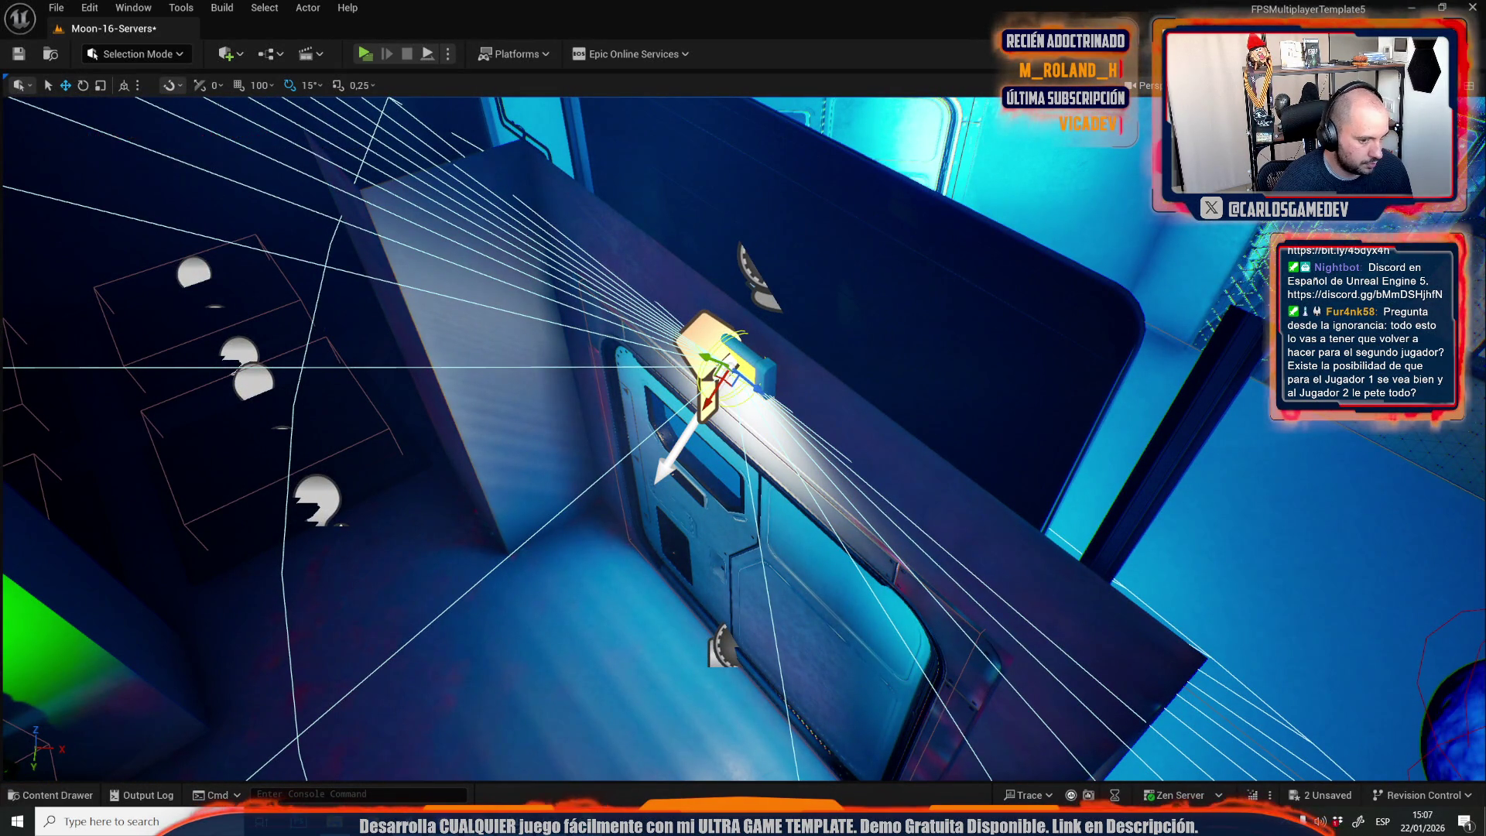
mouse_move(705, 396)
mouse_down()
mouse_move(666, 396)
mouse_move(712, 396)
mouse_up()
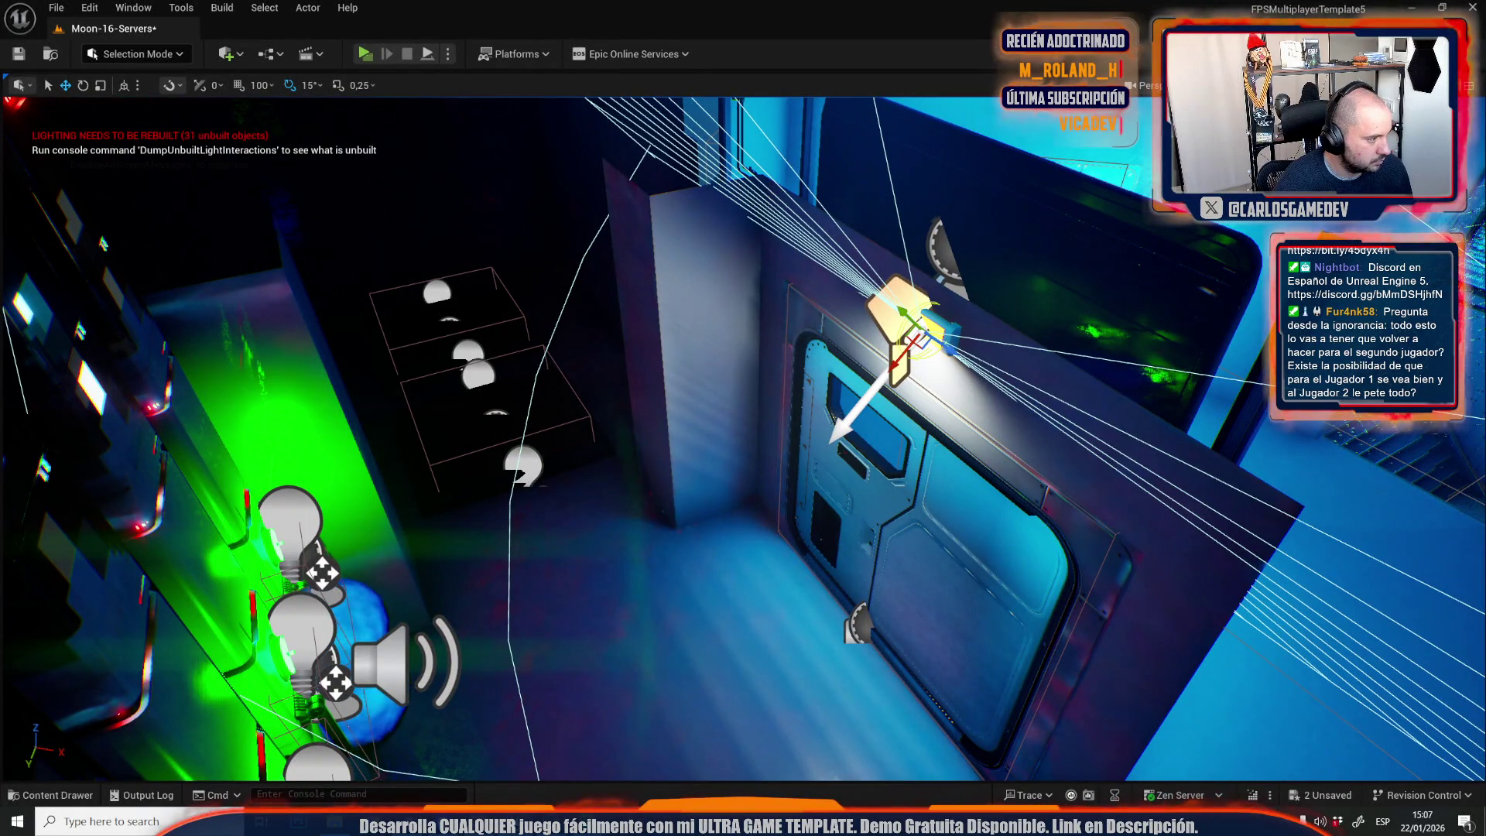
scroll(742, 433, down, 5)
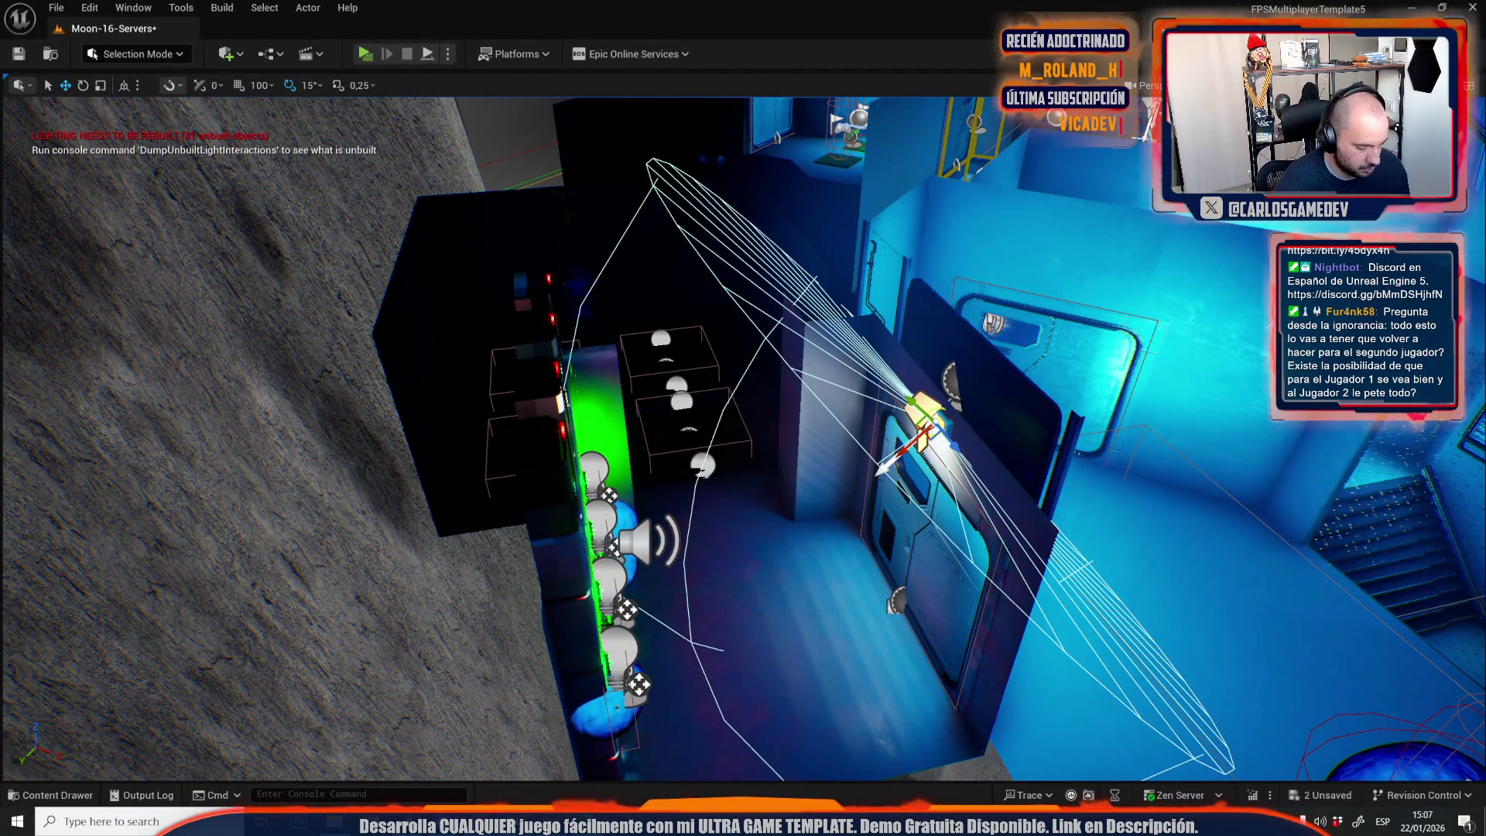
drag(264, 458, 264, 459)
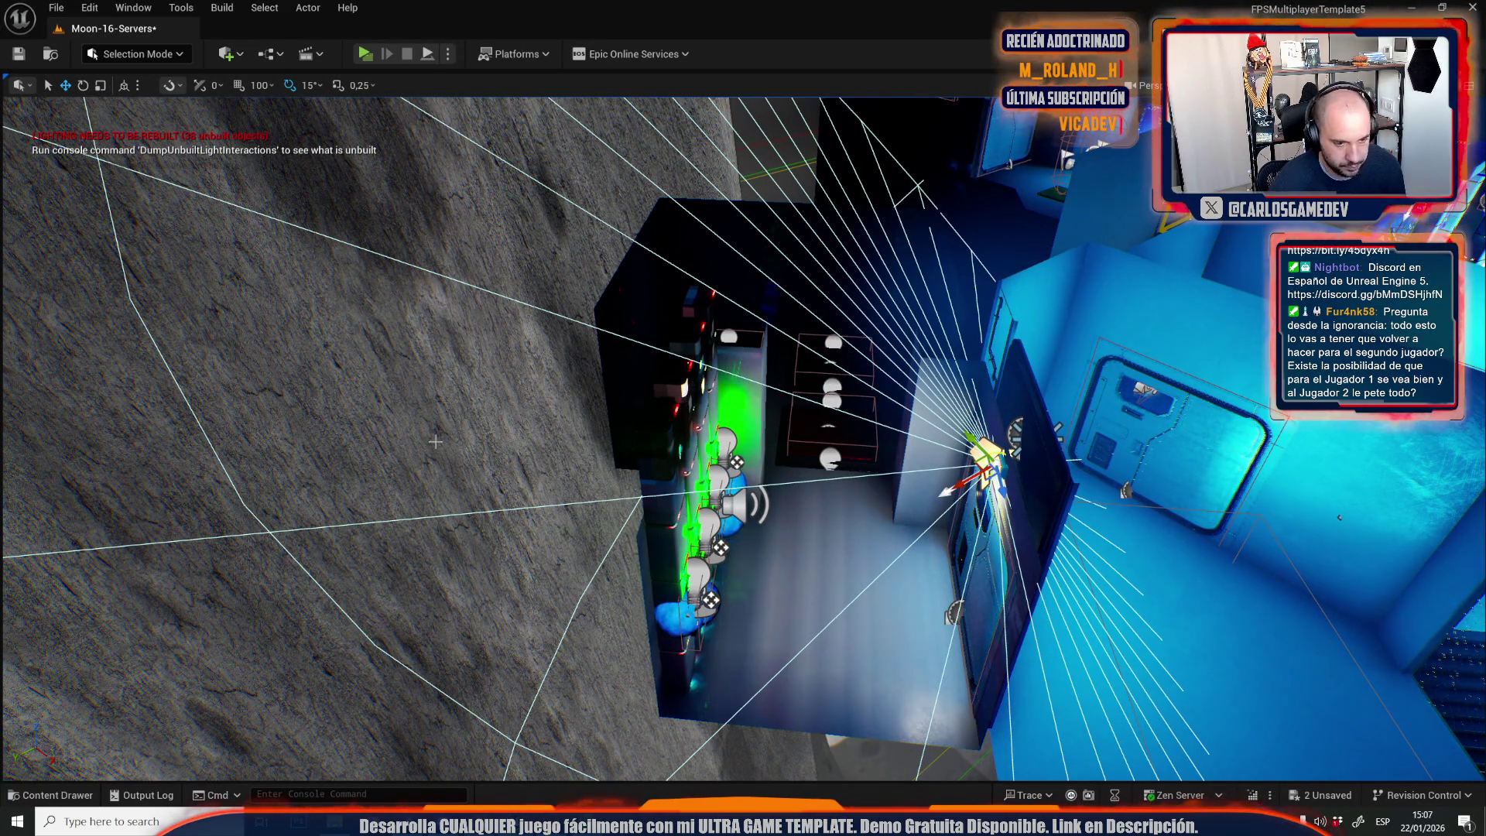
drag(298, 446, 299, 446)
Lower the spotlight on the wall above the door, aim it at the floor, shift it left.
key(f)
scroll(619, 436, down, 4)
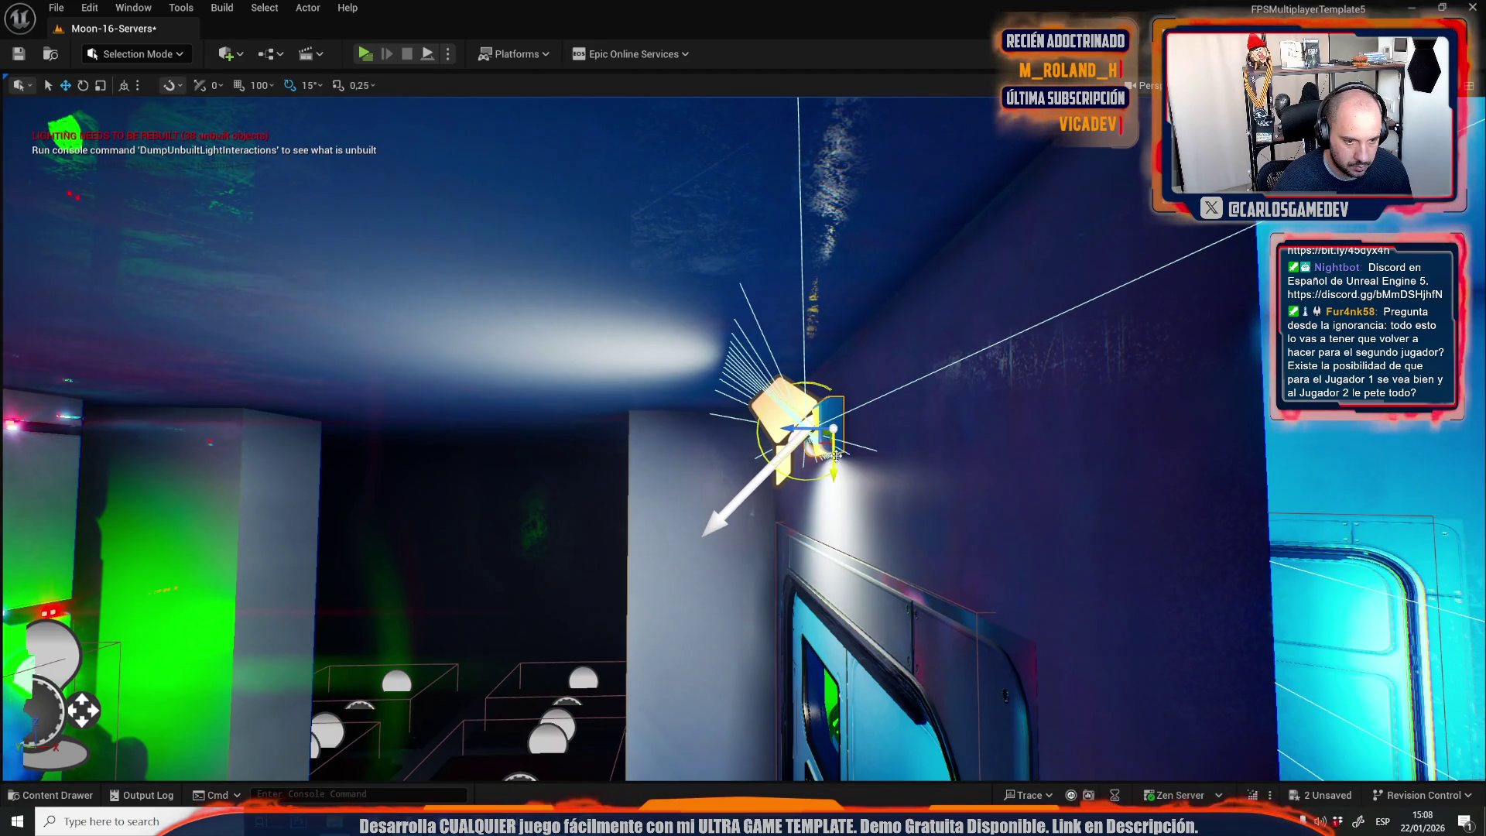
drag(812, 433, 834, 576)
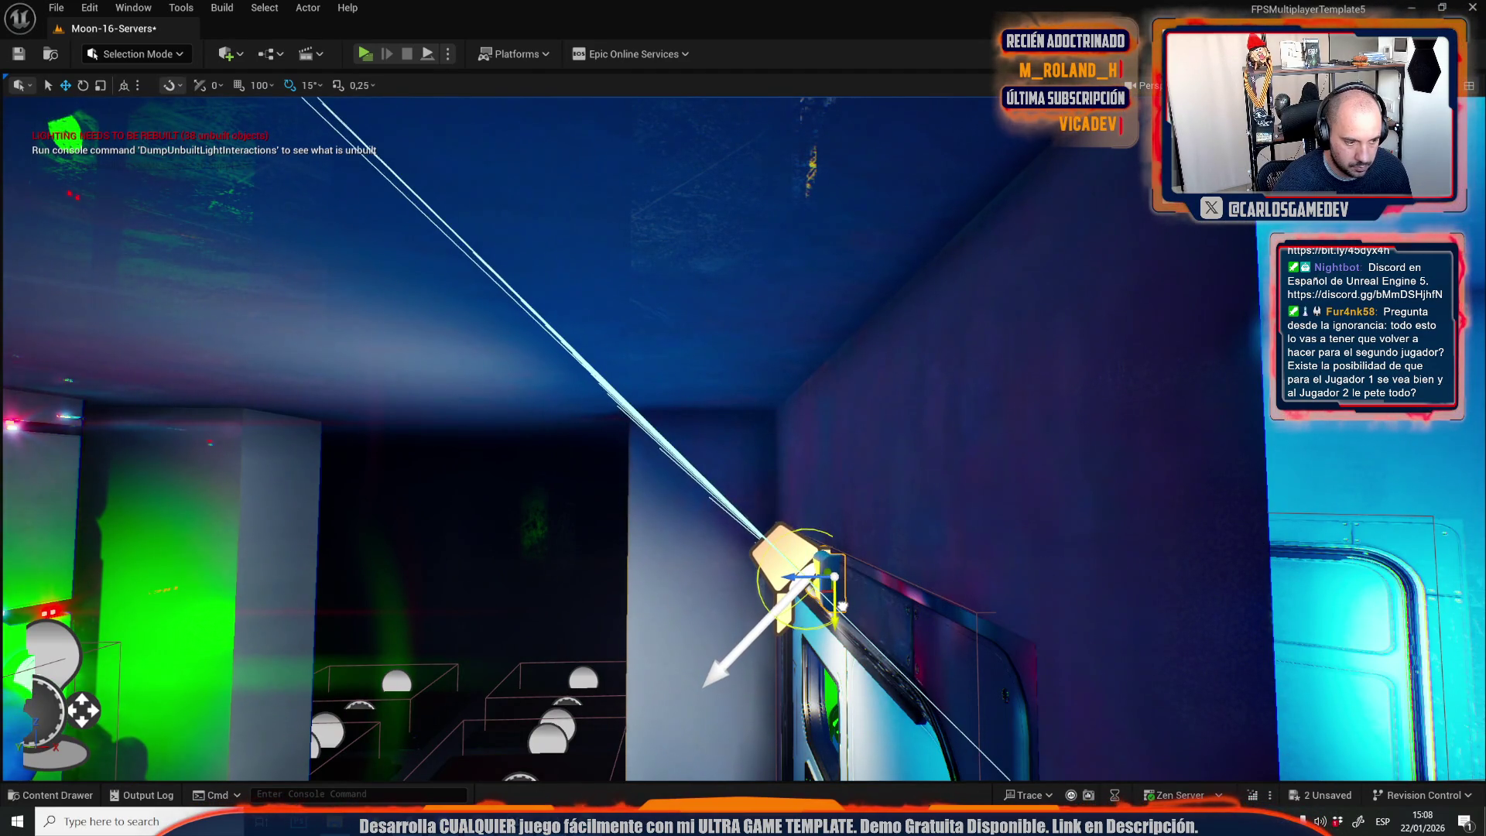
drag(542, 464, 619, 465)
mouse_move(606, 599)
mouse_down()
mouse_move(572, 542)
mouse_move(607, 599)
mouse_up()
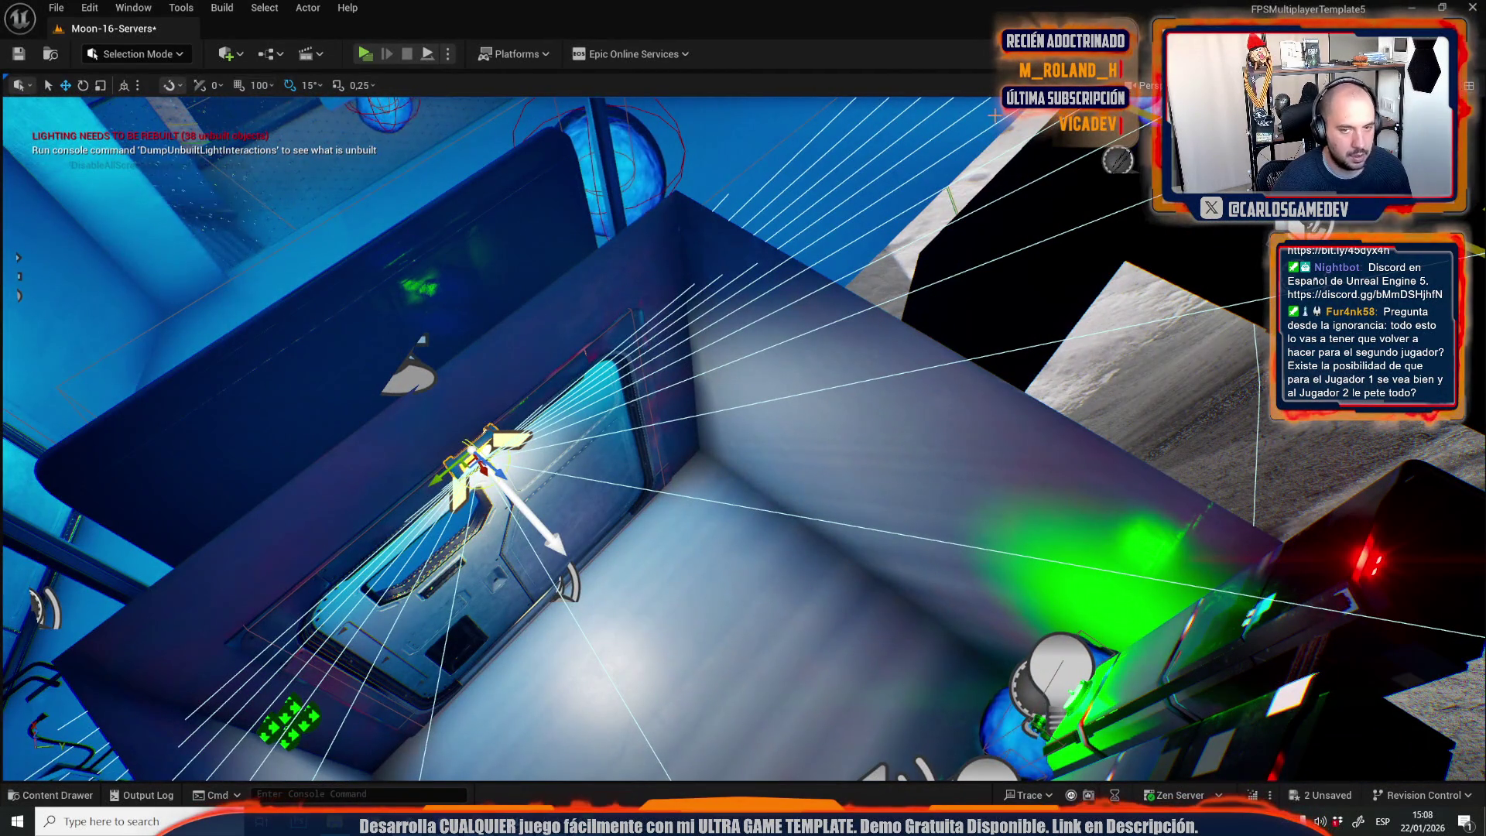
mouse_move(567, 517)
mouse_down()
mouse_move(462, 472)
mouse_move(912, 496)
mouse_move(898, 434)
mouse_move(916, 431)
mouse_up()
key(f)
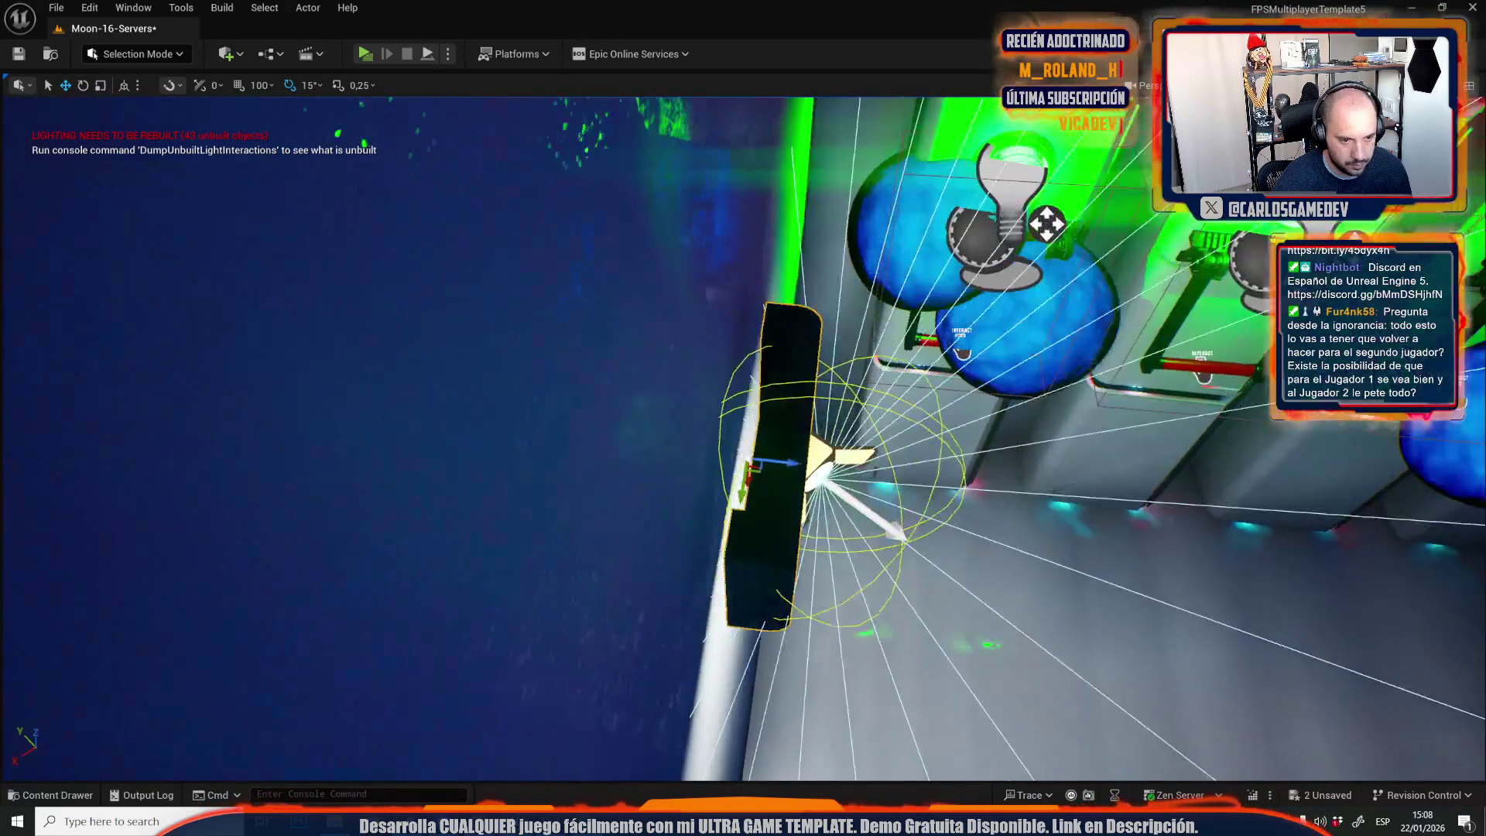
mouse_move(771, 457)
mouse_down()
mouse_move(751, 460)
mouse_move(732, 414)
mouse_move(724, 445)
mouse_move(715, 426)
mouse_up()
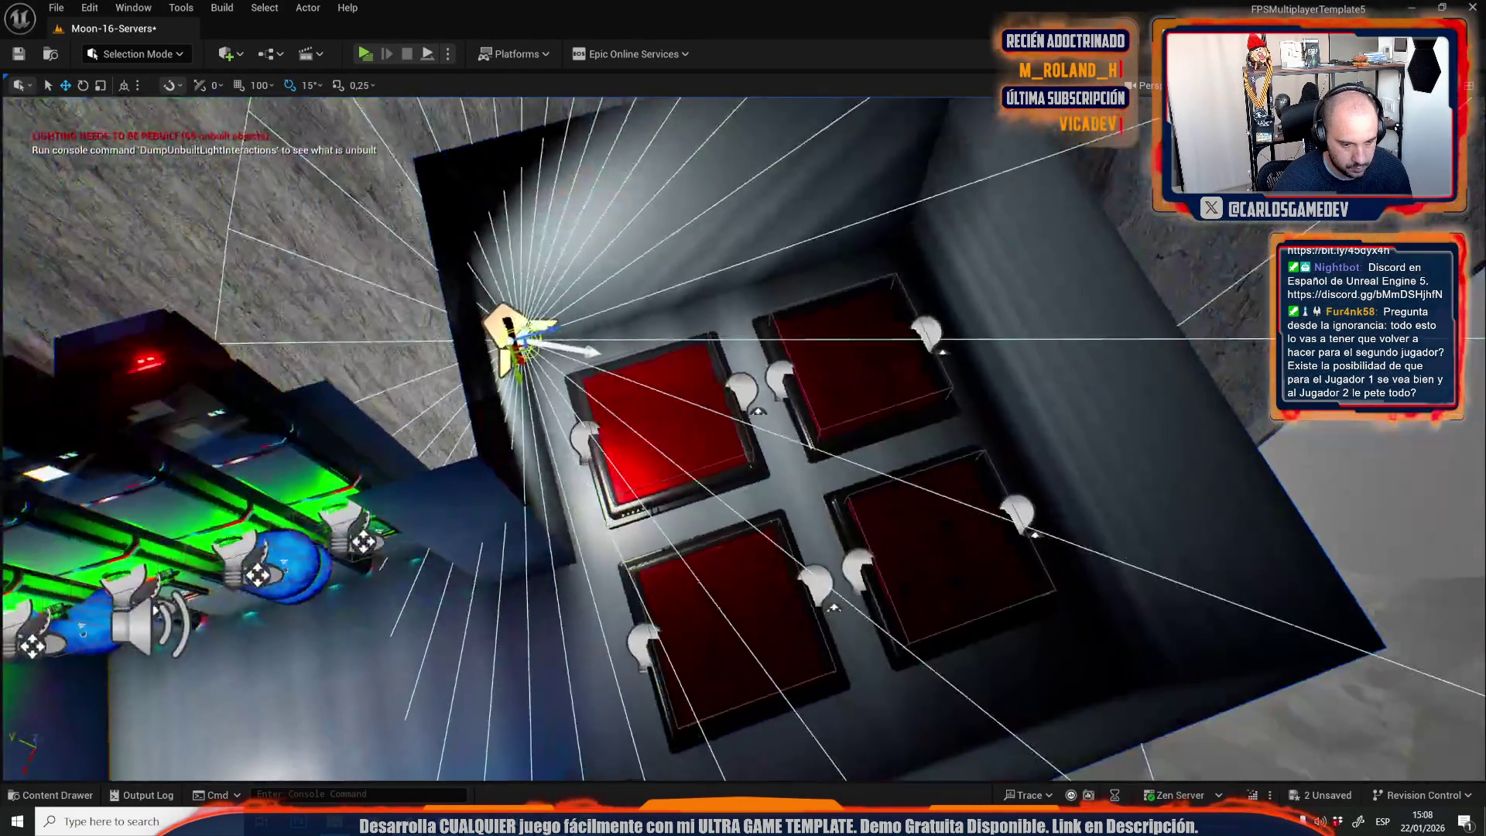
Rotate the spotlight to point straight down and slide it left along the back wall.
key(e)
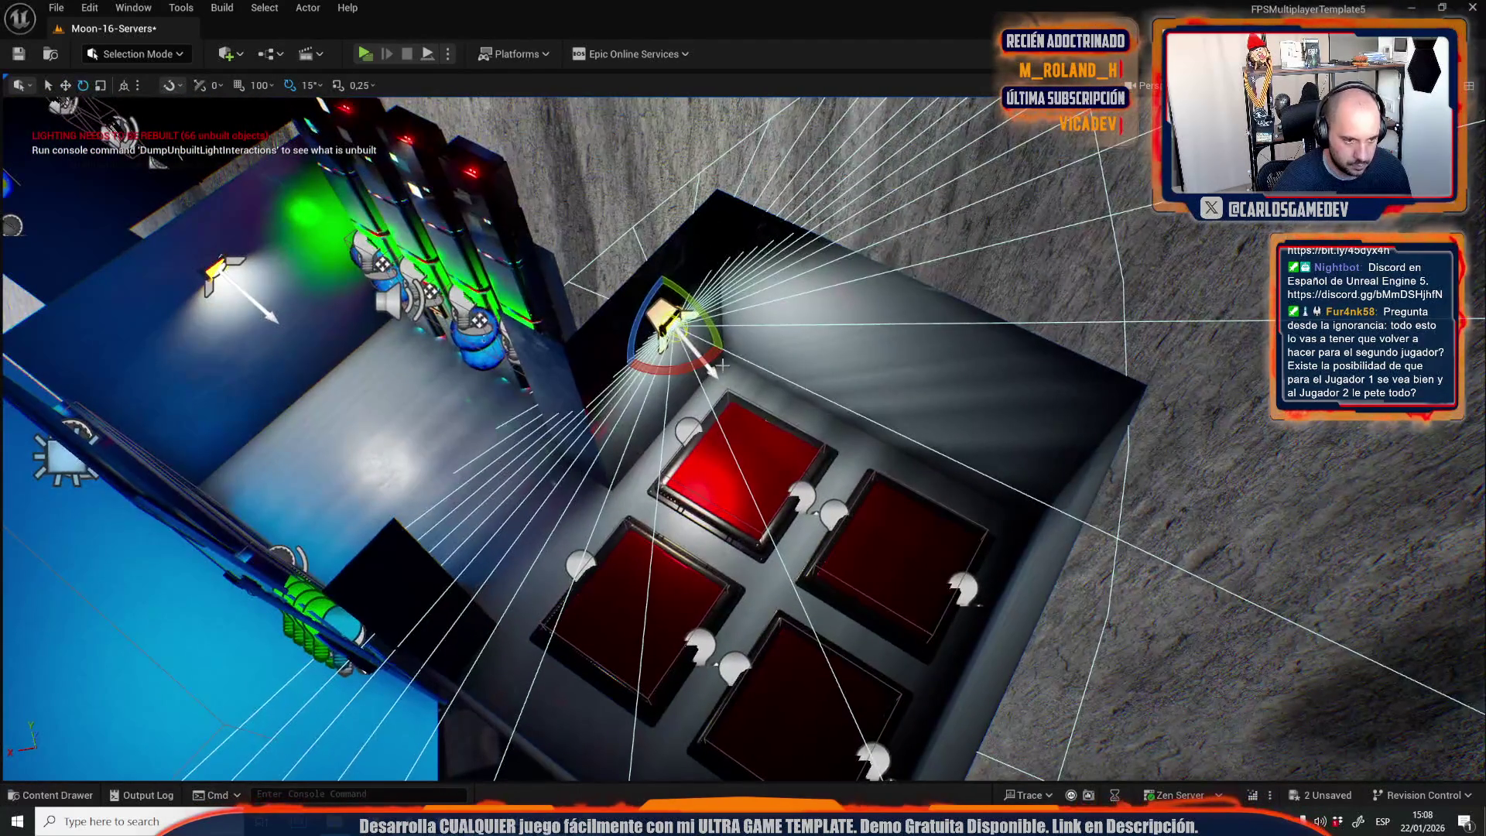
drag(686, 375, 724, 352)
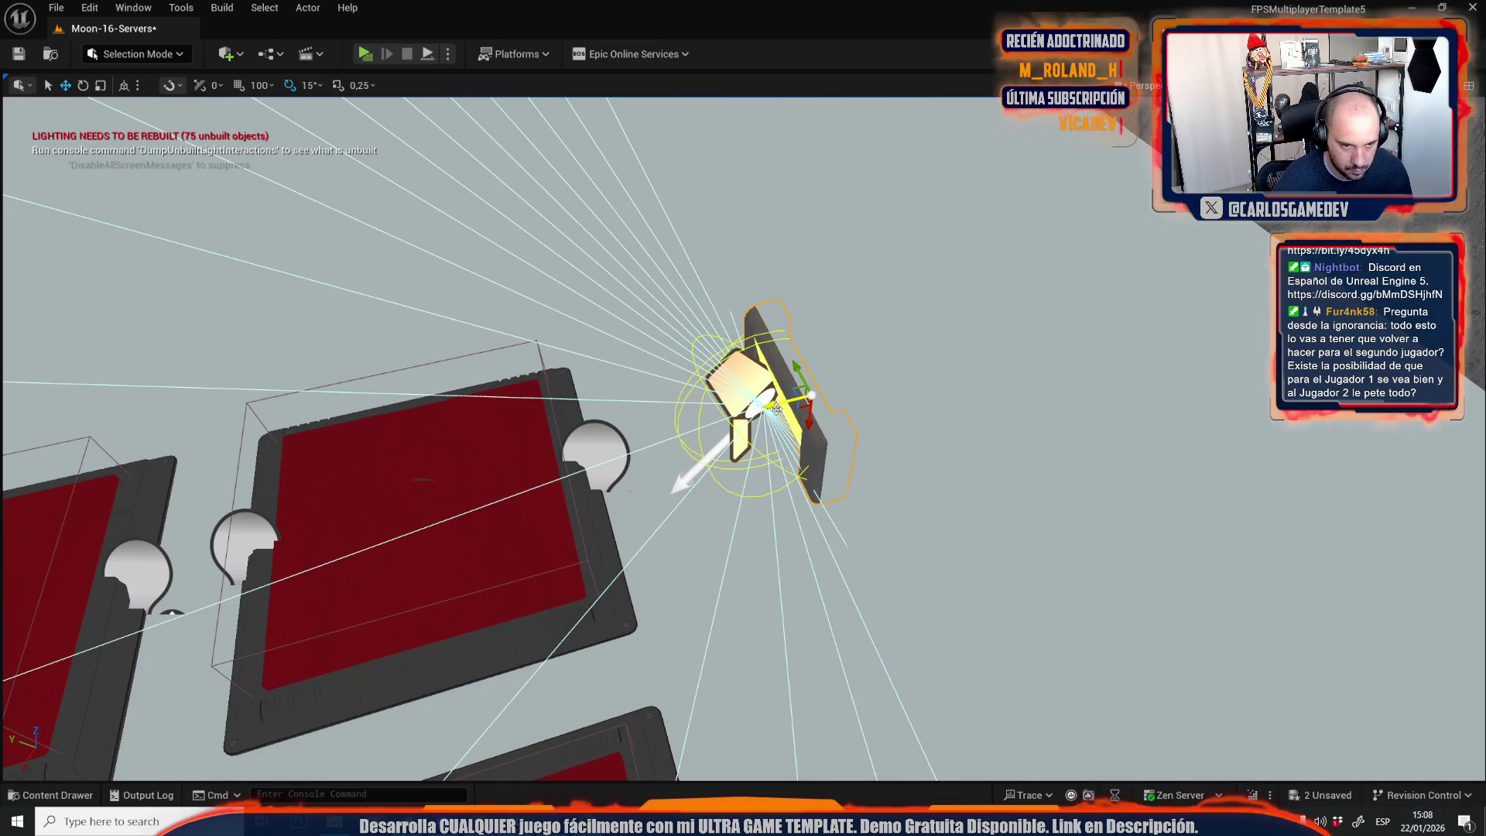
drag(776, 408, 745, 411)
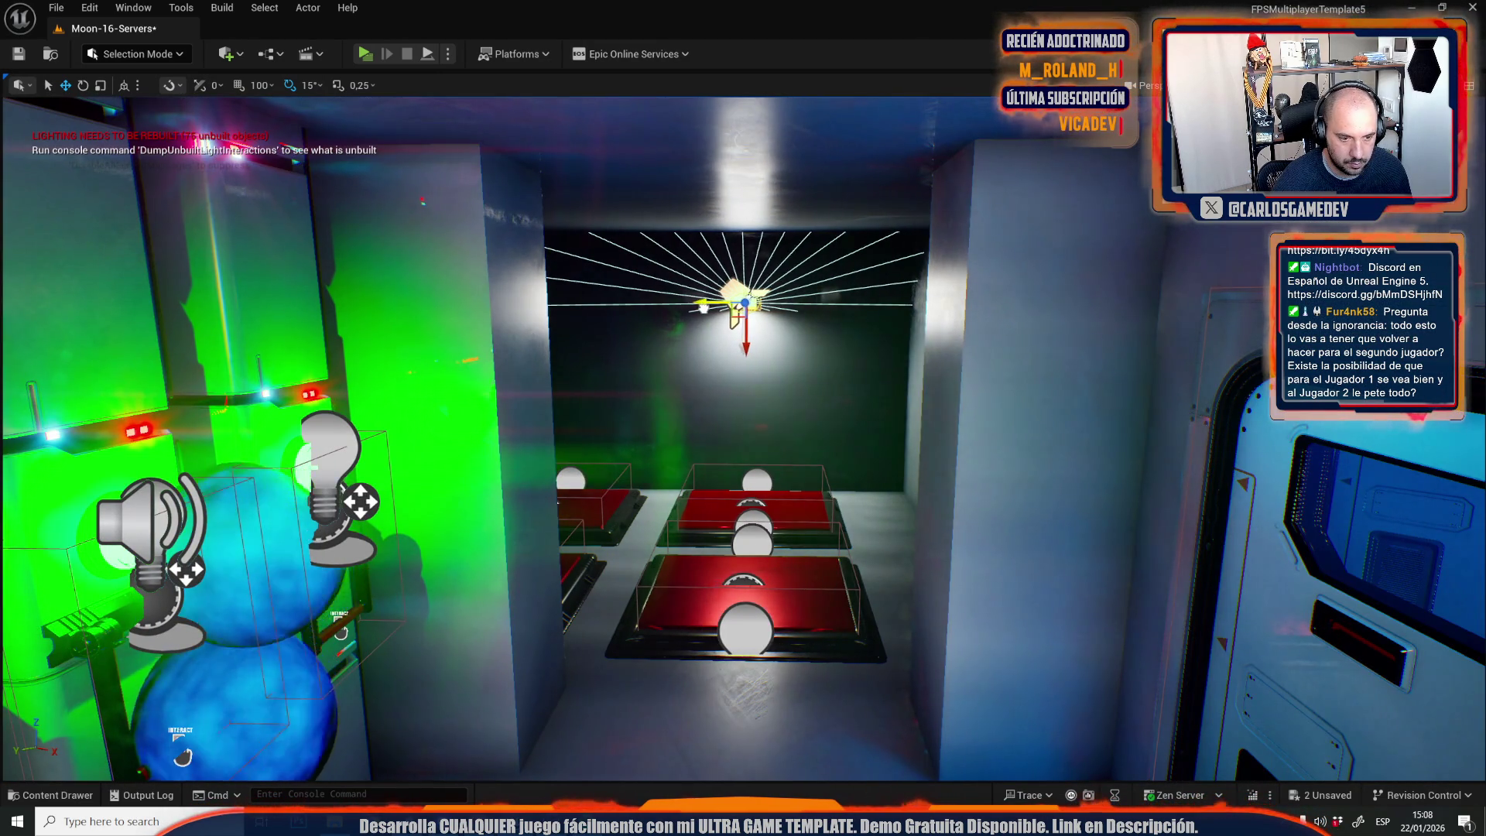
key(g)
scroll(712, 343, up, 5)
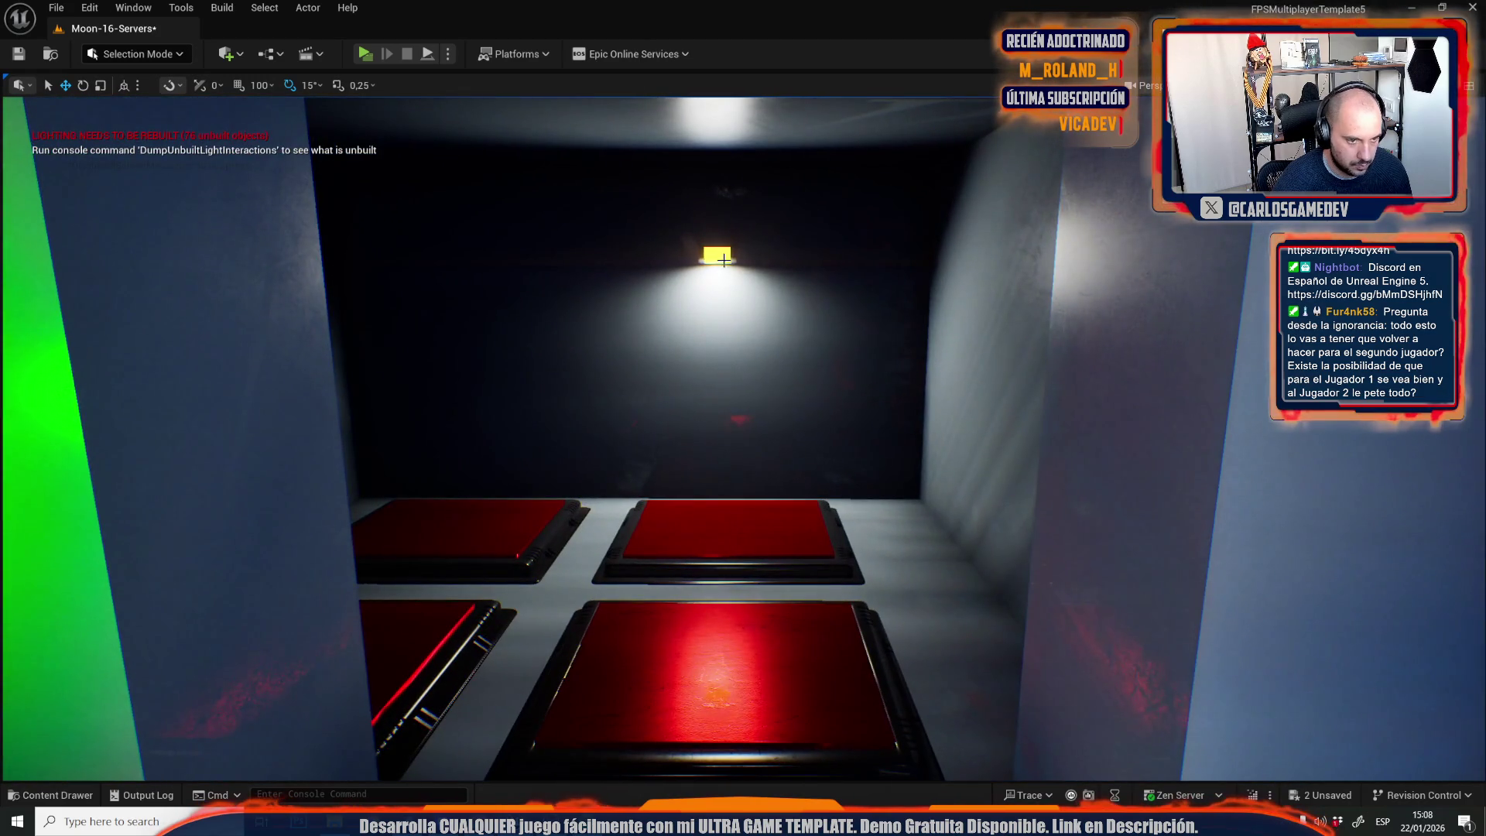
key(g)
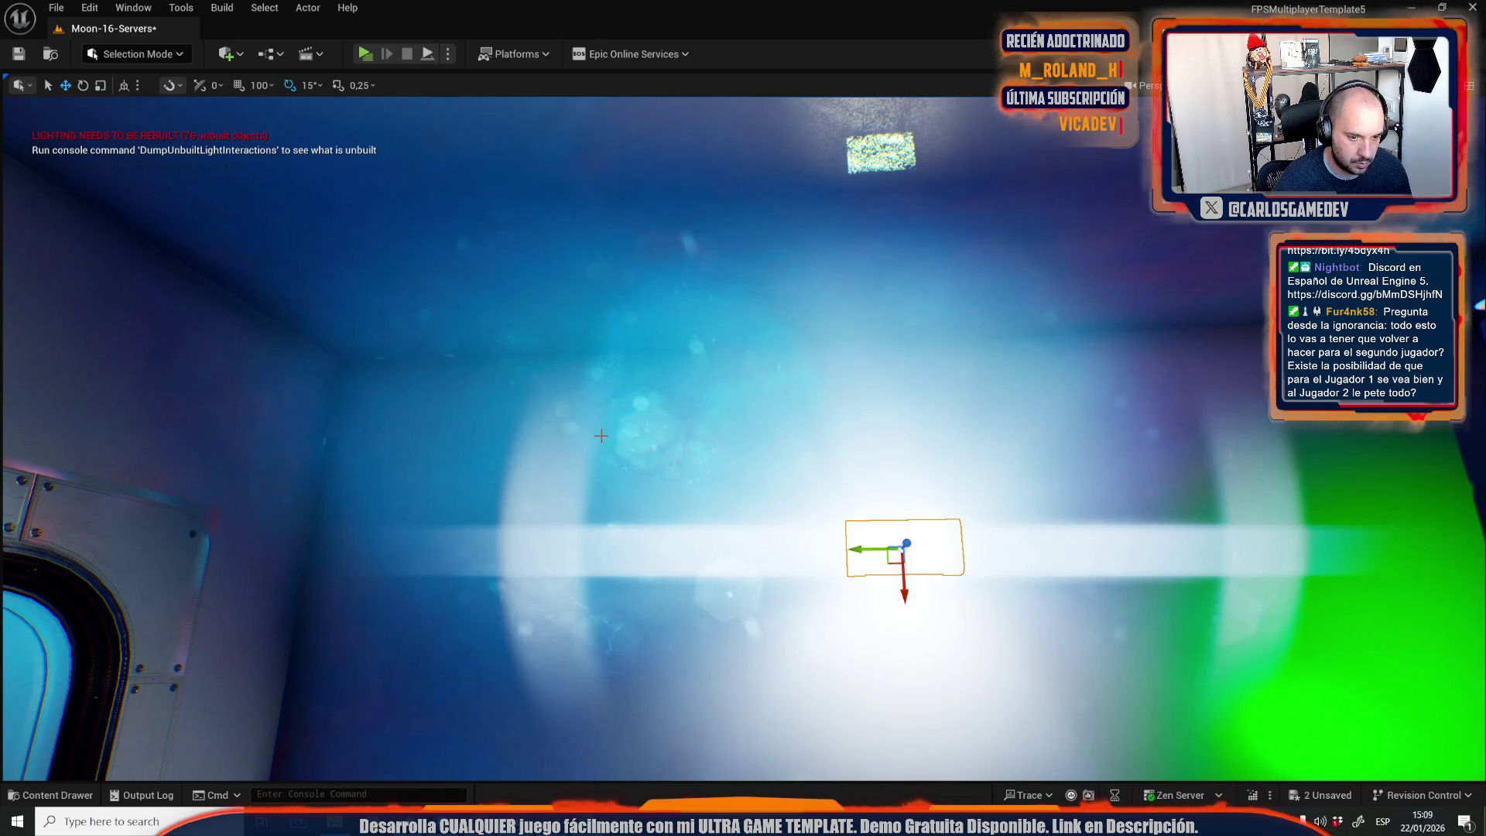
Undo the lamp's material replacement and check the room's lighting in Game View.
key(ctrl+z)
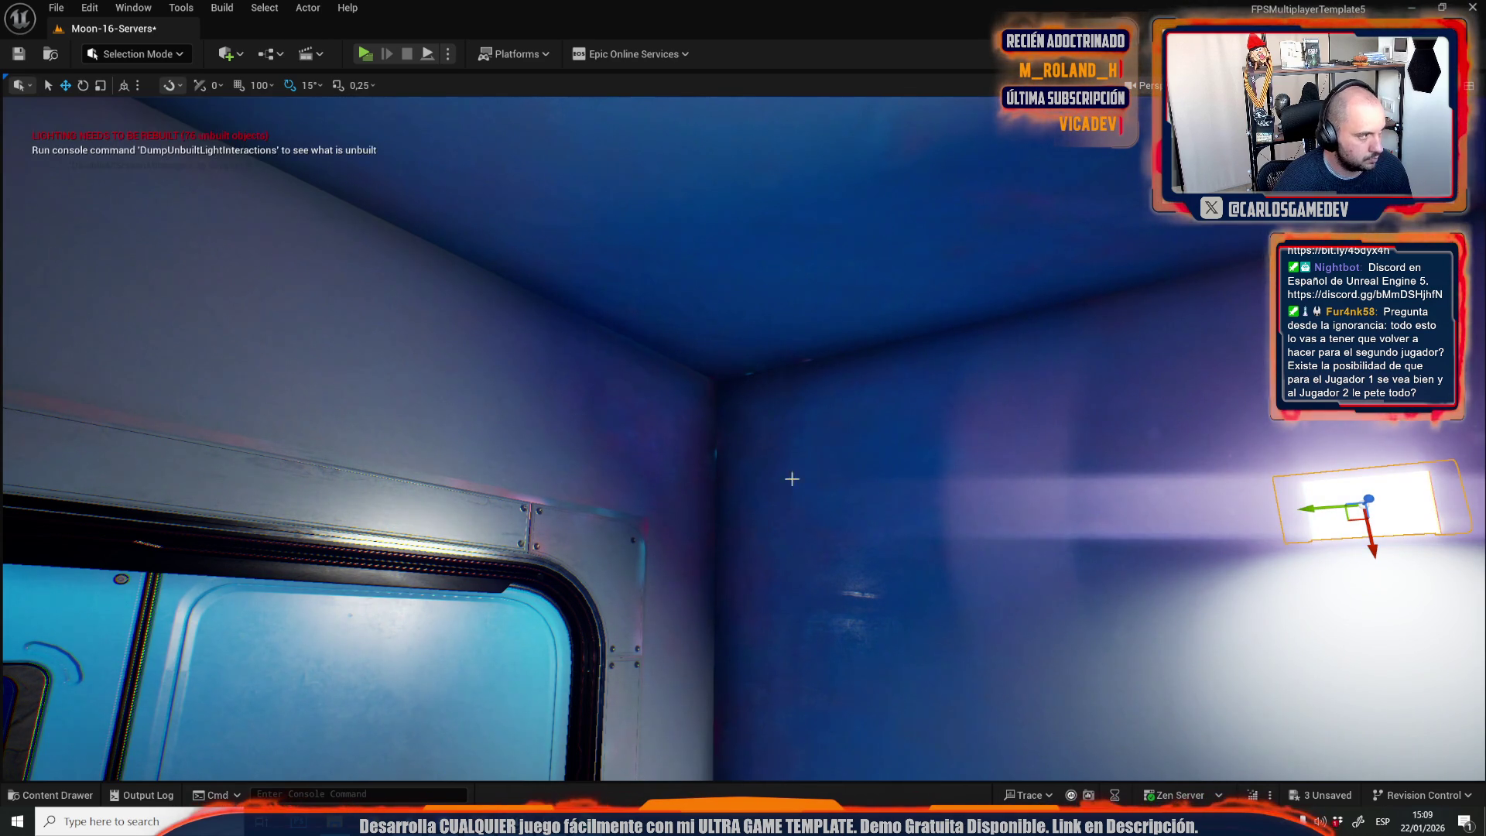
key(f)
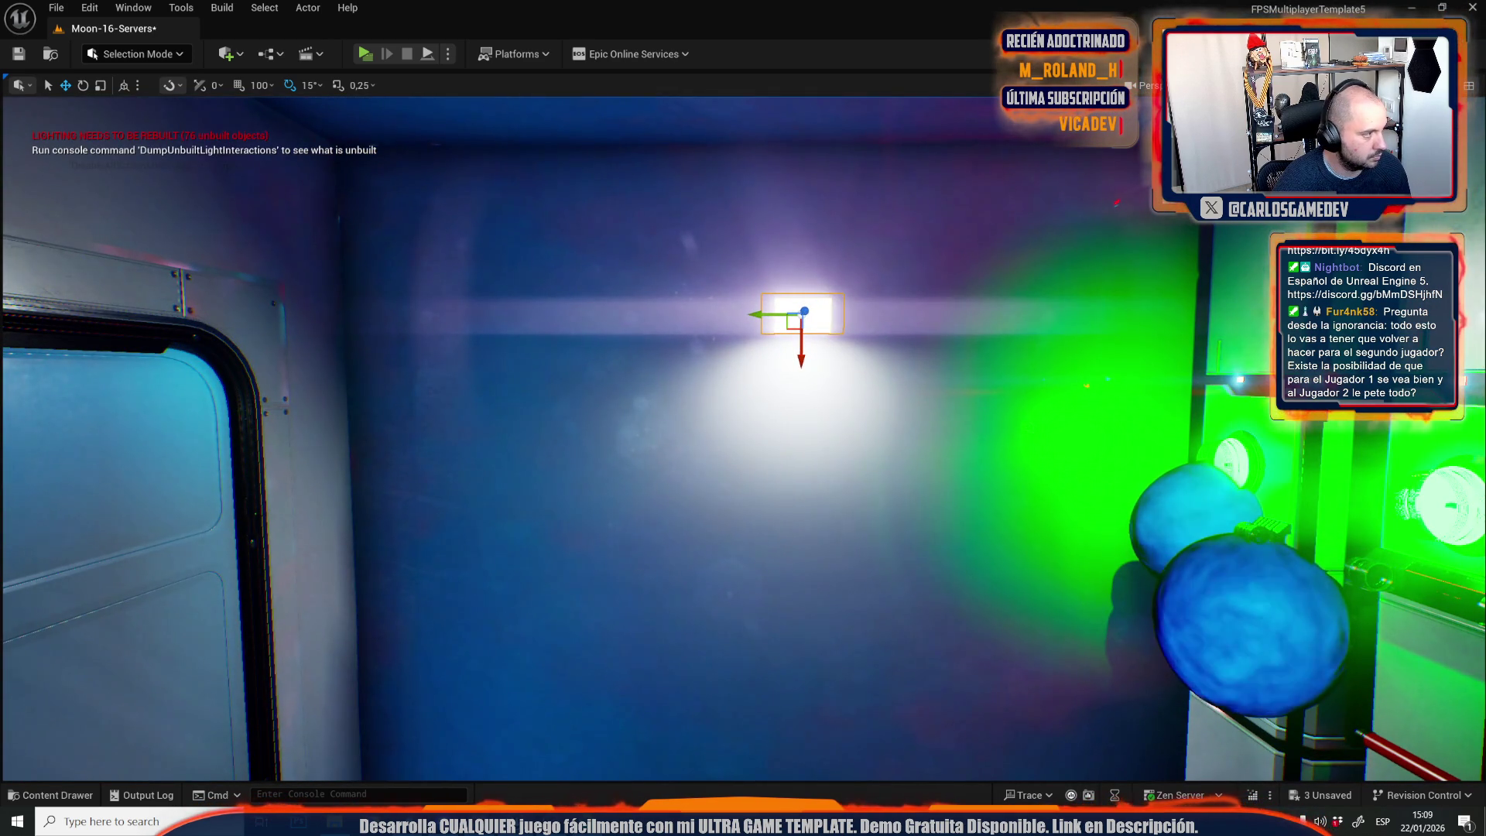
scroll(622, 393, down, 3)
key(g)
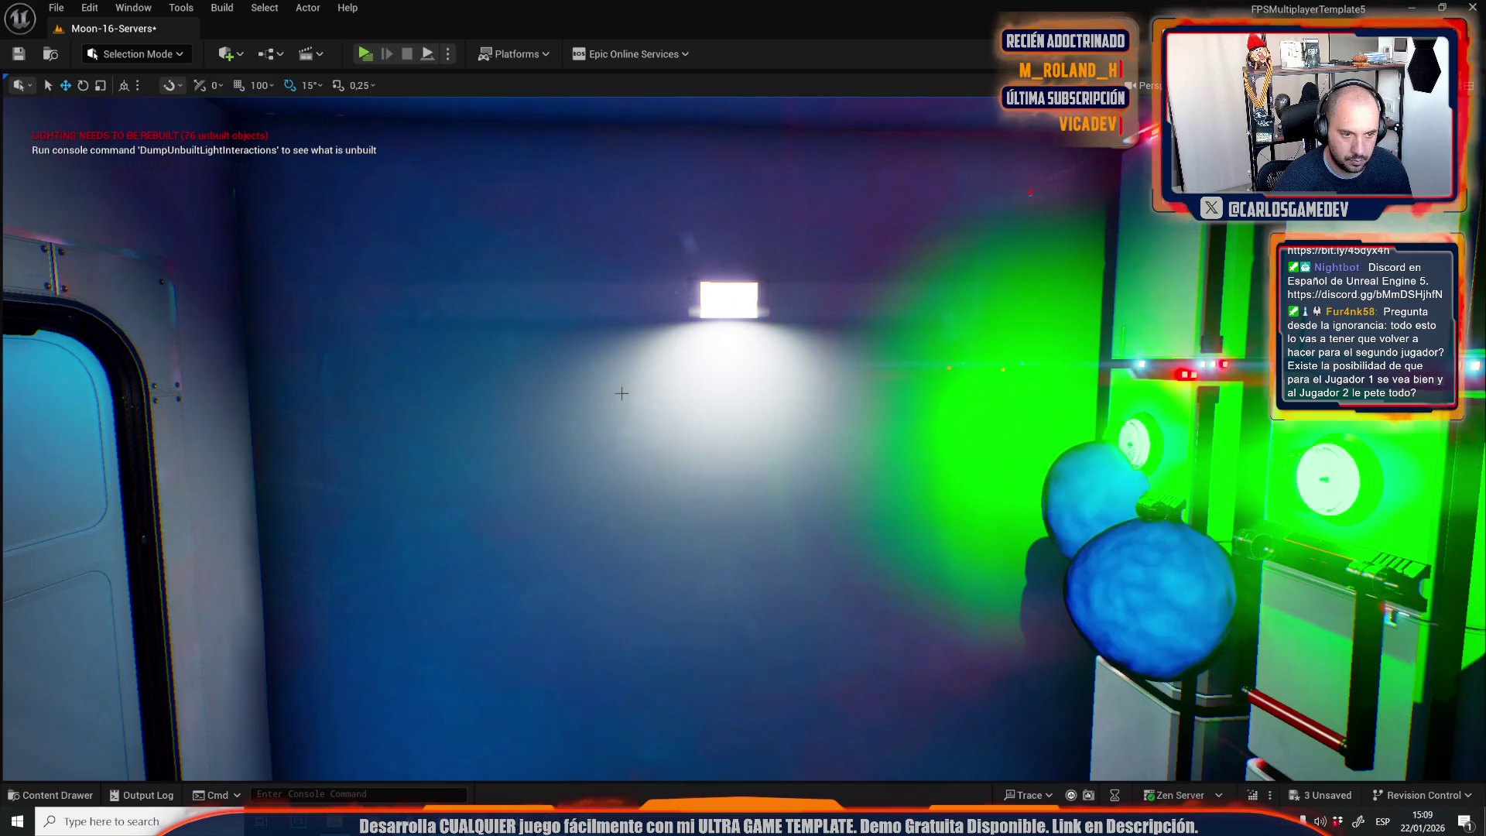
mouse_move(621, 393)
mouse_down()
mouse_move(588, 433)
mouse_move(650, 371)
mouse_move(634, 418)
mouse_move(621, 333)
mouse_move(573, 403)
mouse_up()
scroll(621, 393, down, 6)
mouse_move(671, 459)
mouse_down()
mouse_move(634, 403)
mouse_move(671, 459)
mouse_move(650, 418)
mouse_up()
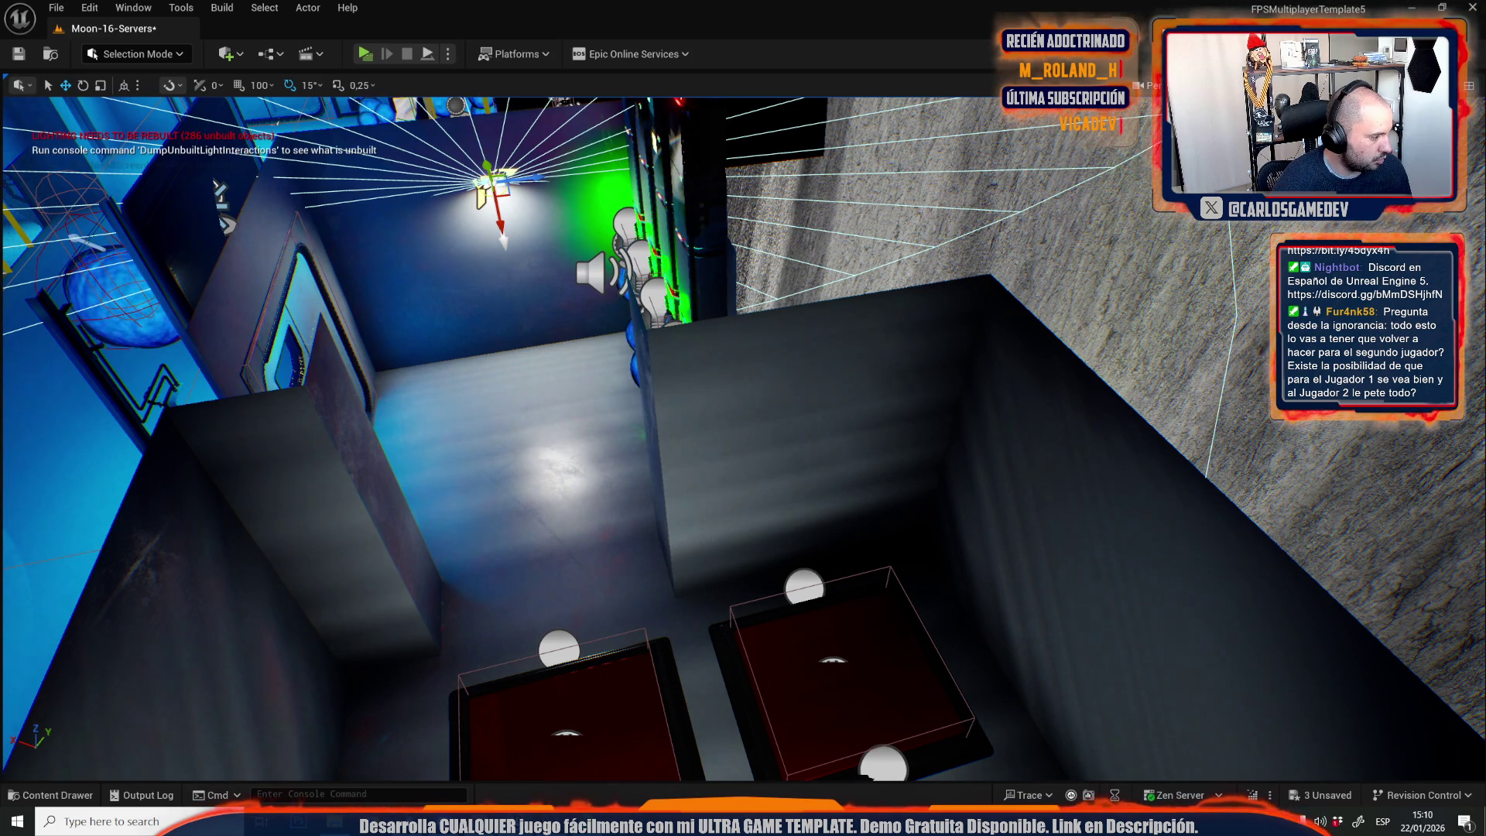
Fly the view over the four red floor pads.
drag(489, 508, 657, 382)
mouse_move(1043, 313)
mouse_down()
mouse_move(831, 521)
mouse_move(619, 521)
mouse_move(801, 375)
mouse_up()
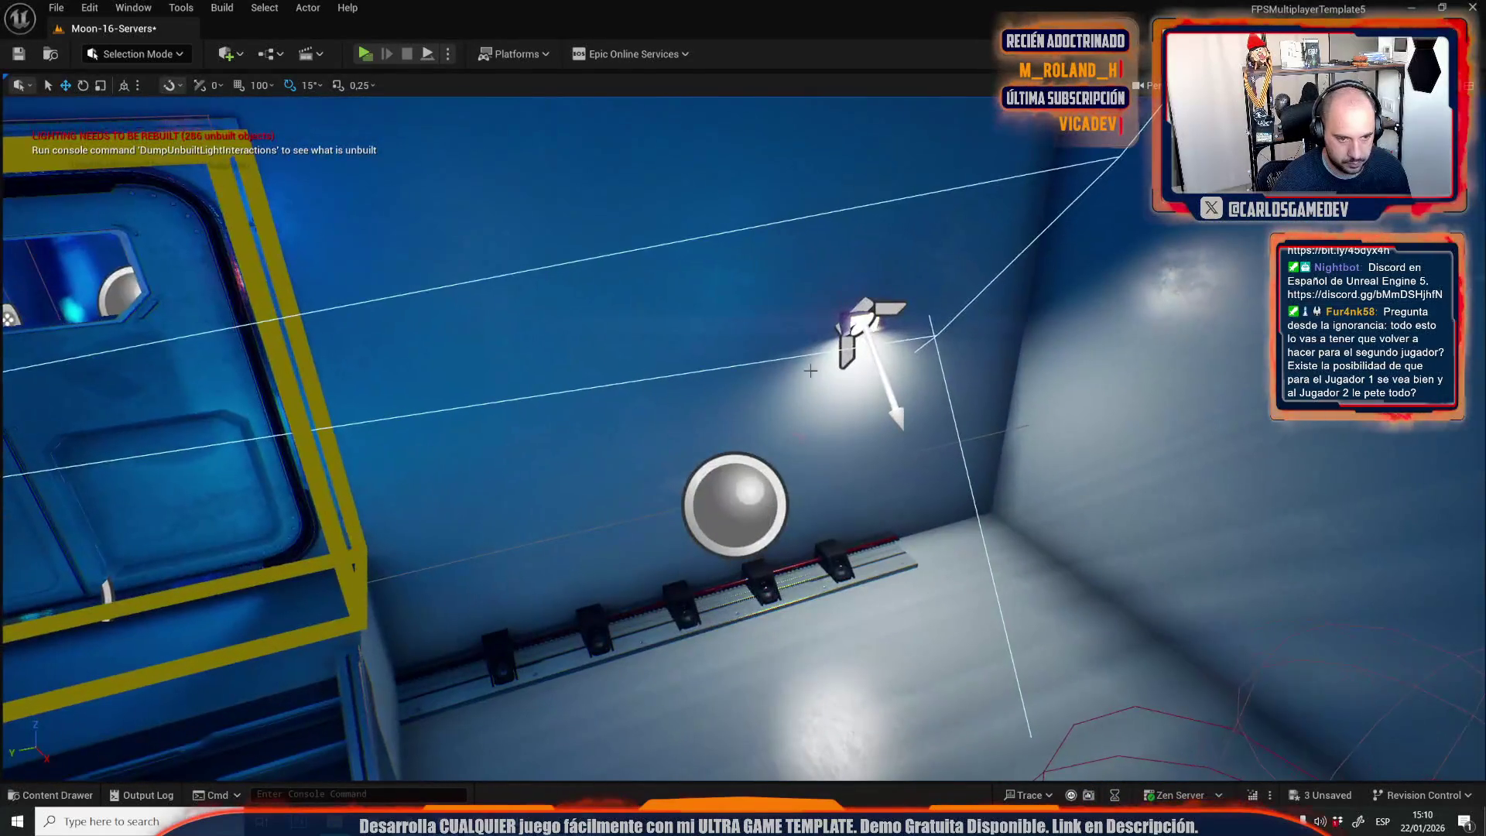
click(845, 352)
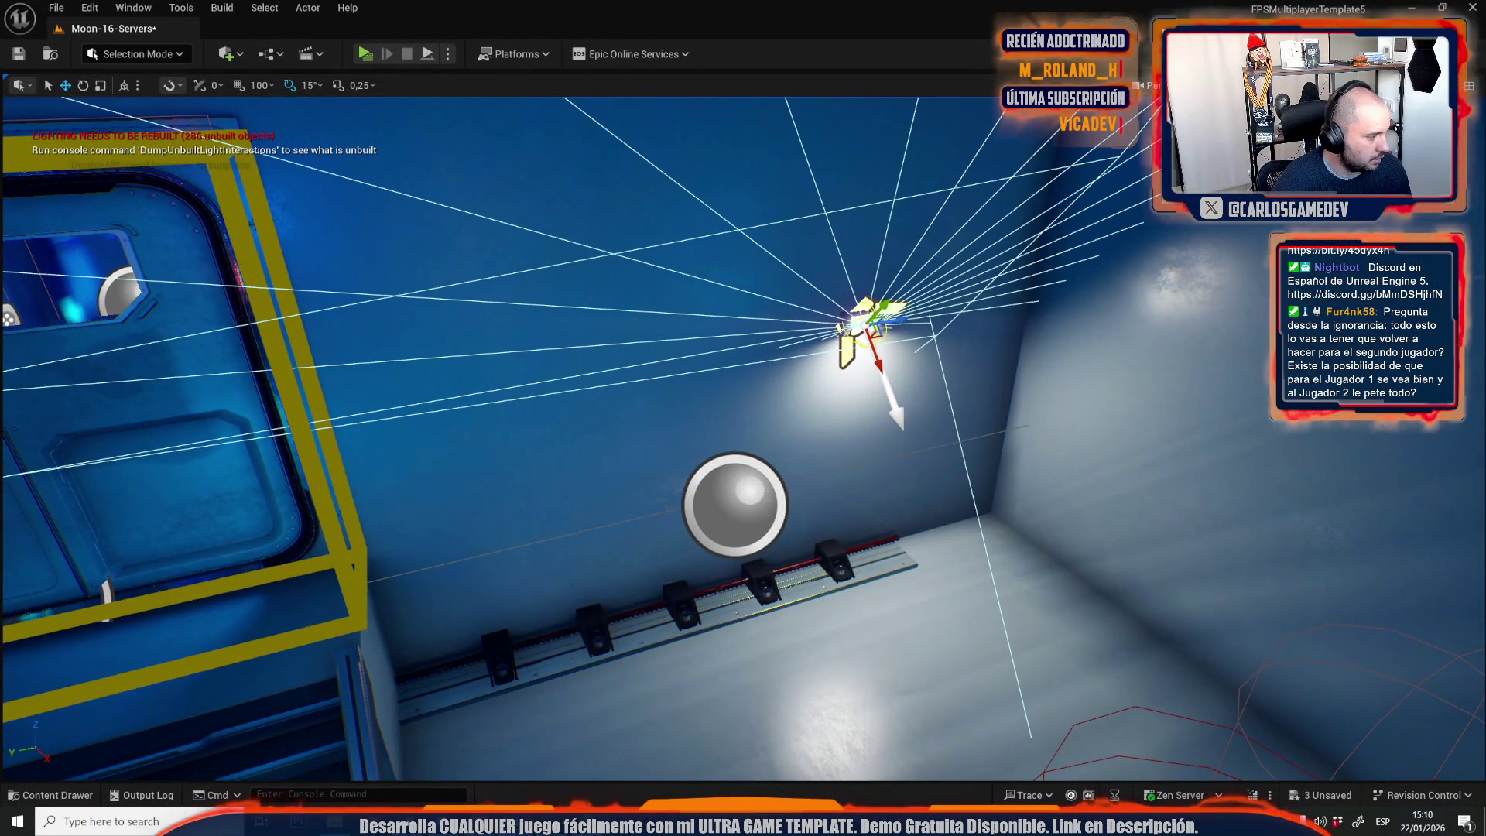
mouse_move(177, 444)
mouse_down()
mouse_move(556, 509)
mouse_move(910, 350)
mouse_move(913, 426)
mouse_move(933, 447)
mouse_move(902, 437)
mouse_up()
click(910, 350)
mouse_move(689, 387)
mouse_down()
mouse_move(588, 270)
mouse_move(555, 306)
mouse_move(540, 366)
mouse_up()
click(572, 259)
key(e)
key(r)
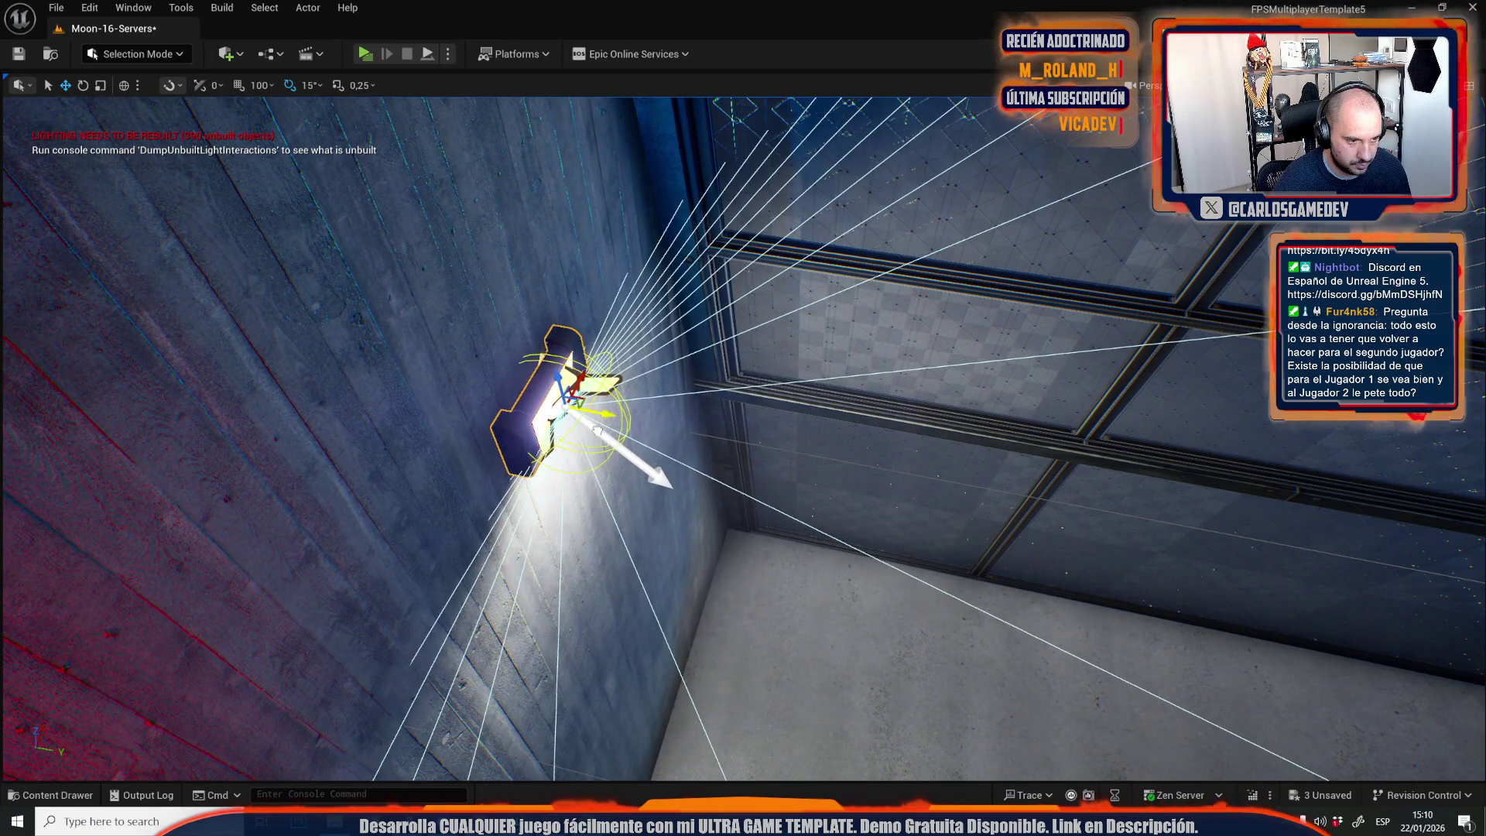
mouse_move(595, 427)
mouse_down()
mouse_move(621, 441)
mouse_move(798, 361)
mouse_up()
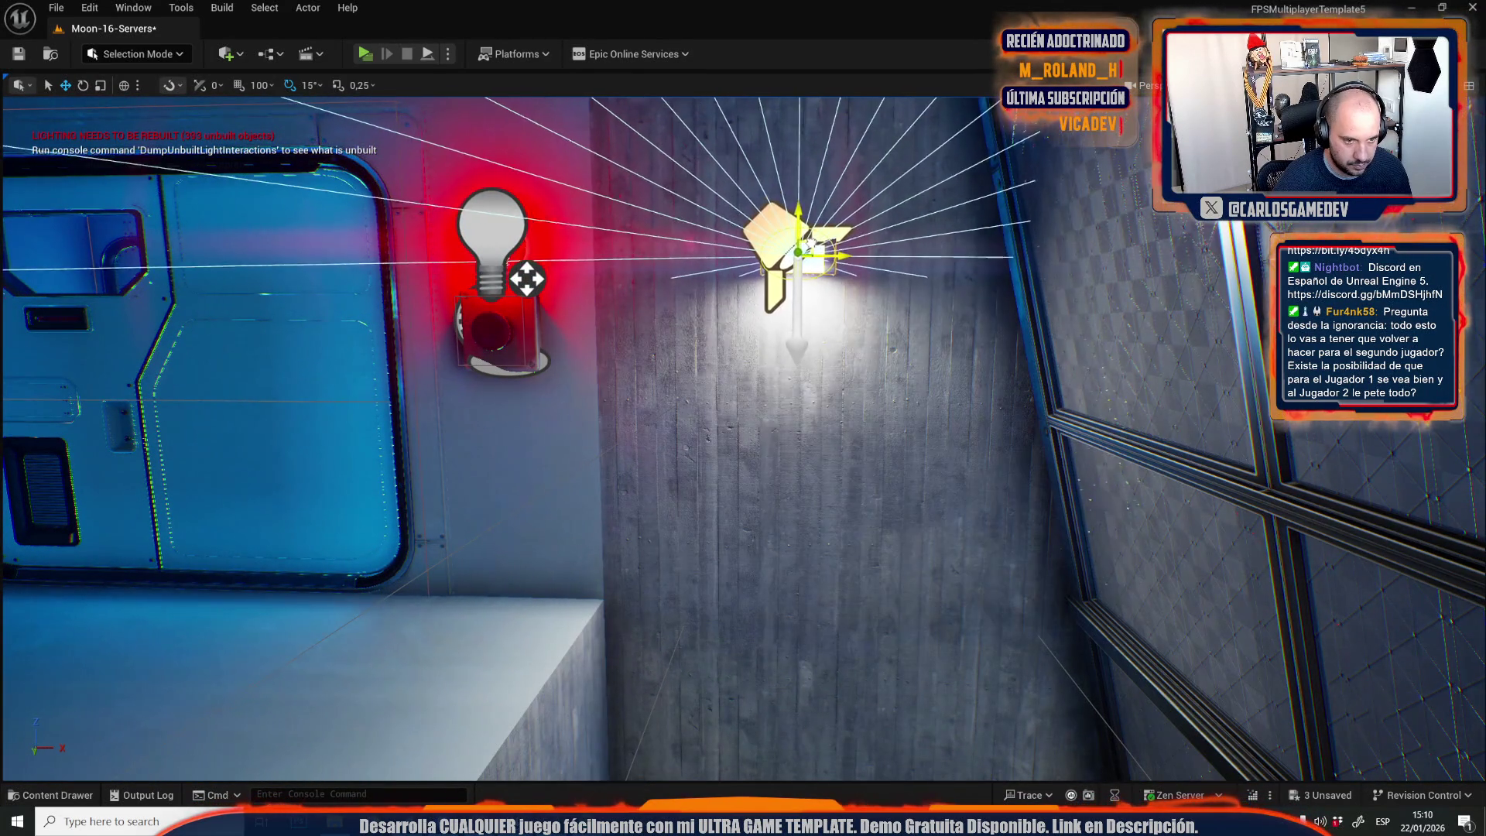
mouse_move(526, 278)
mouse_down()
mouse_move(433, 325)
mouse_move(325, 341)
mouse_move(356, 333)
mouse_move(306, 341)
mouse_move(305, 309)
mouse_up()
scroll(743, 433, down, 10)
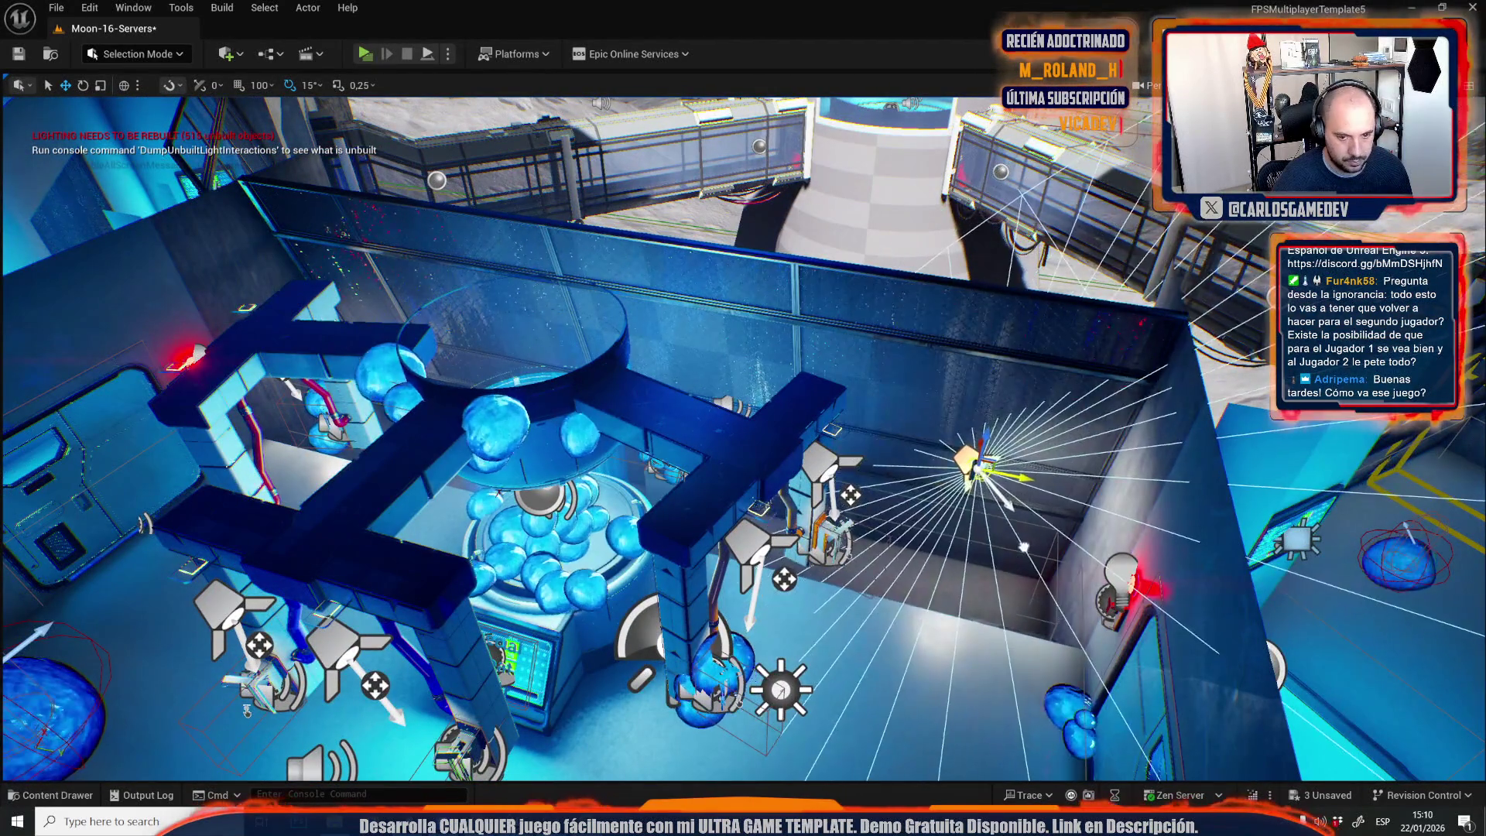
key(f)
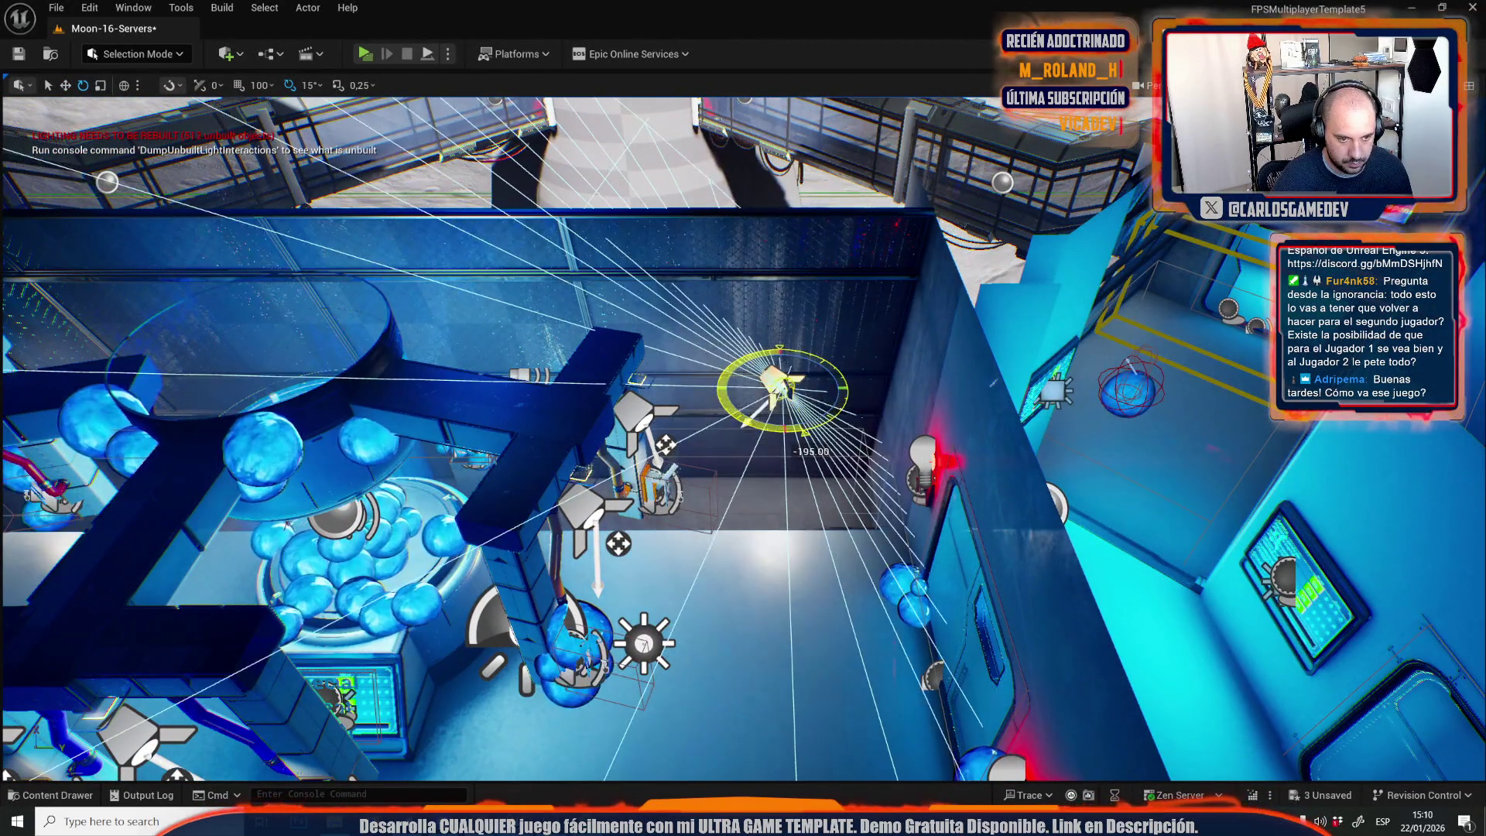
scroll(762, 422, up, 5)
scroll(610, 340, up, 2)
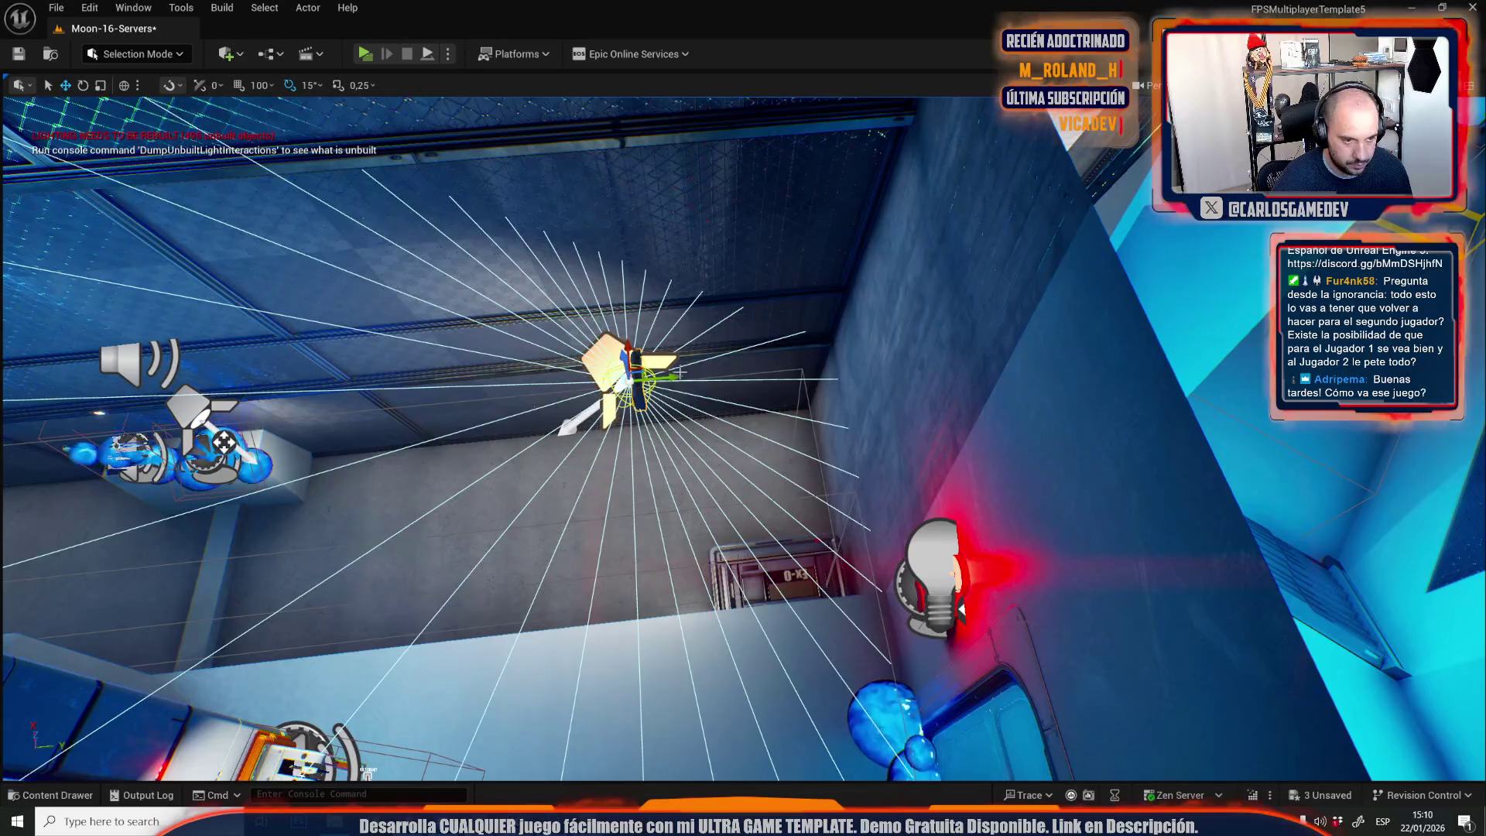
scroll(684, 369, up, 4)
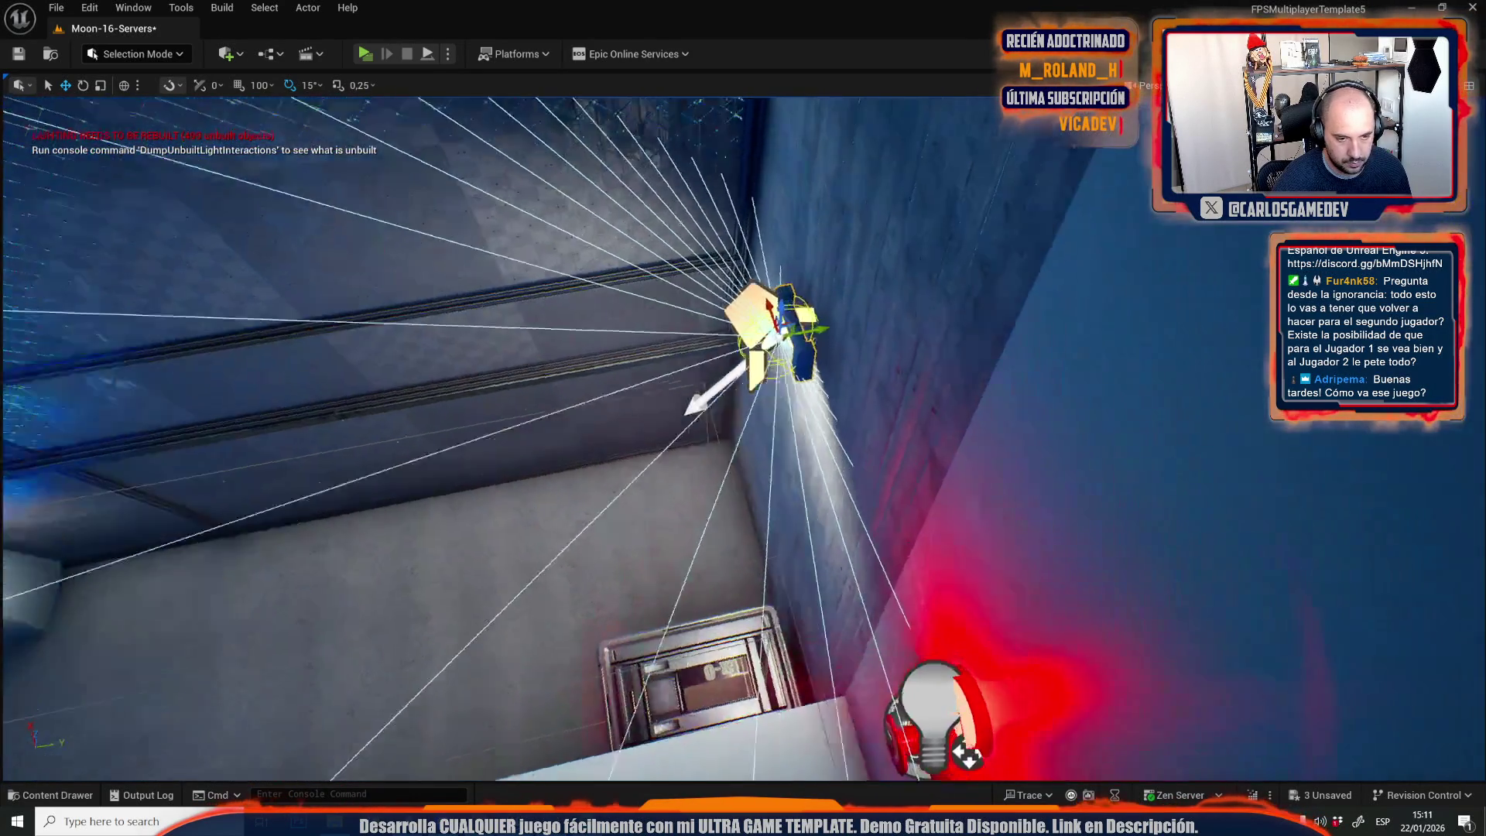
scroll(743, 433, up, 4)
scroll(921, 594, down, 1)
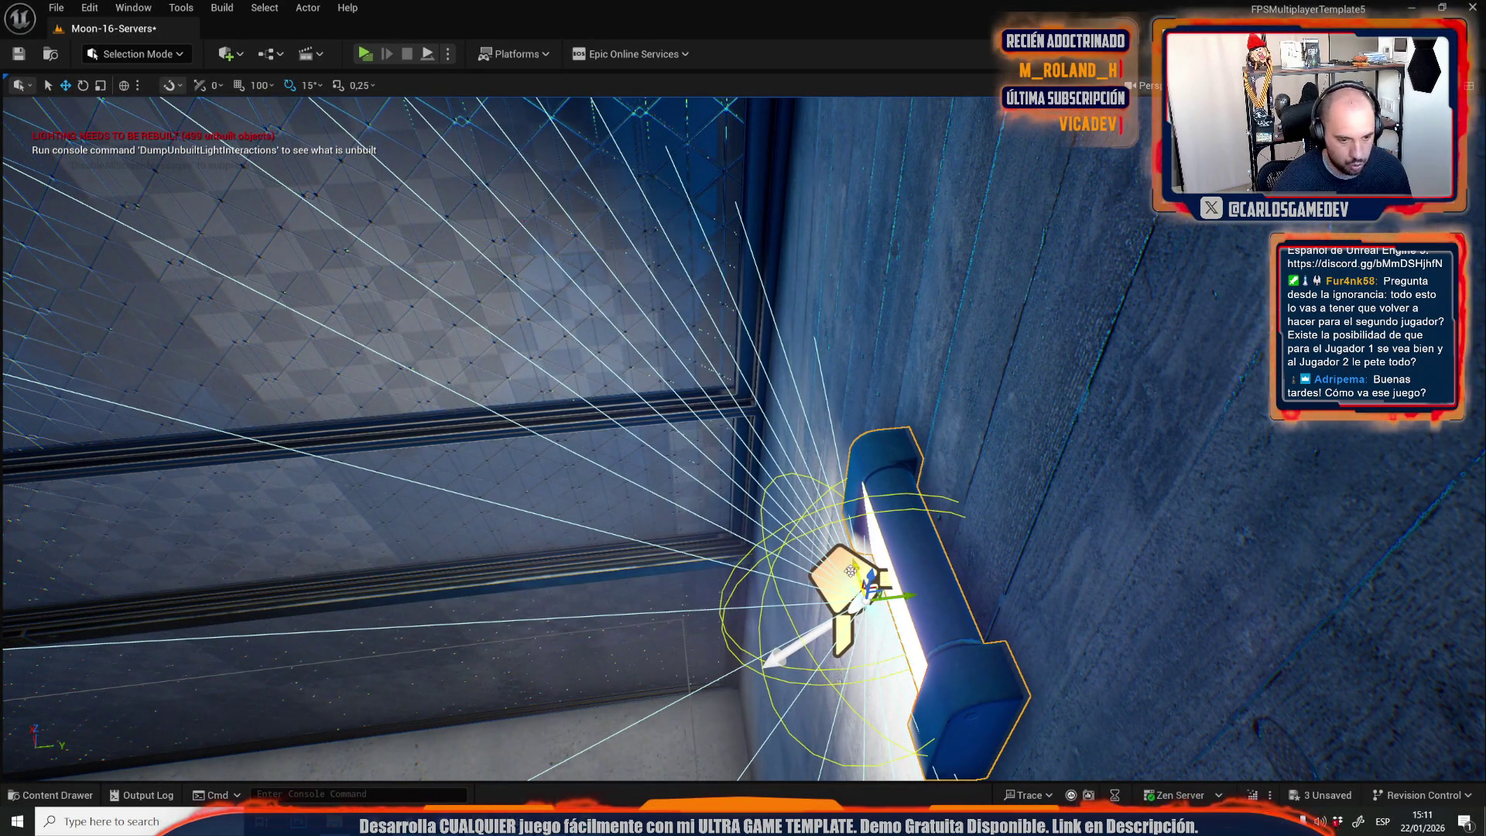
key(f)
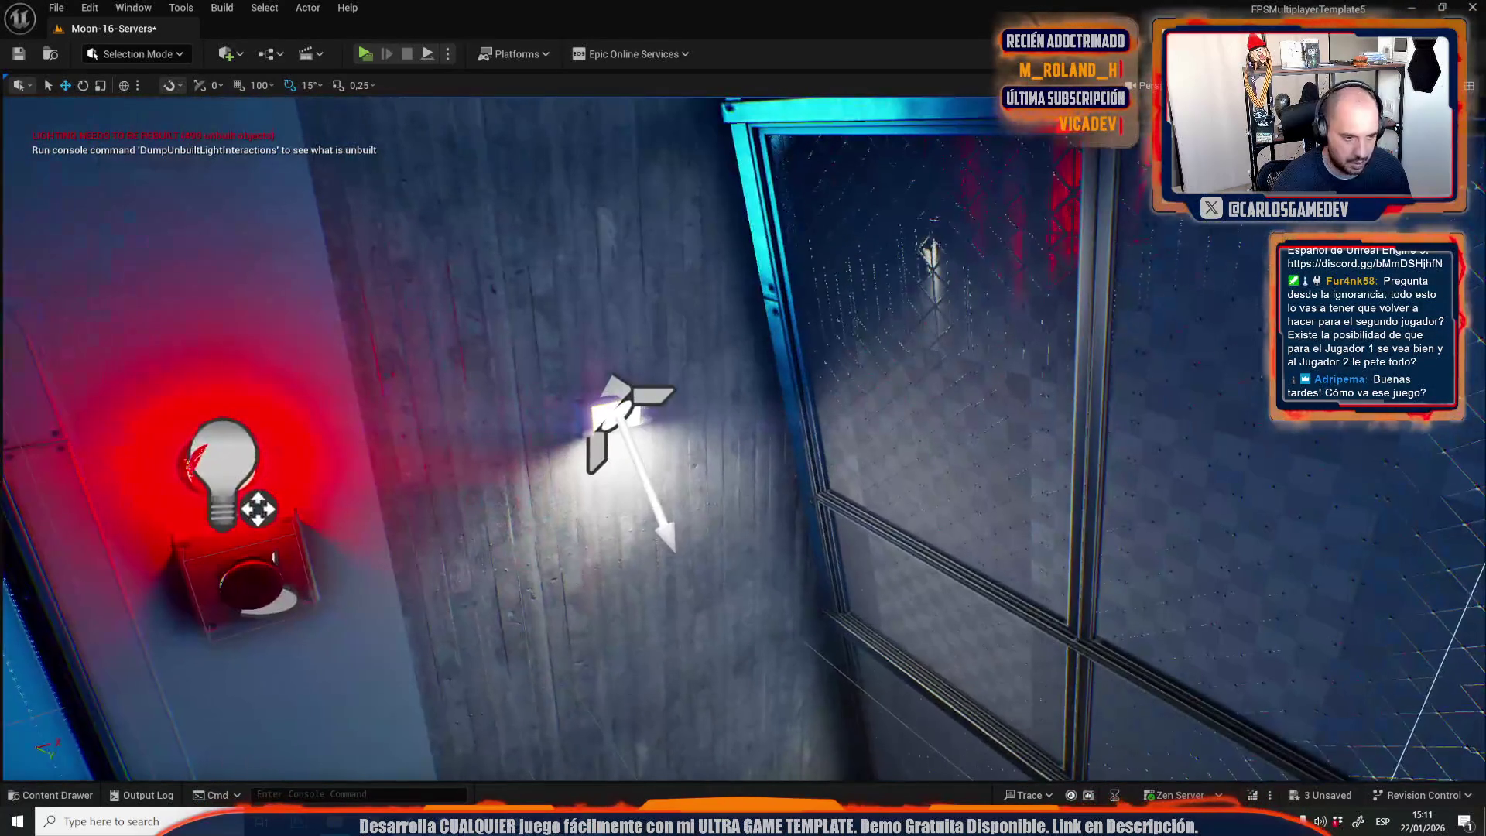
click(653, 395)
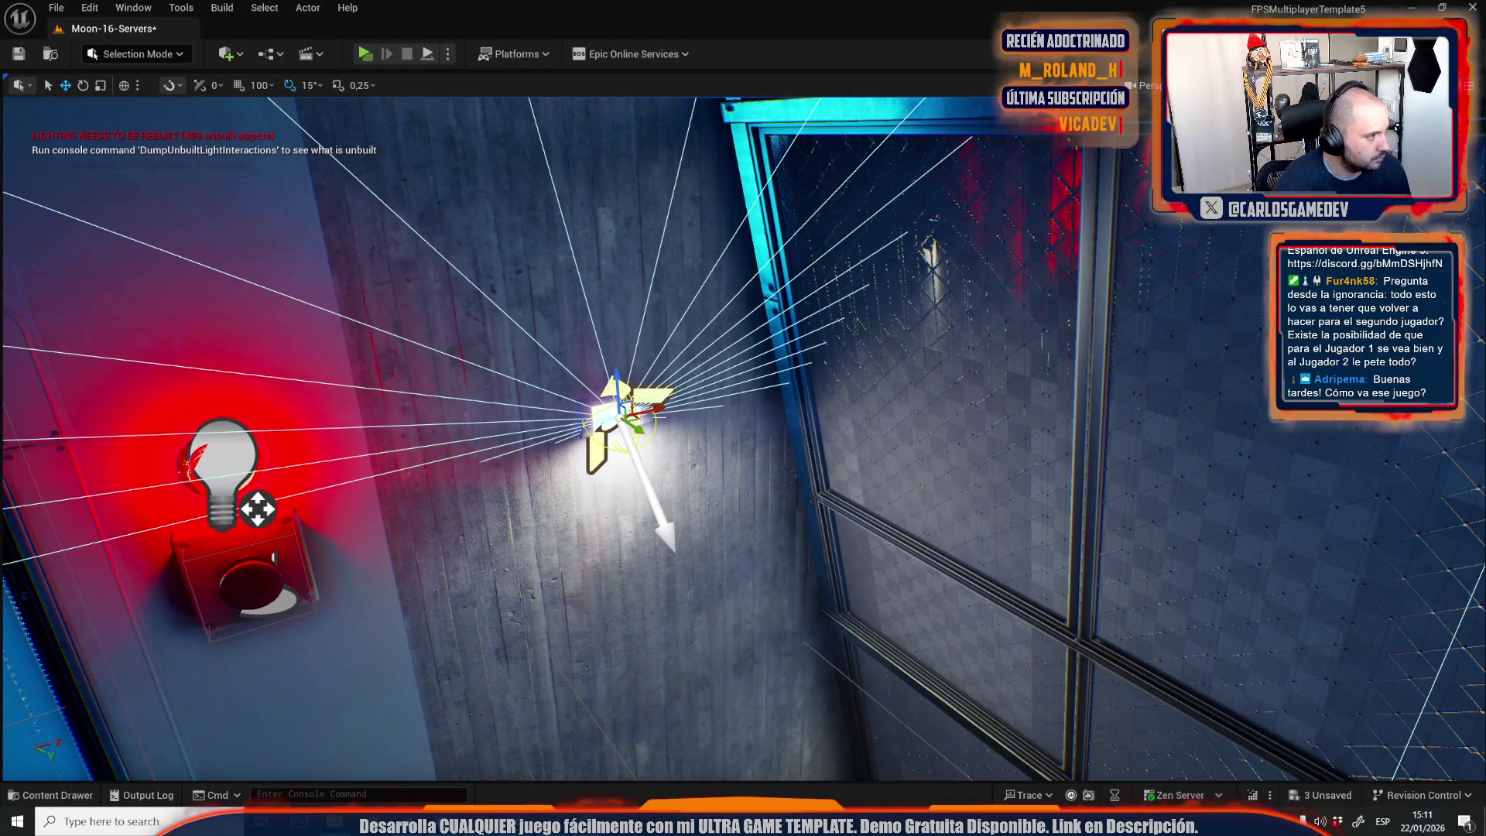
key(f)
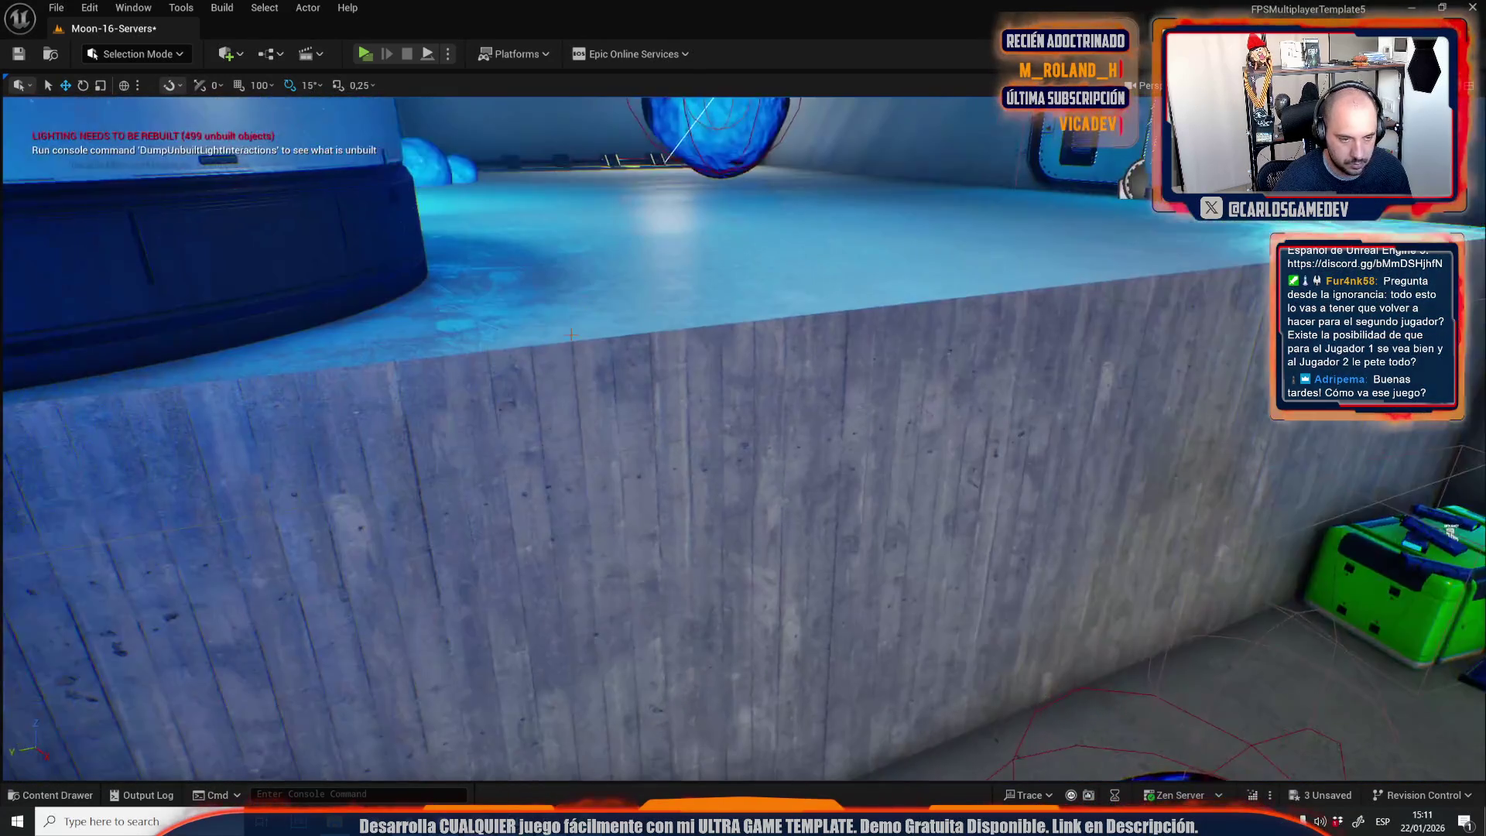
Alt-drag copies of the spotlight along the low wall and tilt the leftmost one downward.
key(f)
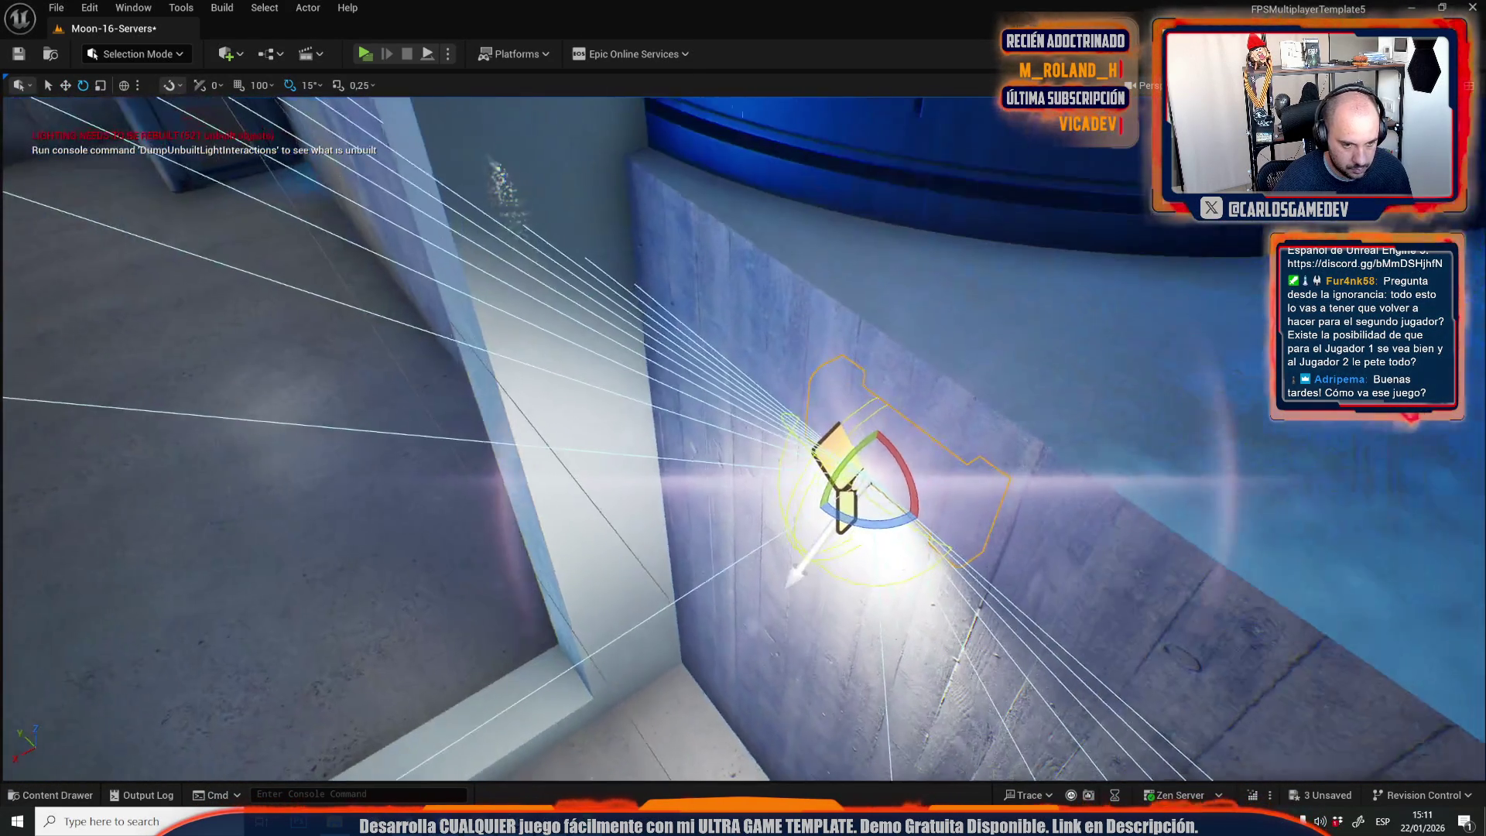
key(w)
mouse_move(844, 504)
mouse_down()
mouse_move(787, 522)
mouse_move(485, 460)
mouse_move(449, 588)
mouse_up()
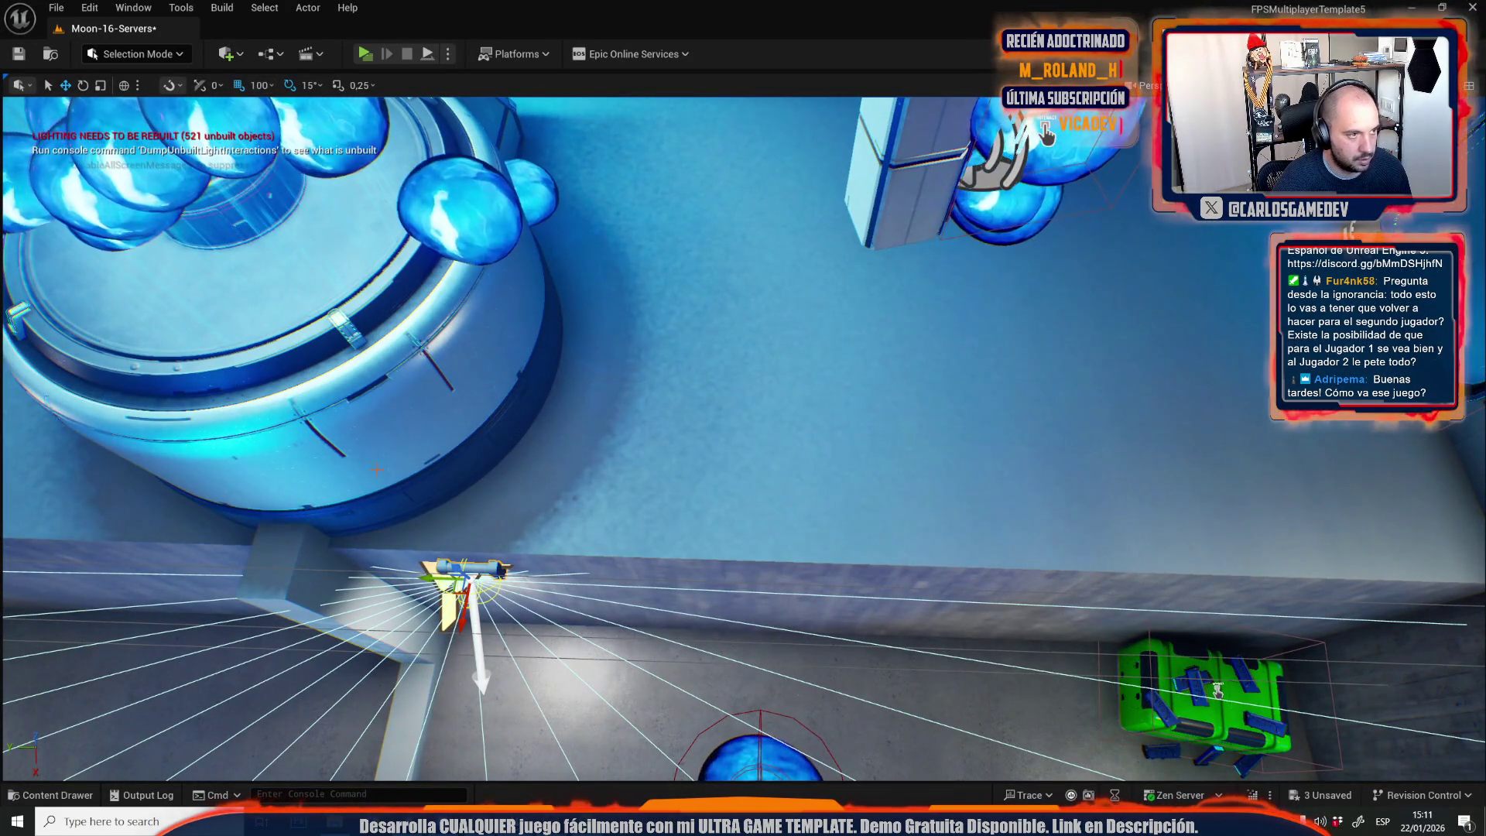
mouse_move(464, 576)
mouse_down()
mouse_move(1041, 595)
mouse_move(851, 572)
mouse_move(812, 542)
mouse_up()
click(761, 430)
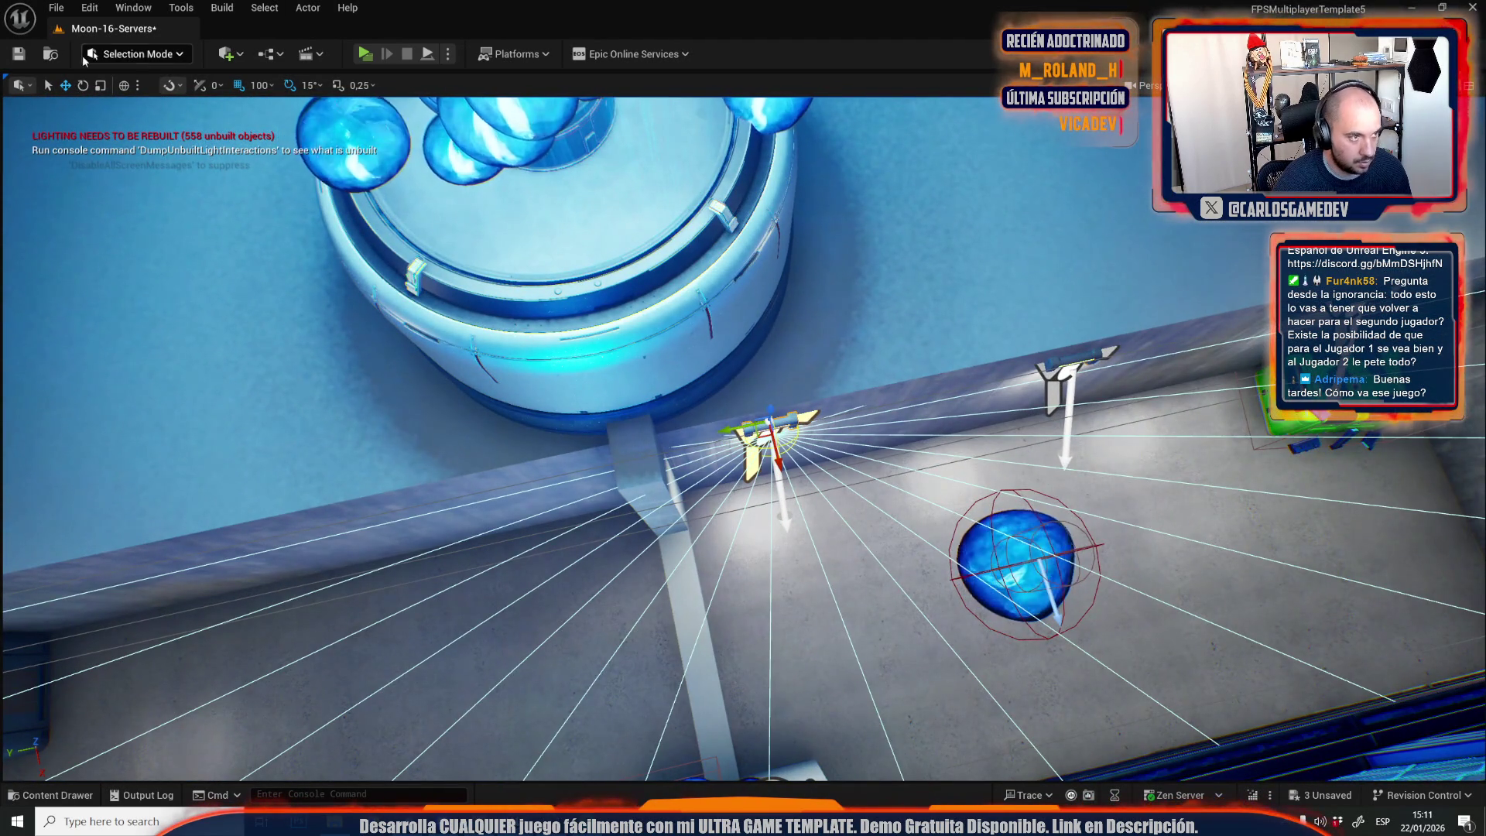
mouse_move(761, 430)
mouse_down()
mouse_move(722, 426)
mouse_move(515, 488)
mouse_up()
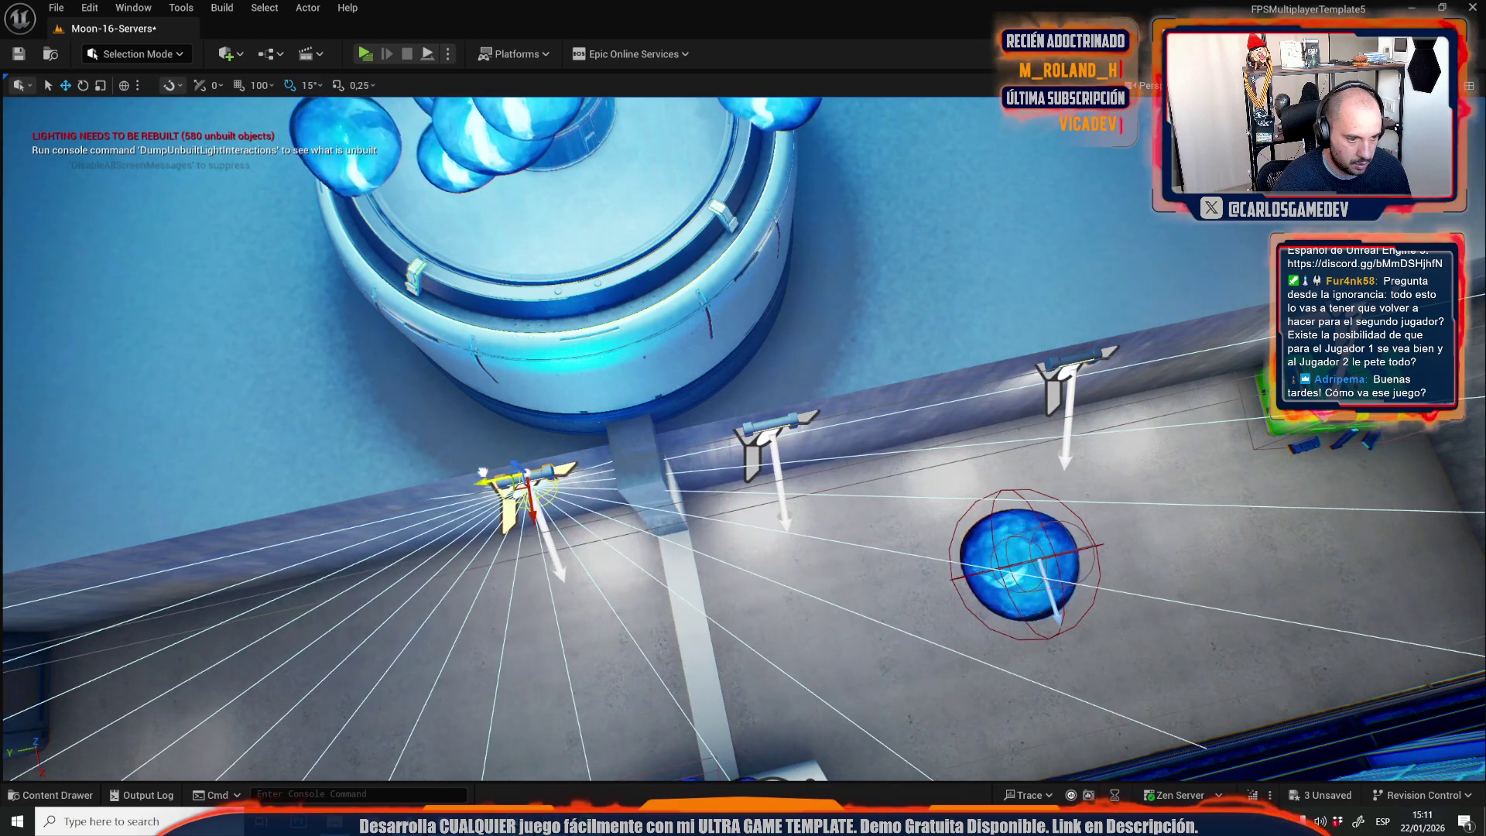
drag(541, 387, 495, 433)
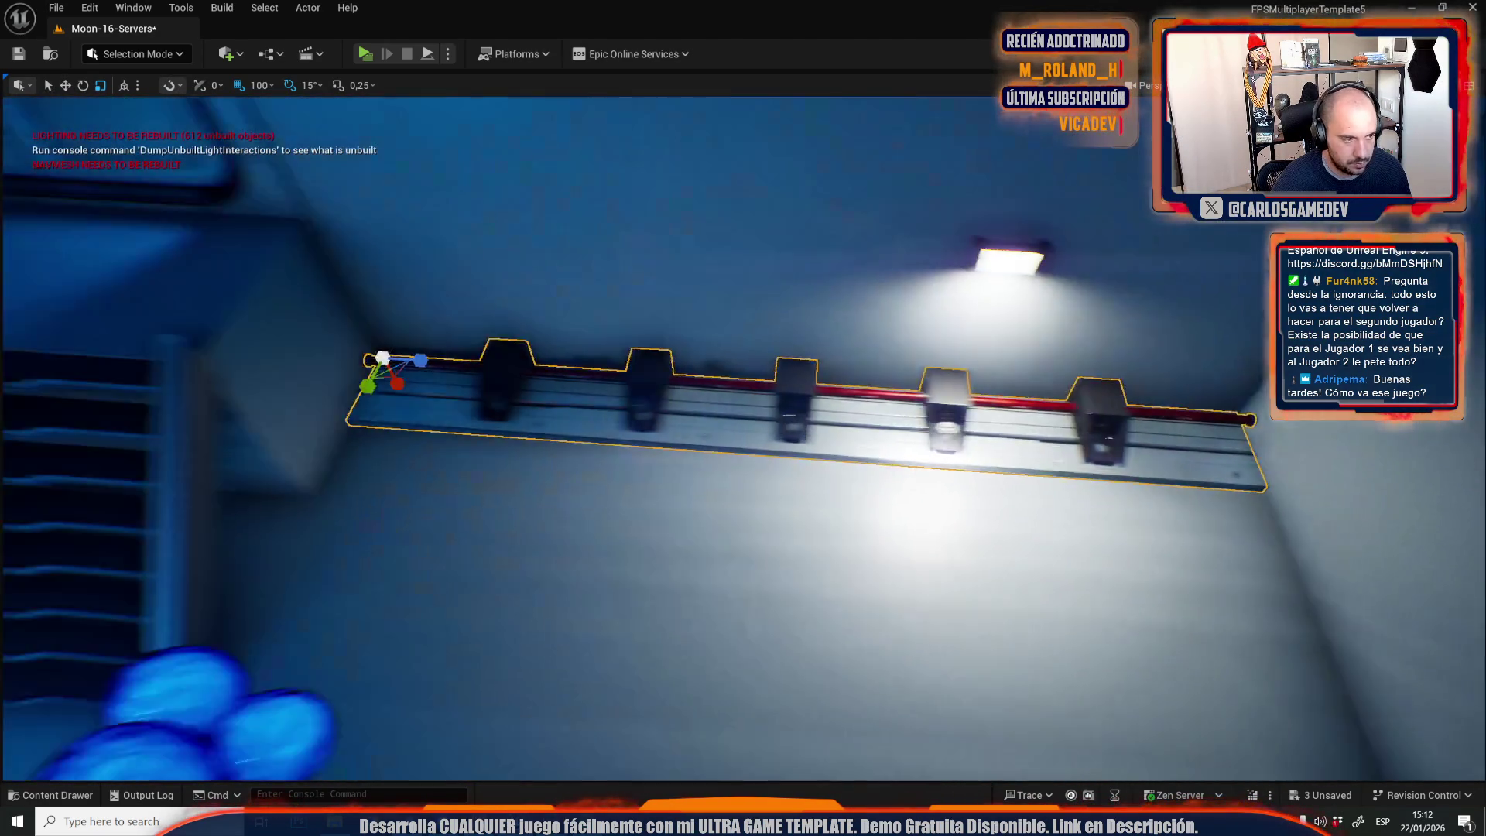
Rotate the clamp rail 90° so it lies along the wall.
key(w)
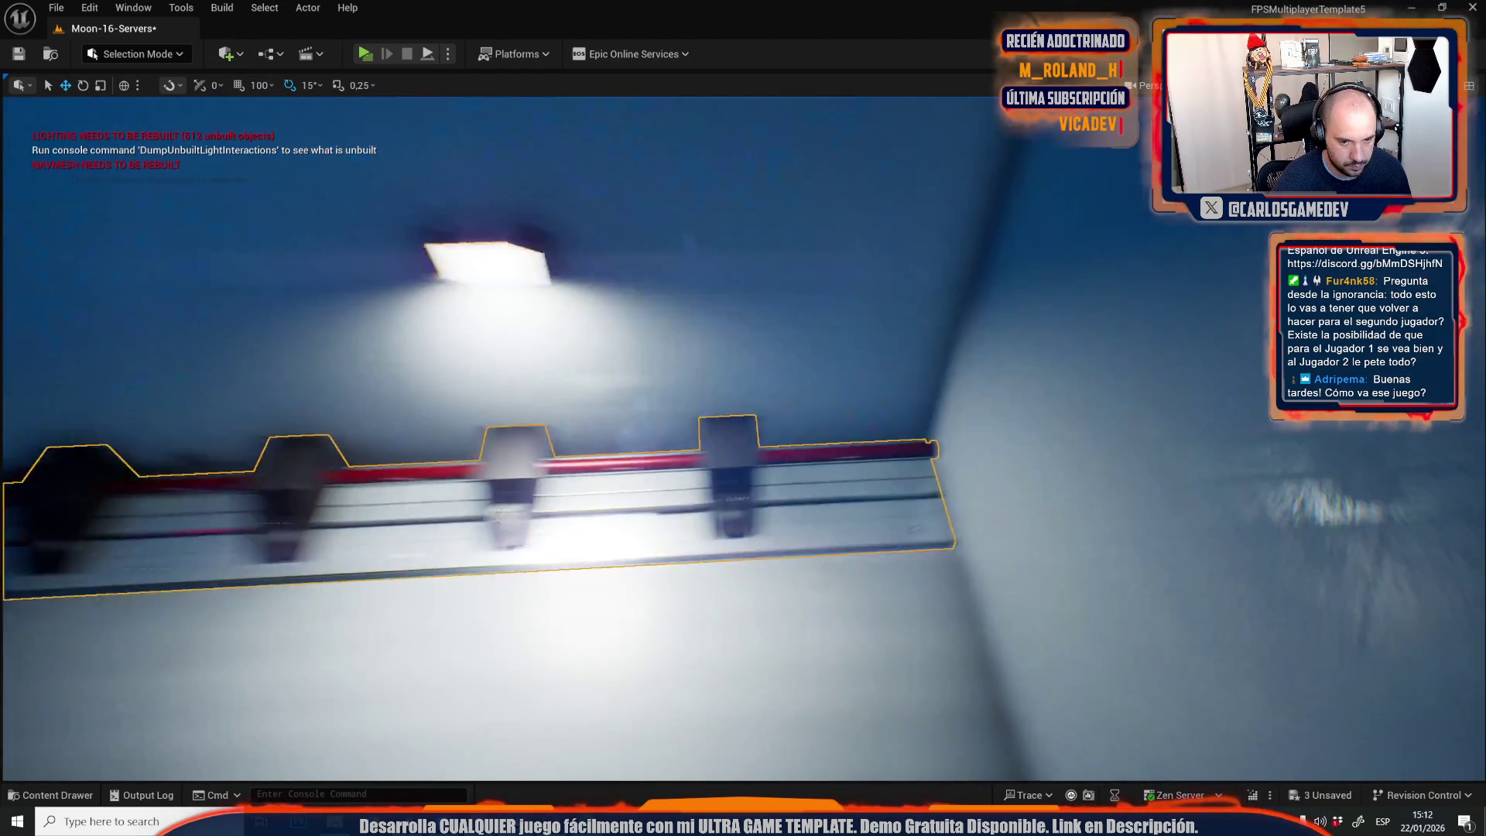
key(r)
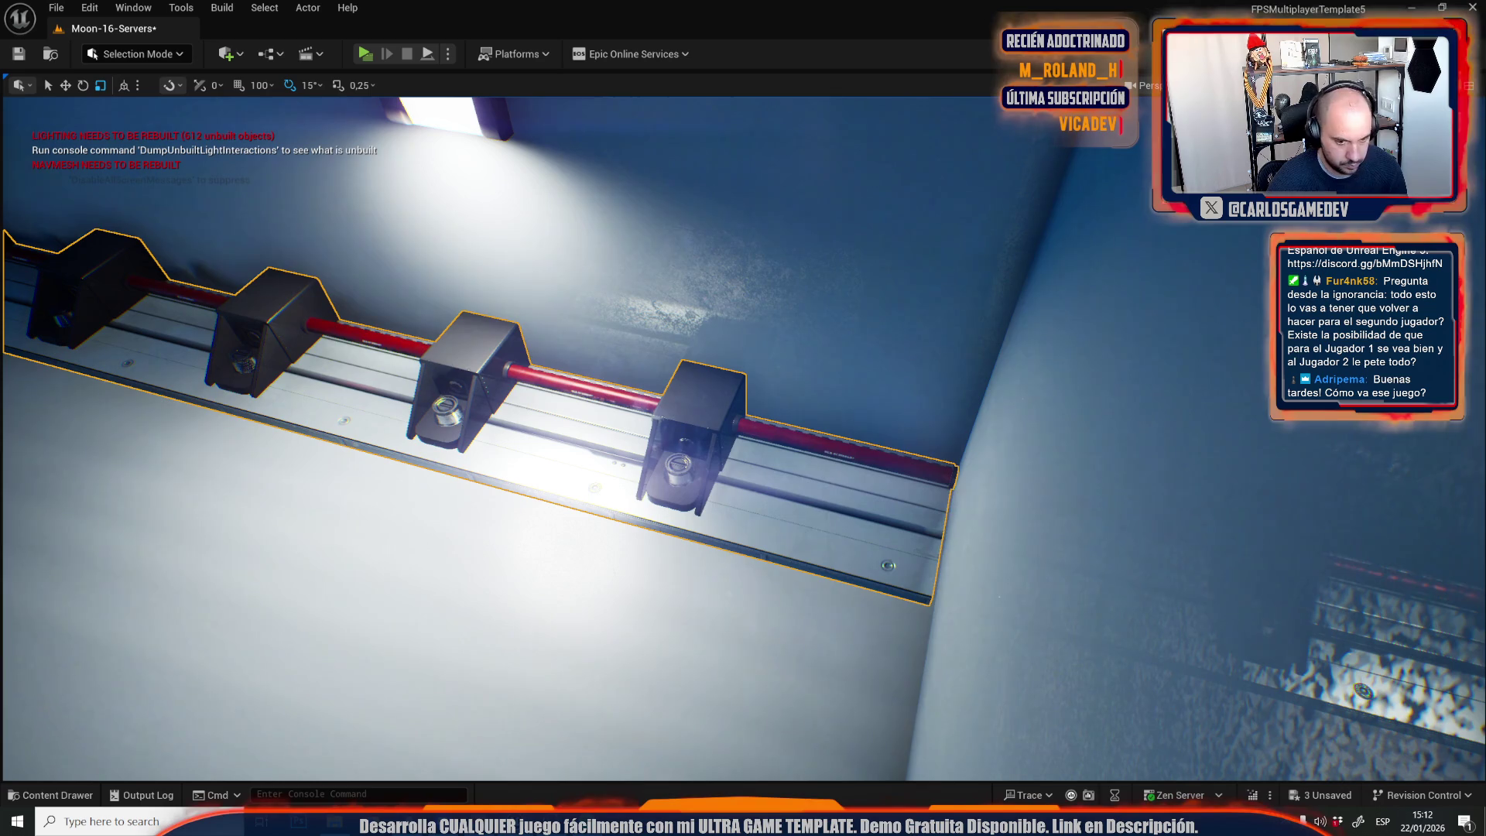
key(f)
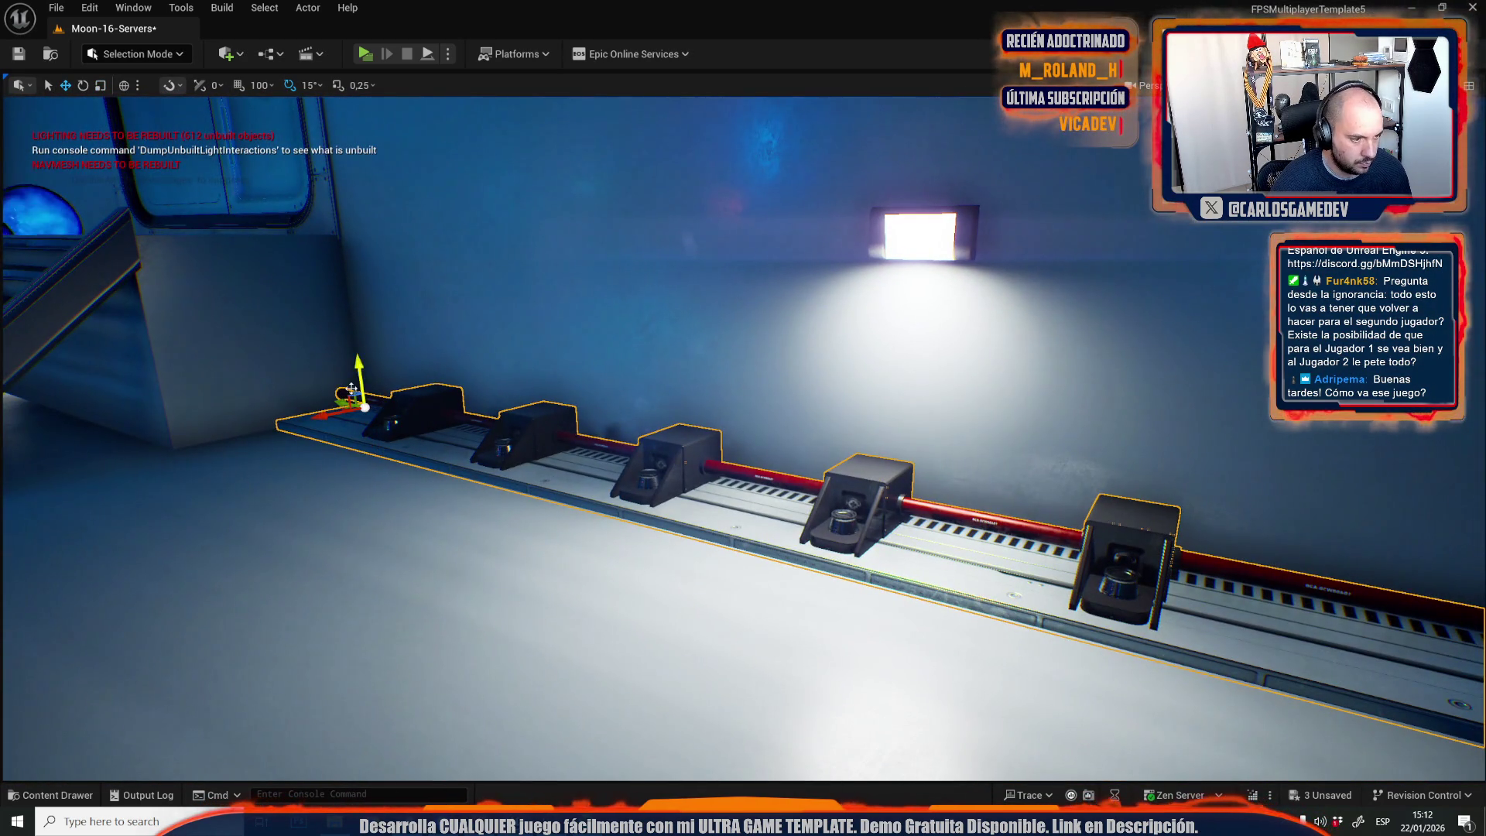
key(e)
mouse_move(310, 352)
mouse_down()
mouse_move(341, 364)
mouse_move(352, 340)
mouse_move(333, 431)
mouse_move(325, 418)
mouse_move(421, 414)
mouse_move(387, 387)
mouse_move(349, 402)
mouse_move(963, 519)
mouse_move(1094, 619)
mouse_move(1154, 617)
mouse_up()
key(w)
Select the dark wall panel at the rail's end and lower it to the floor.
mouse_move(898, 566)
mouse_down()
mouse_move(890, 448)
mouse_move(898, 566)
mouse_move(908, 552)
mouse_move(862, 495)
mouse_move(796, 512)
mouse_move(772, 302)
mouse_up()
click(772, 301)
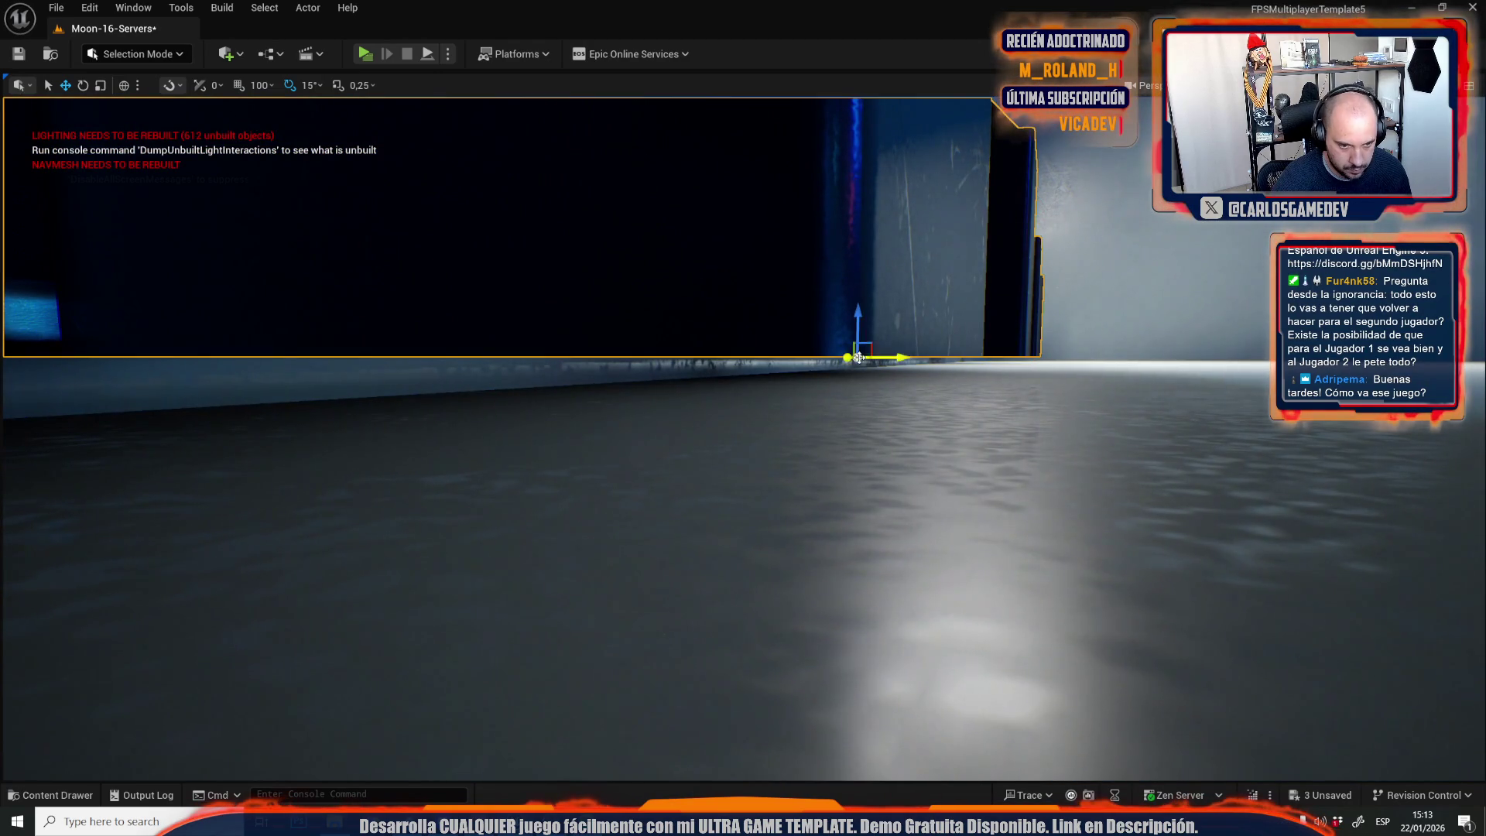
drag(858, 327, 868, 339)
drag(822, 431, 822, 431)
Use Save All in the Content Drawer's Meshes folder and confirm with Save Selected.
key(ctrl+space)
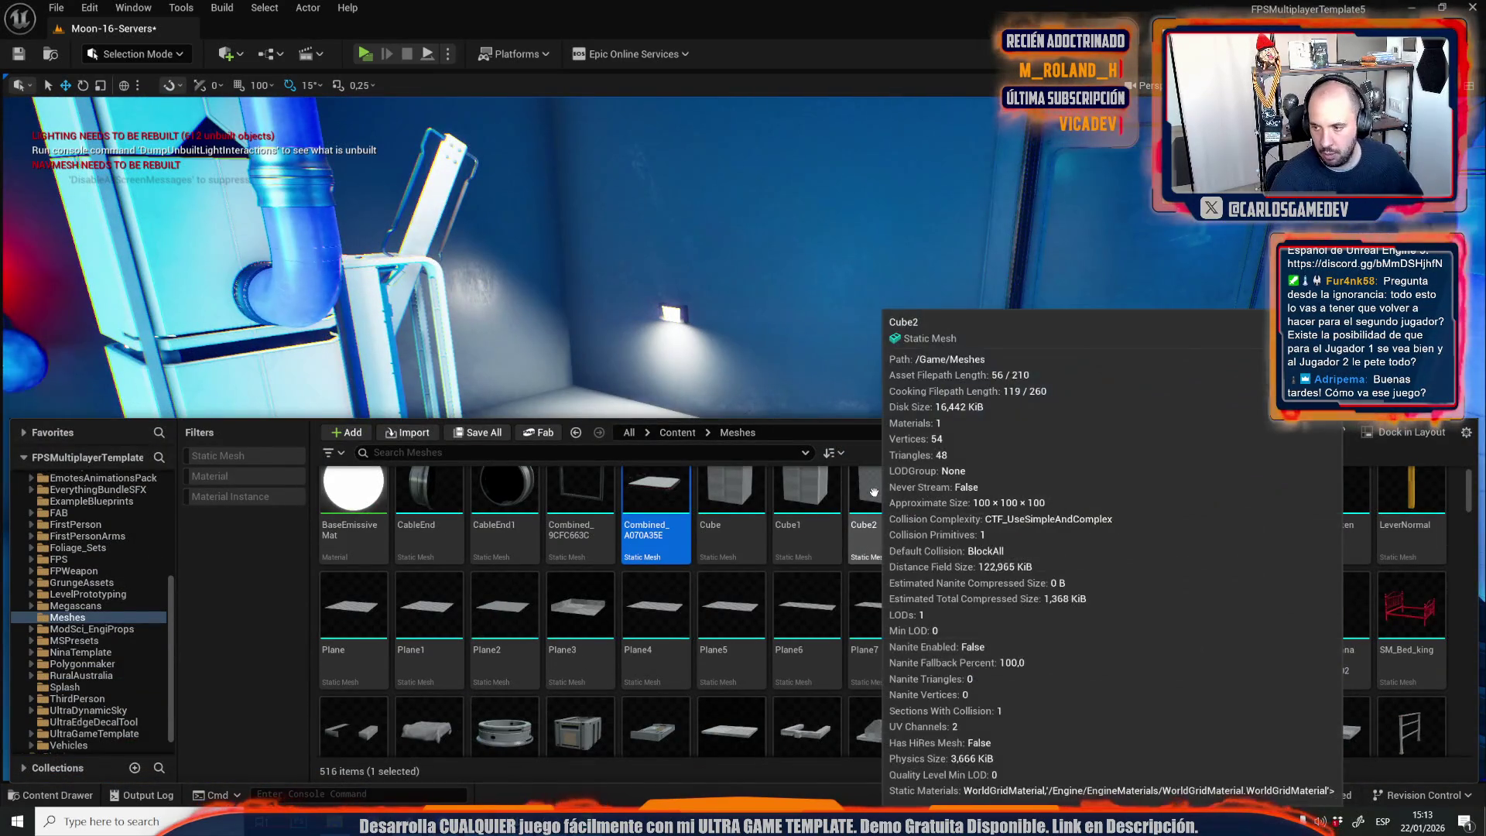
click(477, 432)
click(855, 572)
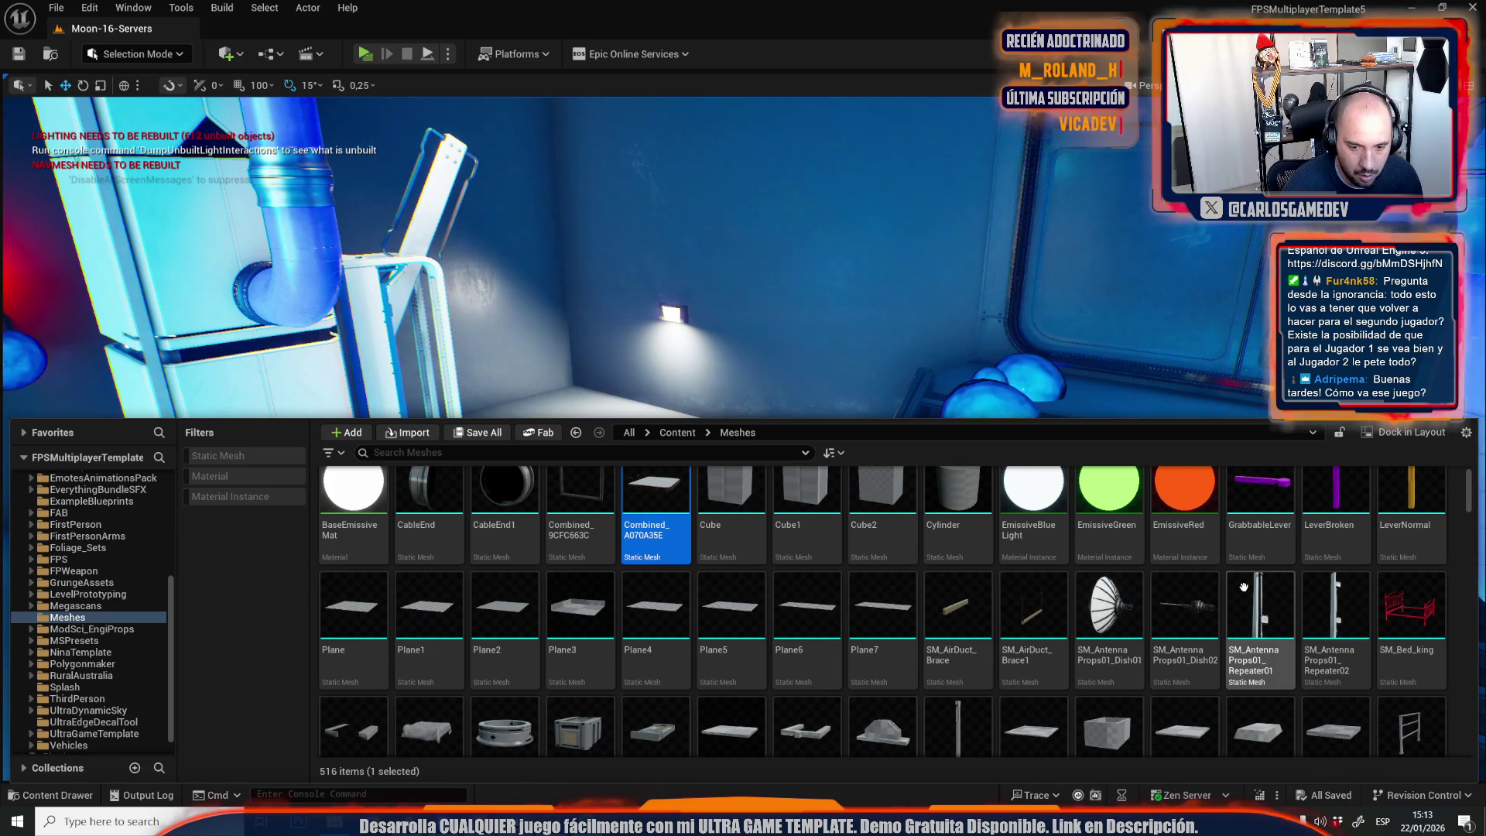
drag(928, 348, 774, 348)
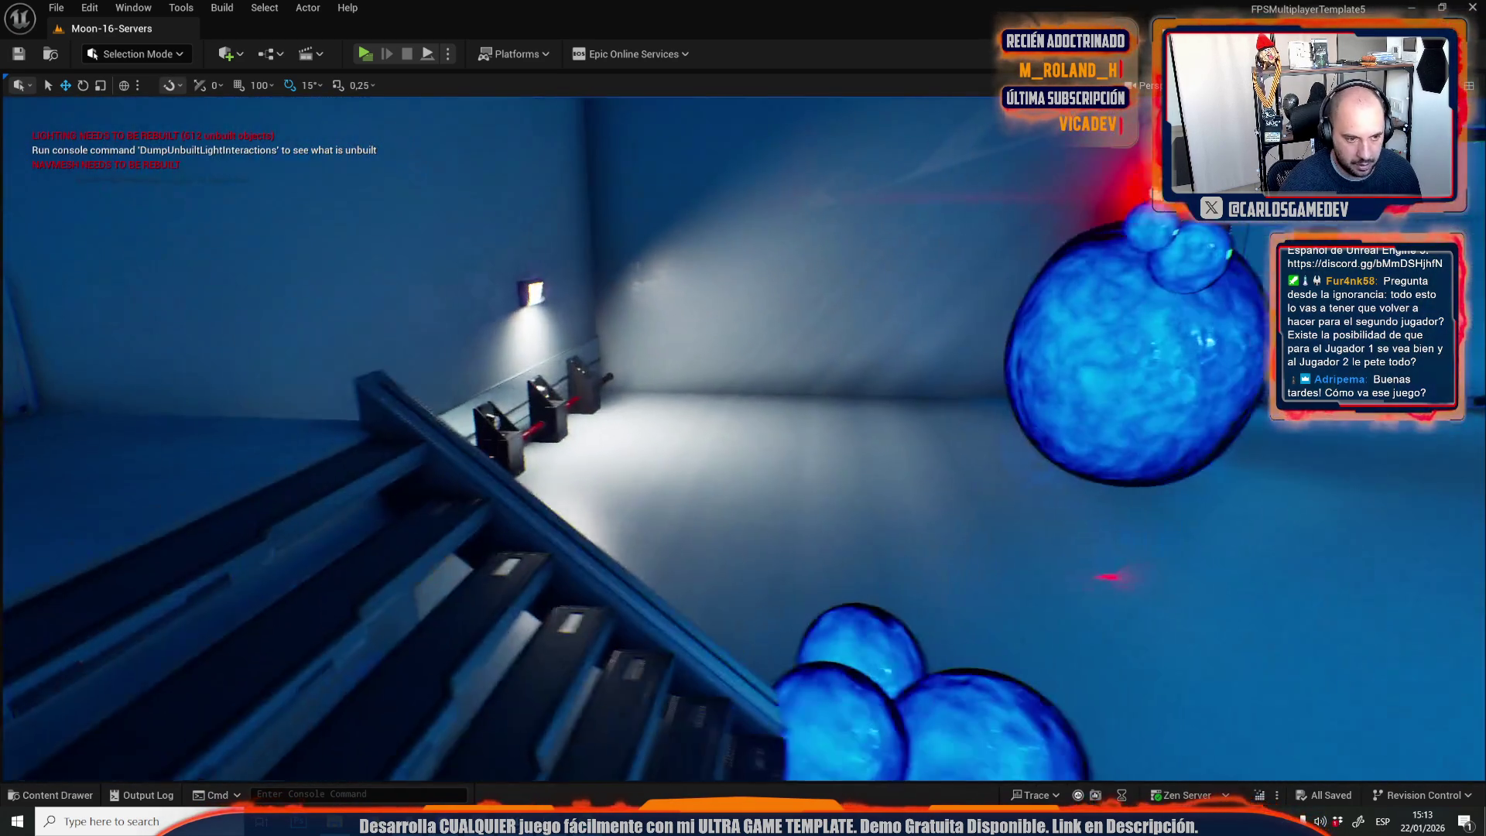
Look over the sphere-tank room and run Build > Build Lighting Only.
mouse_move(743, 434)
mouse_down()
mouse_move(851, 441)
mouse_move(736, 496)
mouse_move(697, 480)
mouse_move(820, 465)
mouse_move(697, 472)
mouse_move(805, 464)
mouse_move(712, 465)
mouse_up()
click(222, 8)
click(274, 189)
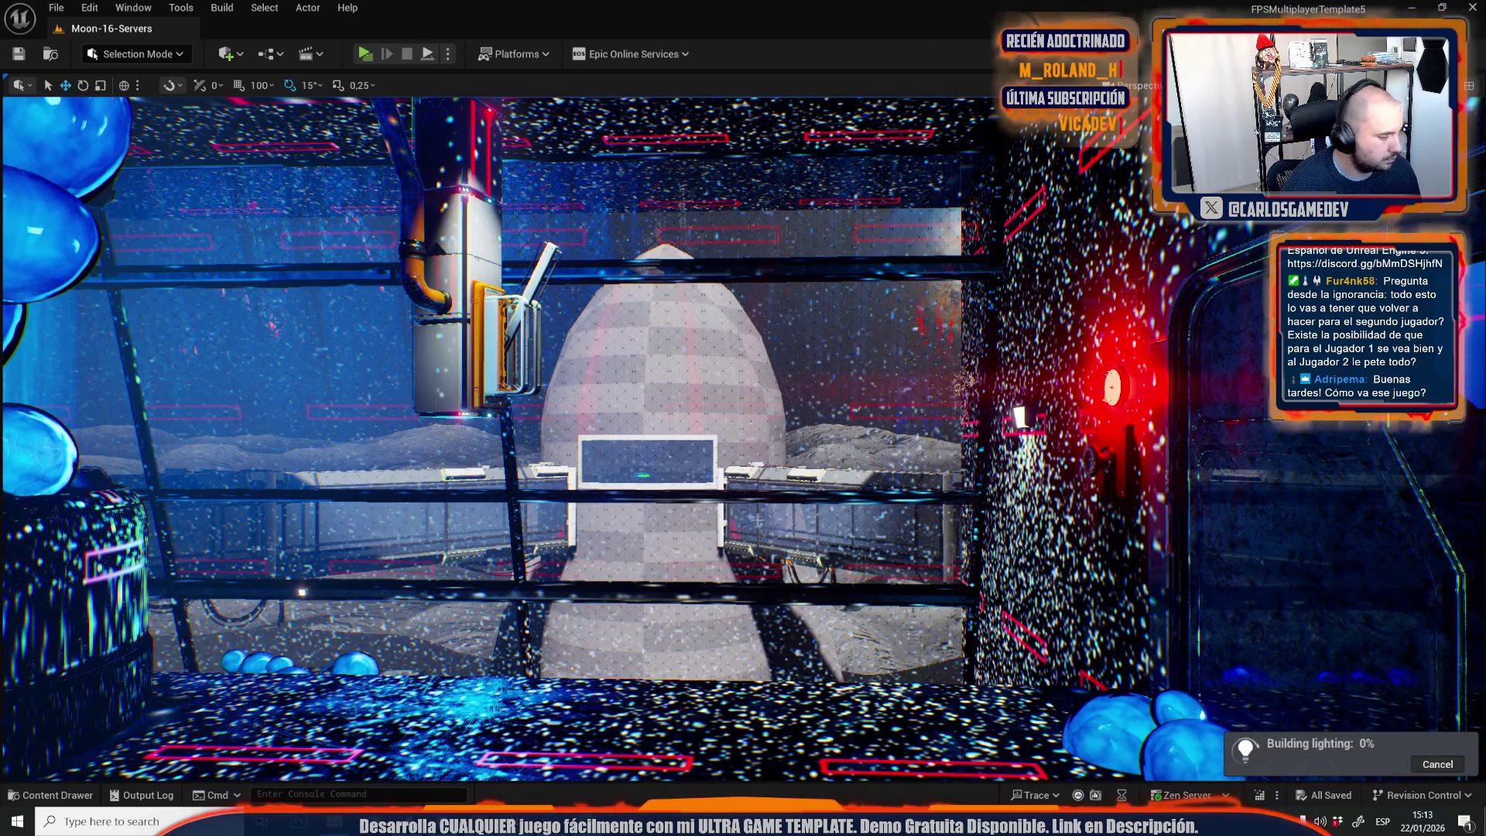
drag(743, 464, 541, 464)
drag(782, 441, 776, 447)
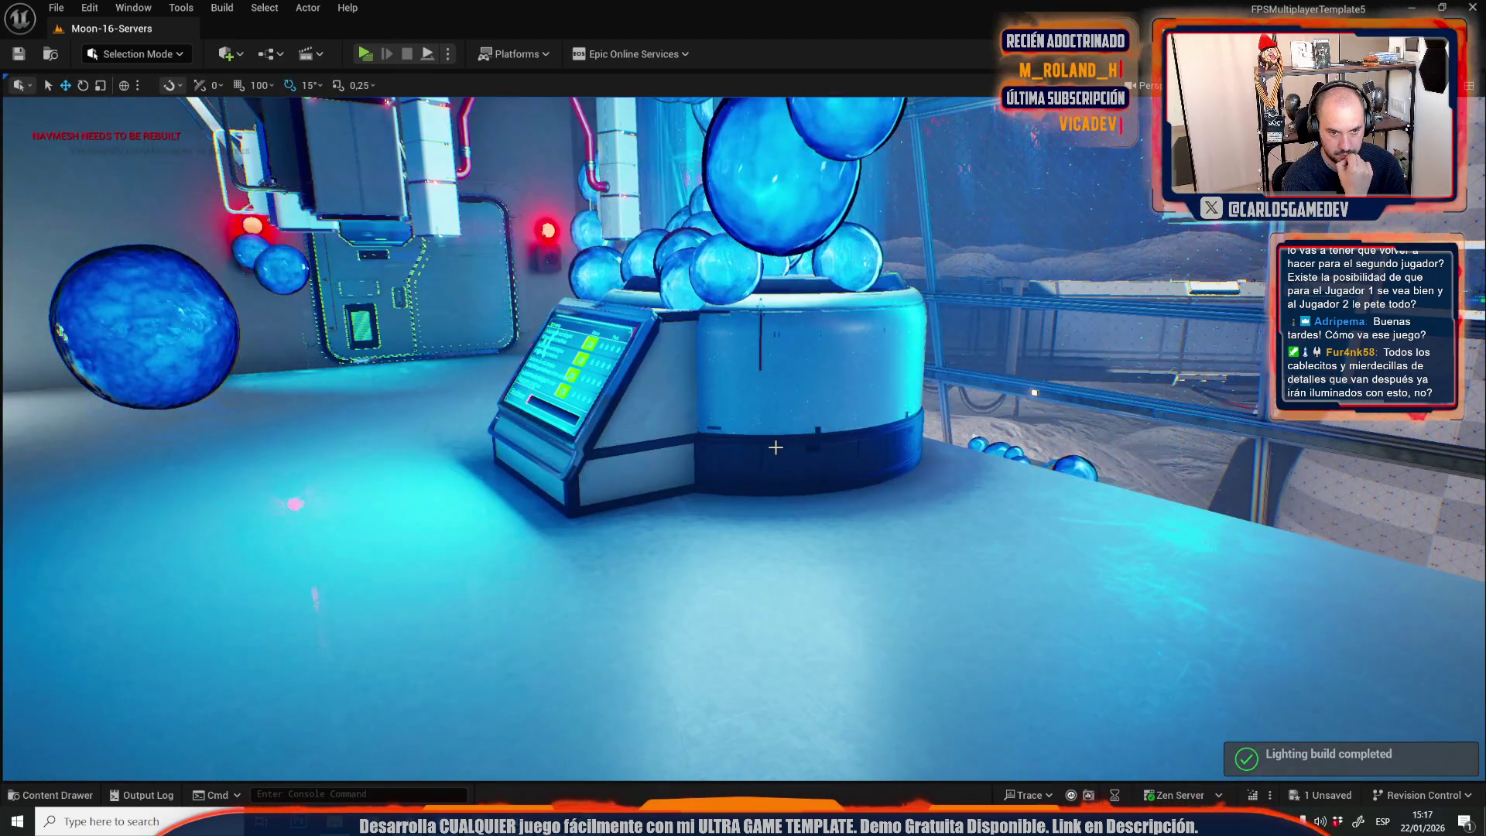
Save all modified assets, including the newly built lighting data.
mouse_move(776, 446)
mouse_down()
mouse_move(542, 448)
mouse_move(379, 474)
mouse_move(542, 387)
mouse_move(697, 449)
mouse_move(526, 448)
mouse_move(466, 476)
mouse_up()
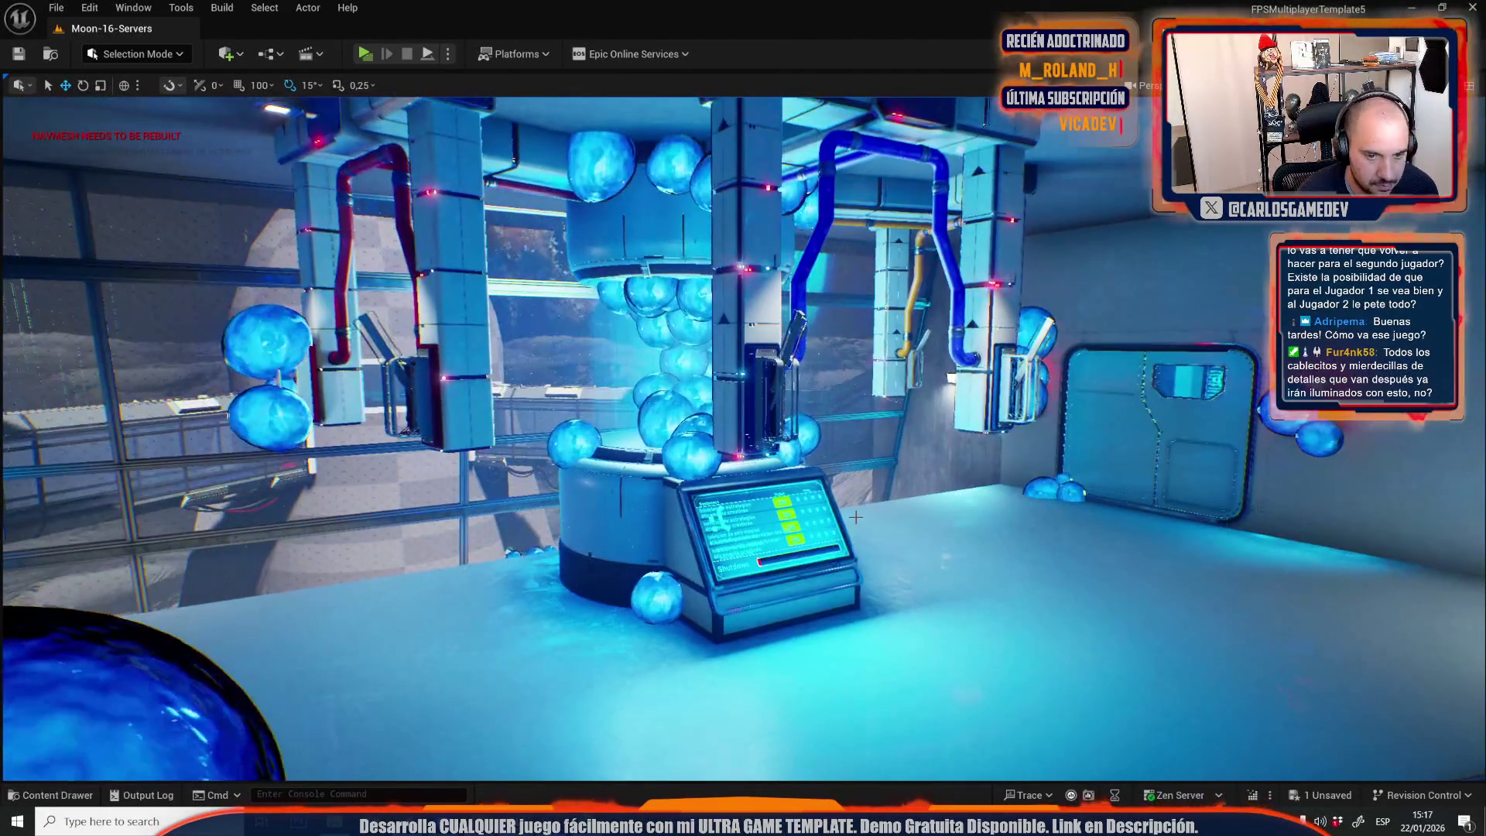
key(ctrl+space)
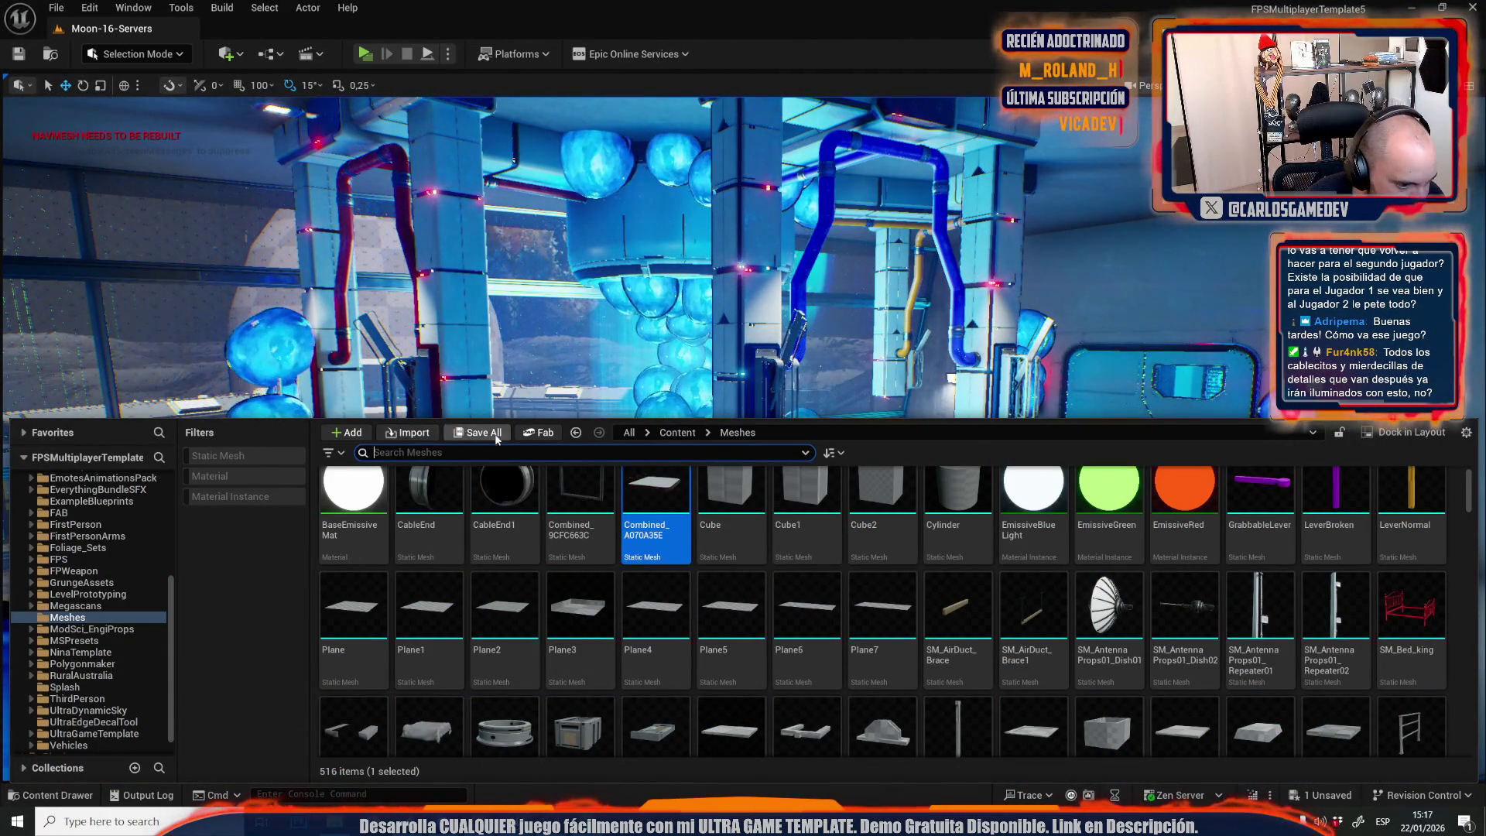
click(481, 435)
click(848, 573)
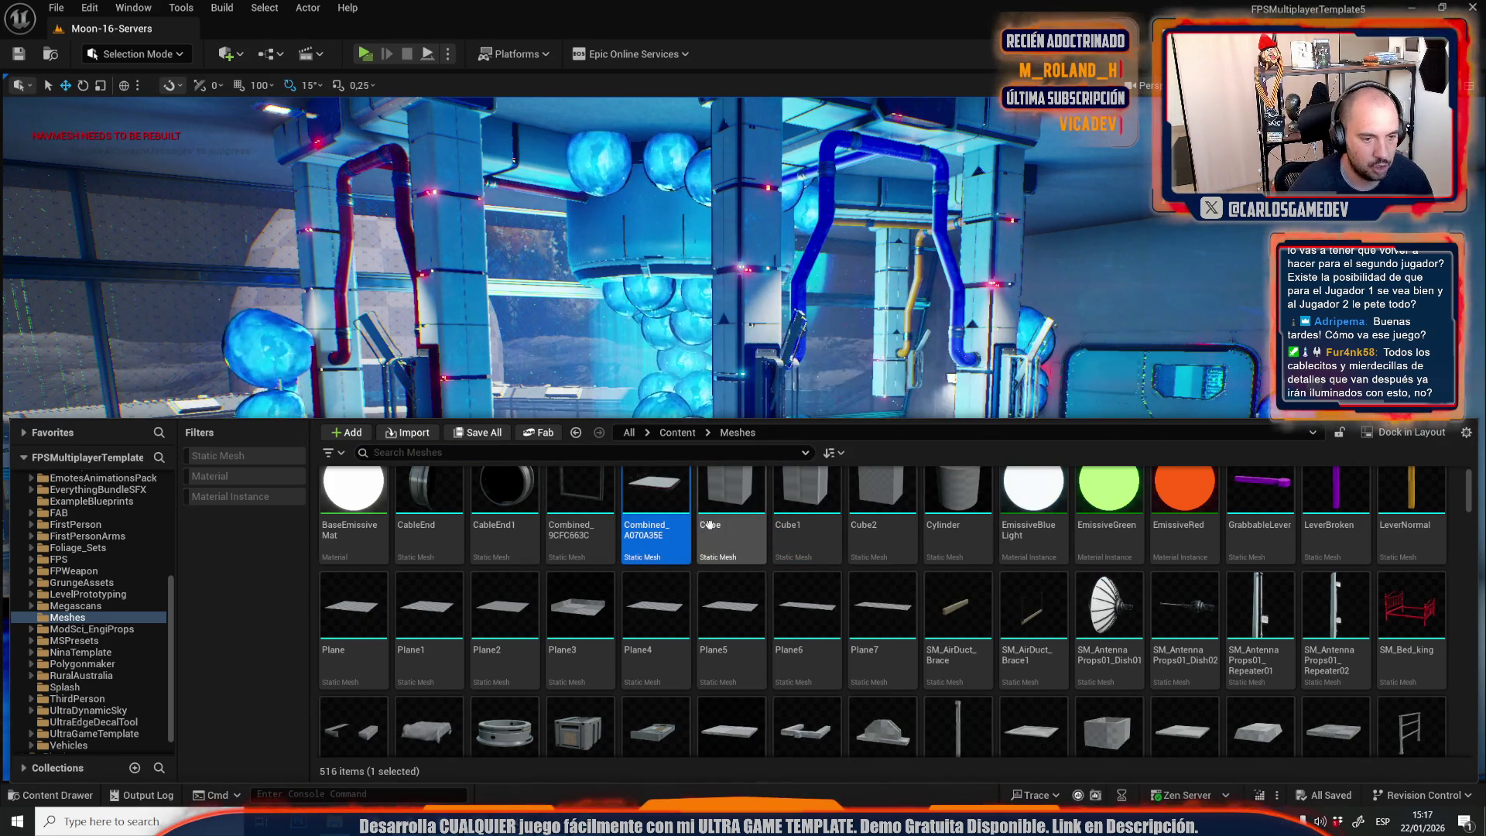
Launch a quick game preview facing the door, stop it, and glance at the Play options.
drag(732, 325, 775, 353)
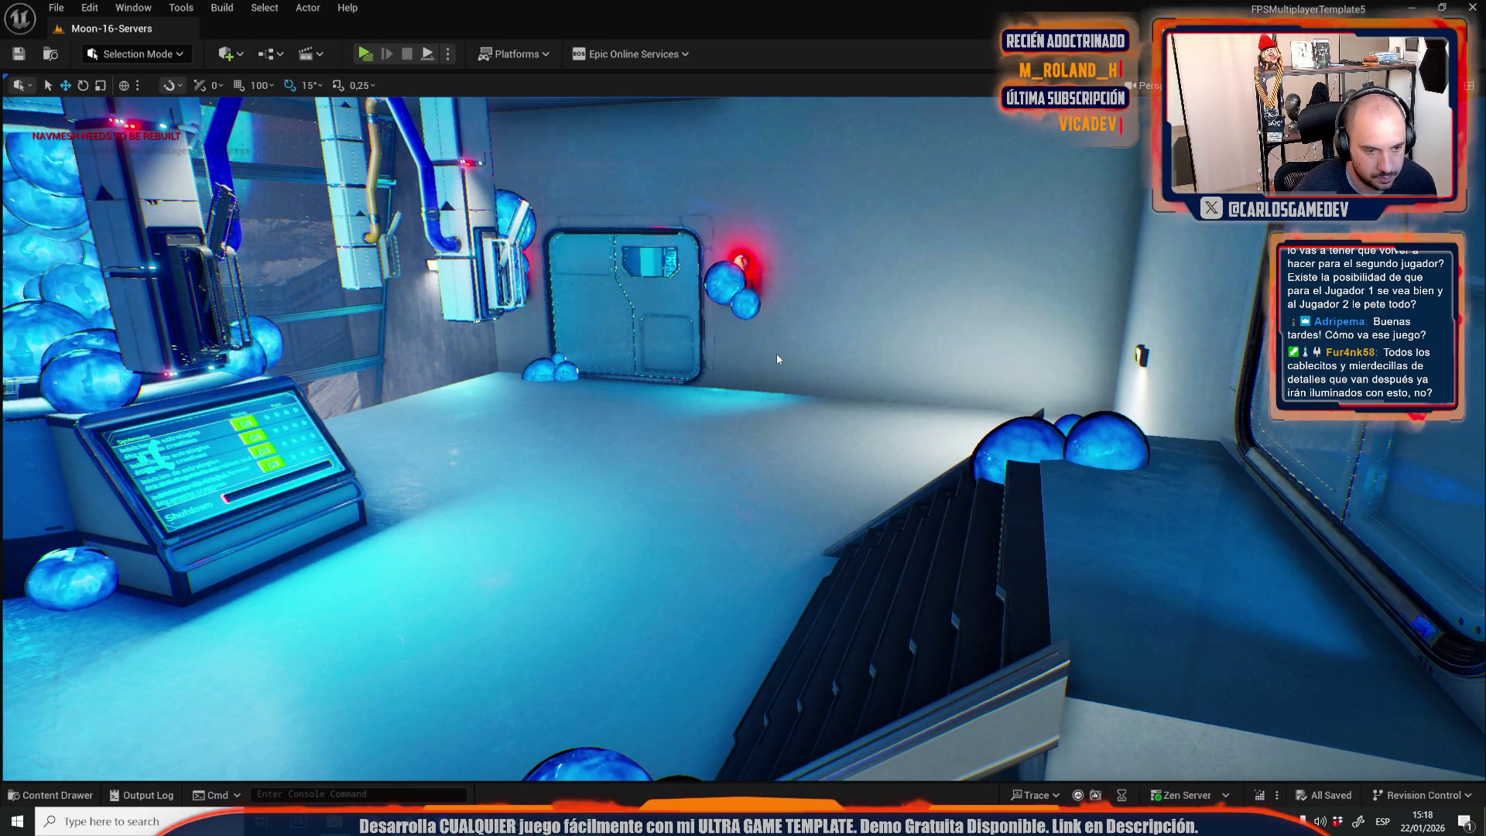
key(alt+p)
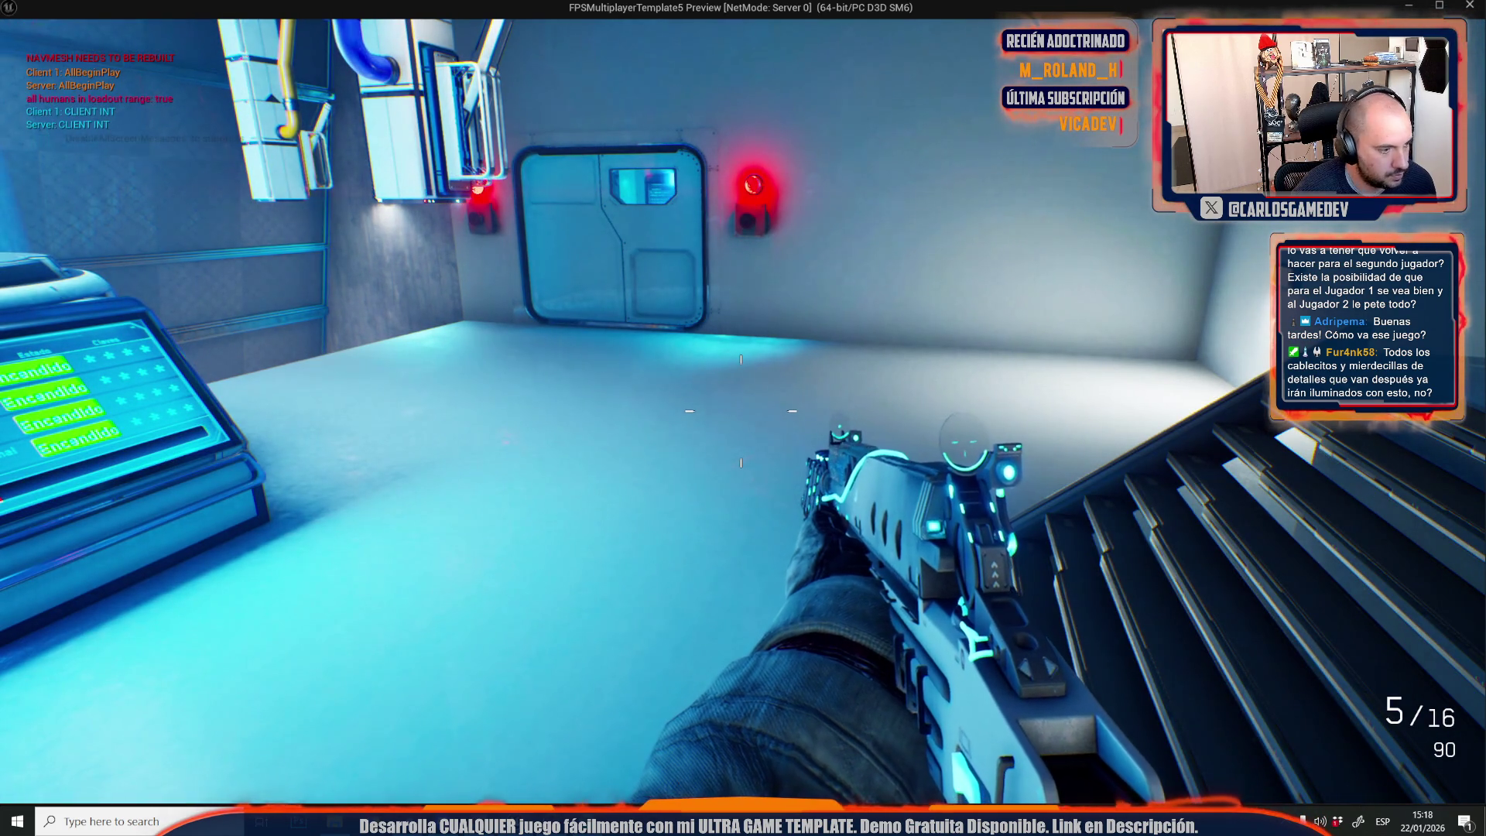
key(Escape)
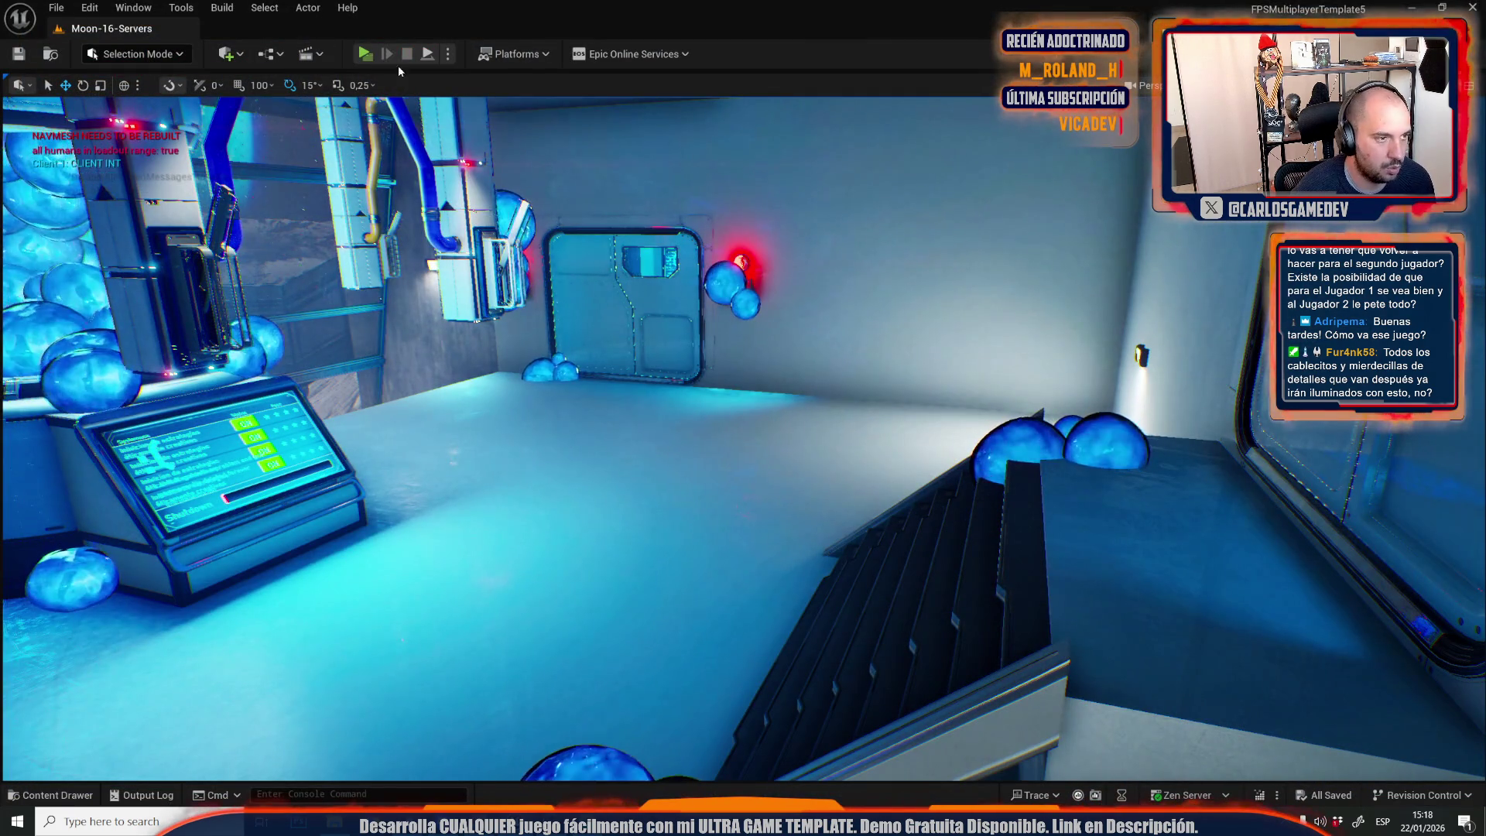
click(448, 55)
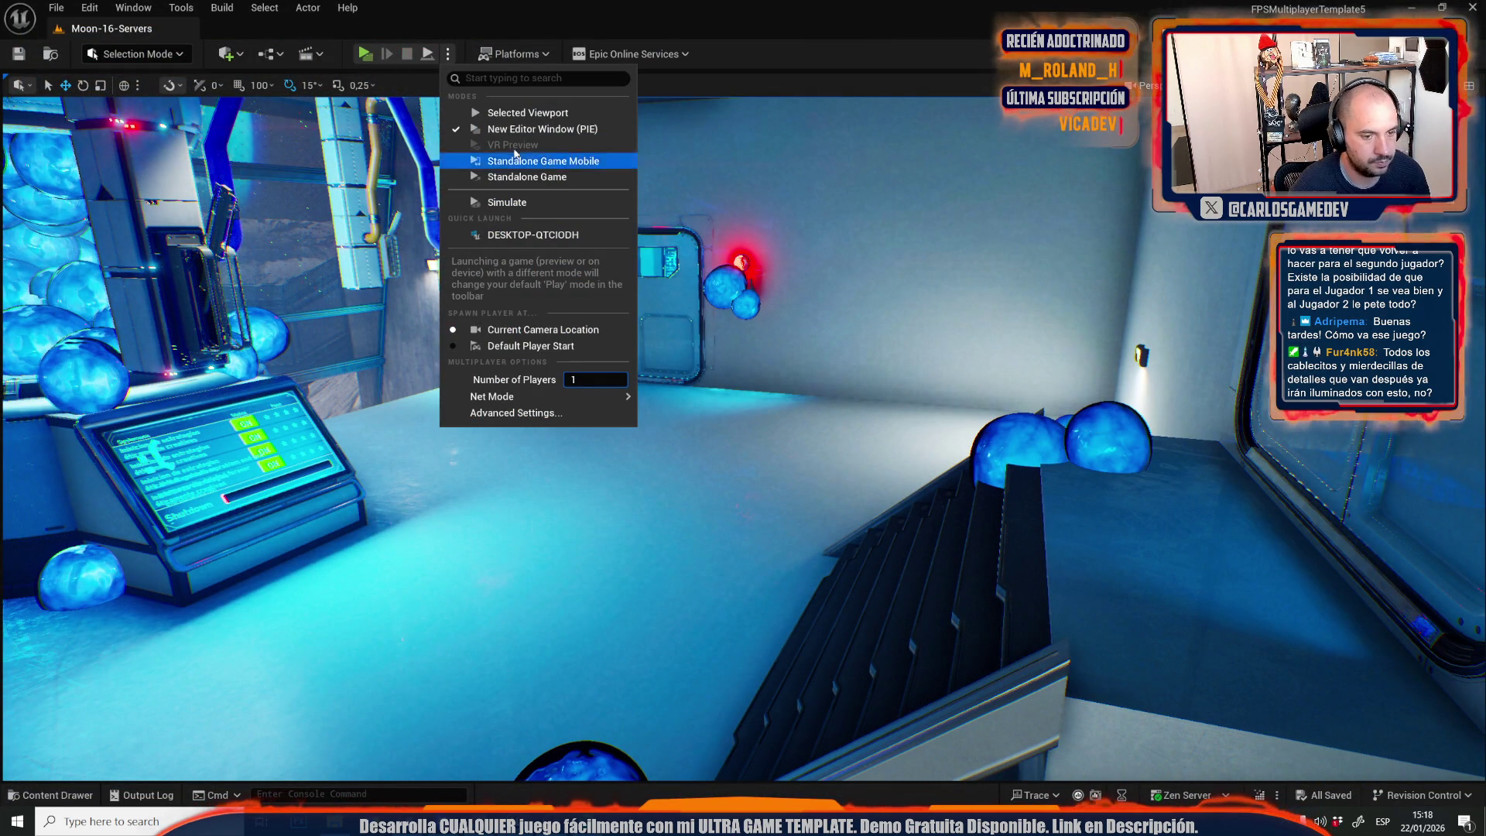
click(360, 56)
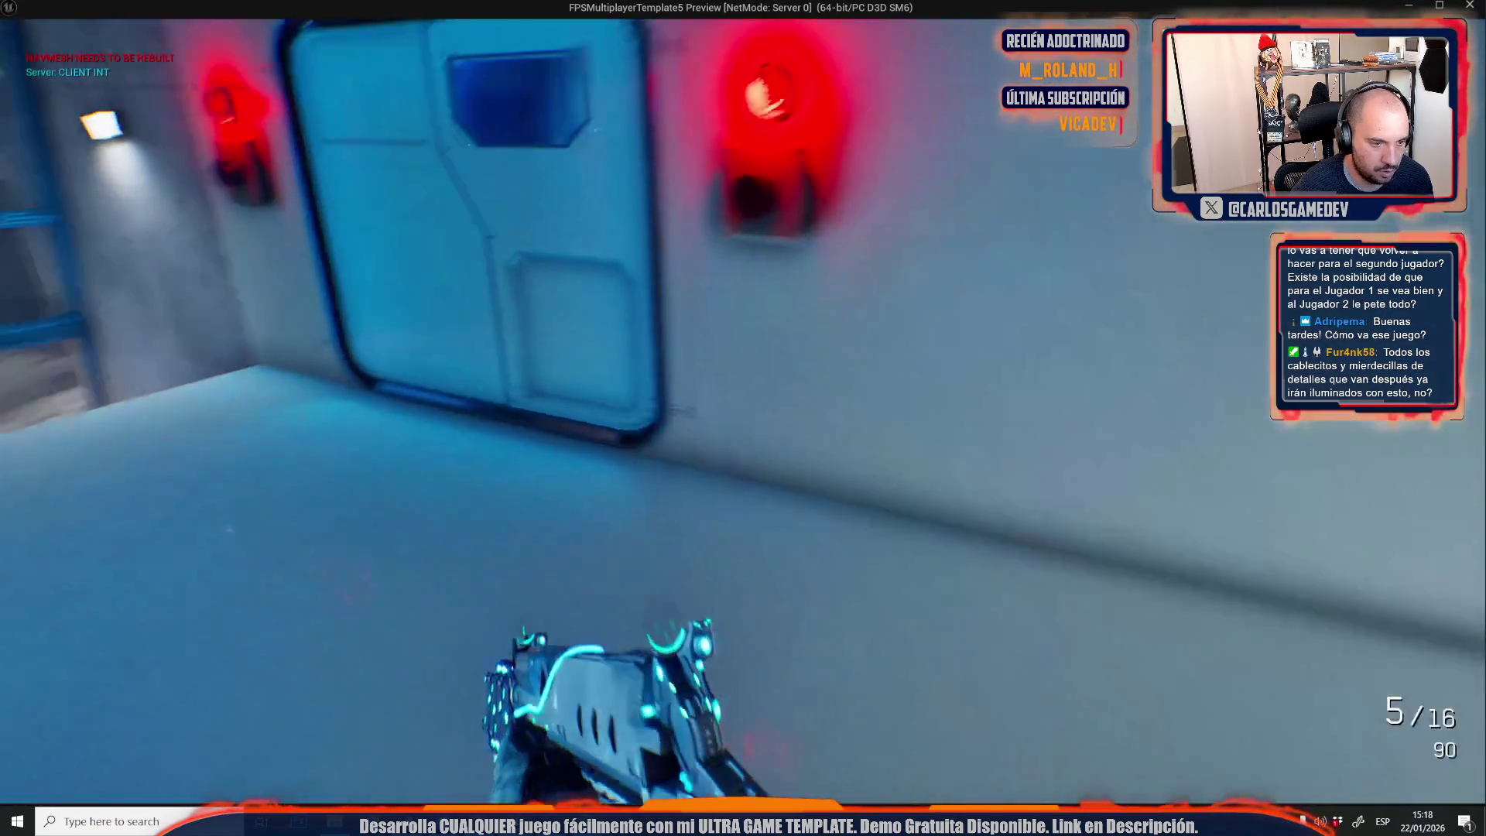
Walk through the corridor and room to the starship double door and open it with E.
key(w)
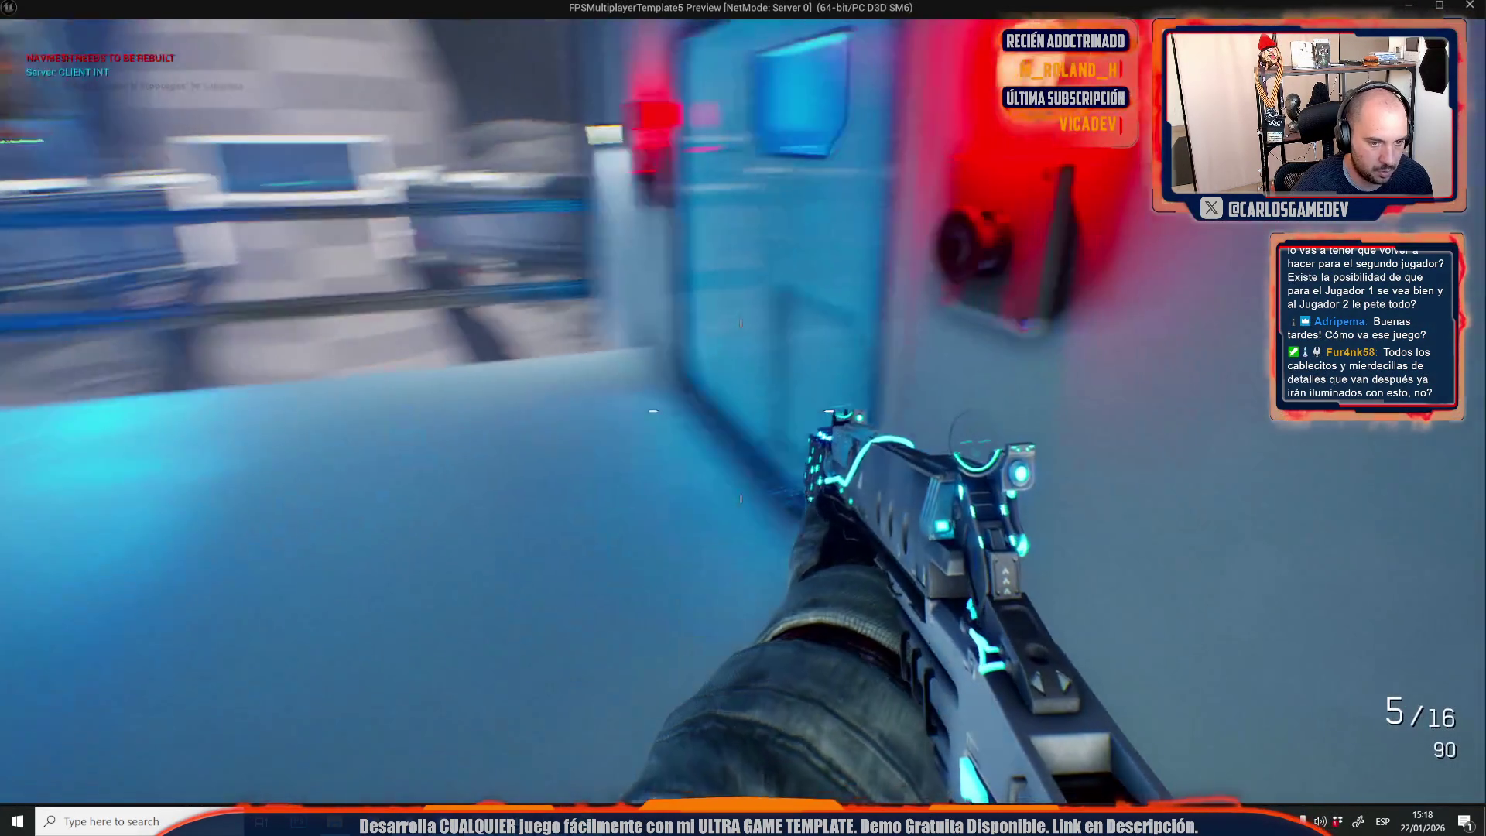
key(w)
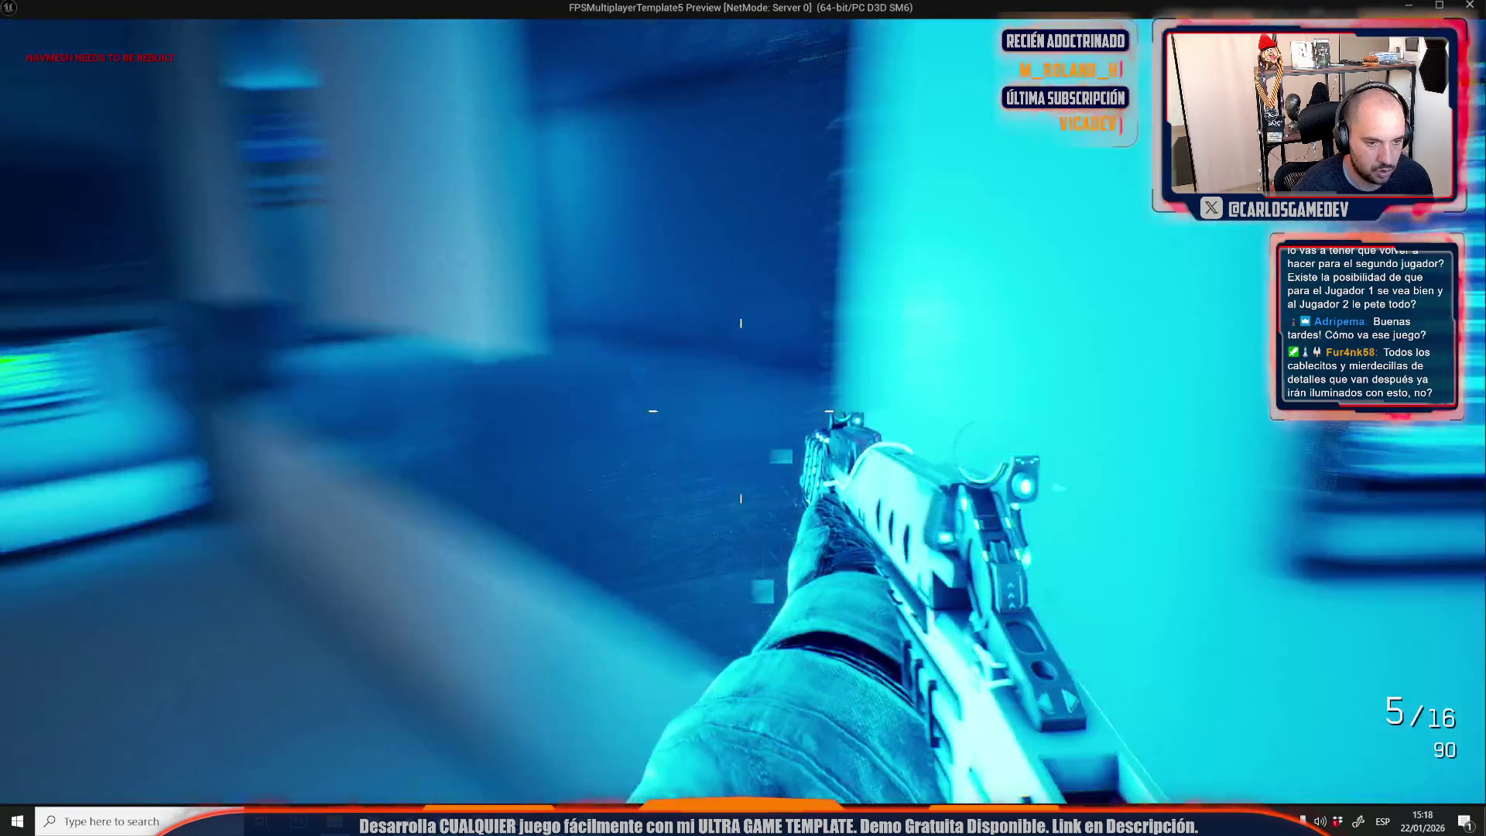
key(w)
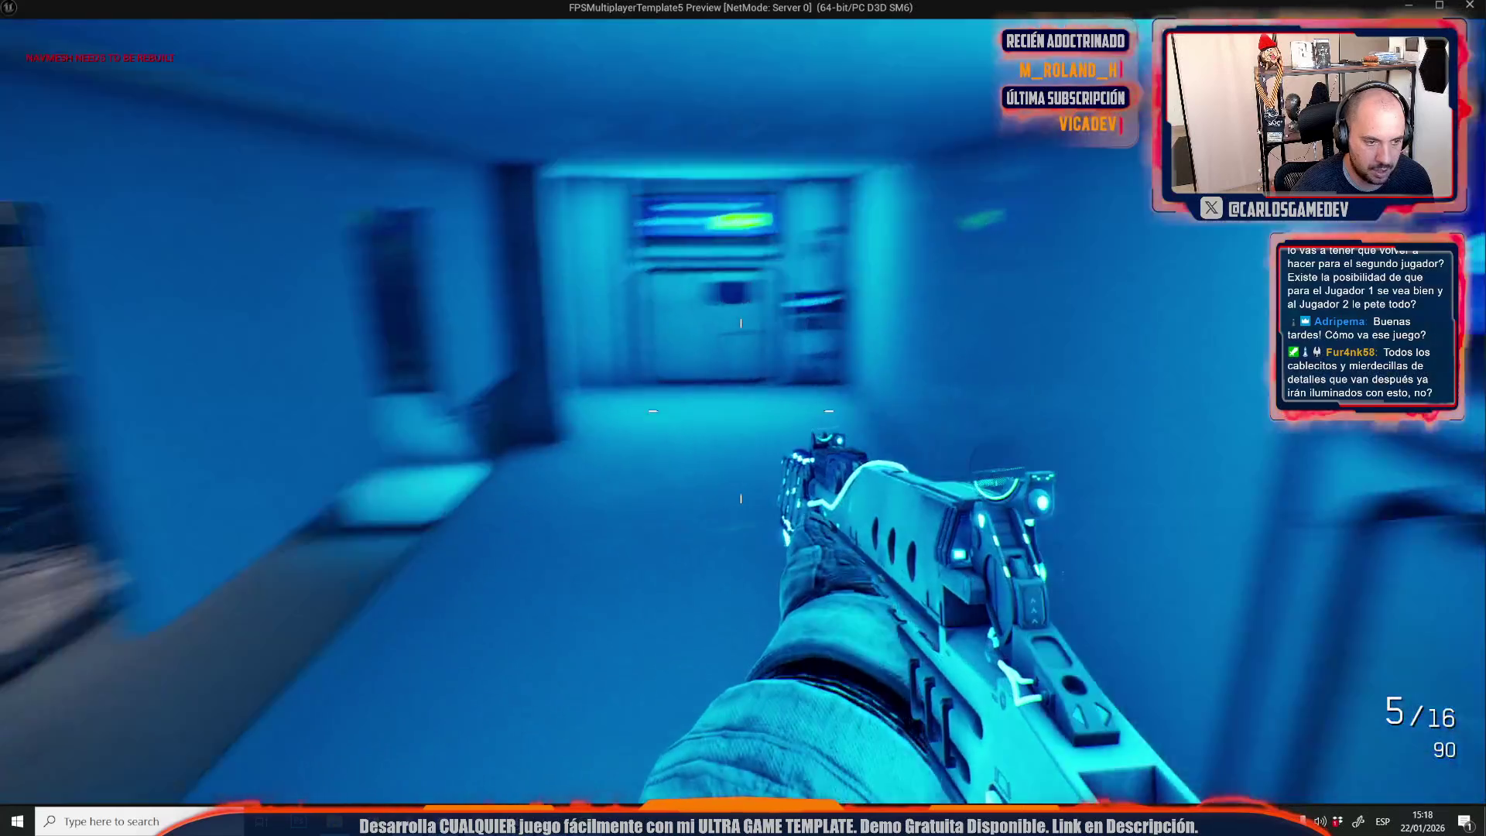
key(w)
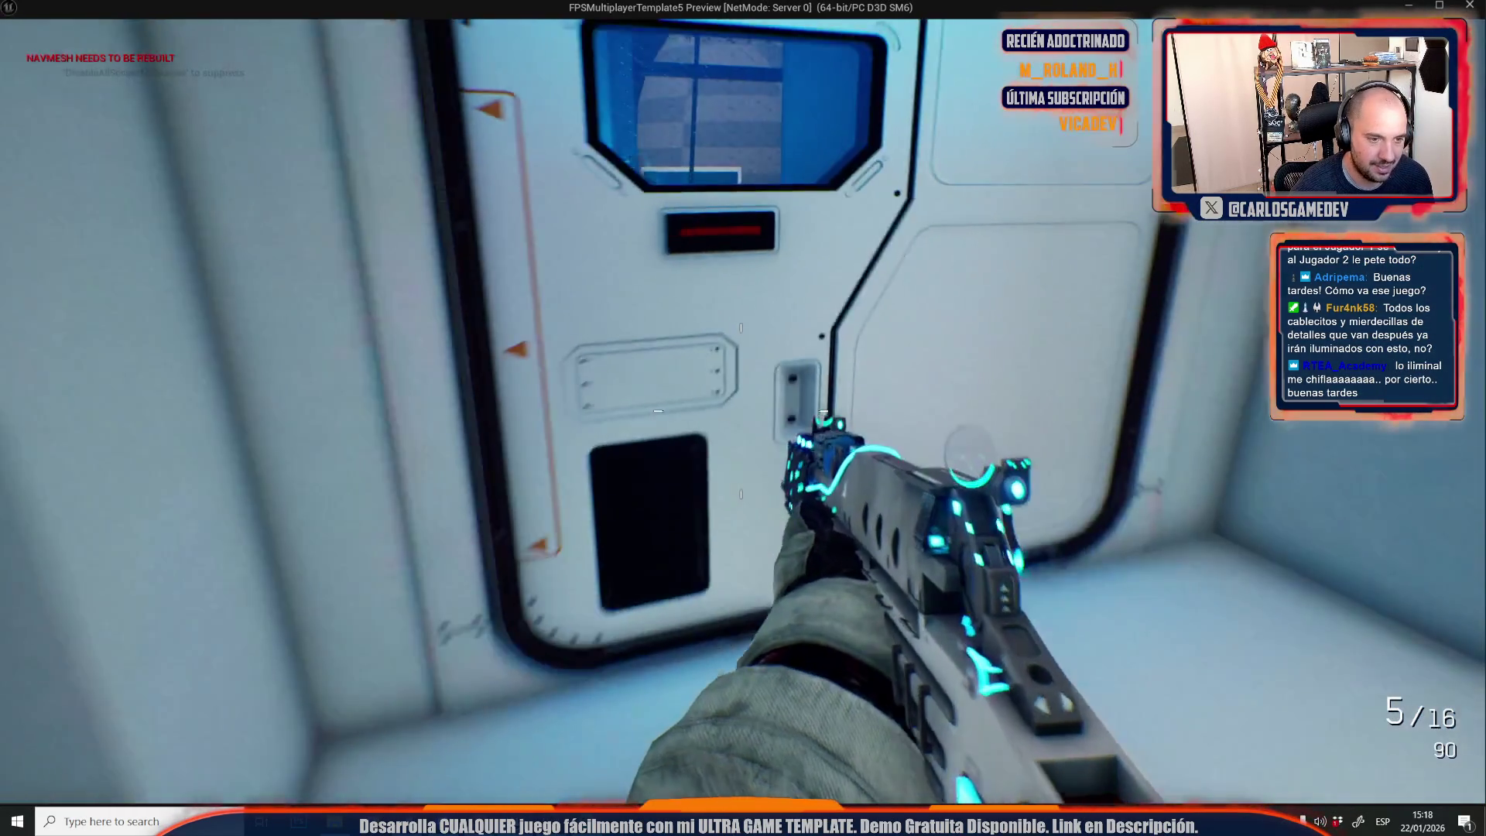
key(e)
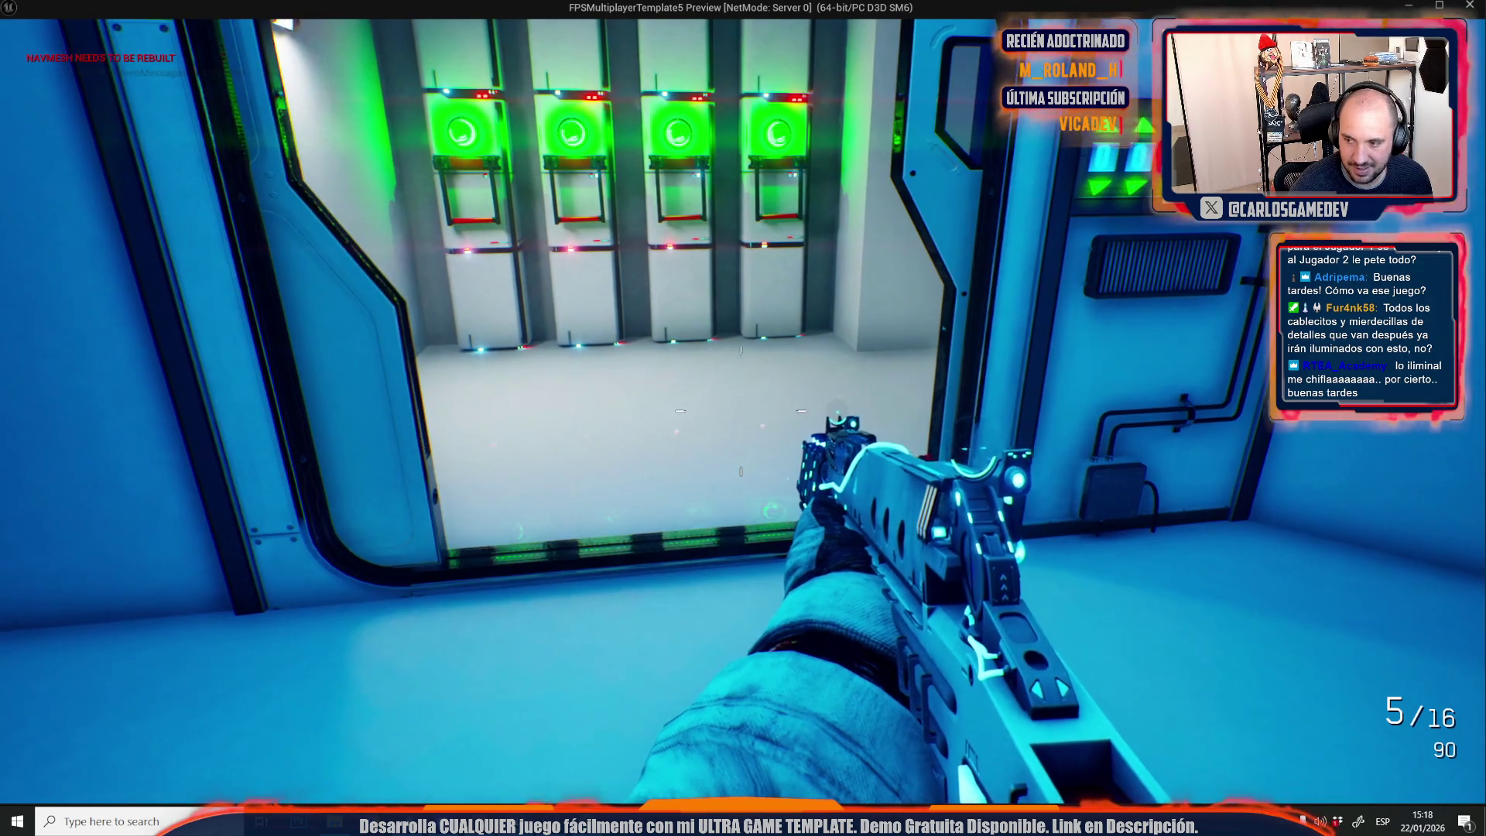
Explore the locker room, checking the green-lit lockers and the bright wall lamp.
key(w)
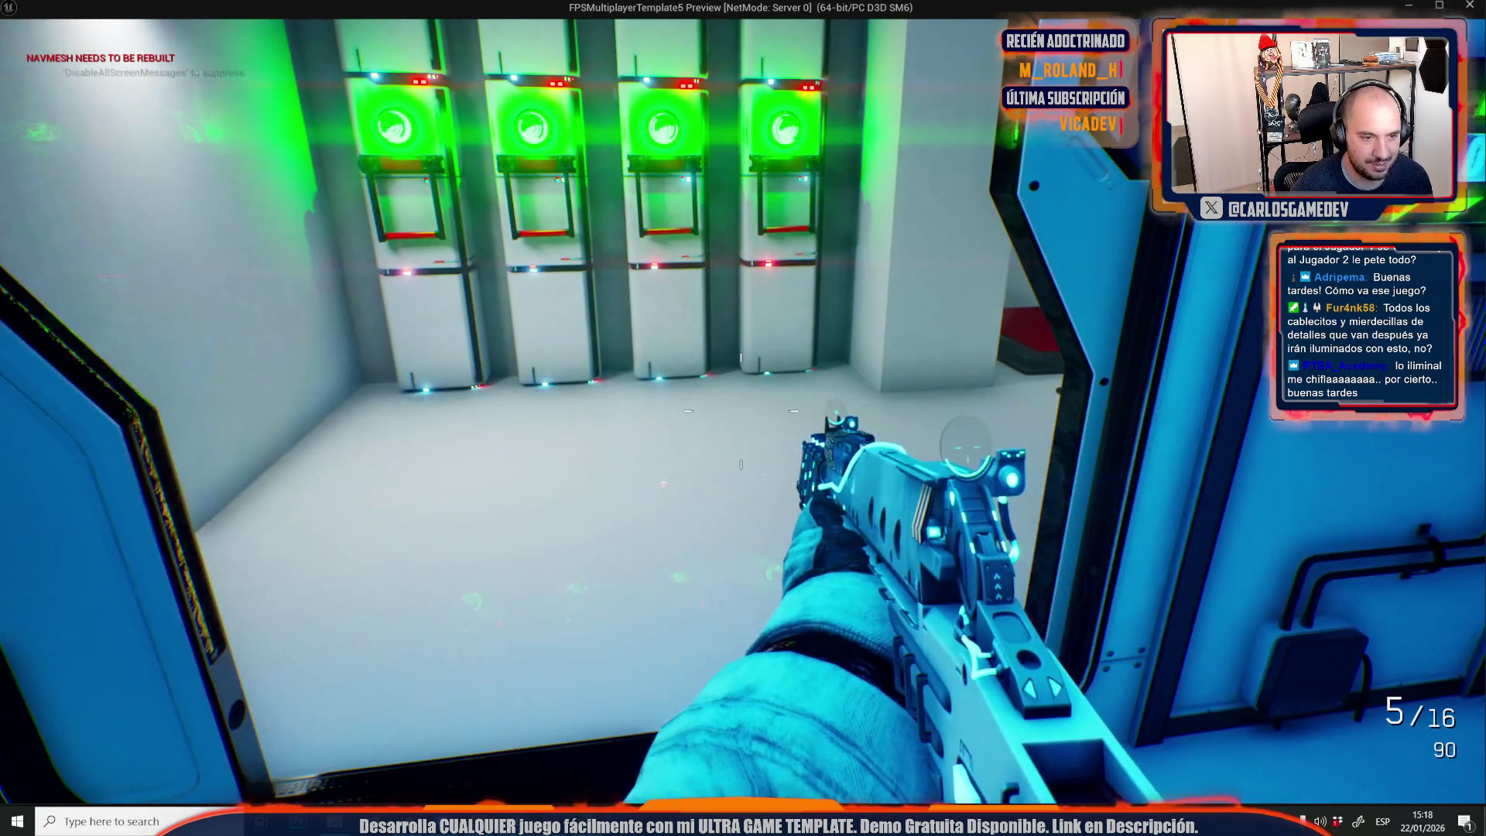
key(w)
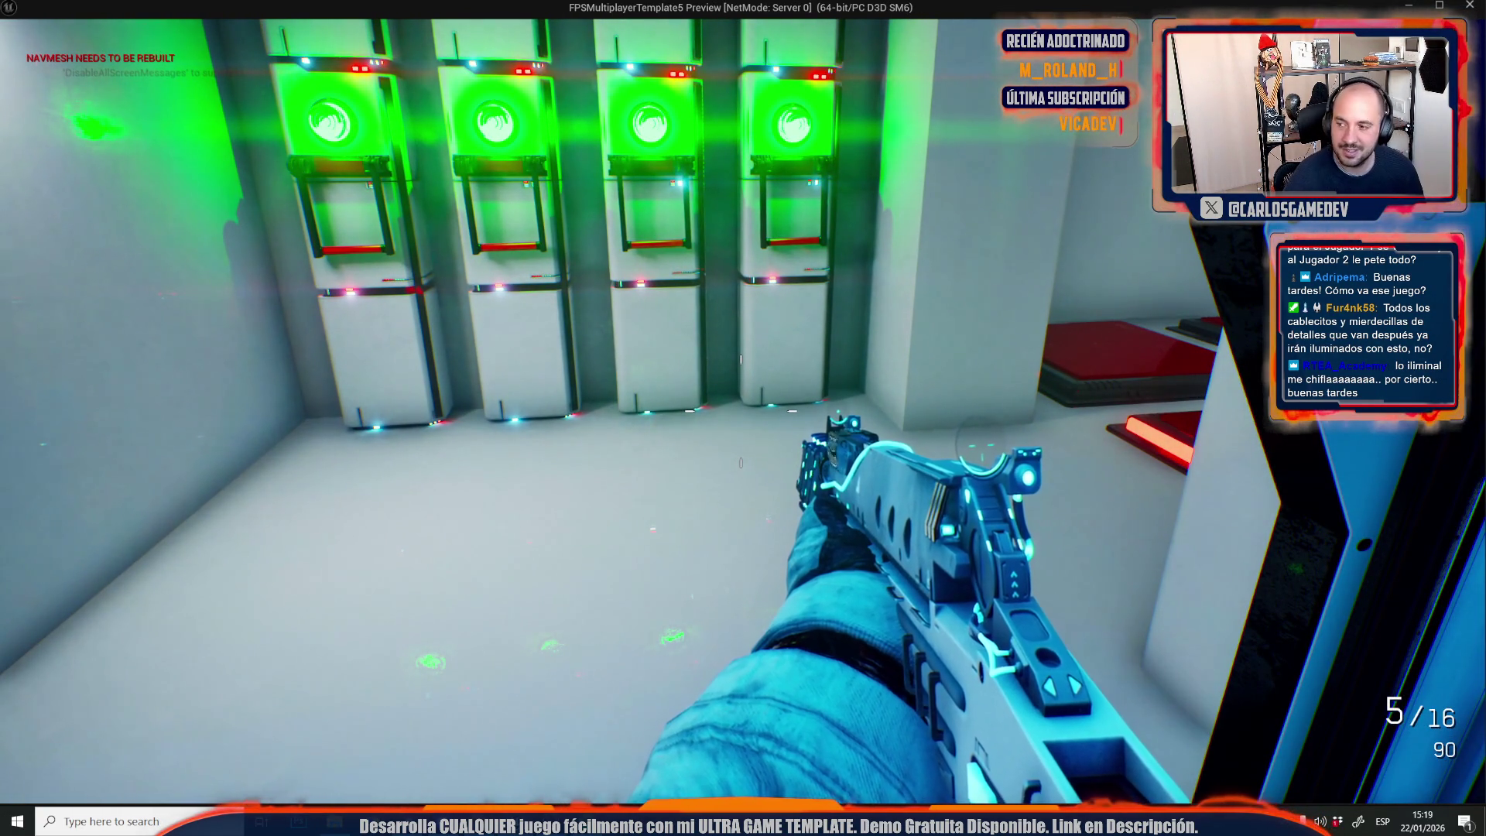
key(w)
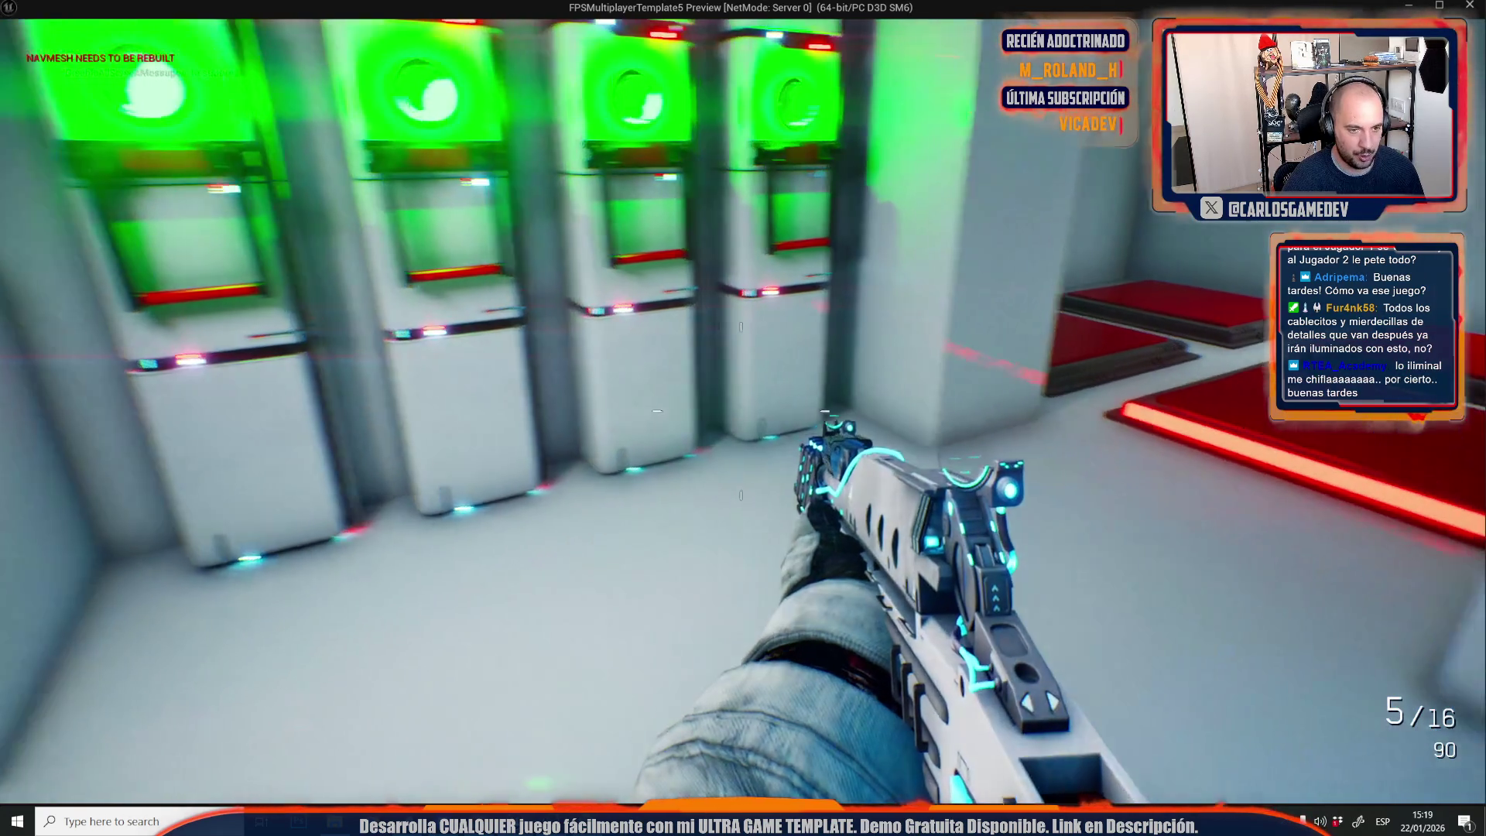
key(w)
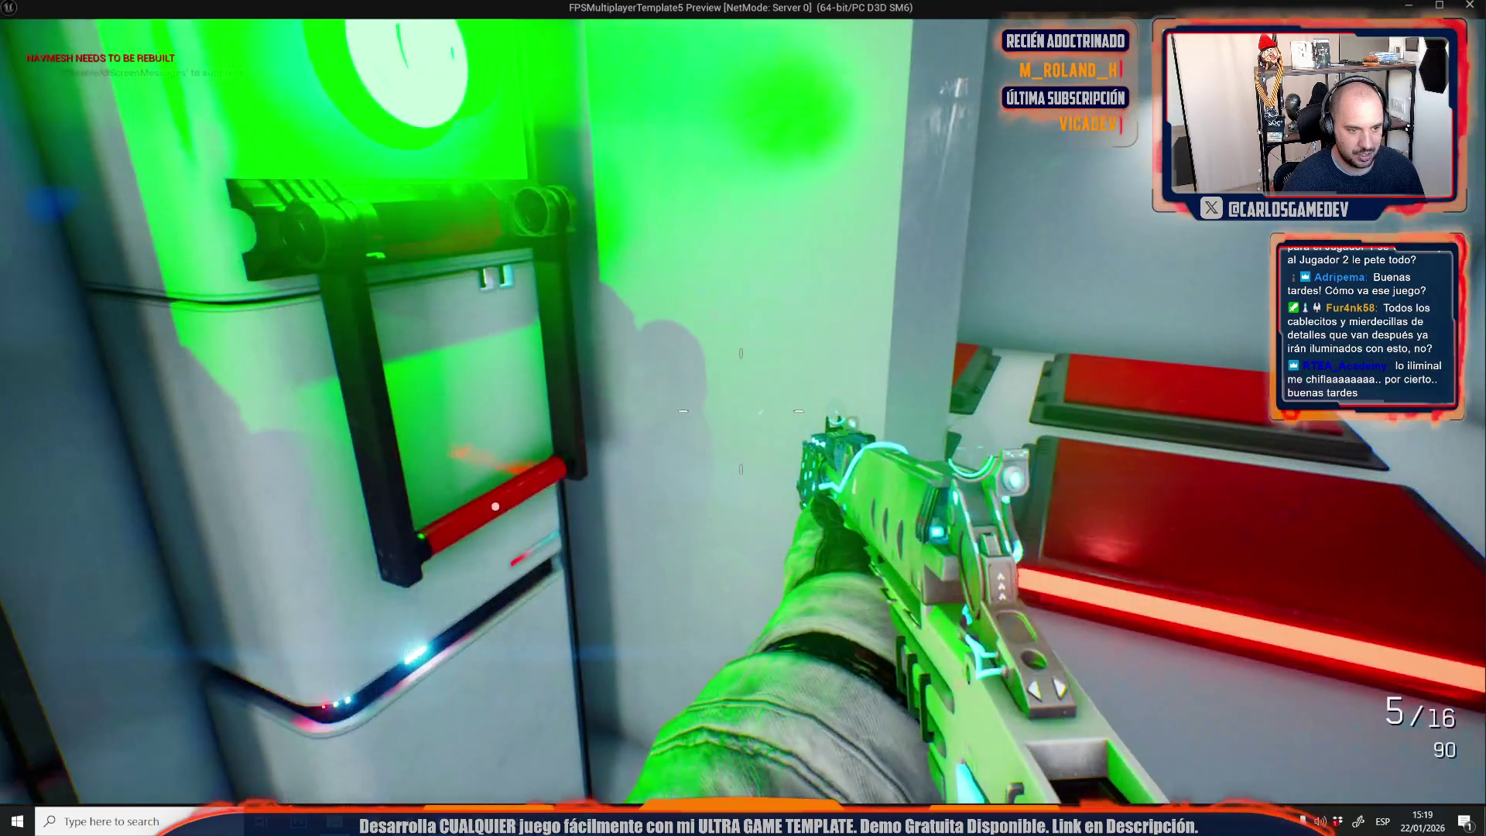
key(w)
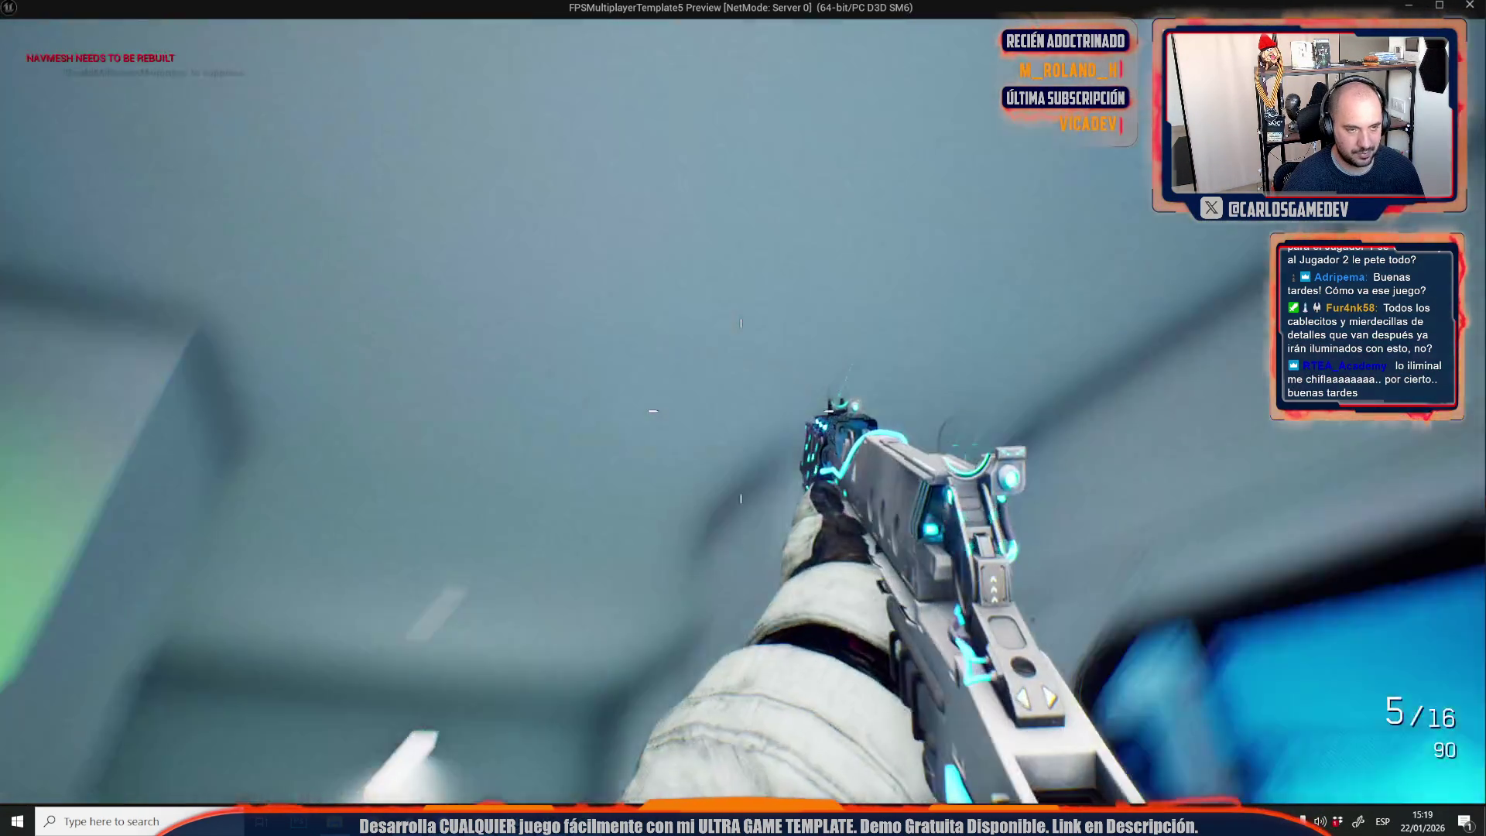
key(w)
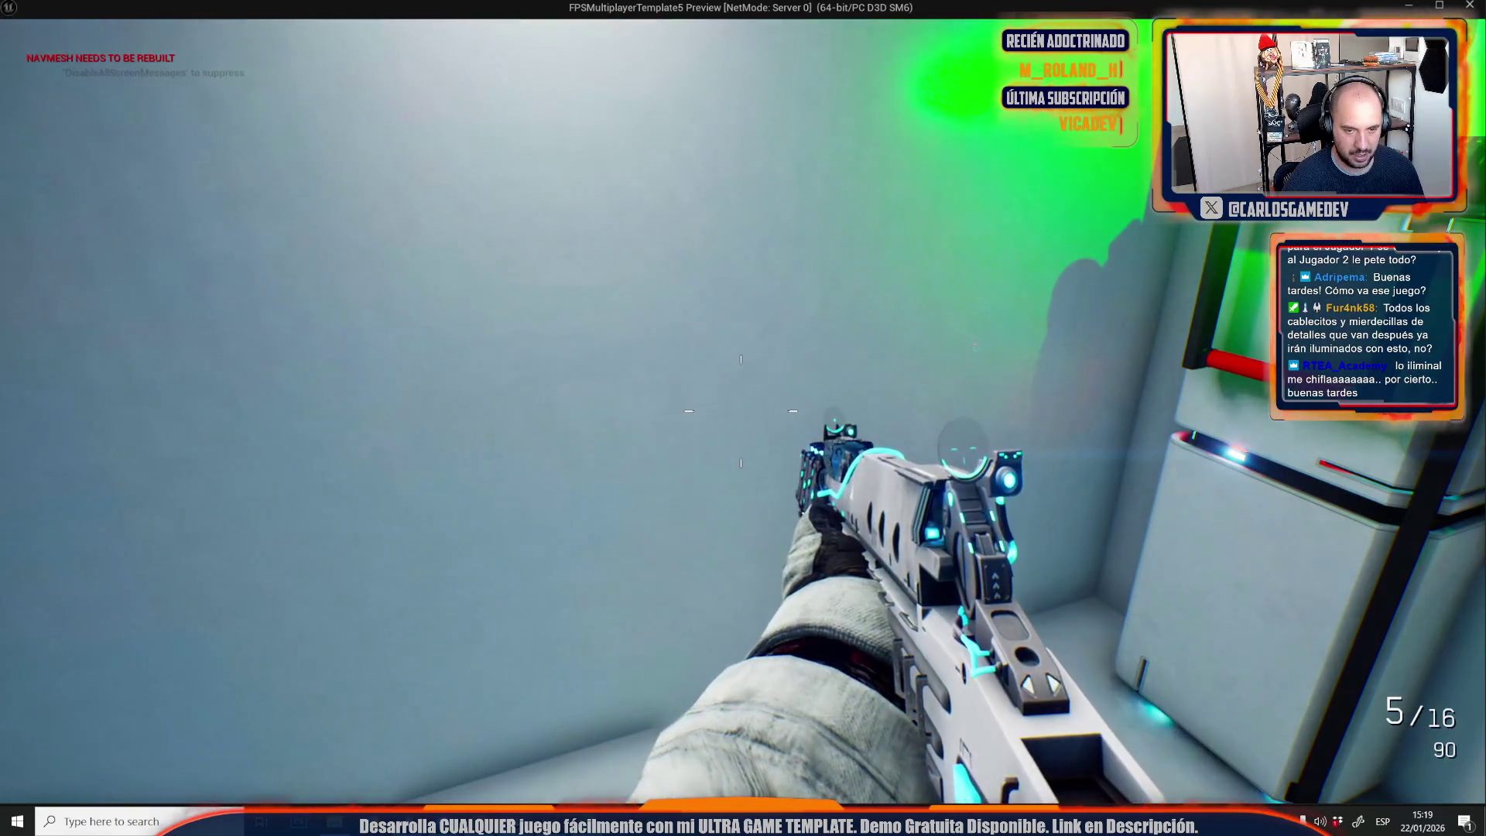
key(w)
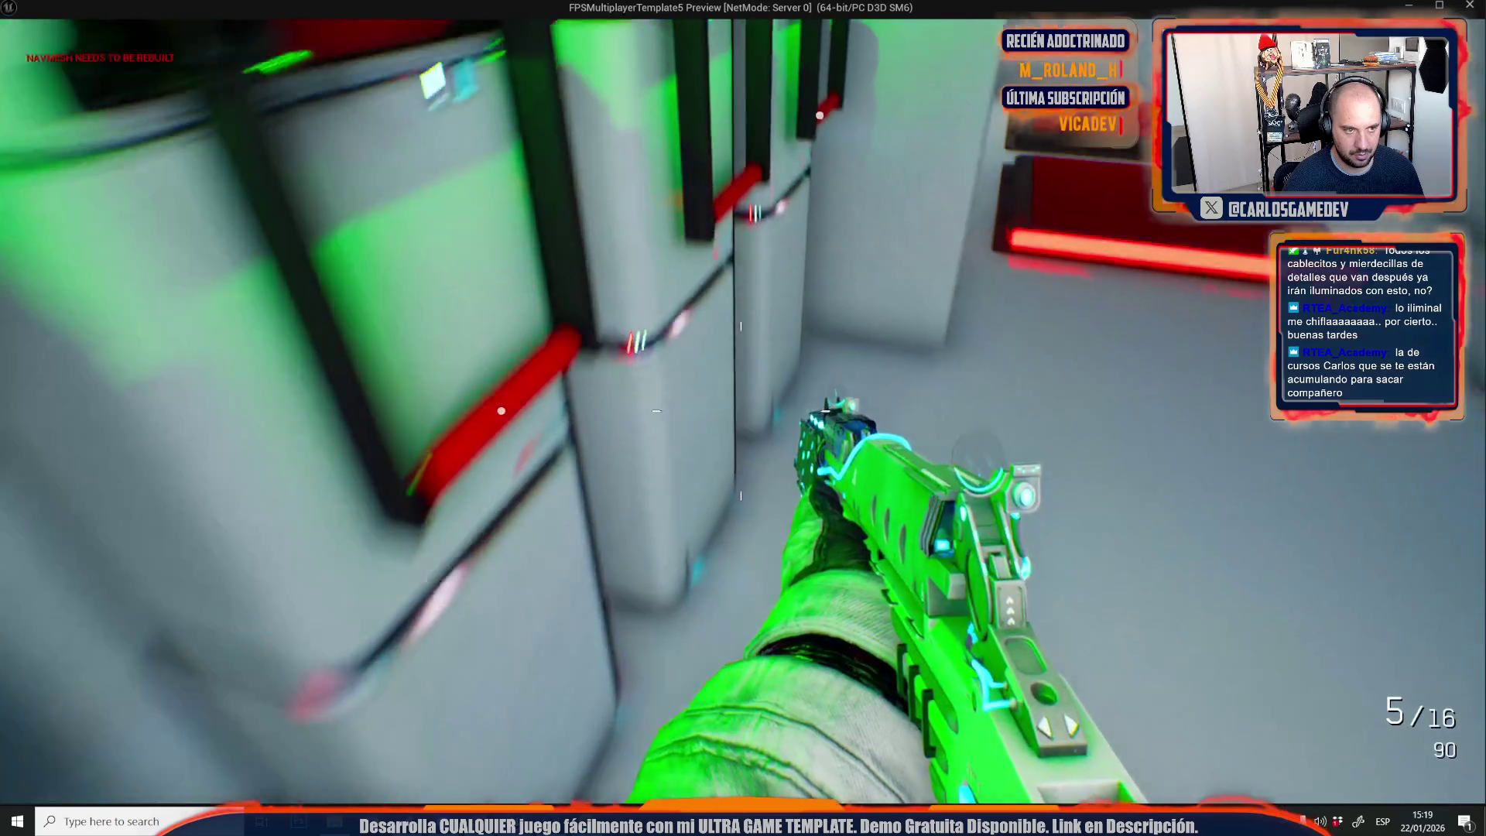
key(w)
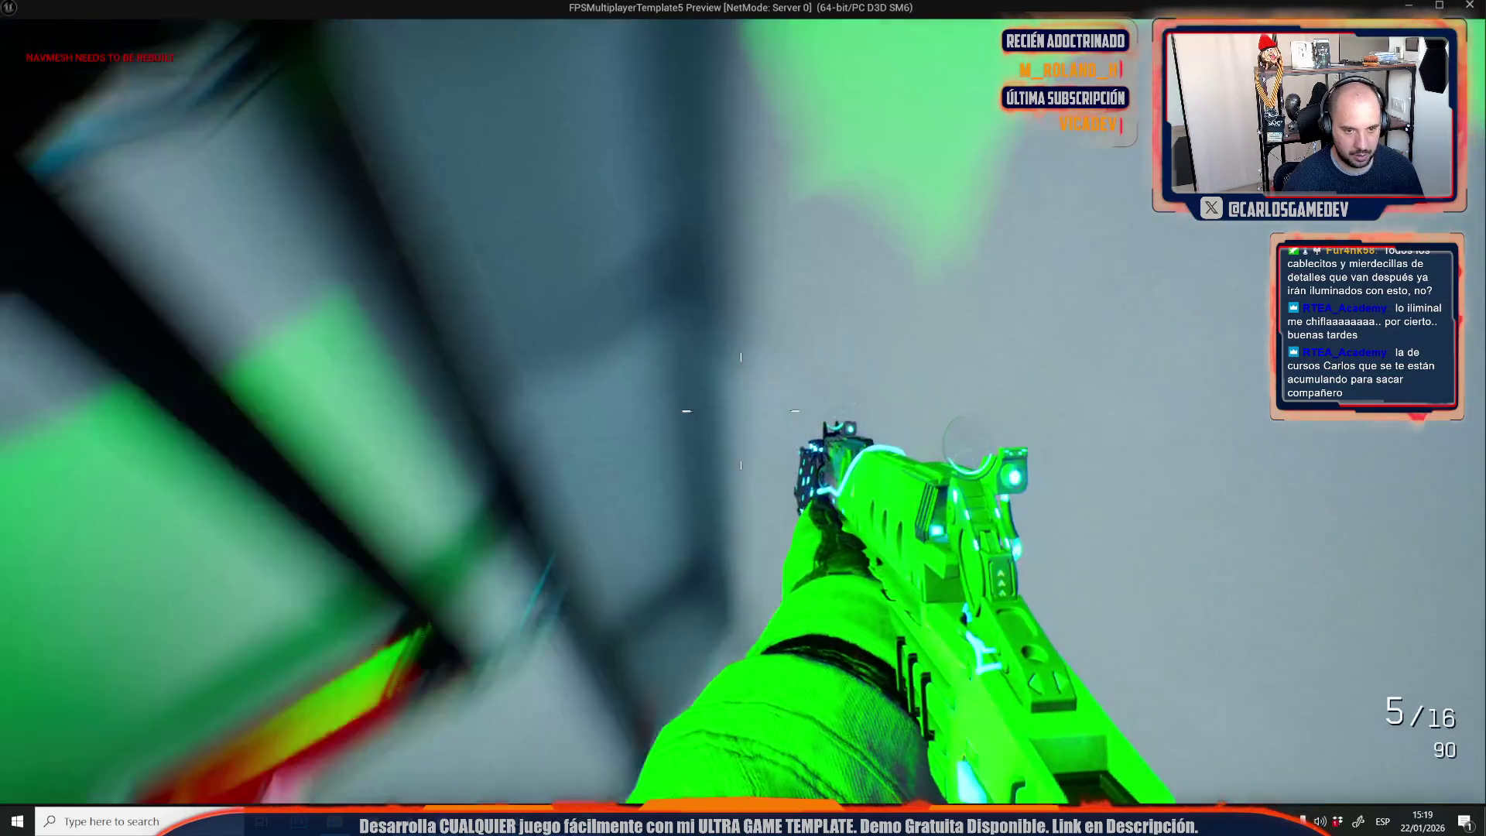
key(w)
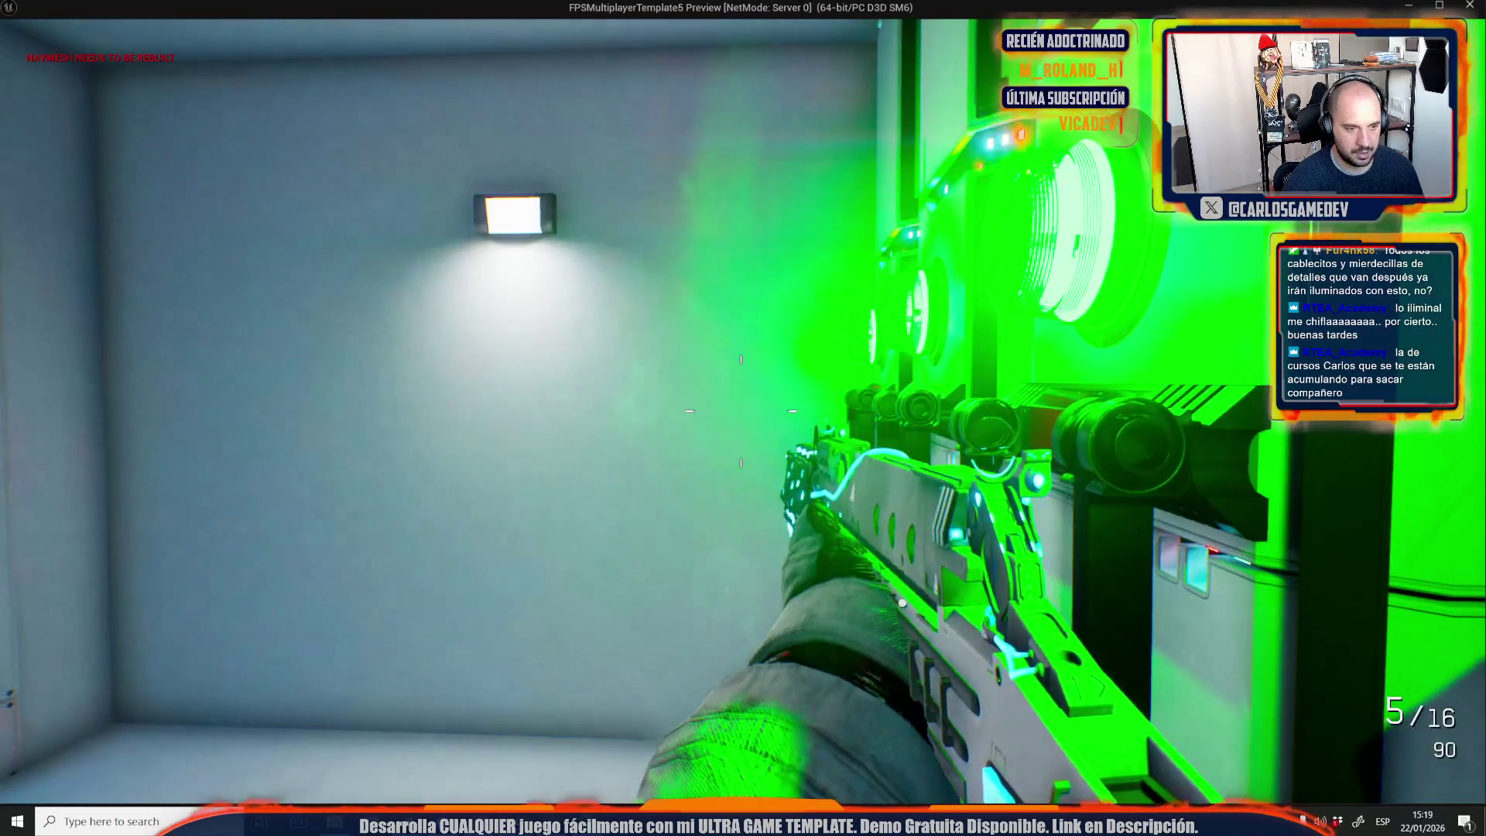
key(w)
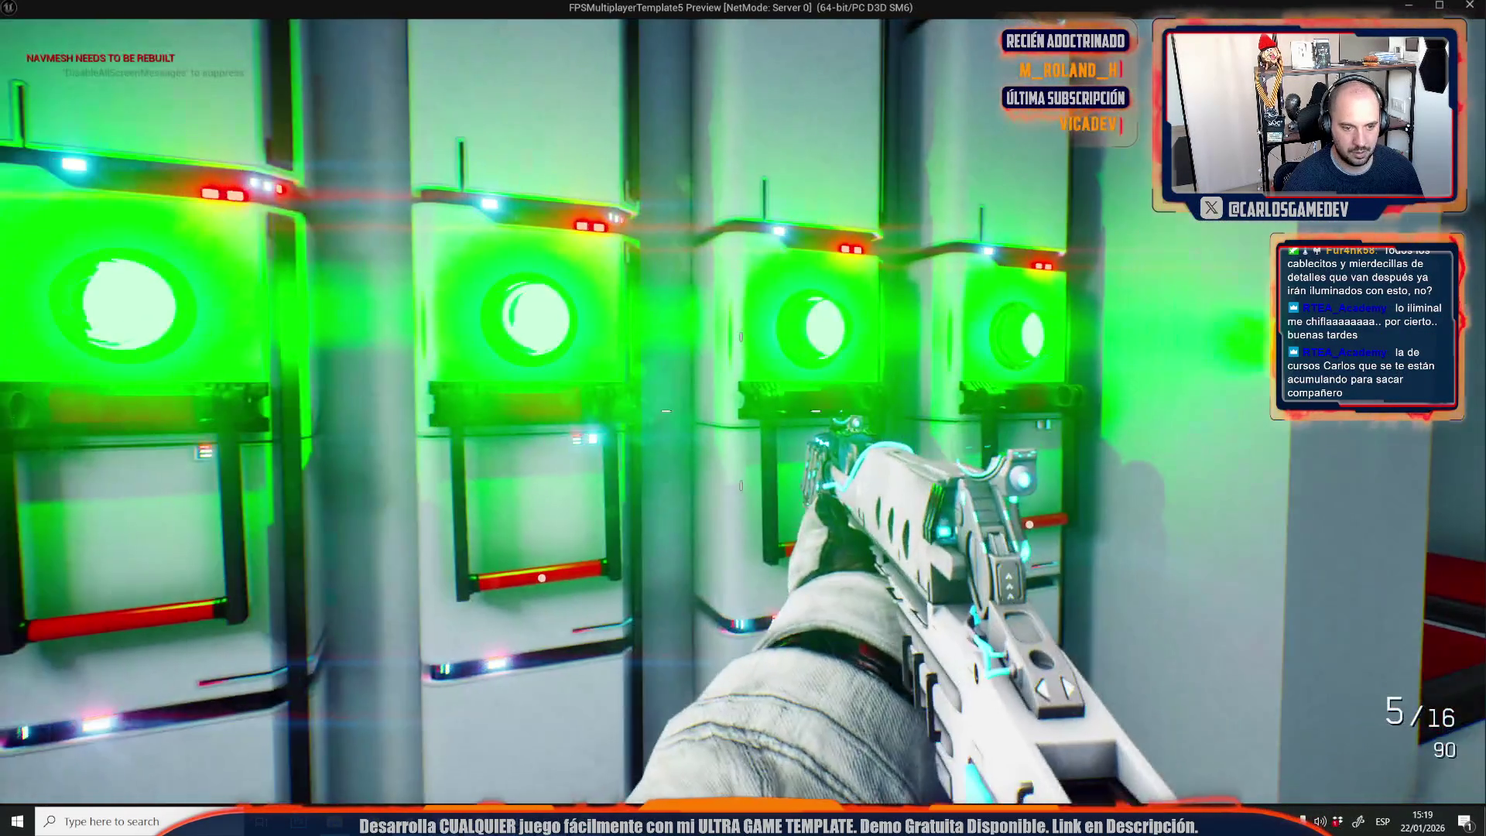
Walk past the red floor pads and through the blue room into the lab, then stop playing.
key(w)
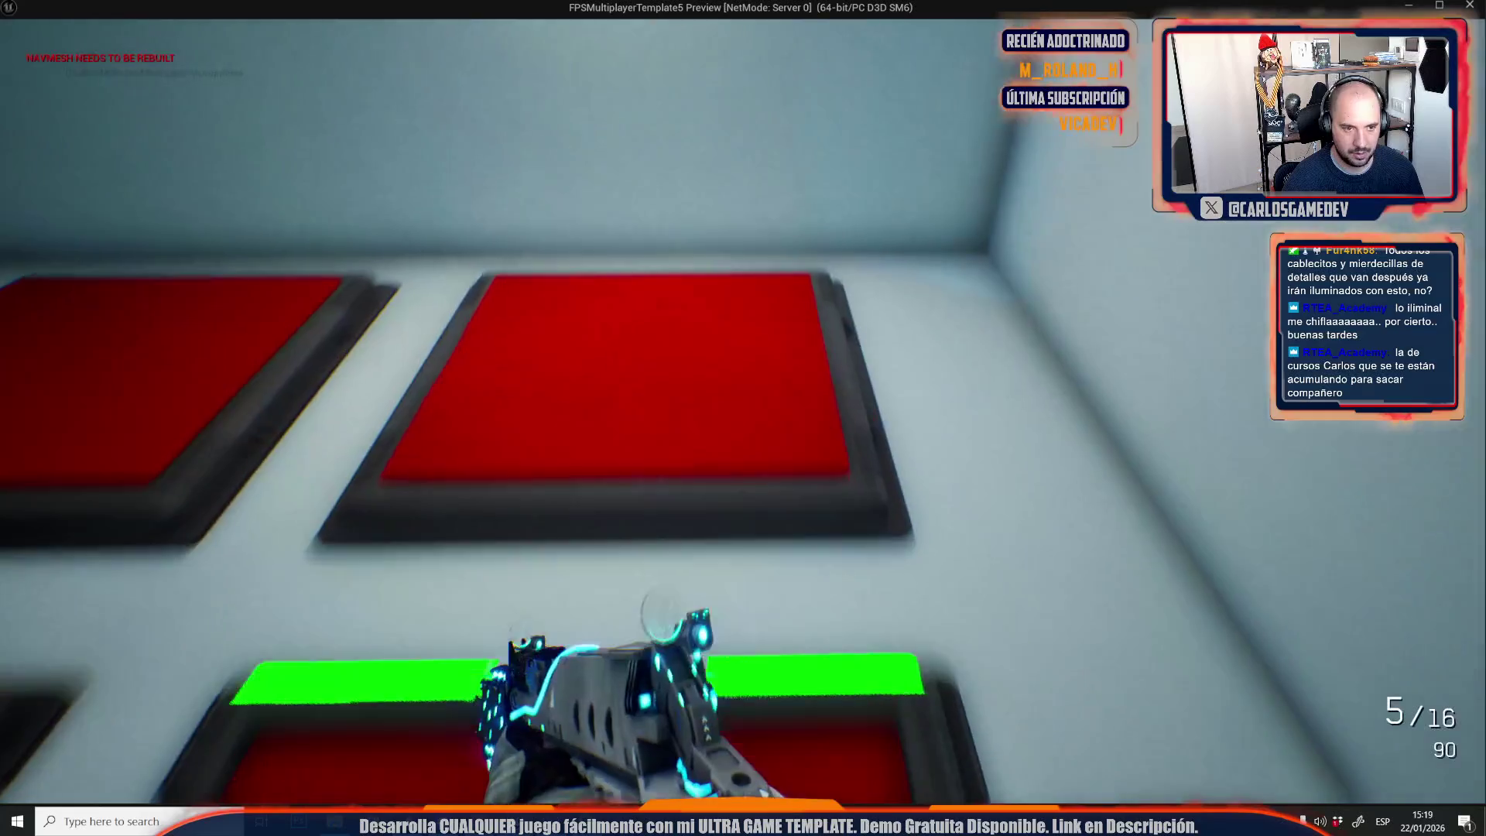
key(w)
key(w)
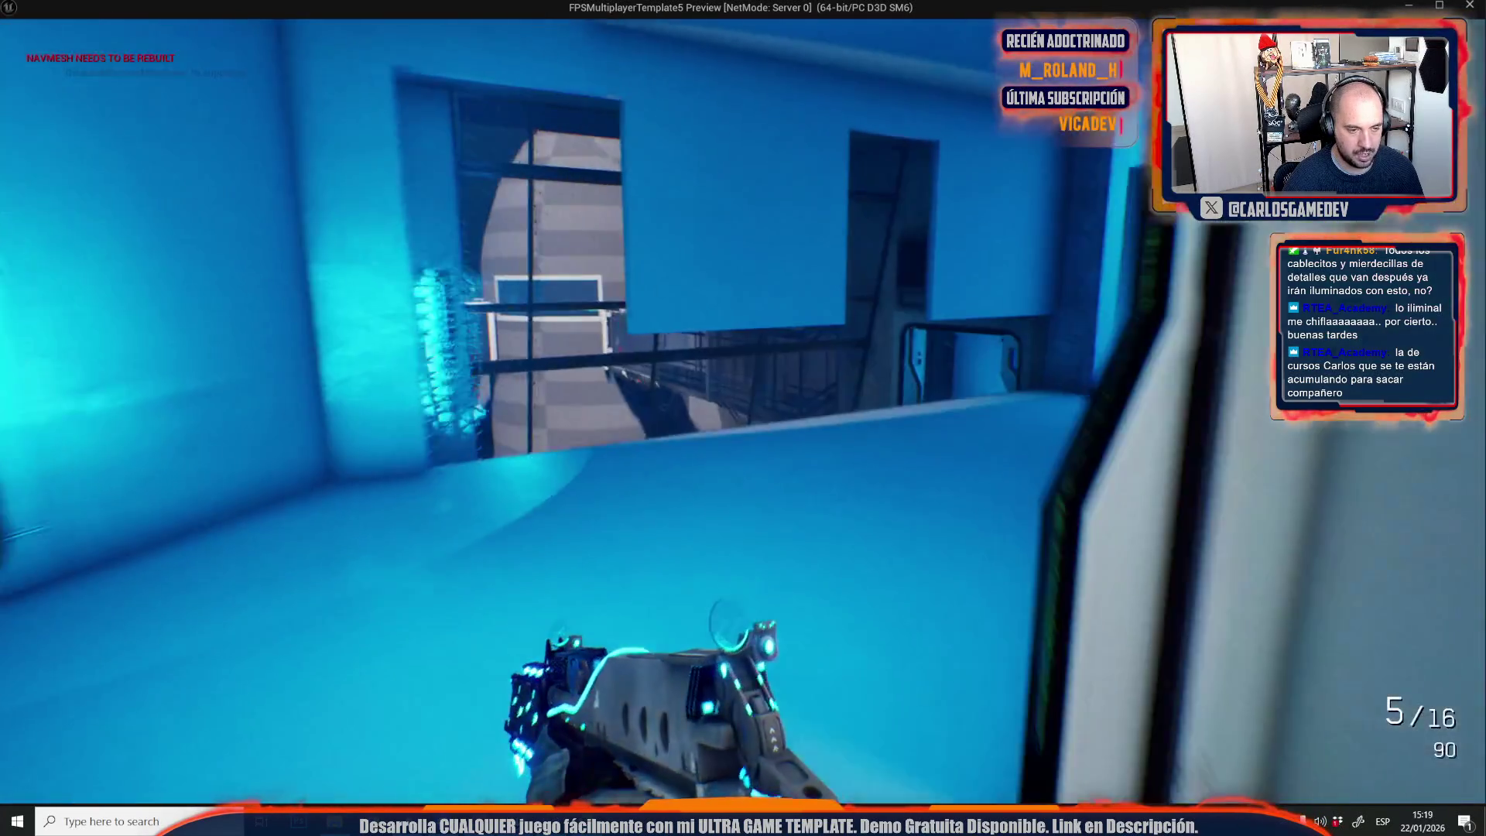
key(w)
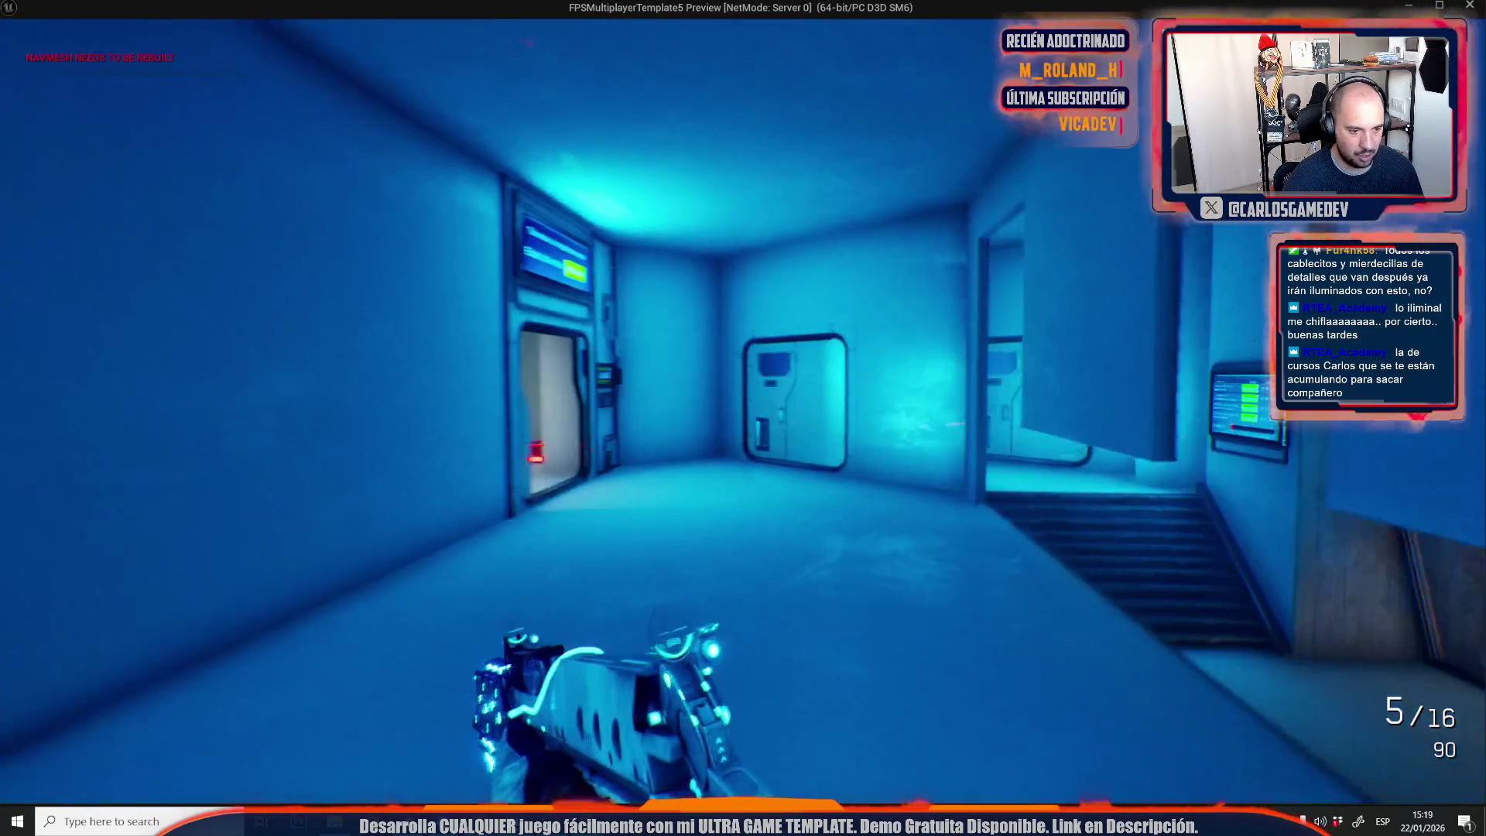
key(w)
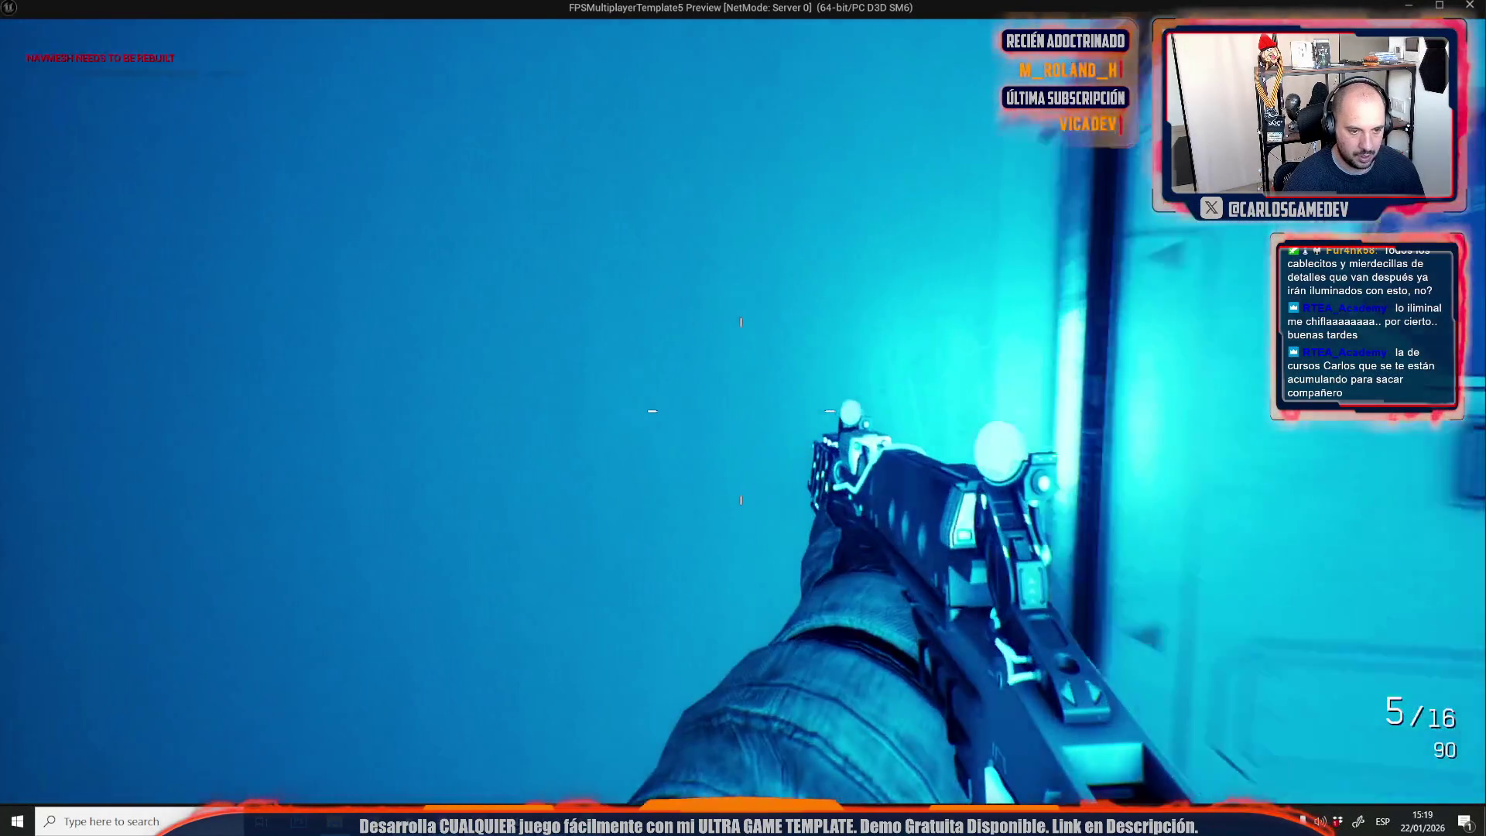
key(w)
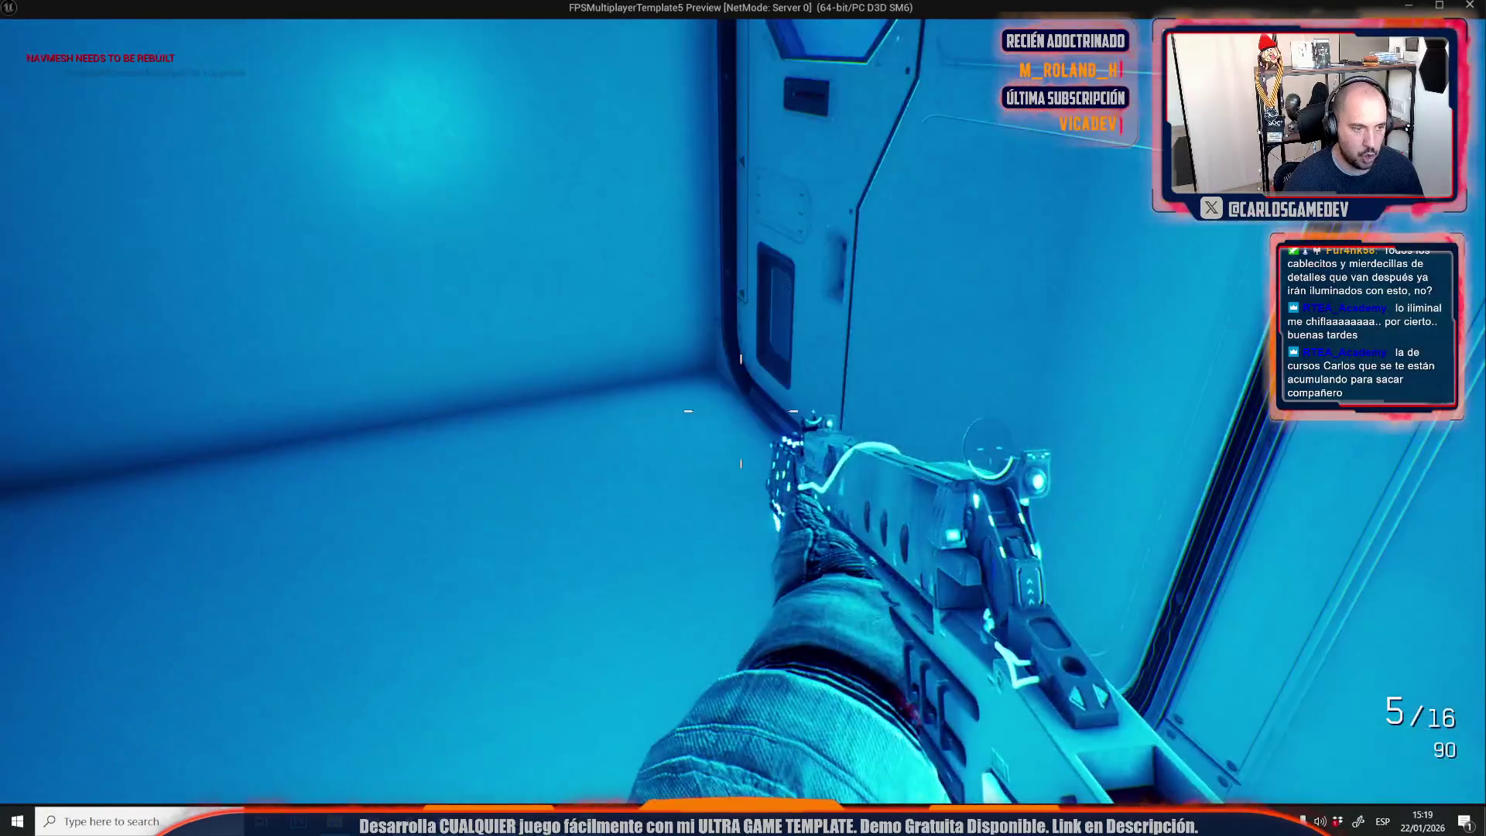
key(Escape)
Fly around the server room to inspect the lighting on the racks and four red floor panels.
key(w)
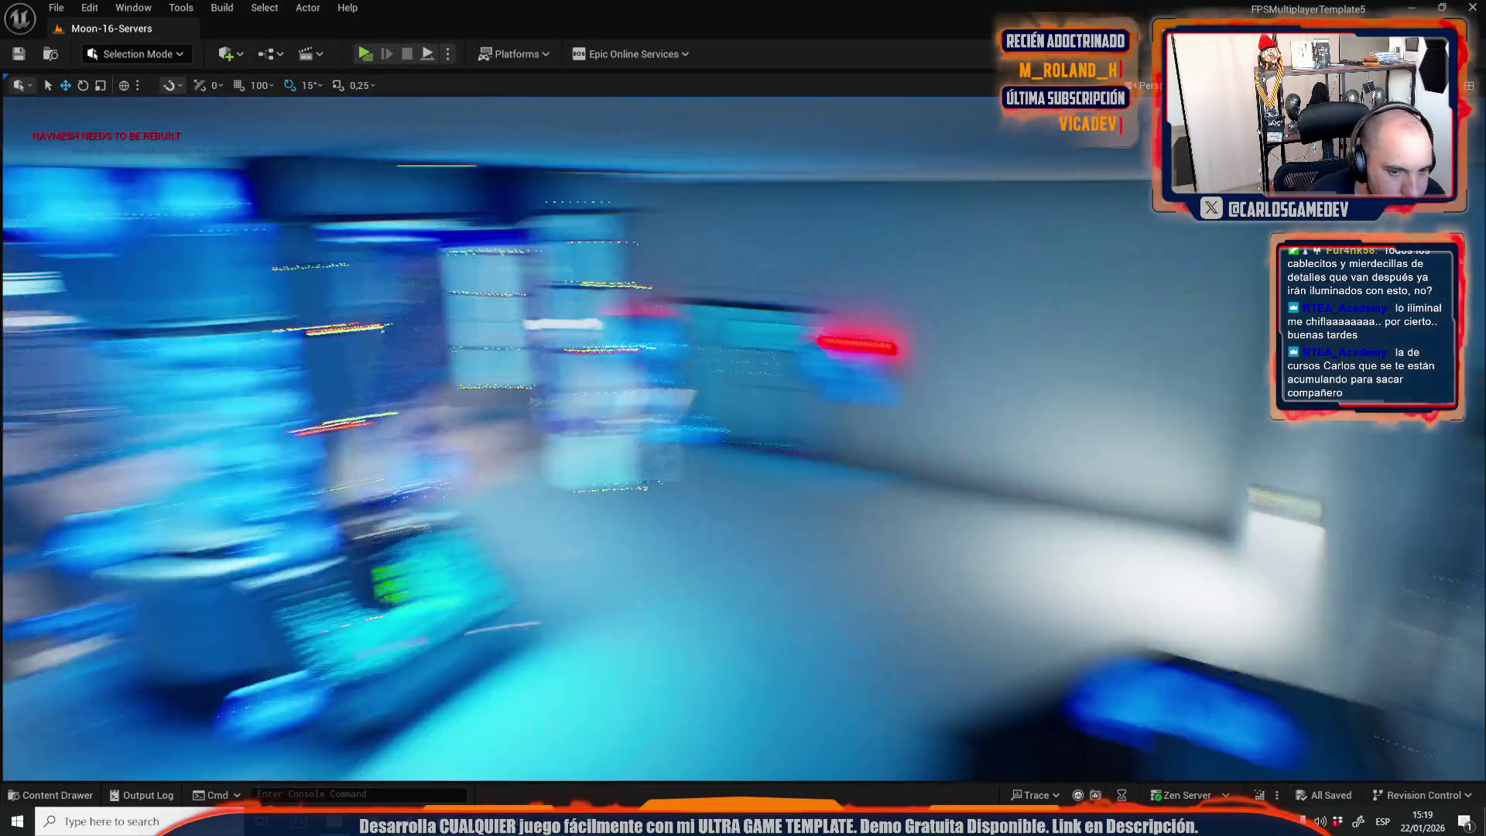
key(w)
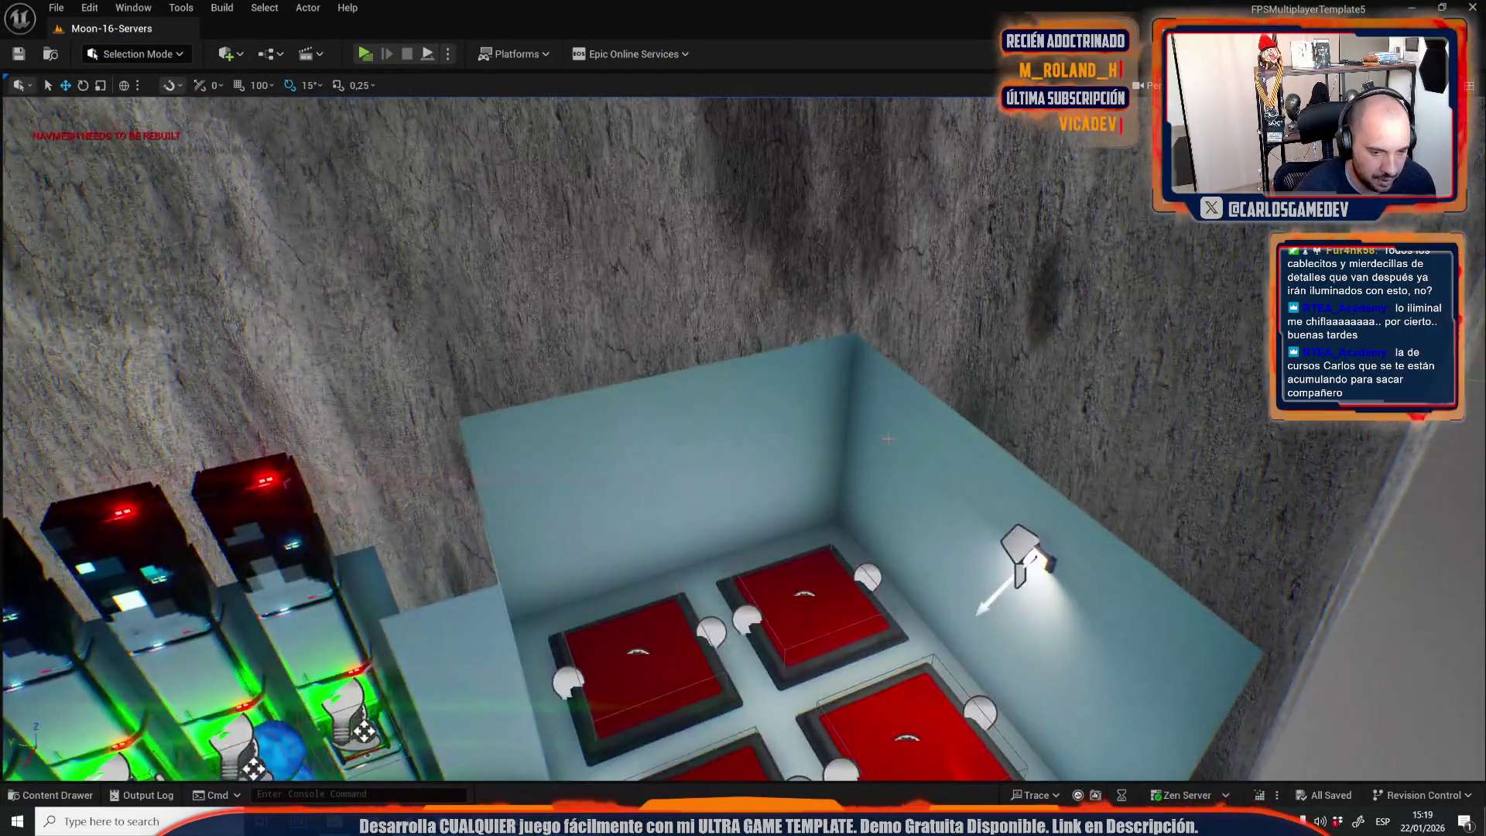
key(s)
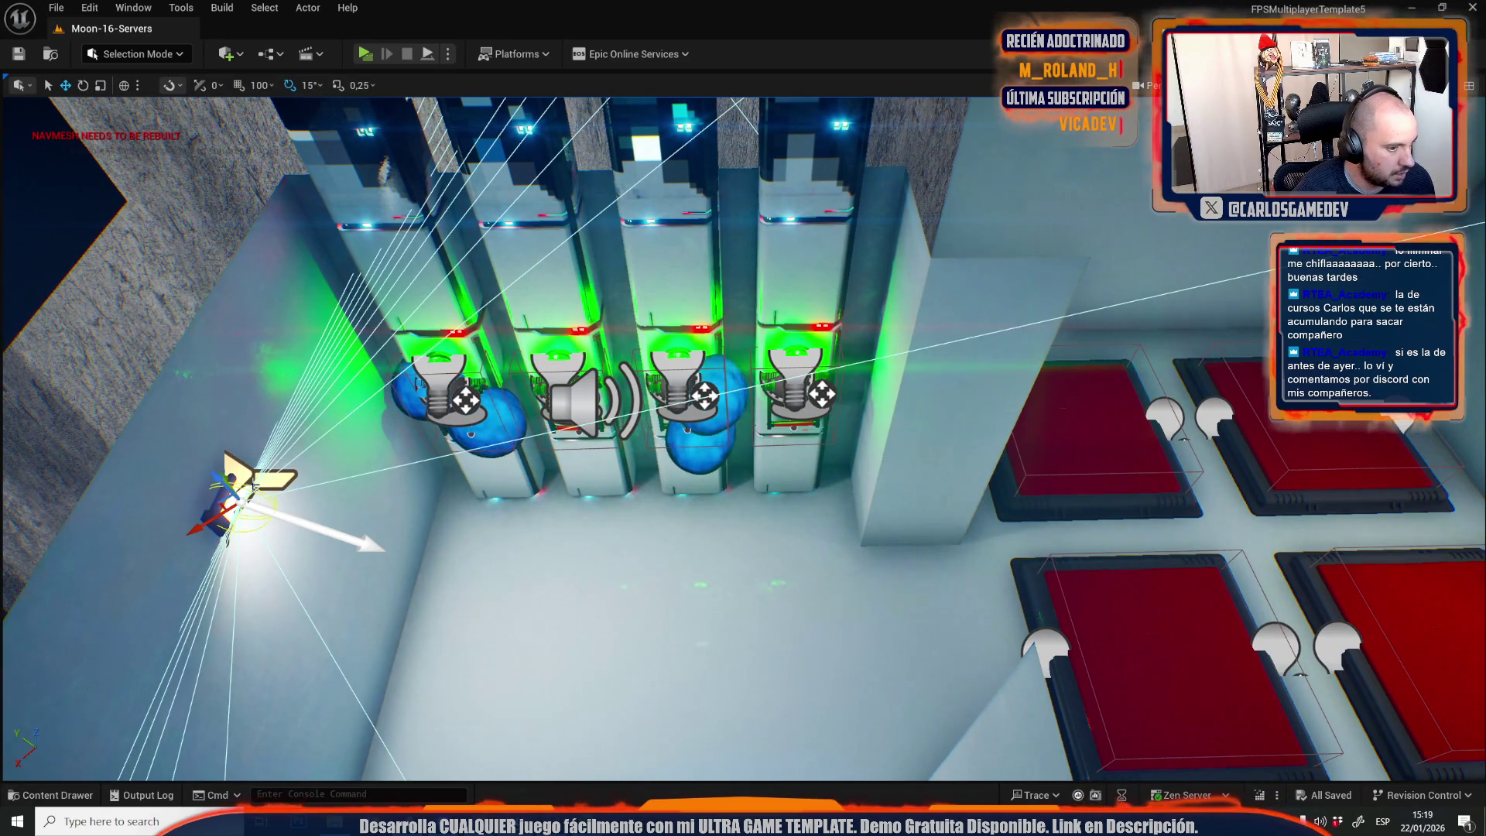
key(s)
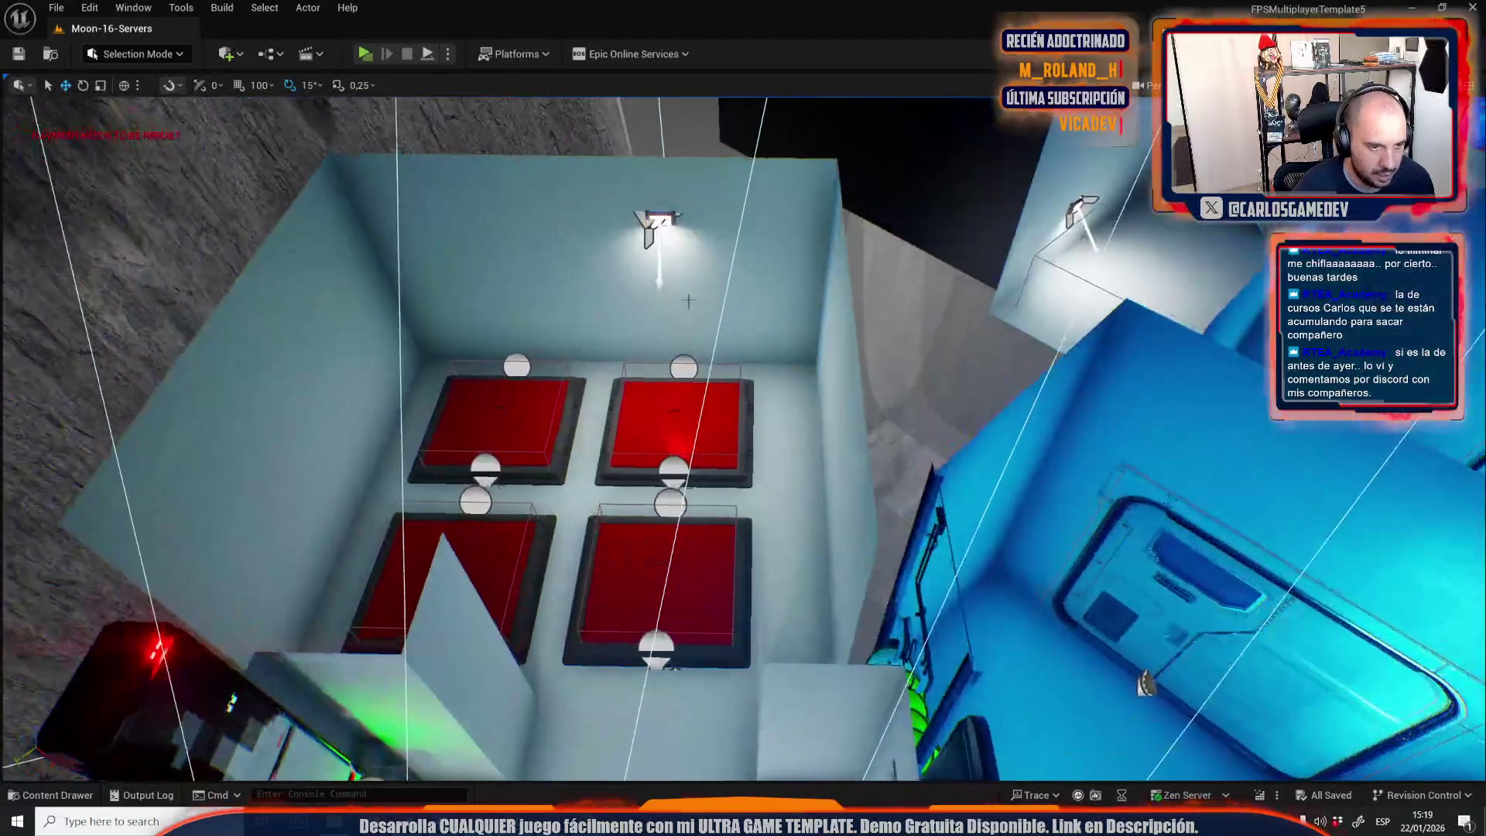
key(w)
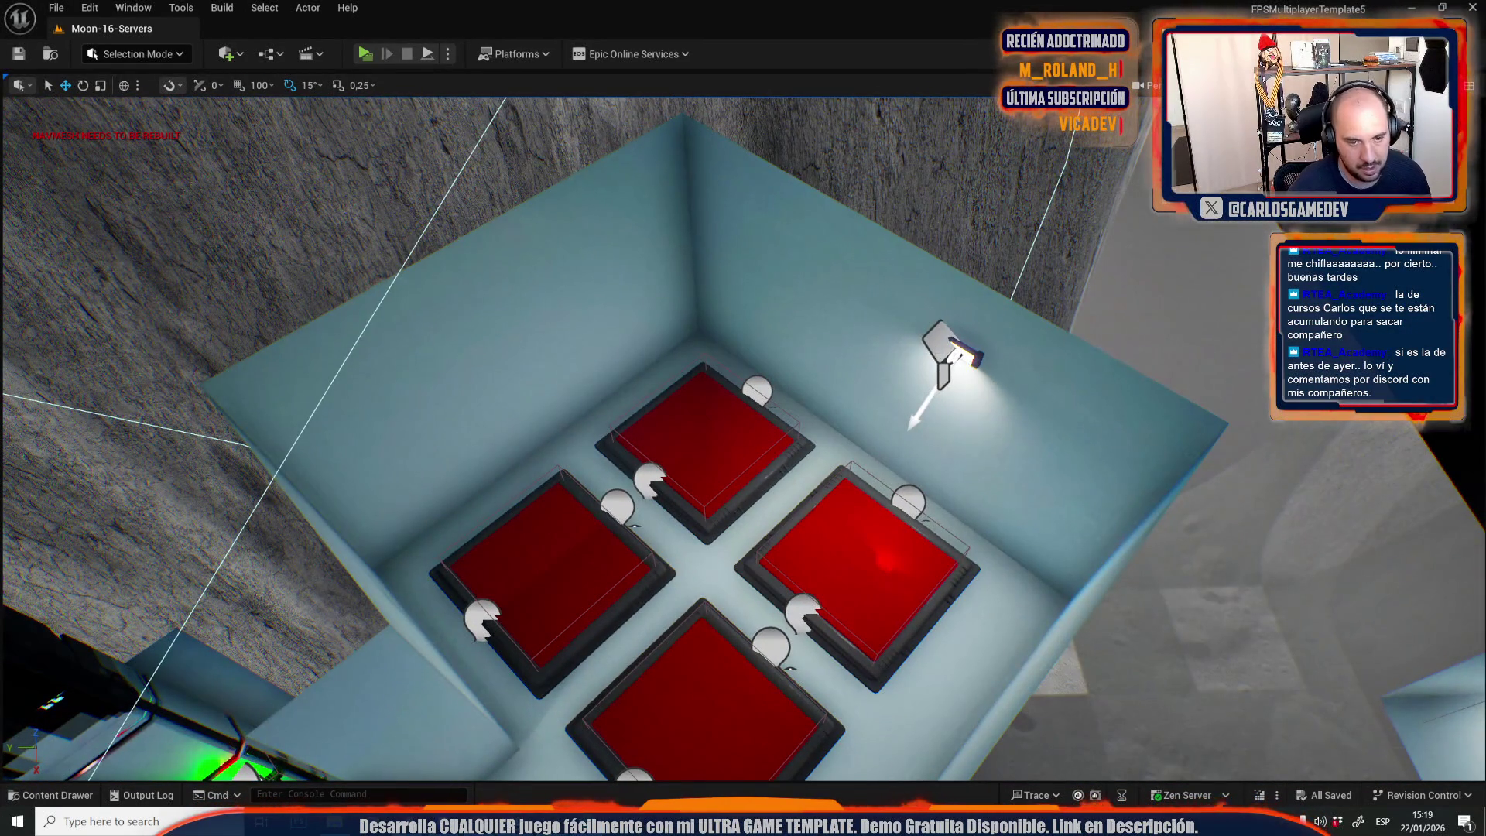
key(a)
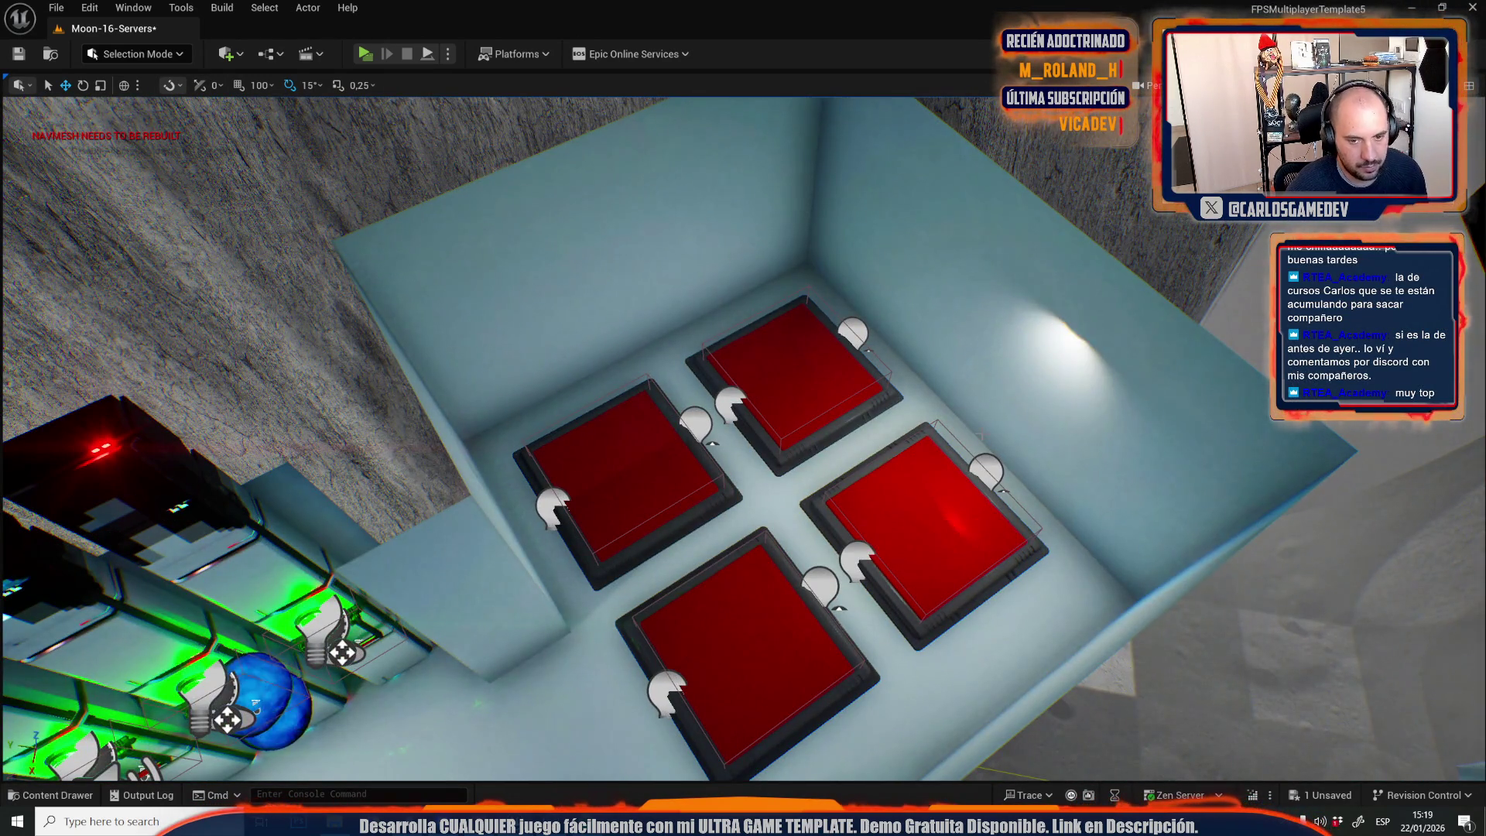
Survey the server room, red floor panels and corridor wall screen from several angles.
key(w)
key(s)
key(d)
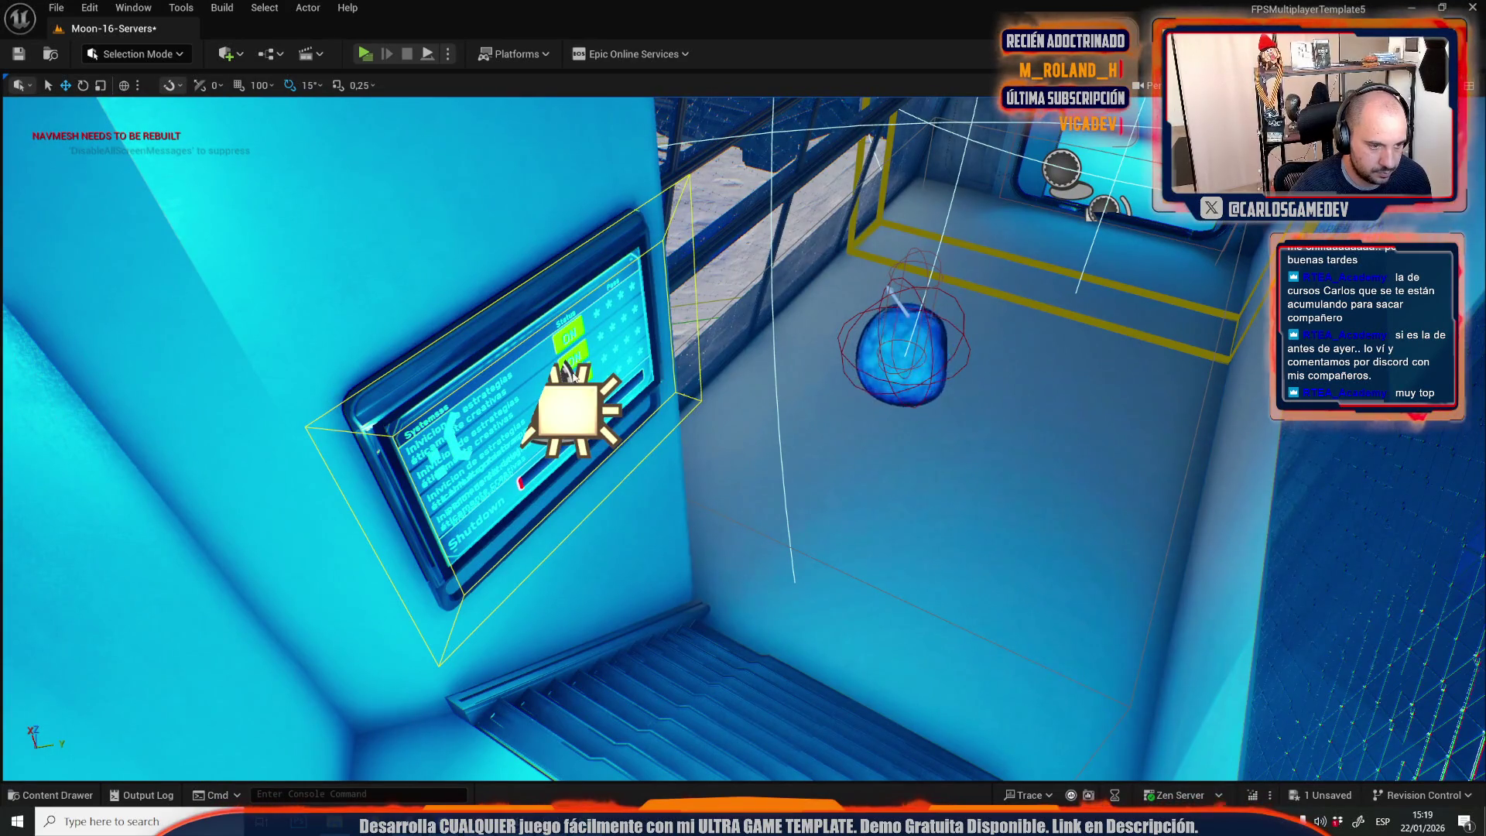
key(s)
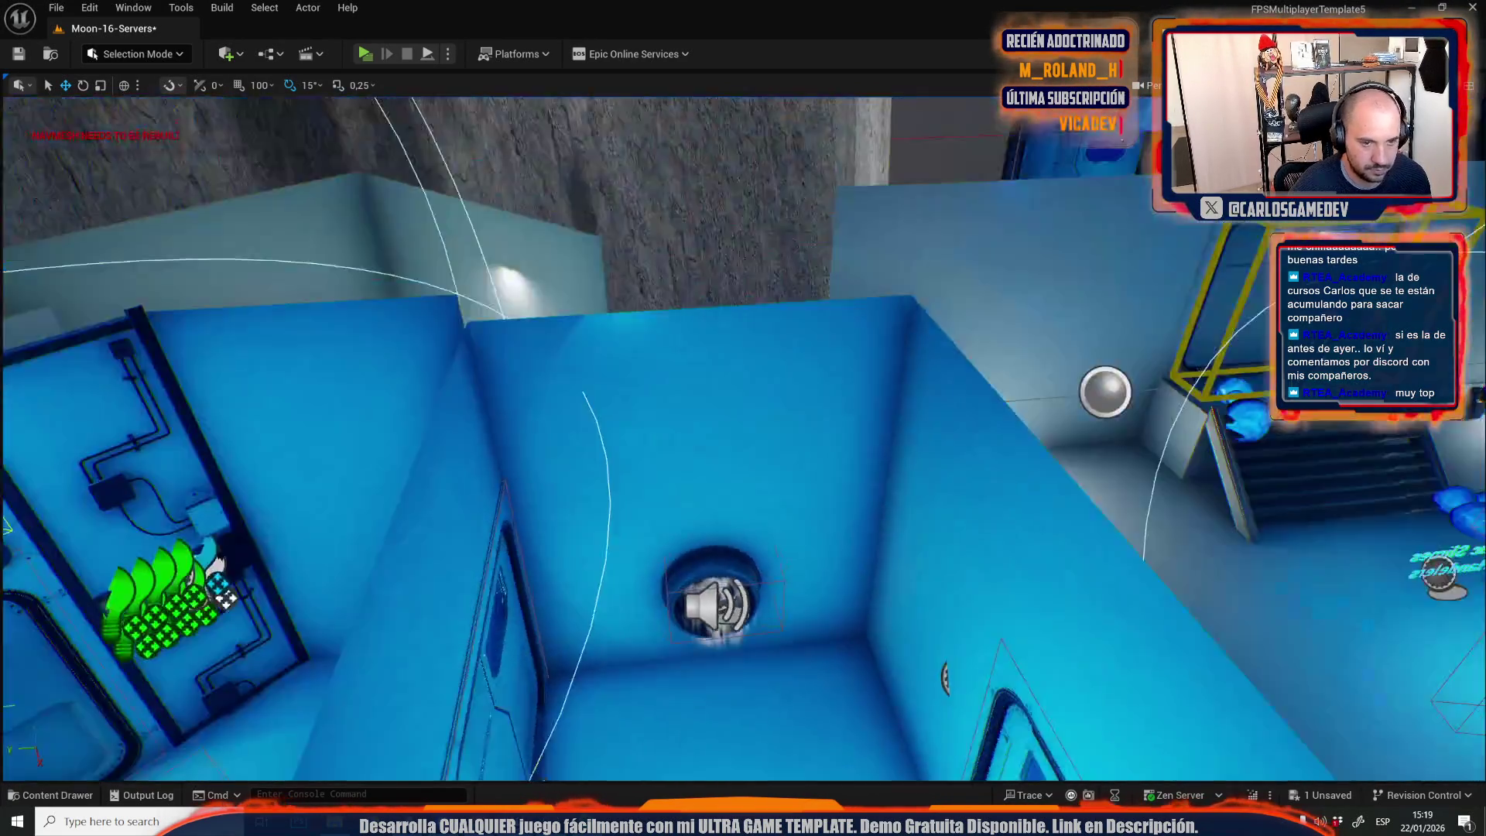
key(w)
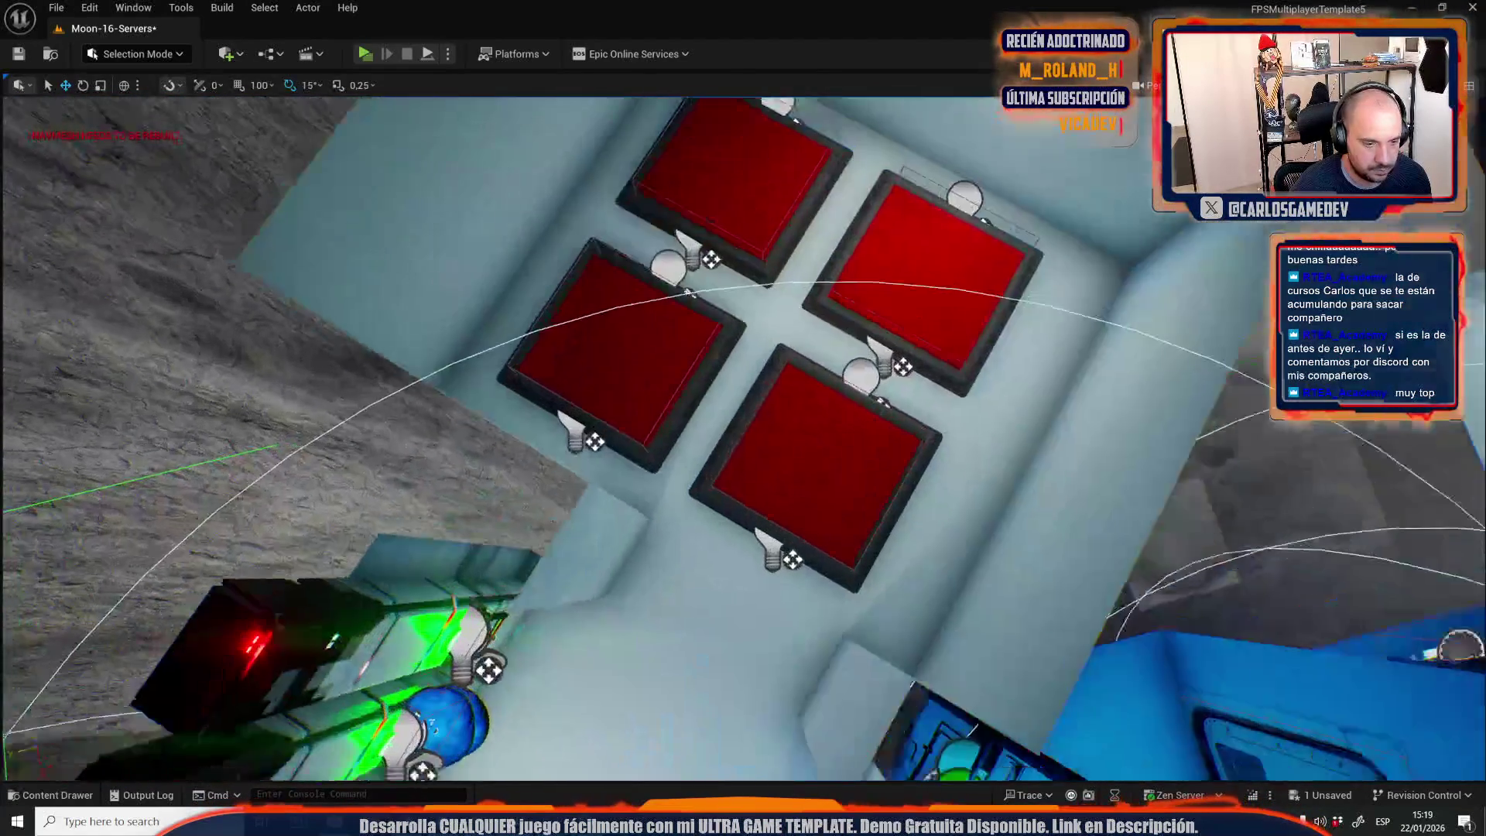
key(w)
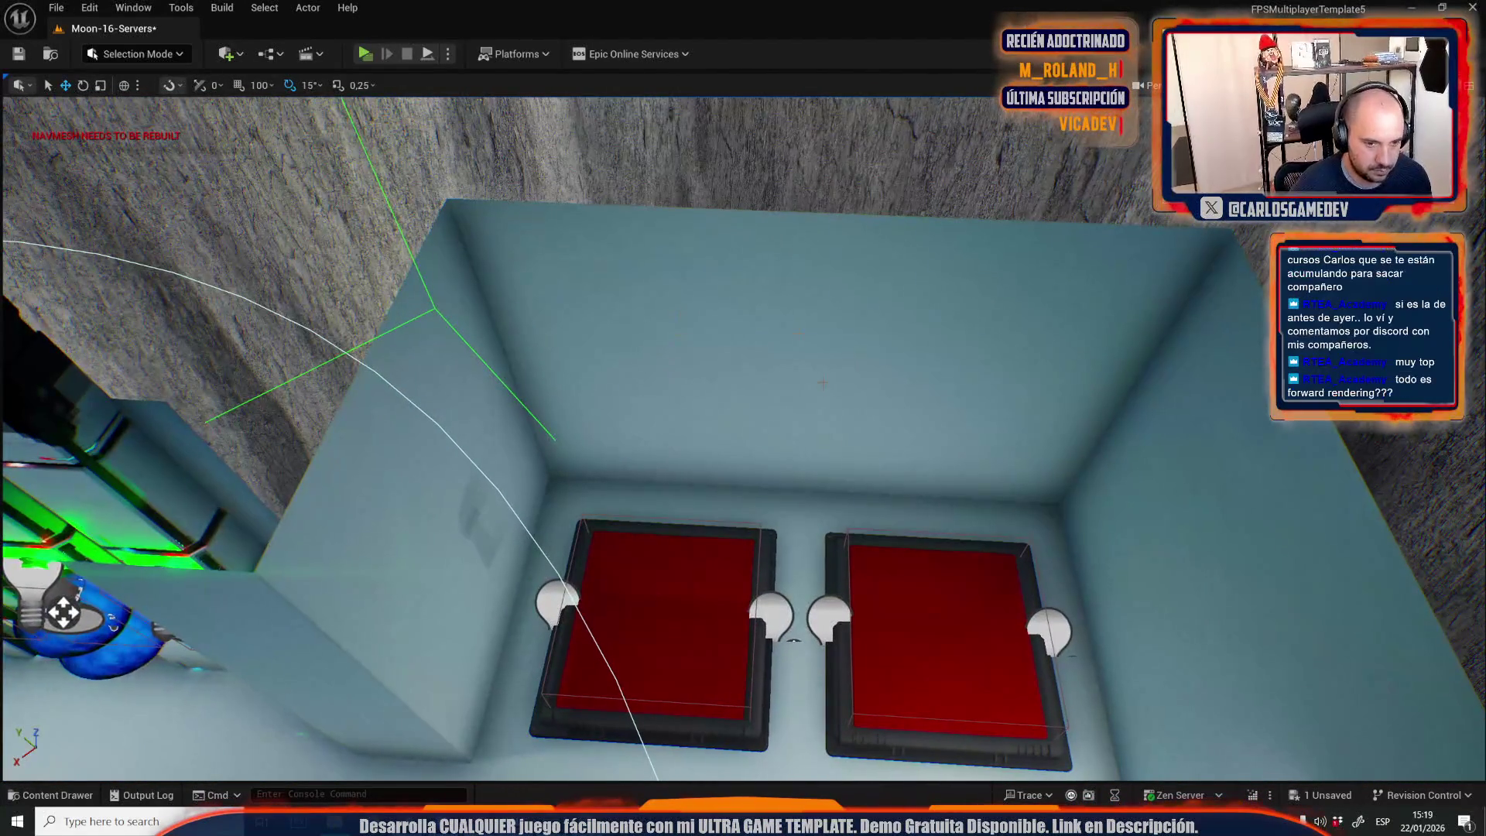
key(s)
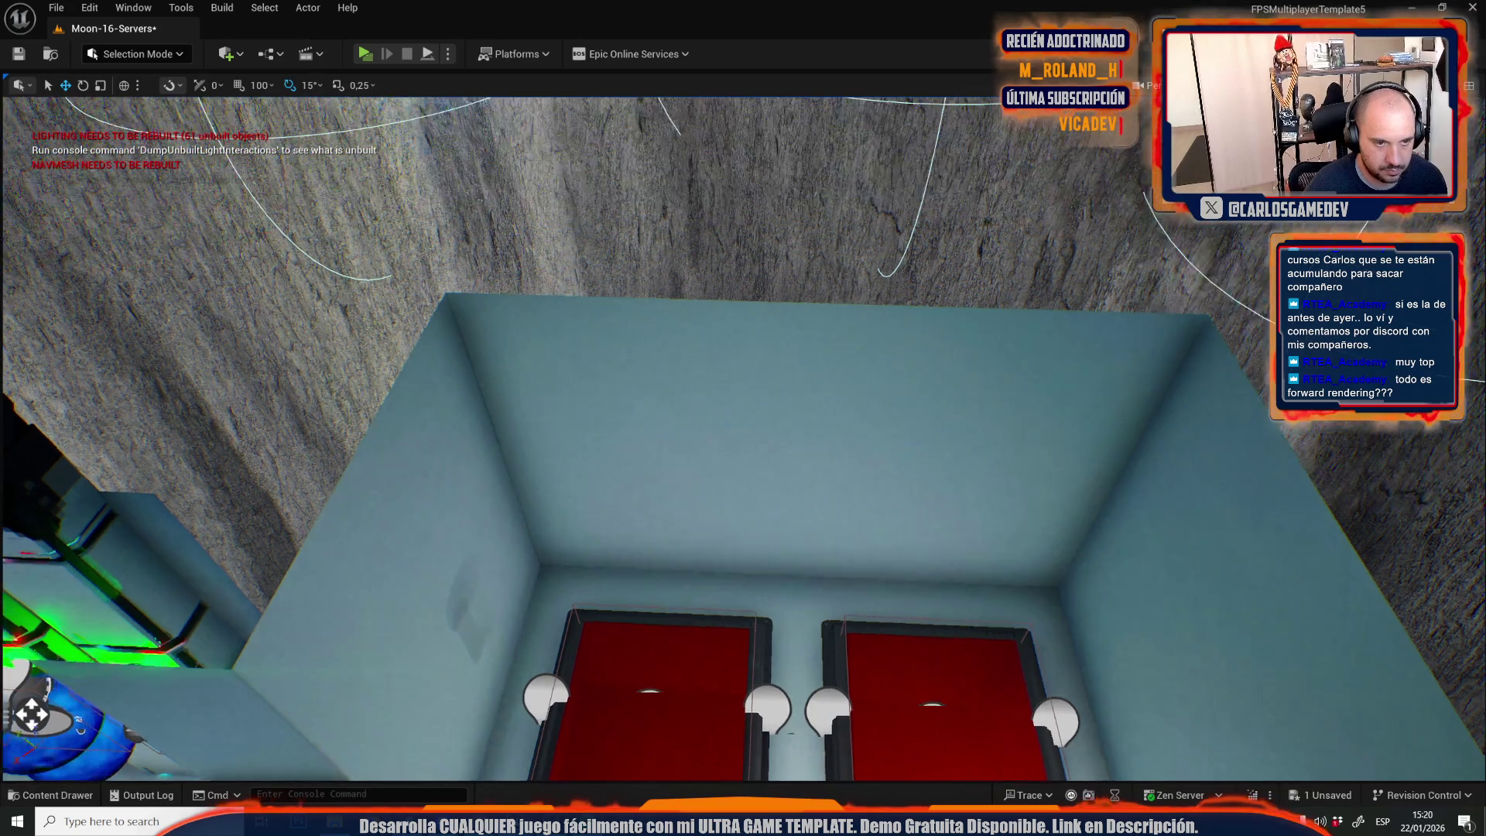
key(s)
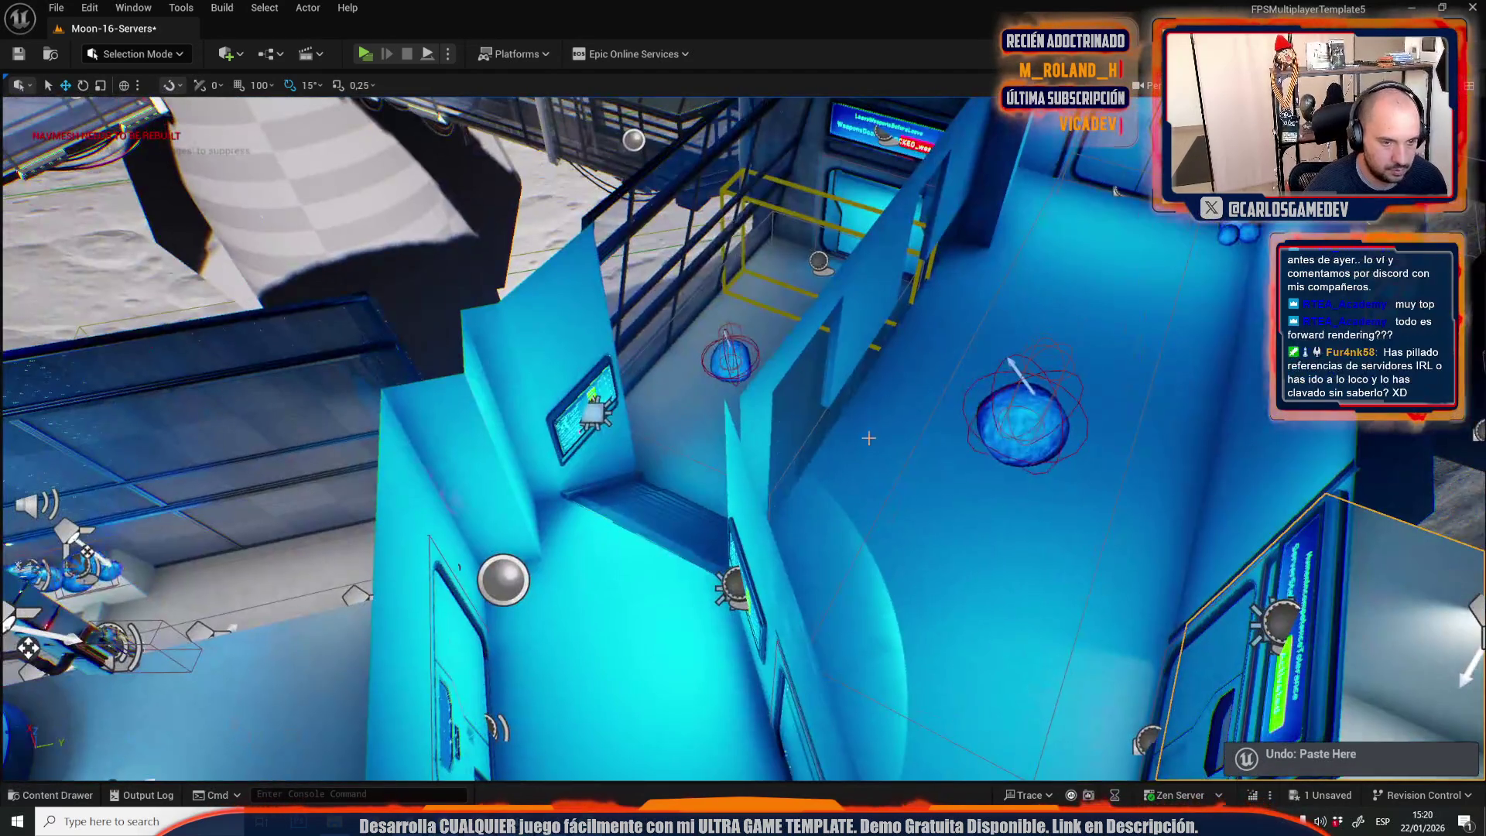
key(s)
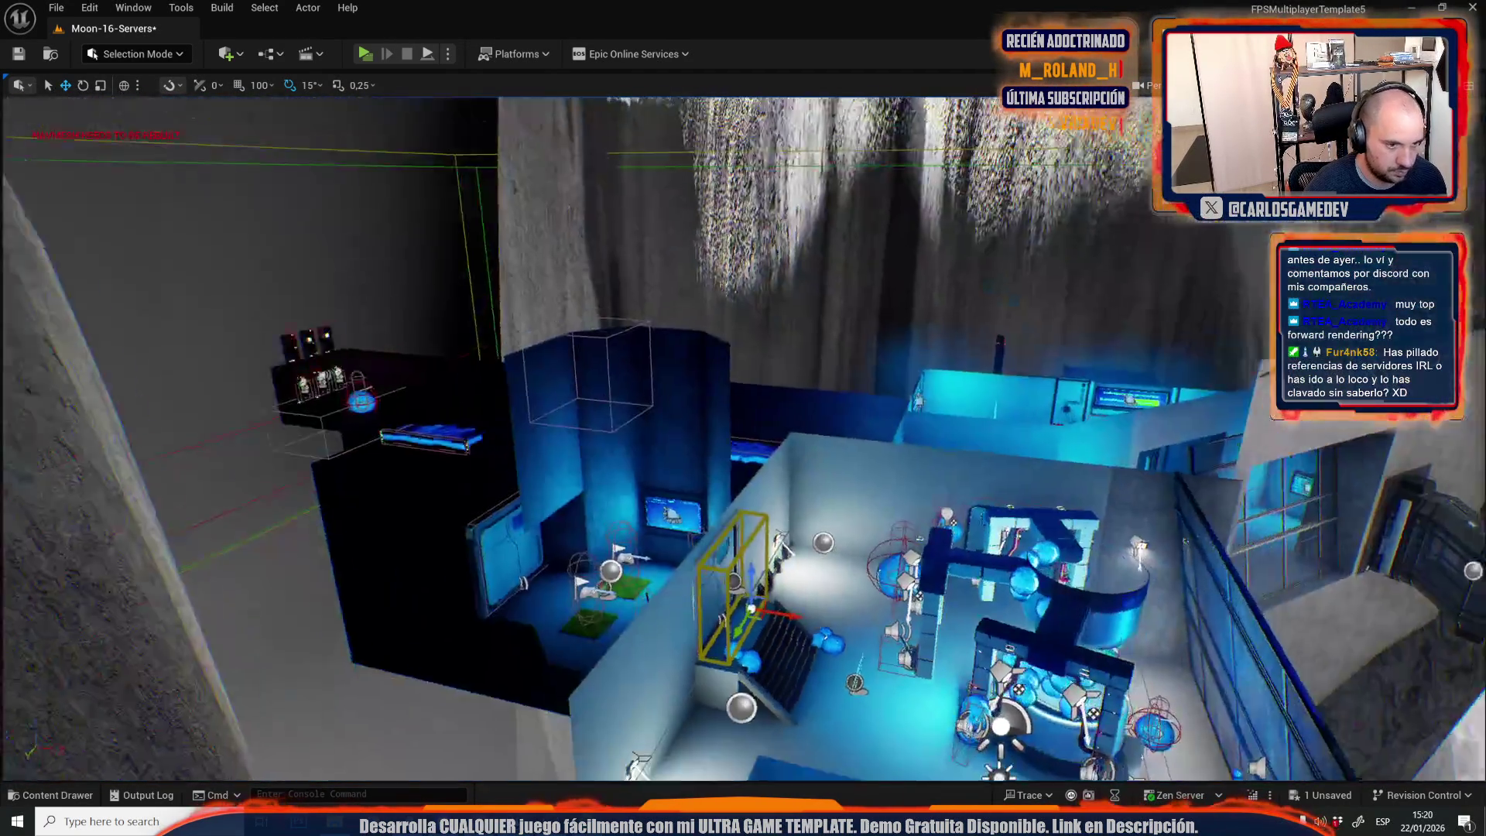
Hide editor icons and fly down toward the wall panel beside the red pads.
key(g)
scroll(762, 485, up, 2)
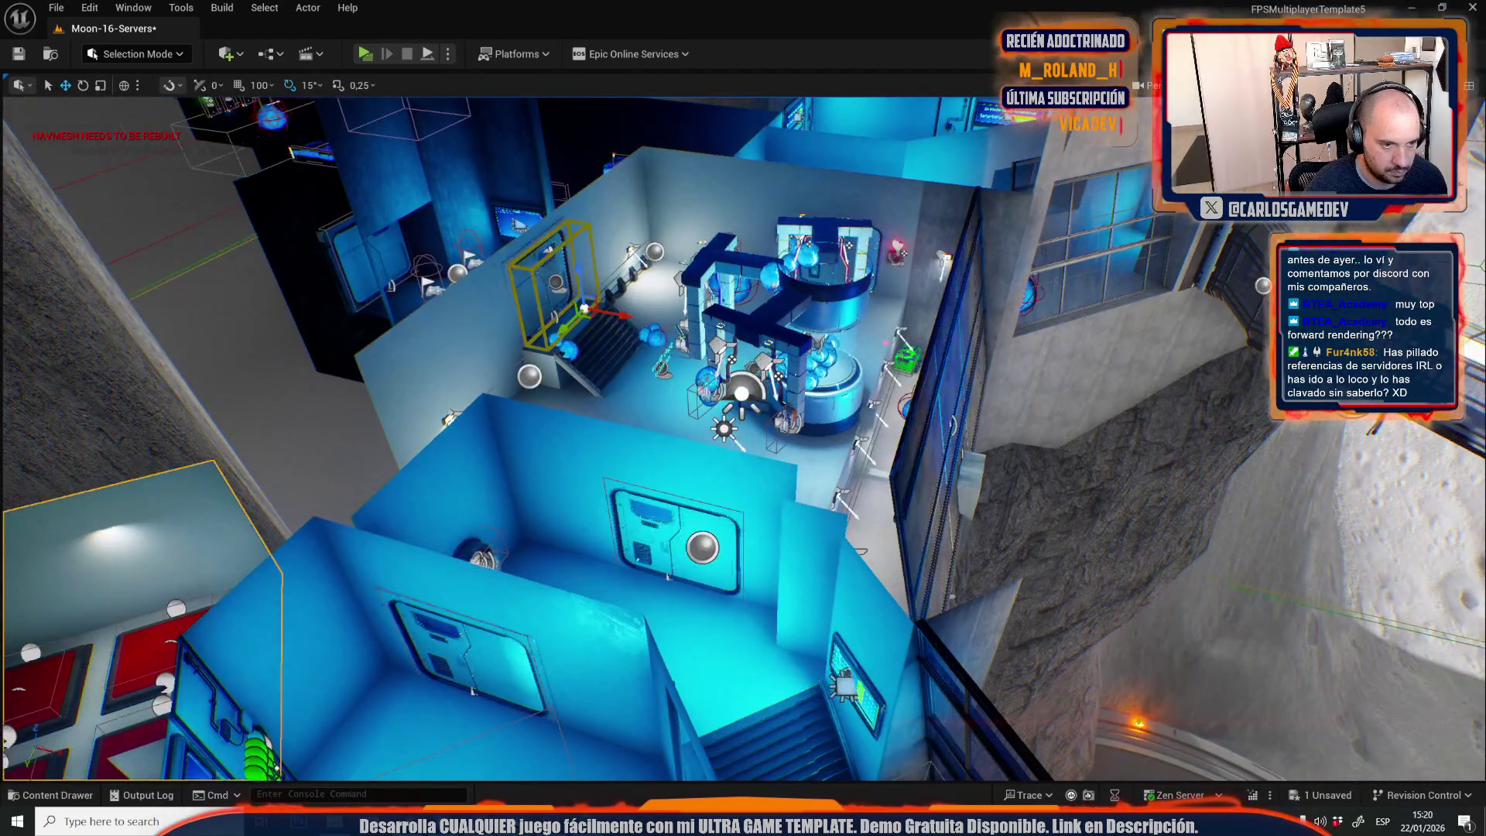
key(w)
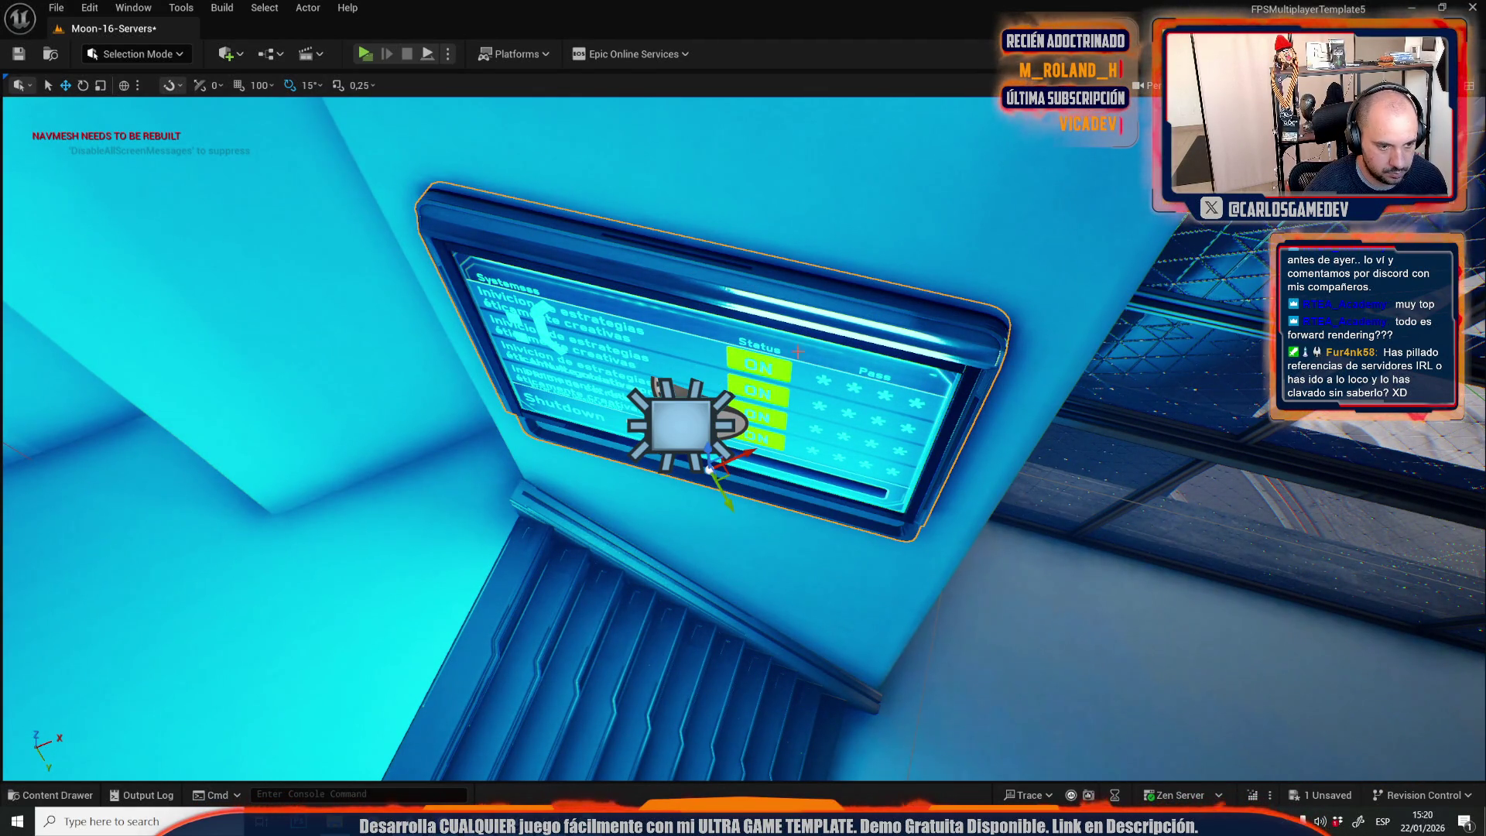
drag(753, 472, 298, 667)
key(w)
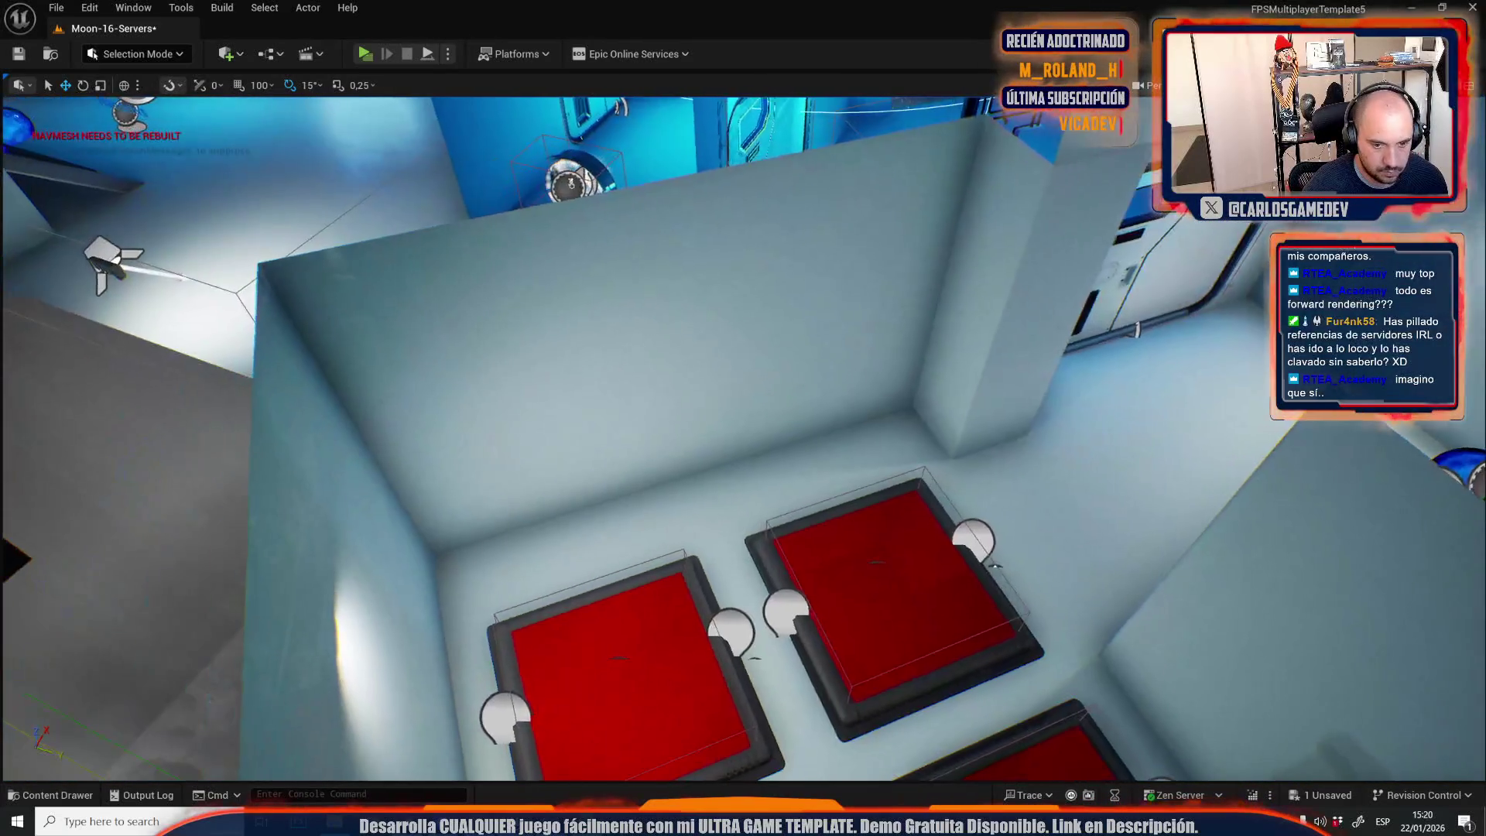
key(w)
key(w)
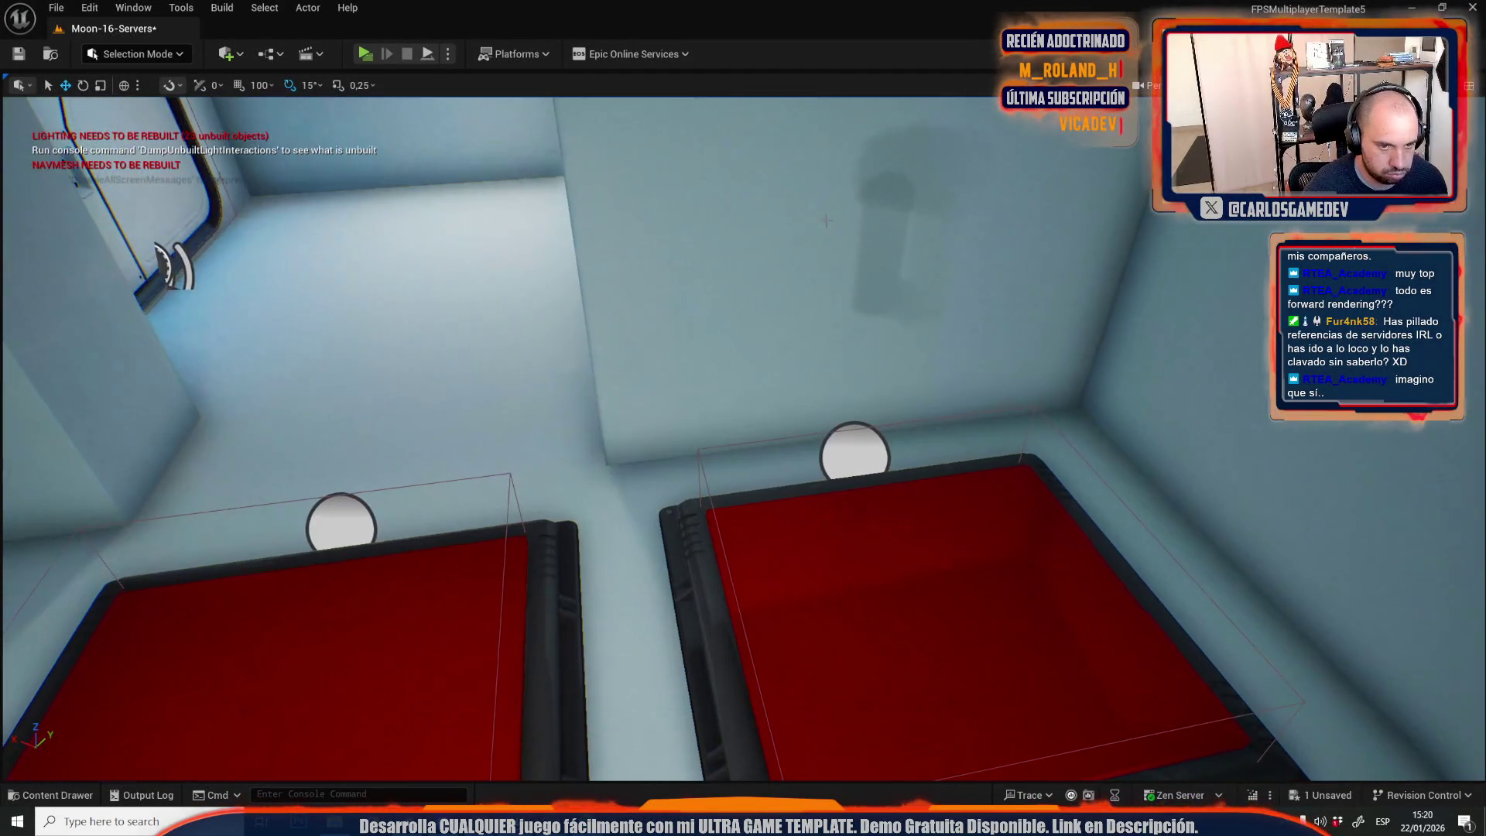
Rotate the wall light panel 90° then to 120°, and move it higher up the wall.
key(f)
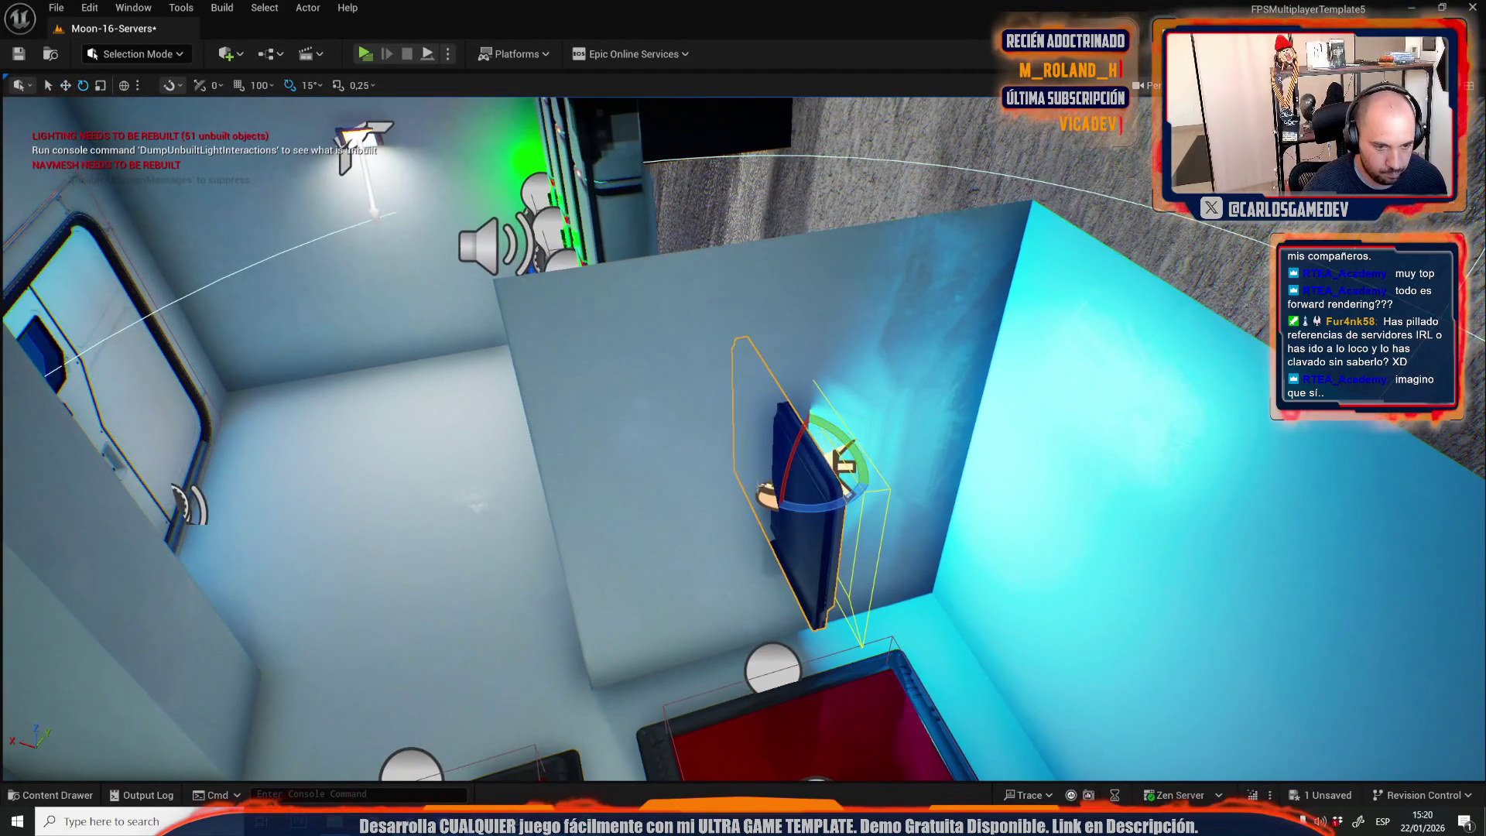
drag(802, 507, 874, 495)
key(w)
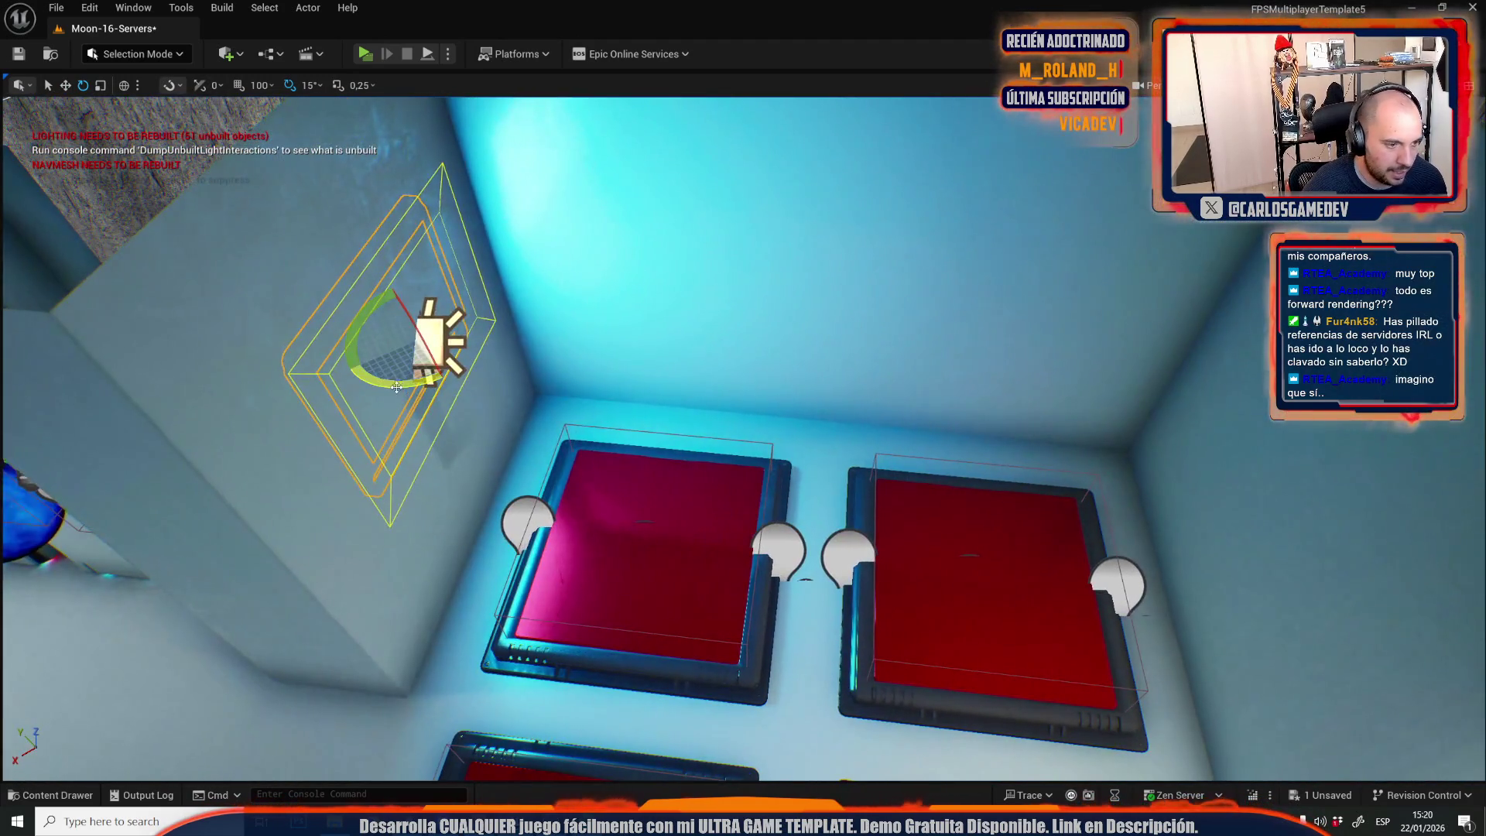
drag(396, 387, 352, 362)
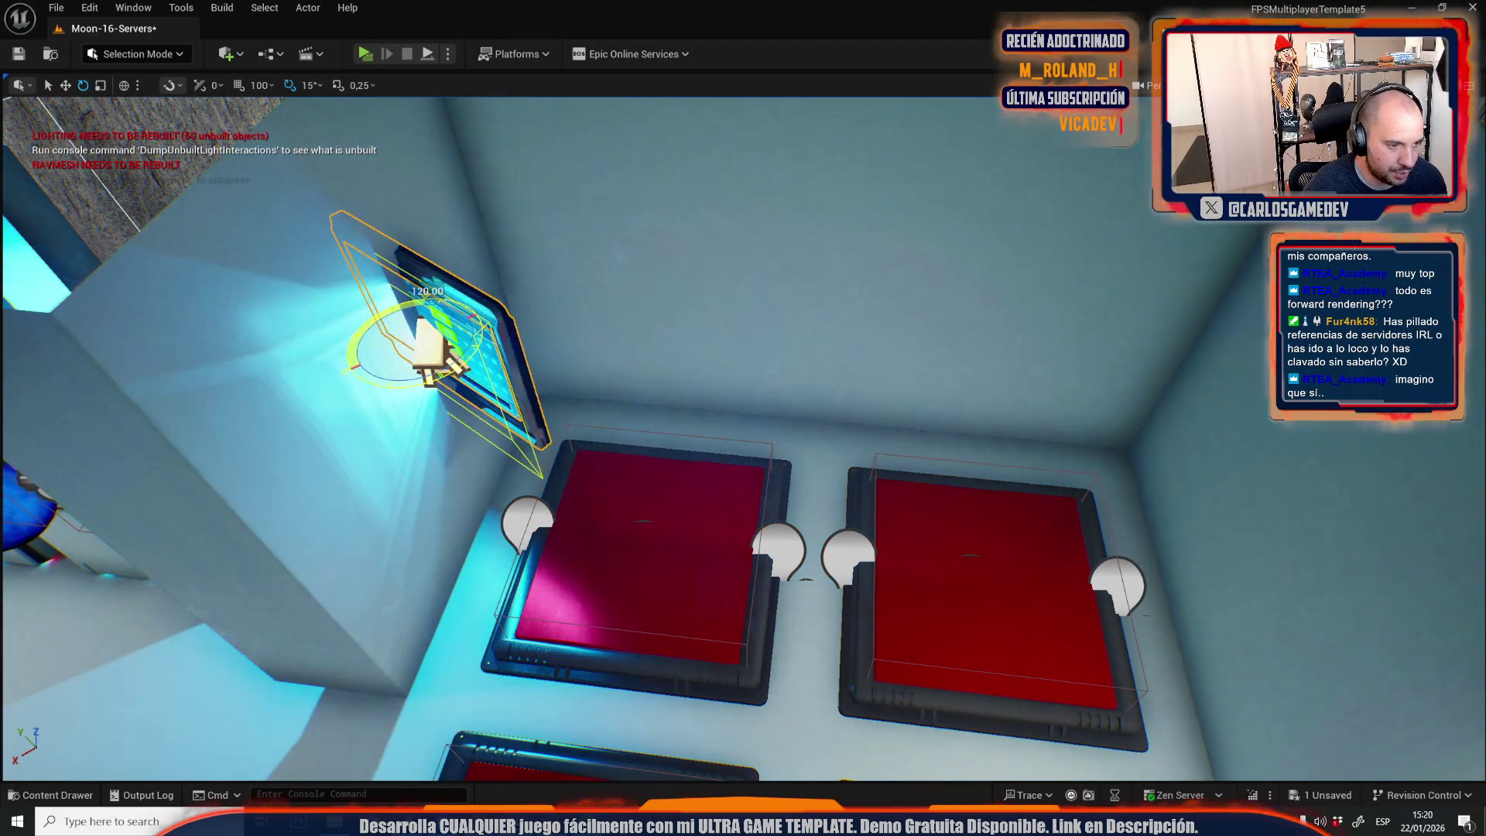
key(w)
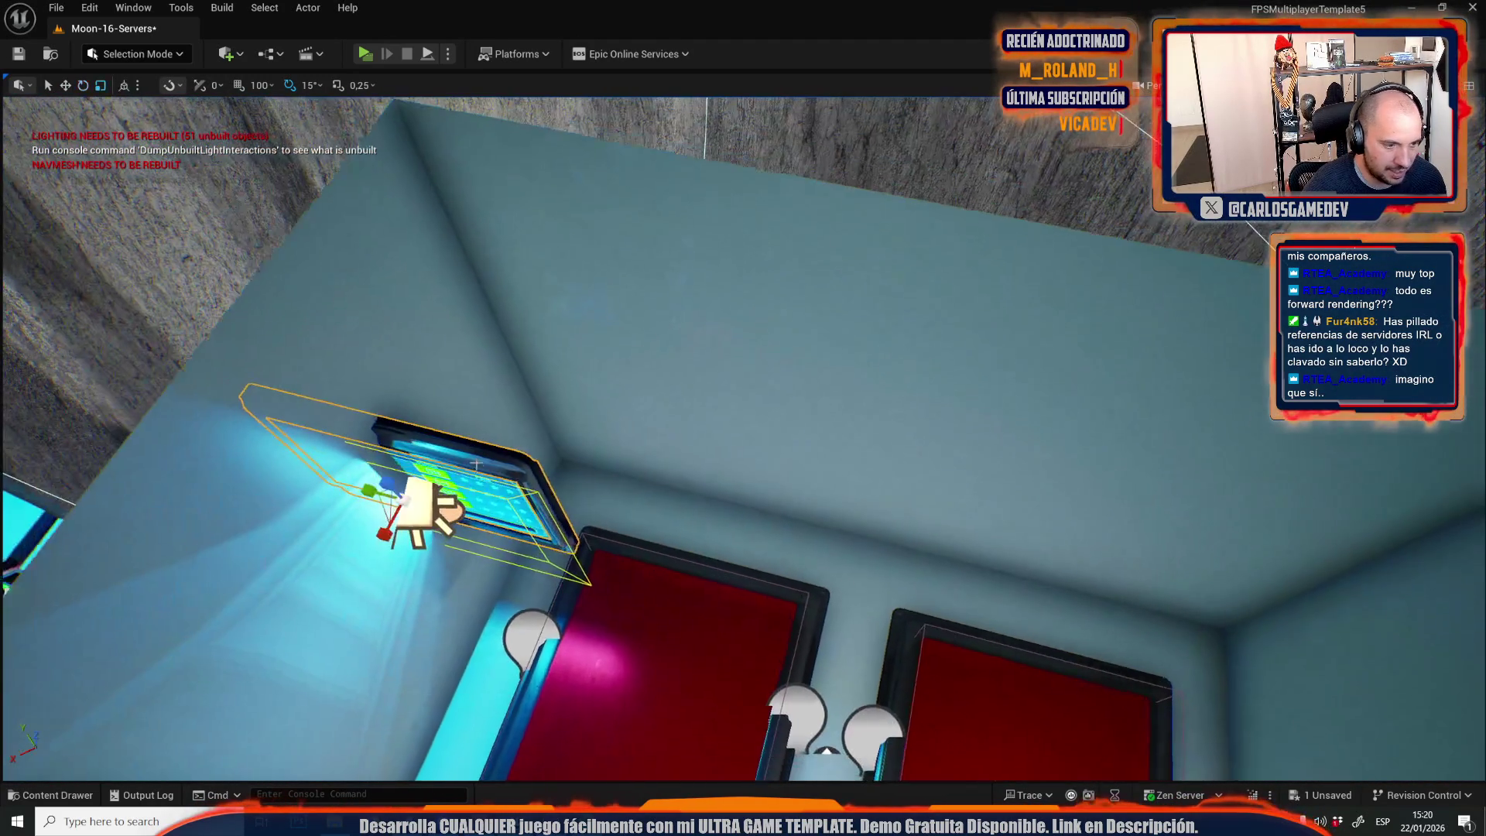
mouse_move(396, 499)
mouse_down()
mouse_move(856, 475)
mouse_move(913, 448)
mouse_move(749, 493)
mouse_up()
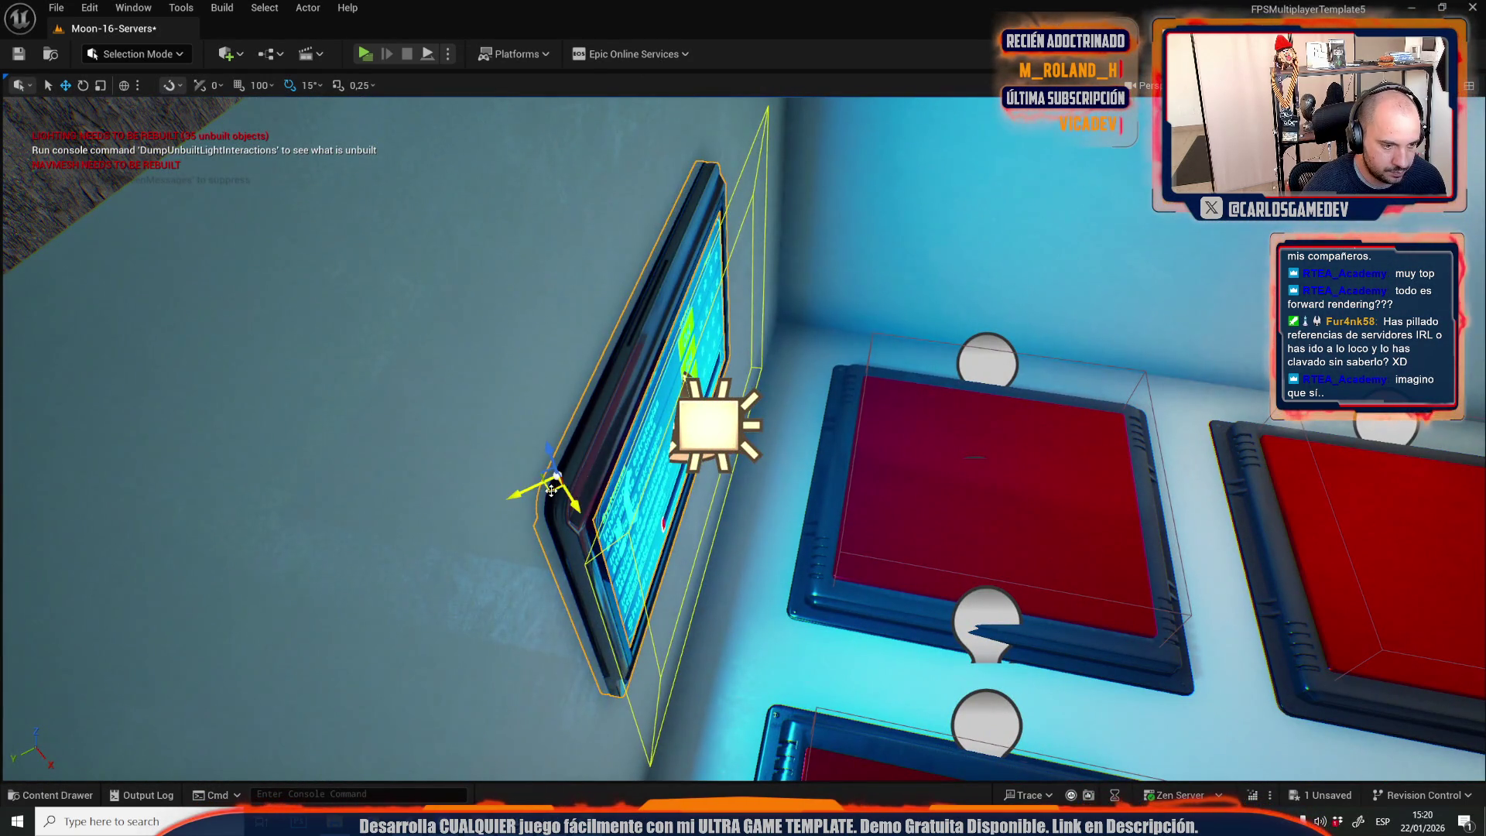
drag(558, 490, 805, 449)
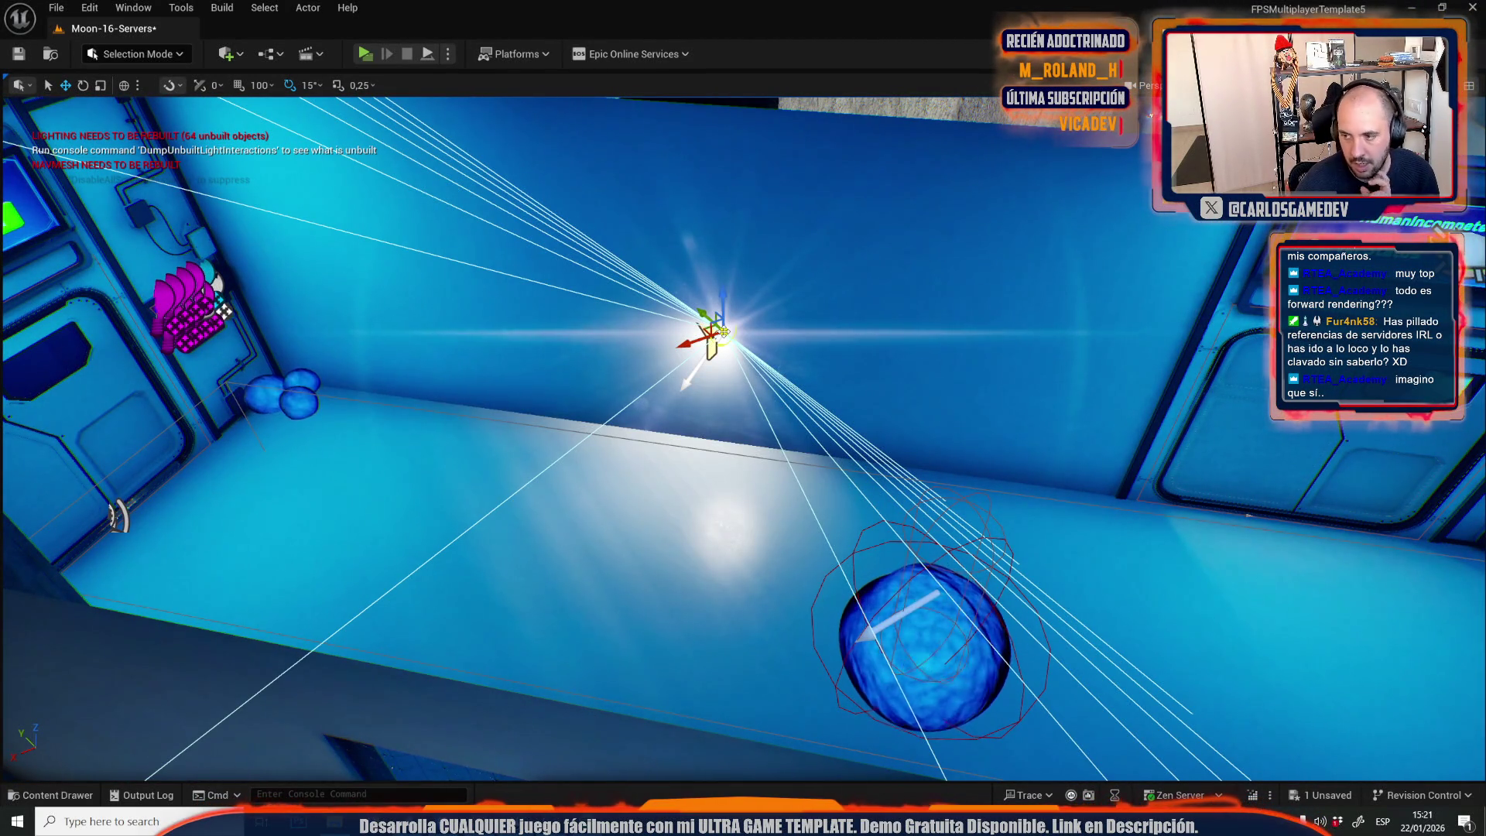
Tilt the selected wall light by -45°.
key(f)
key(e)
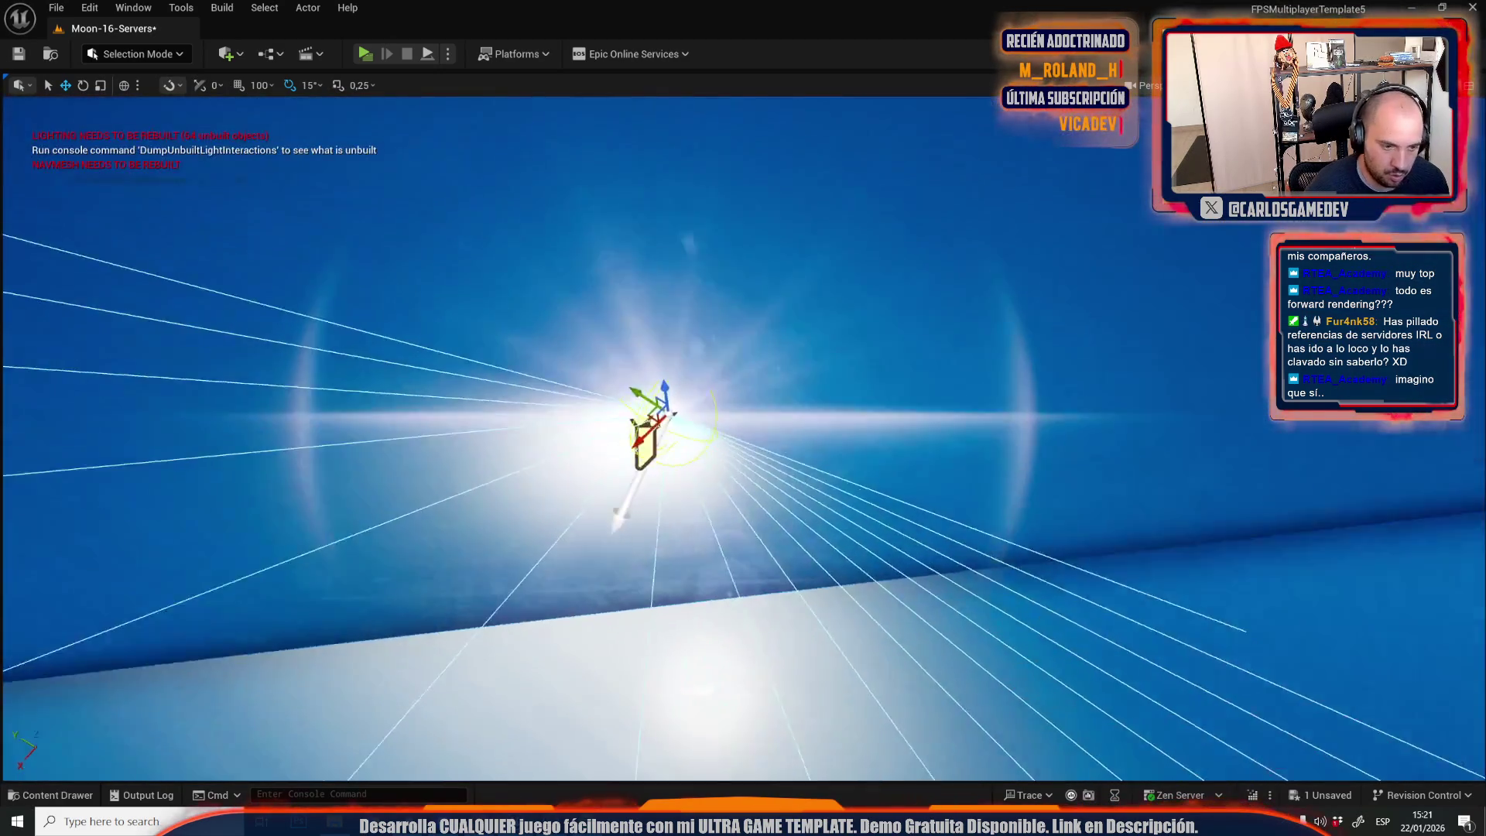
mouse_move(666, 454)
mouse_down()
mouse_move(667, 481)
mouse_move(642, 472)
mouse_move(588, 493)
mouse_move(591, 522)
mouse_move(612, 526)
mouse_move(599, 519)
mouse_up()
key(w)
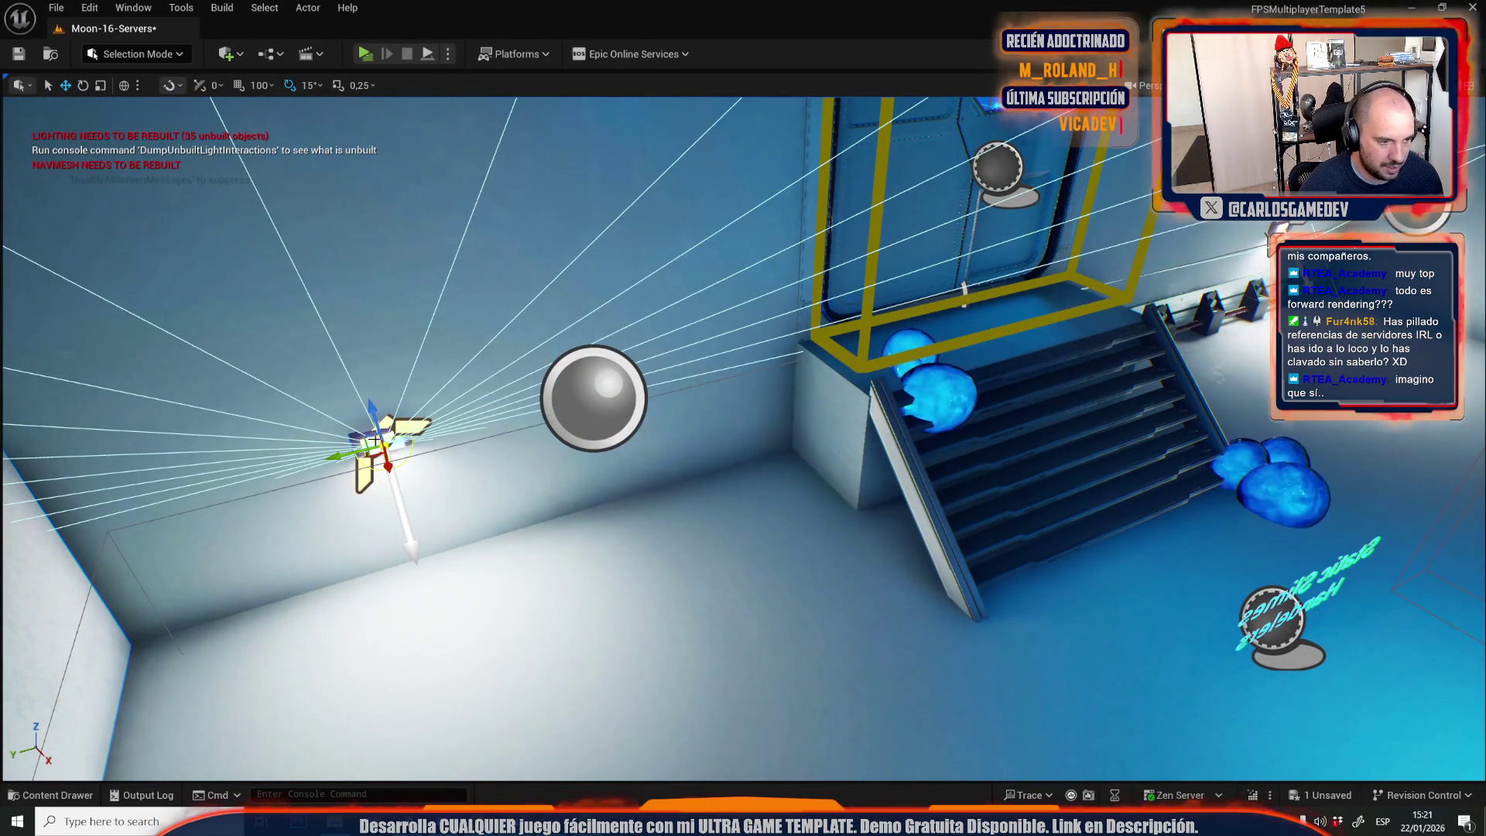
Fly over to the dark room with green panels and frame the selected light fixture there.
mouse_move(496, 496)
mouse_down()
mouse_move(722, 370)
mouse_move(700, 379)
mouse_move(706, 399)
mouse_up()
key(r)
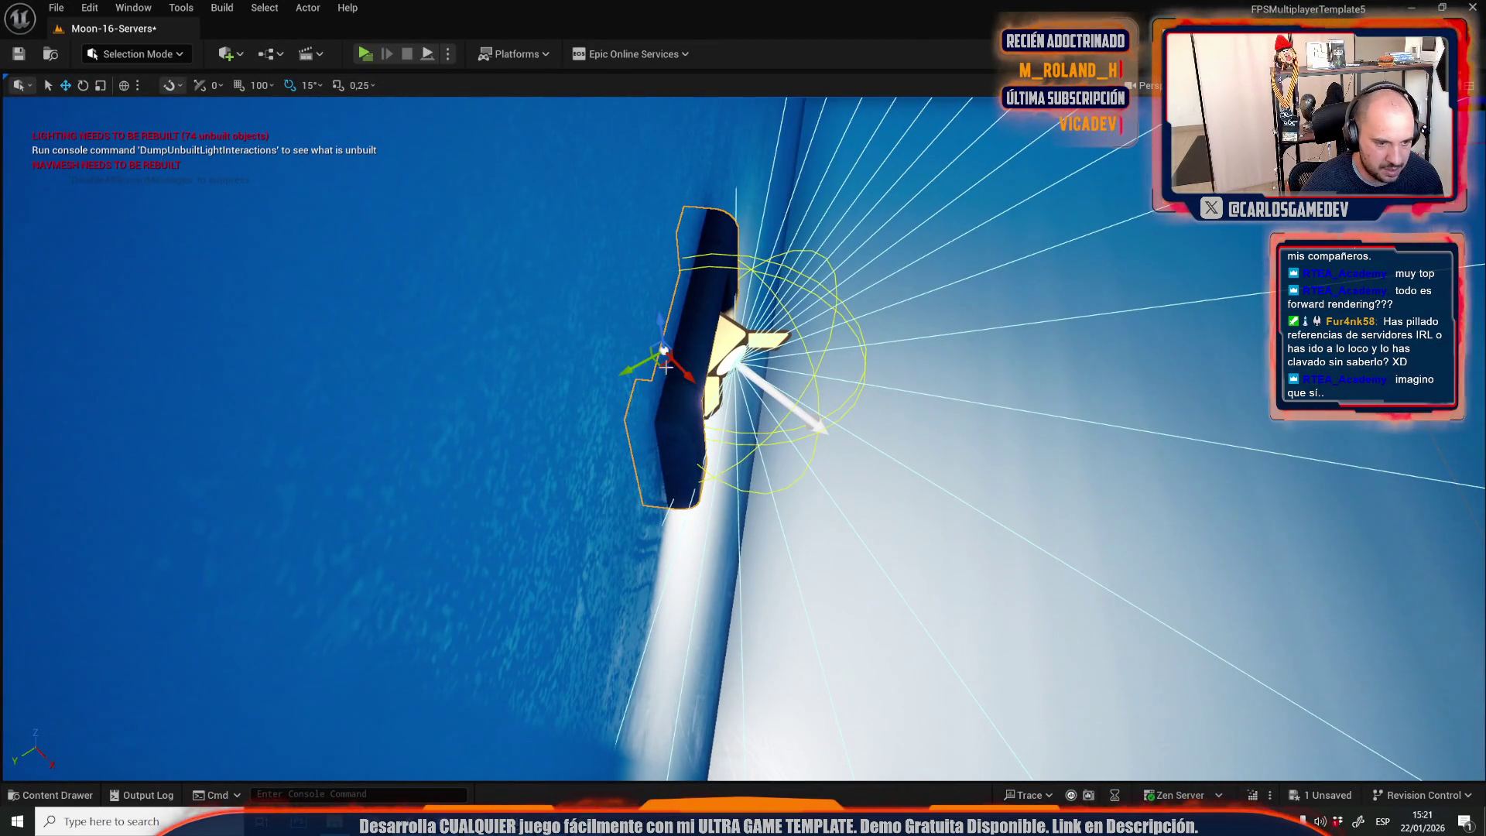
mouse_move(684, 371)
mouse_down()
mouse_move(680, 290)
mouse_move(535, 315)
mouse_up()
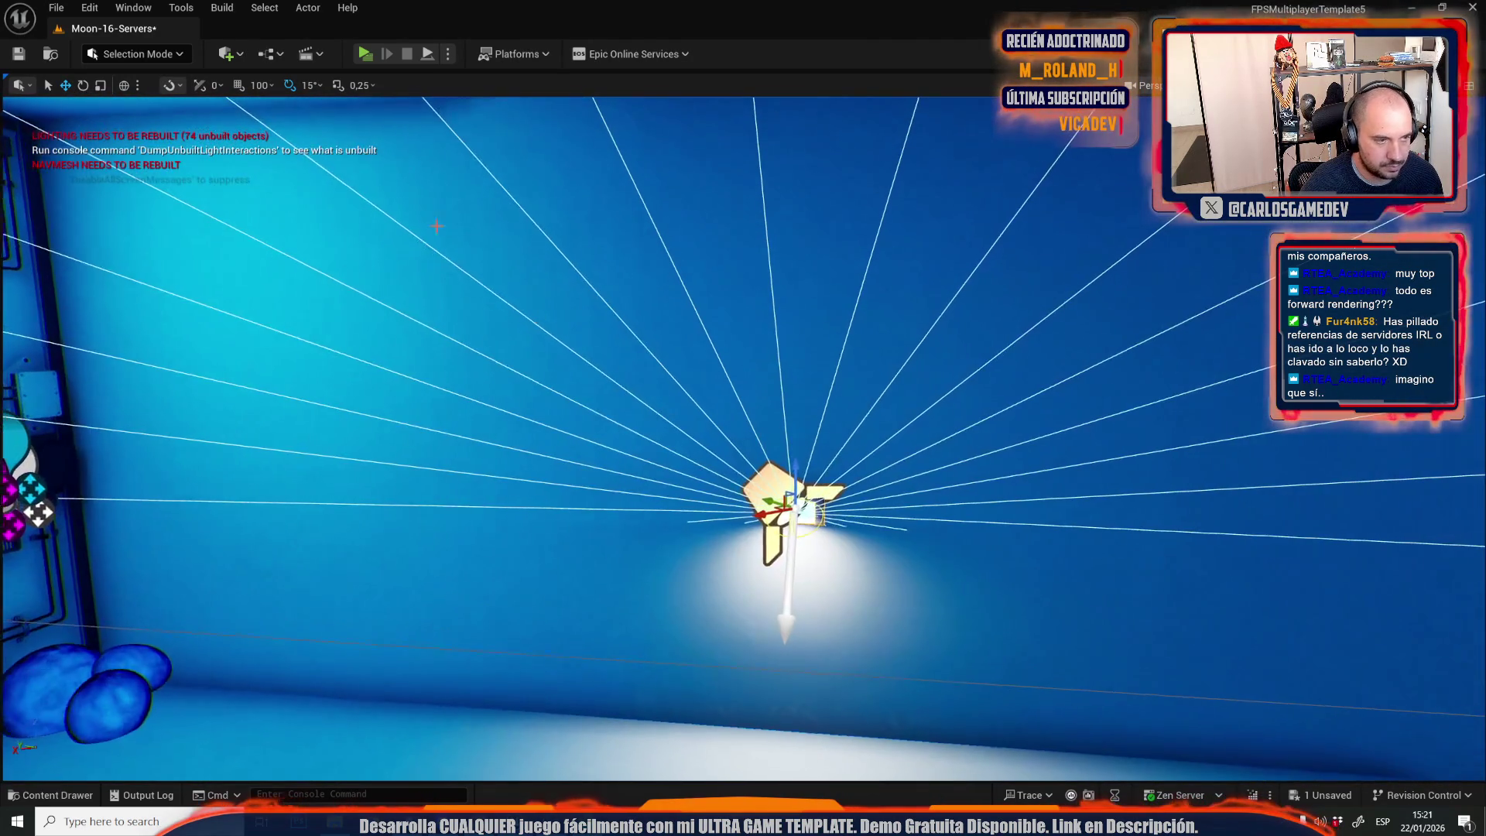
mouse_move(767, 504)
mouse_down()
mouse_move(912, 587)
mouse_move(820, 619)
mouse_move(900, 582)
mouse_up()
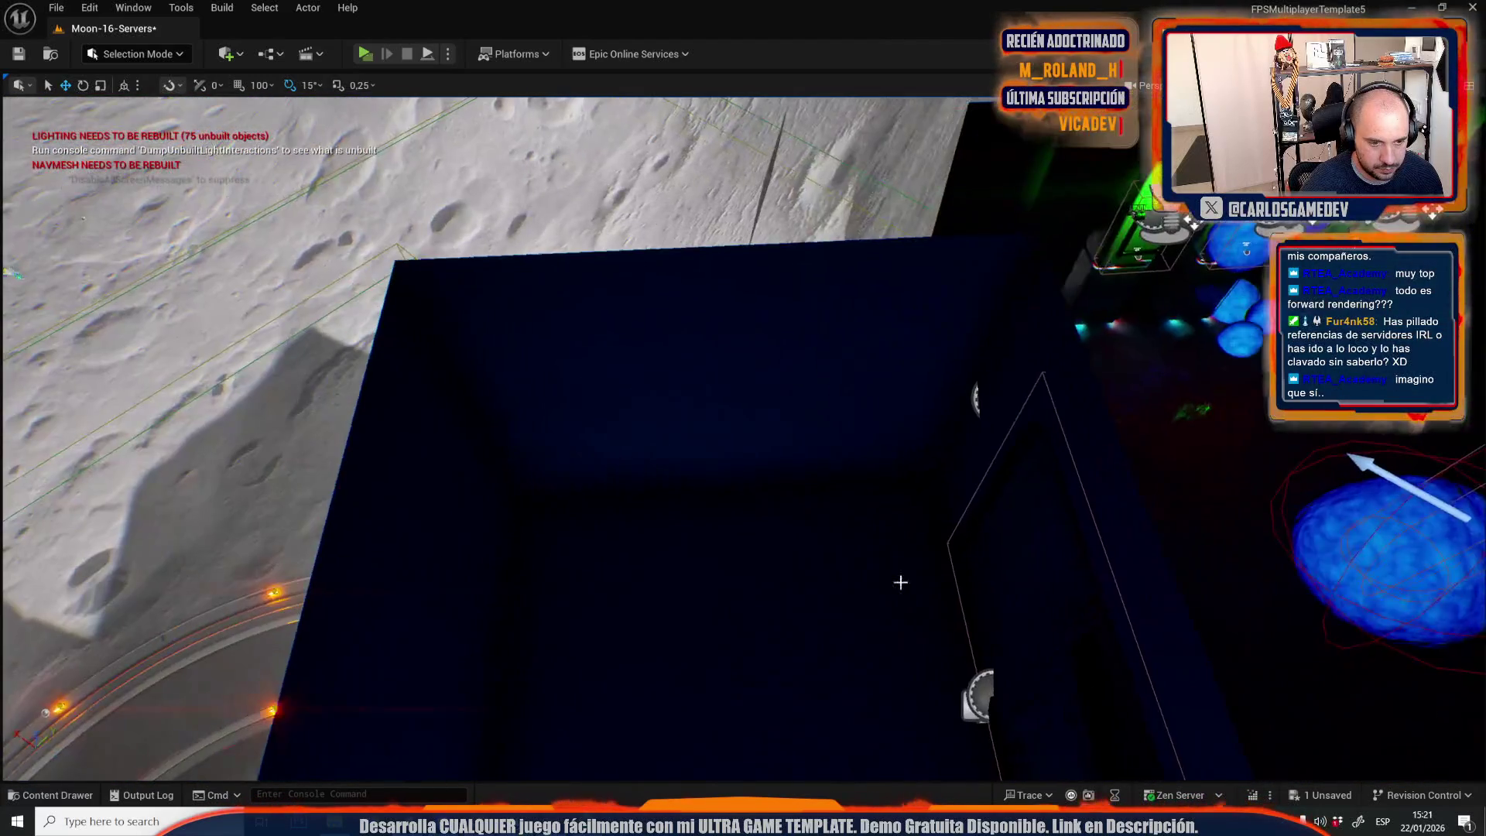
key(f)
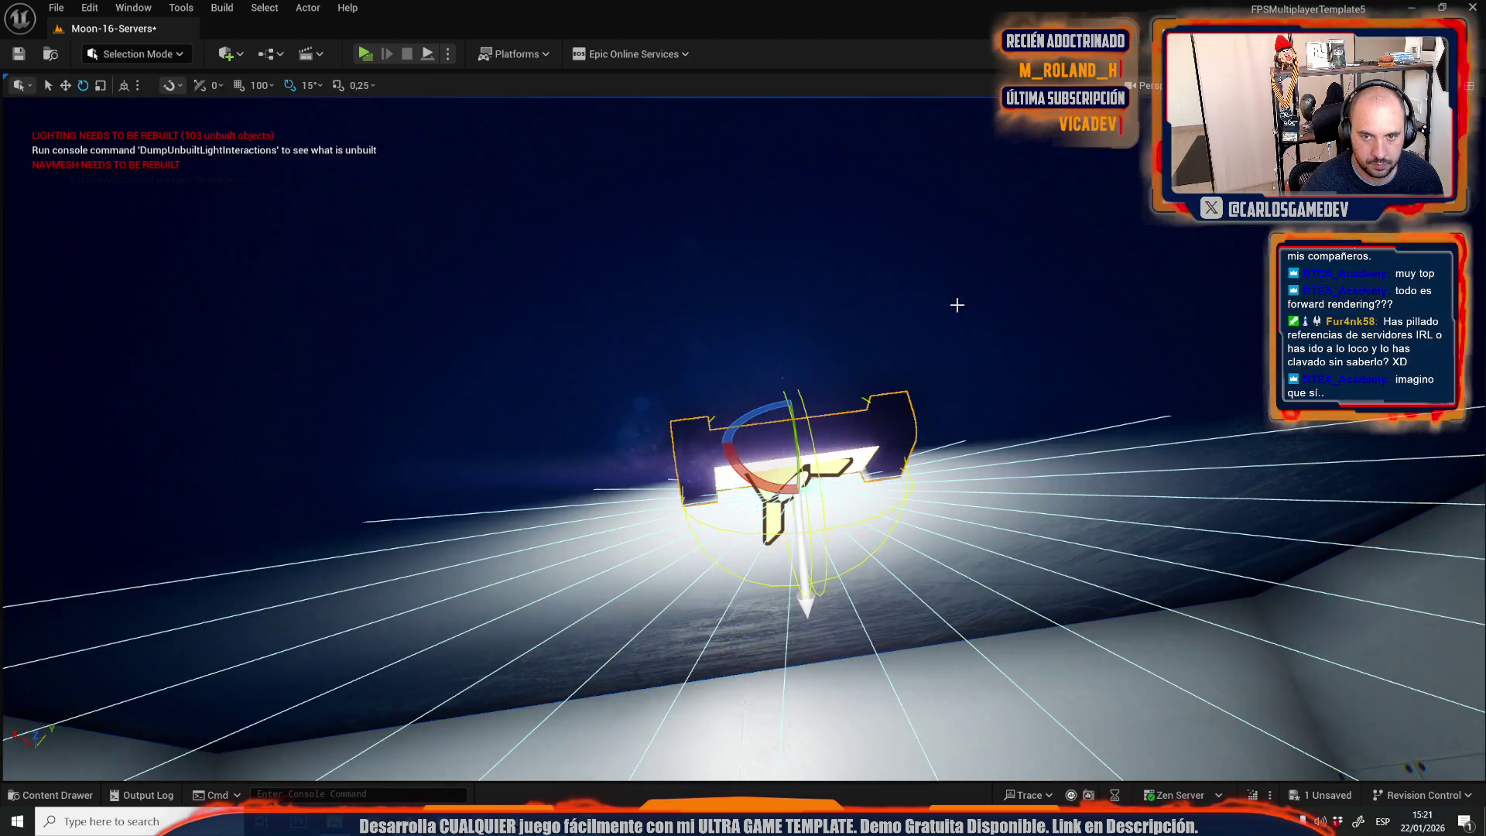
mouse_move(958, 304)
mouse_down()
mouse_move(898, 340)
mouse_move(867, 309)
mouse_up()
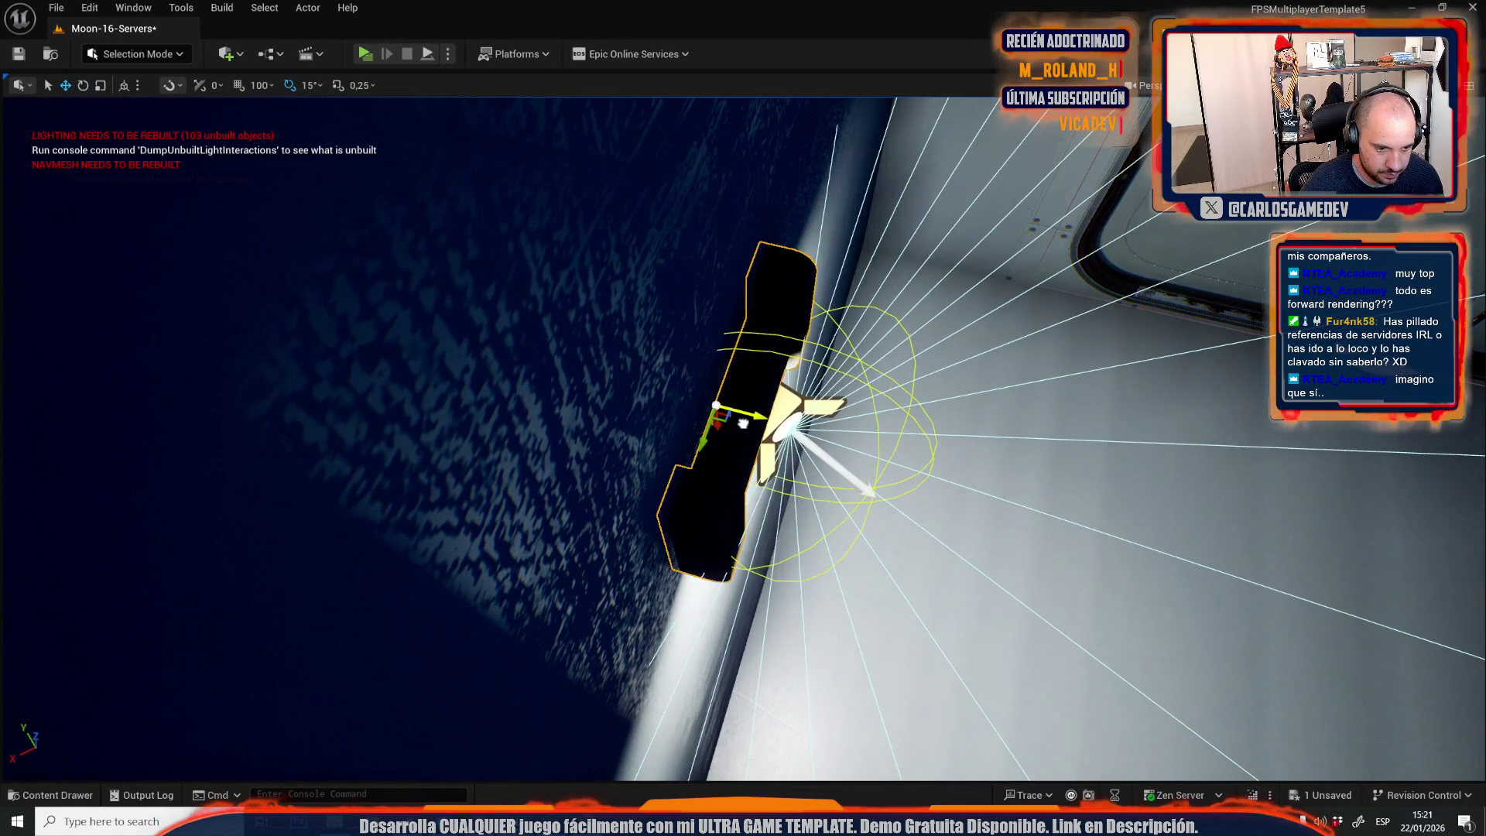
mouse_move(684, 490)
mouse_down()
mouse_move(639, 483)
mouse_move(615, 518)
mouse_up()
Look through the File and Window menus, then select the wall monitor's light and undo a stray move.
click(47, 6)
click(47, 6)
click(133, 7)
key(Escape)
drag(615, 518, 592, 528)
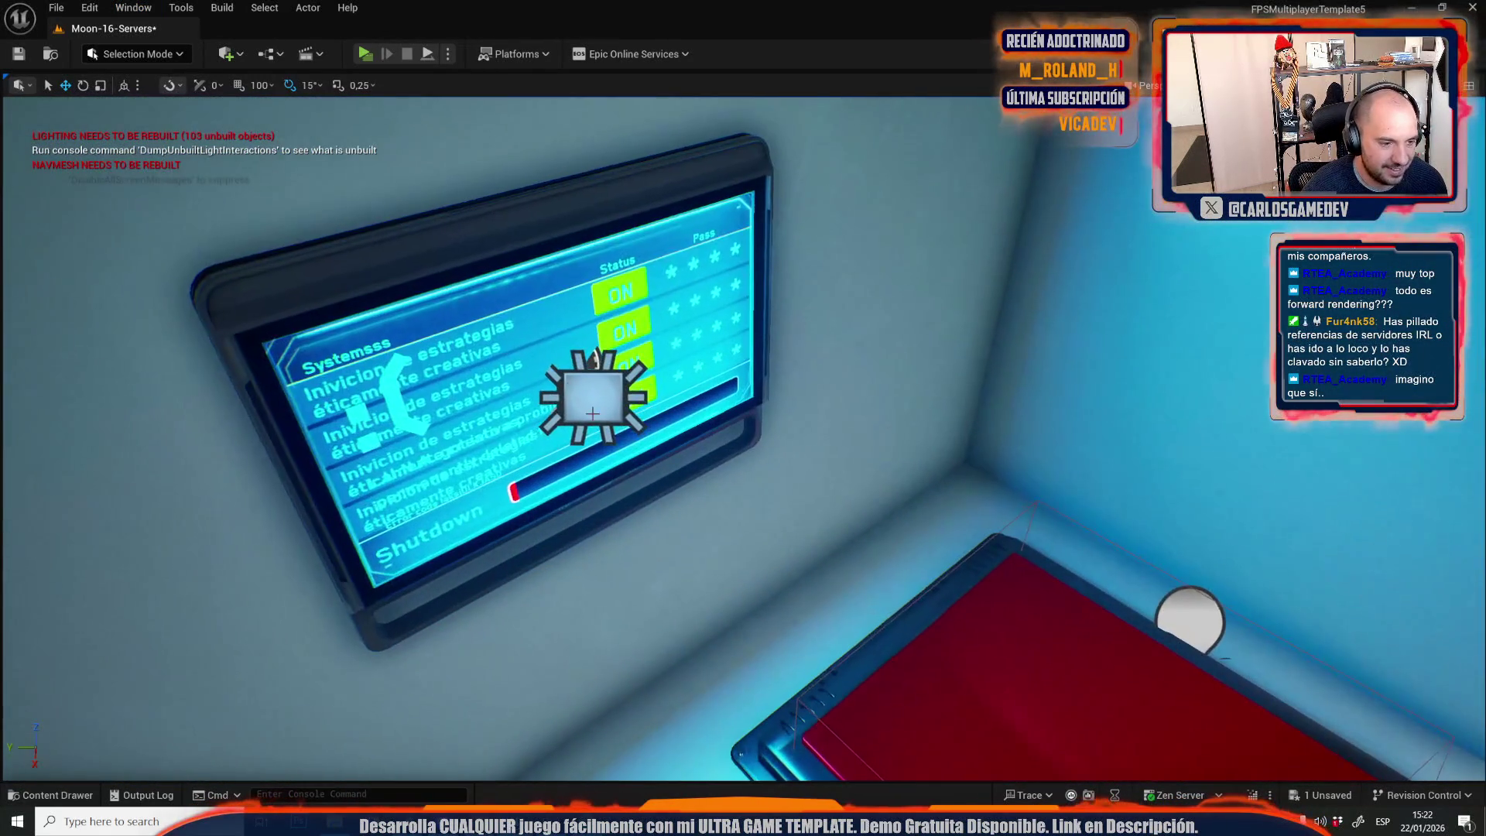
click(595, 379)
key(ctrl+z)
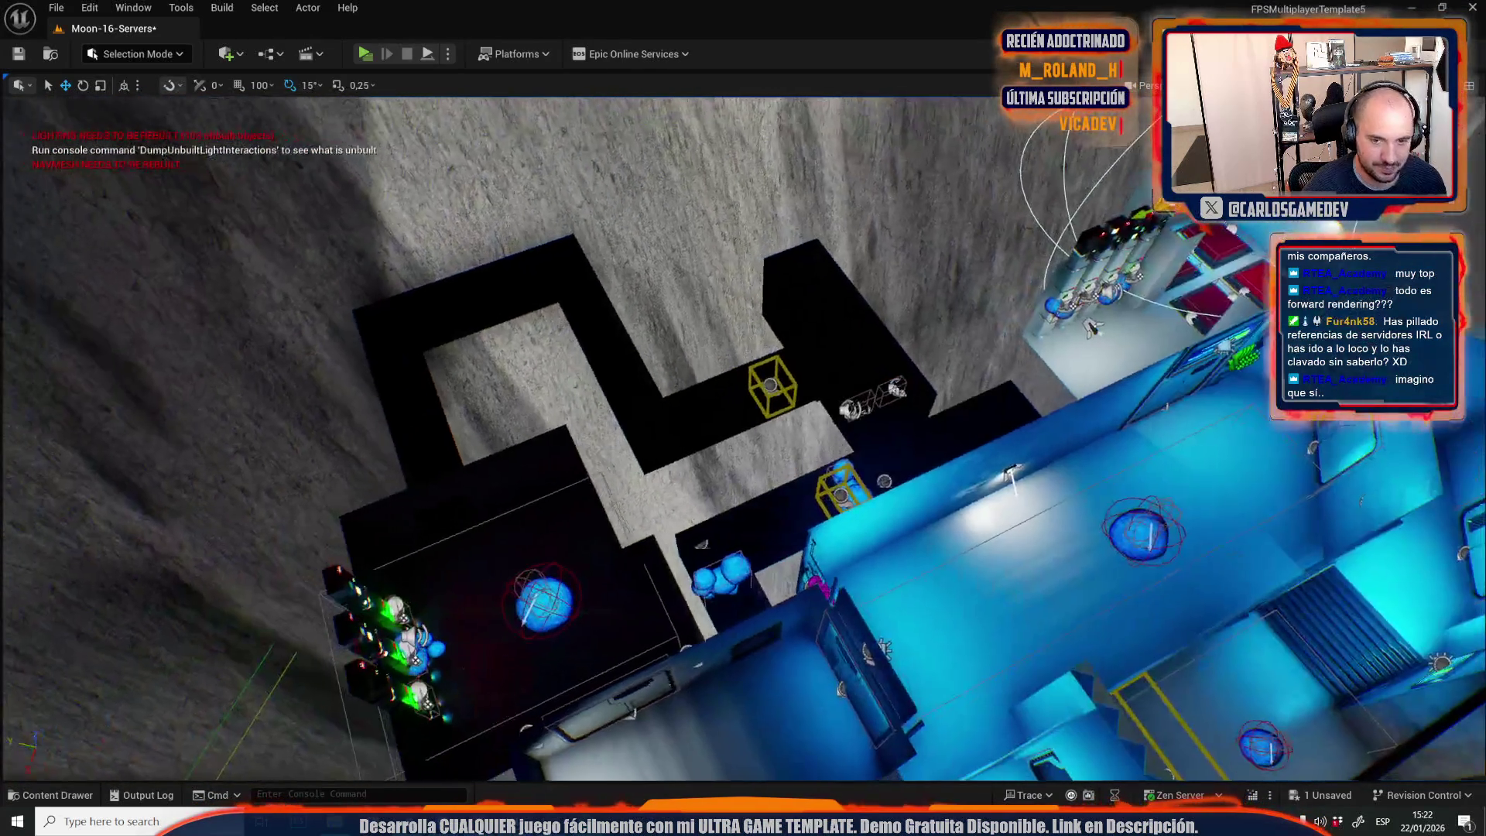
Move the wall monitor into the server room, switch to Lit view, and start turning it on yaw.
mouse_move(1143, 210)
mouse_down()
mouse_move(614, 480)
mouse_move(480, 477)
mouse_up()
key(f)
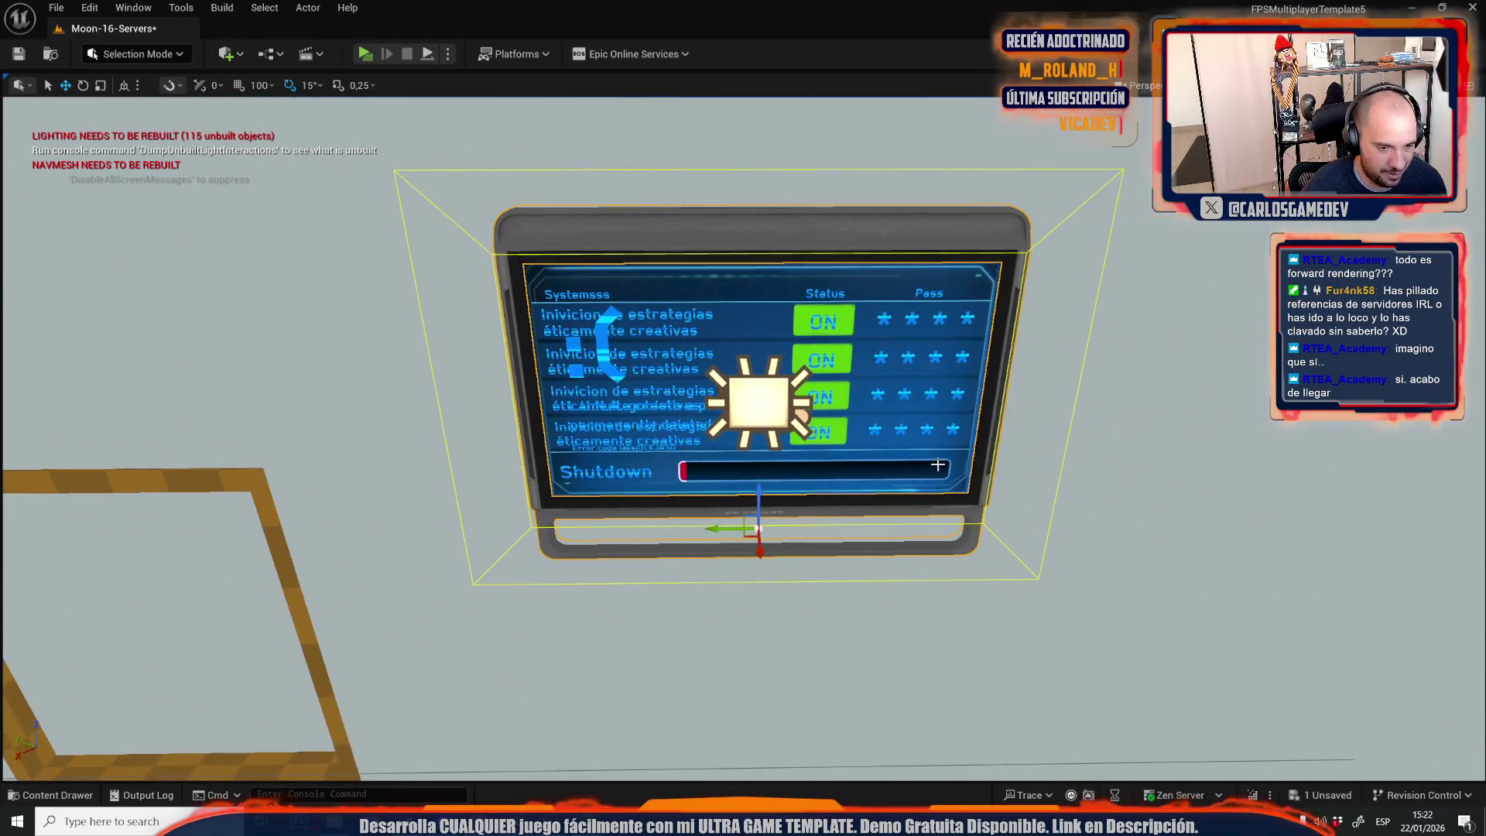
scroll(735, 371, up, 3)
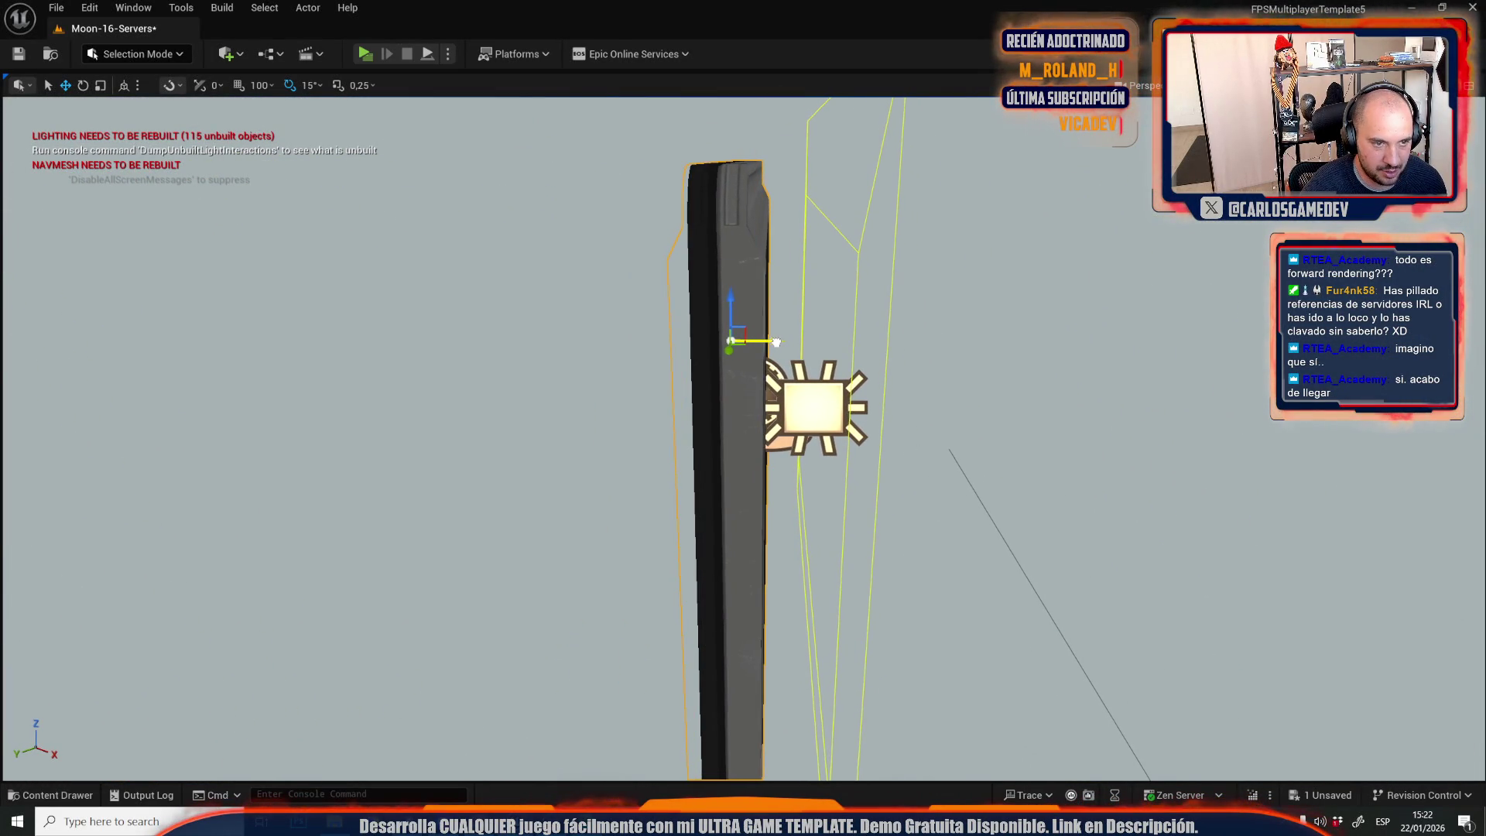
click(1277, 85)
click(1315, 160)
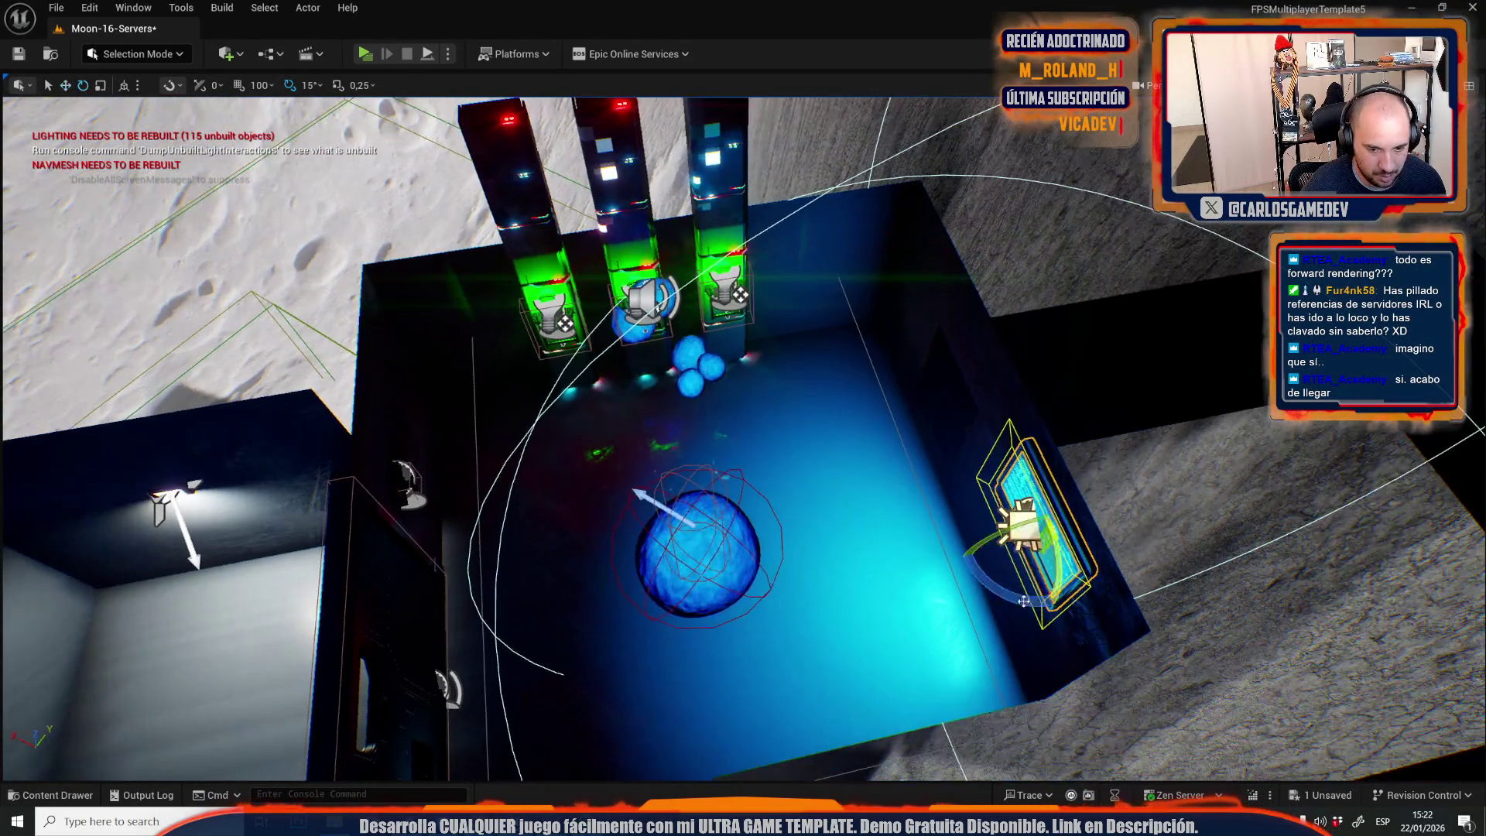
key(e)
mouse_move(1000, 593)
mouse_down()
mouse_move(1090, 551)
mouse_move(1083, 565)
mouse_up()
Rotate the wall monitor -90° and move it onto the upper back wall, checking Unlit and Lit views.
key(w)
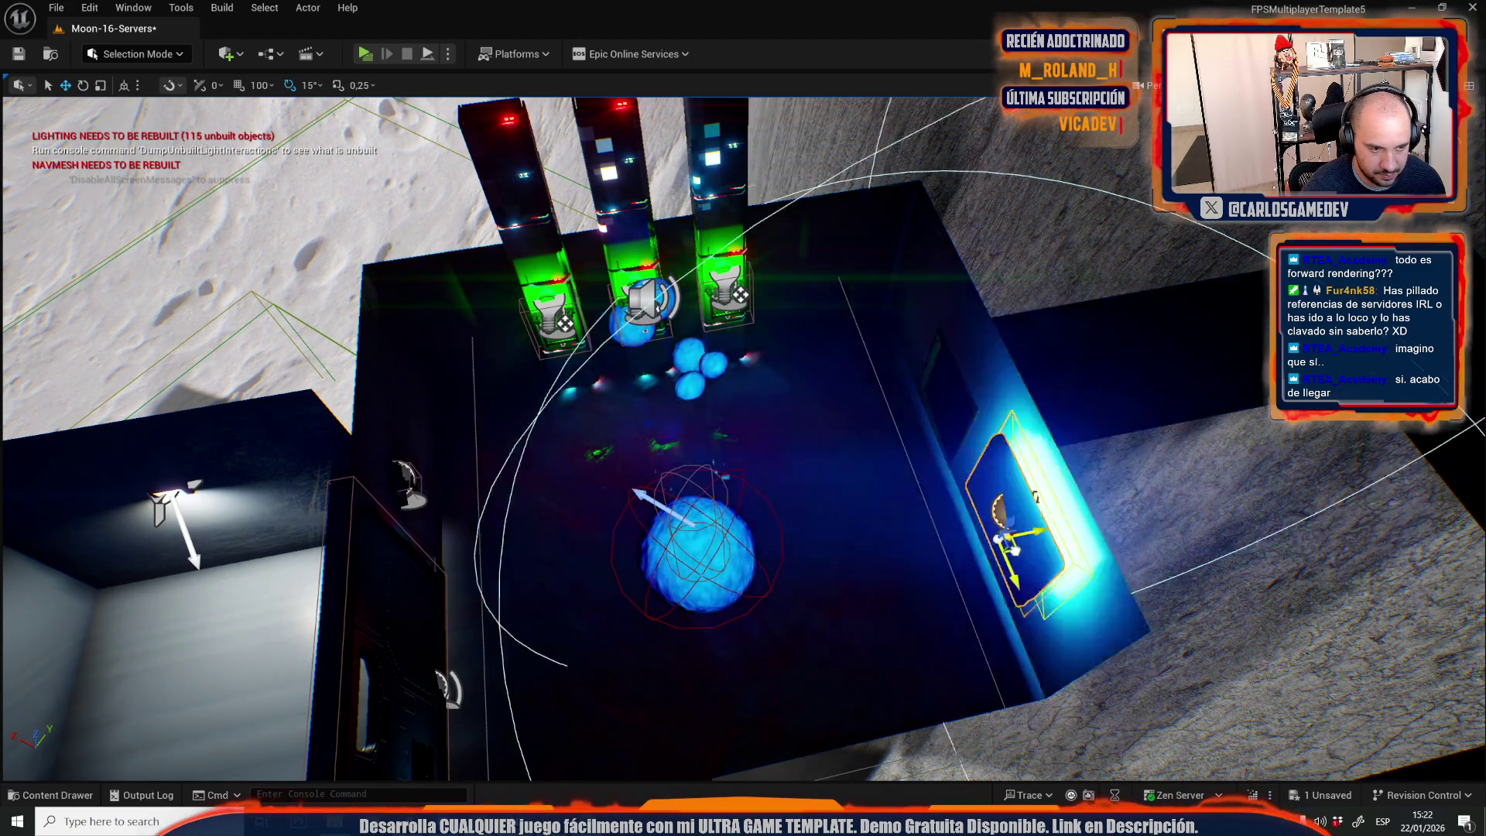
key(alt+3)
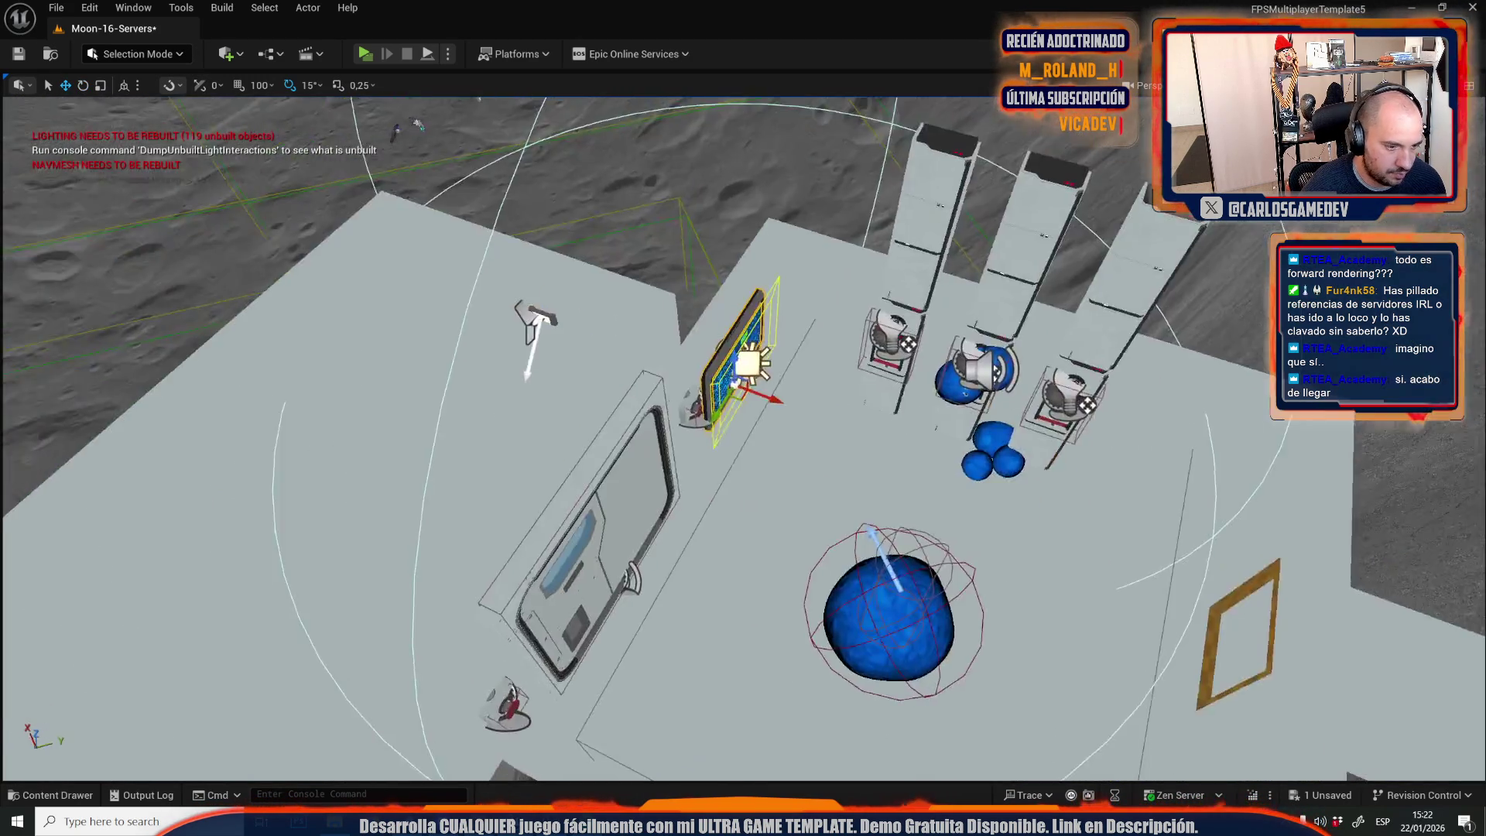
key(f)
scroll(743, 433, down, 2)
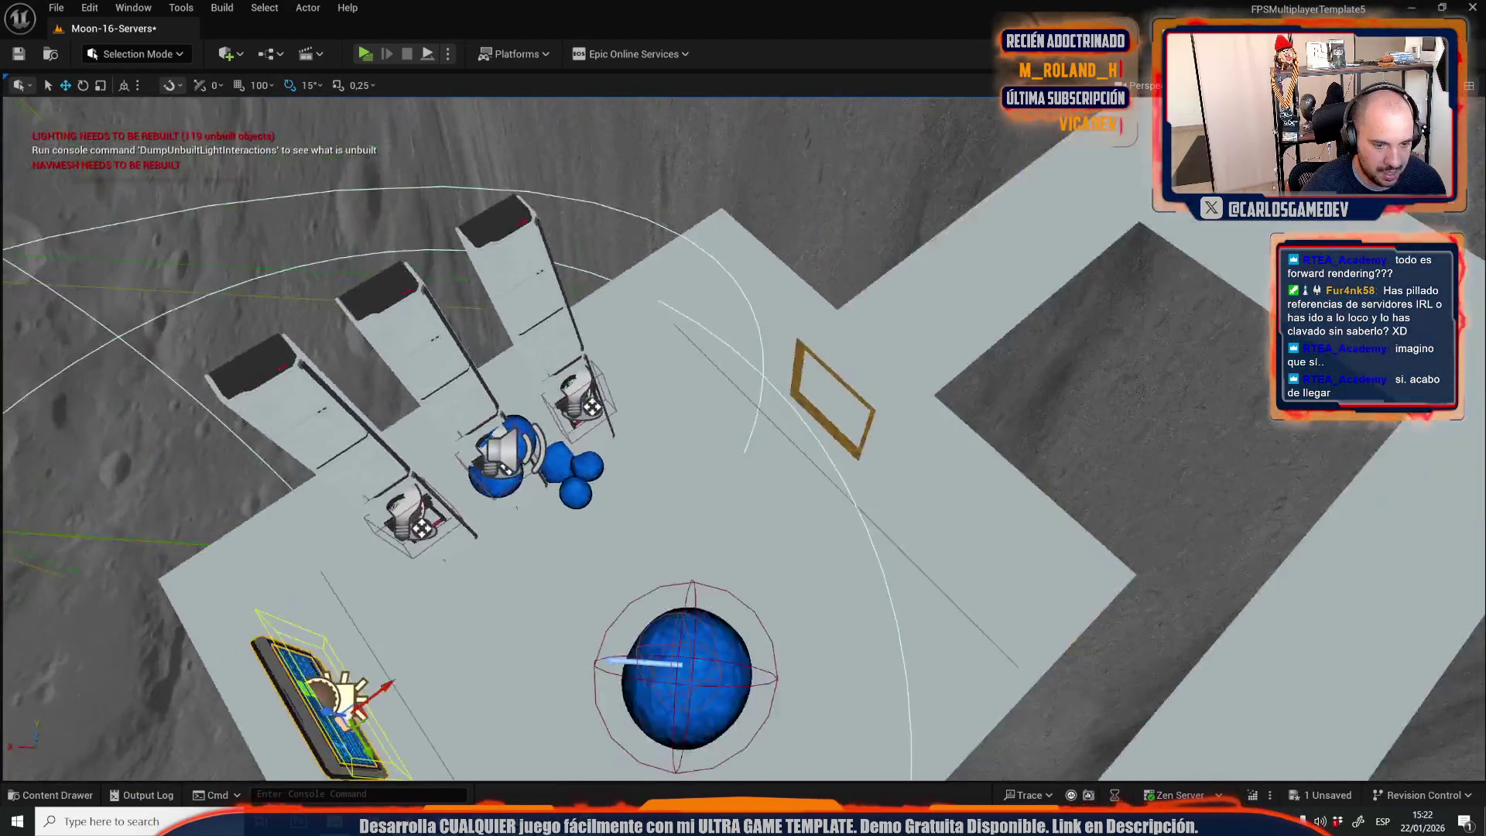
key(e)
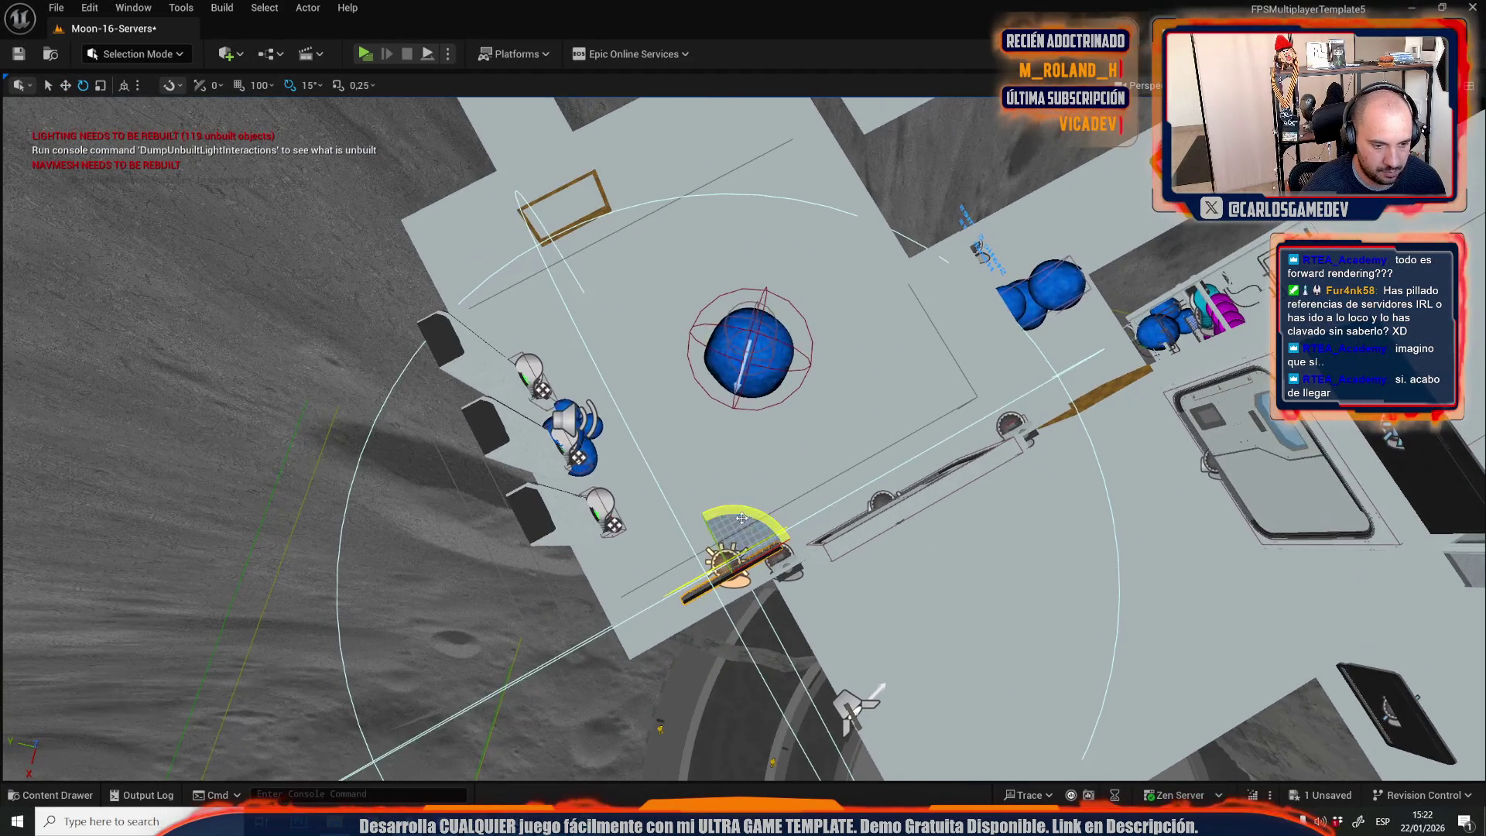
drag(720, 558, 700, 515)
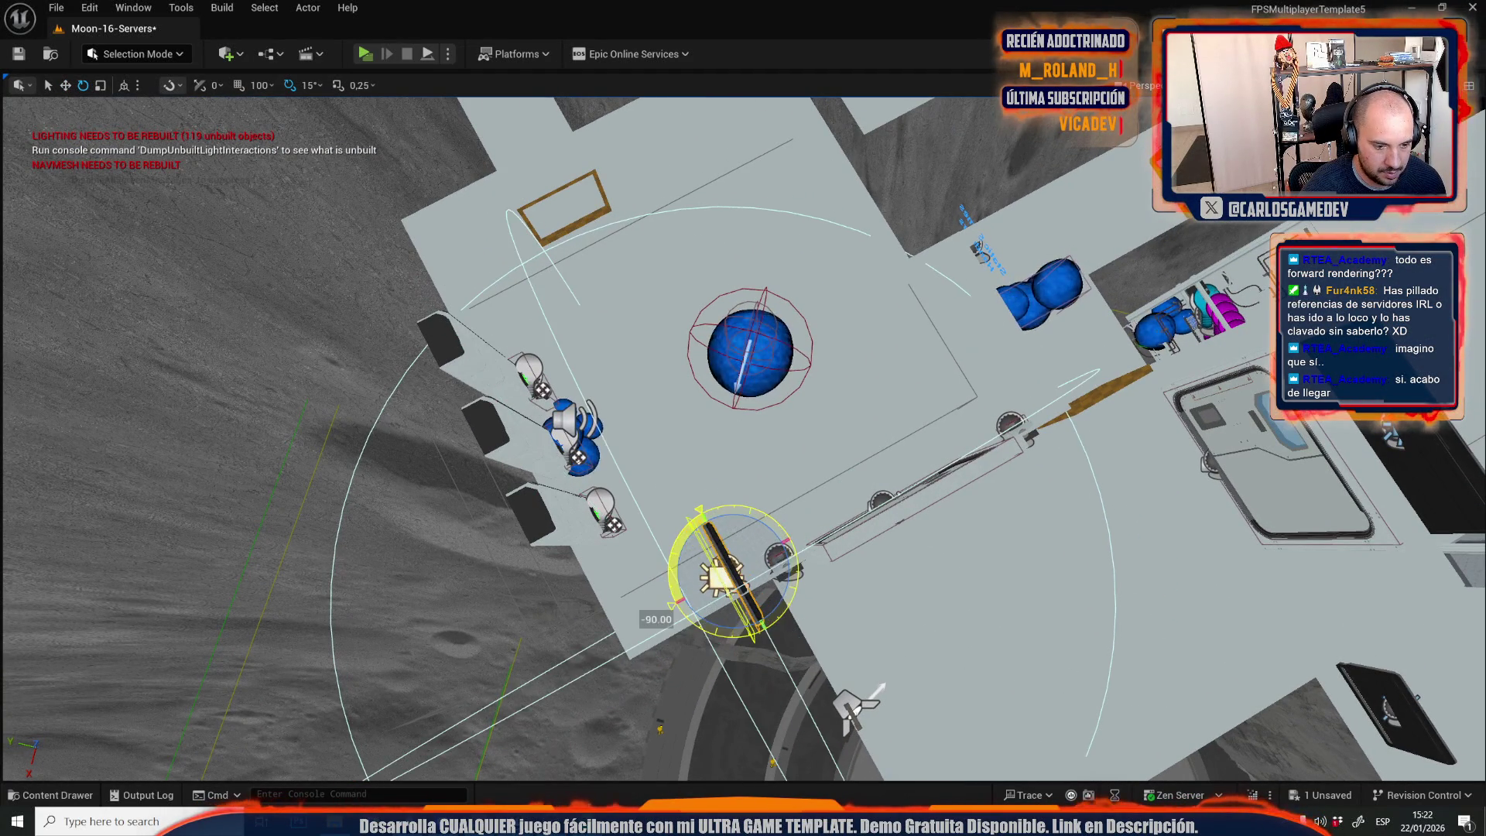
mouse_move(721, 571)
mouse_down()
mouse_move(732, 325)
mouse_move(841, 227)
mouse_up()
click(1276, 85)
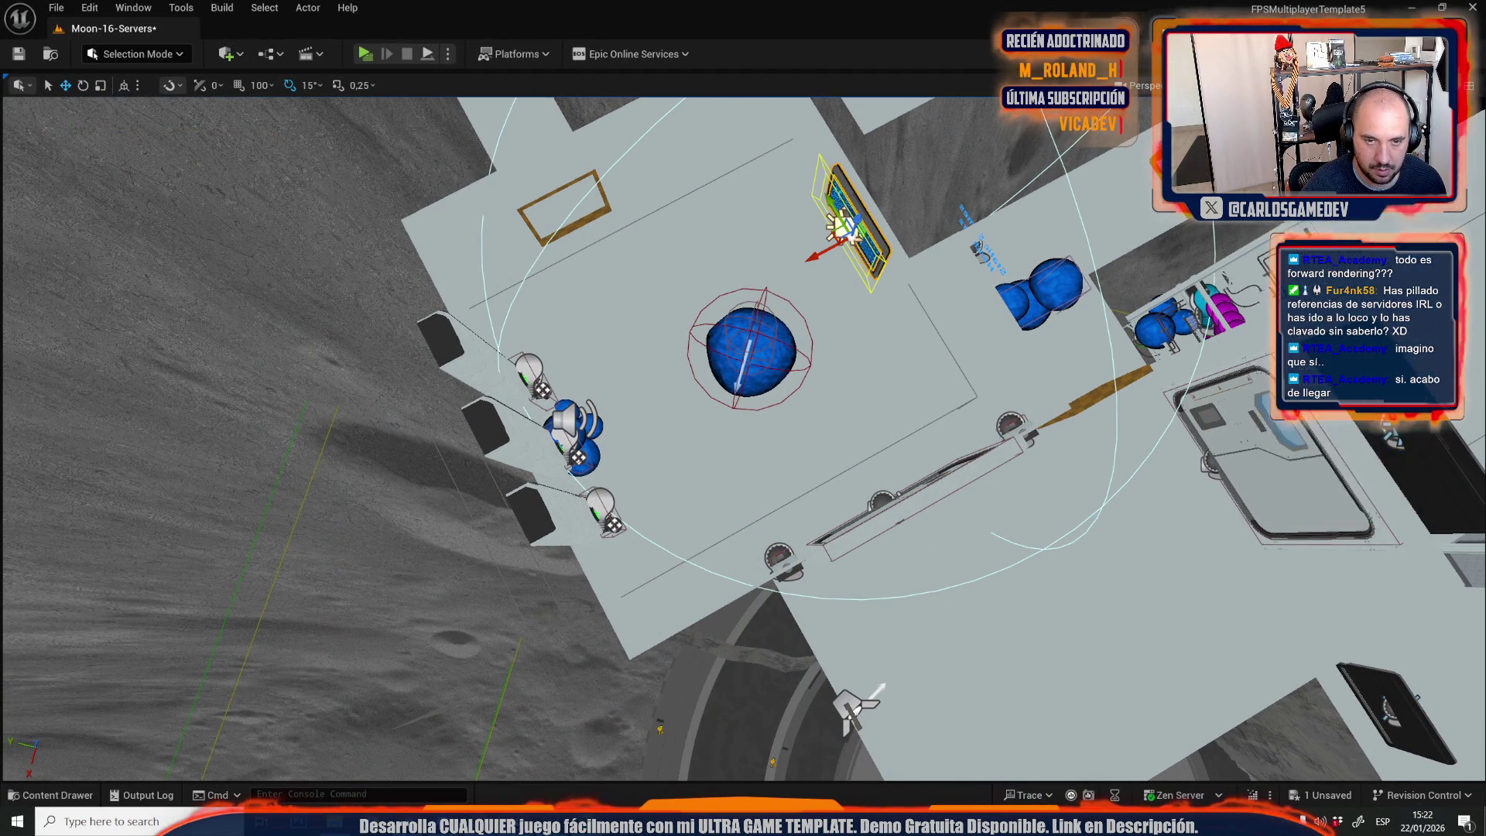
click(1315, 161)
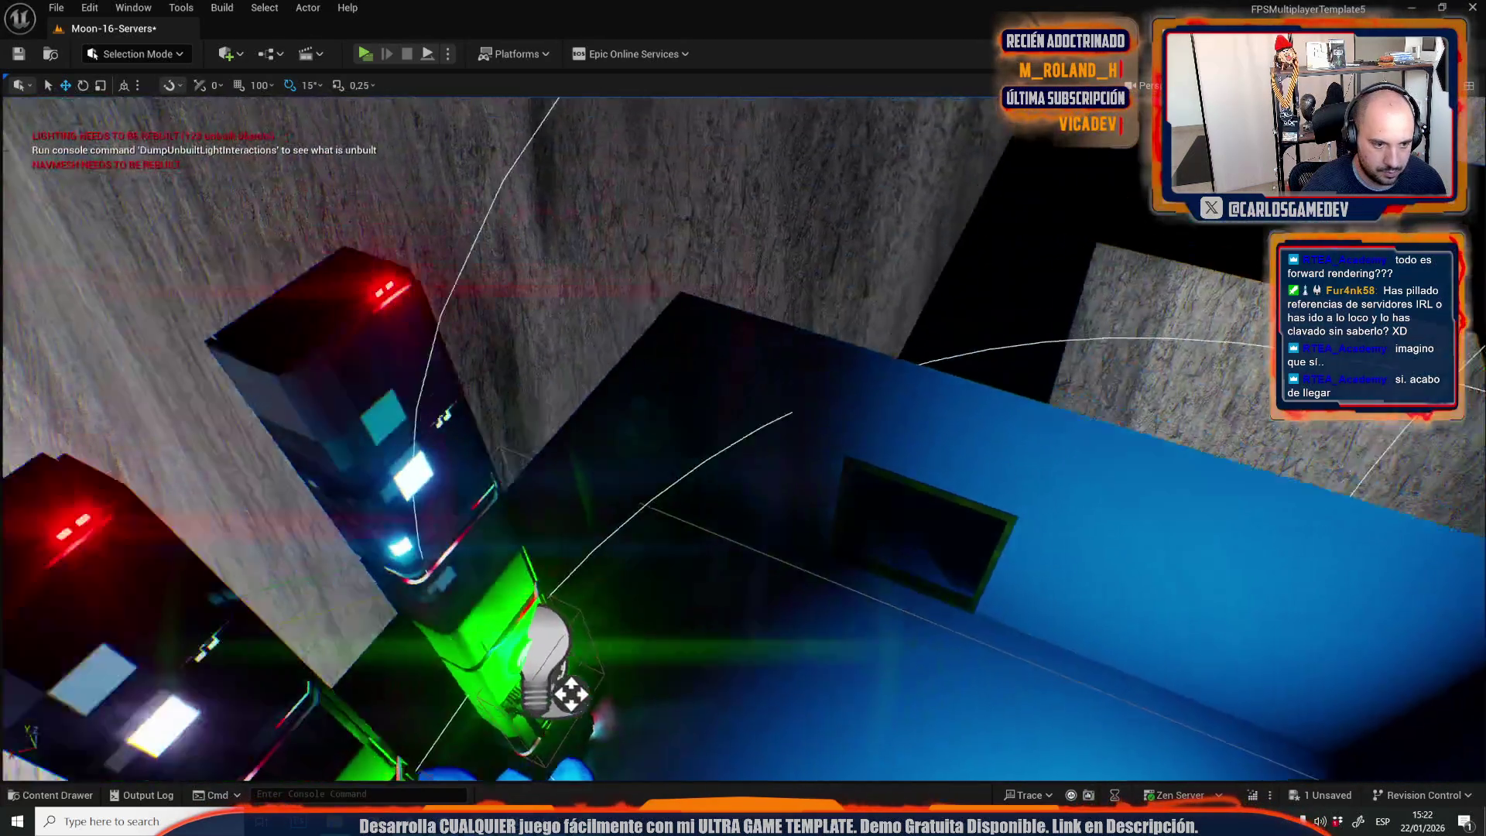
Raise the monitor higher on the back wall, inspect its screen, and save the Moon-16-Servers level.
key(e)
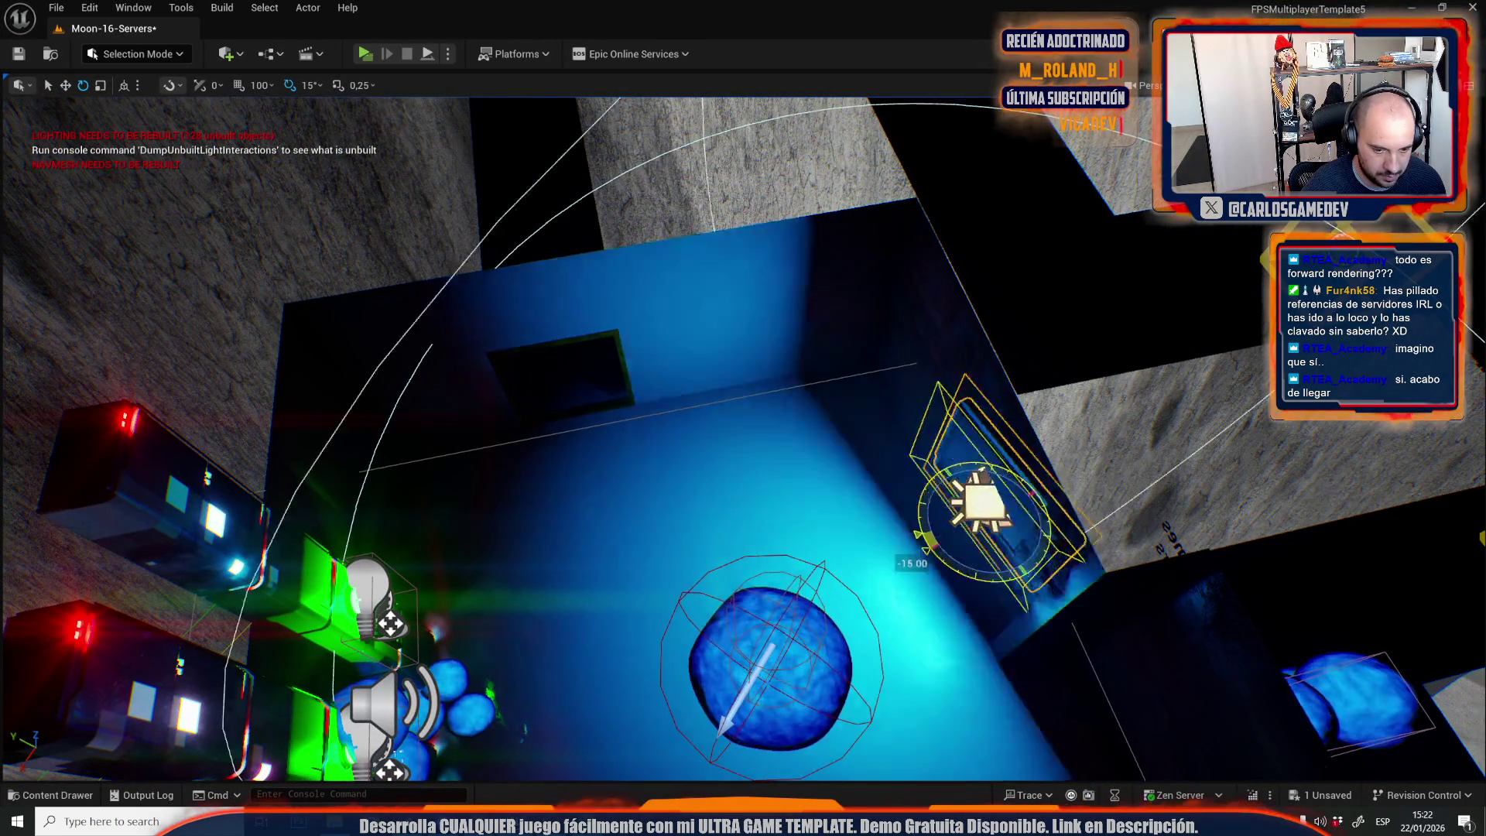
key(ctrl+z)
key(w)
drag(697, 399, 699, 358)
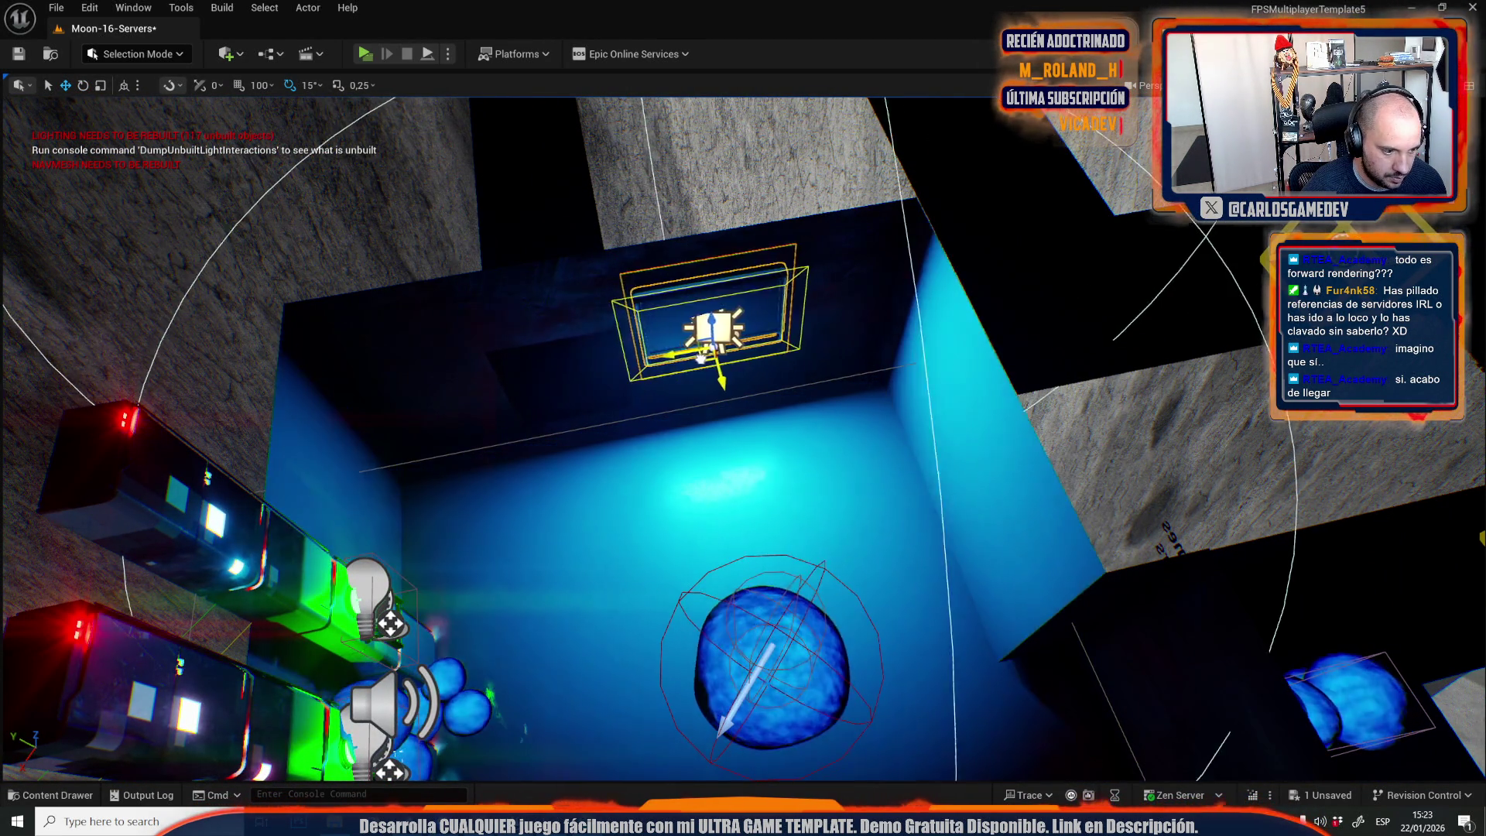
key(f)
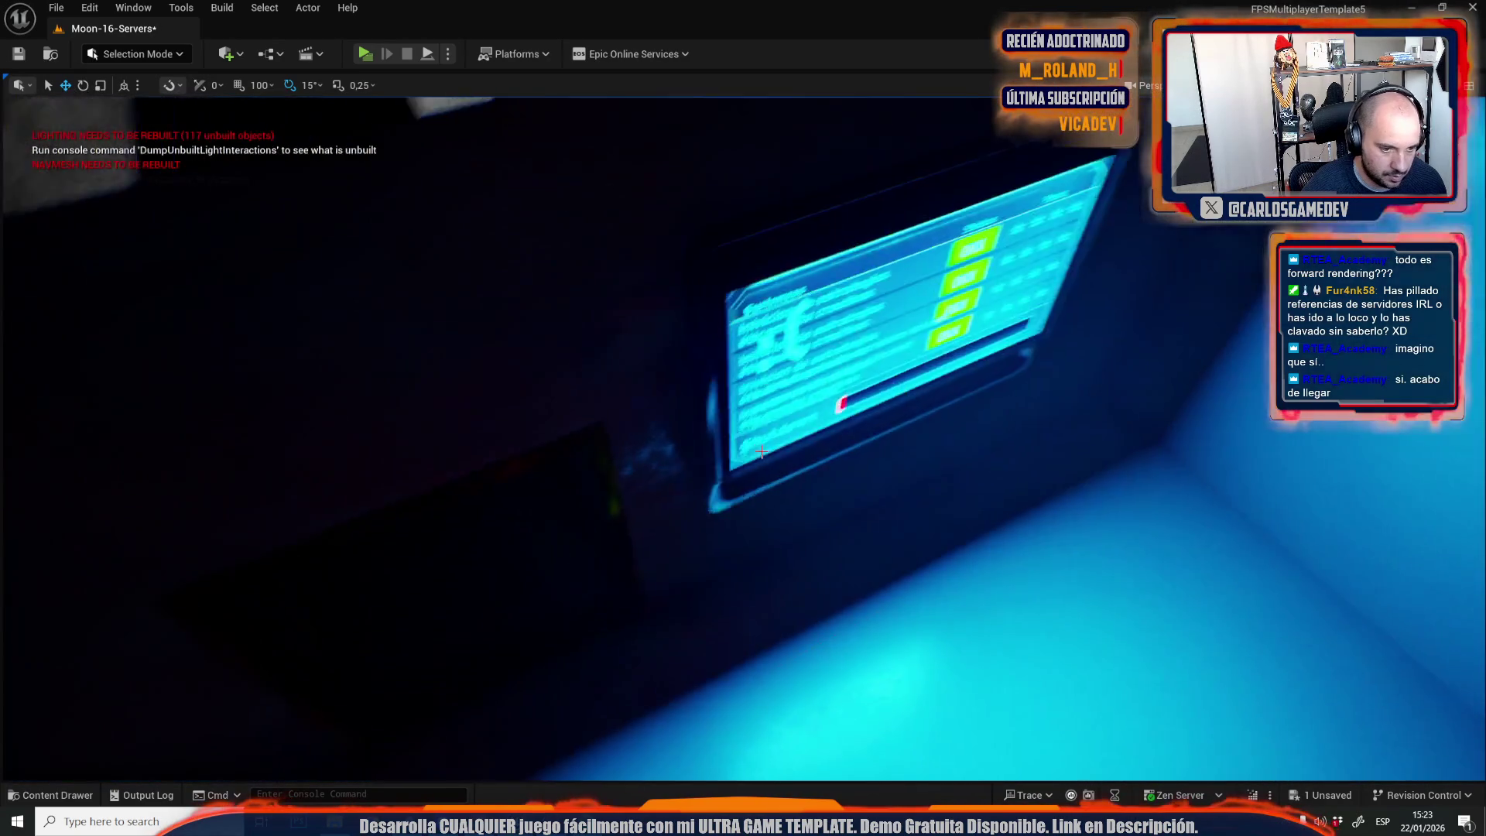
scroll(804, 377, down, 10)
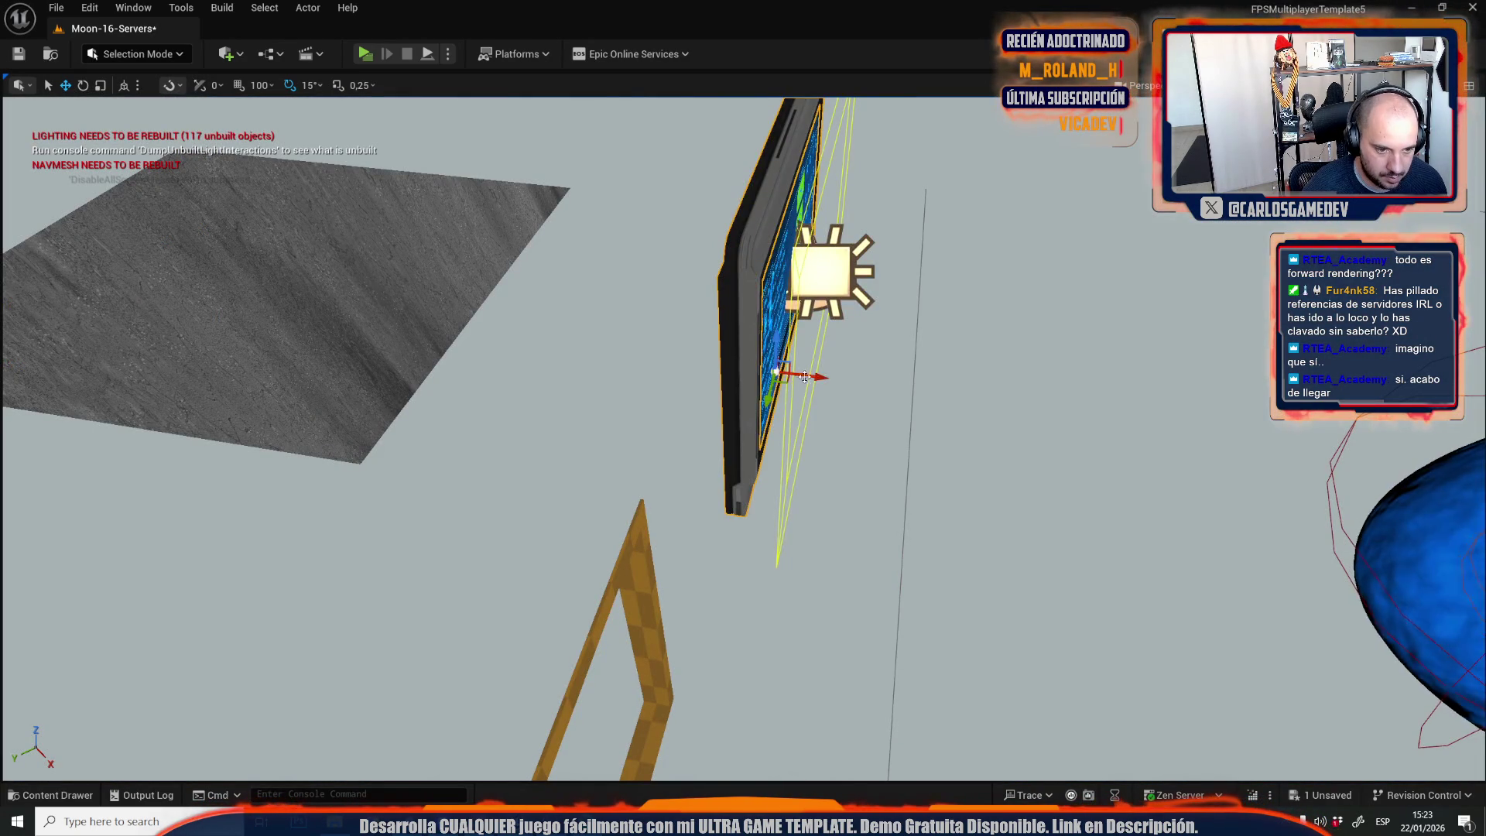
drag(804, 377, 712, 387)
scroll(743, 434, down, 10)
key(ctrl+s)
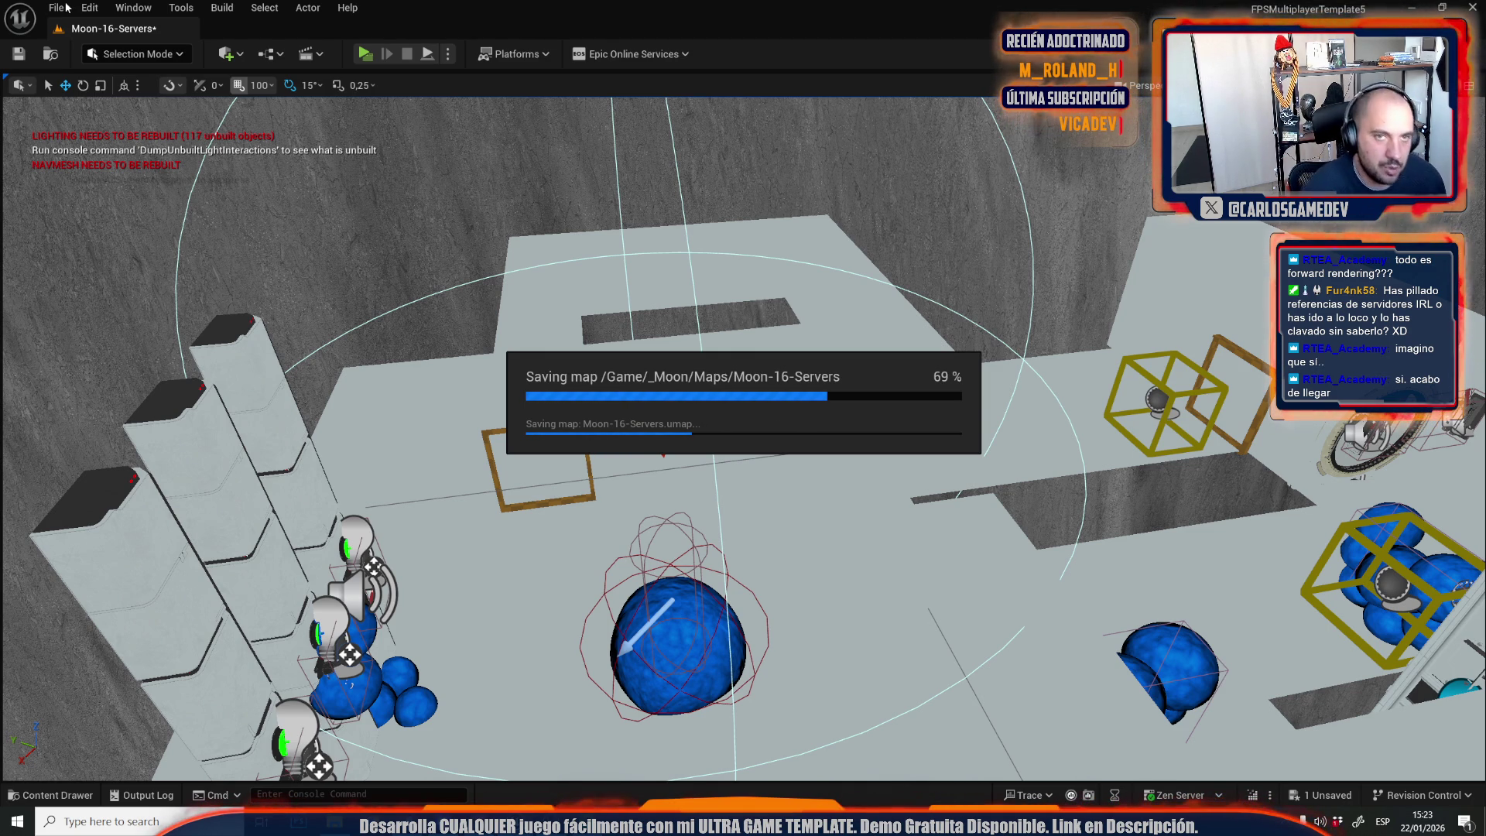
click(56, 8)
mouse_move(197, 112)
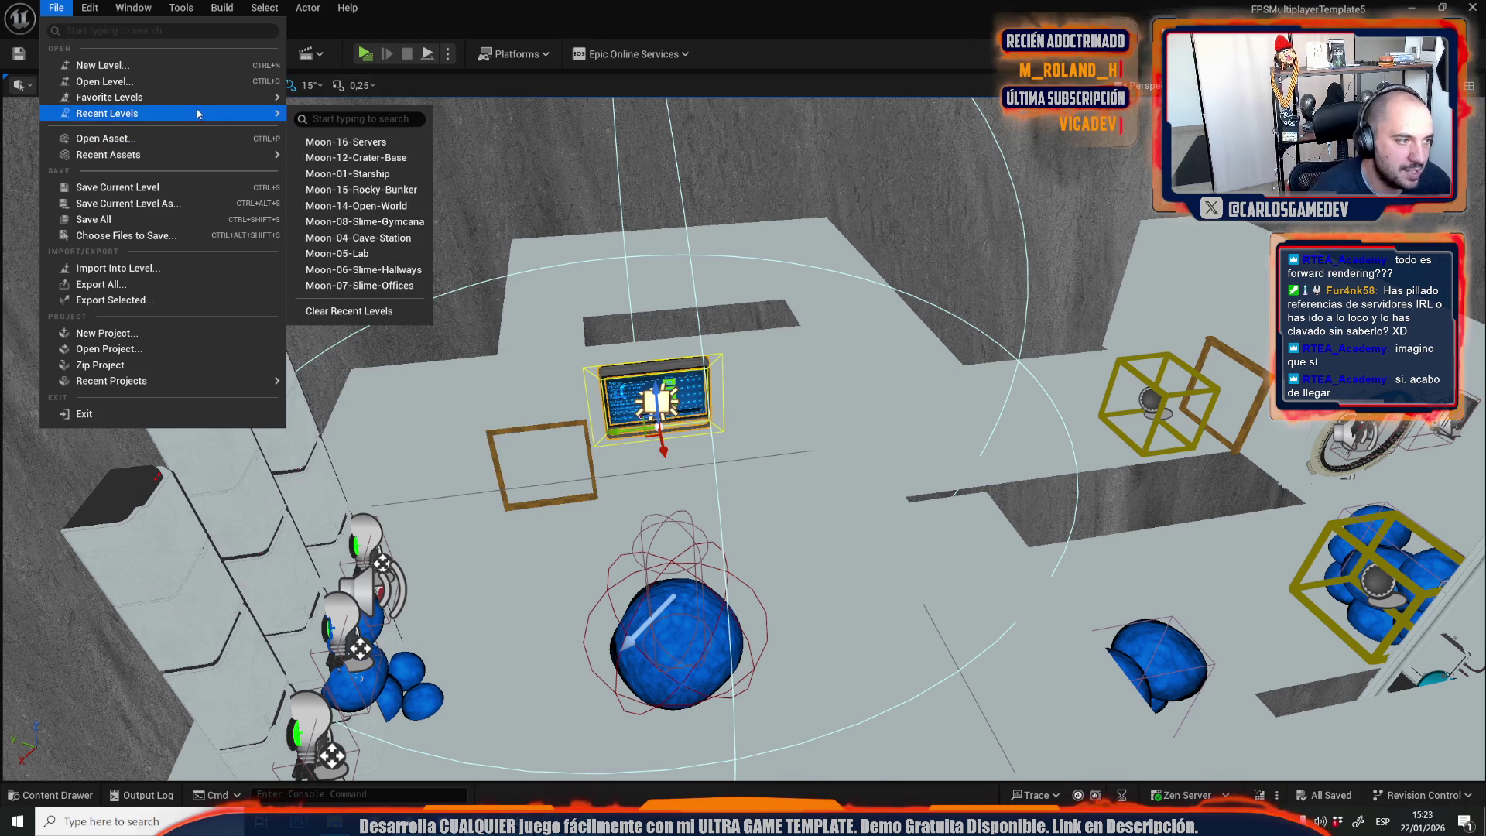
click(395, 156)
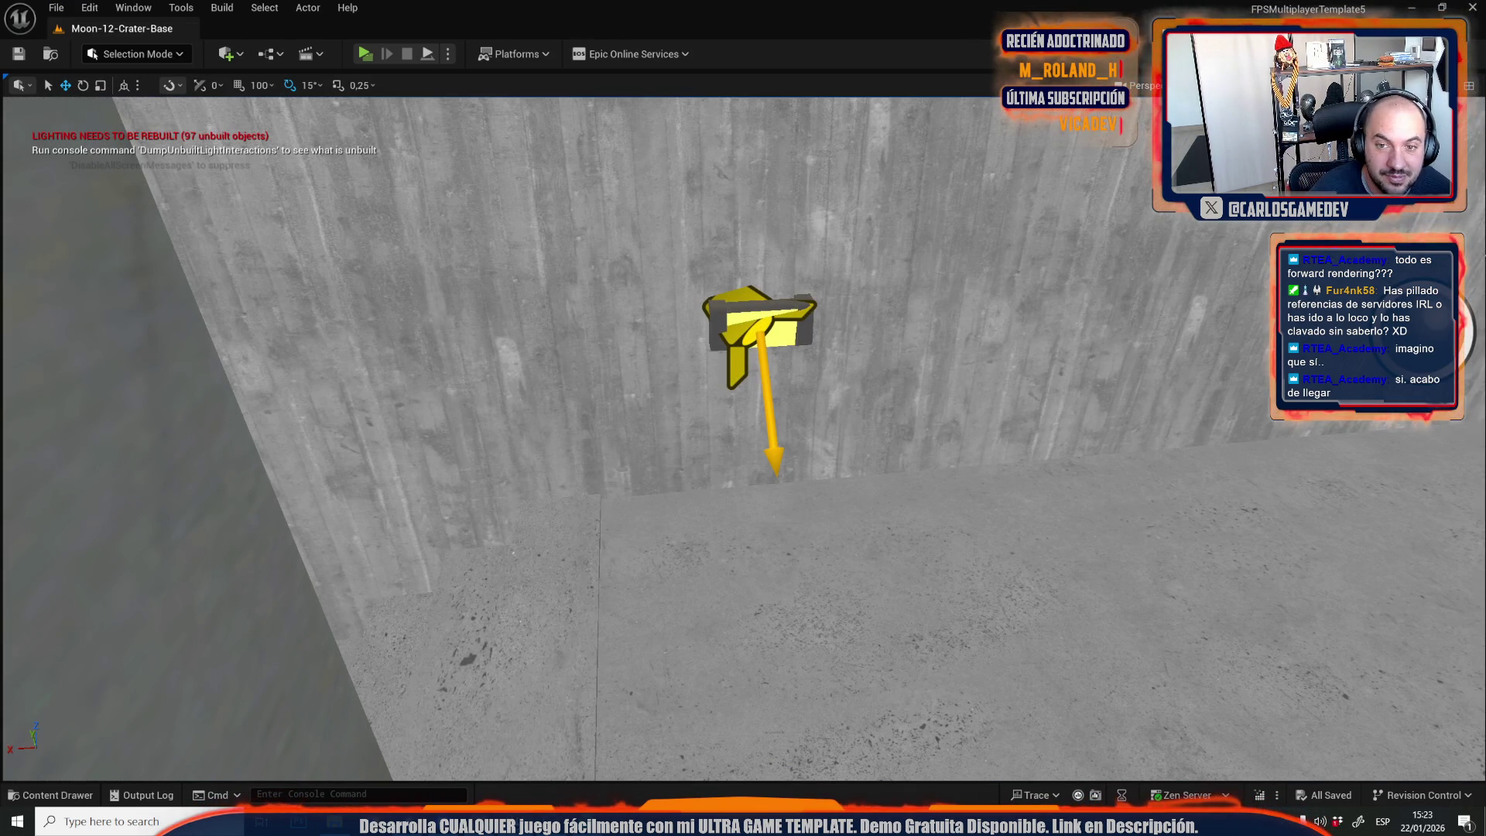
right_click(1198, 417)
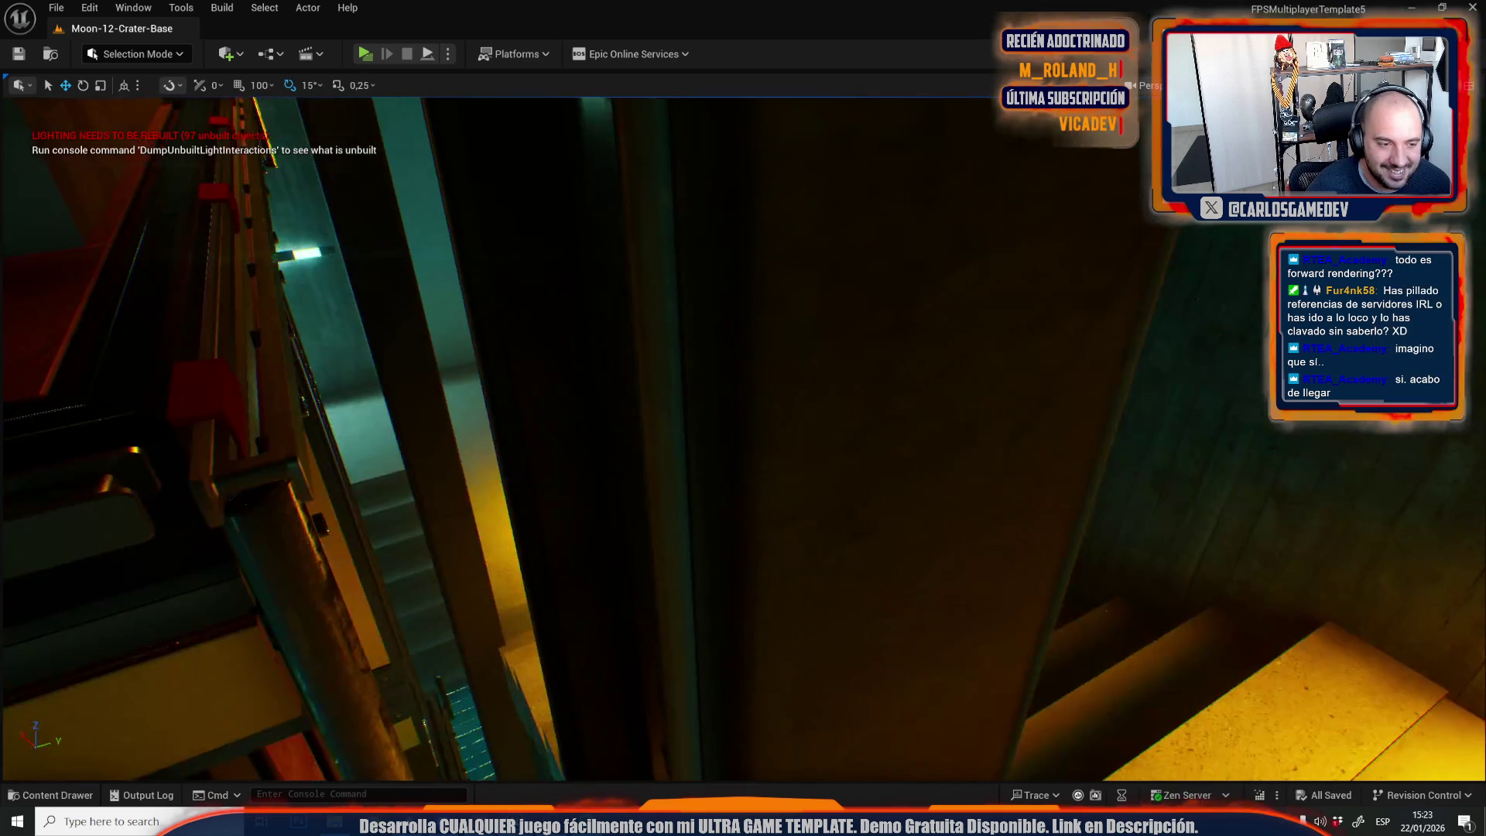
mouse_move(855, 466)
mouse_down()
mouse_move(821, 457)
mouse_move(774, 472)
mouse_up()
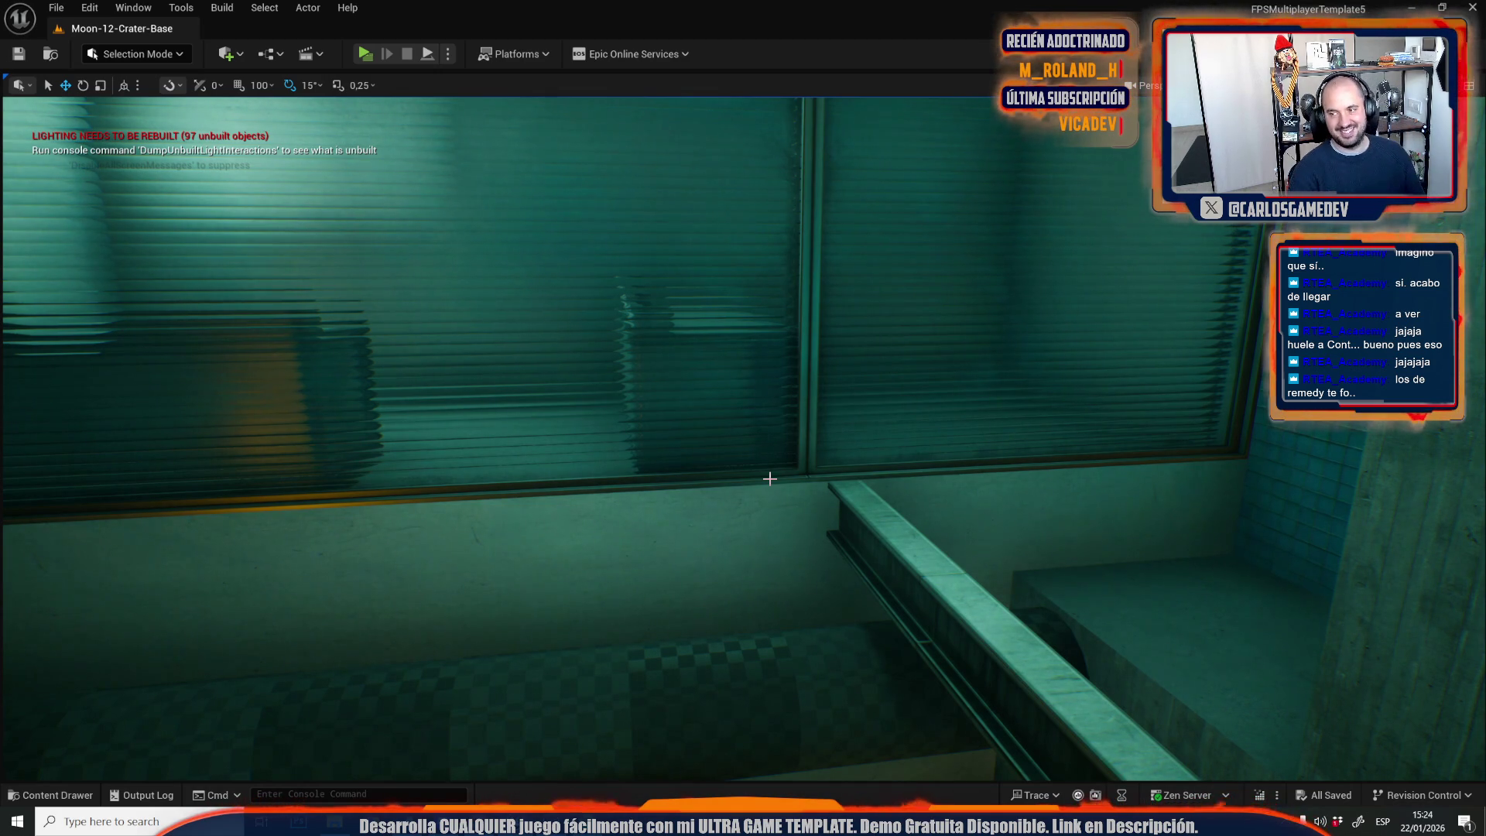
mouse_move(588, 375)
mouse_down()
mouse_move(503, 372)
mouse_move(588, 375)
mouse_up()
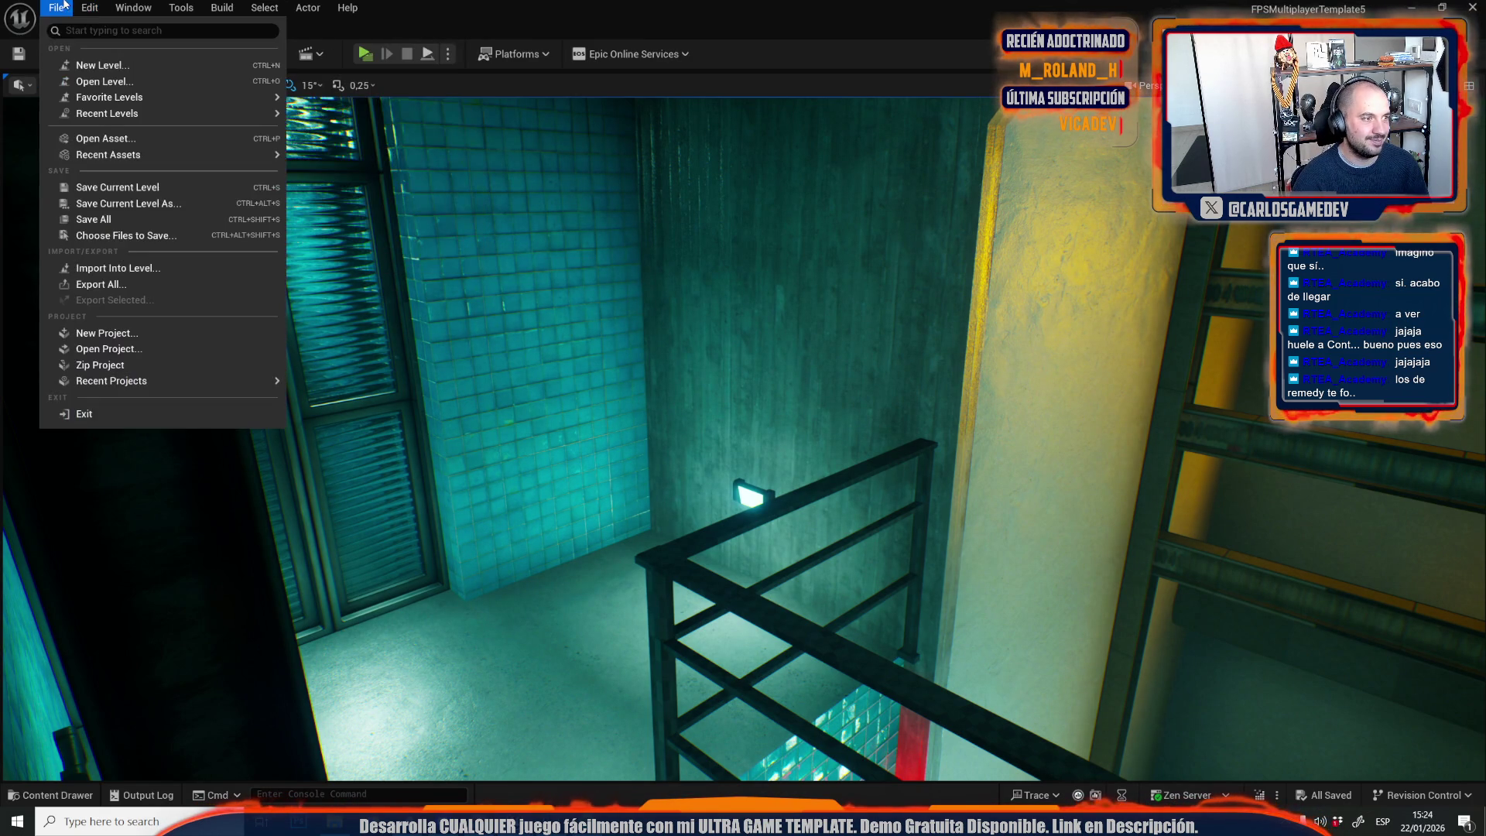
click(390, 143)
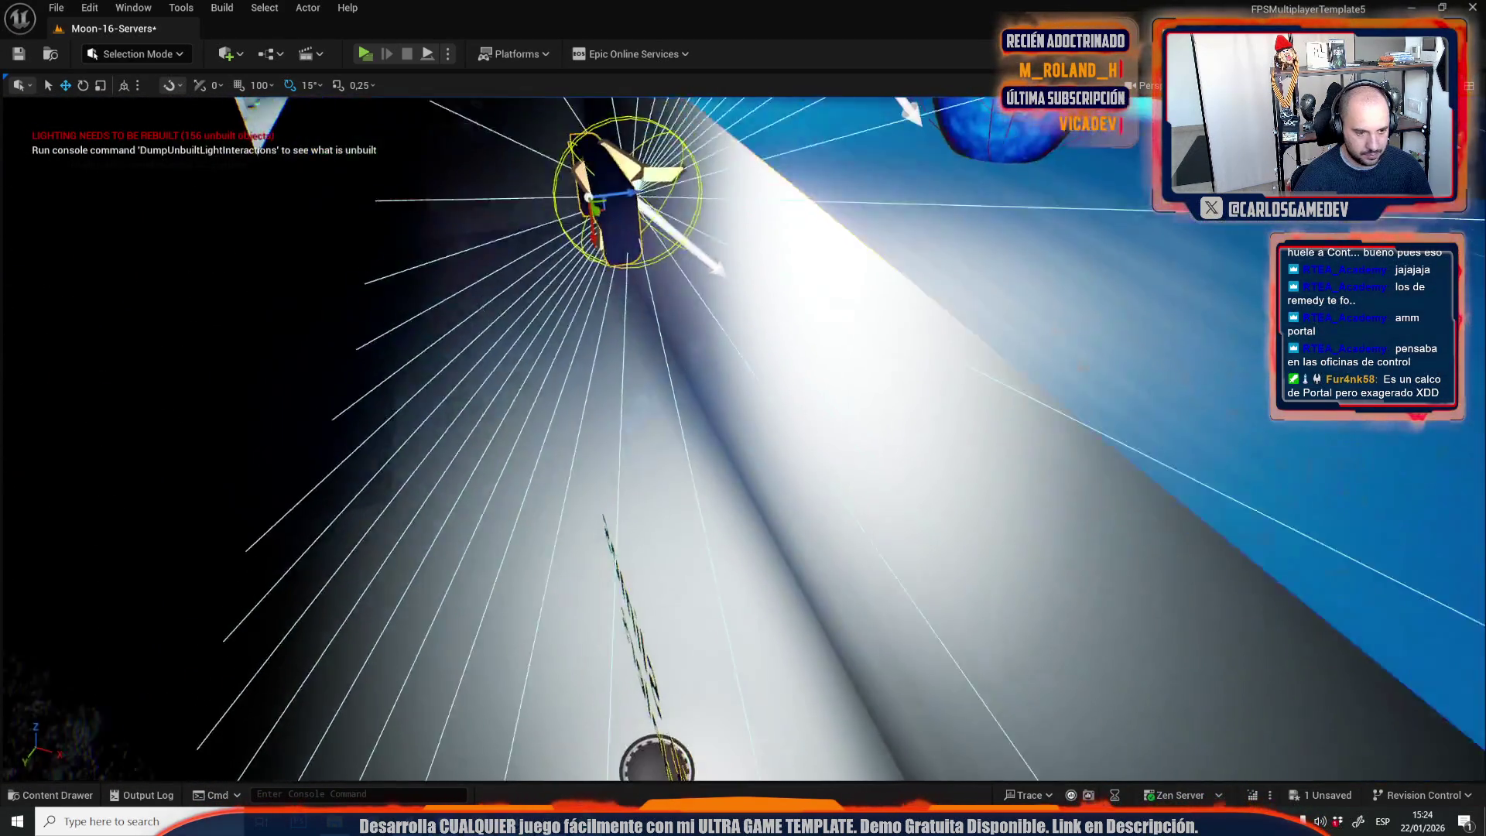
Aim the corridor spotlight down, then down-left along the corridor walls.
key(e)
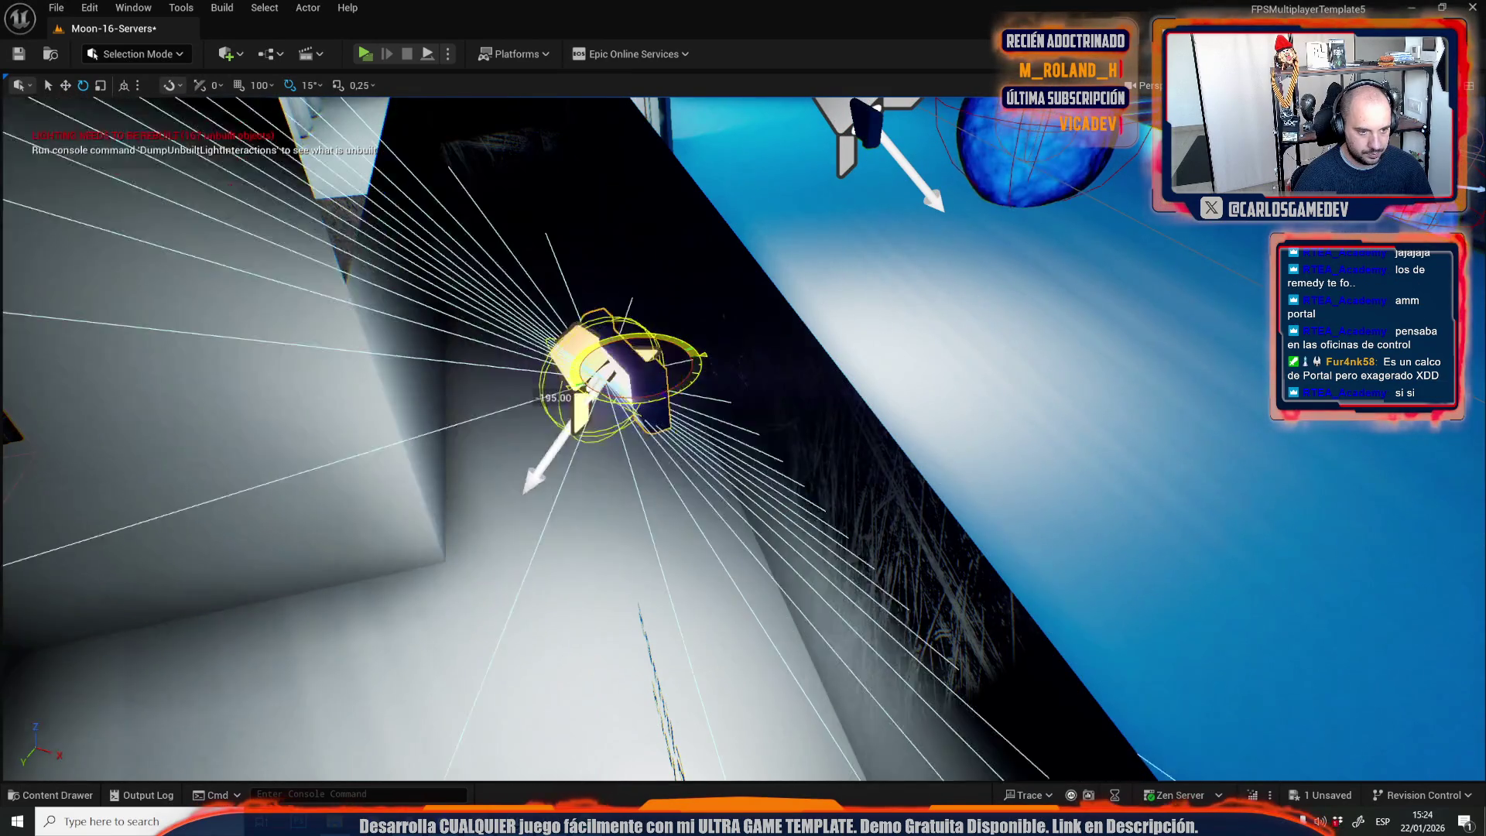
key(w)
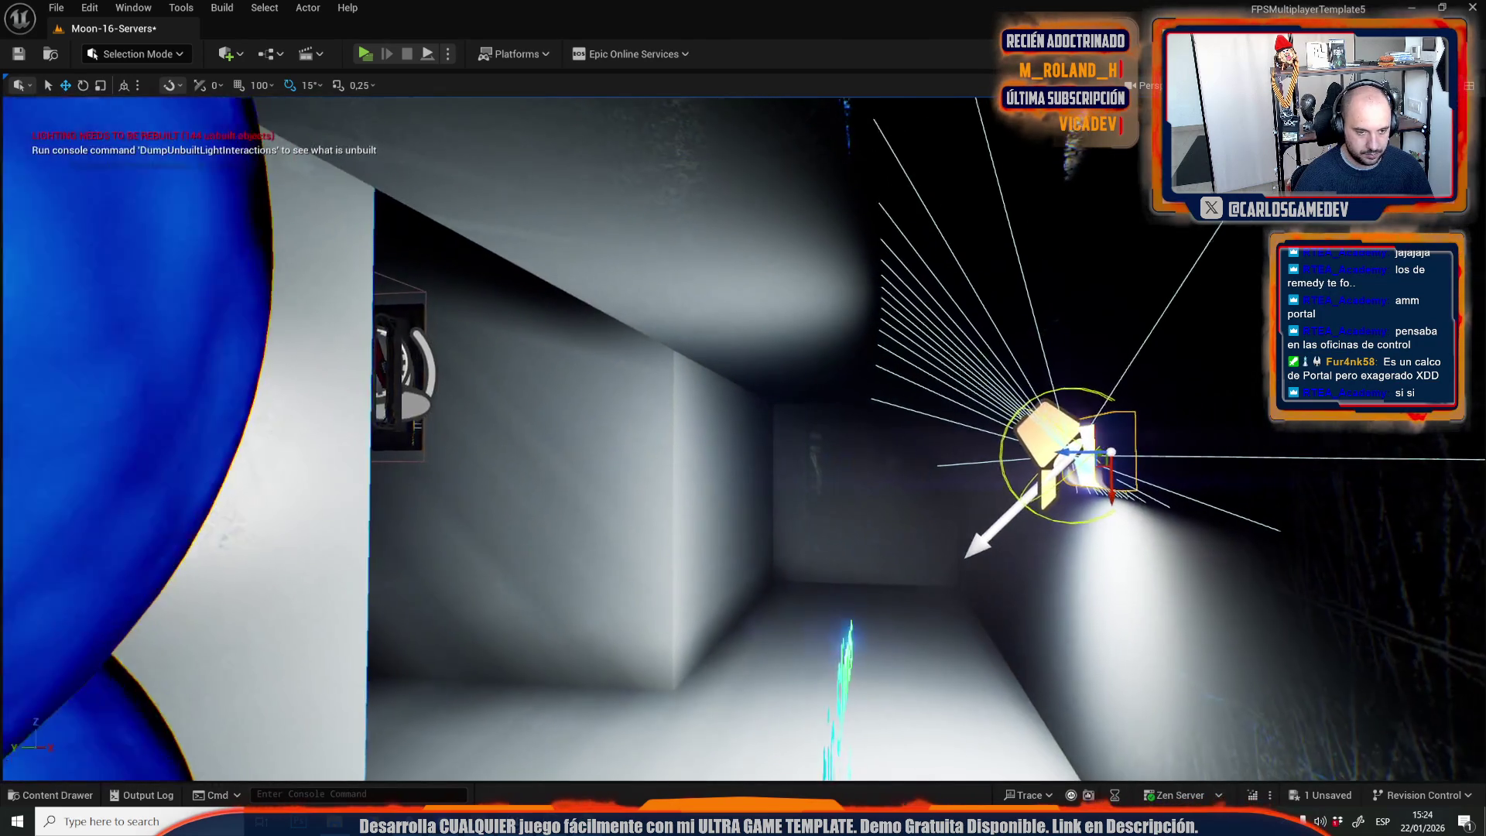
key(e)
mouse_move(1107, 514)
mouse_down()
mouse_move(1121, 466)
mouse_move(736, 417)
mouse_move(729, 318)
mouse_up()
key(w)
key(e)
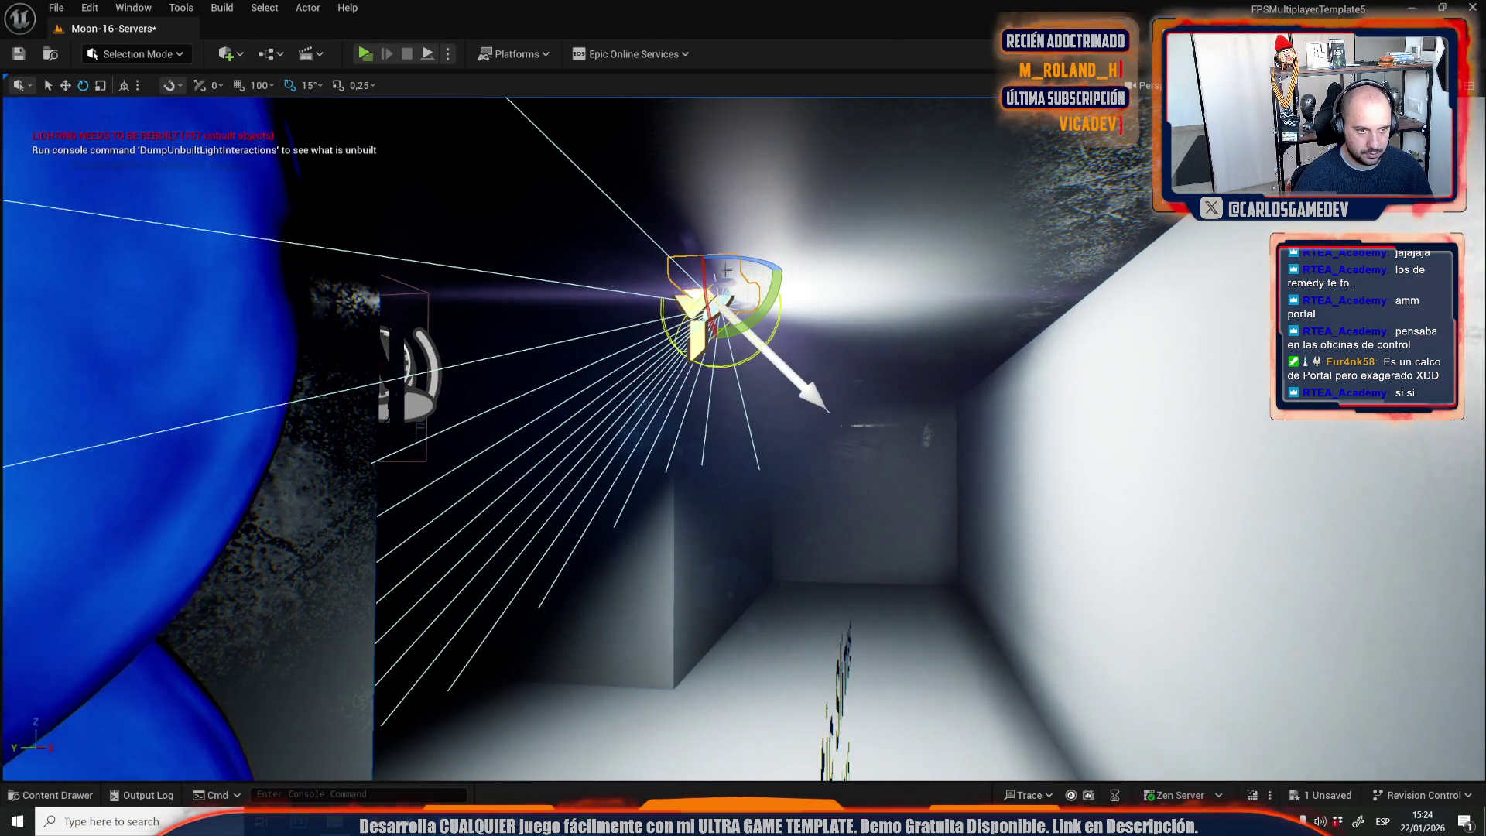
drag(755, 263, 704, 267)
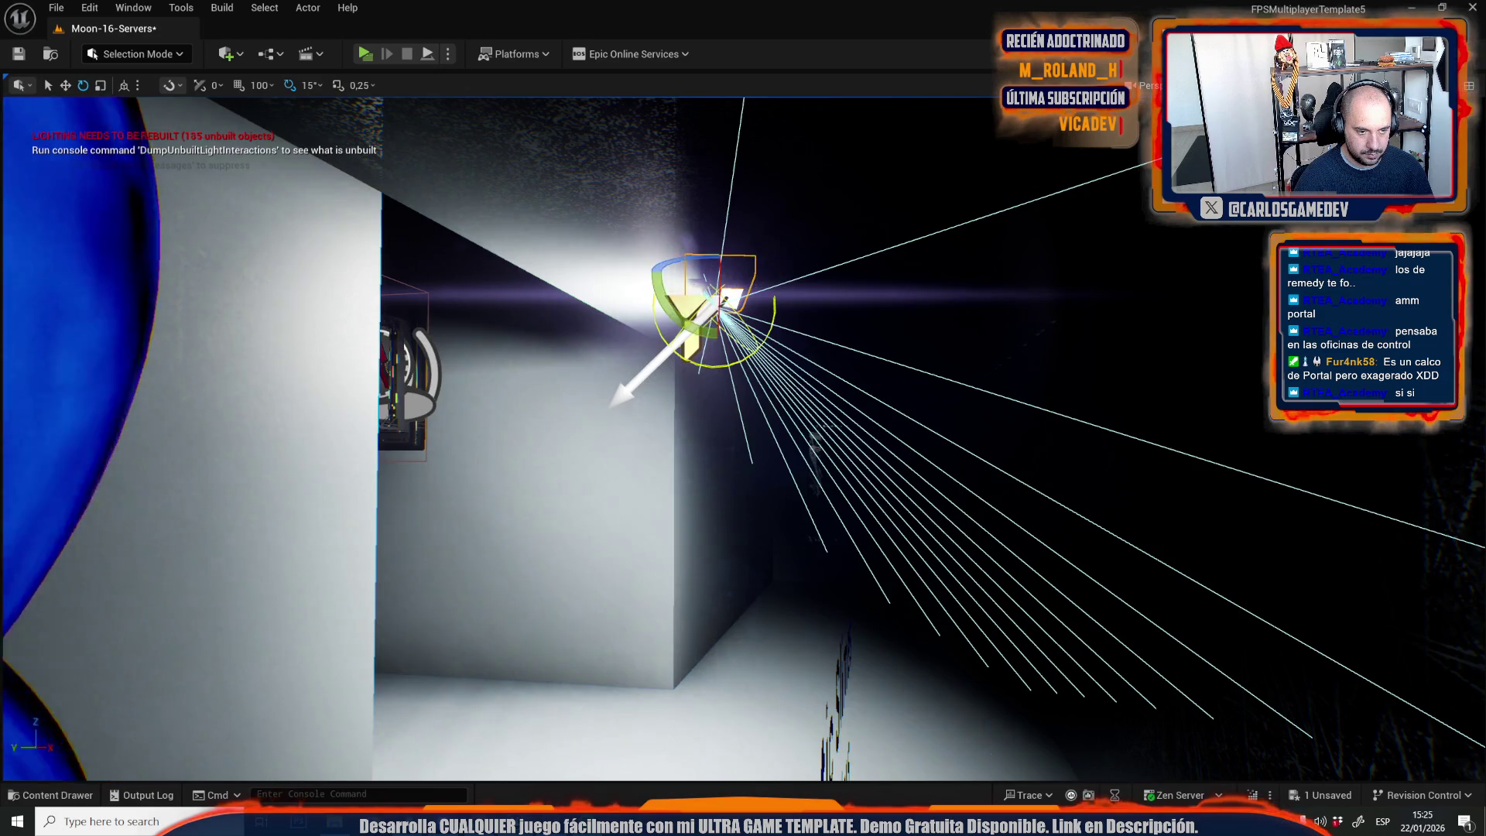
scroll(755, 263, up, 5)
mouse_move(854, 335)
mouse_down()
mouse_move(820, 356)
mouse_move(832, 410)
mouse_up()
scroll(820, 356, up, 3)
key(w)
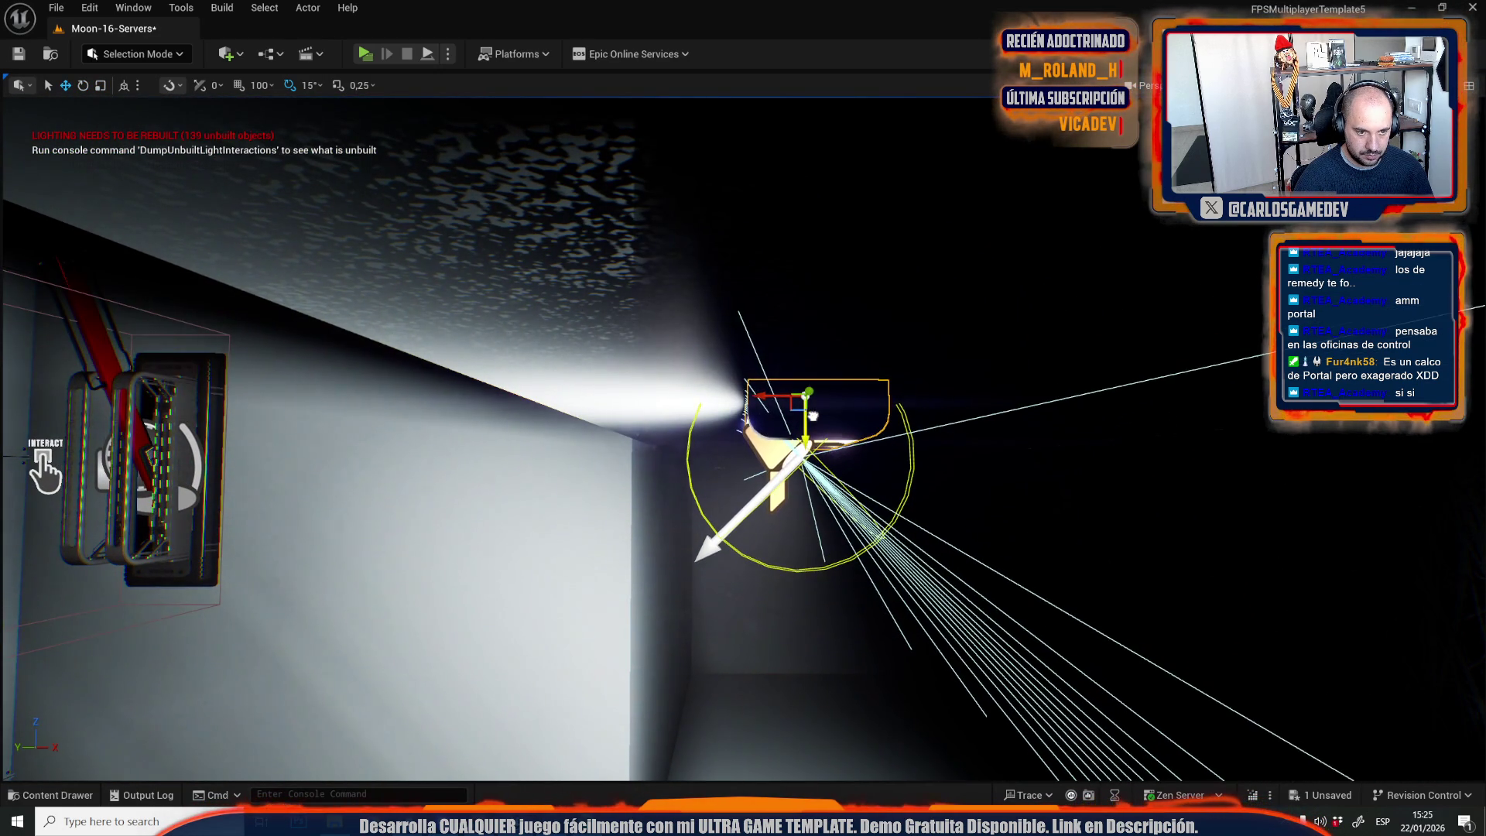
Lower the spotlight slightly and slide it along the wall by the portal door, checking Unlit and Lit views.
key(alt+3)
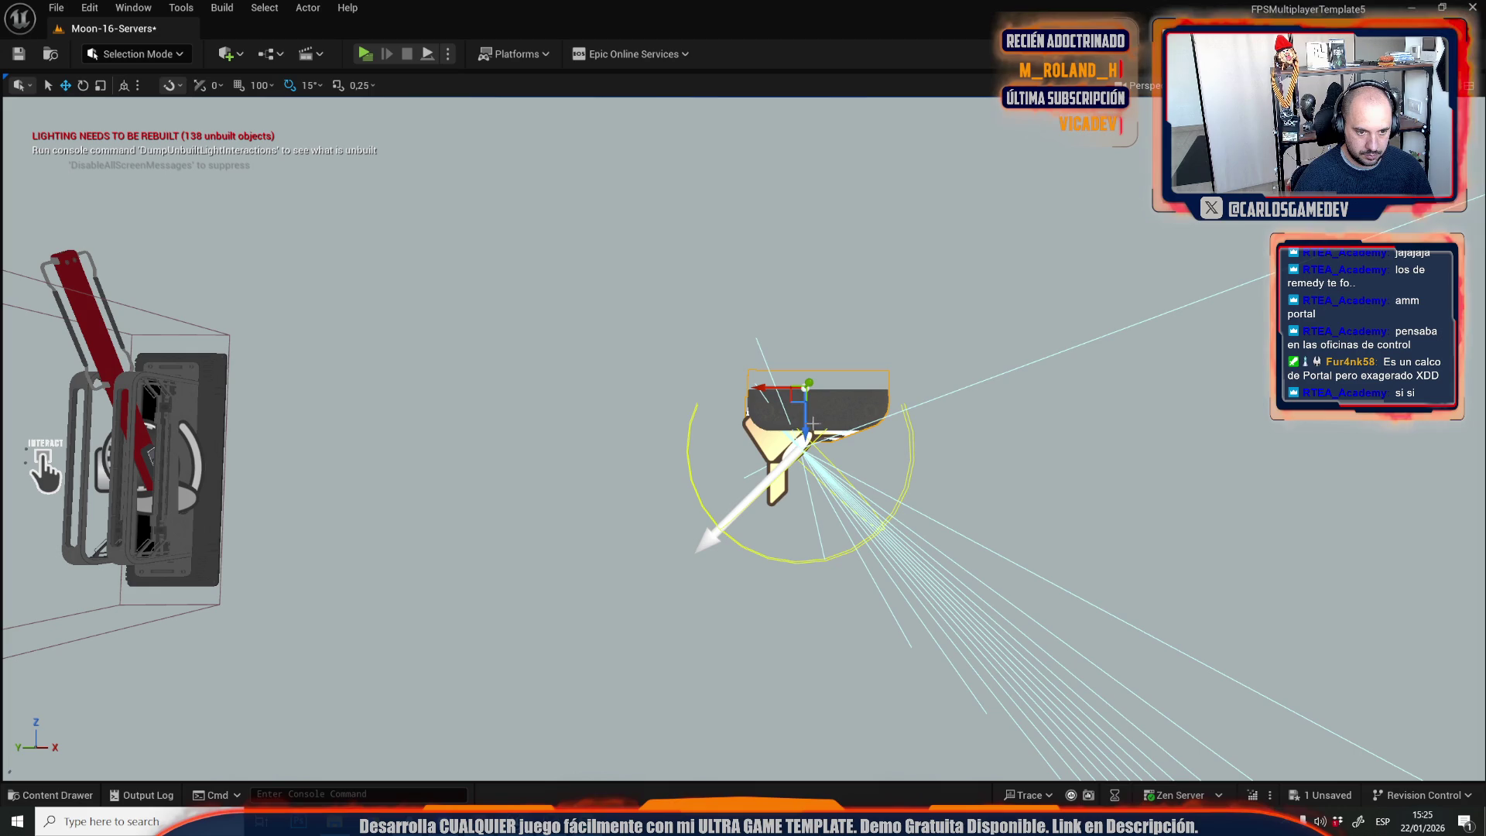
drag(805, 430, 804, 438)
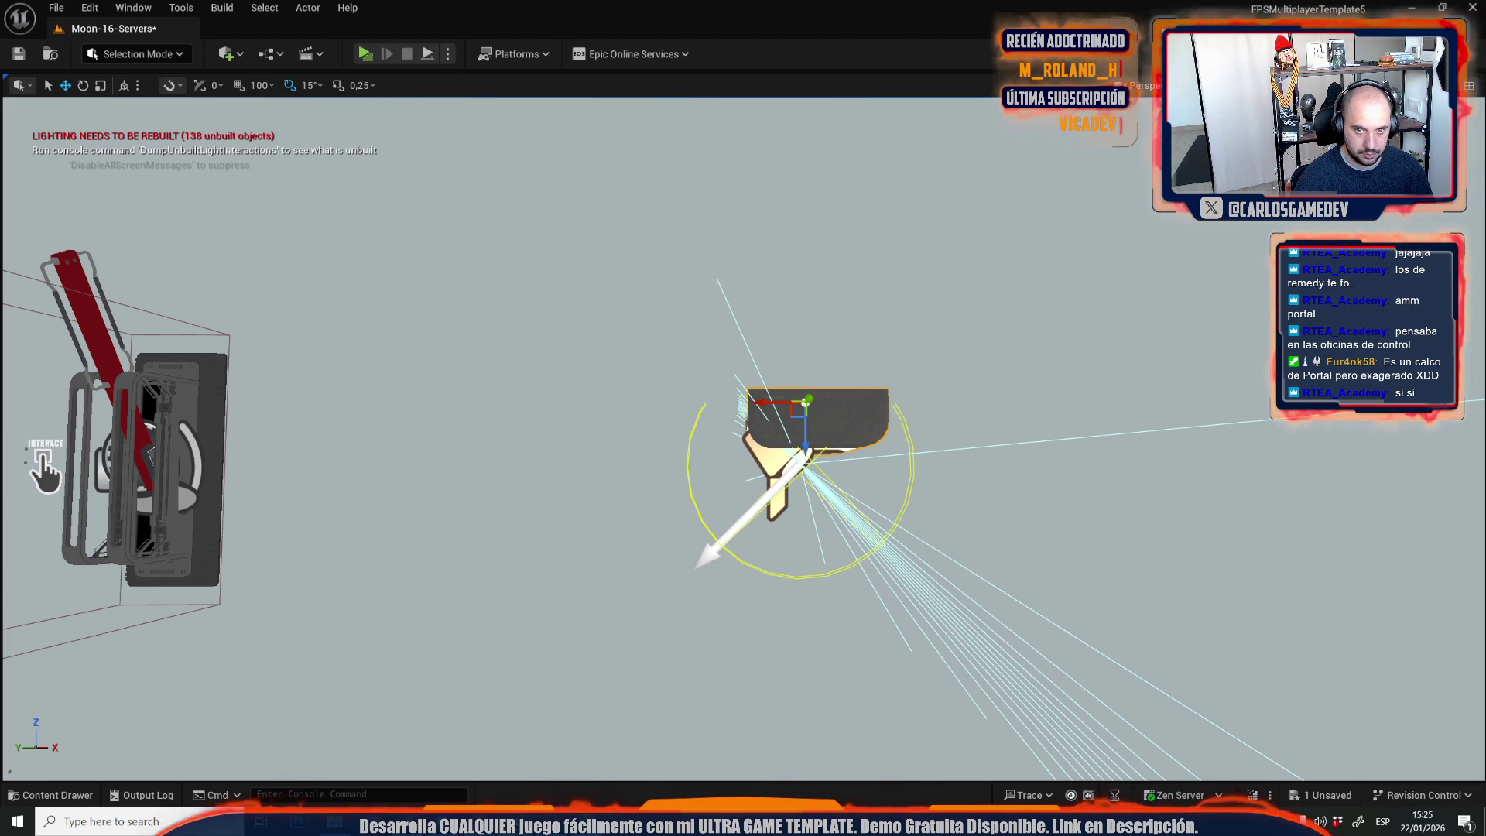
click(1284, 85)
click(1315, 158)
scroll(1011, 289, up, 5)
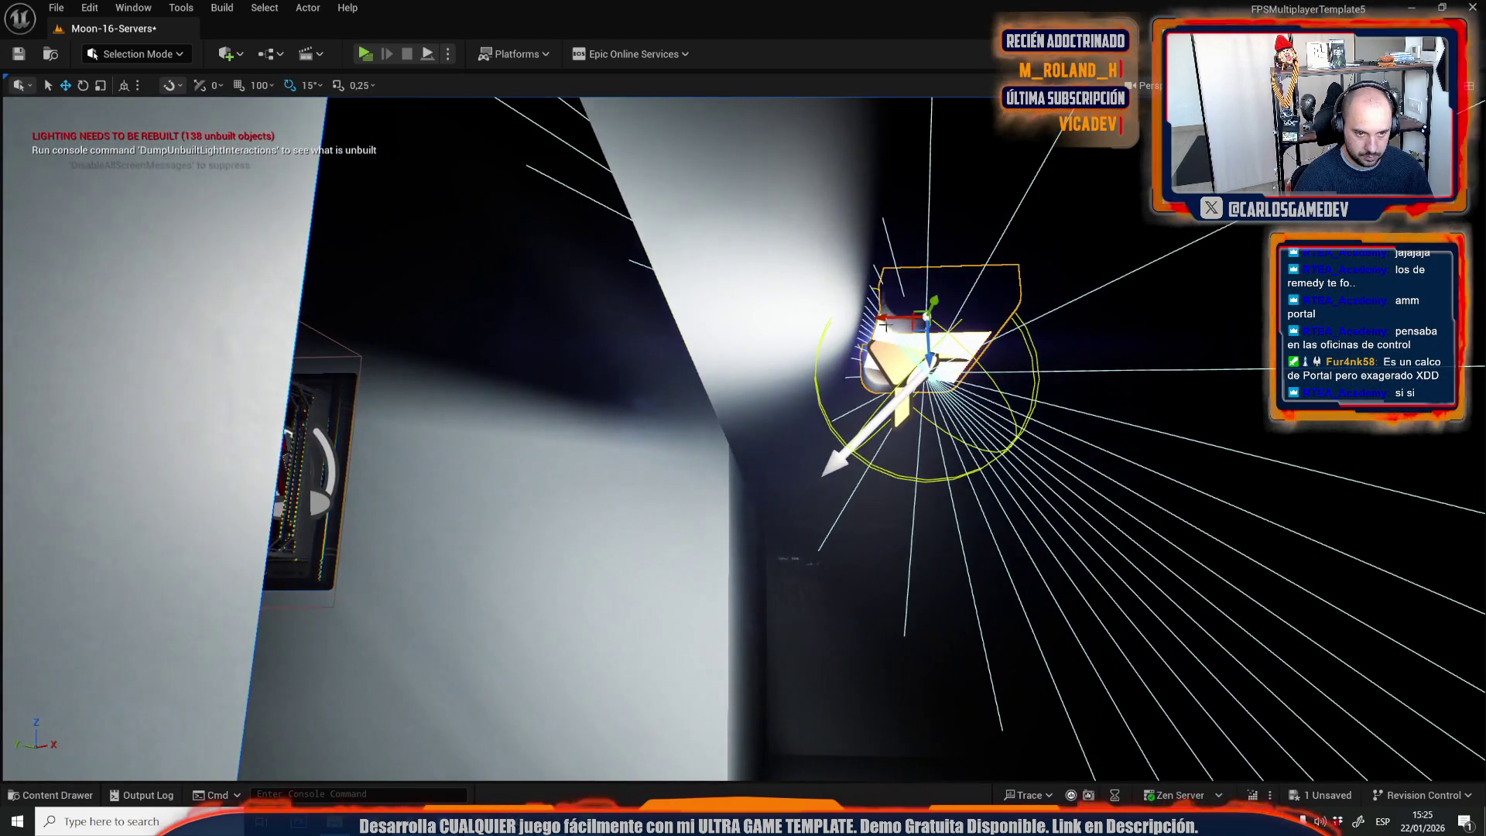
mouse_move(901, 317)
mouse_down()
mouse_move(738, 319)
mouse_move(1135, 360)
mouse_move(1360, 353)
mouse_move(1144, 364)
mouse_move(1262, 298)
mouse_up()
key(d)
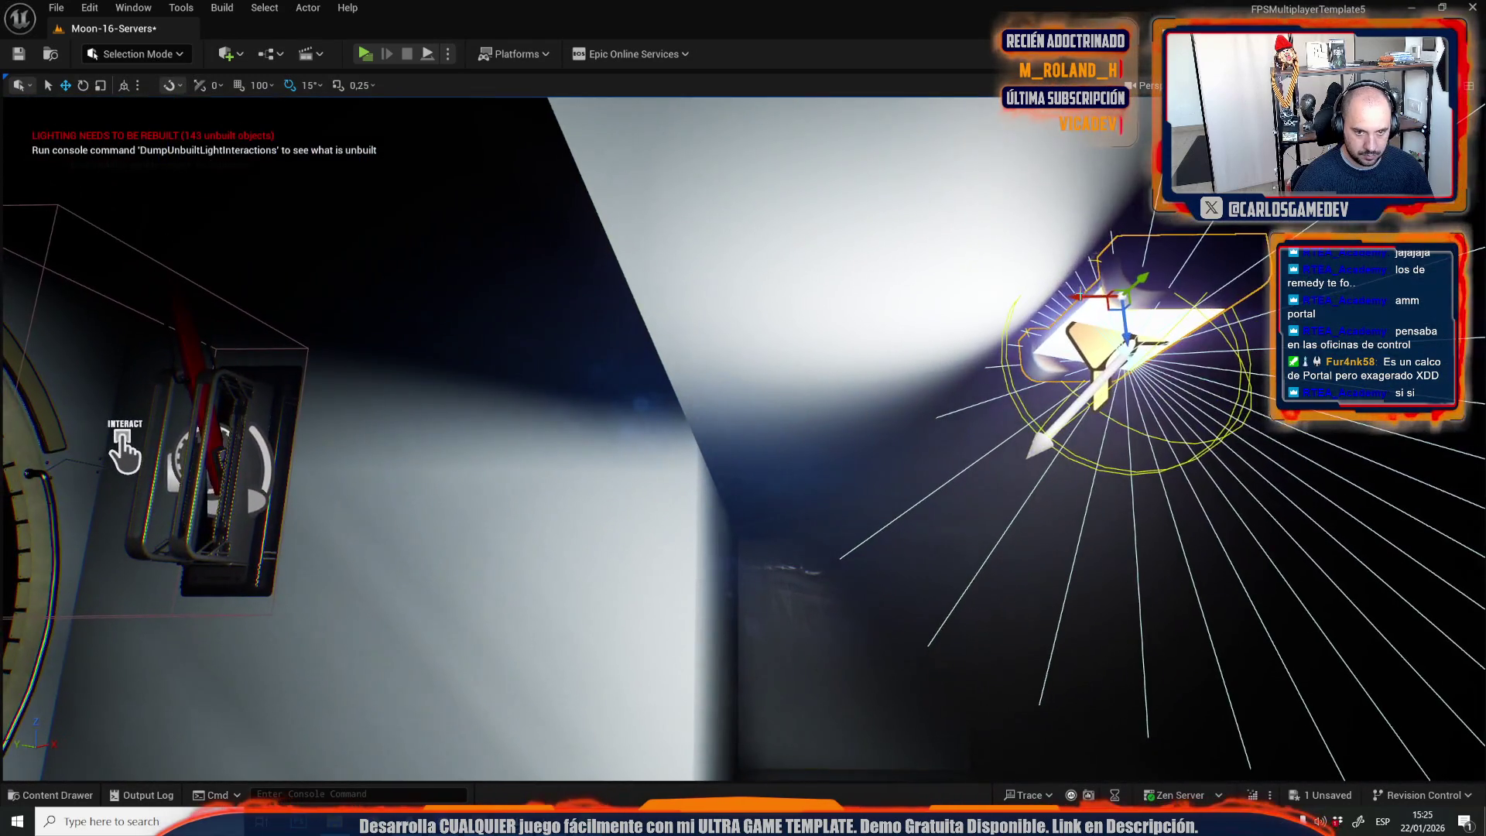
drag(1079, 296, 979, 304)
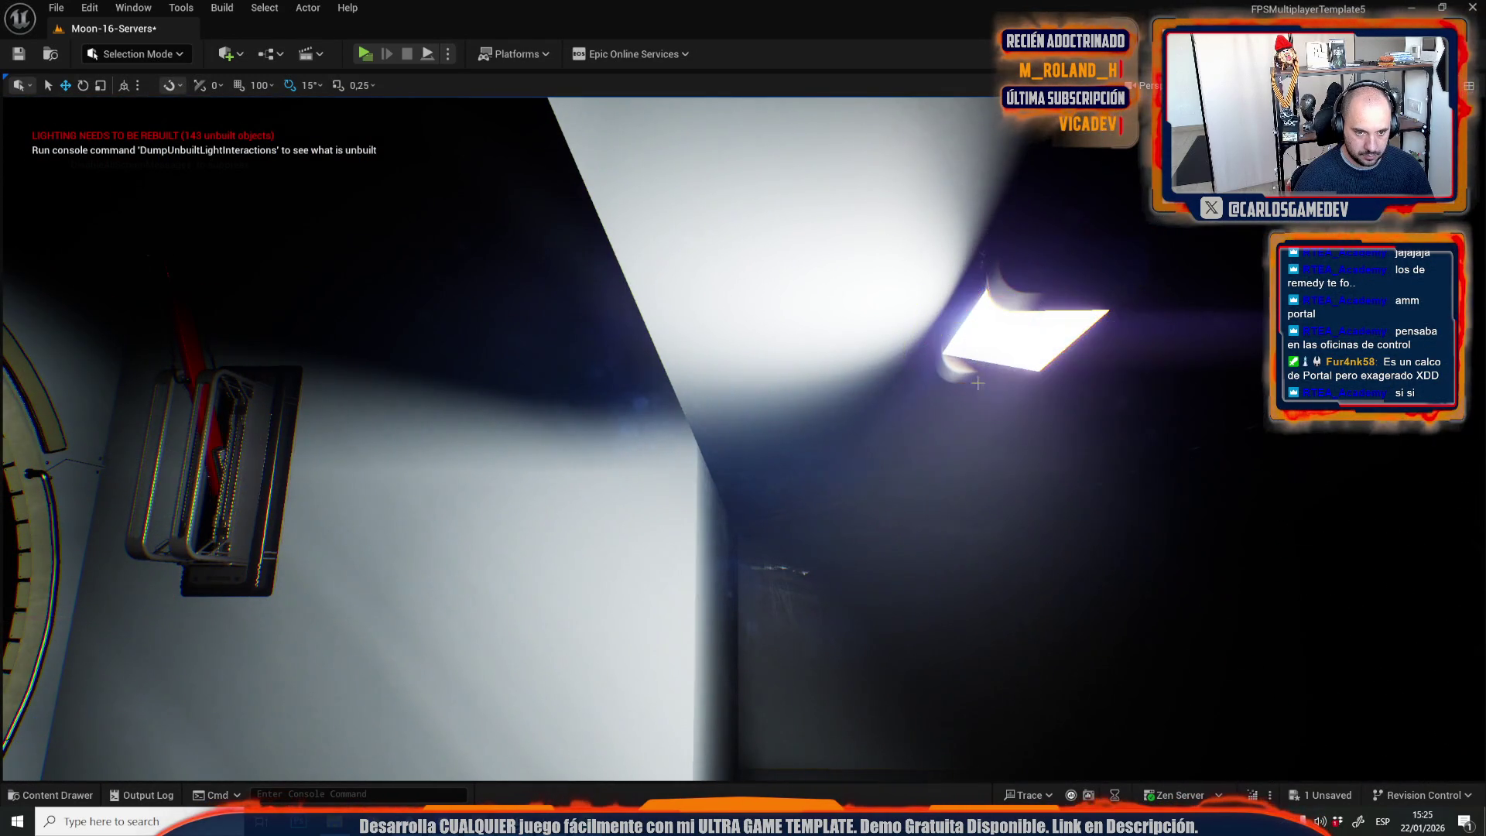
Fly around the corridor and frame the new spotlight, comparing its placement in Unlit and Lit shading.
key(s)
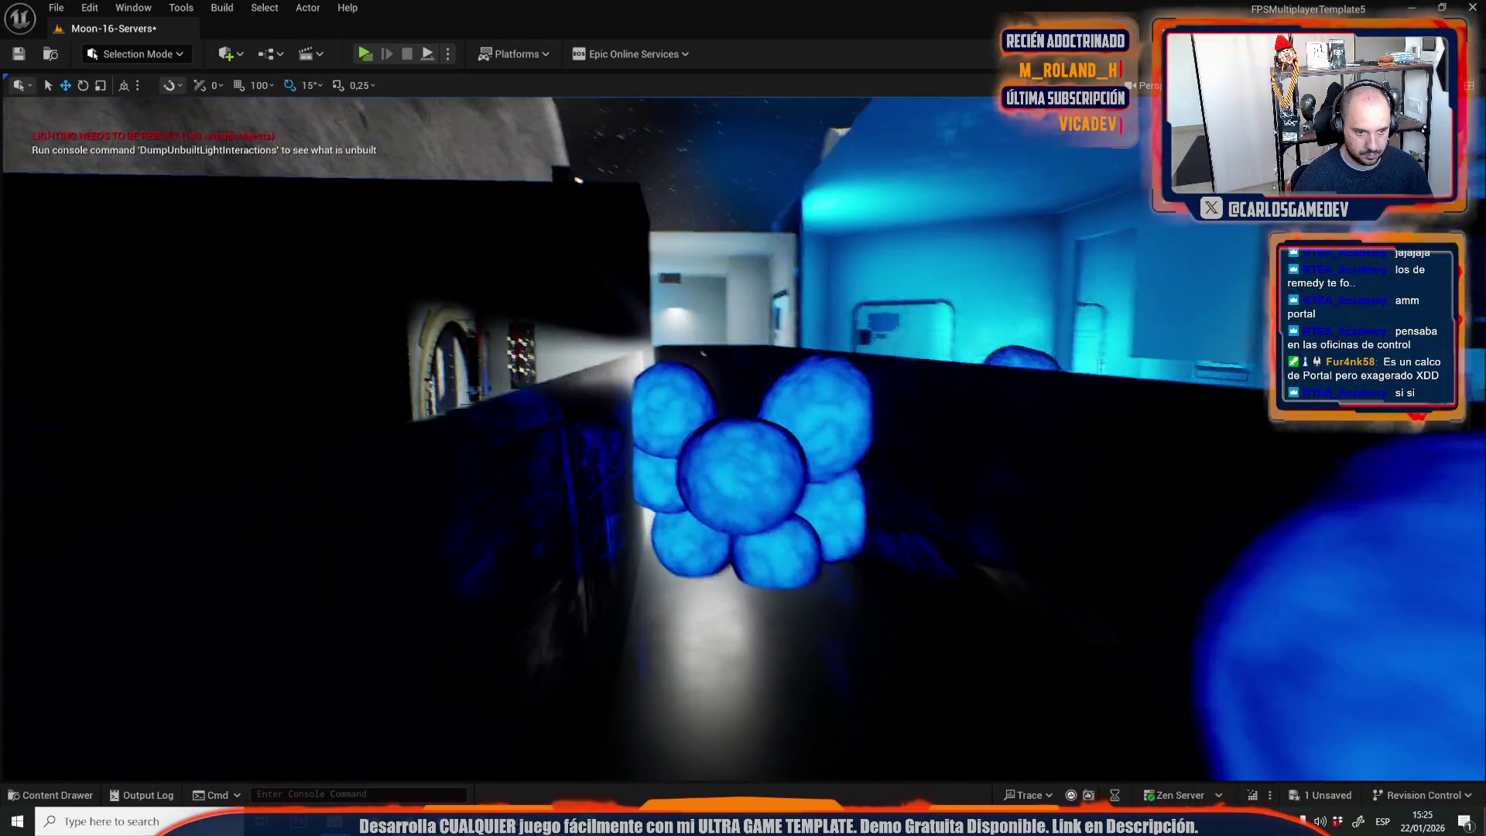
key(s)
key(s)
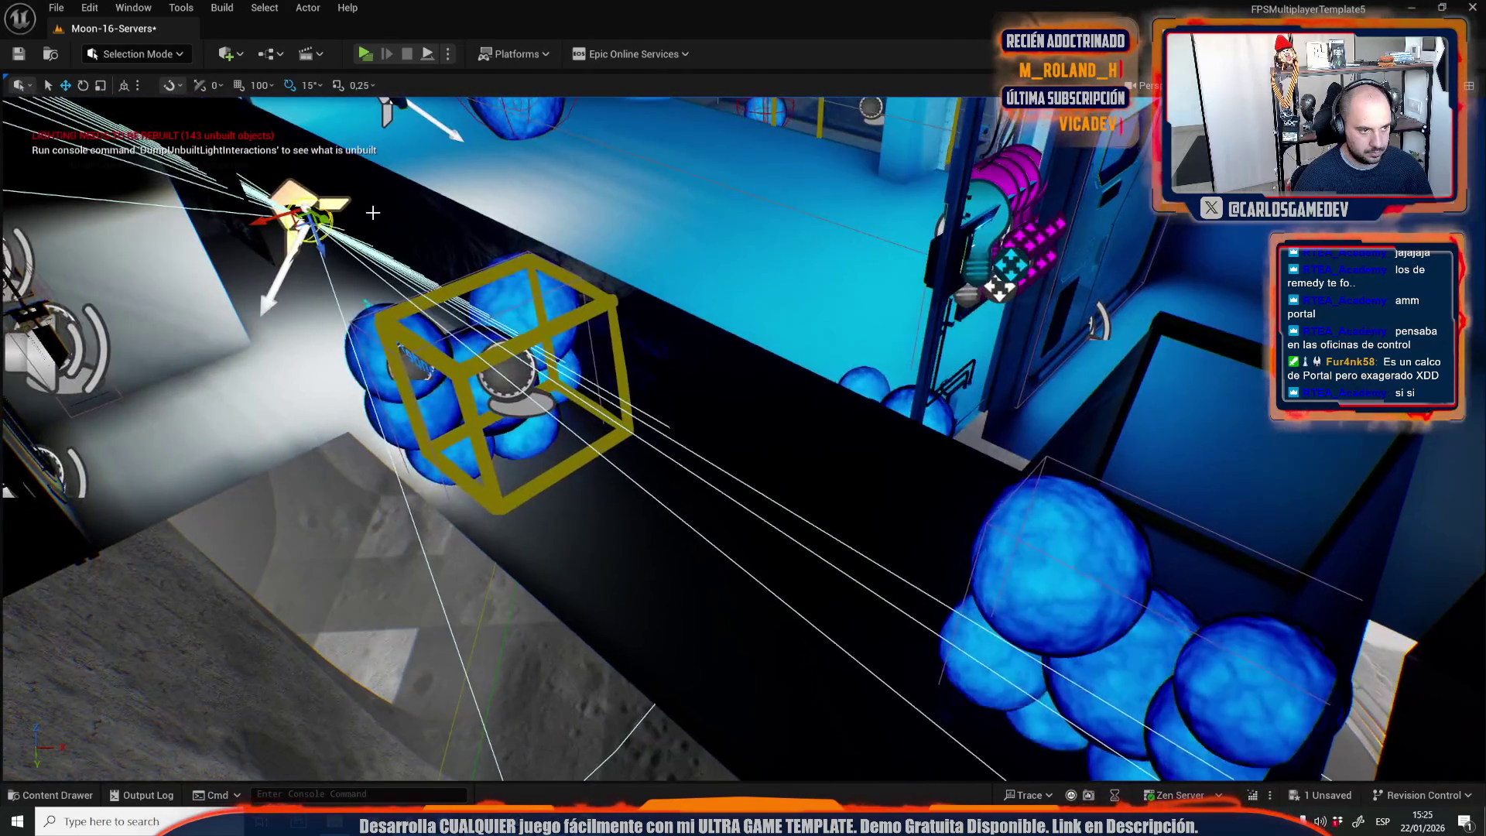
key(w)
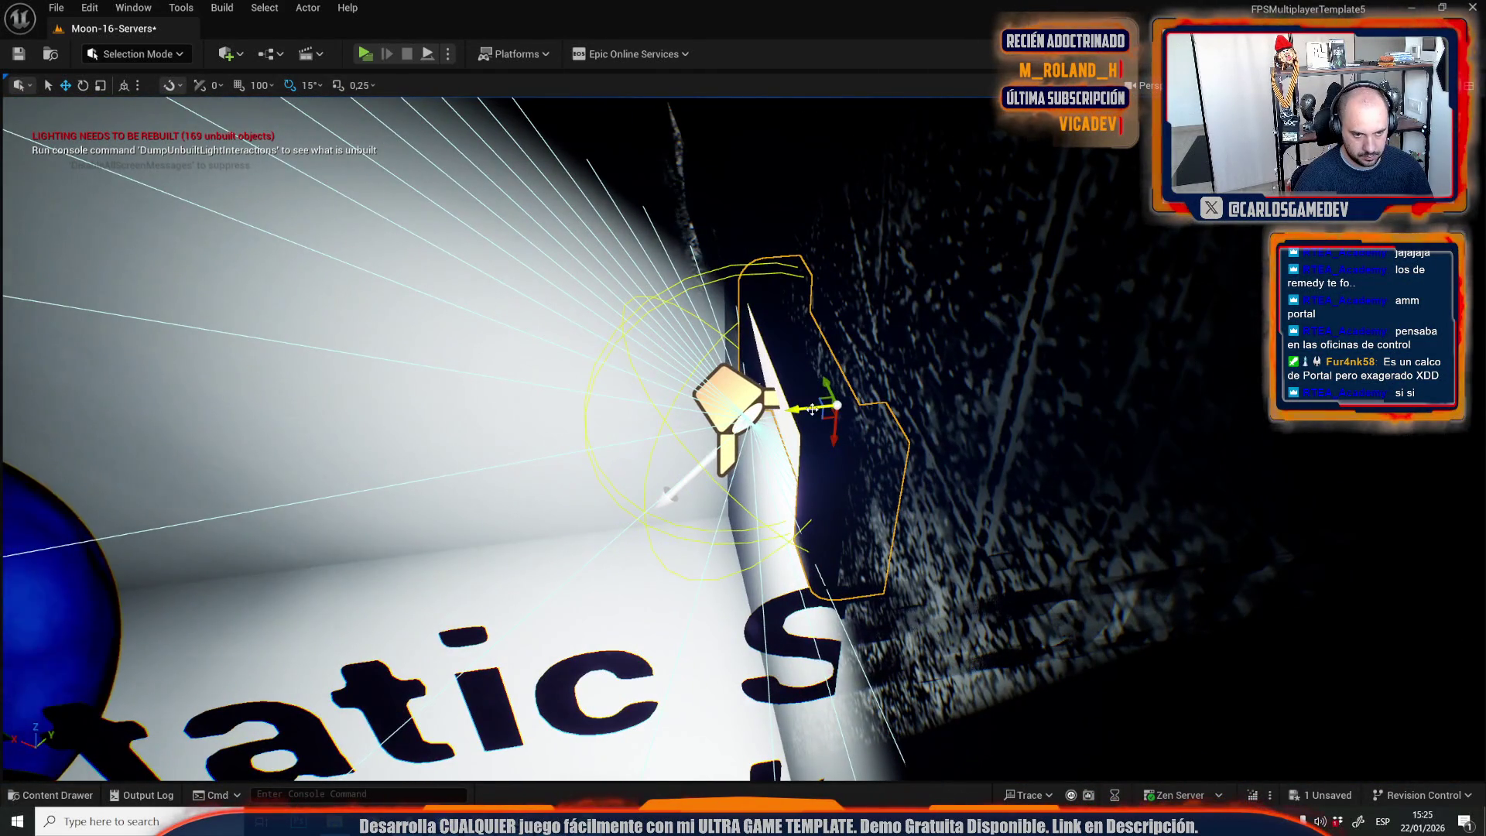
key(alt+3)
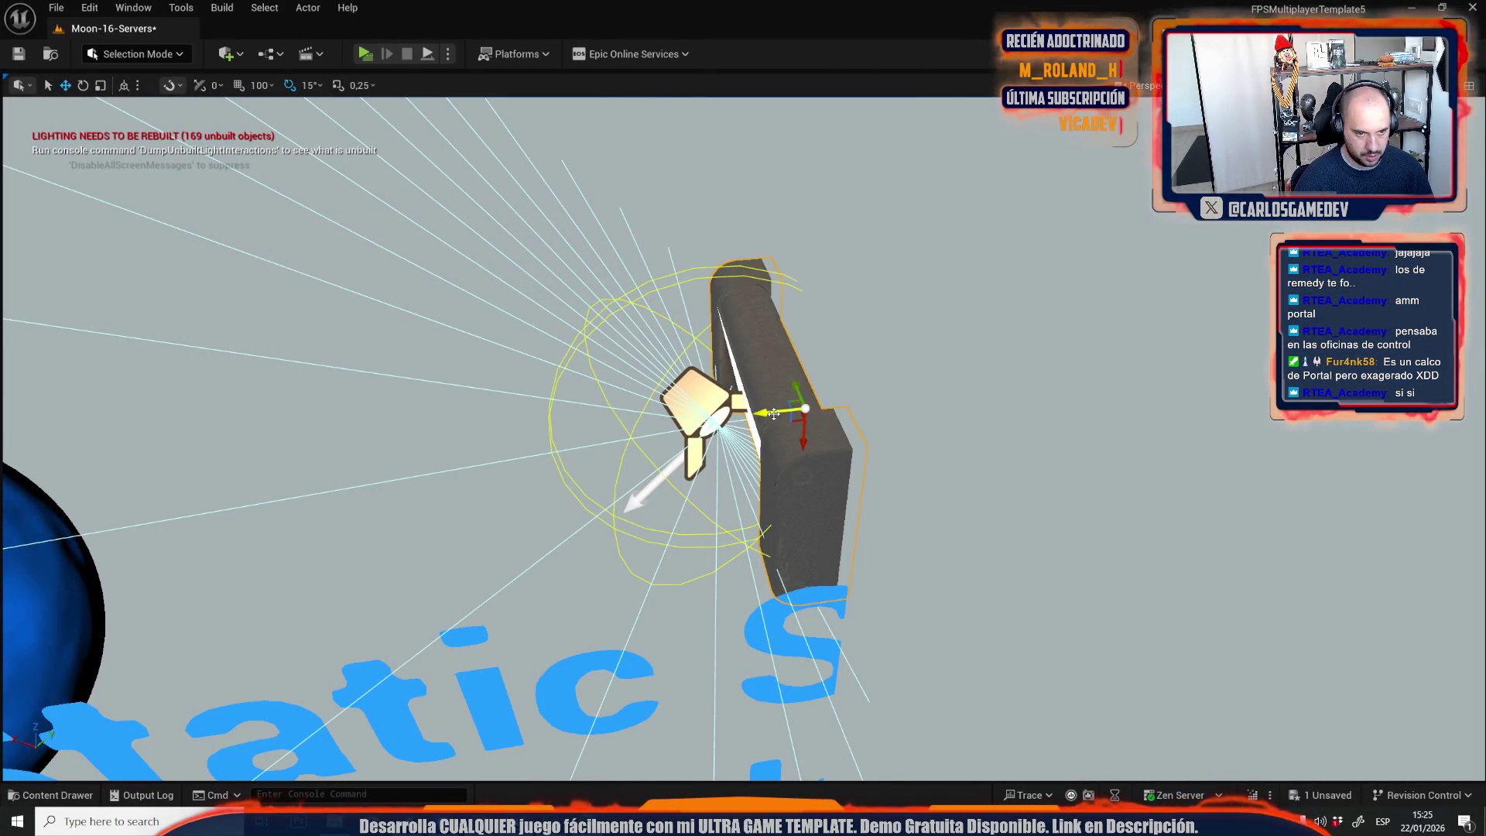
key(f)
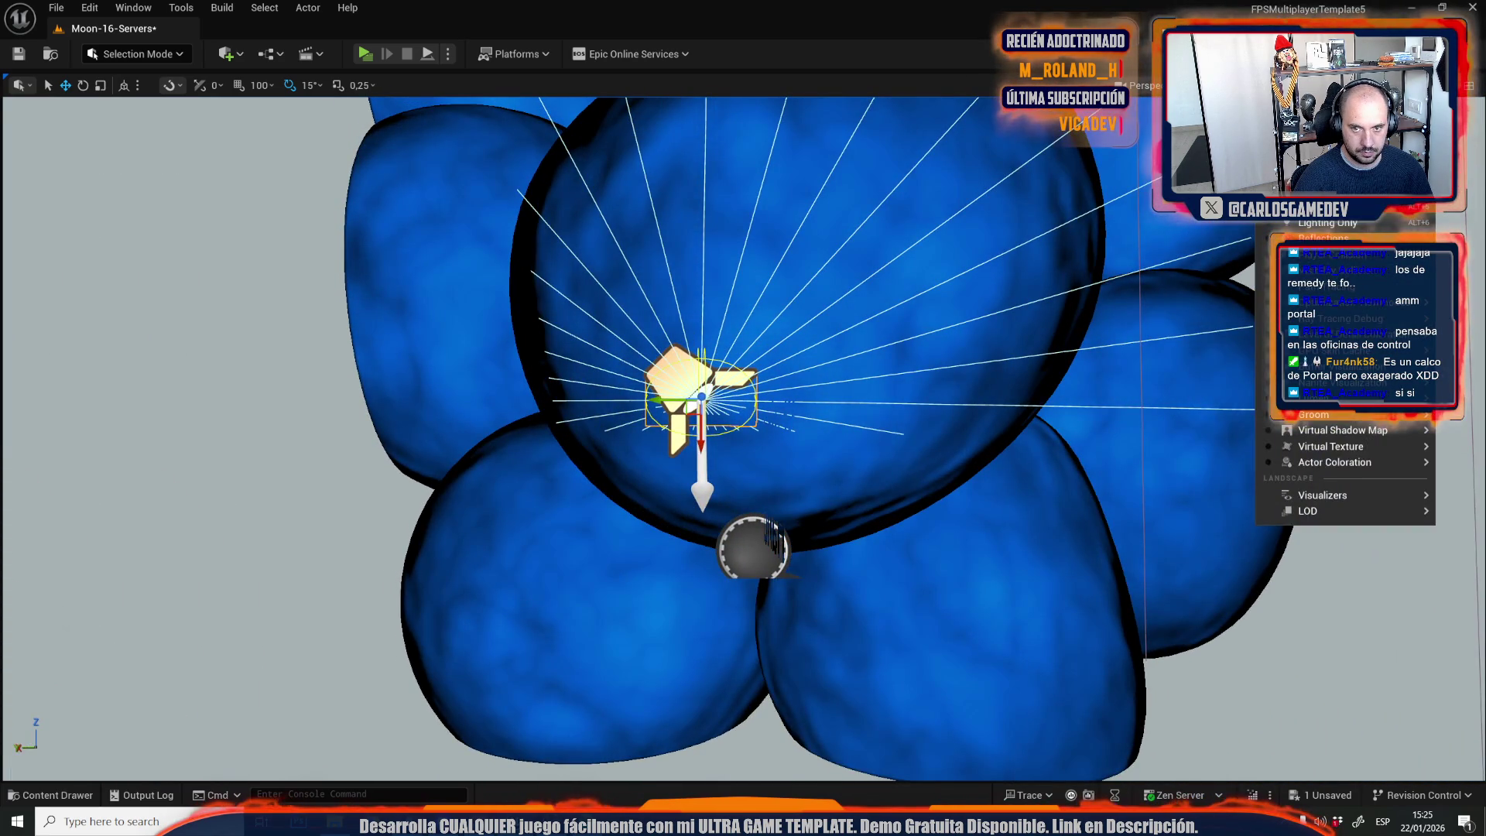
key(alt+4)
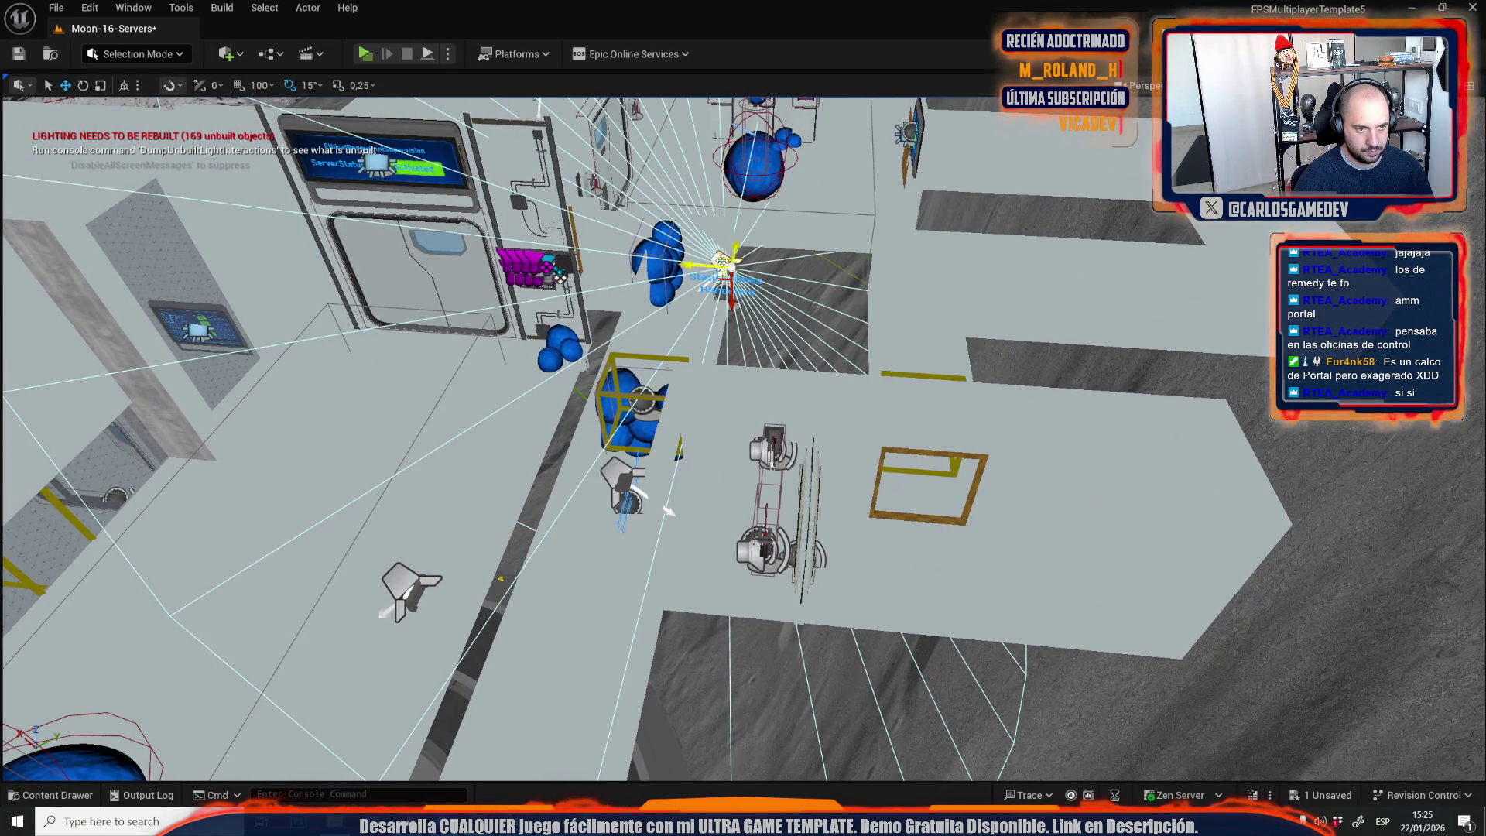
scroll(1030, 475, up, 5)
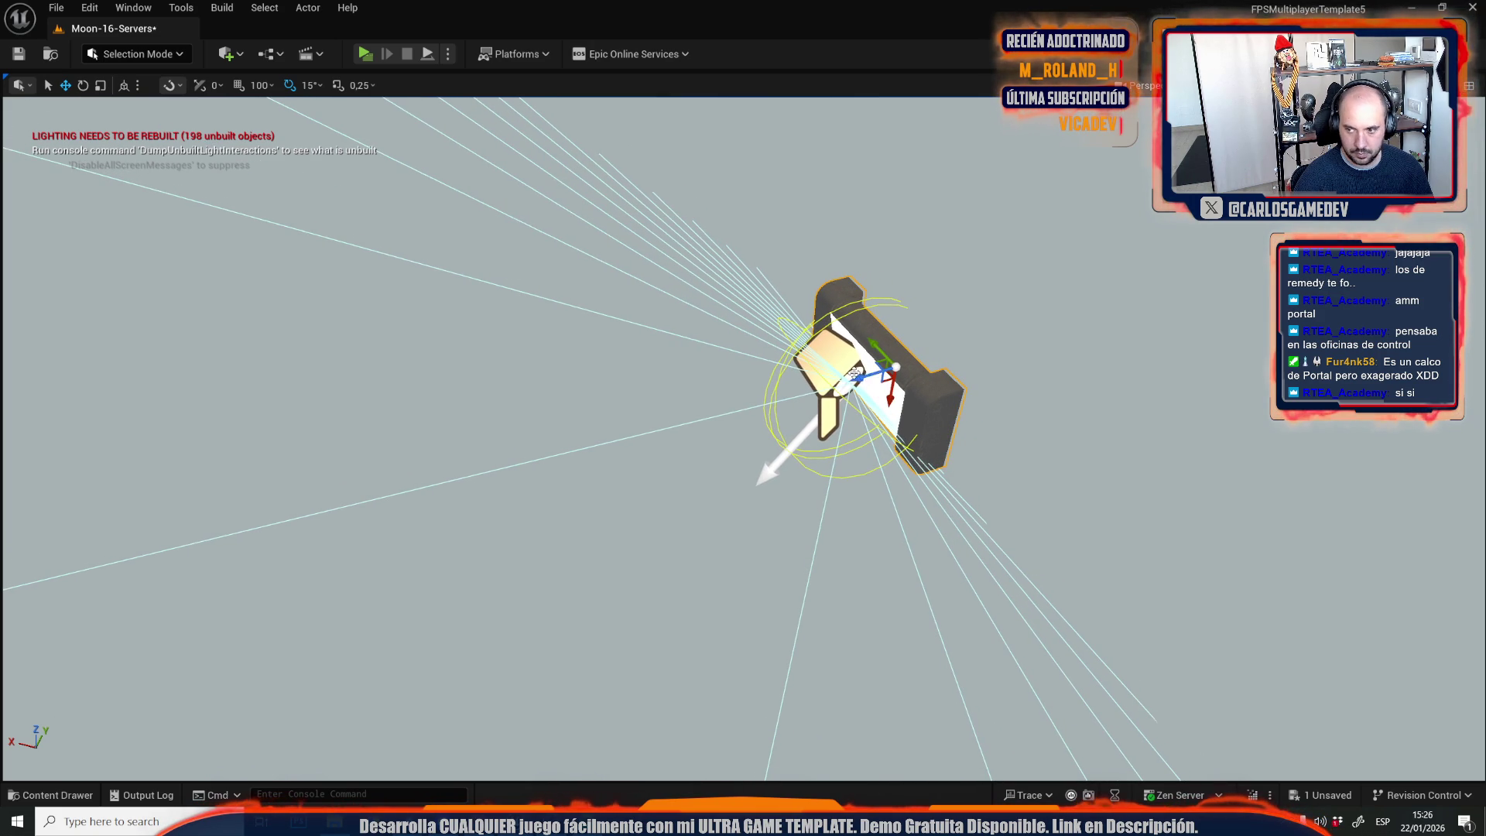
Raise the corridor spotlight and tilt it -15° so its beam reaches the back wall.
drag(925, 290, 1161, 310)
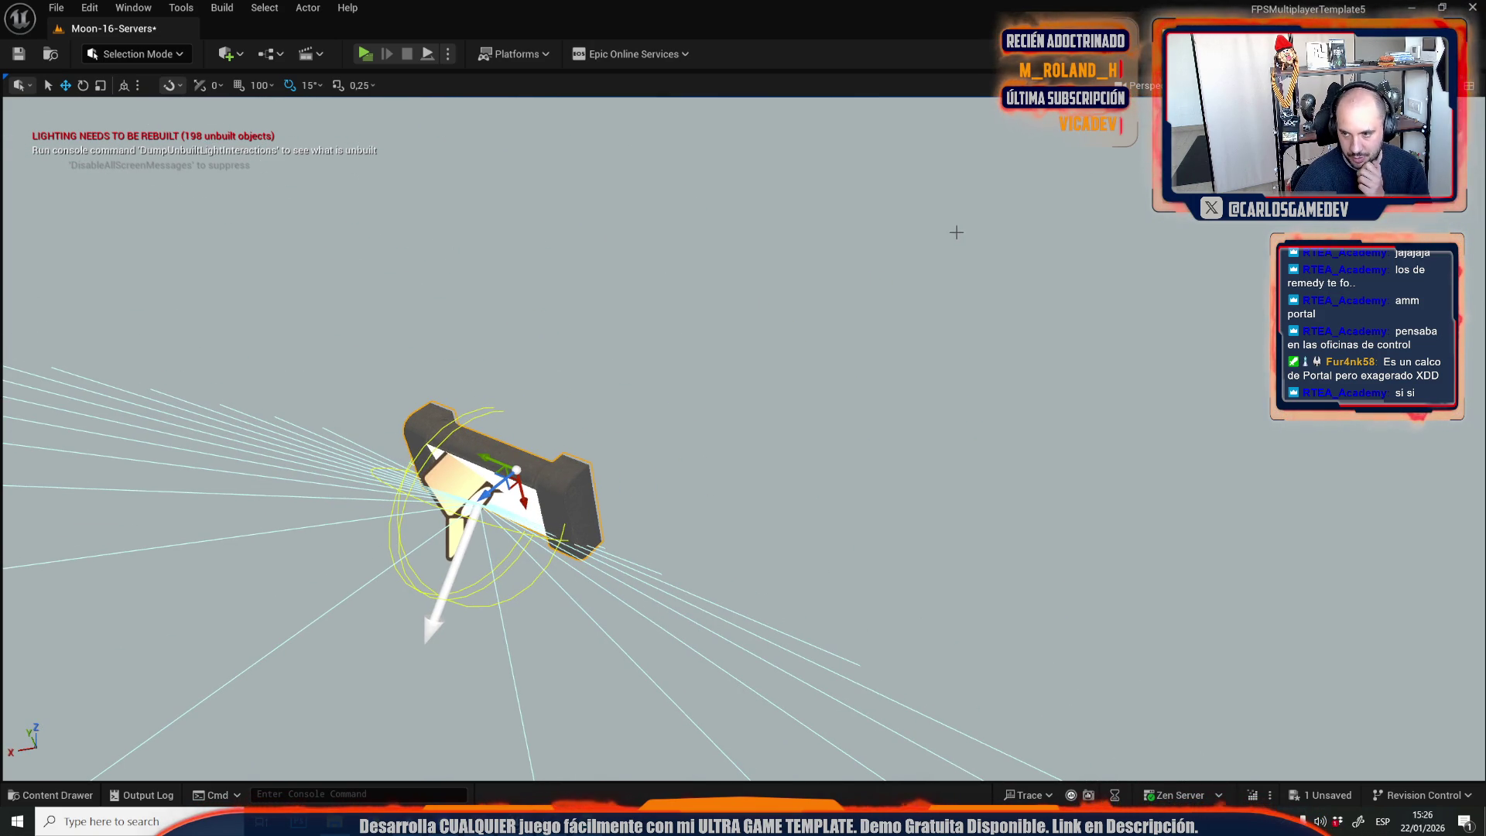
key(alt+4)
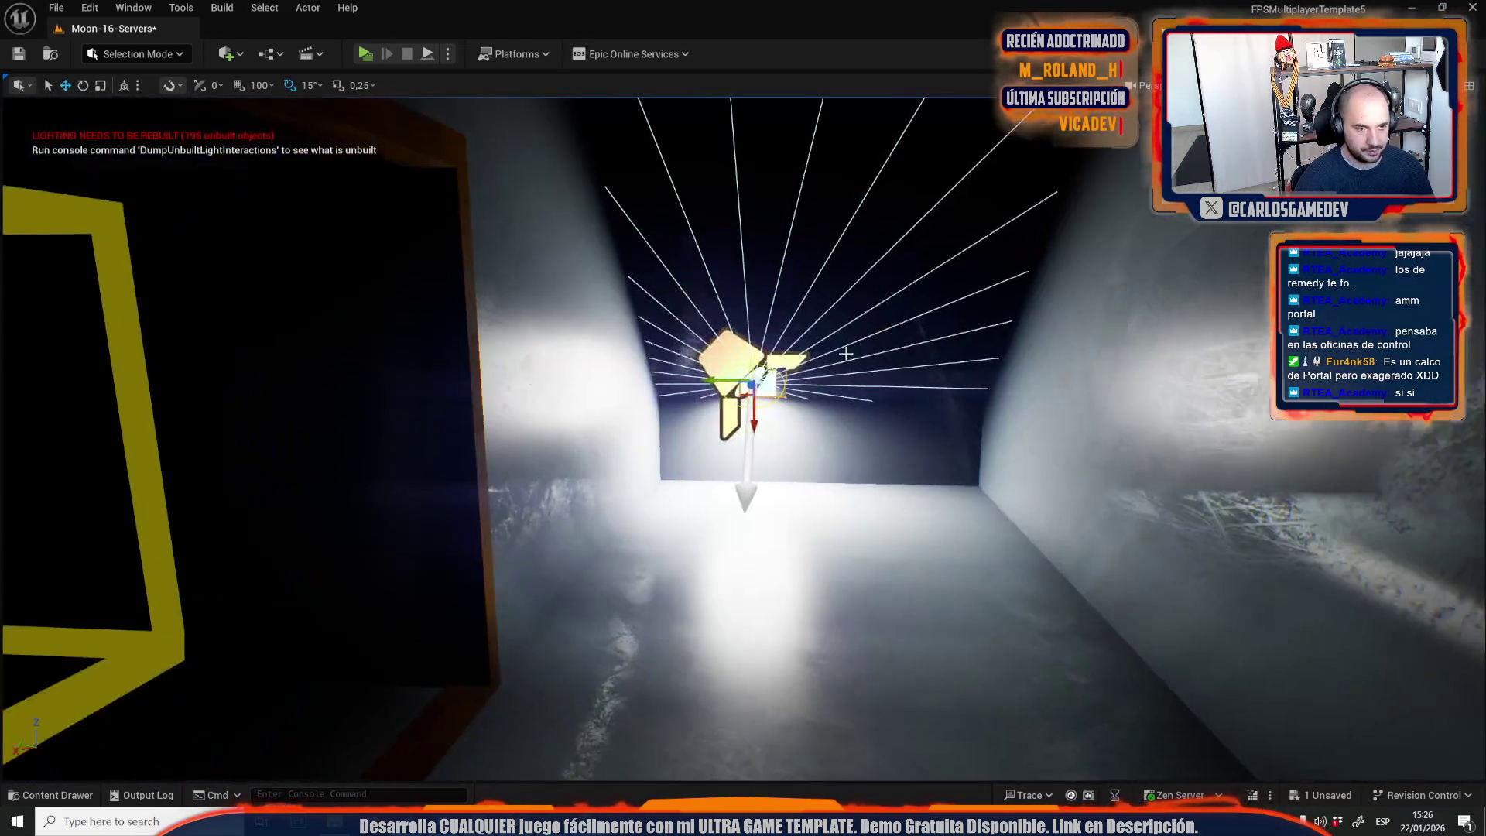
drag(740, 387, 805, 230)
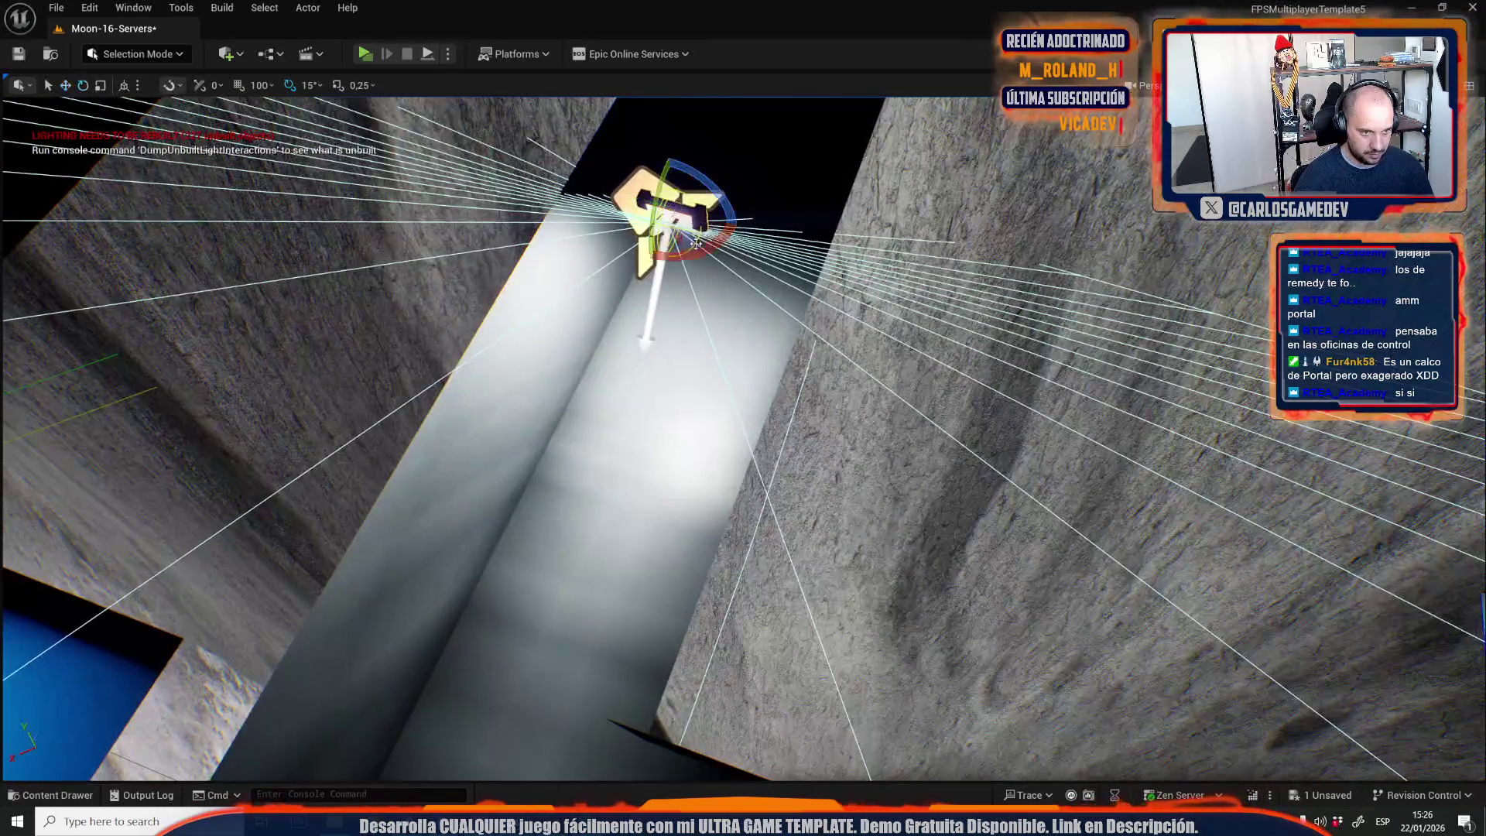
drag(677, 242, 672, 256)
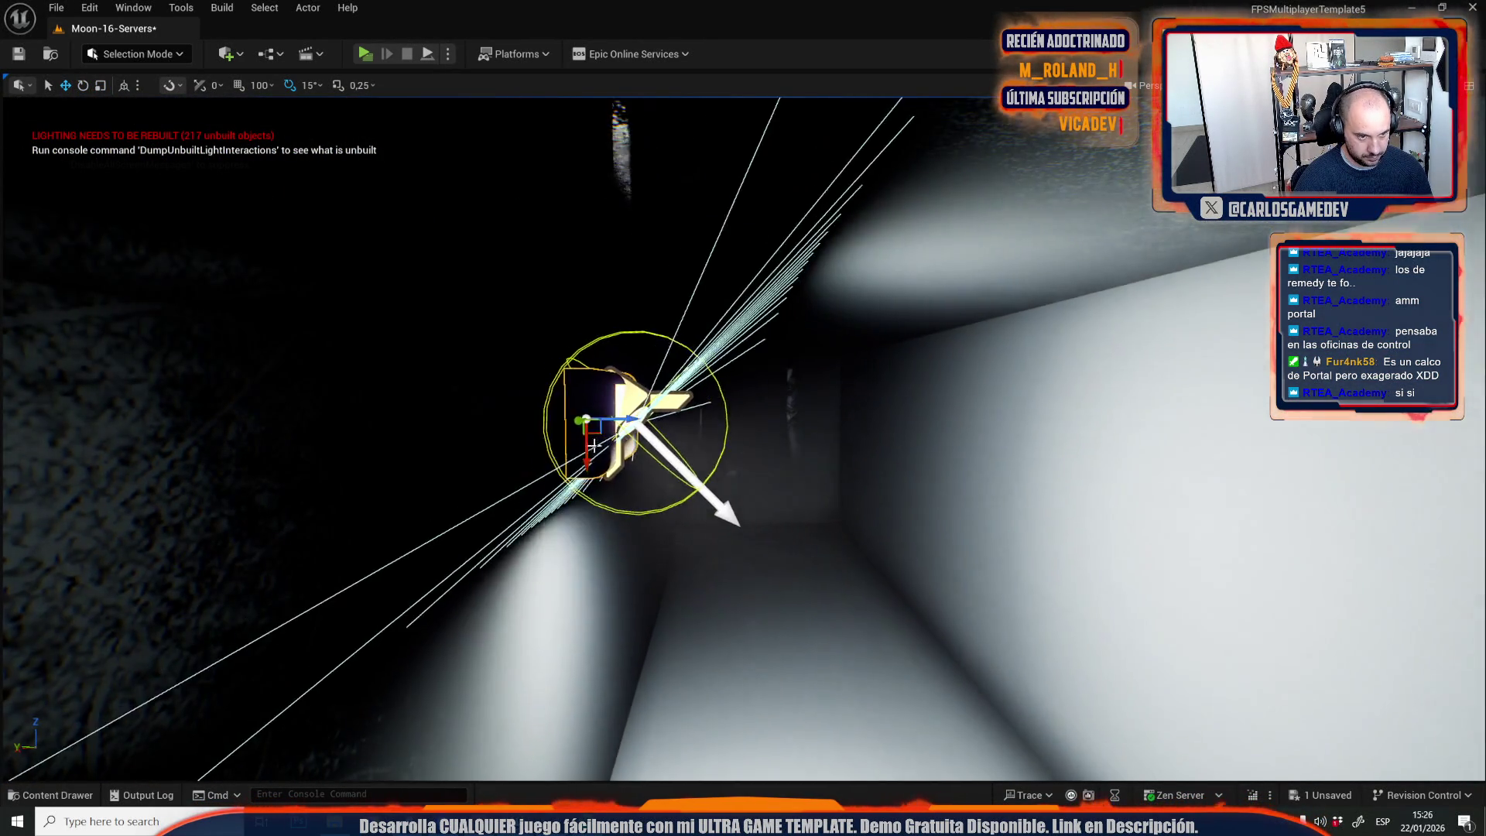
Check the repositioned spotlight in Unlit and Lit view modes from several angles.
key(alt+3)
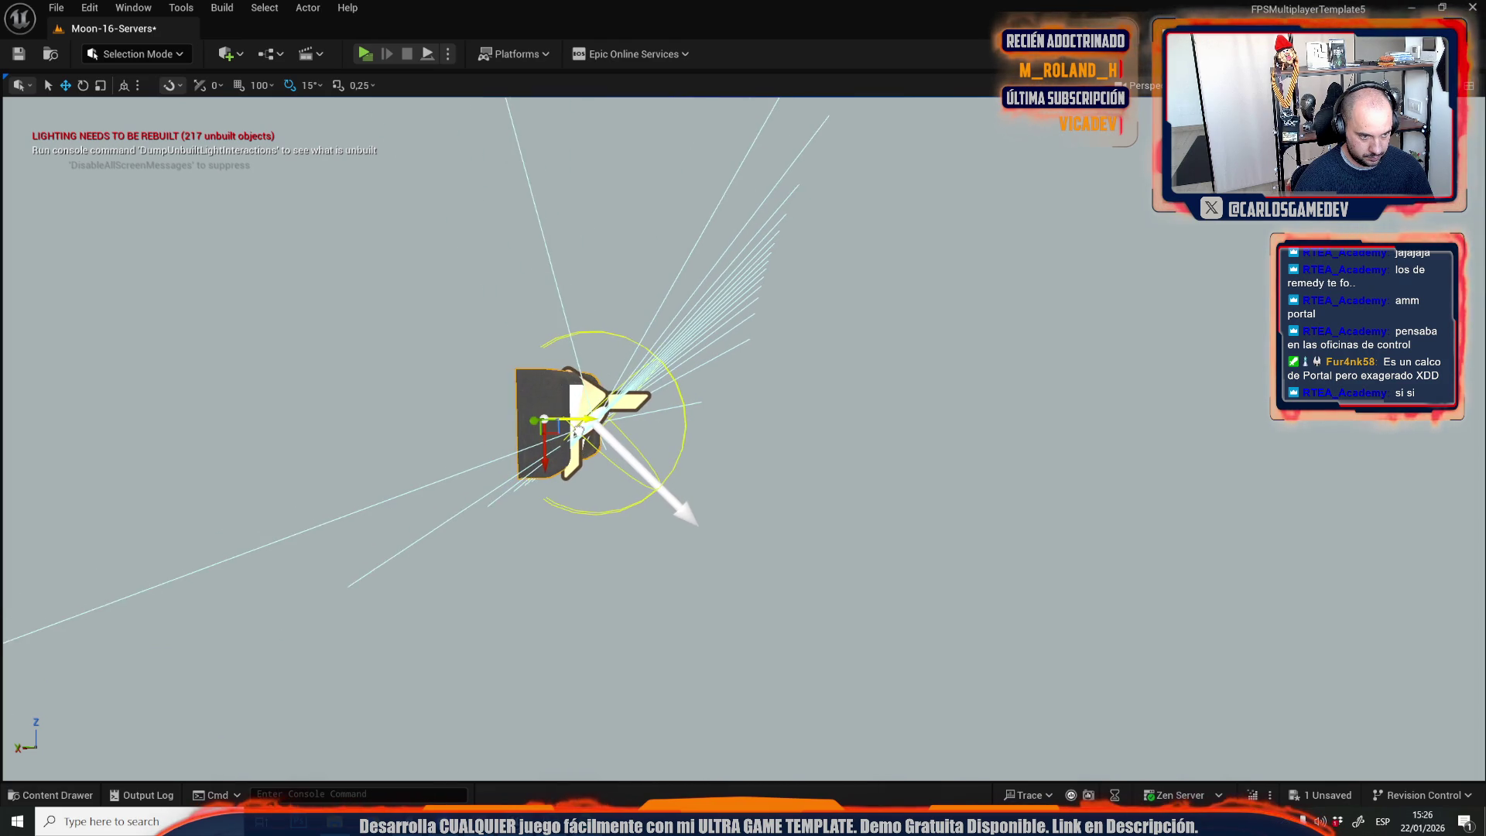
click(1277, 85)
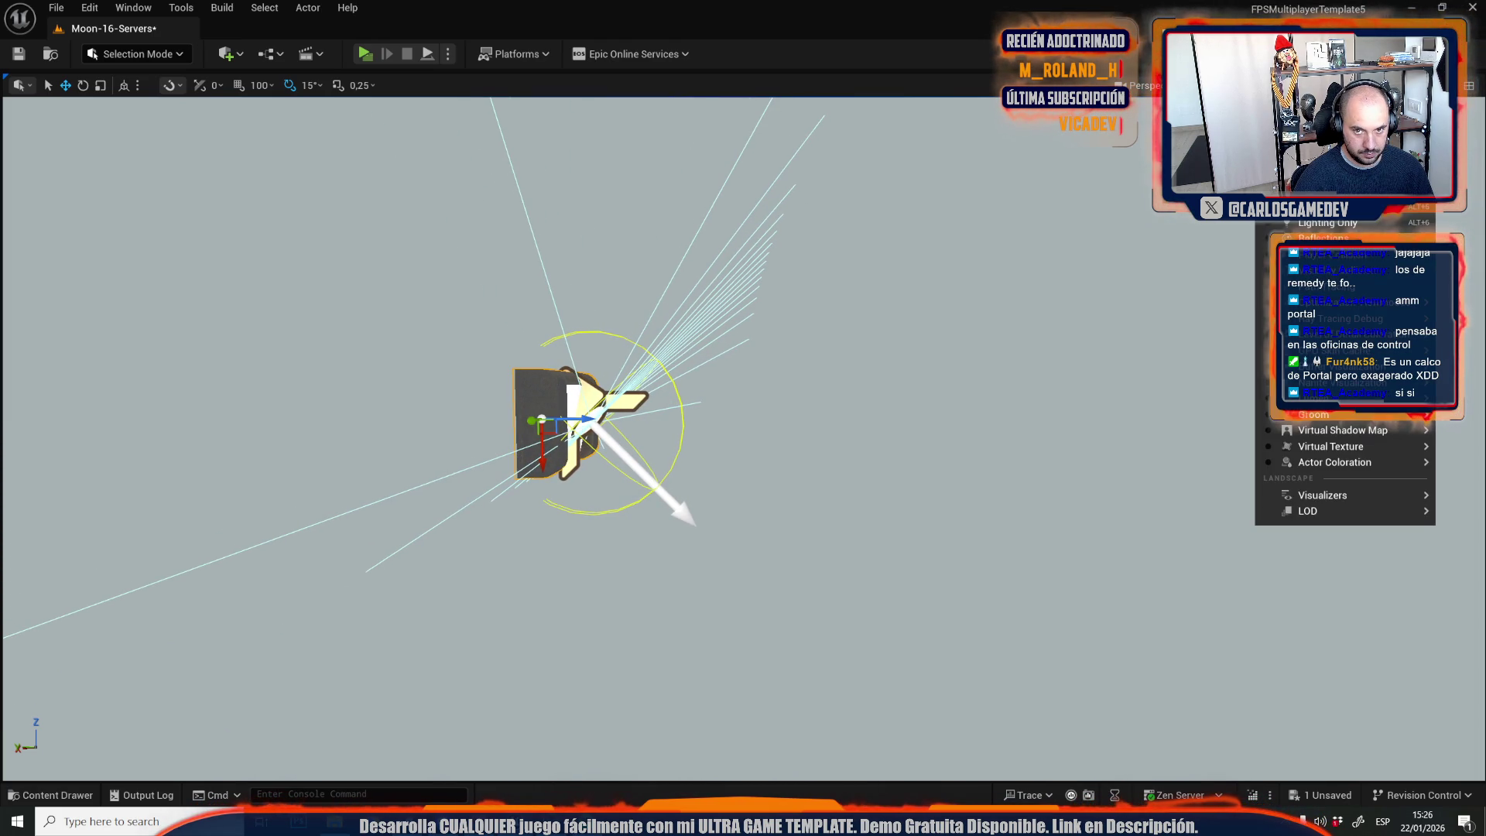
click(1315, 161)
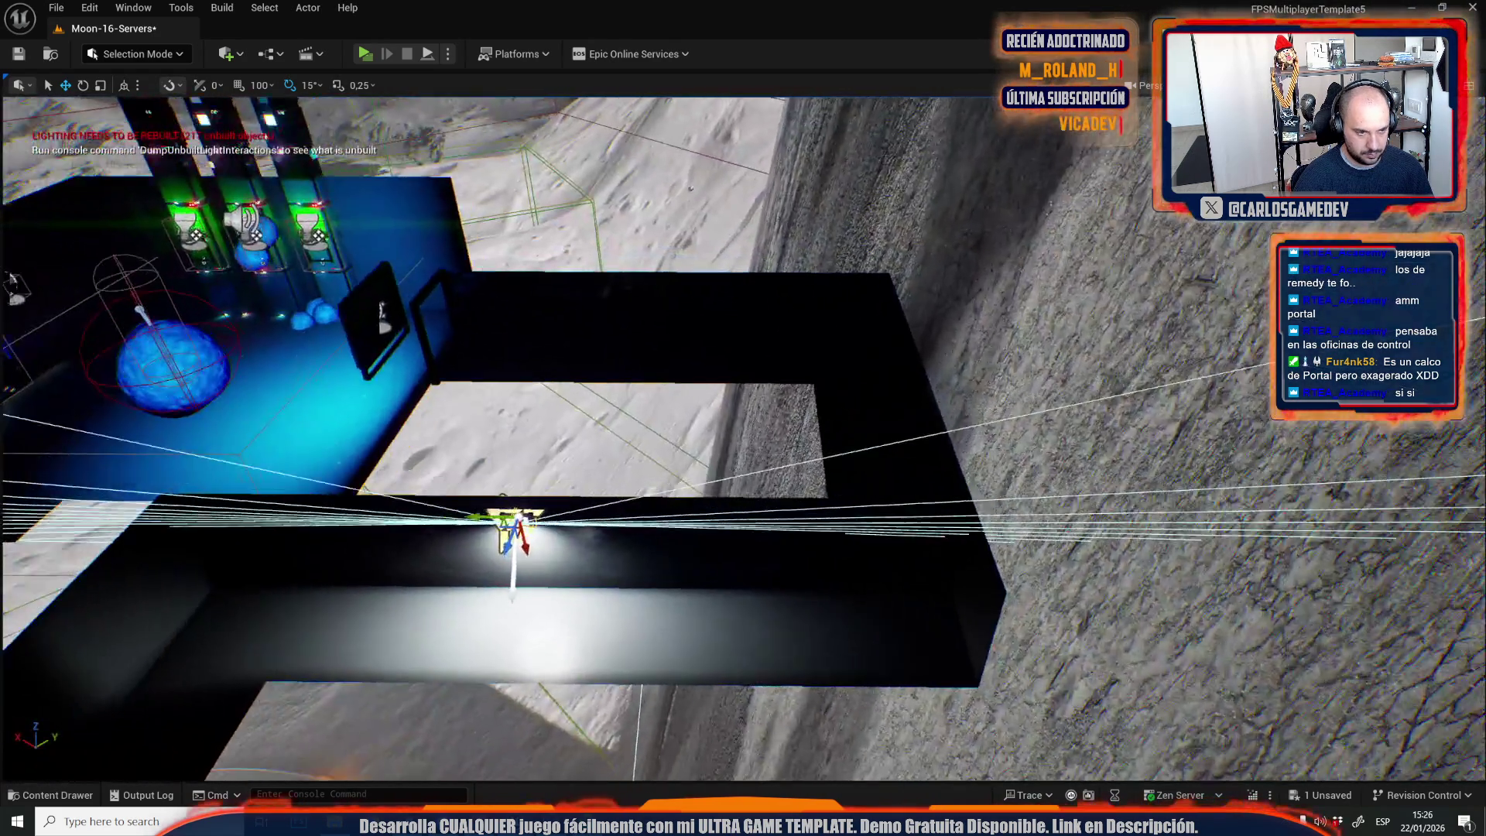
mouse_move(486, 529)
mouse_down()
mouse_move(441, 529)
mouse_move(486, 529)
mouse_move(541, 464)
mouse_up()
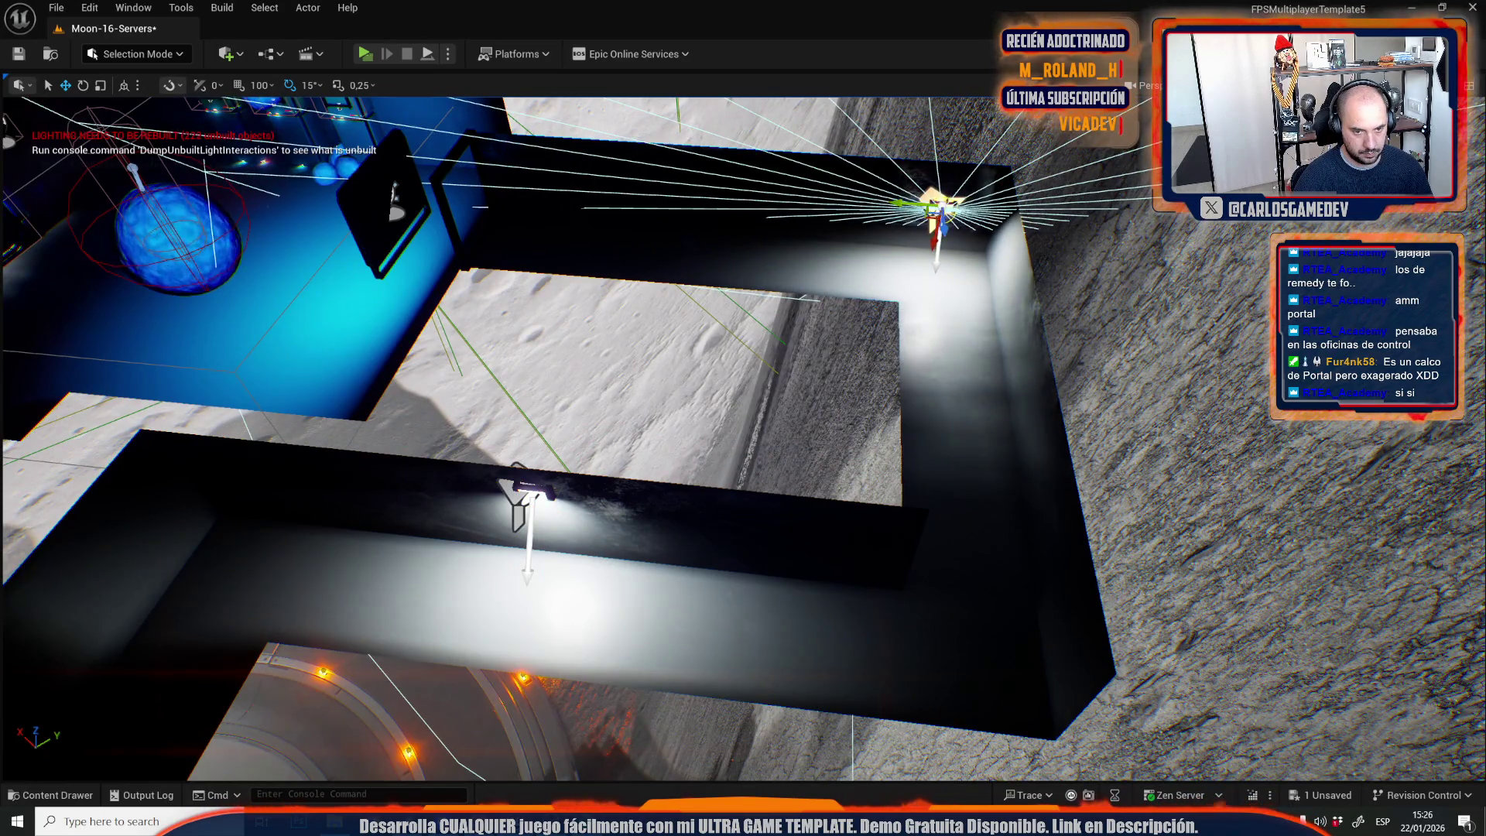
key(f)
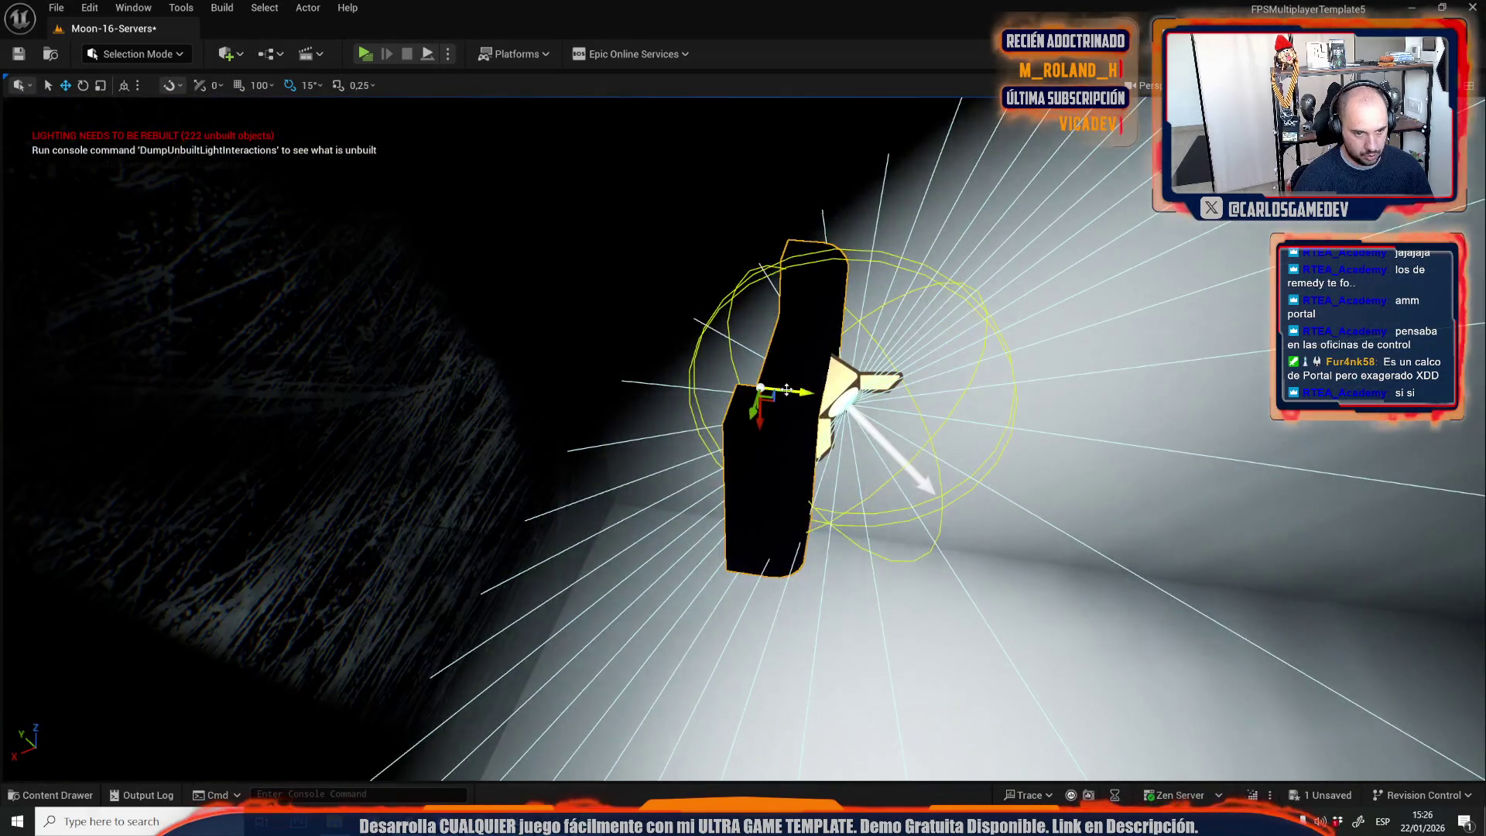
drag(503, 372, 434, 348)
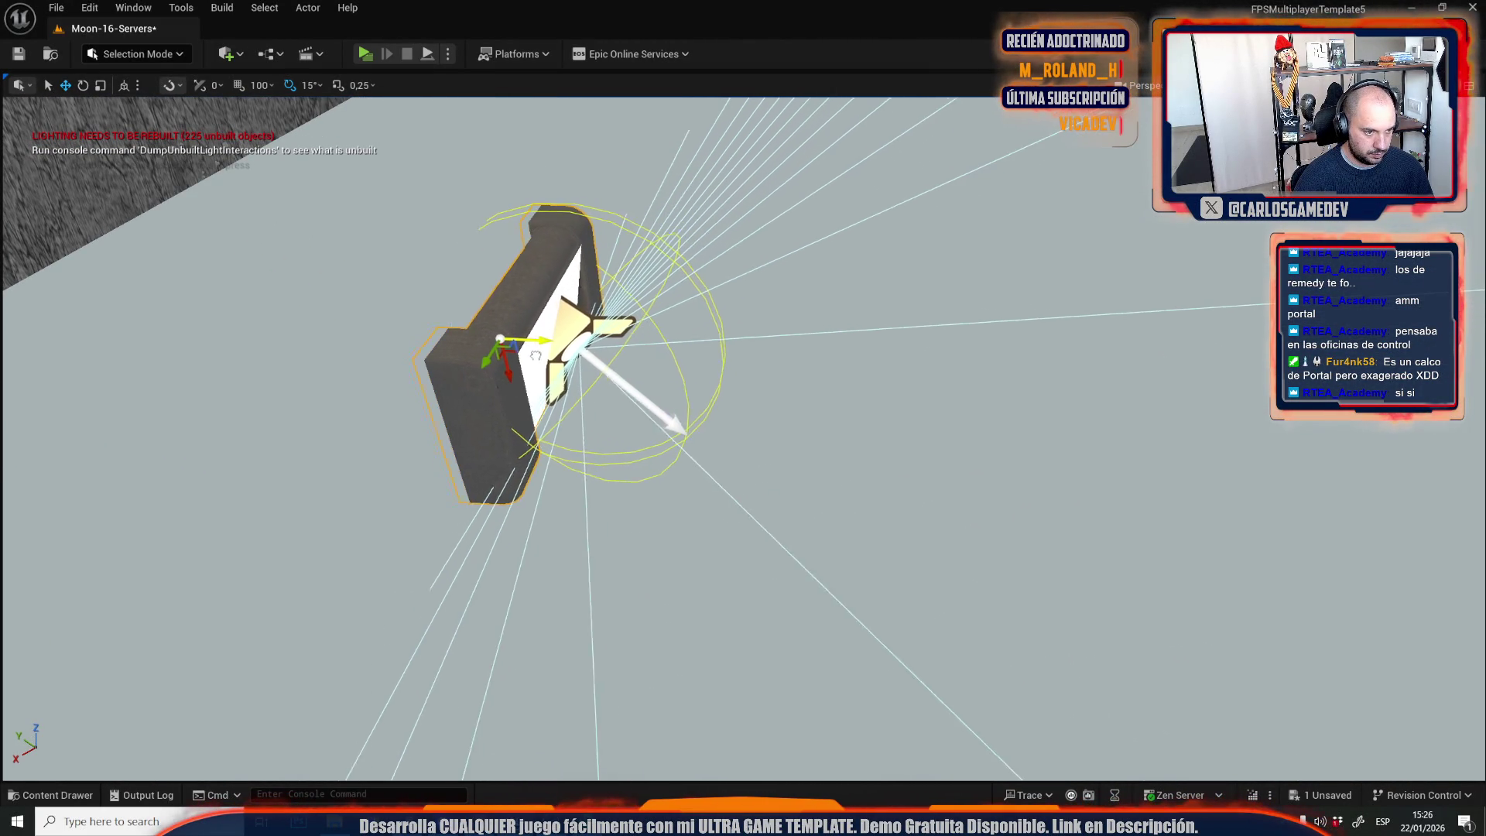
drag(433, 348, 422, 341)
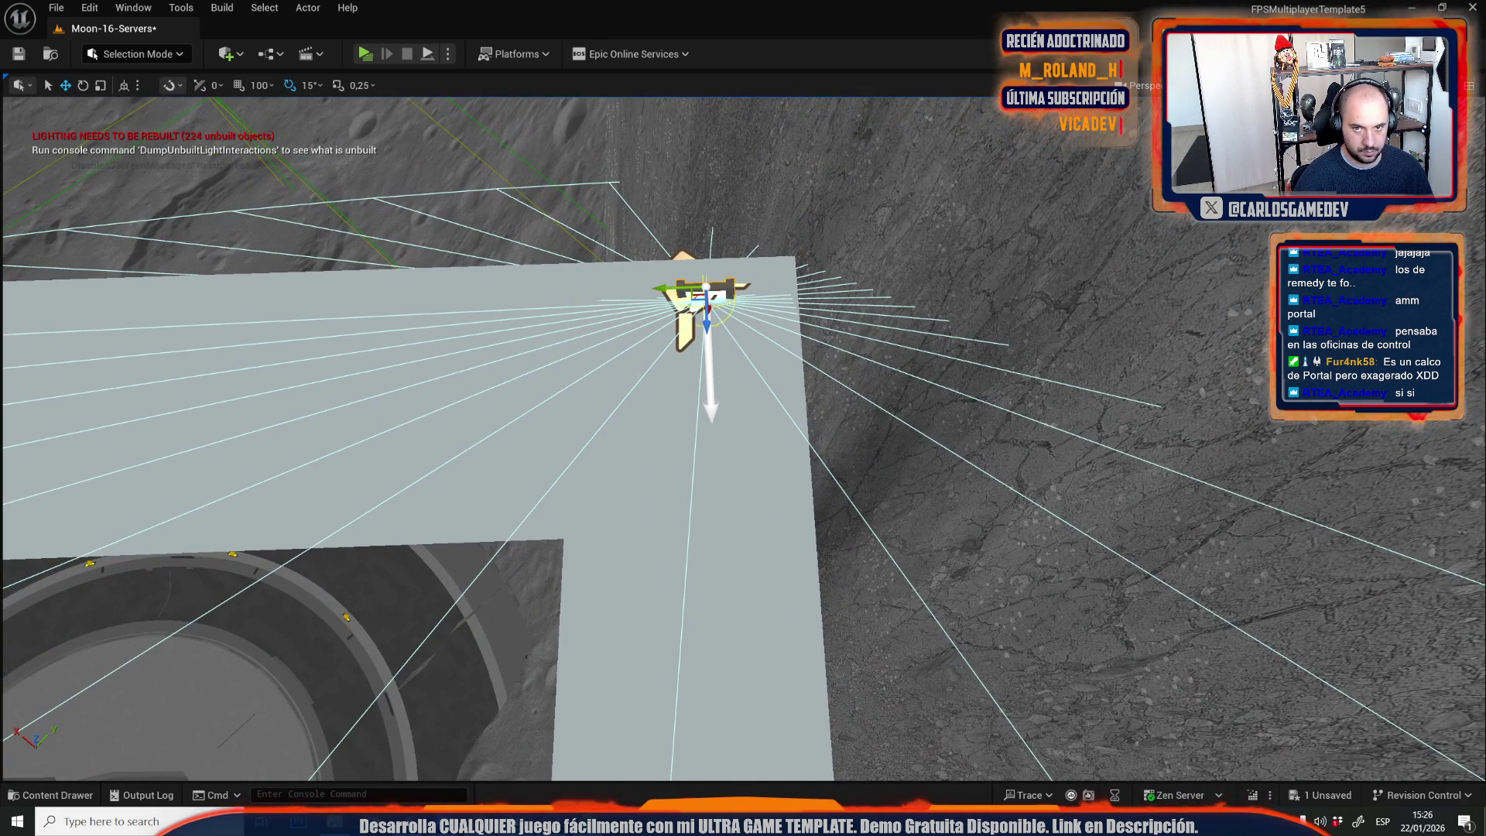
click(1276, 85)
drag(743, 434, 595, 360)
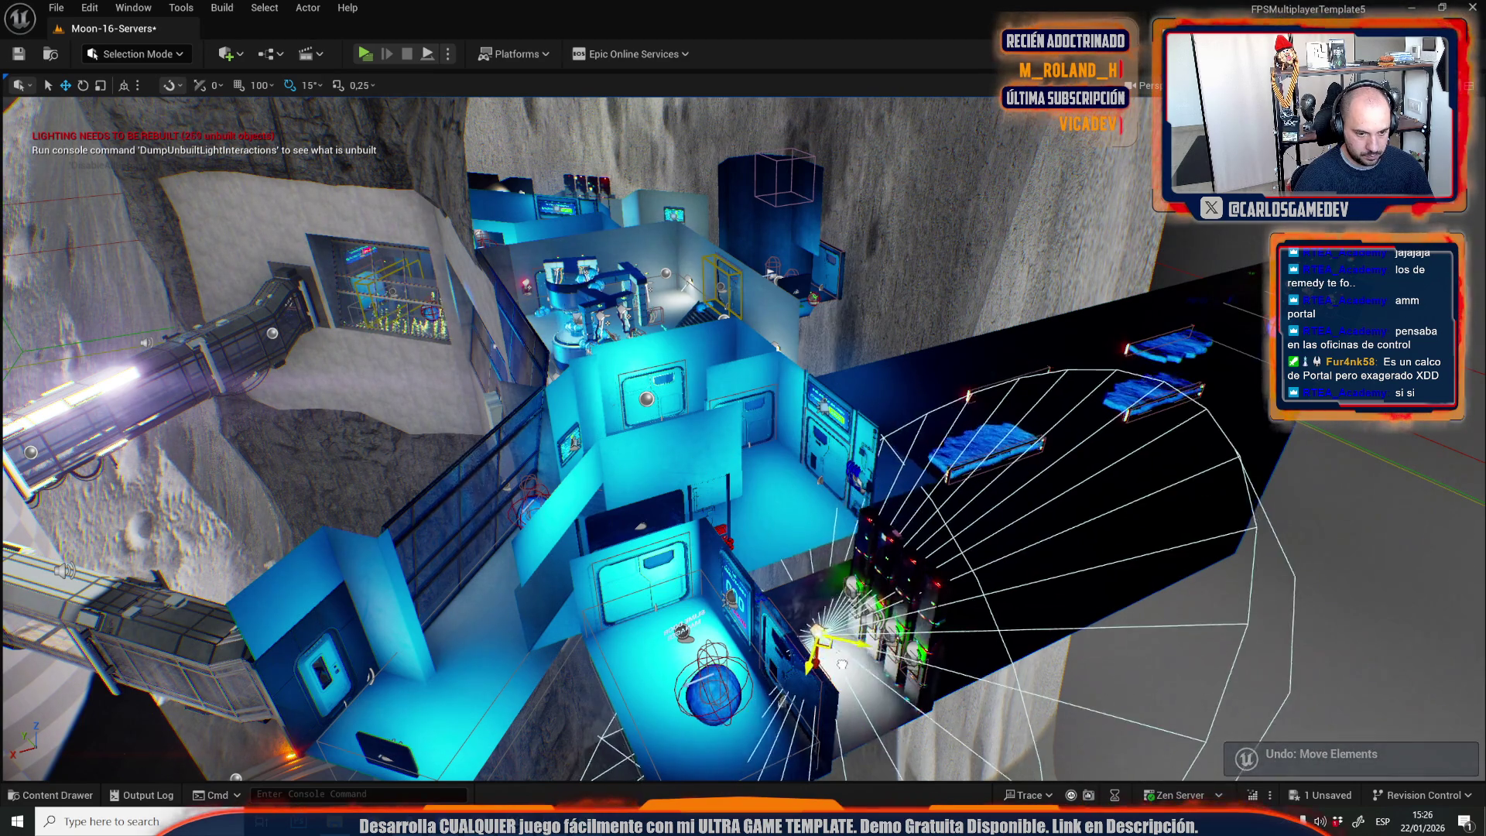
Turn the spotlight beside the green server racks 45°, lower it closer, and frame it.
mouse_move(596, 360)
mouse_down()
mouse_move(580, 333)
mouse_move(739, 438)
mouse_up()
drag(732, 387, 743, 422)
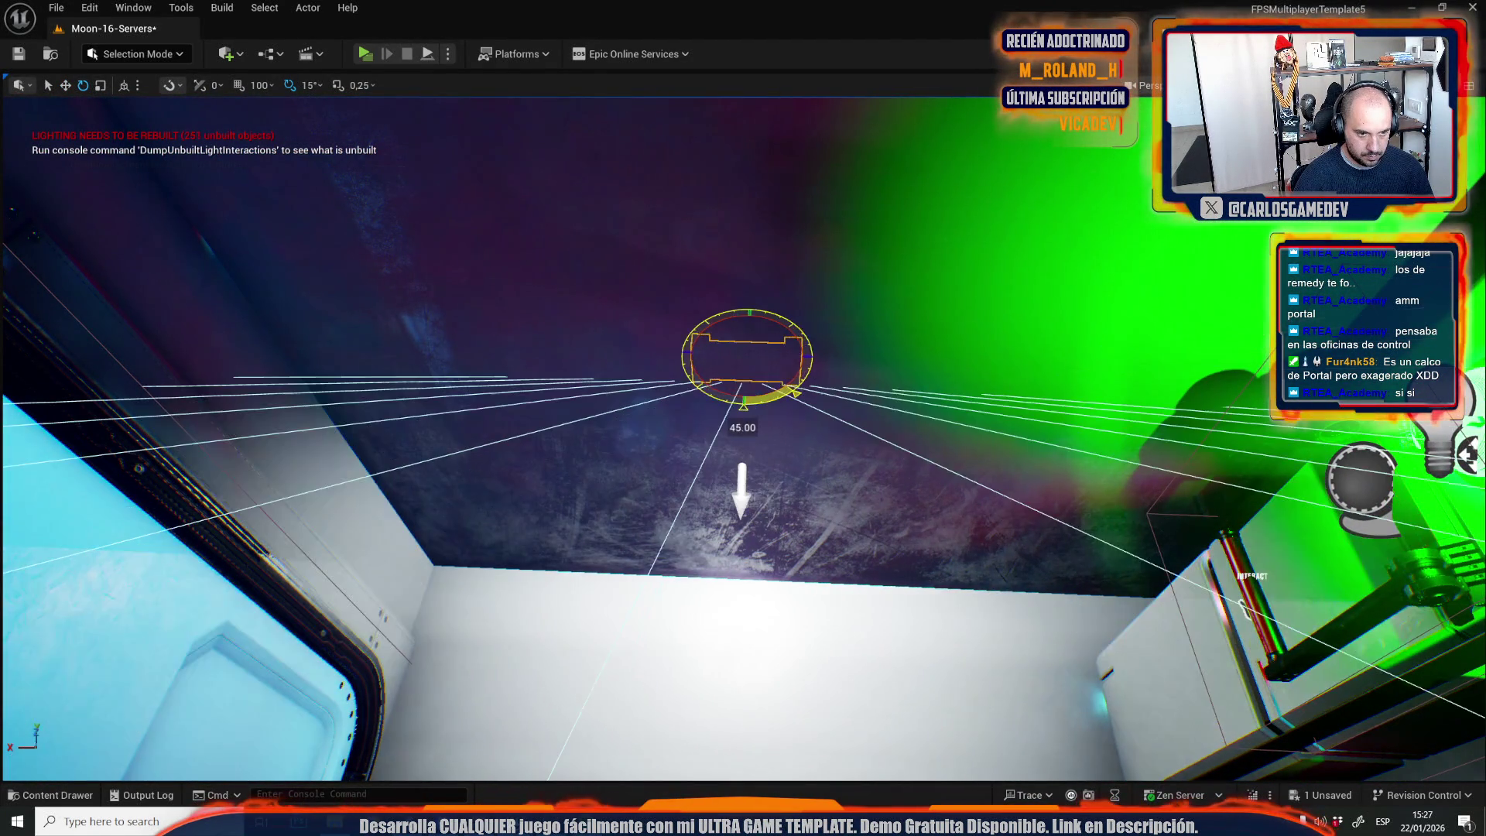
mouse_move(741, 363)
mouse_down()
mouse_move(805, 511)
mouse_move(766, 507)
mouse_move(828, 500)
mouse_up()
key(f)
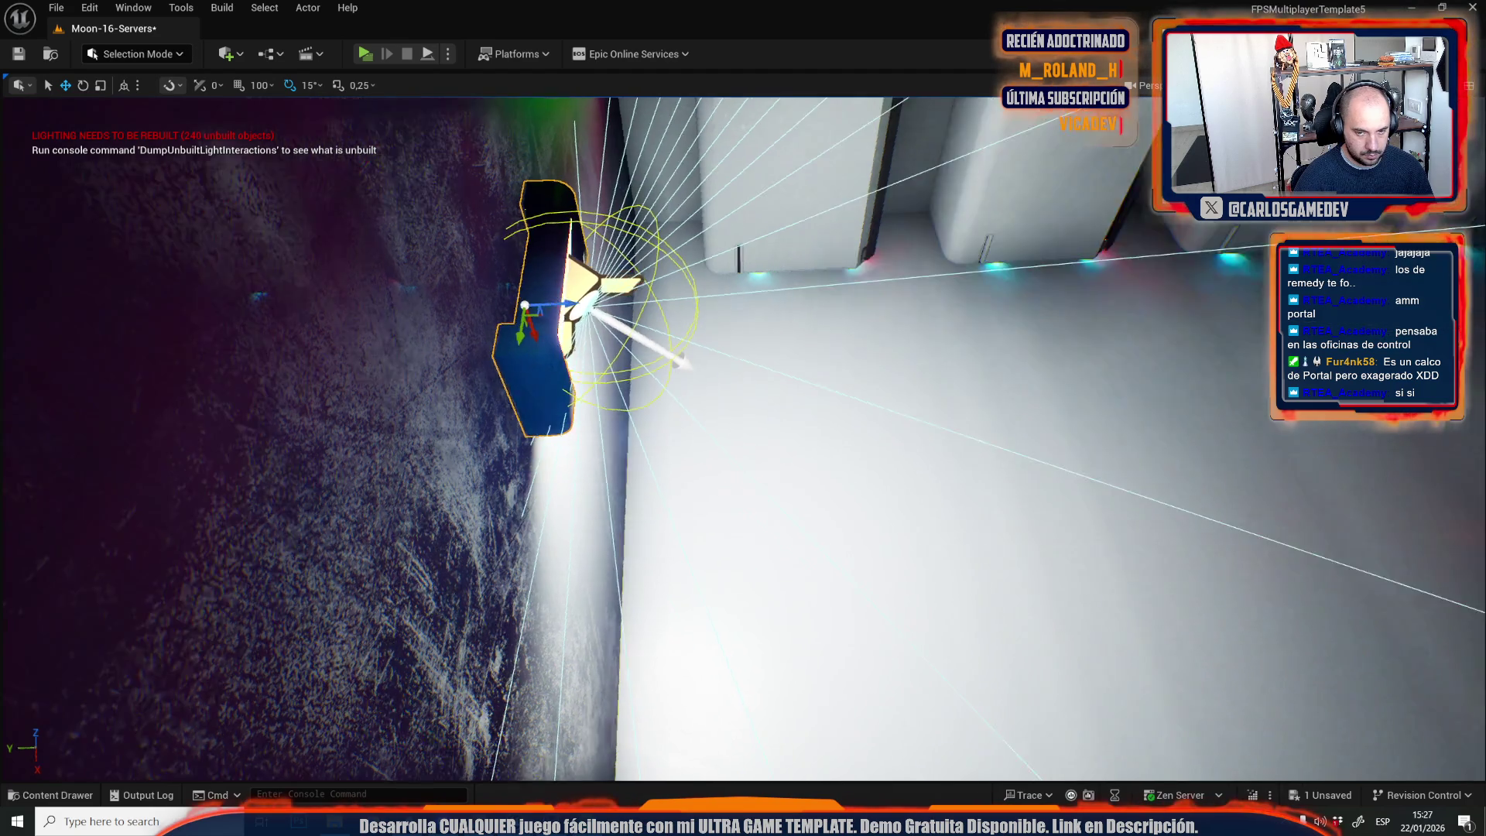
mouse_move(572, 310)
mouse_down()
mouse_move(642, 432)
mouse_move(654, 360)
mouse_move(646, 569)
mouse_up()
Move the spotlight beside the dark pillar above the bed platforms.
mouse_move(821, 372)
mouse_down()
mouse_move(627, 379)
mouse_move(612, 403)
mouse_move(624, 421)
mouse_move(632, 372)
mouse_up()
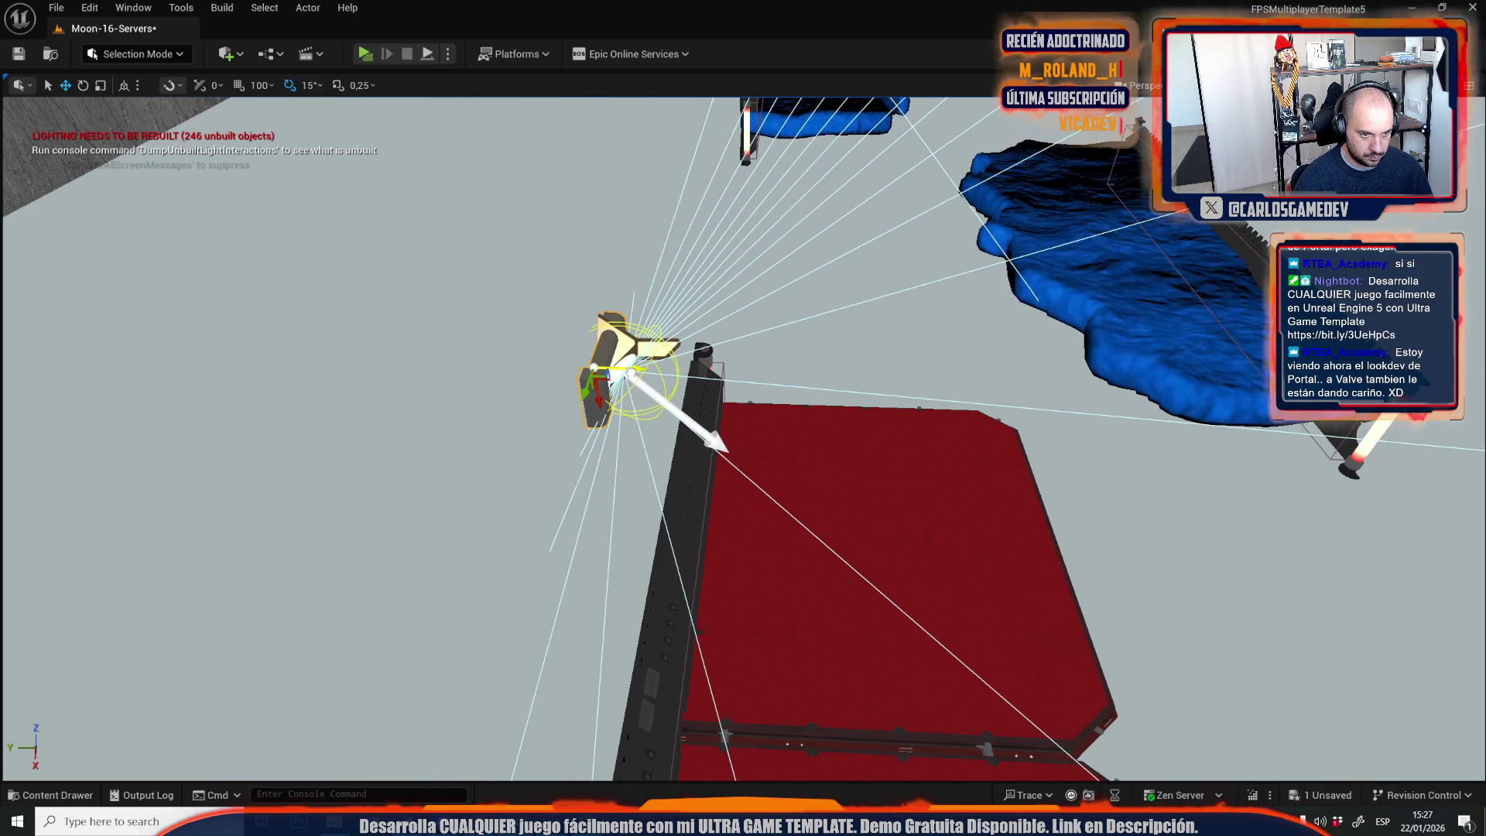
scroll(632, 372, down, 10)
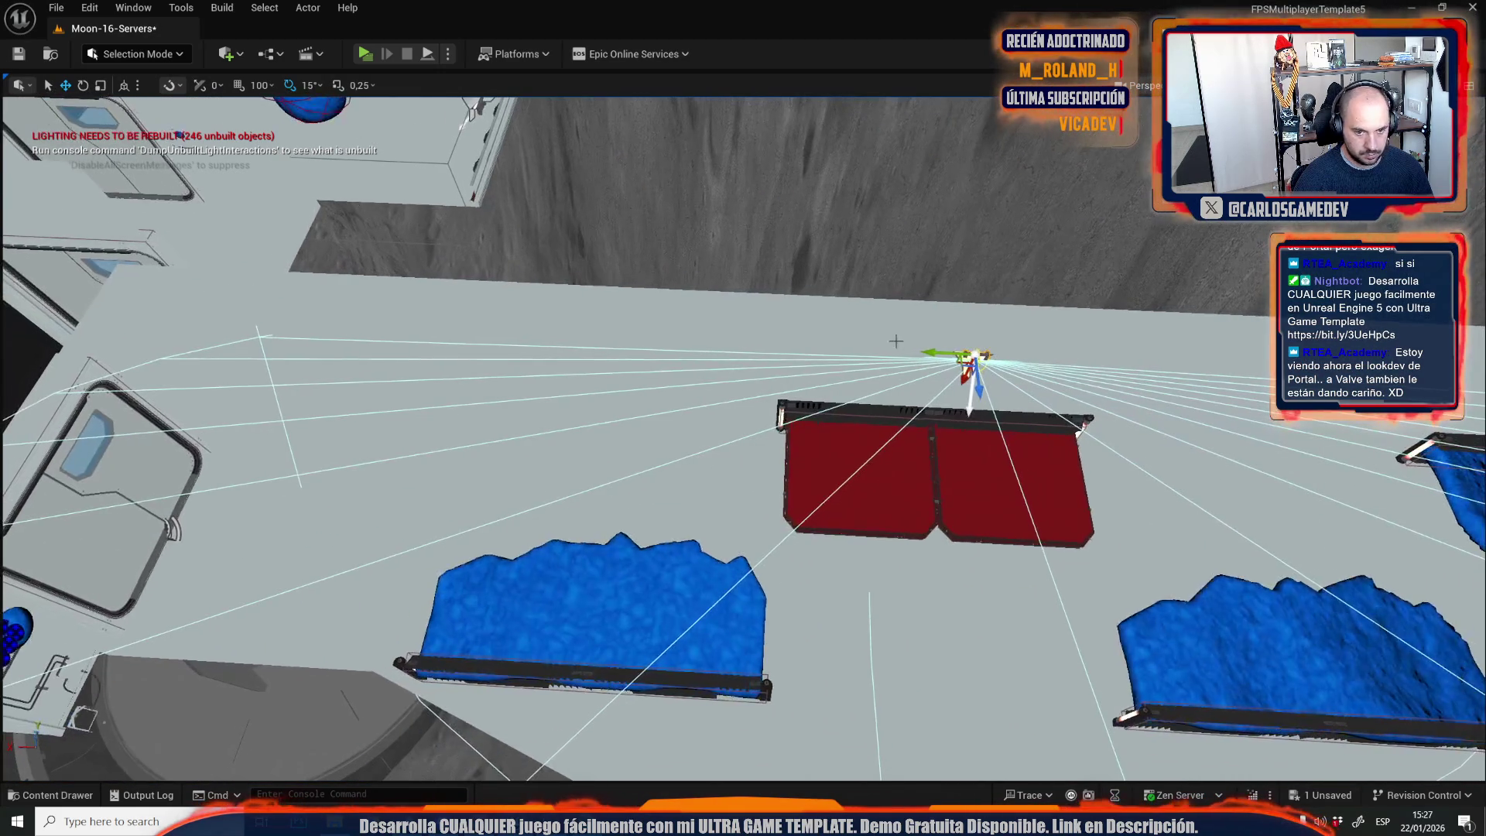
drag(934, 345, 1083, 345)
scroll(297, 432, down, 2)
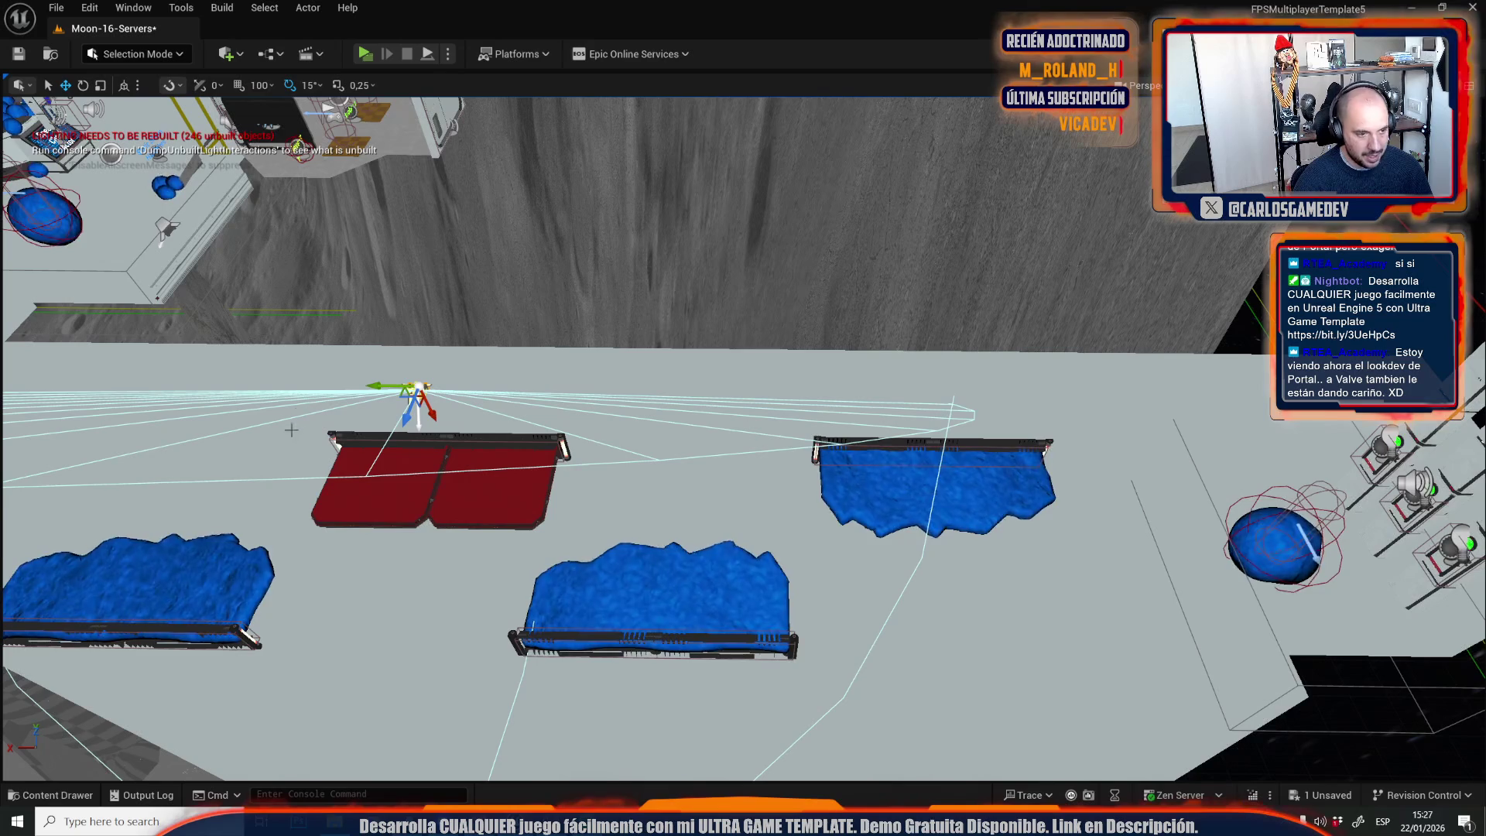
Duplicate the spotlight above the right blue platform, turn it -180°, and slide it left.
mouse_move(372, 386)
mouse_down()
mouse_move(933, 391)
mouse_move(898, 389)
mouse_up()
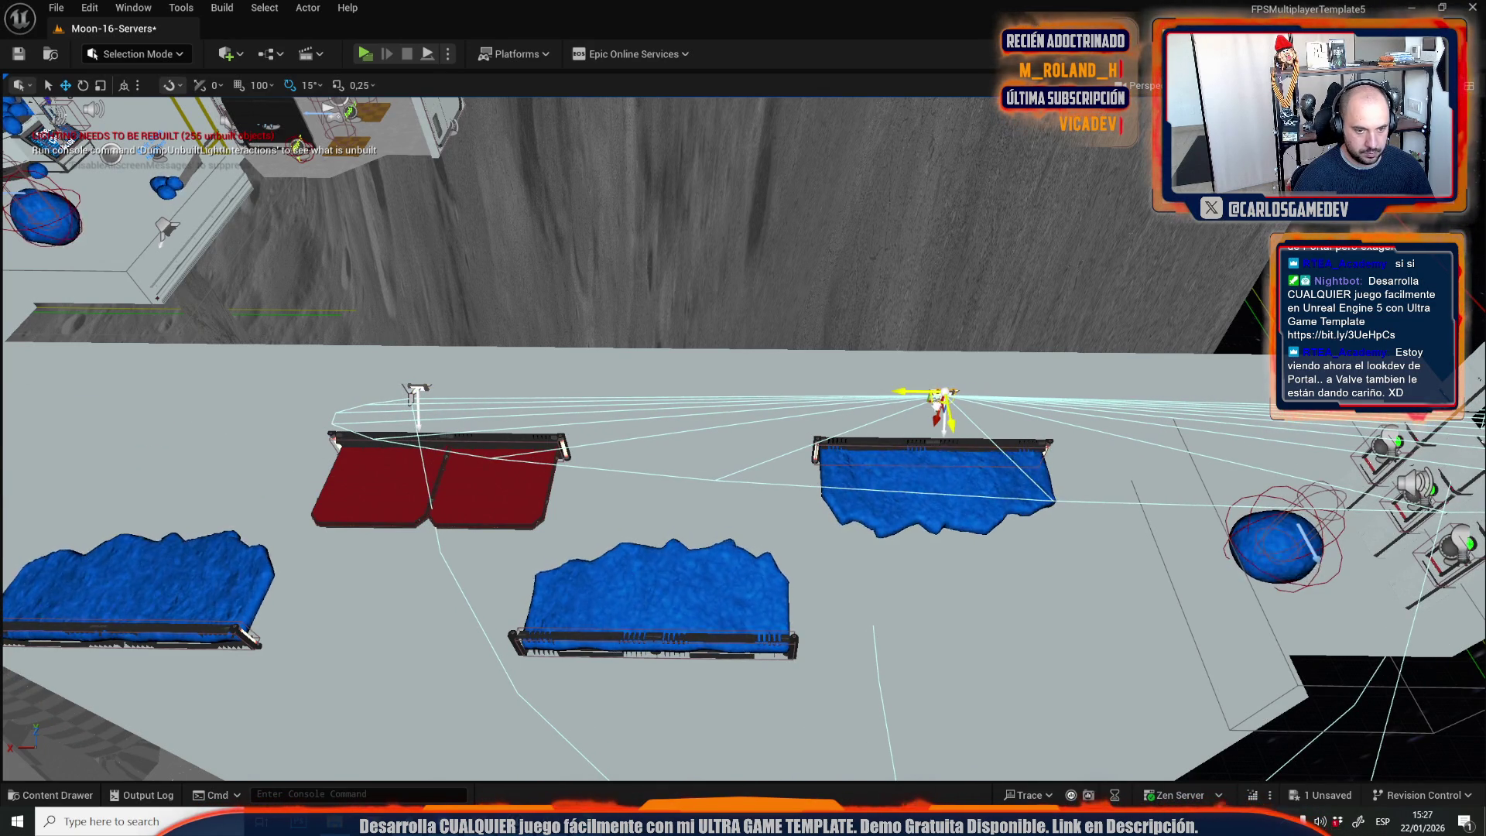
key(f)
key(e)
drag(813, 433, 808, 458)
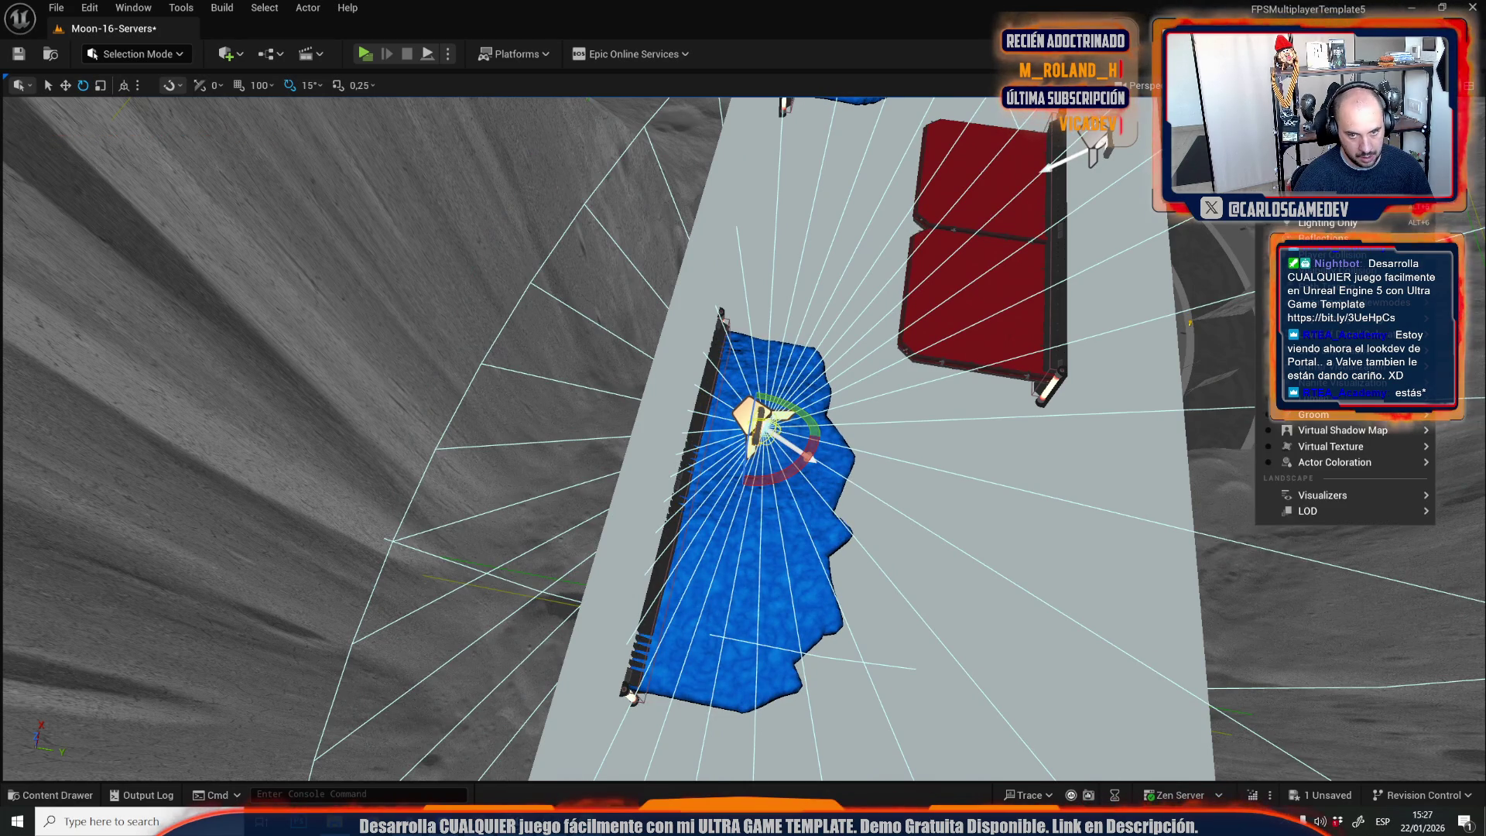
key(alt+4)
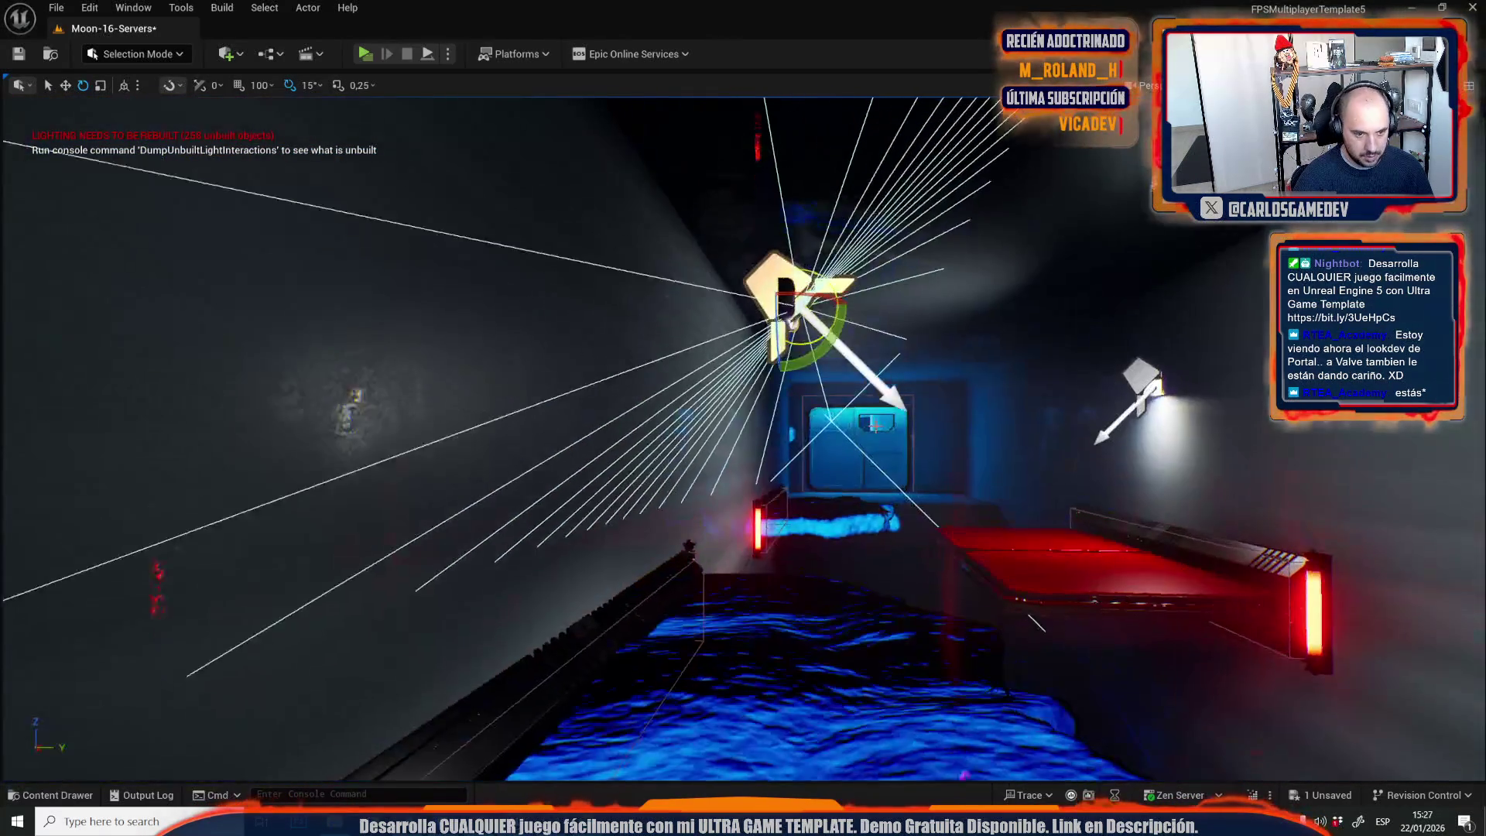
mouse_move(826, 318)
mouse_down()
mouse_move(724, 328)
mouse_move(724, 422)
mouse_up()
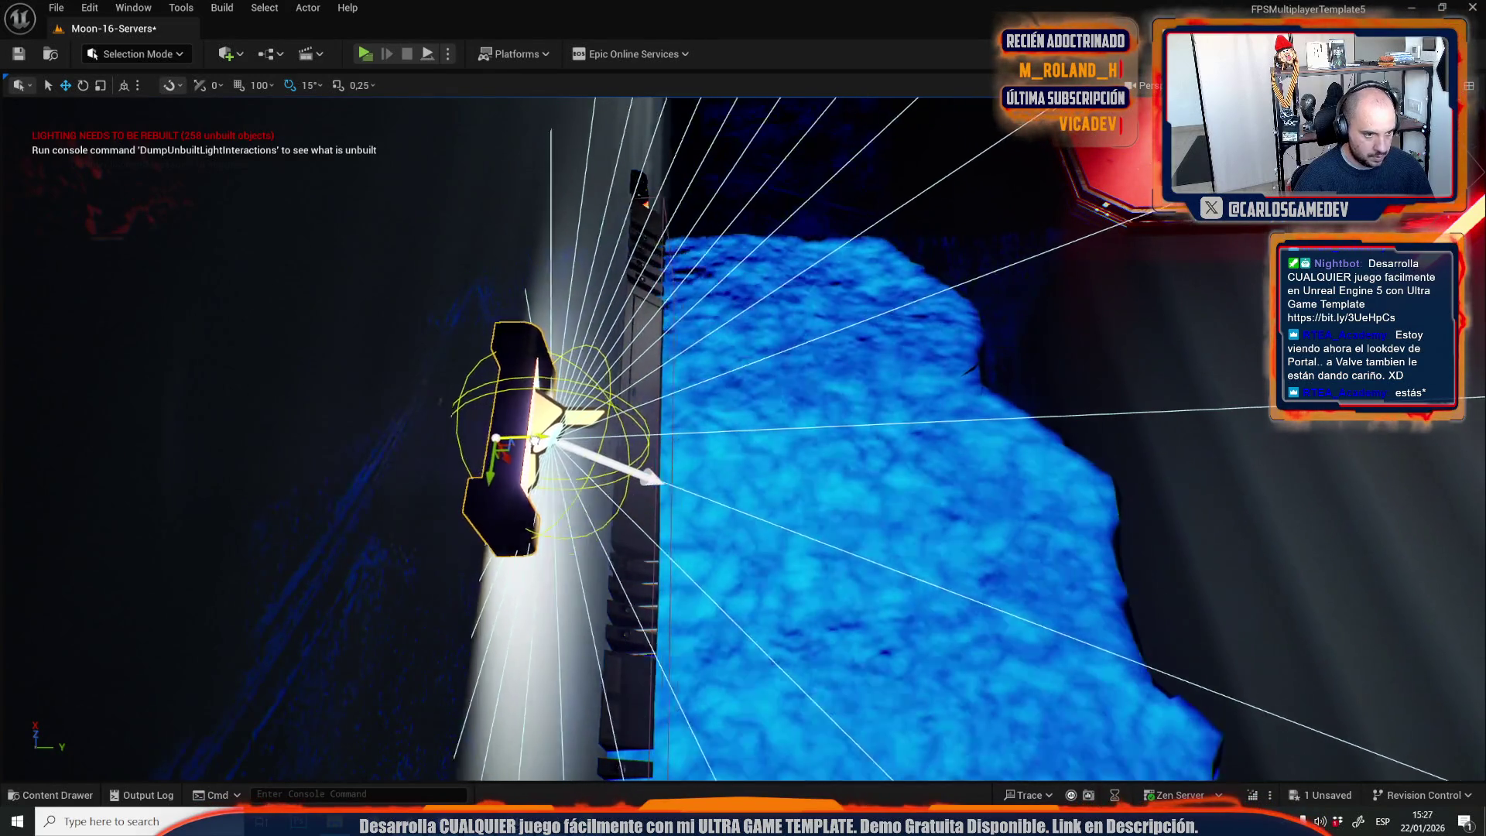
Inspect the newly lit bed room from a level, closer view.
scroll(503, 446, down, 10)
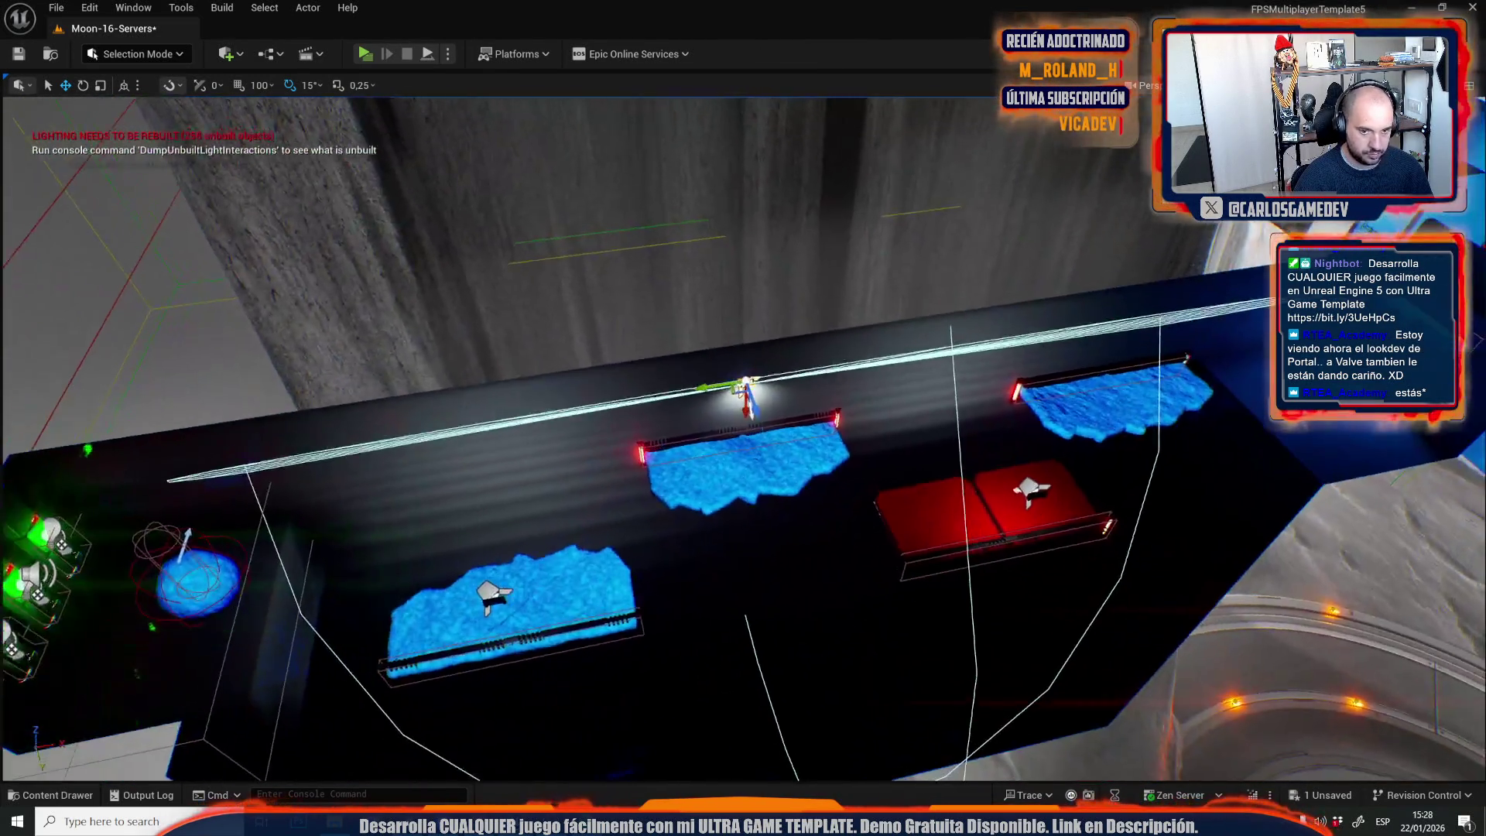
mouse_move(605, 377)
mouse_down()
mouse_move(606, 364)
mouse_move(606, 377)
mouse_up()
drag(1113, 417, 1112, 391)
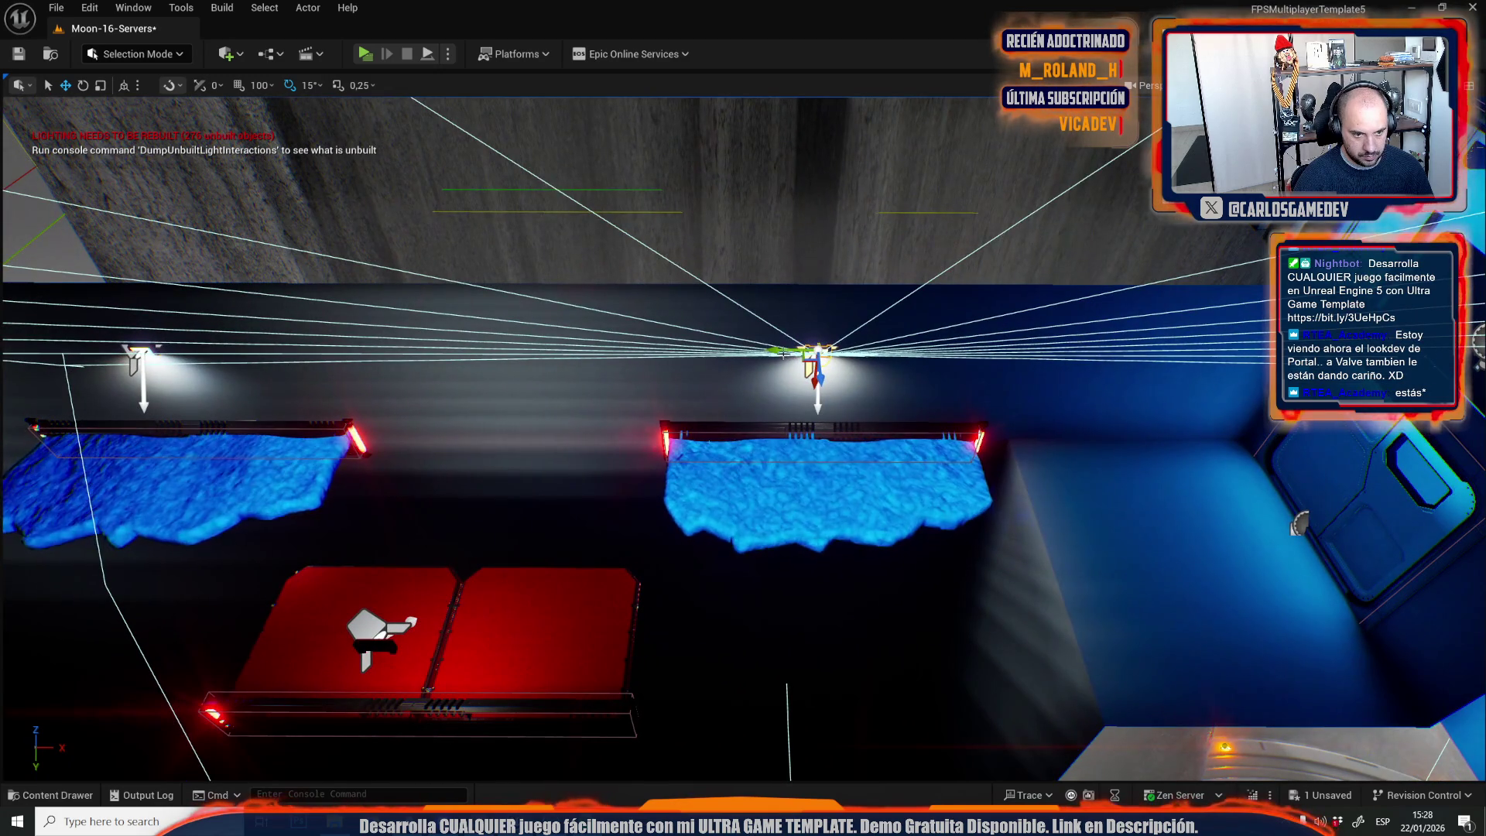
scroll(743, 438, down, 15)
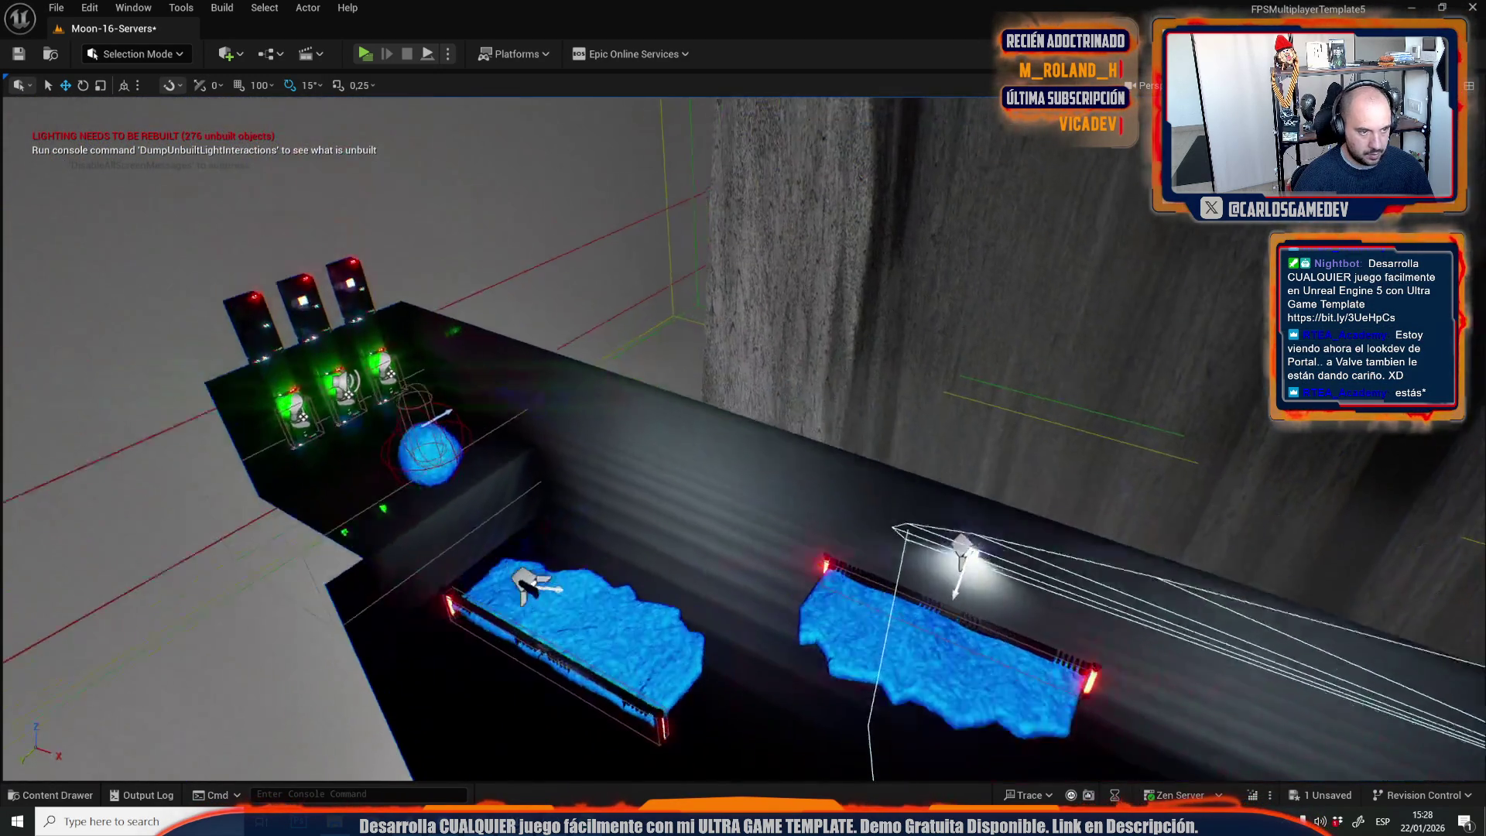
scroll(743, 438, up, 15)
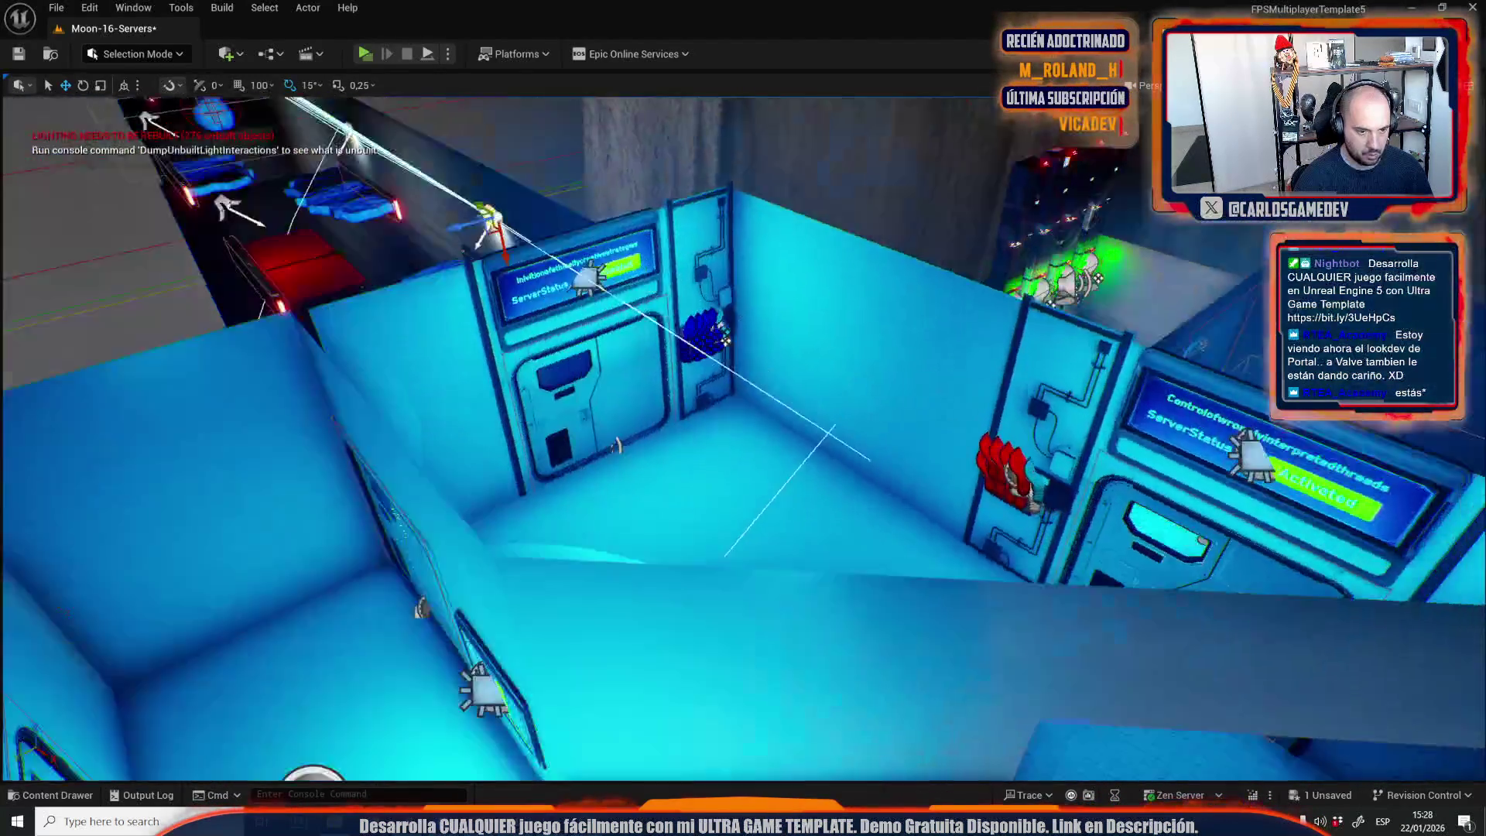
scroll(742, 438, up, 8)
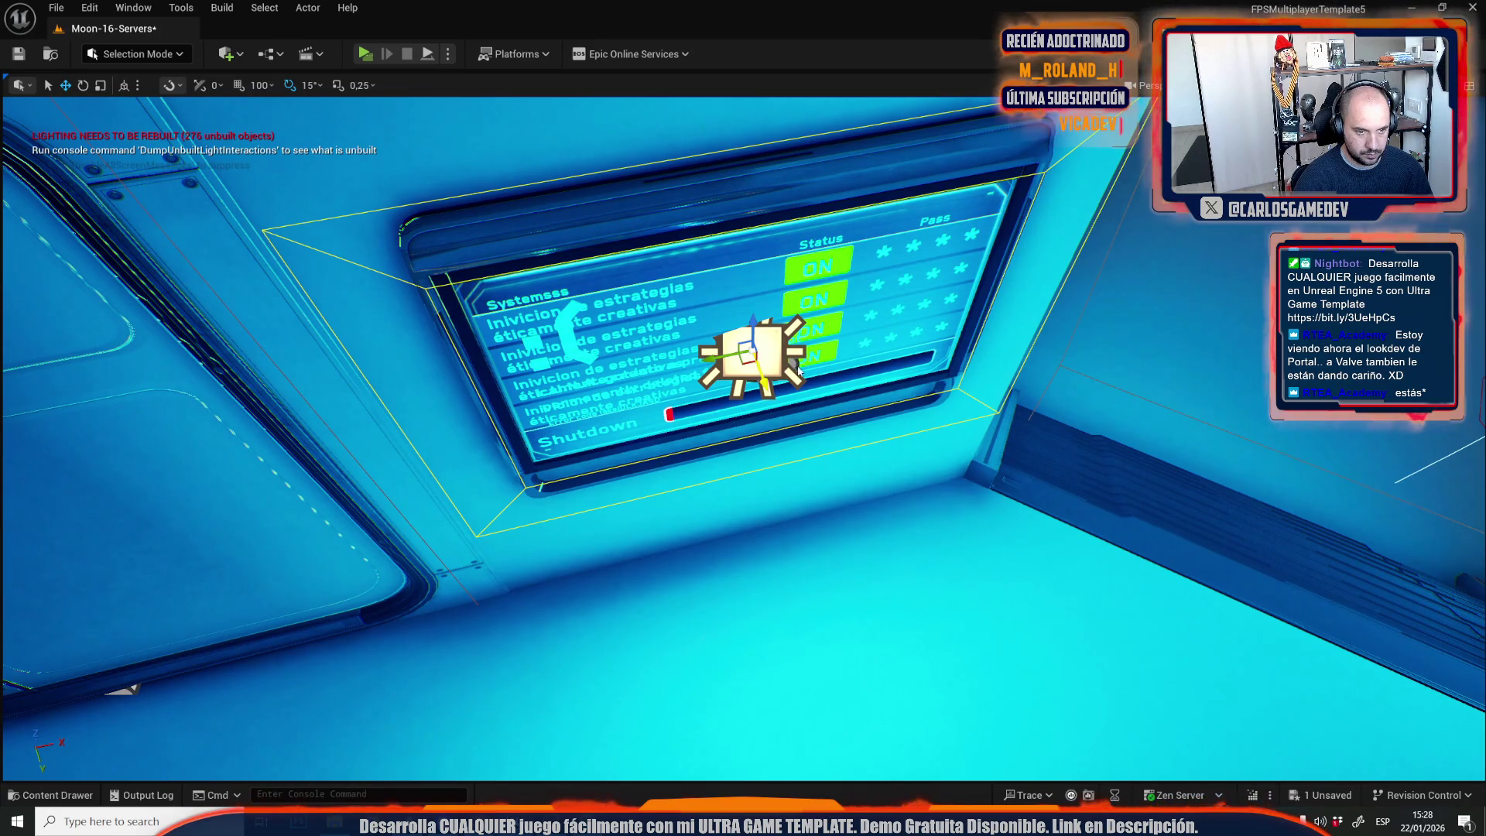
scroll(656, 213, down, 10)
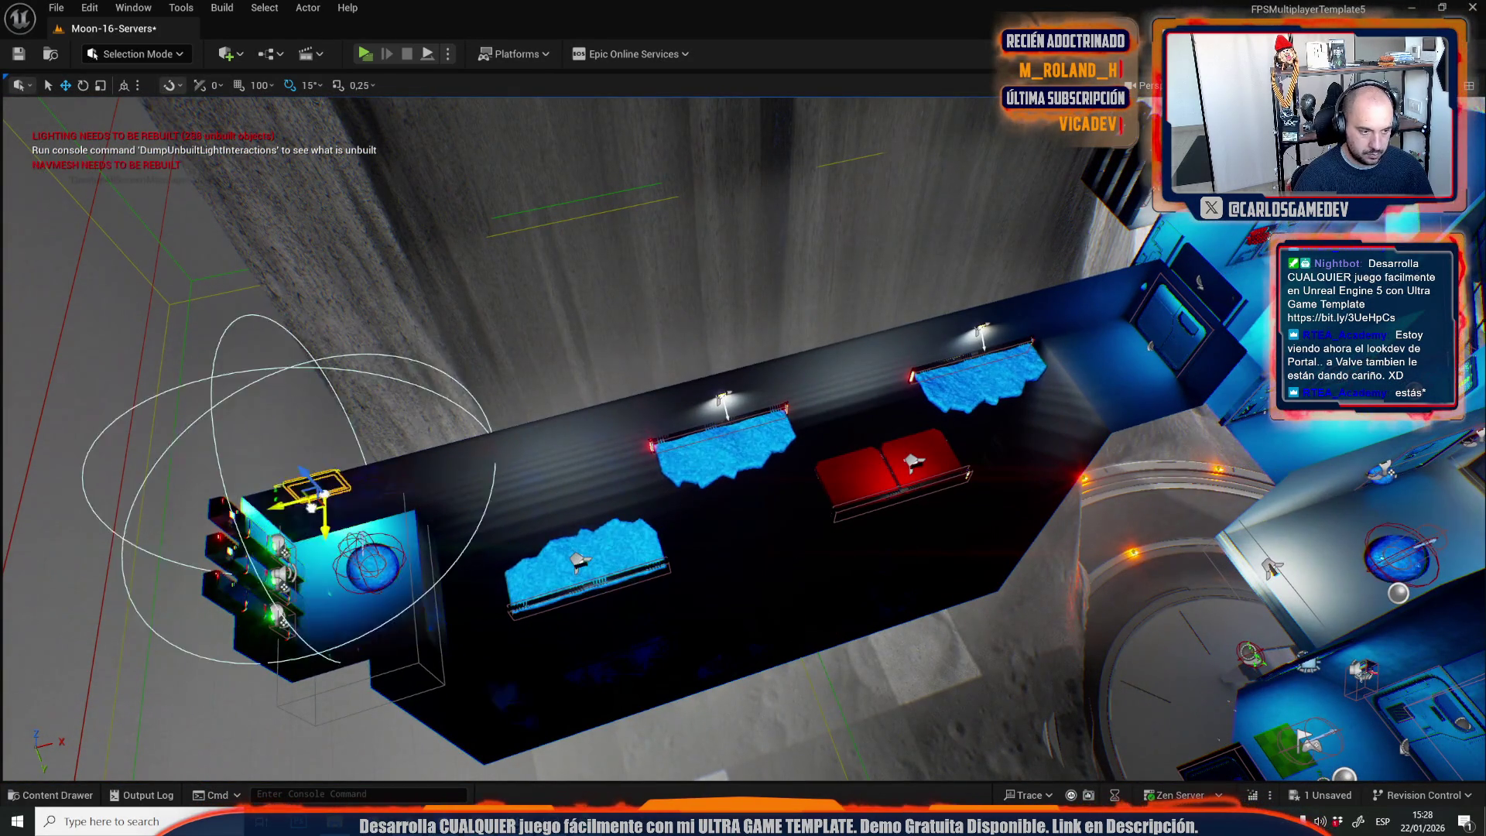
Inspect the wall status screen in Unlit, Lighting Only and Lit view modes.
key(f)
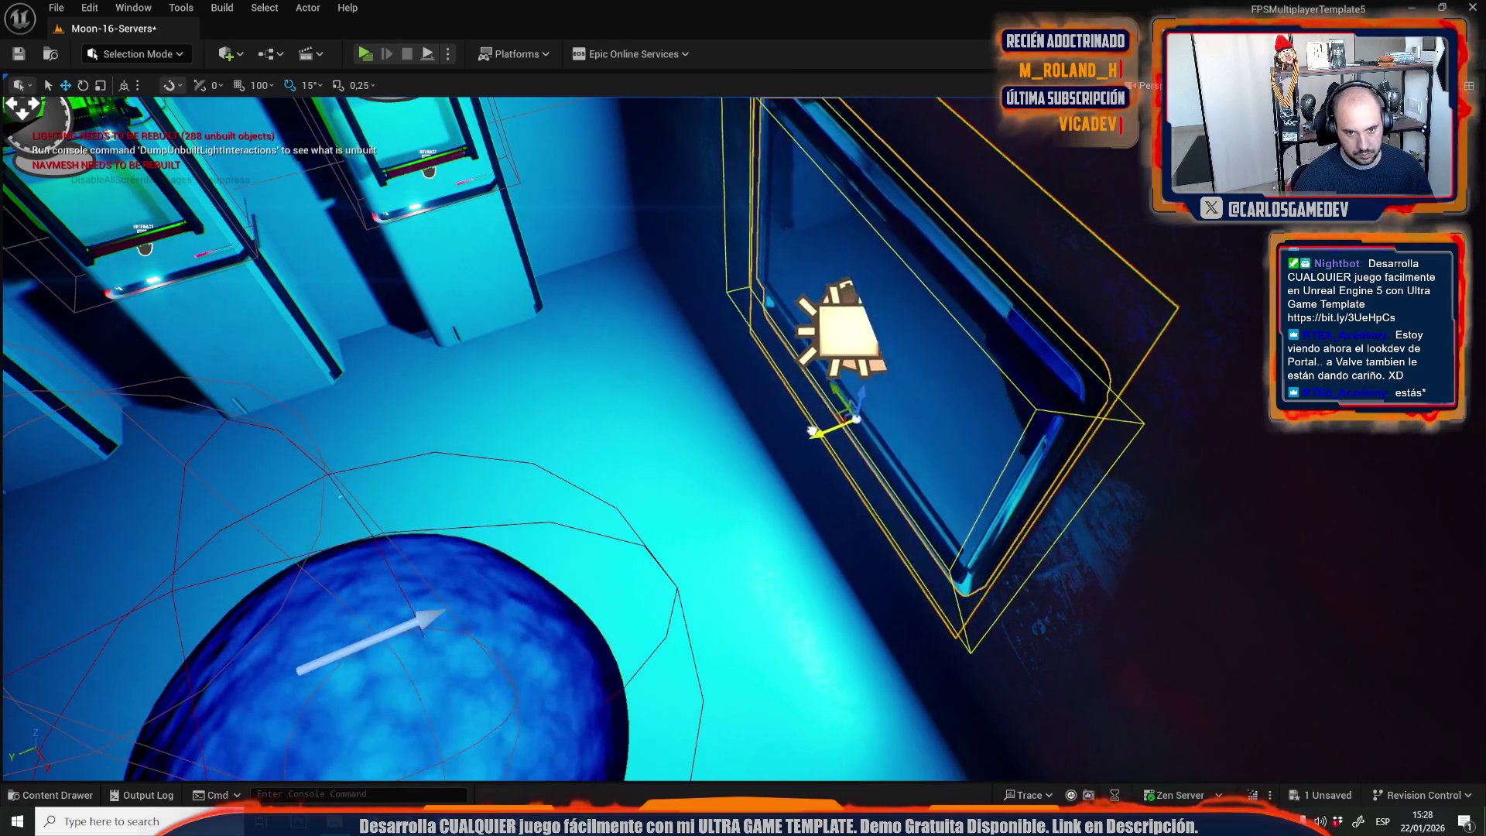
key(alt+3)
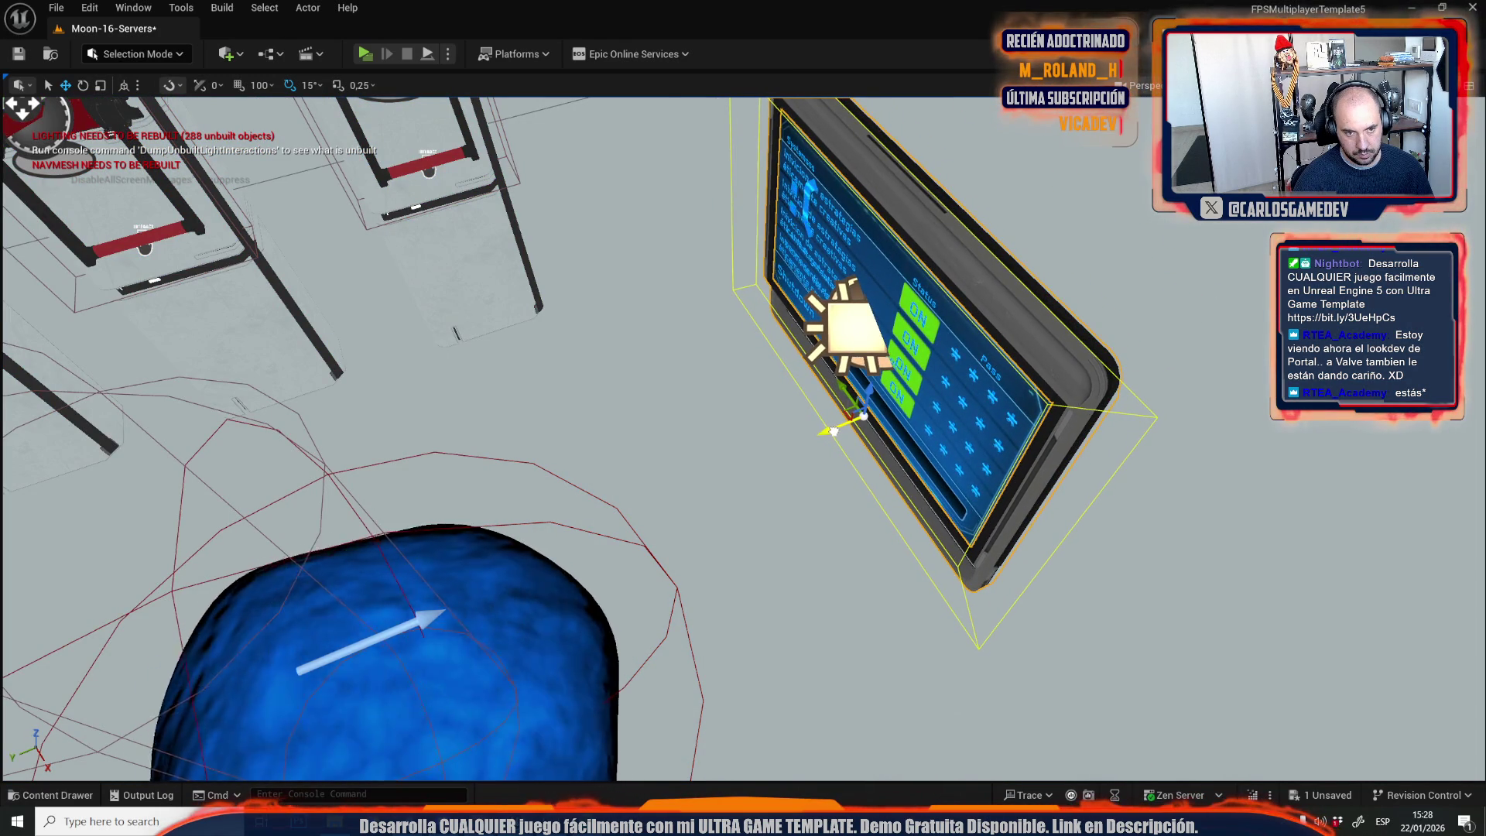
click(1277, 85)
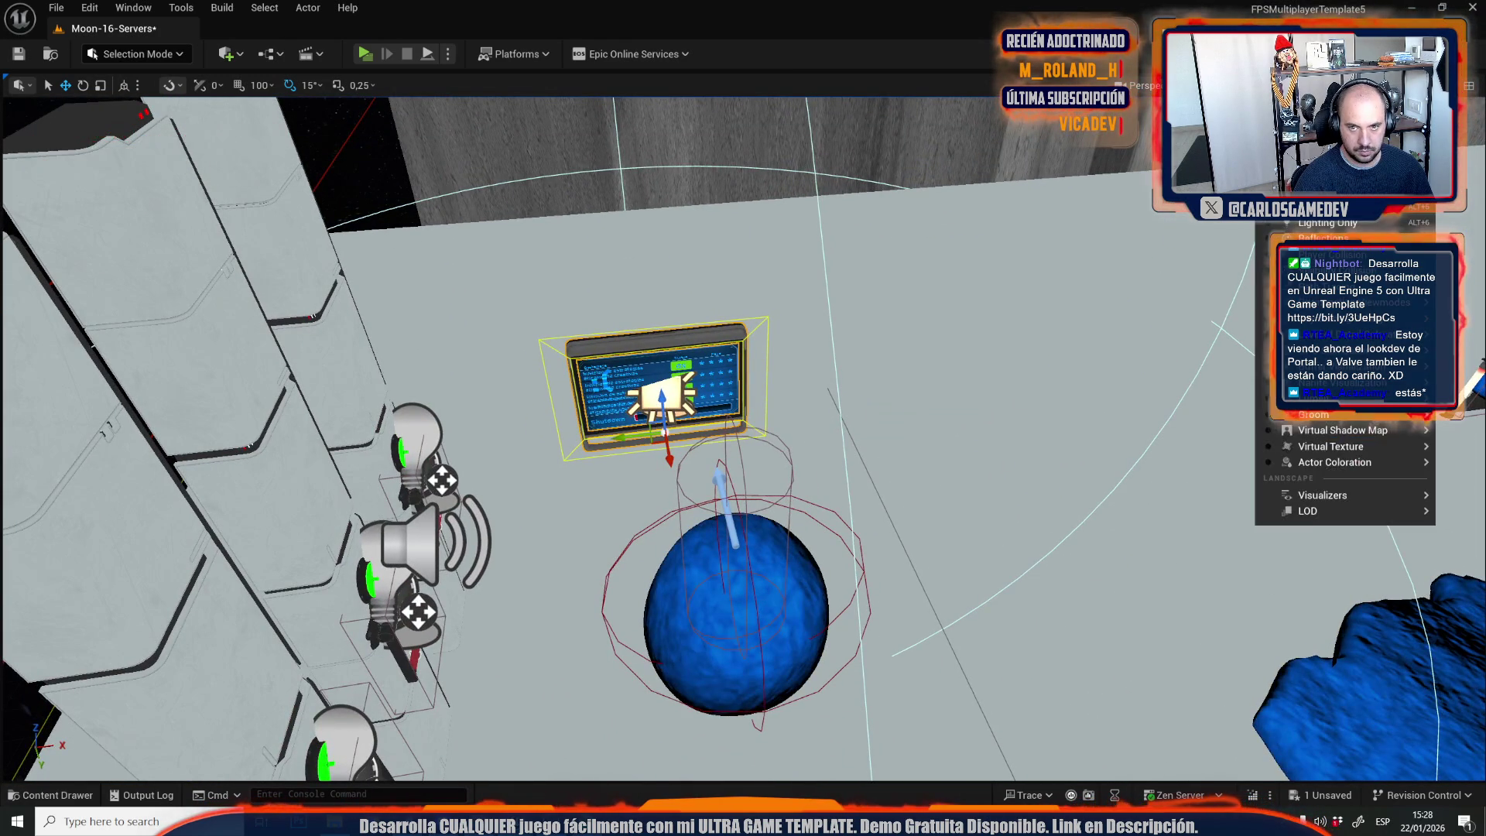
key(alt+4)
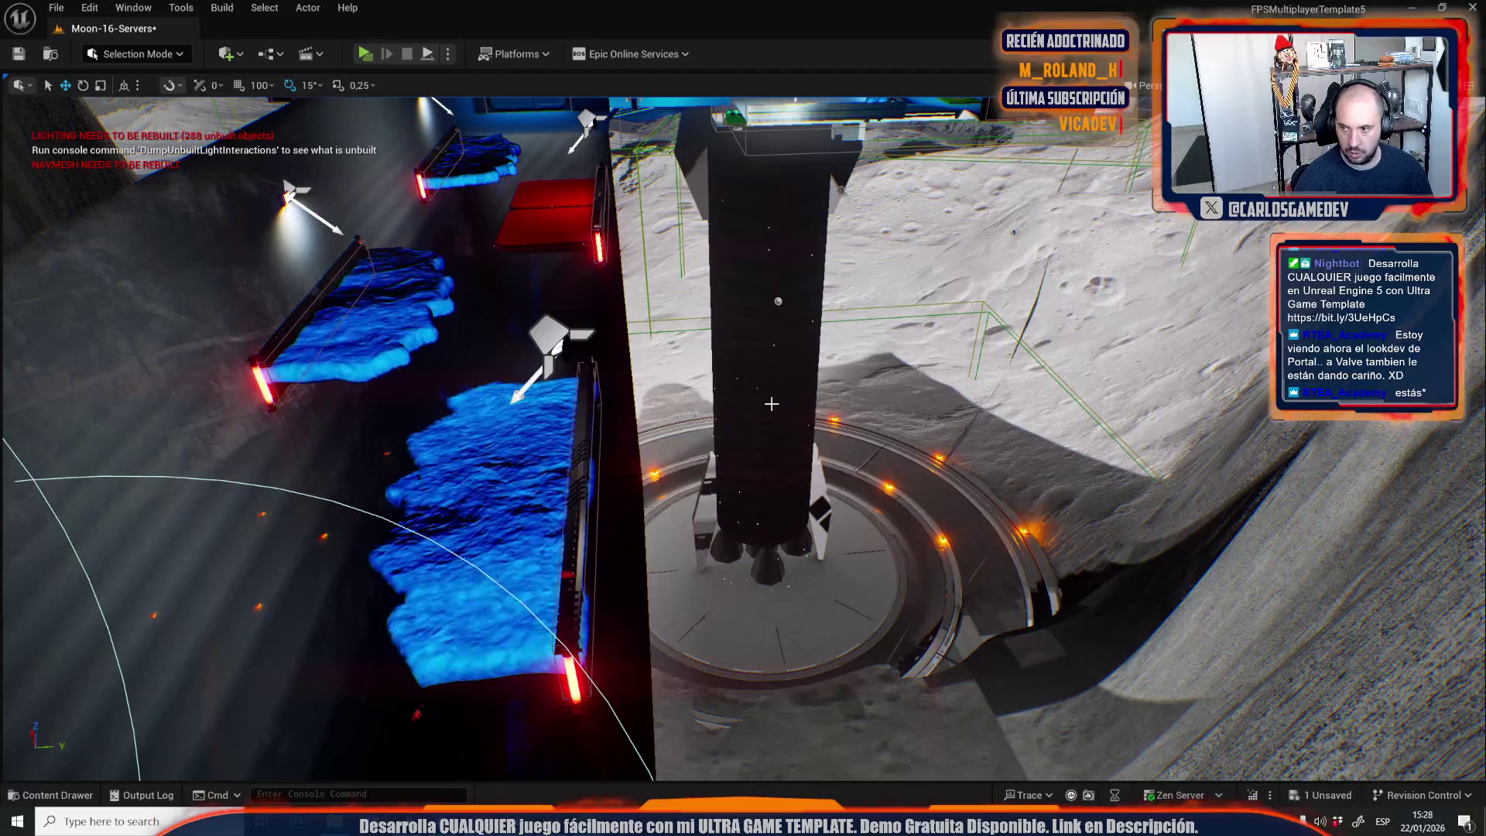
mouse_move(772, 404)
mouse_down()
mouse_move(913, 387)
mouse_move(944, 402)
mouse_move(963, 387)
mouse_up()
Open Moon-12-Crater-Base from Recent Levels, saving Moon-16-Servers, and select its corridor doorway.
click(56, 8)
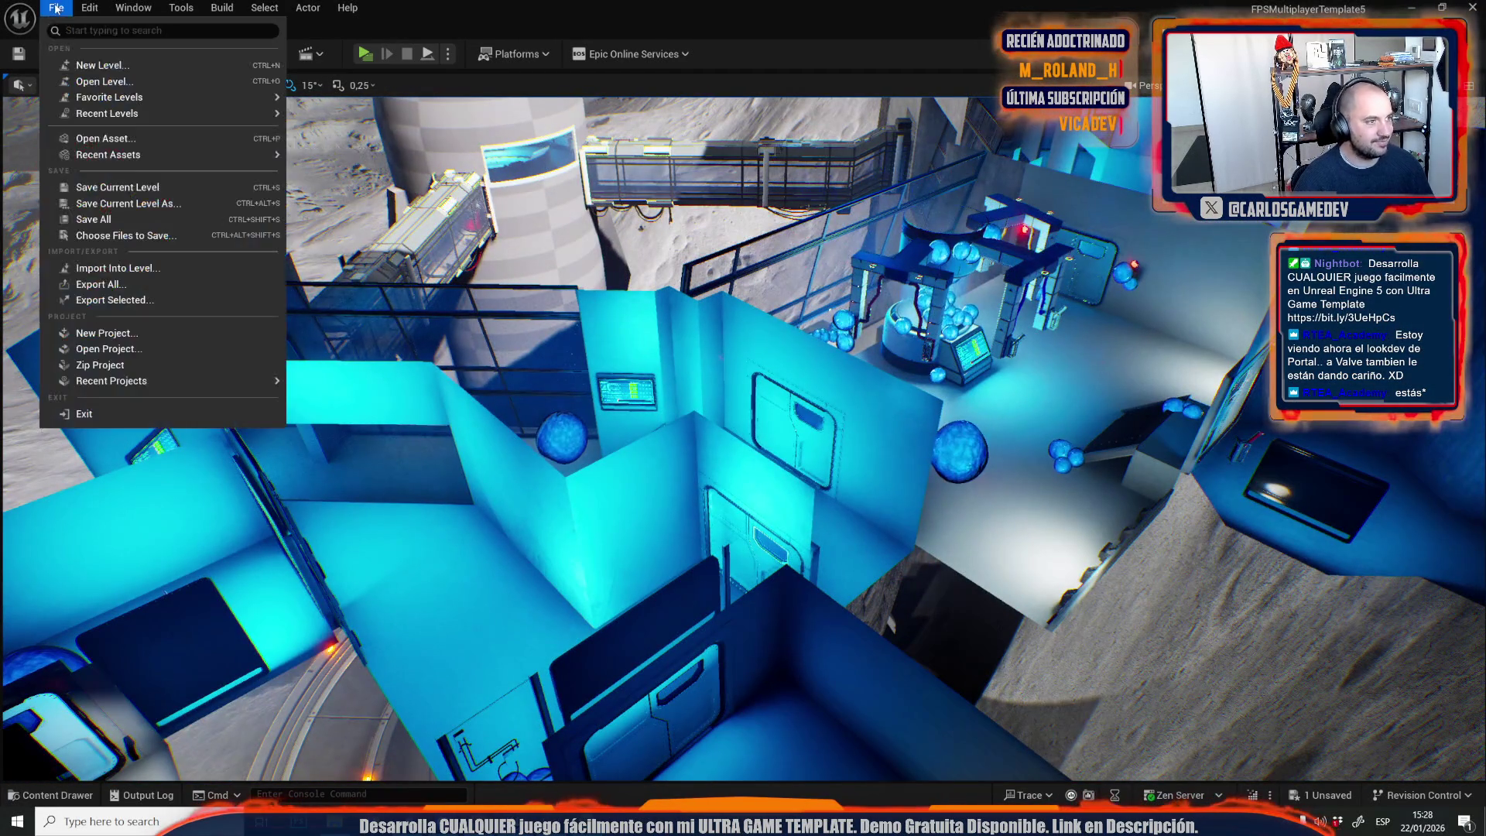
mouse_move(198, 112)
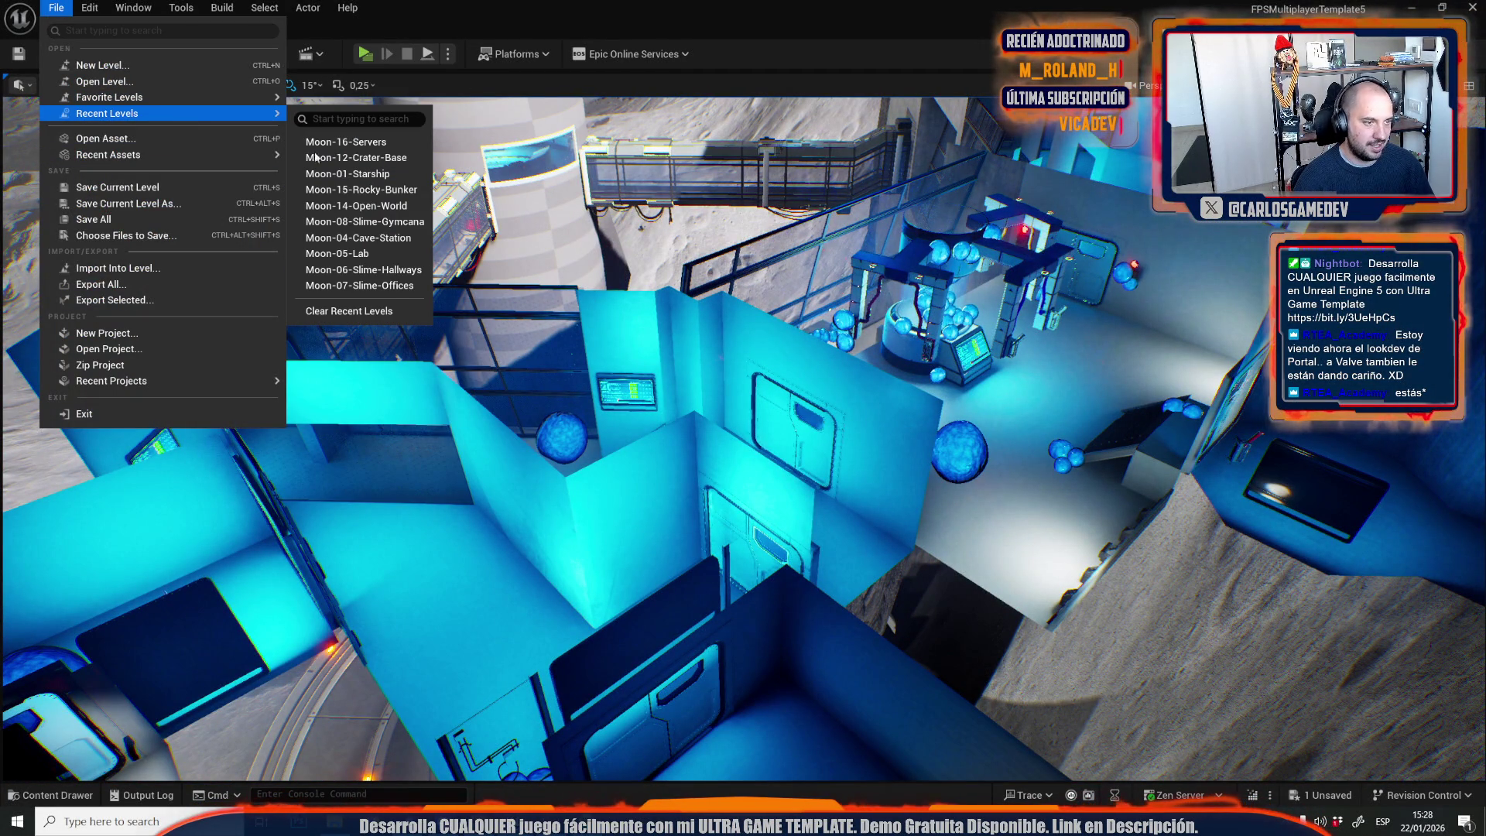
click(333, 142)
click(779, 569)
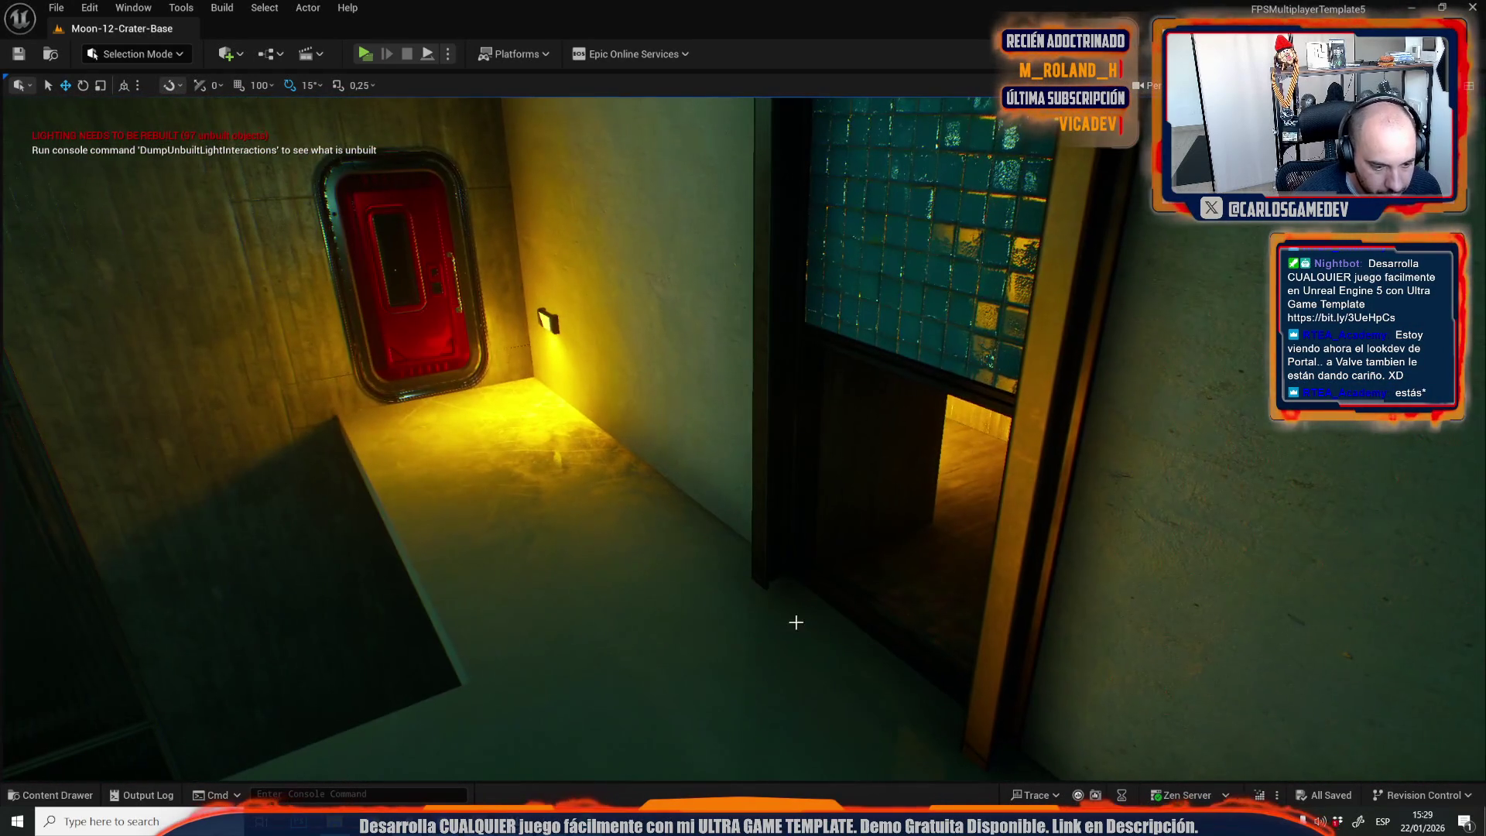
click(851, 599)
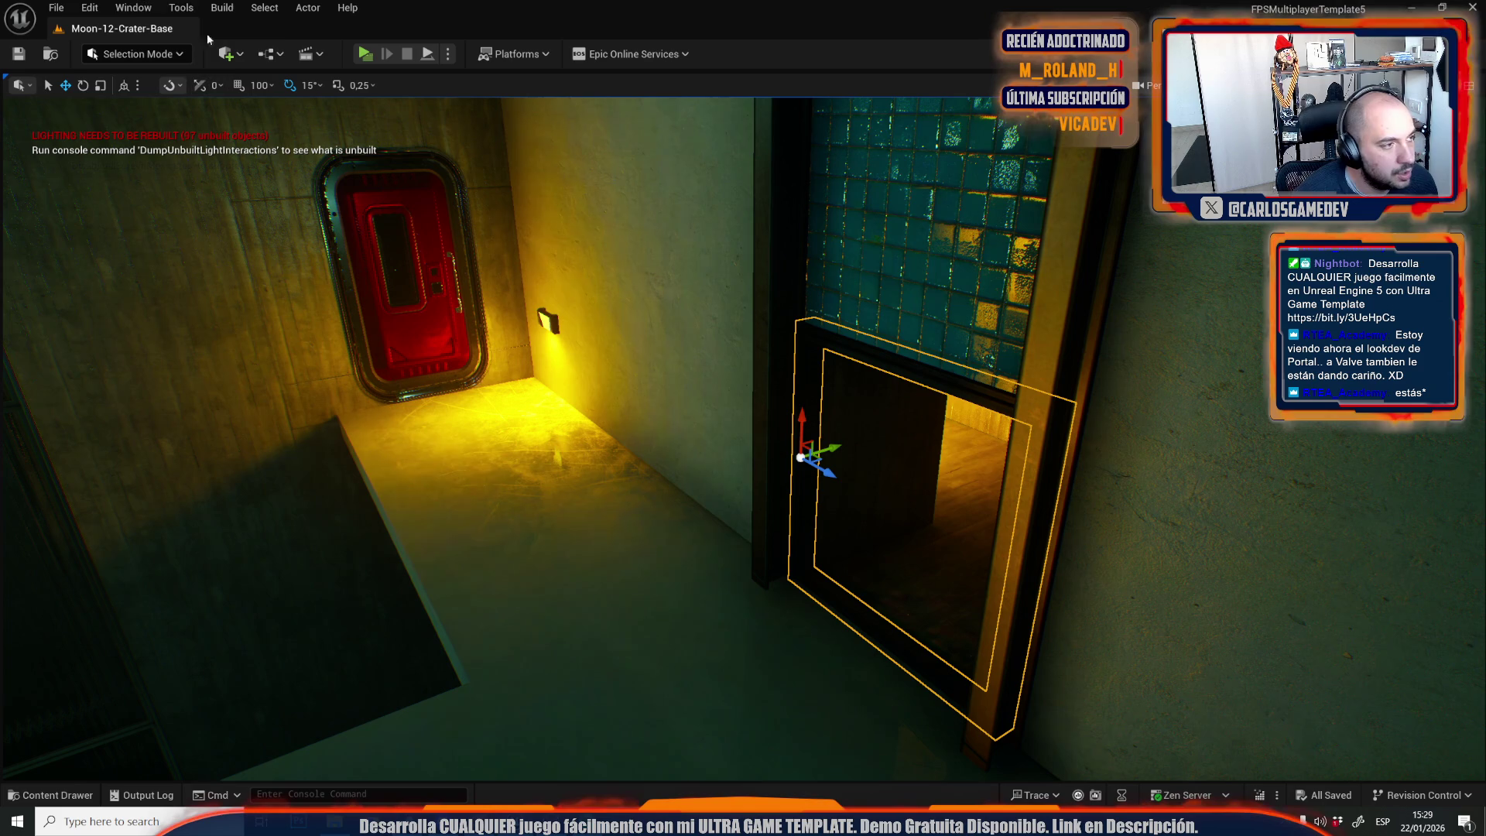
click(58, 9)
Reopen Moon-16-Servers from Recent Levels and browse the Actor and Select menus.
mouse_move(121, 114)
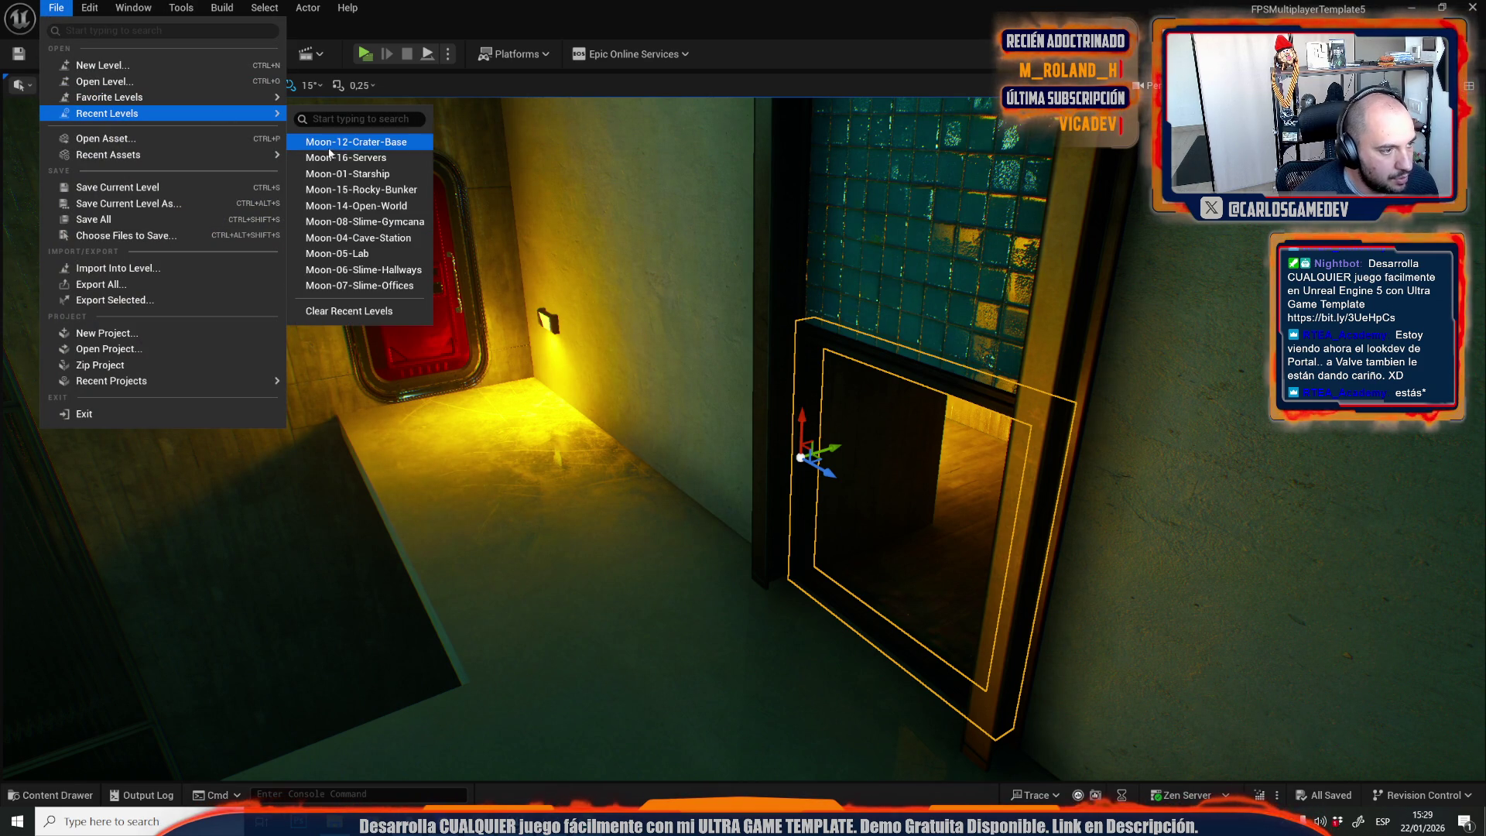
click(387, 160)
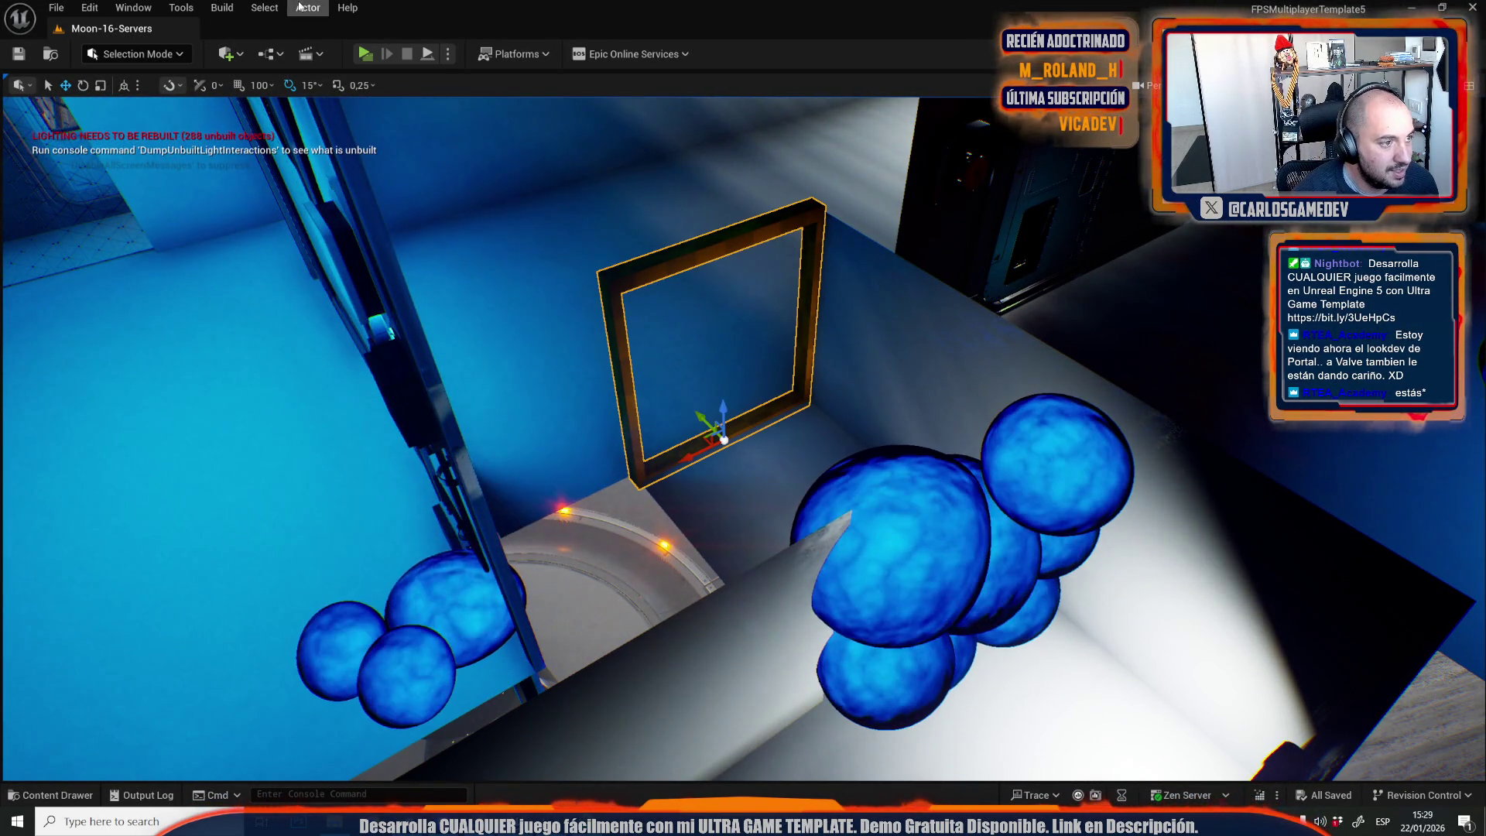
click(300, 7)
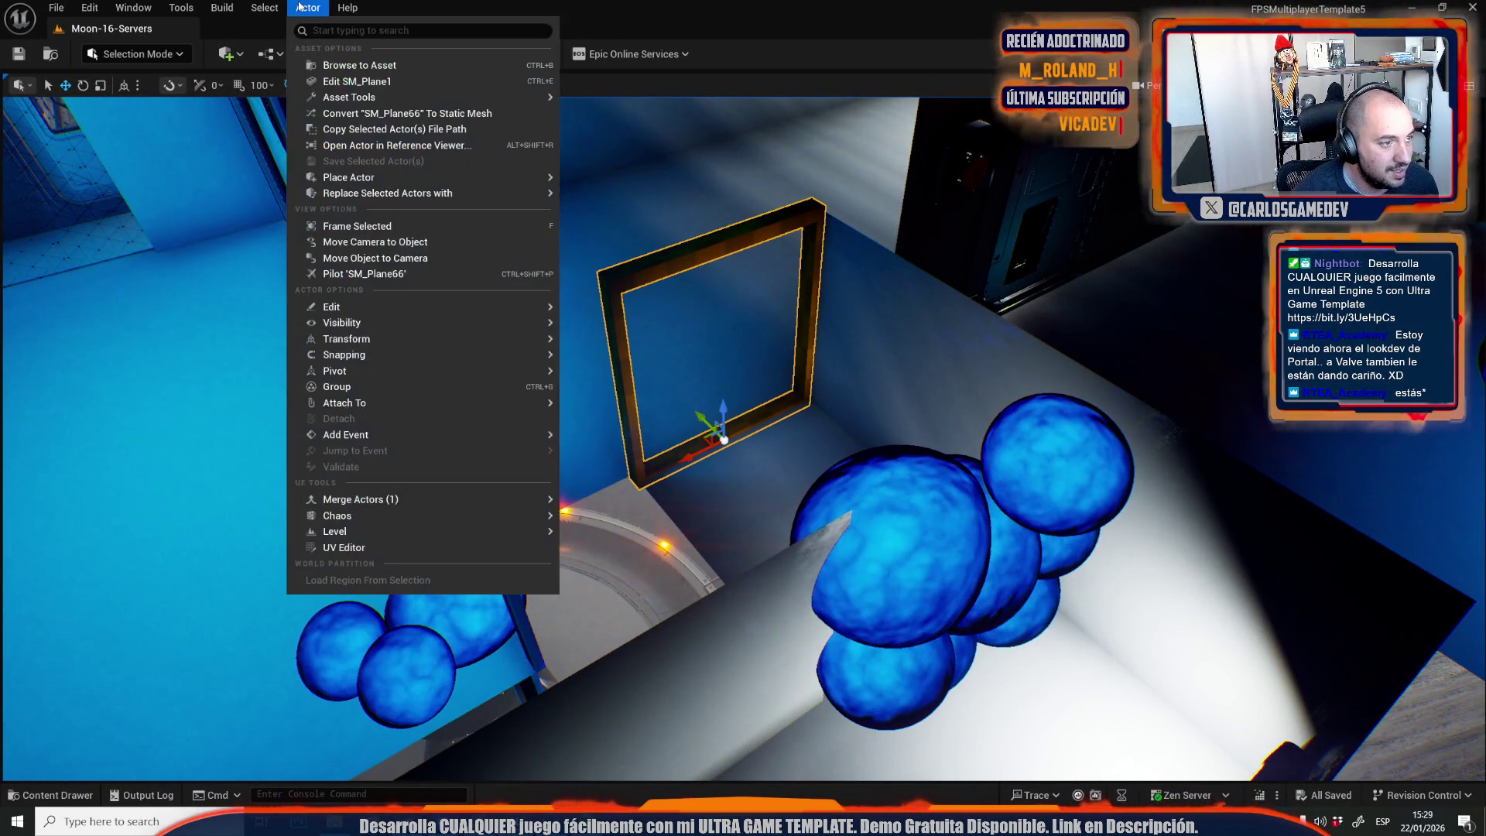
mouse_move(254, 11)
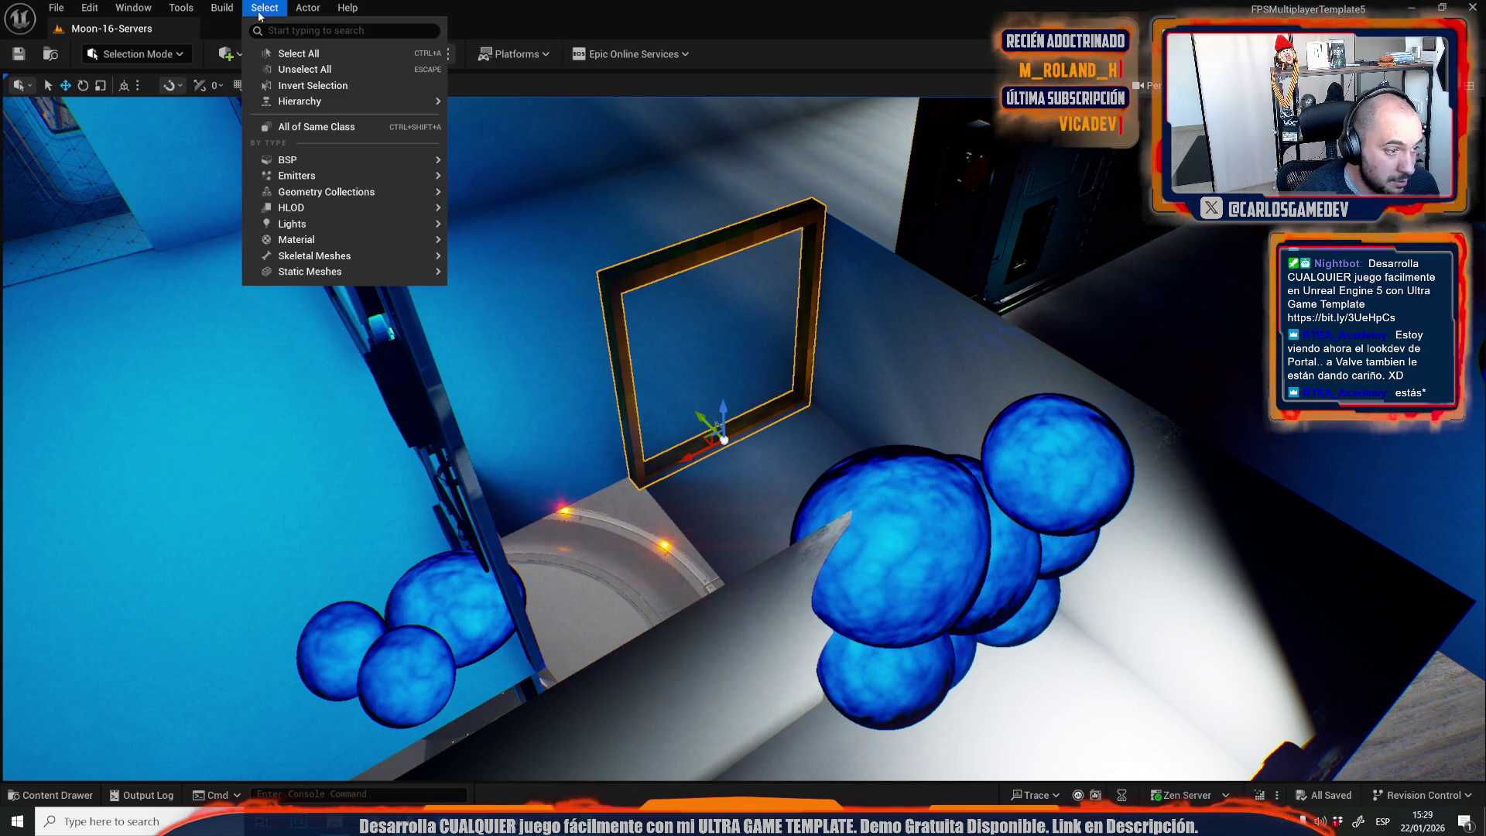
mouse_move(410, 272)
click(495, 293)
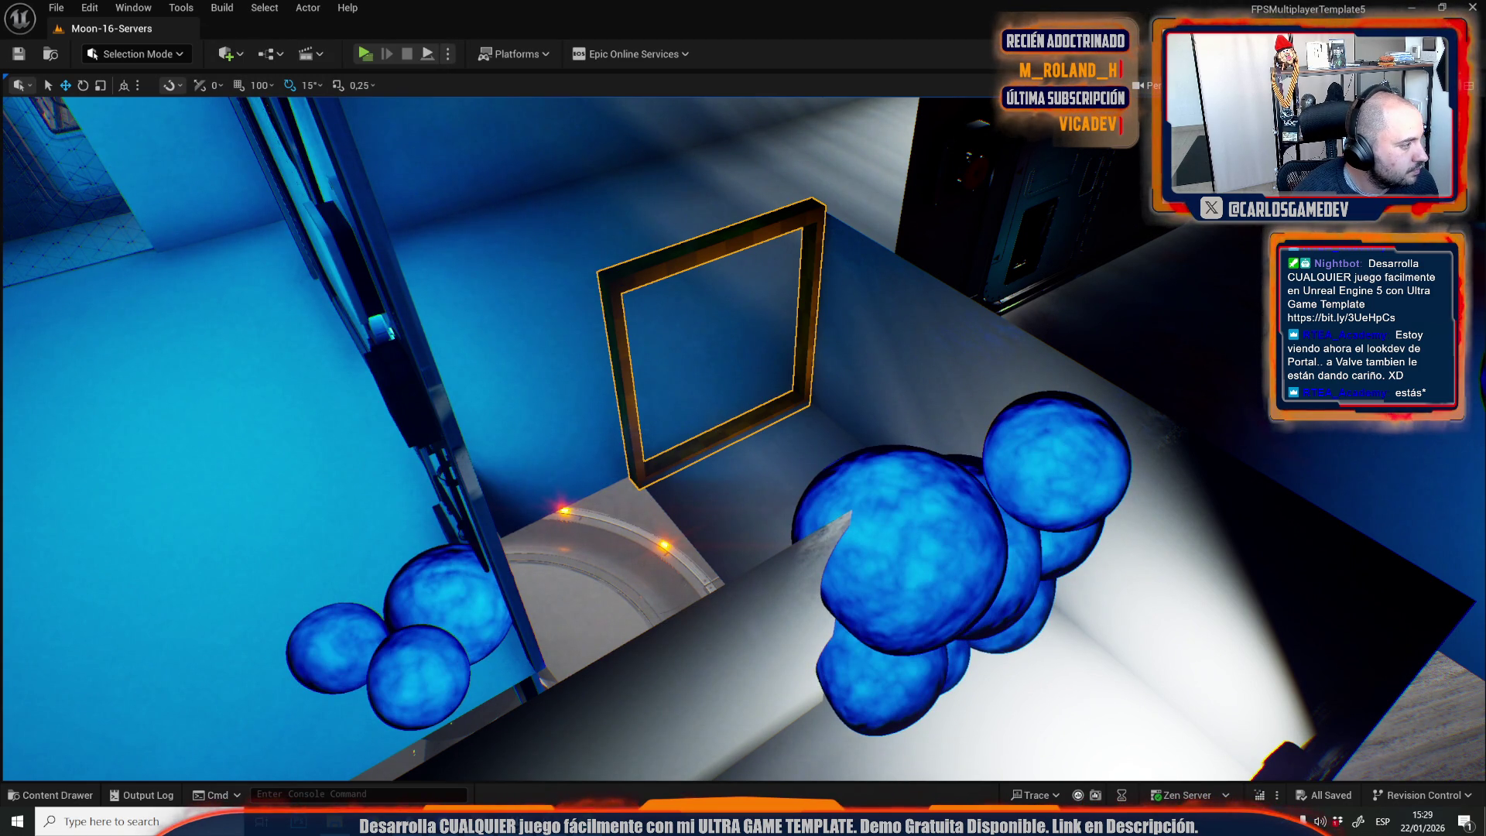
Fly through the server rooms with W and S and frame the wall spotlight by the racks.
key(w)
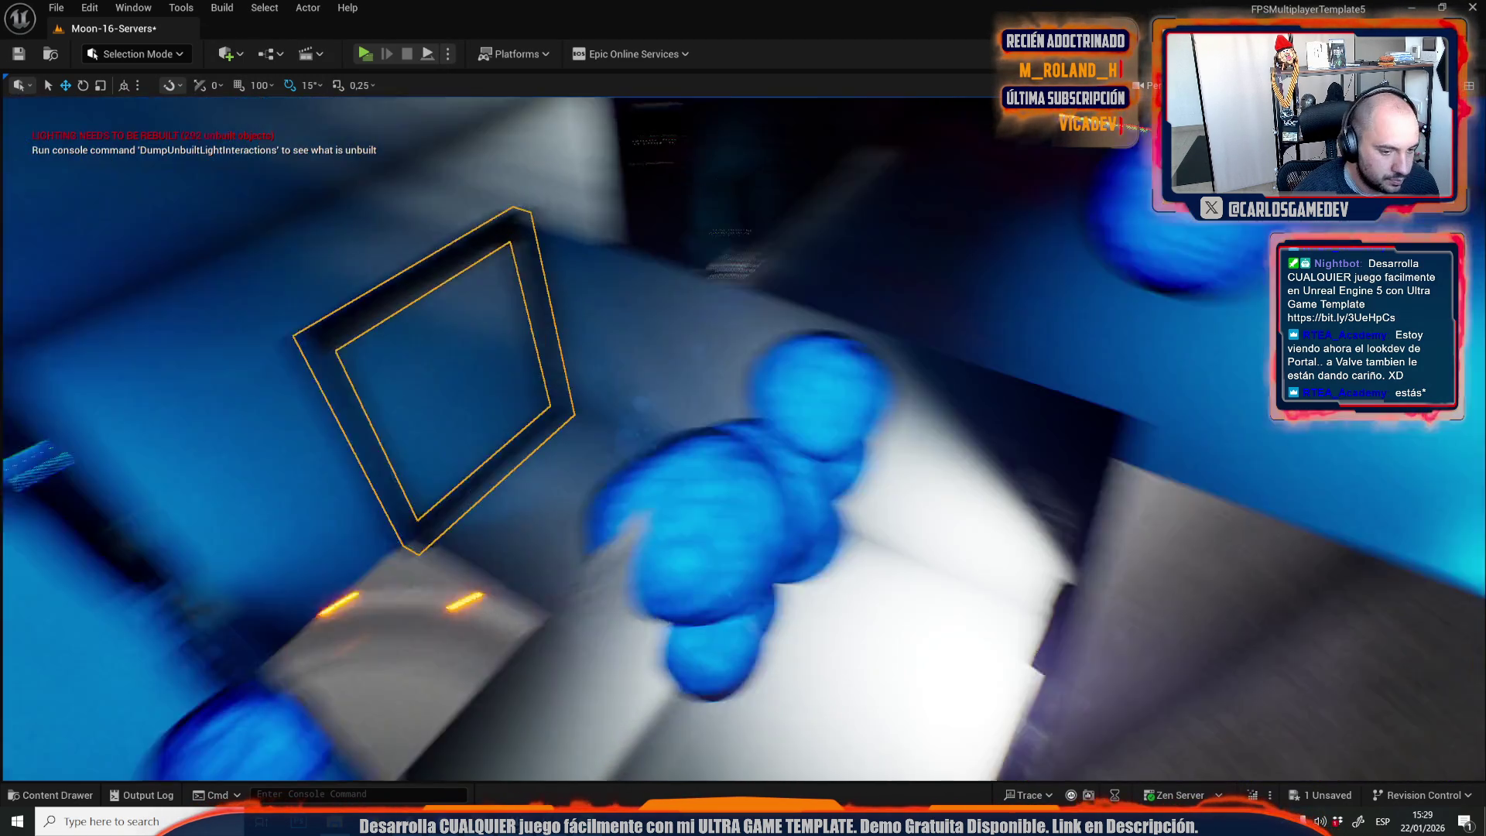
key(s)
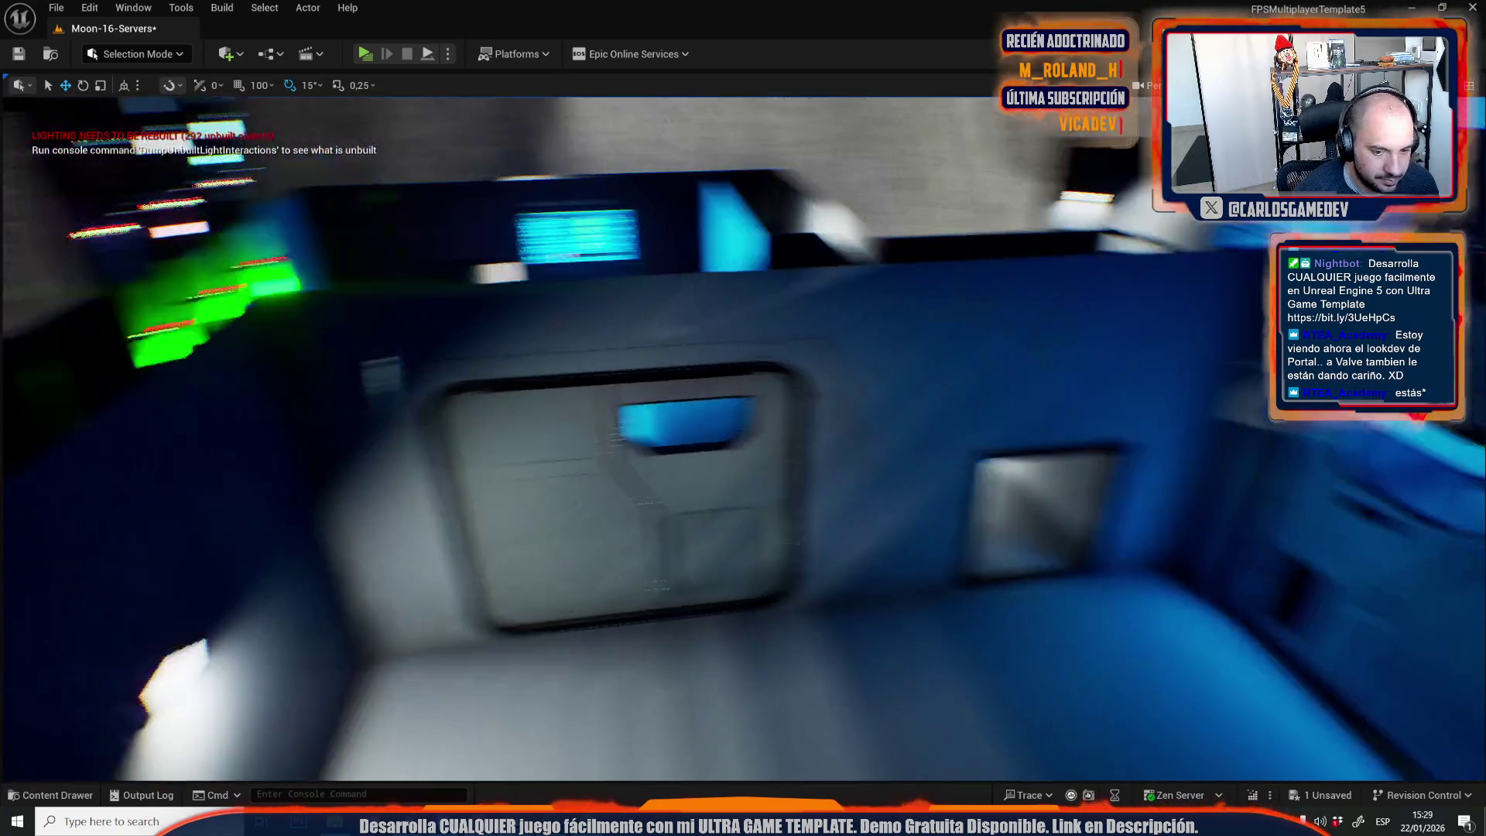
key(w)
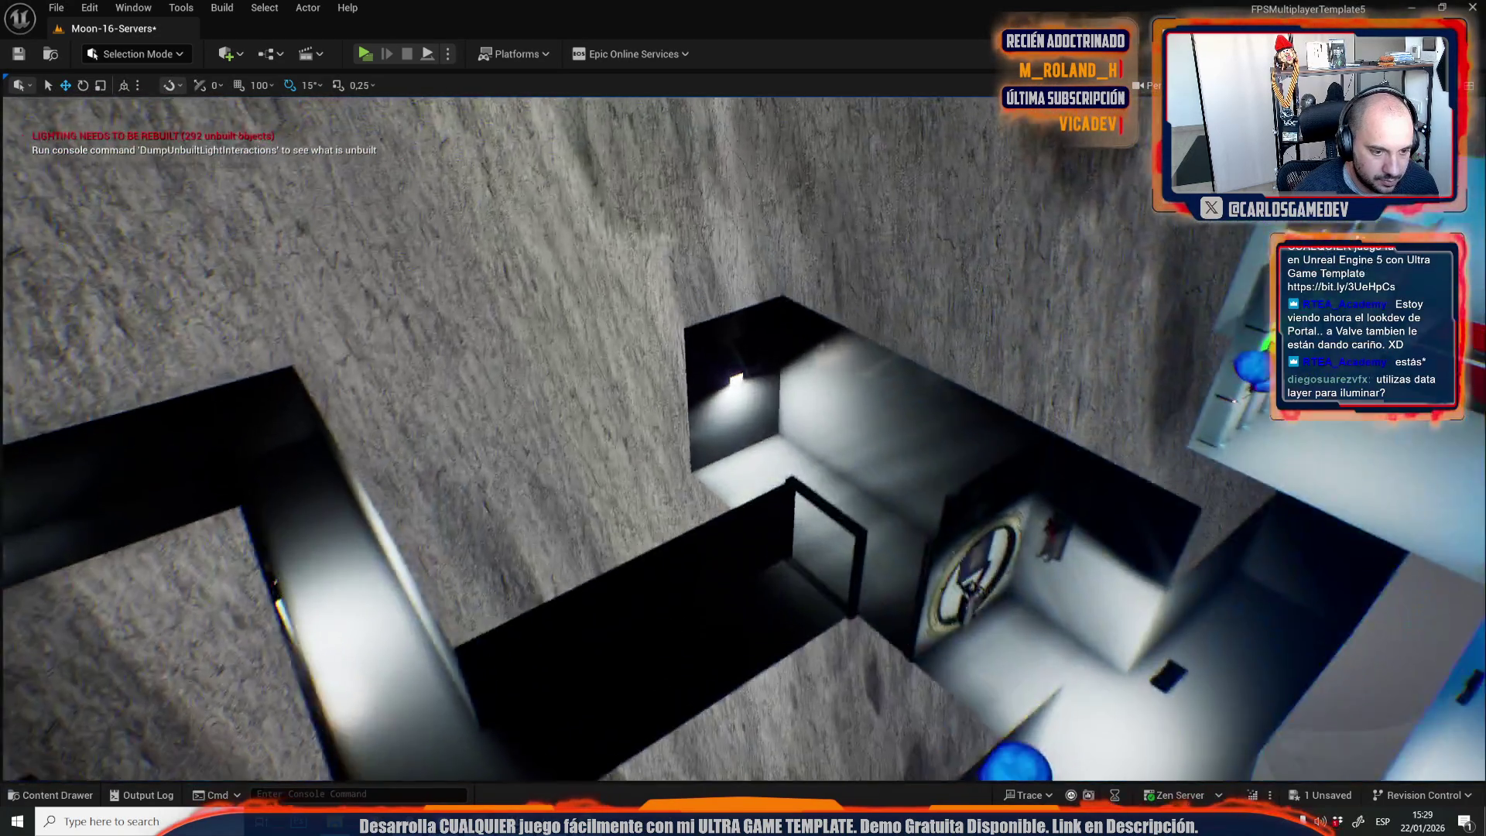
key(s)
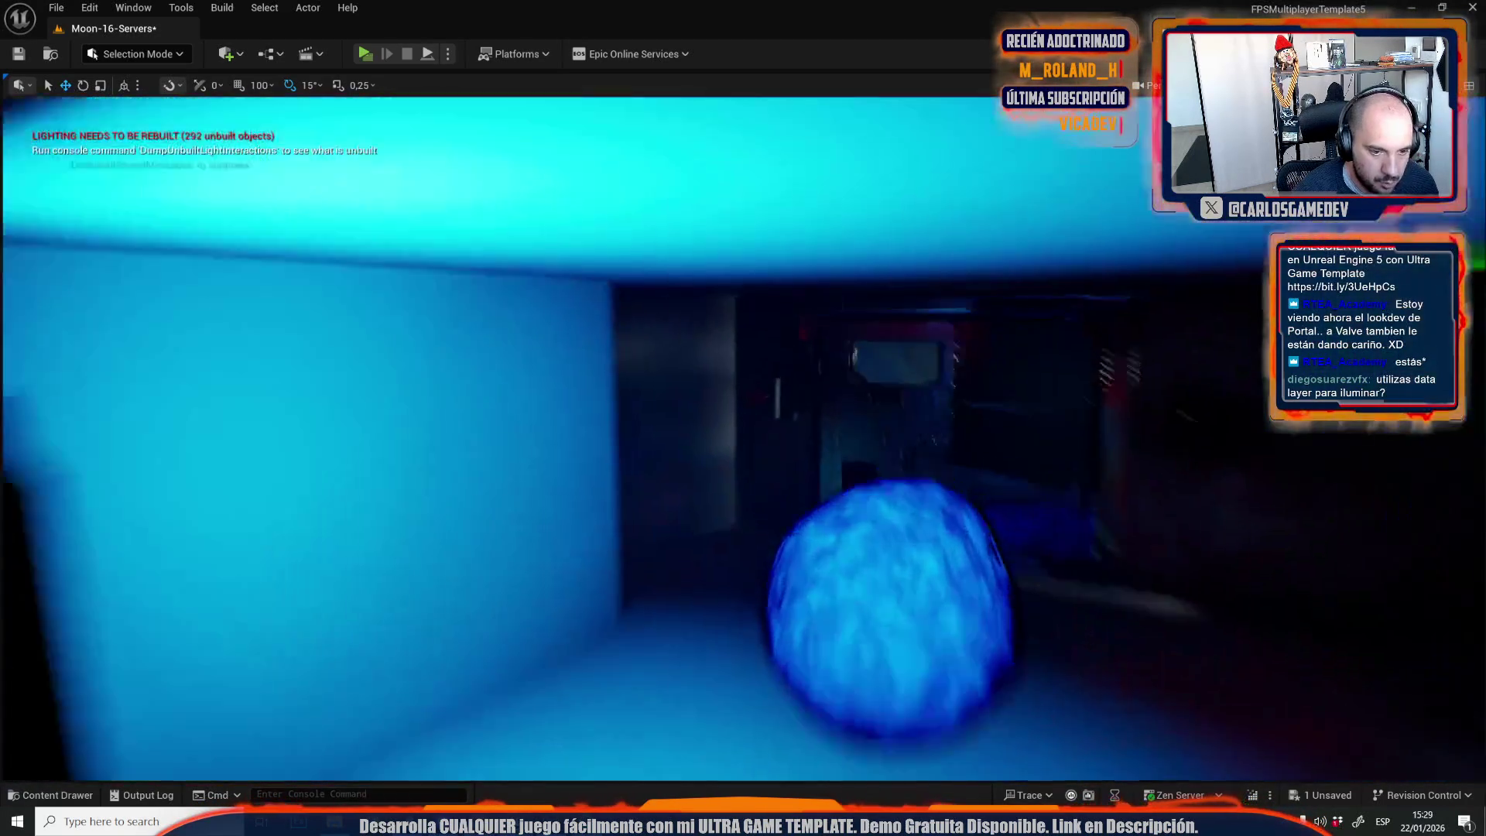
key(w)
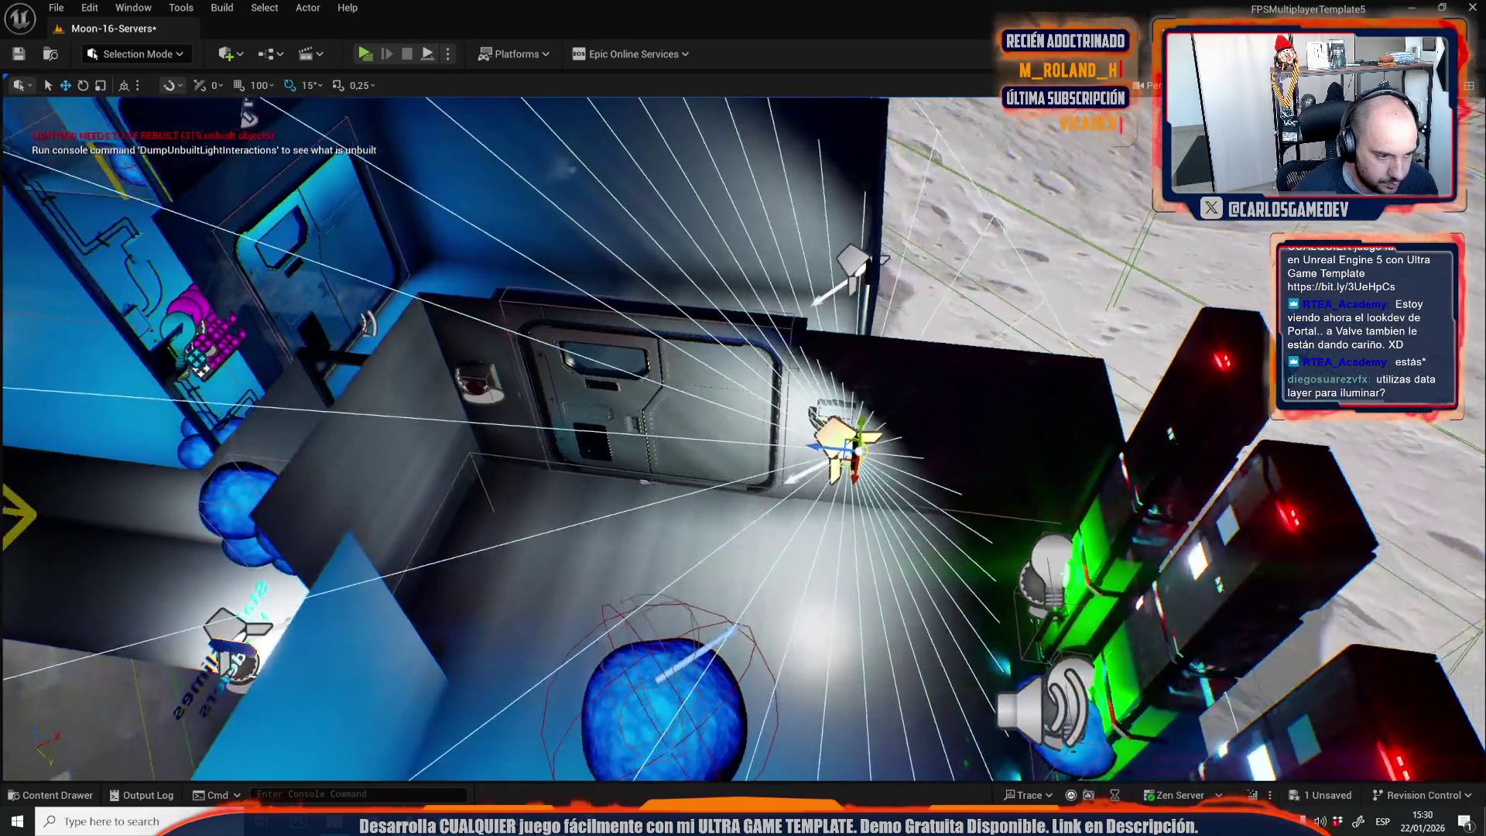
key(f)
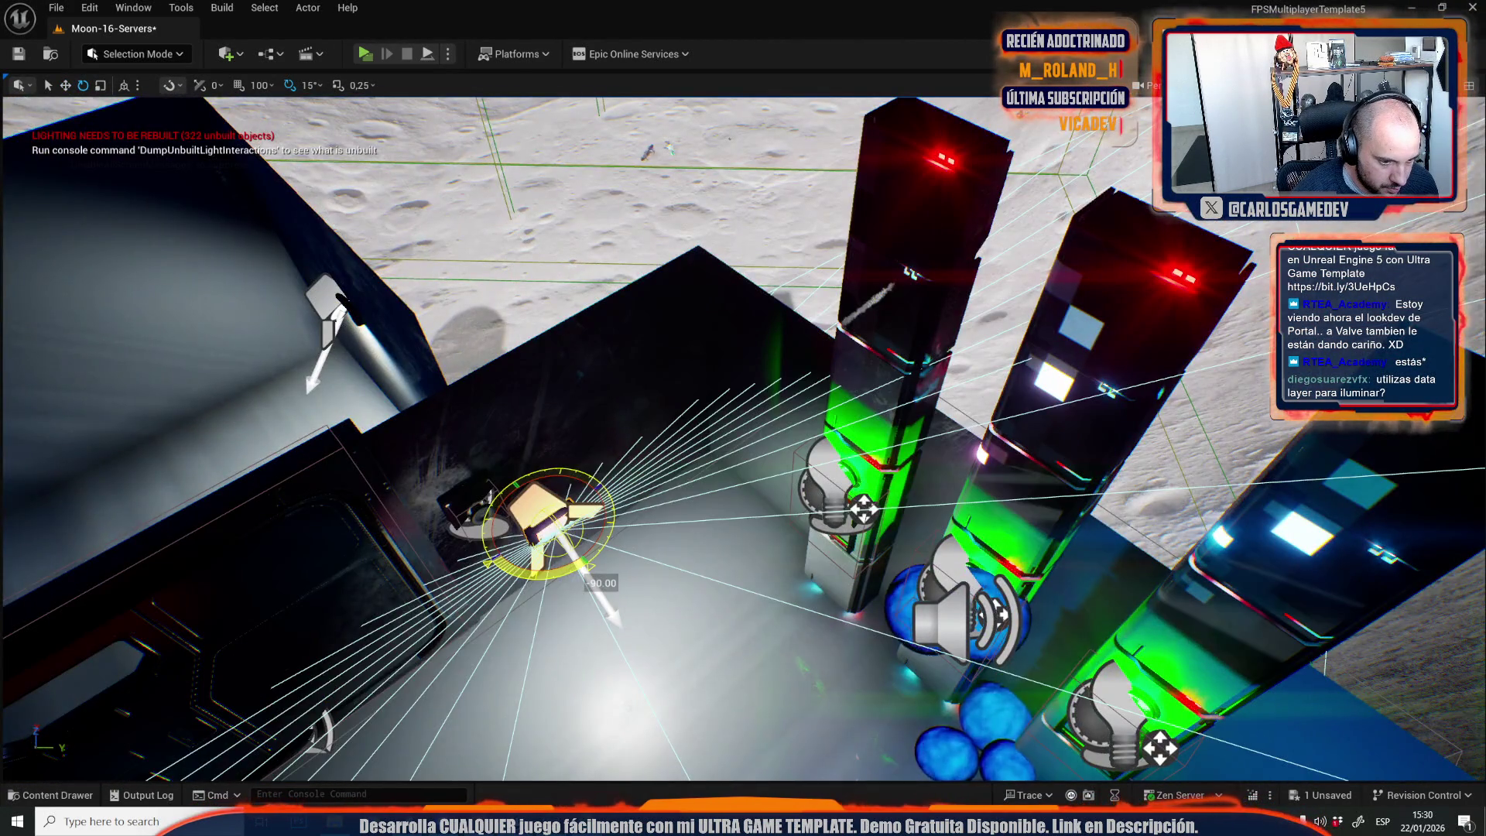
Move the spotlight next to the red button, just right of and above it.
key(w)
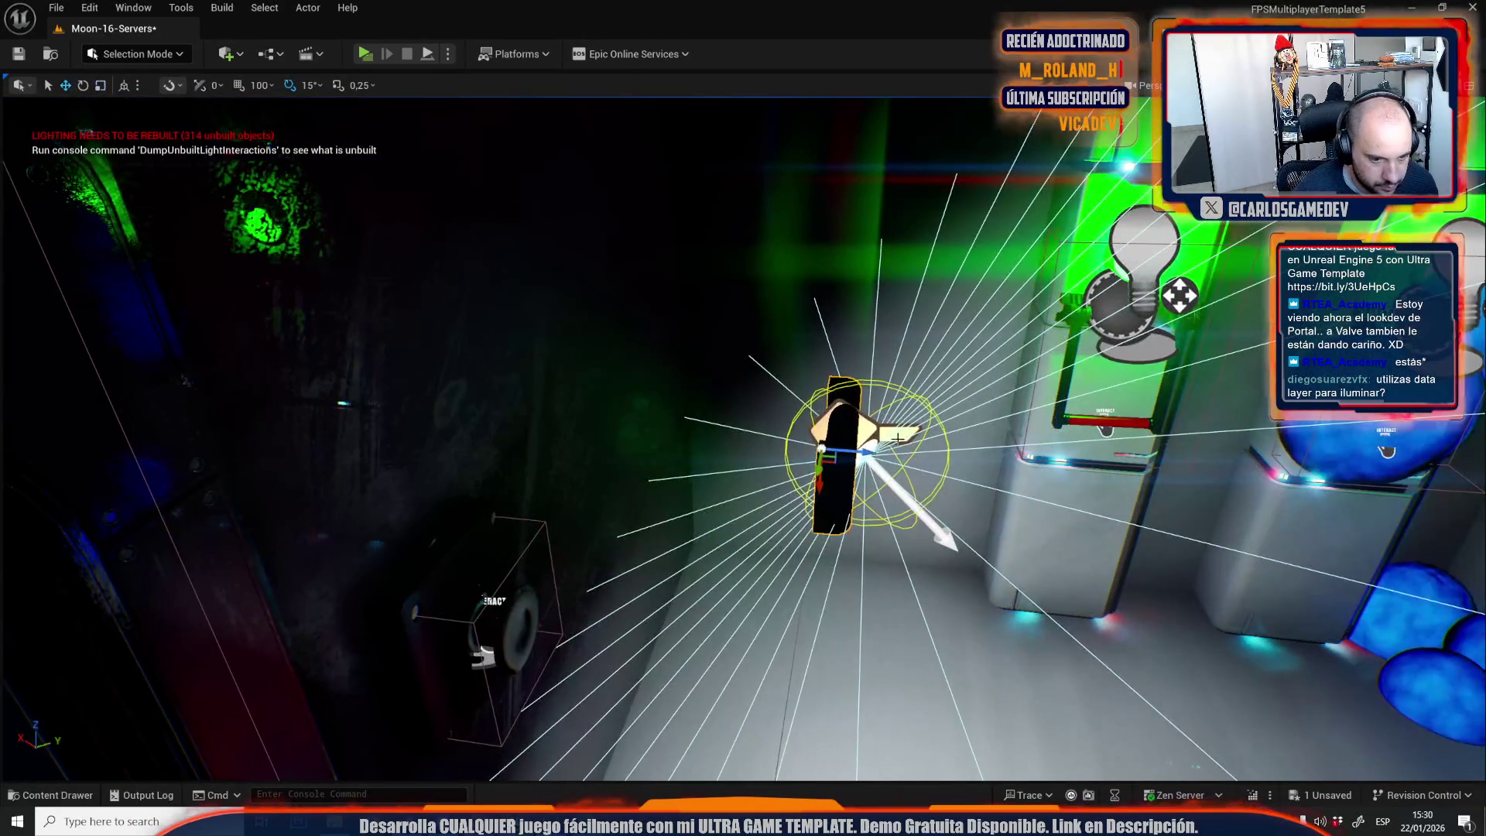
mouse_move(856, 451)
mouse_down()
mouse_move(519, 427)
mouse_move(531, 437)
mouse_move(475, 445)
mouse_move(503, 424)
mouse_up()
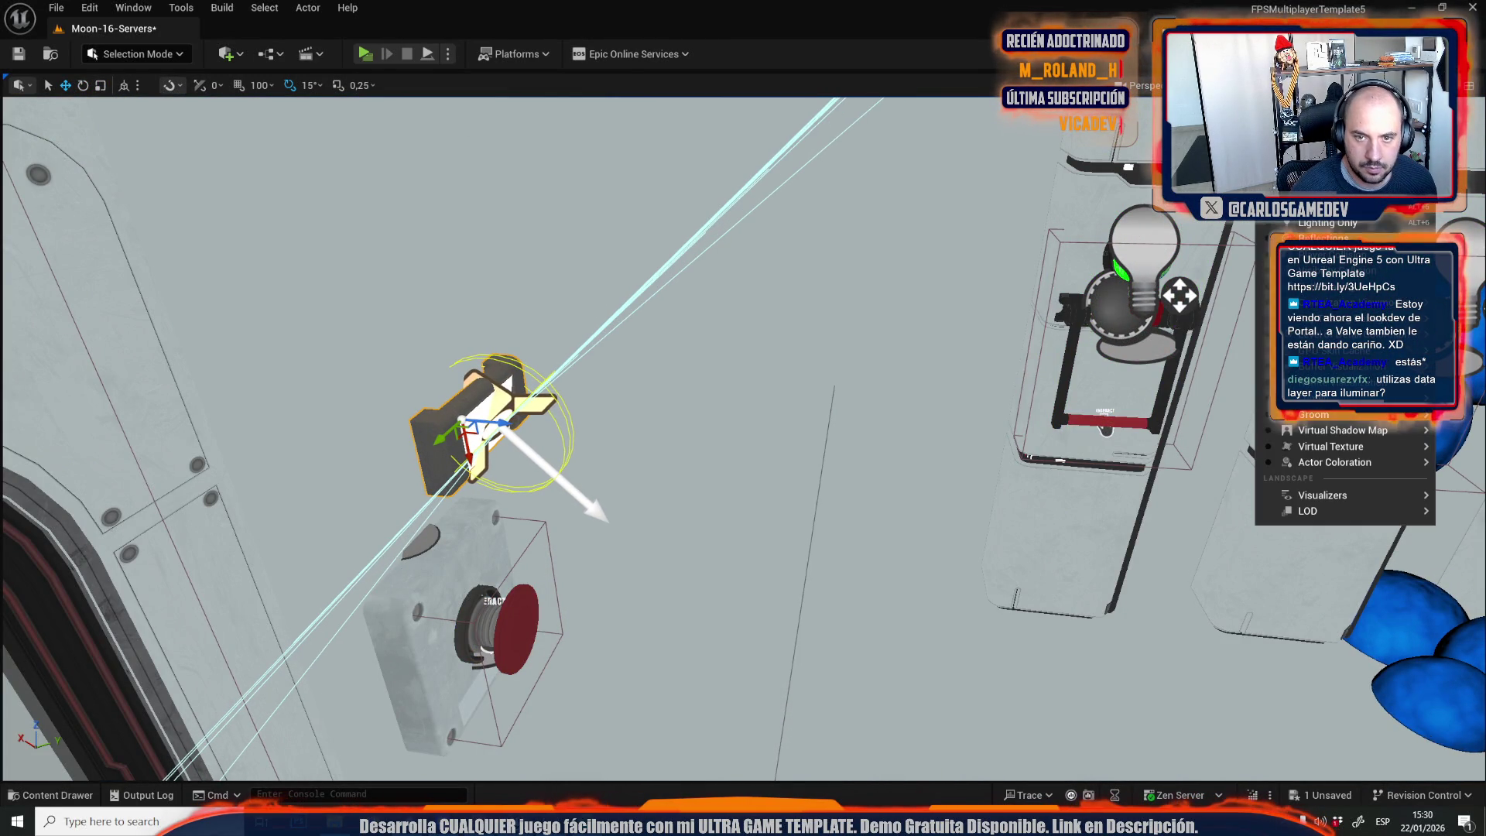
key(f)
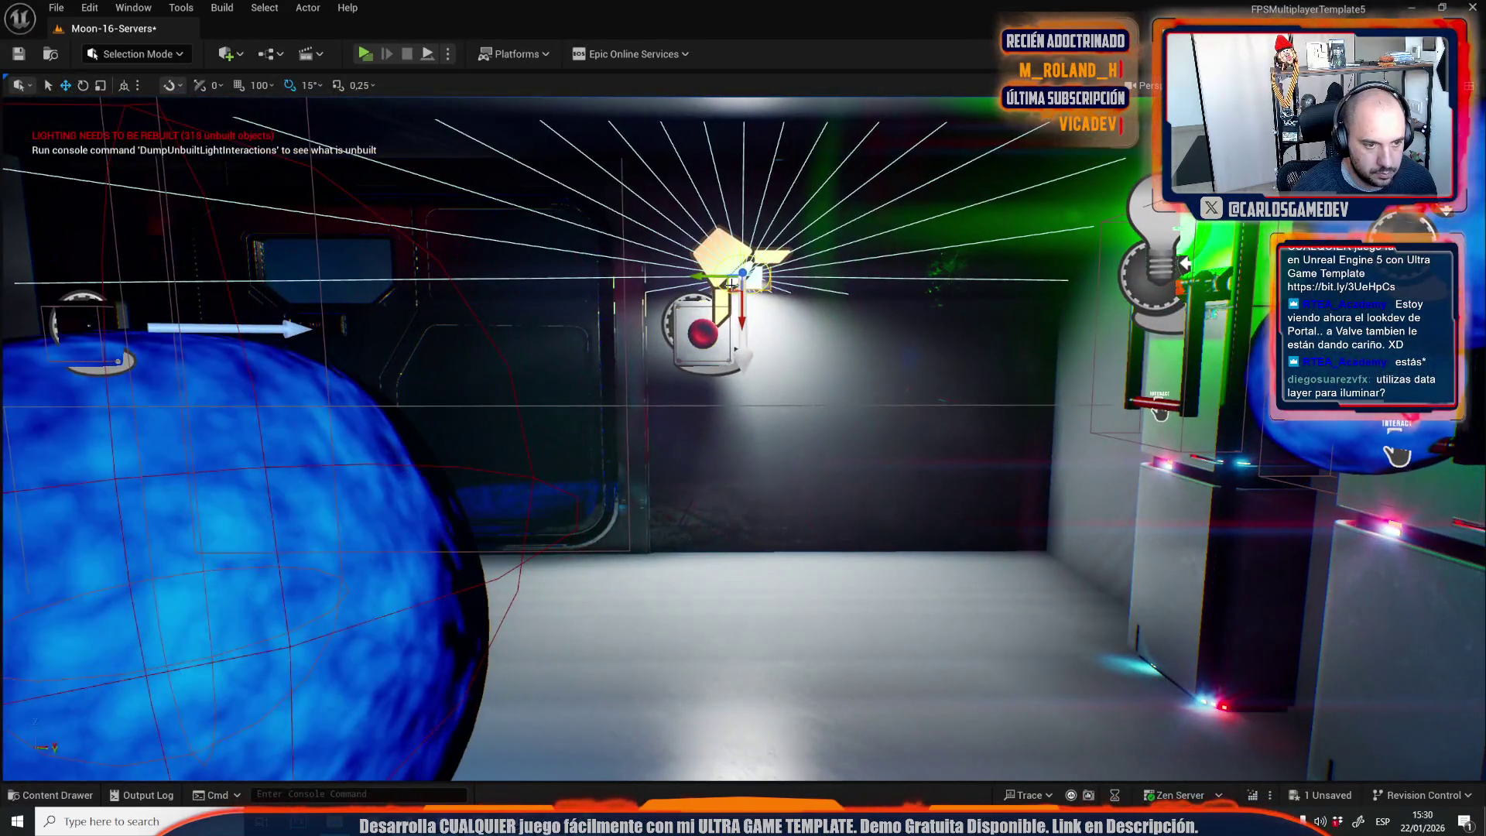
mouse_move(755, 280)
mouse_down()
mouse_move(805, 249)
mouse_move(743, 216)
mouse_move(809, 216)
mouse_up()
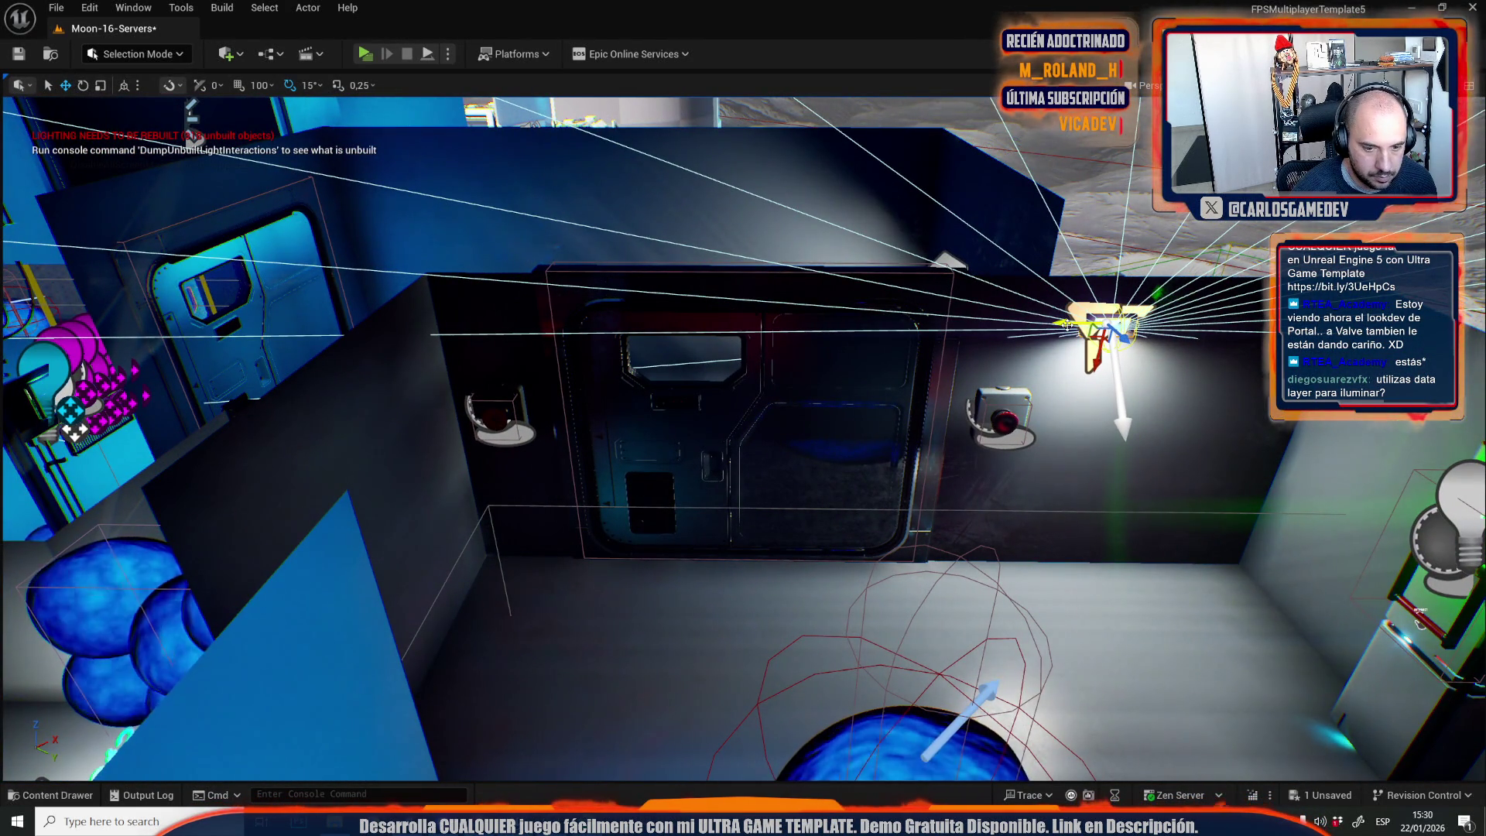
drag(1041, 351, 963, 315)
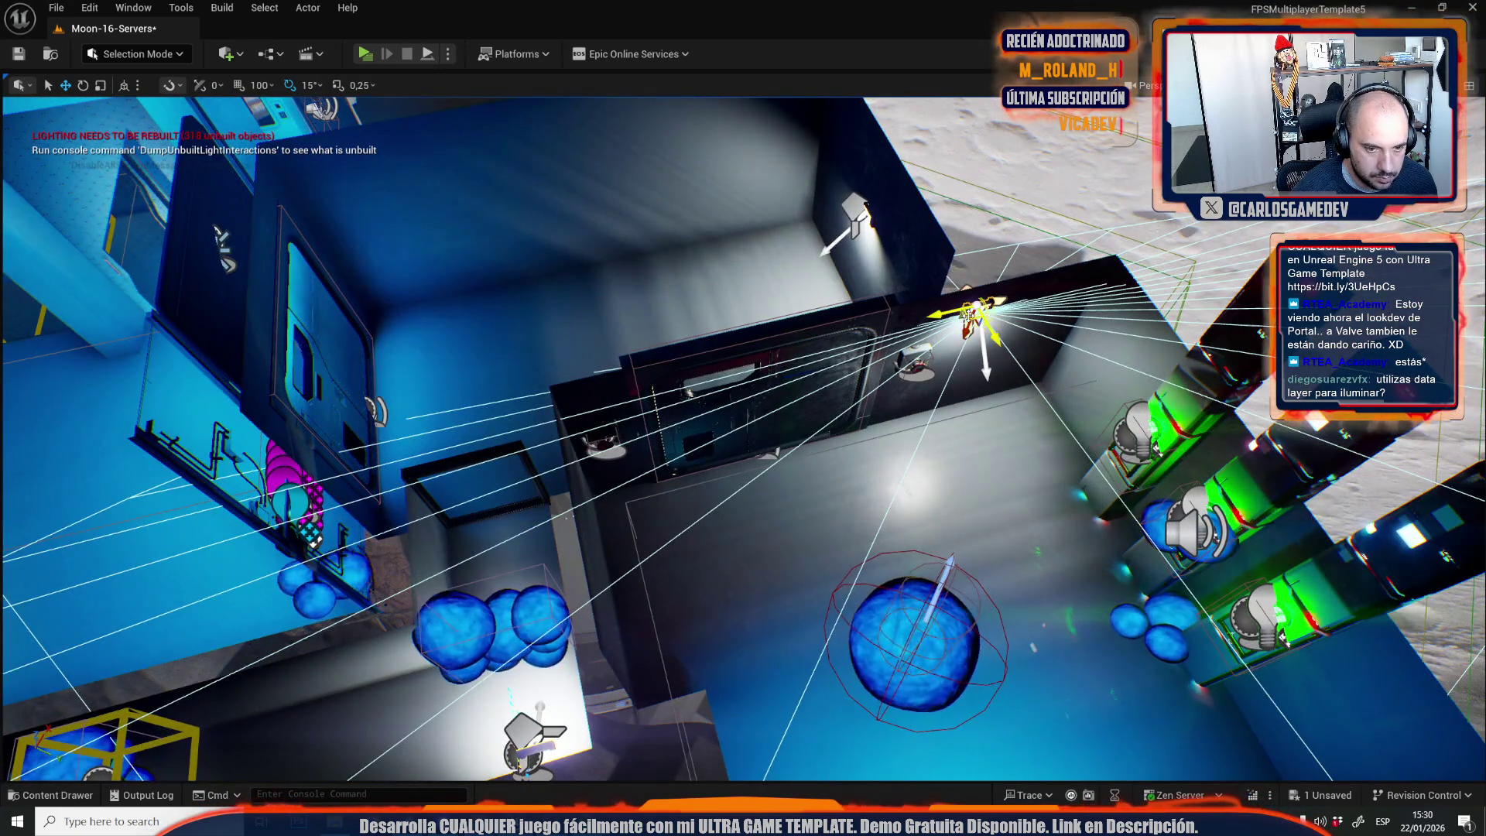
key(f)
scroll(742, 437, up, 3)
Rotate the spotlight 90° to light the server-room door and check from a wide view.
key(e)
mouse_move(596, 554)
mouse_down()
mouse_move(666, 487)
mouse_move(485, 455)
mouse_up()
key(w)
scroll(645, 521, up, 2)
scroll(485, 455, down, 3)
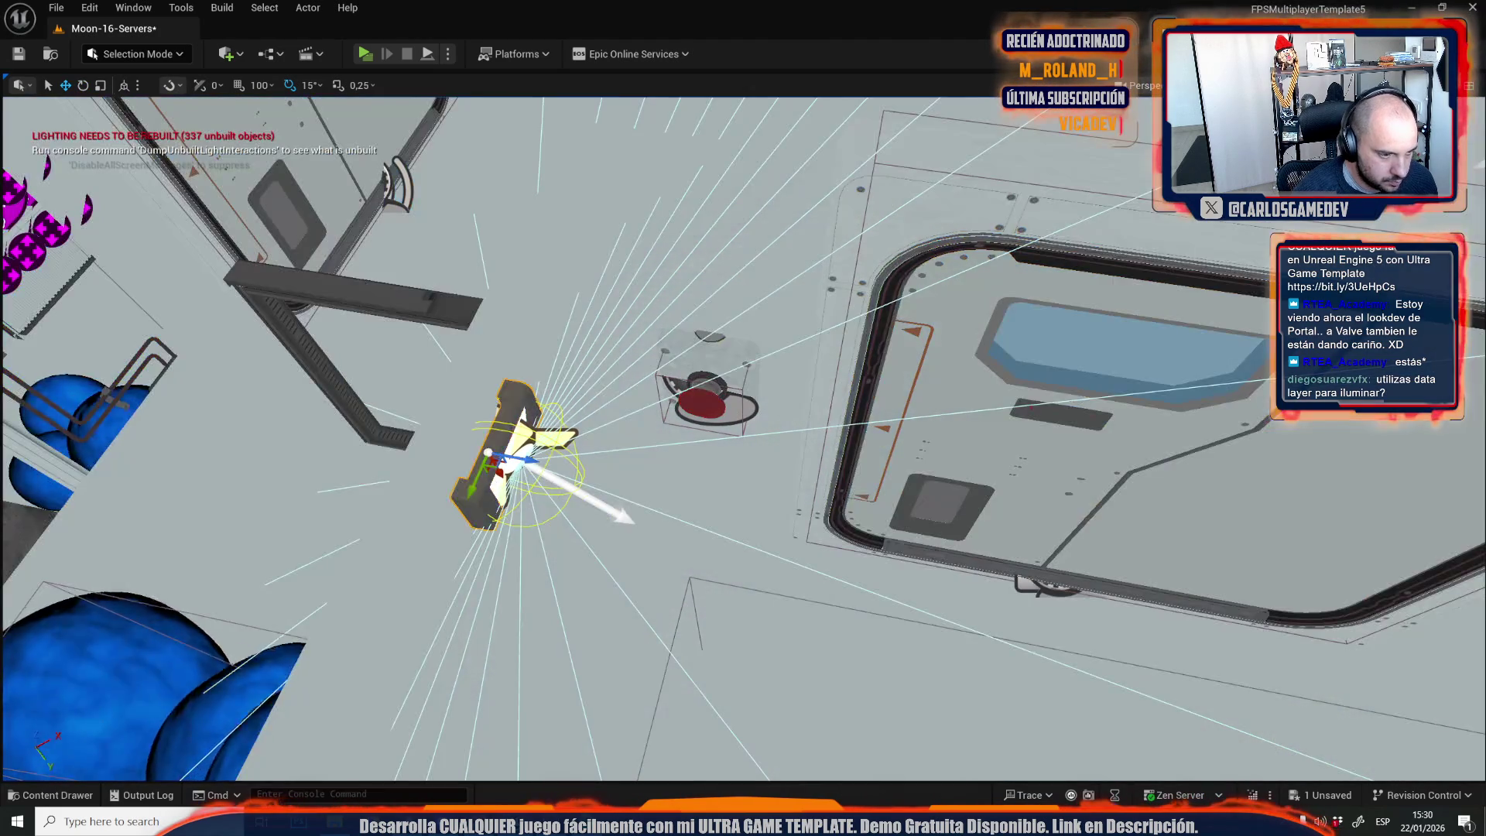
scroll(838, 112, up, 2)
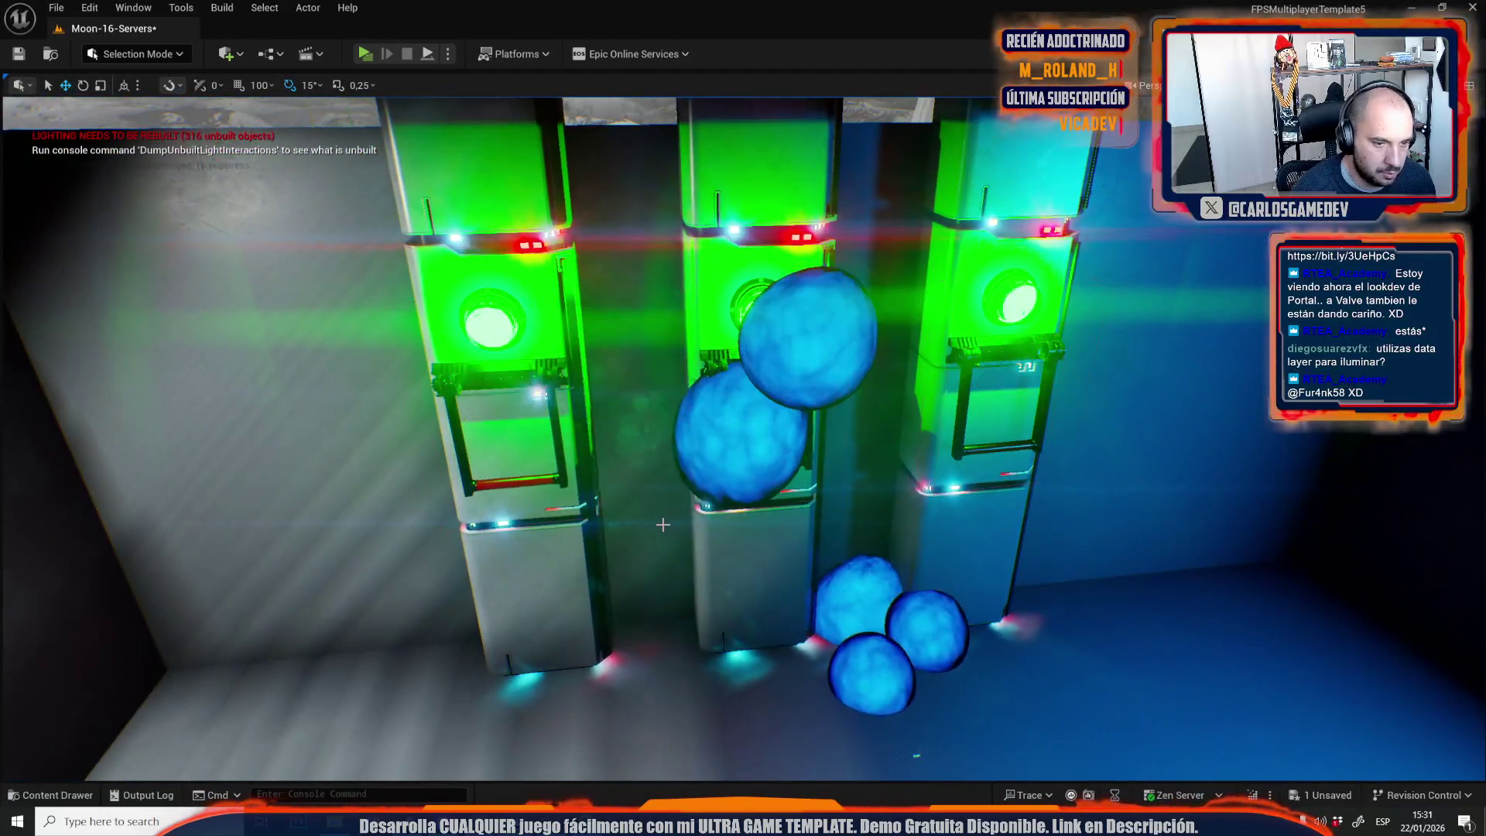
mouse_move(662, 525)
mouse_down()
mouse_move(619, 541)
mouse_move(573, 519)
mouse_move(603, 526)
mouse_move(595, 542)
mouse_move(631, 510)
mouse_move(611, 534)
mouse_move(627, 523)
mouse_move(611, 534)
mouse_move(627, 522)
mouse_move(472, 470)
mouse_up()
Save All from the Content Drawer and confirm saving the Moon-16-Servers map.
key(ctrl+space)
click(460, 435)
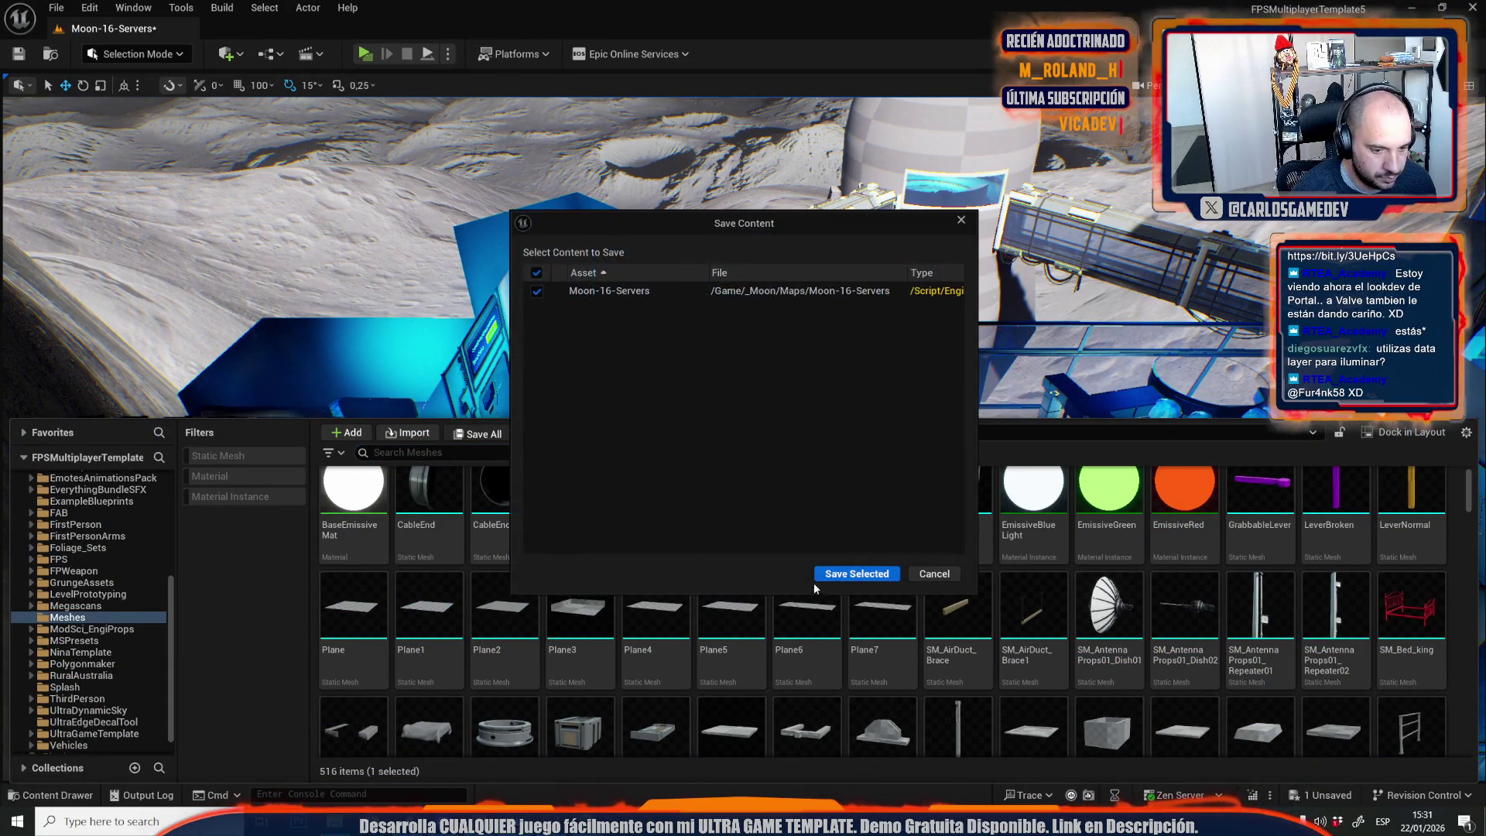
click(859, 574)
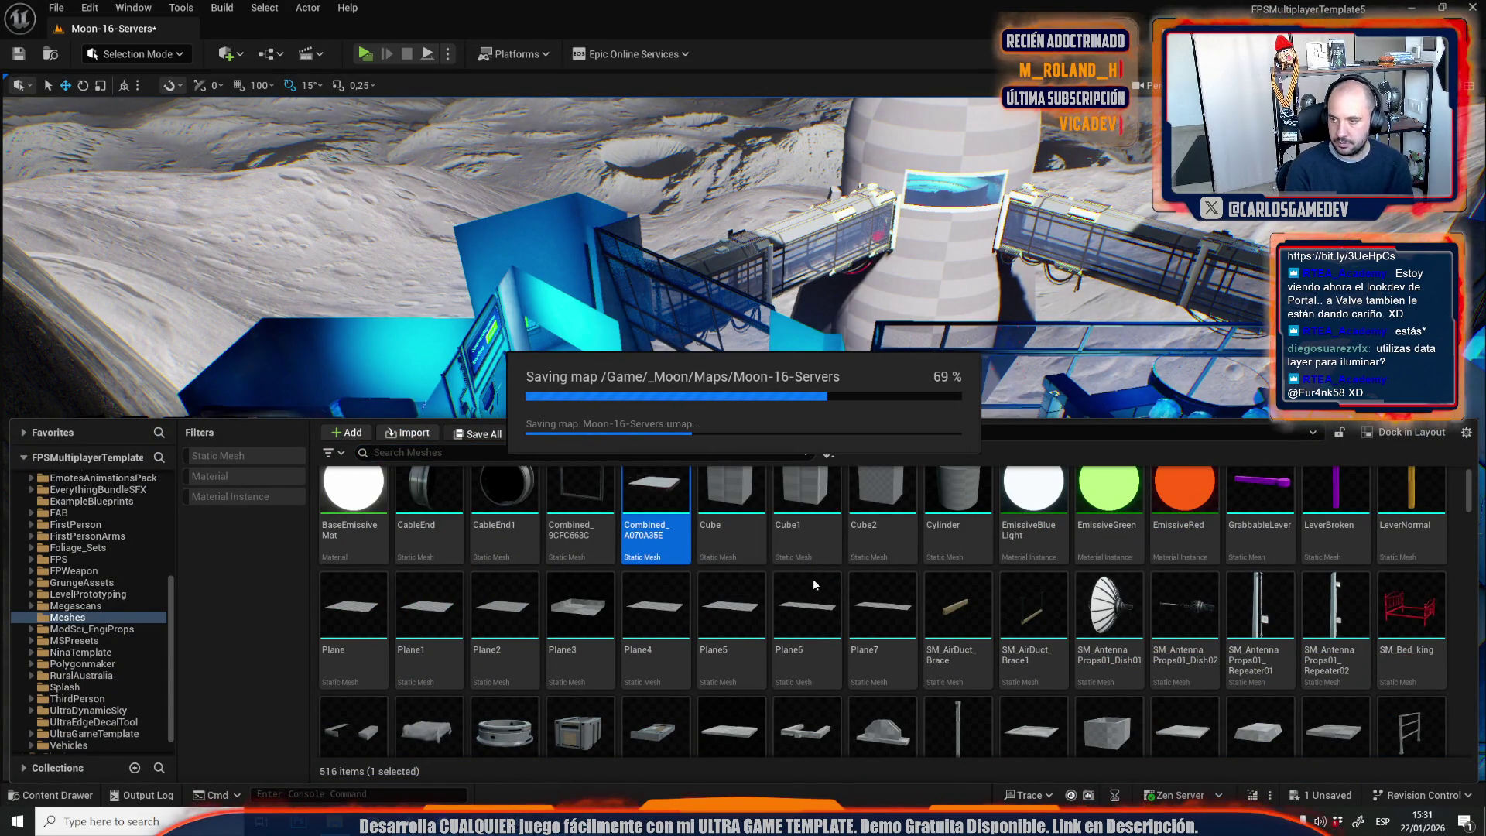